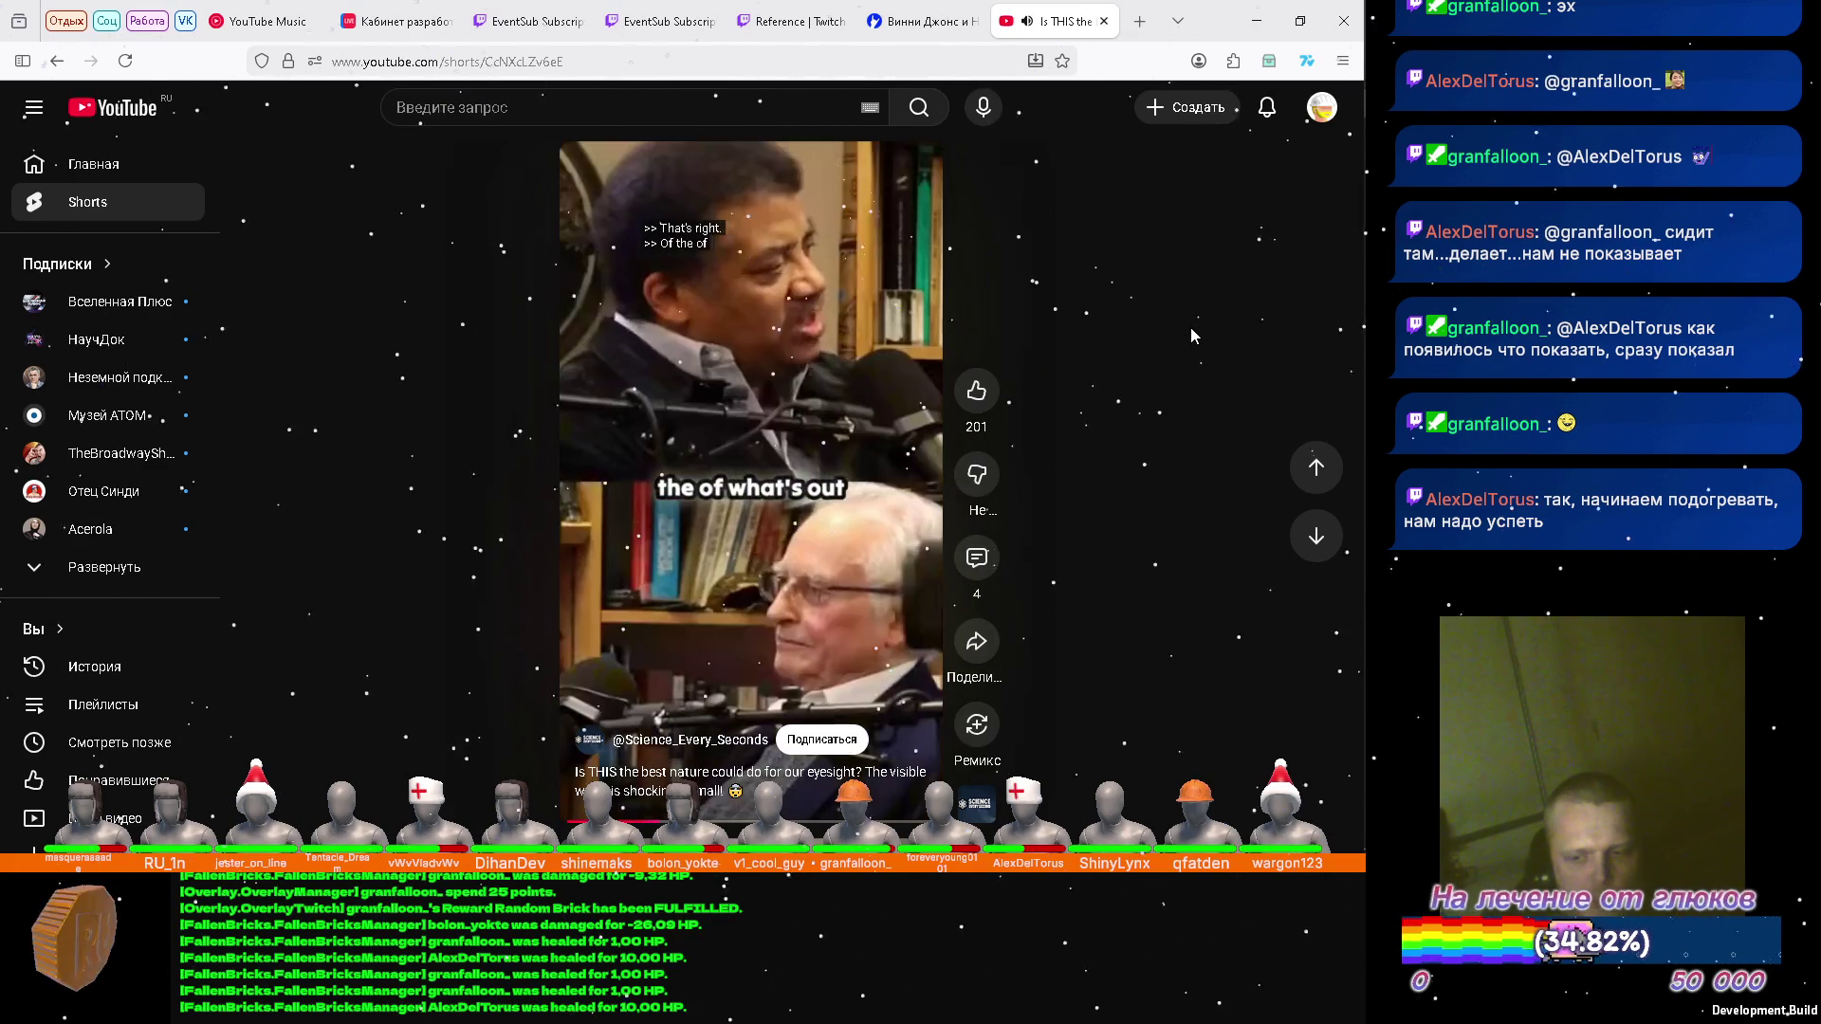
# Scroll to the next short, the Дробышевский clip on skin colour and ultraviolet.
pyautogui.scroll(-1, 1191, 336)
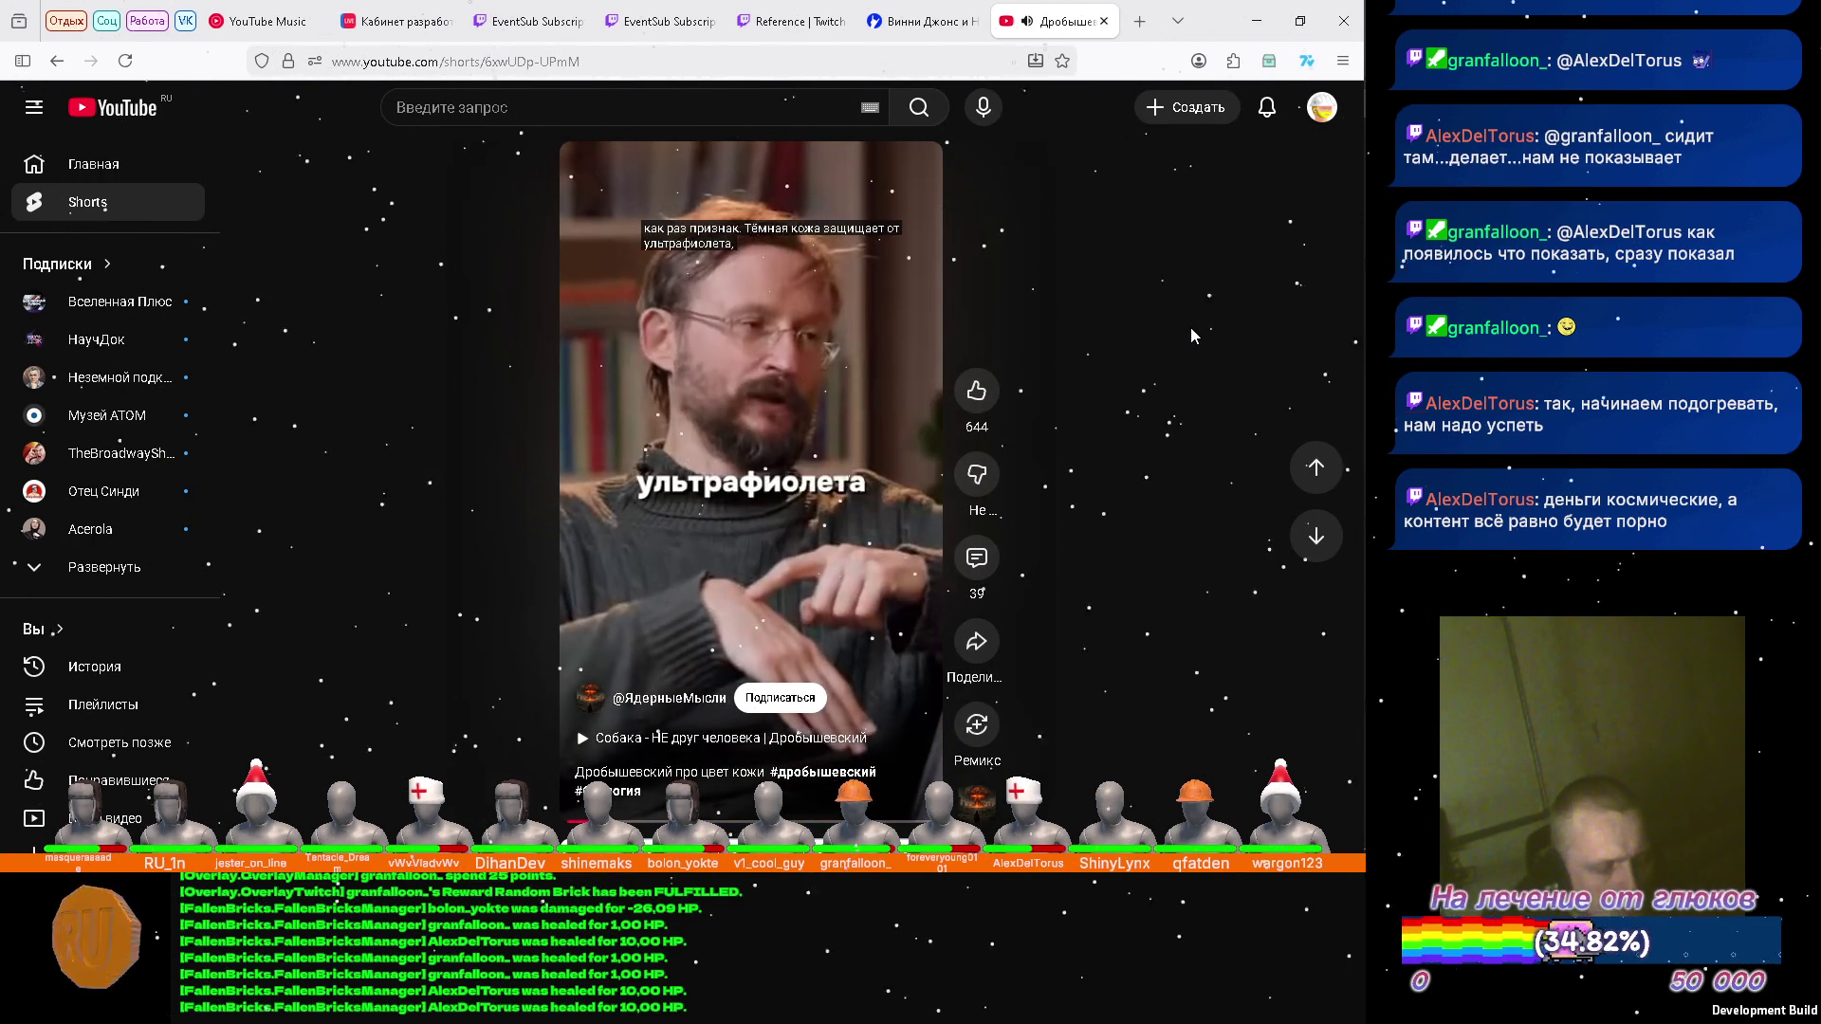
# Scroll down two shorts to the astronaut clip on why the Moon is unfit for life.
pyautogui.scroll(-1, 1193, 336)
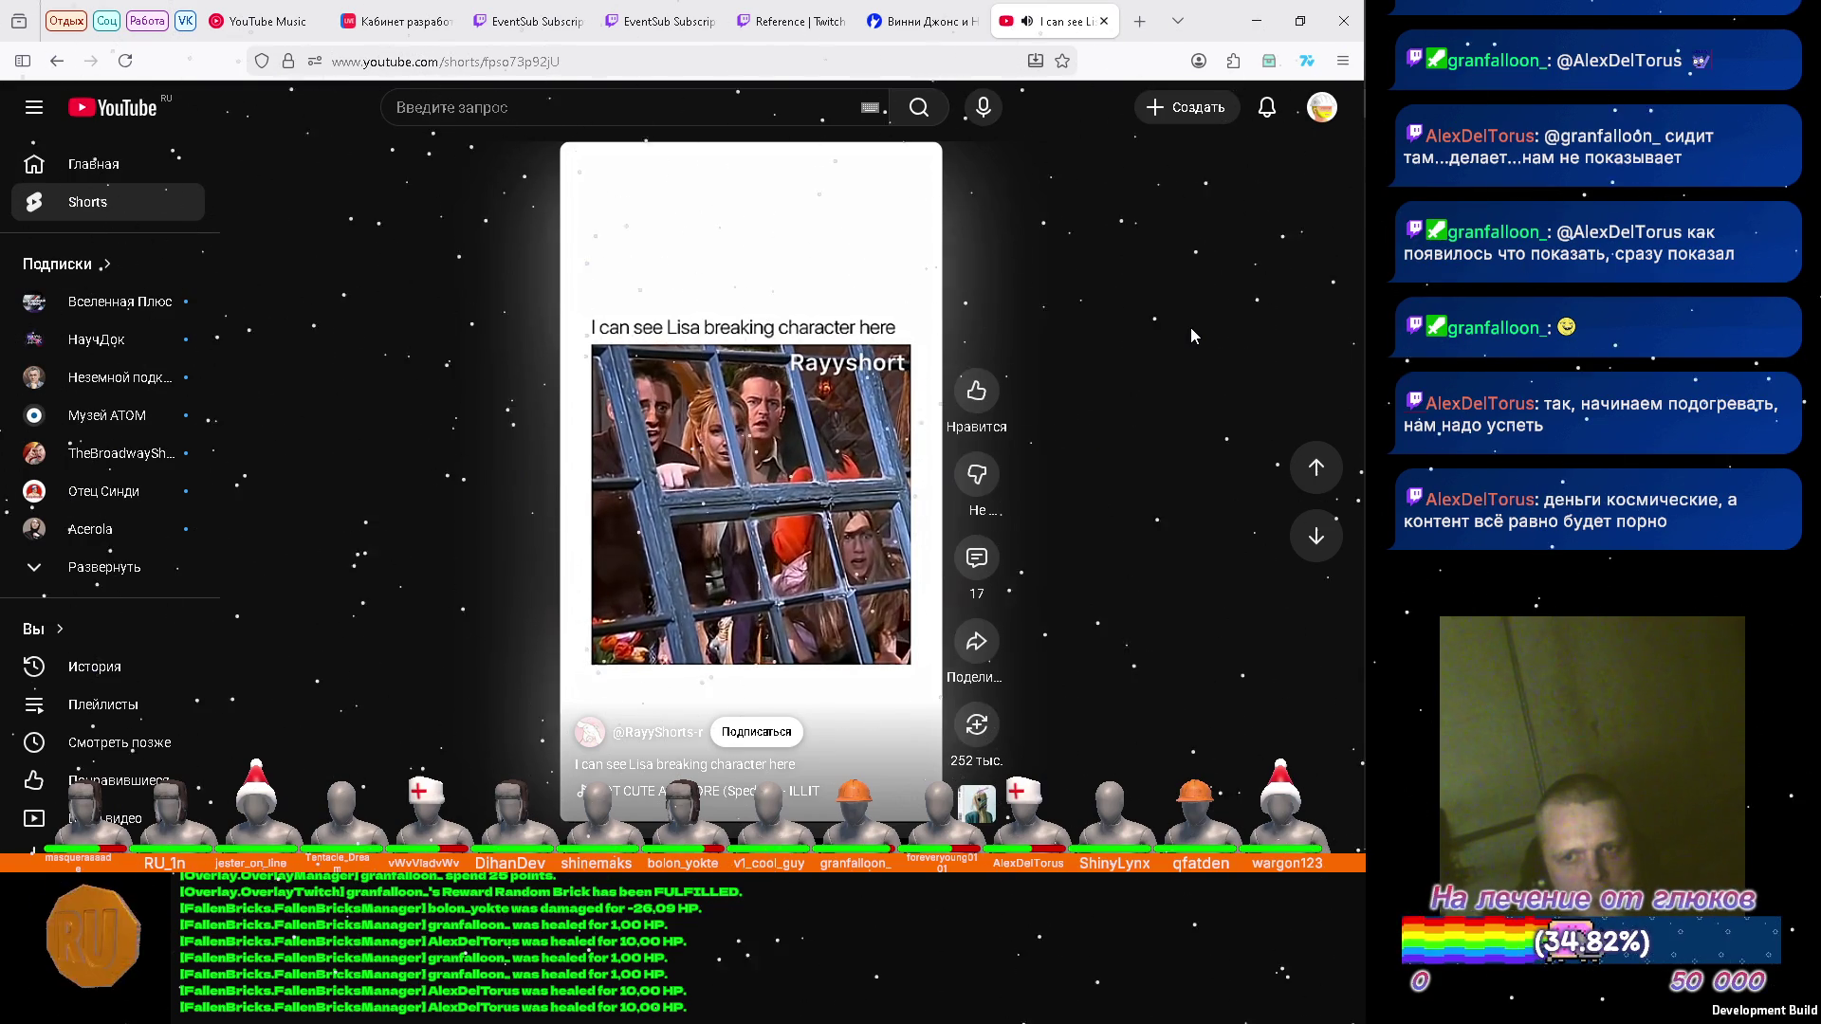
pyautogui.scroll(-1, 1192, 336)
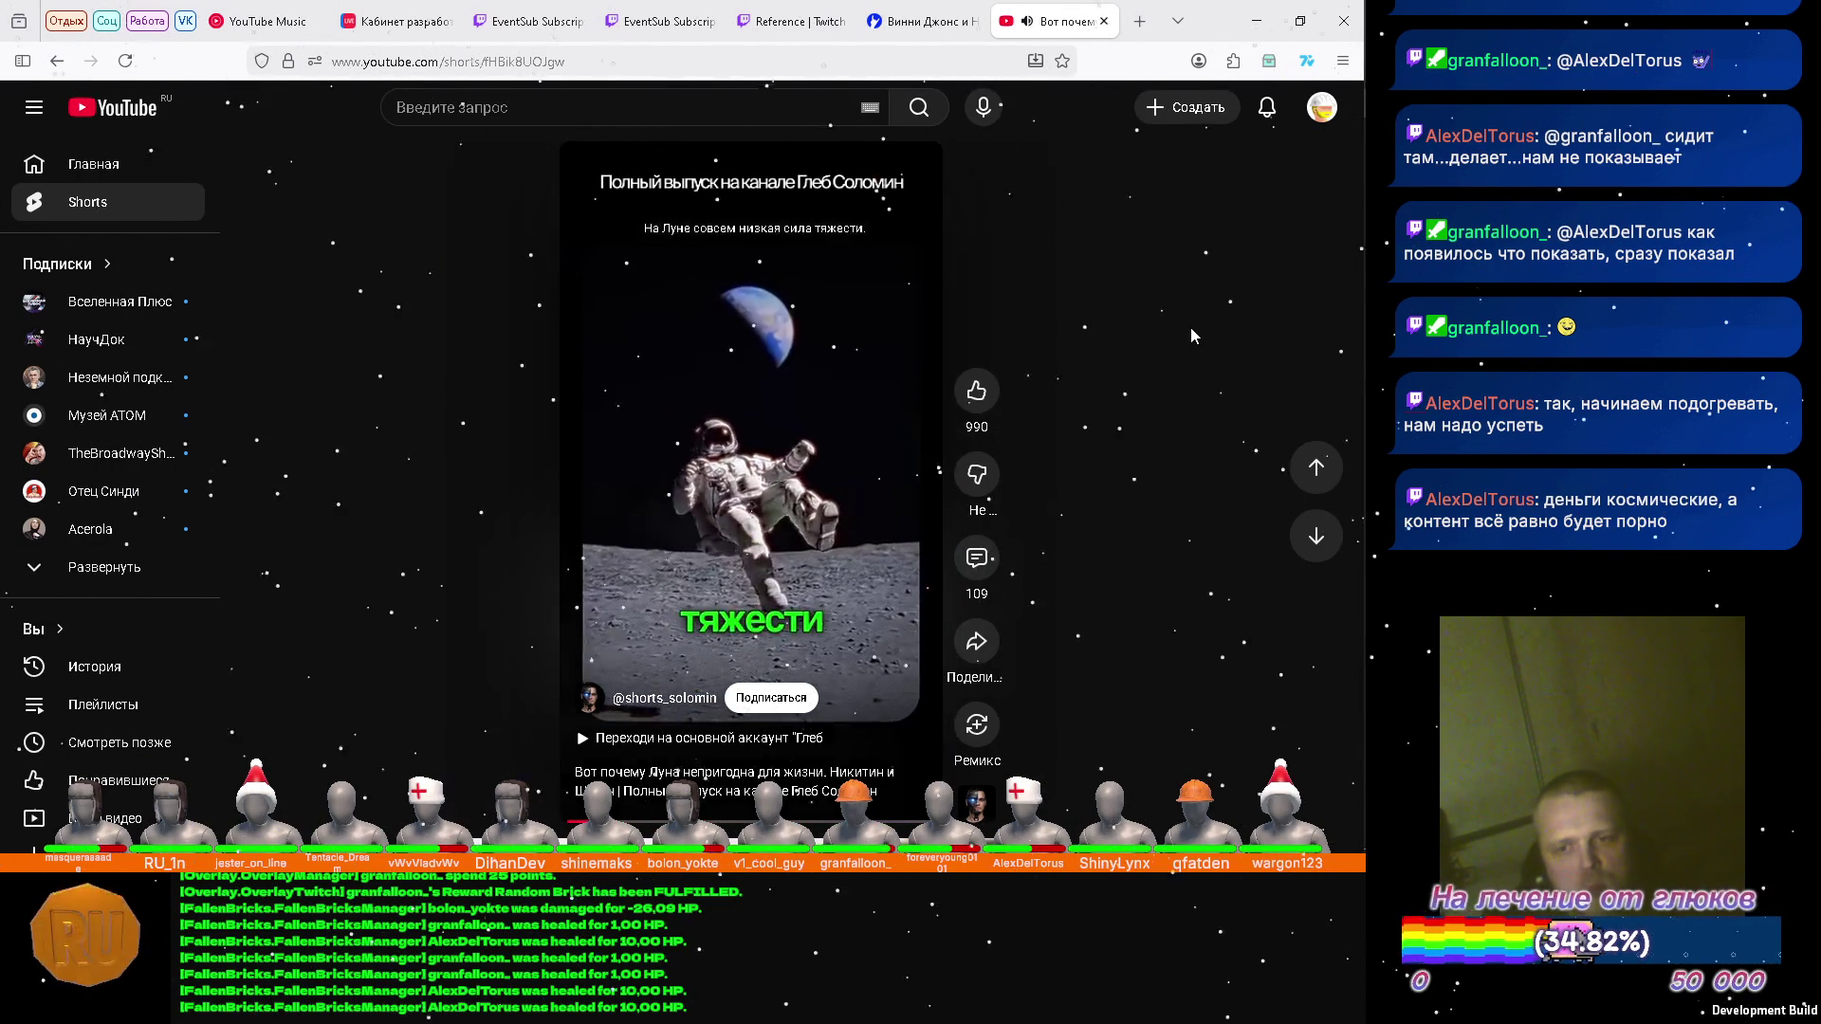
# Skip three shorts ahead to the Кадры Науки clip on herbs acting quickly and strongly.
pyautogui.scroll(-1, 1191, 336)
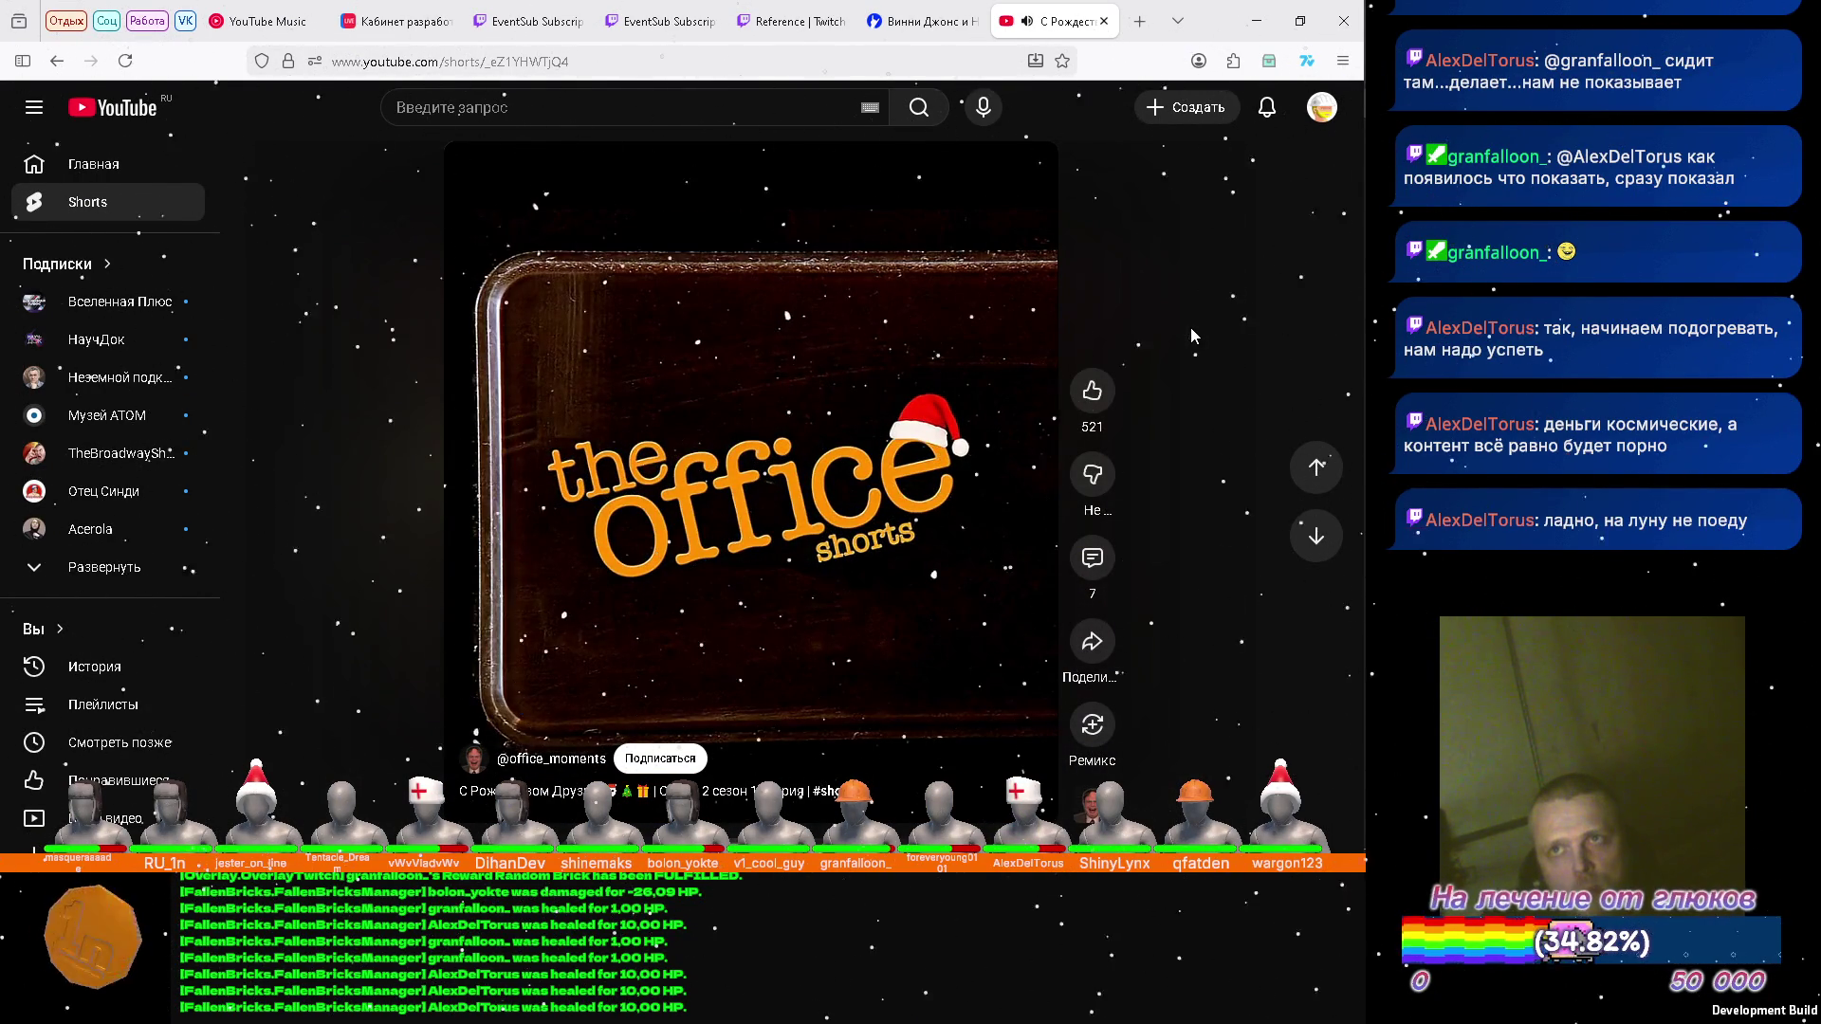
pyautogui.scroll(-1, 1192, 336)
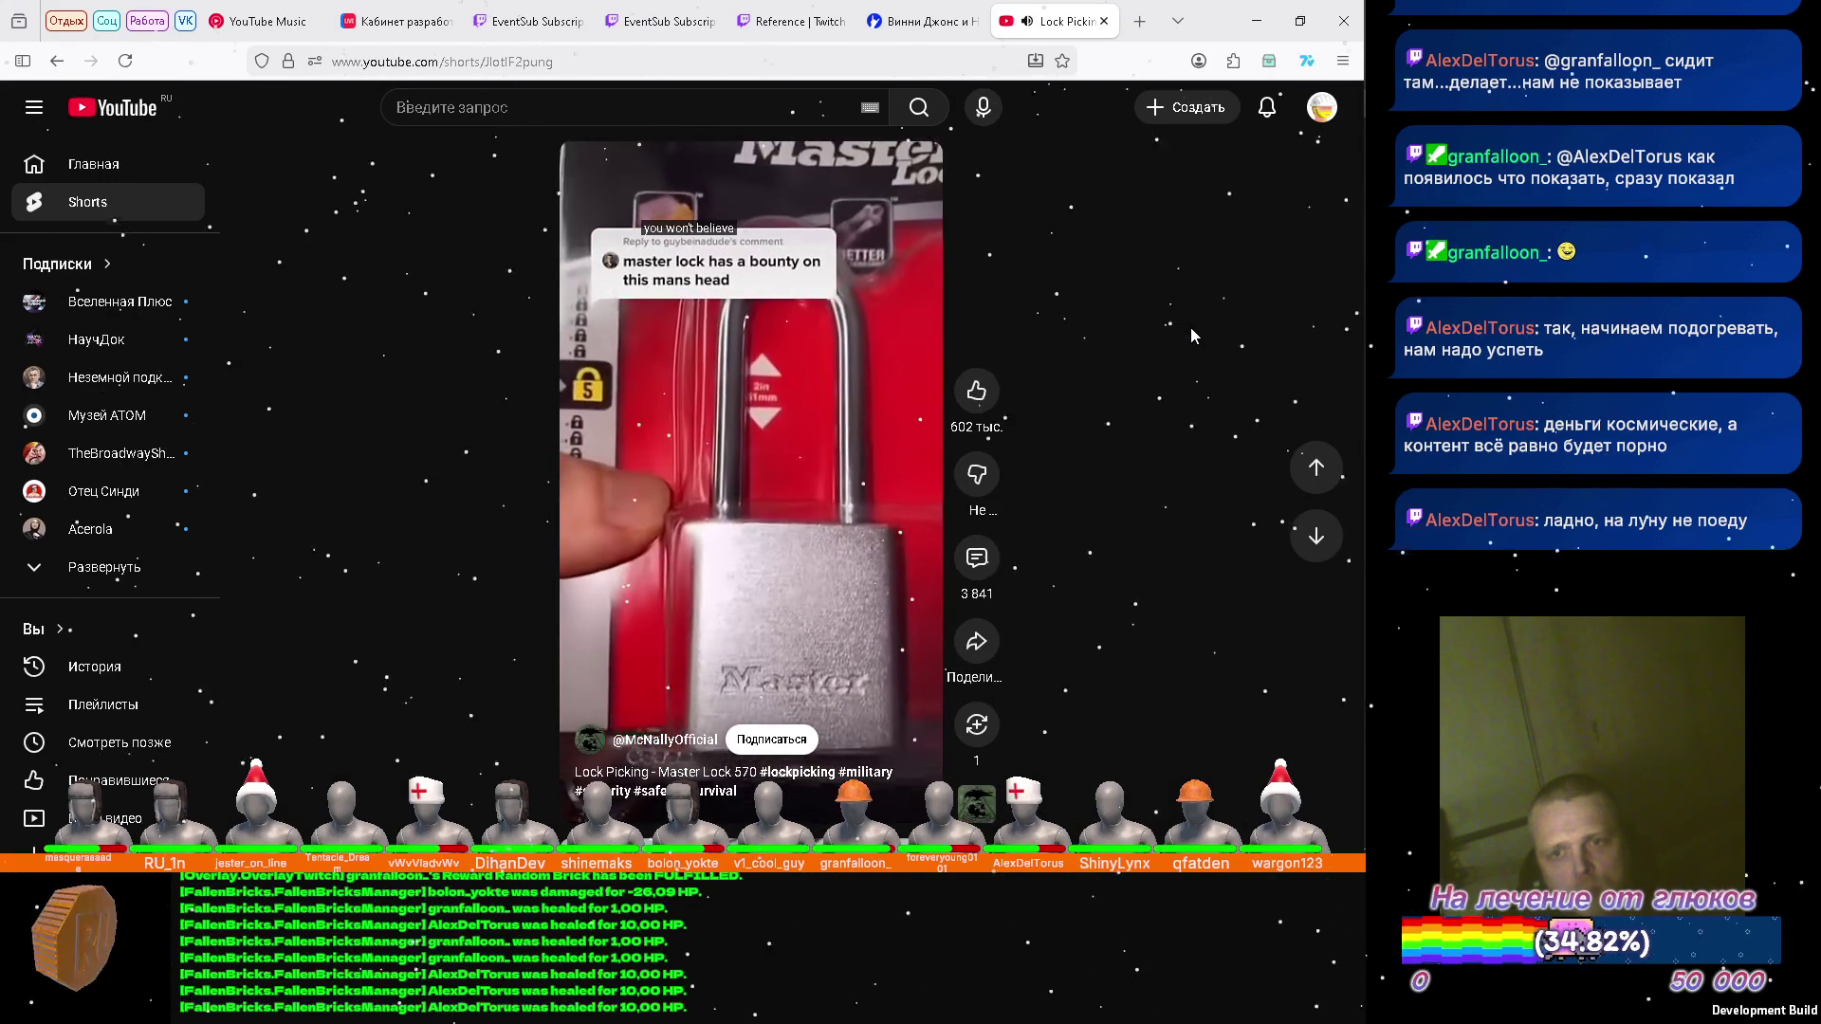
pyautogui.scroll(-1, 1192, 336)
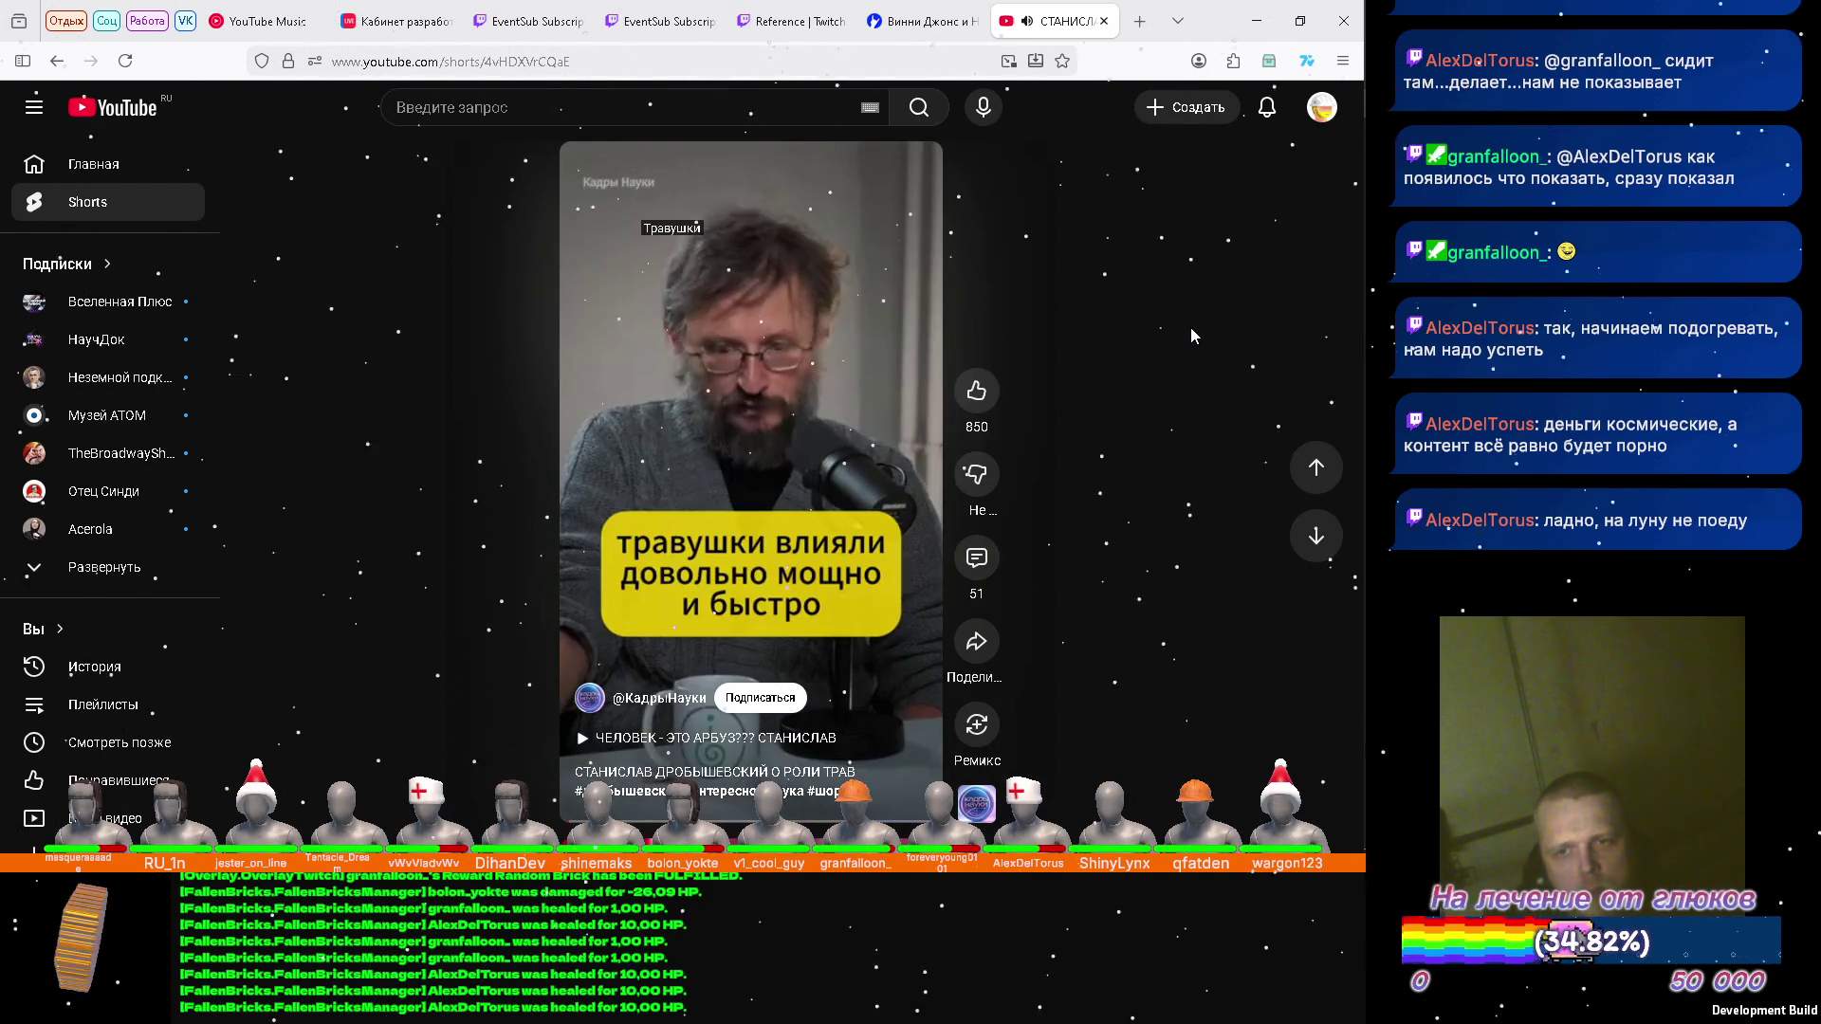
# Scroll to the next short, about not noticing you've crossed a black hole's horizon.
pyautogui.scroll(-1, 1193, 336)
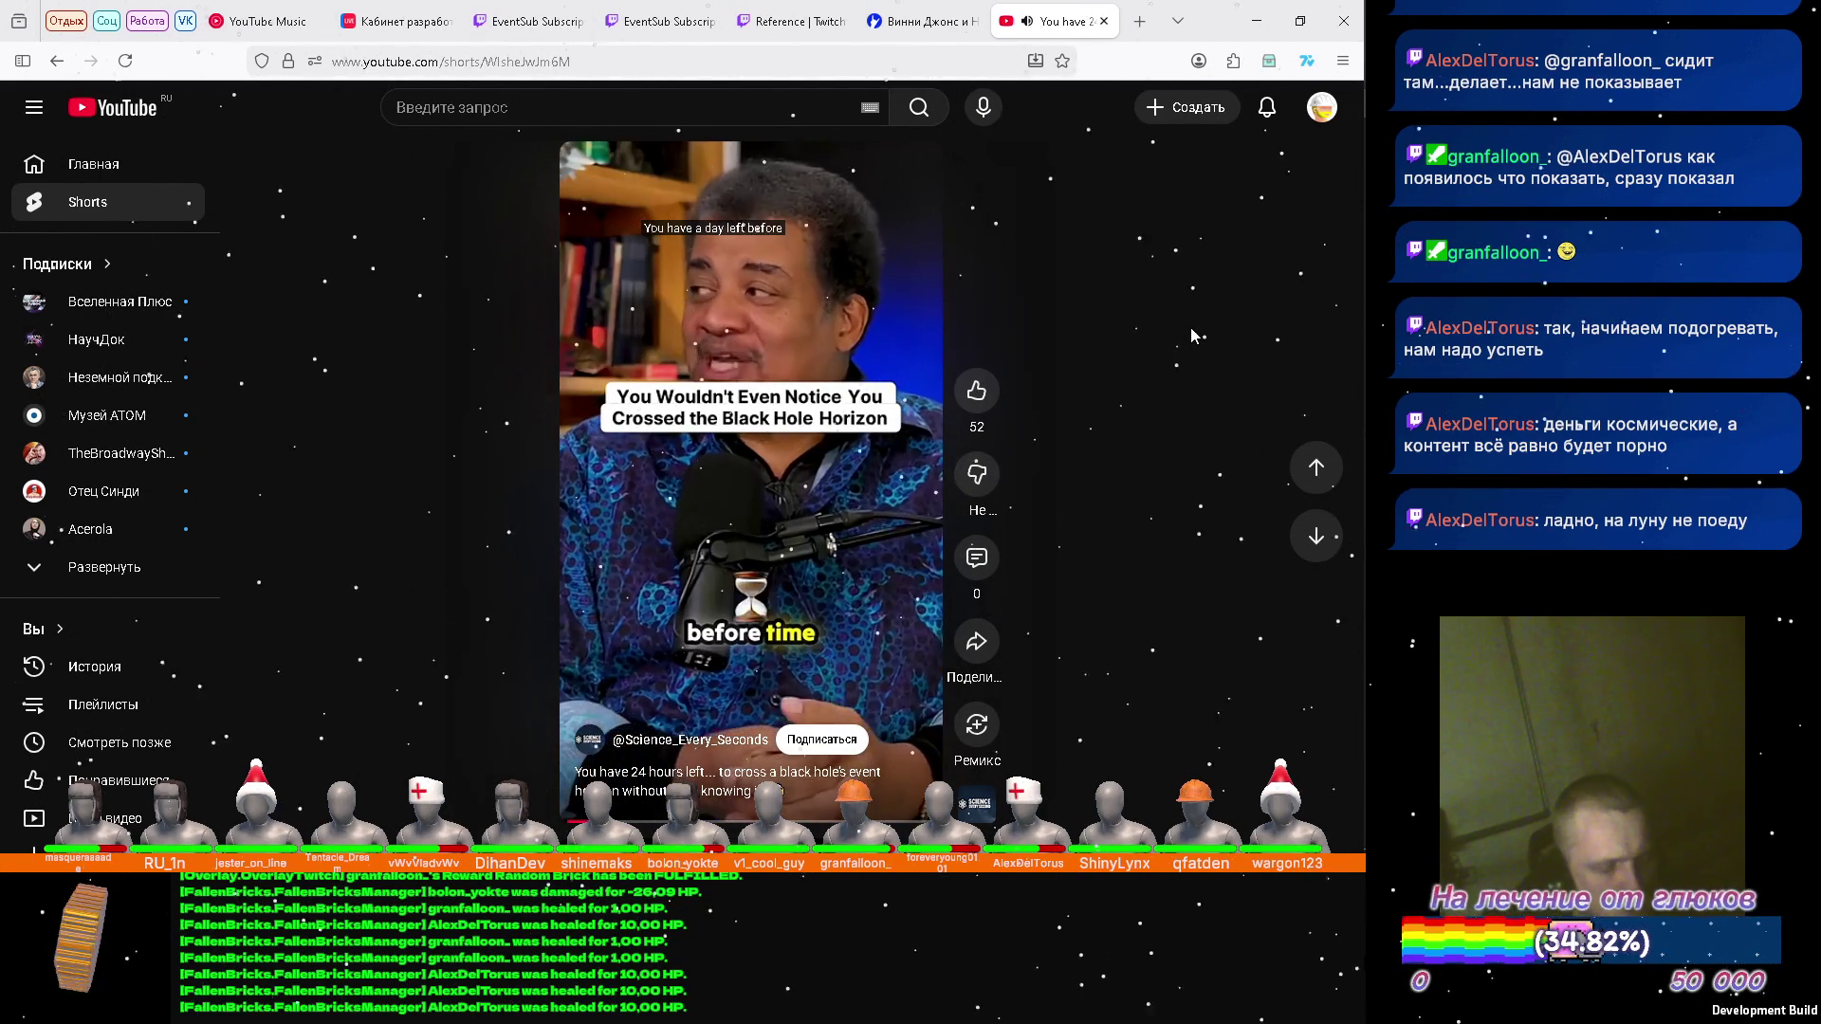
# Scroll through five shorts, past the interview clip, to The Office "No, it's whomever" short.
pyautogui.scroll(-1, 1192, 329)
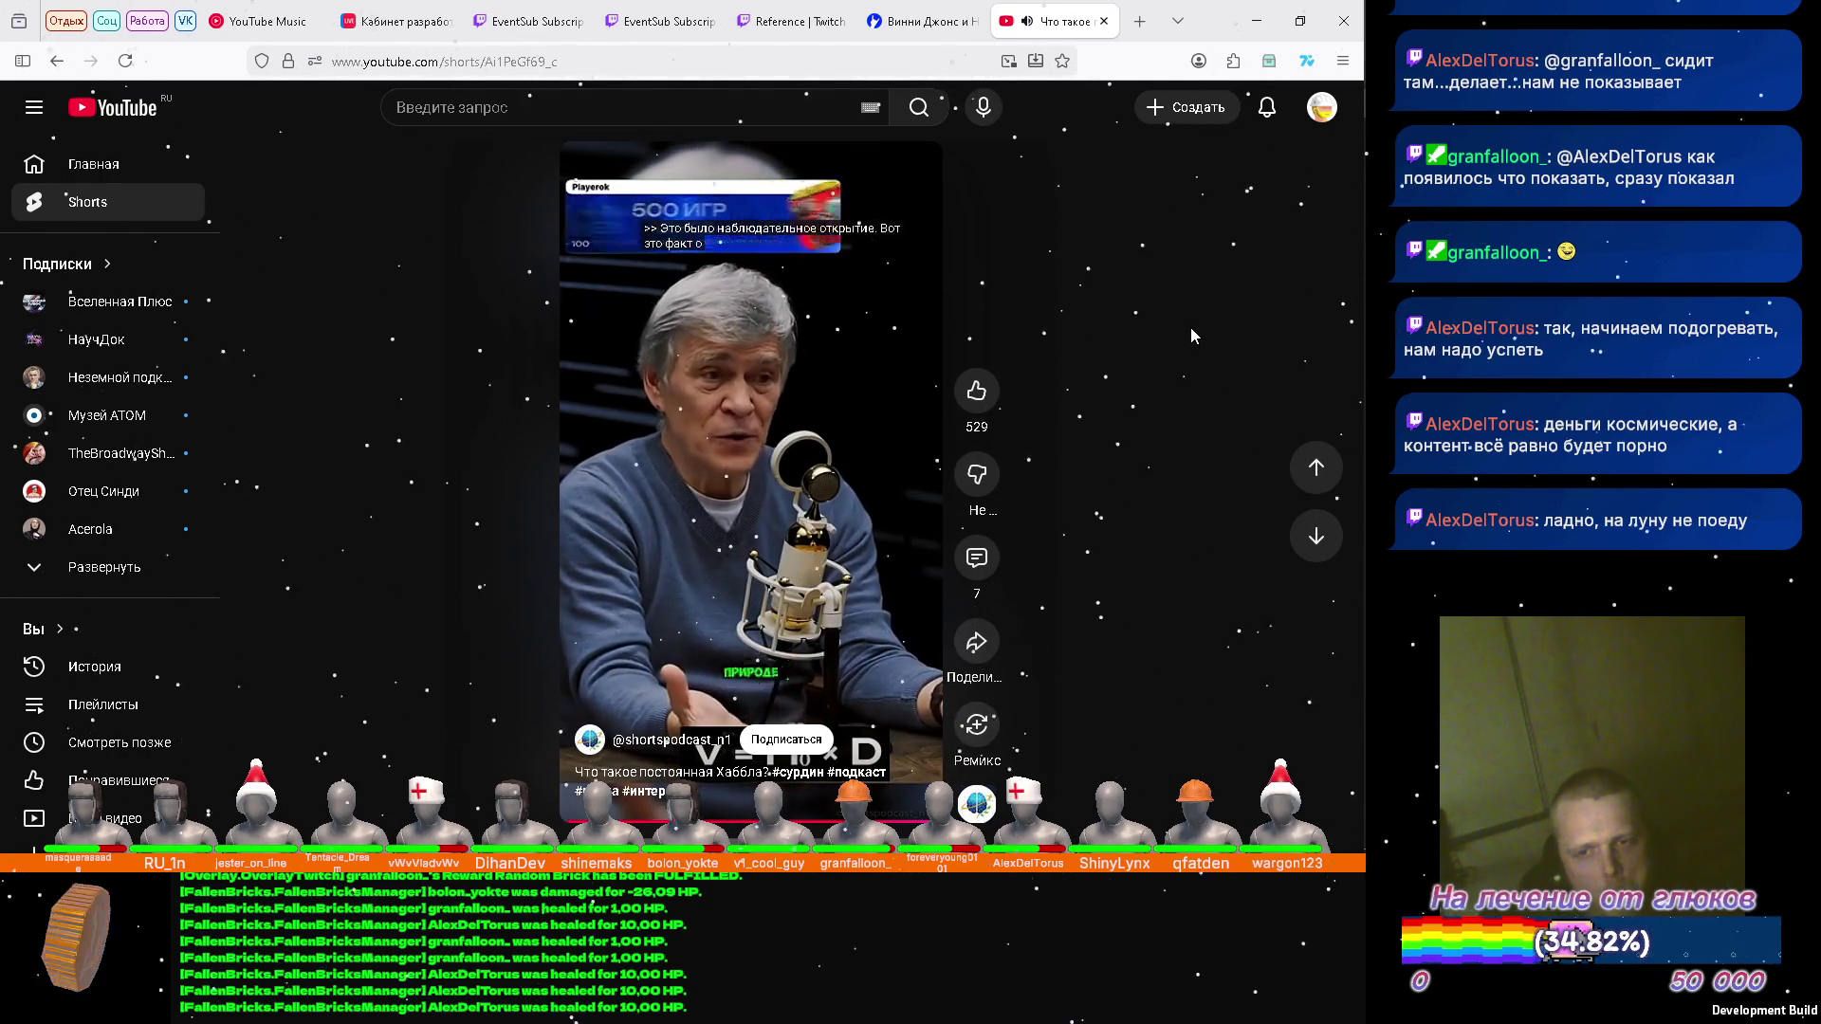
pyautogui.scroll(-1, 1191, 336)
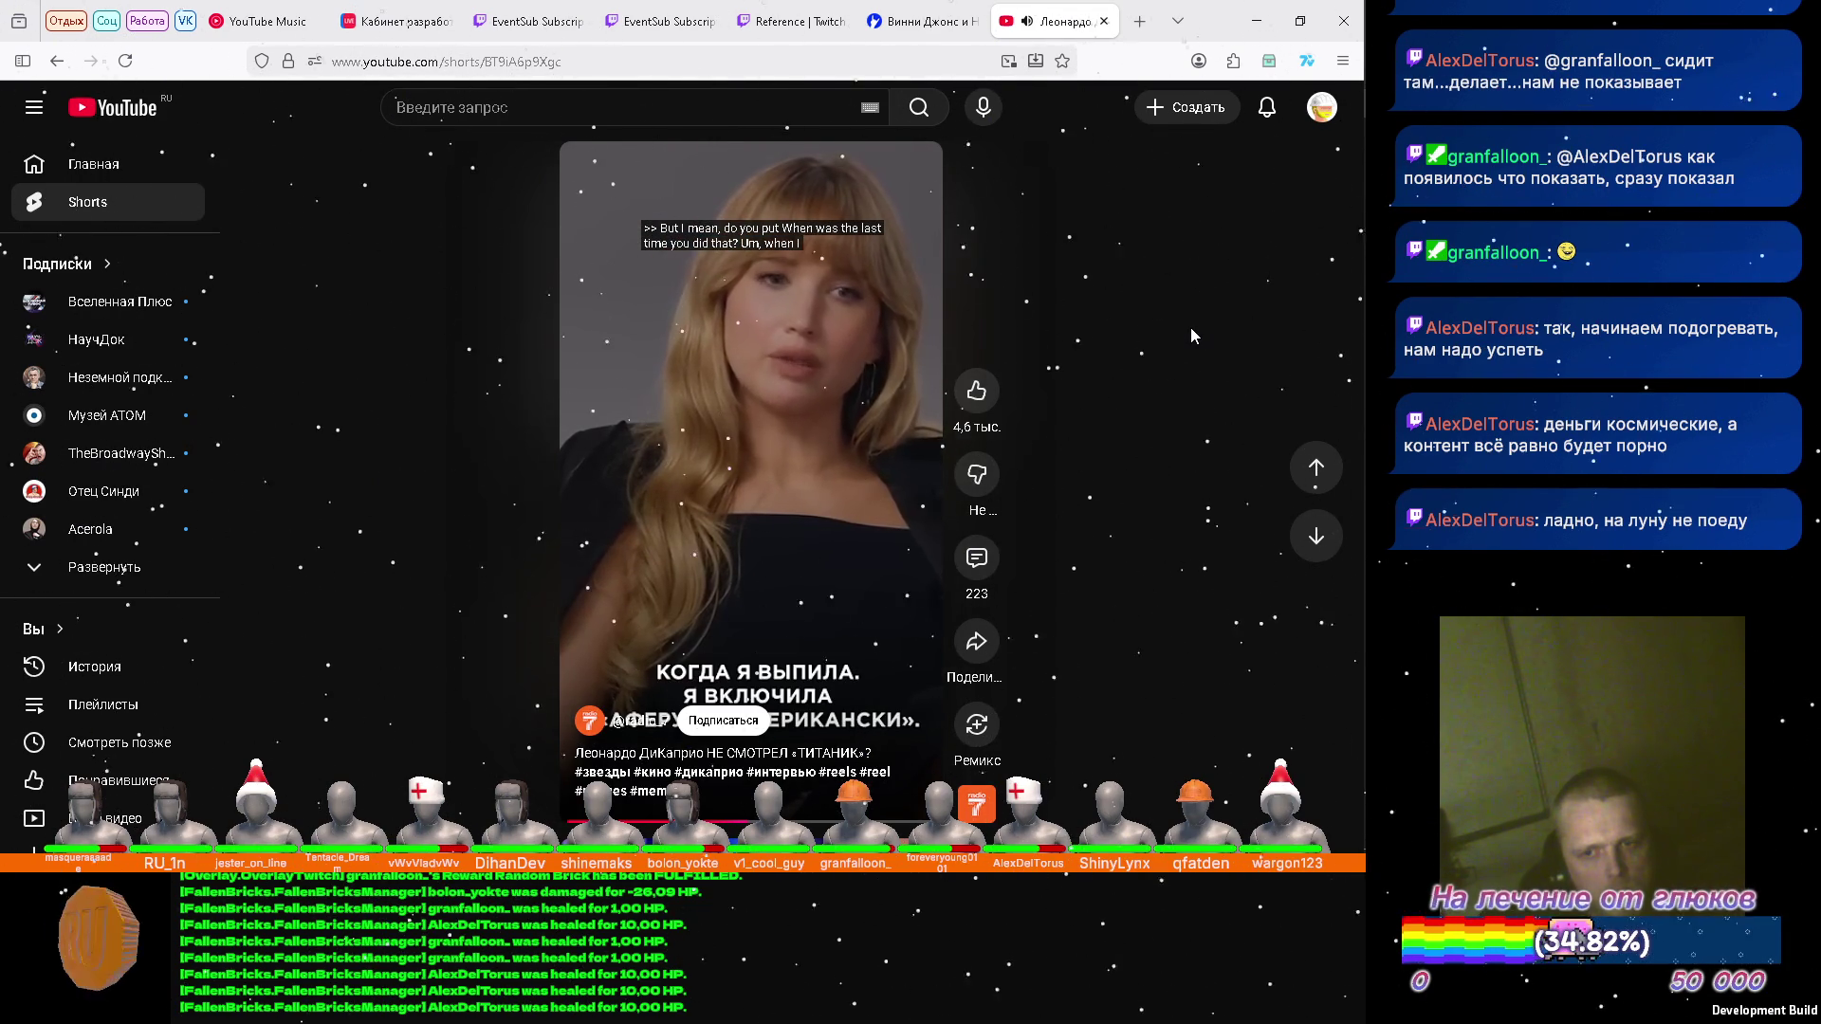
pyautogui.scroll(-1, 1193, 336)
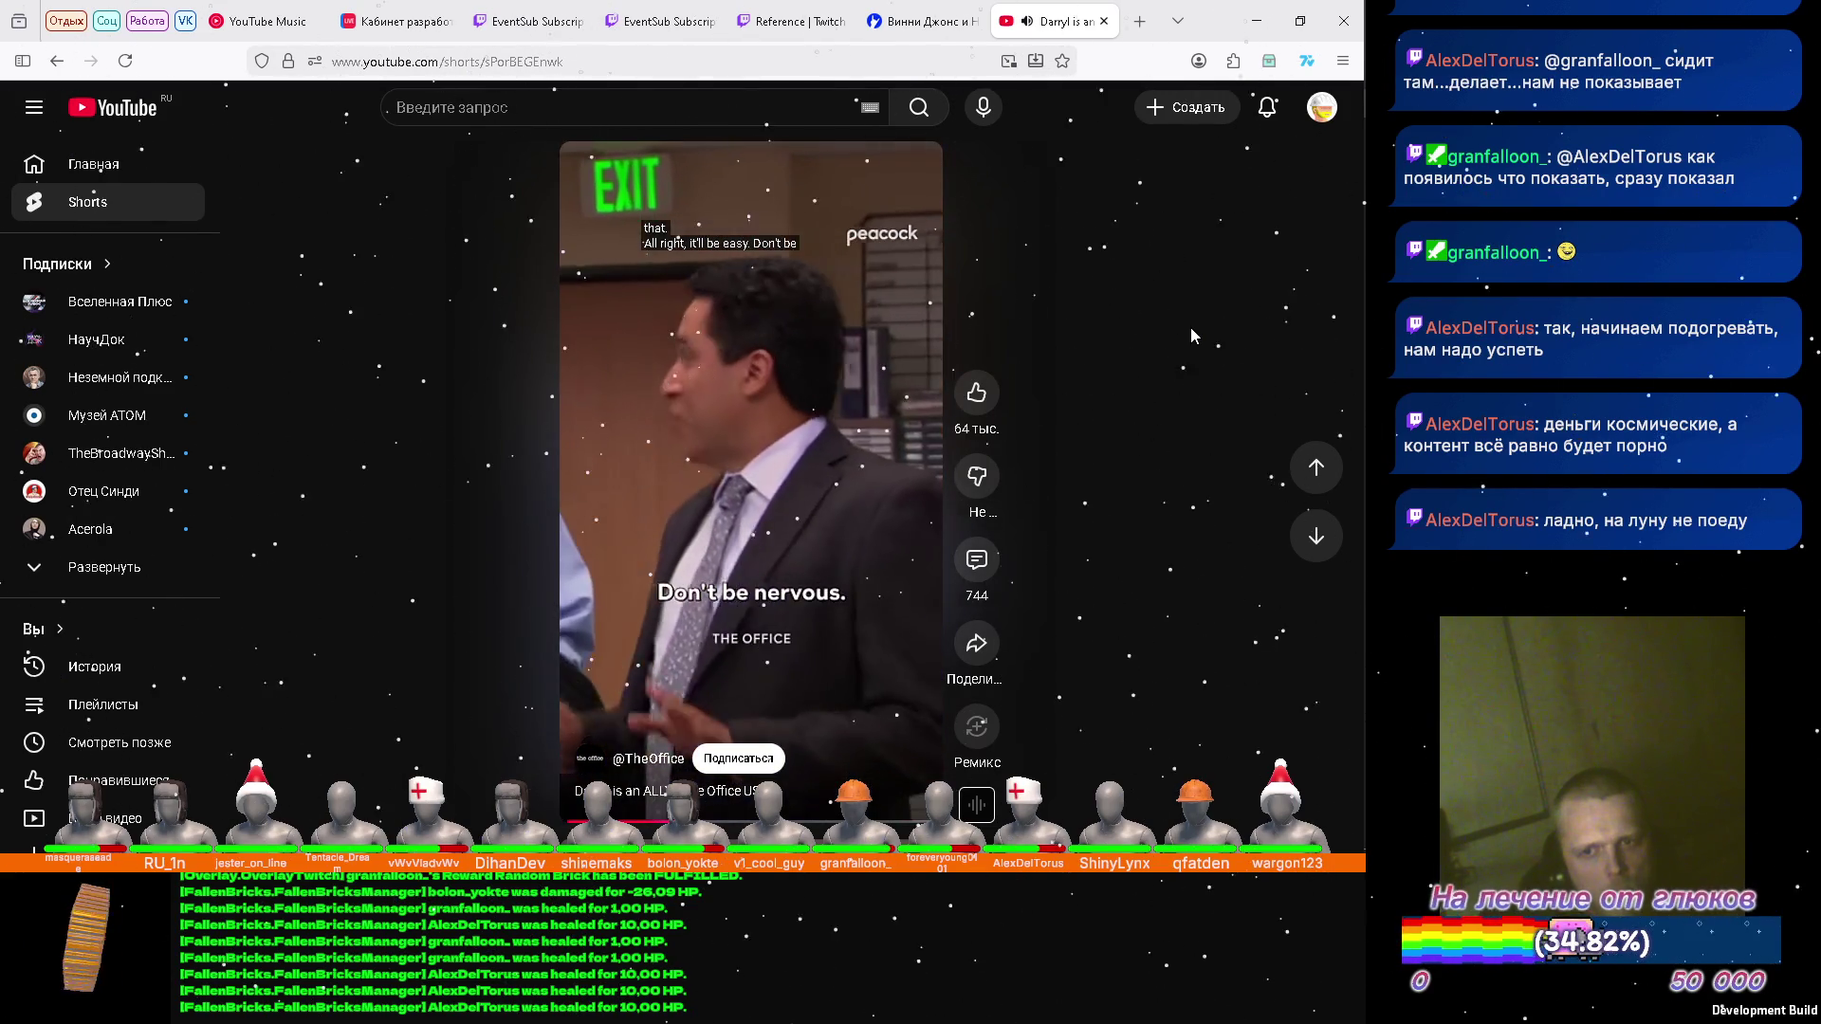
pyautogui.scroll(-1, 1192, 335)
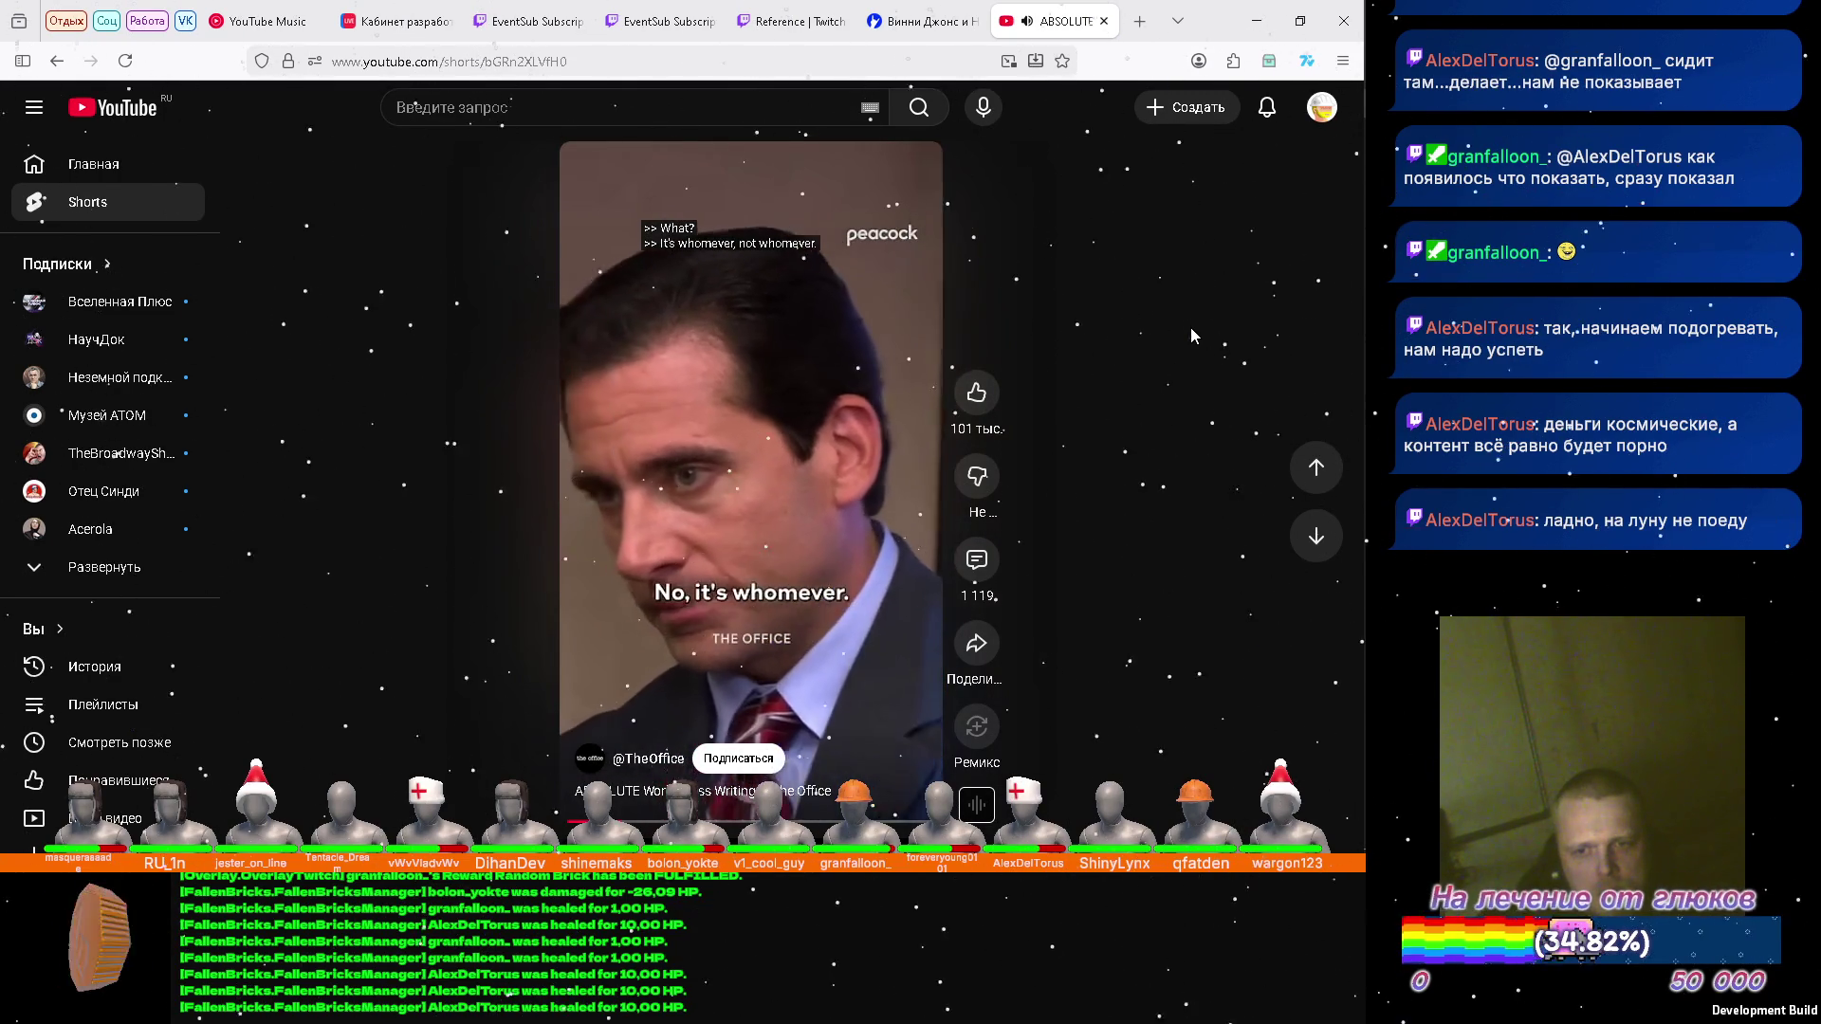
pyautogui.scroll(-1, 1193, 336)
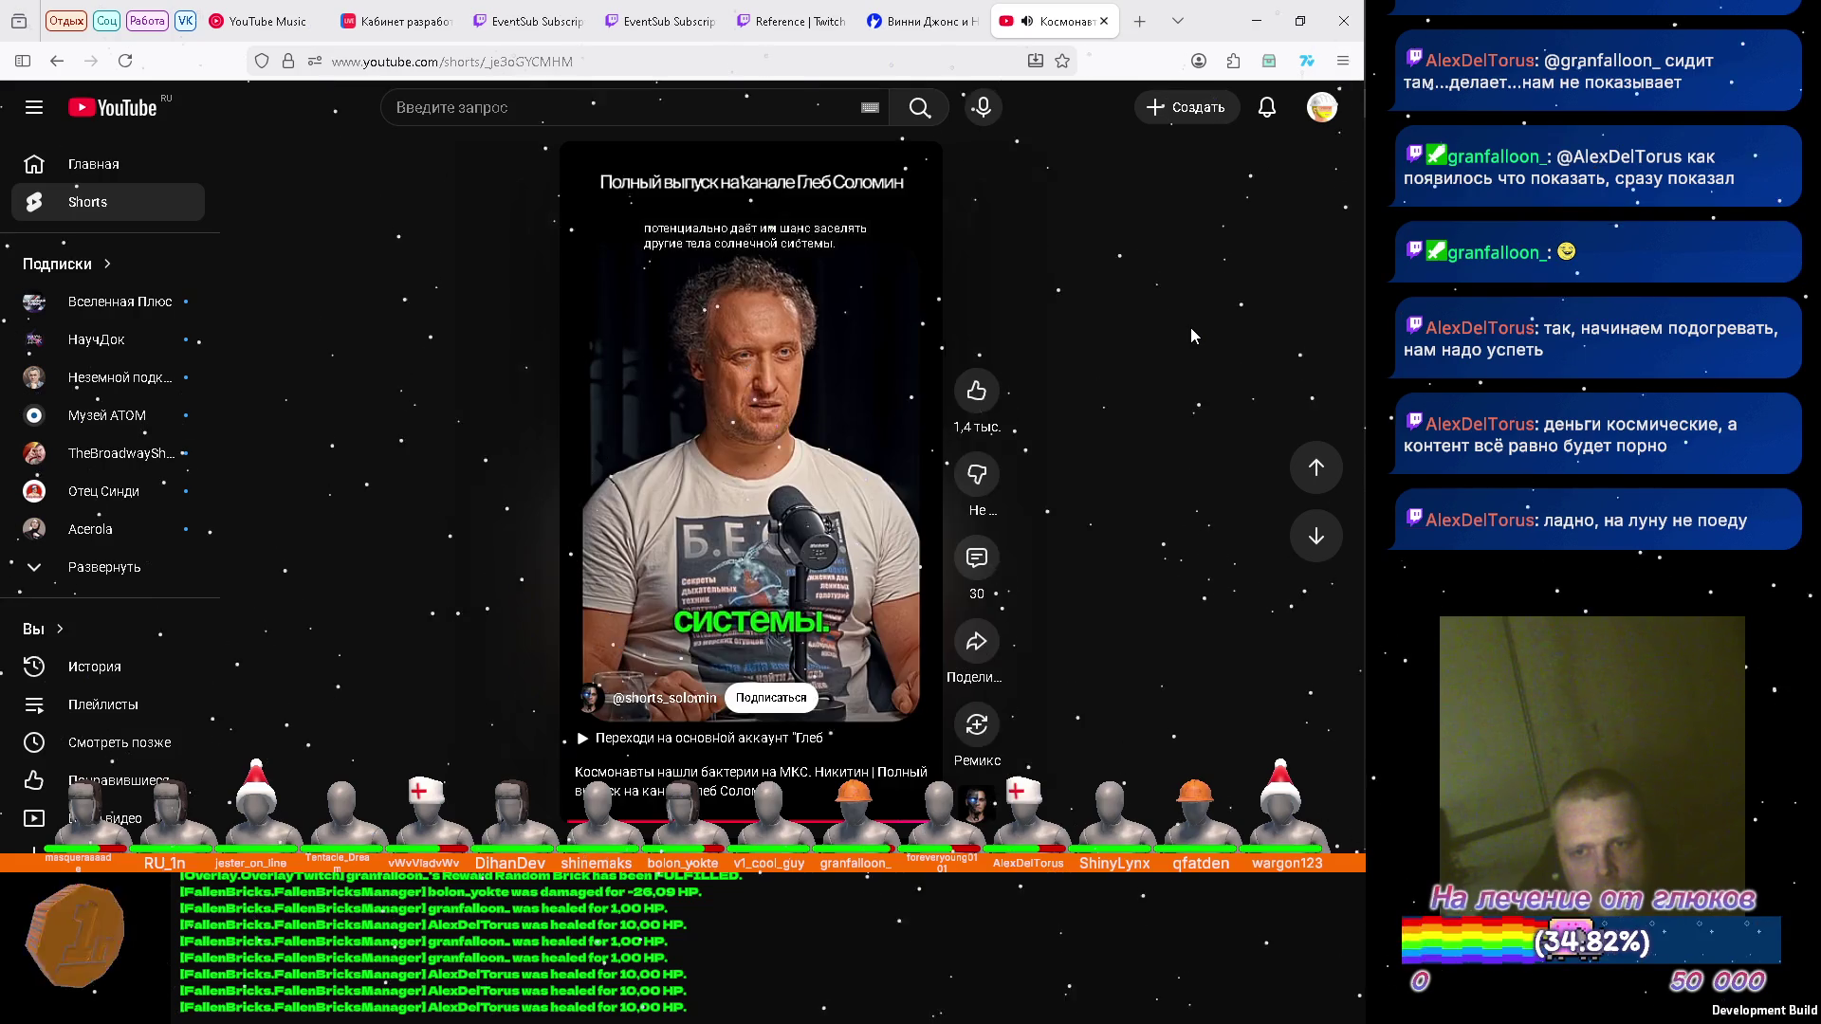
# Skip four shorts ahead to reach the guitarist reaction short.
pyautogui.scroll(-1, 1194, 336)
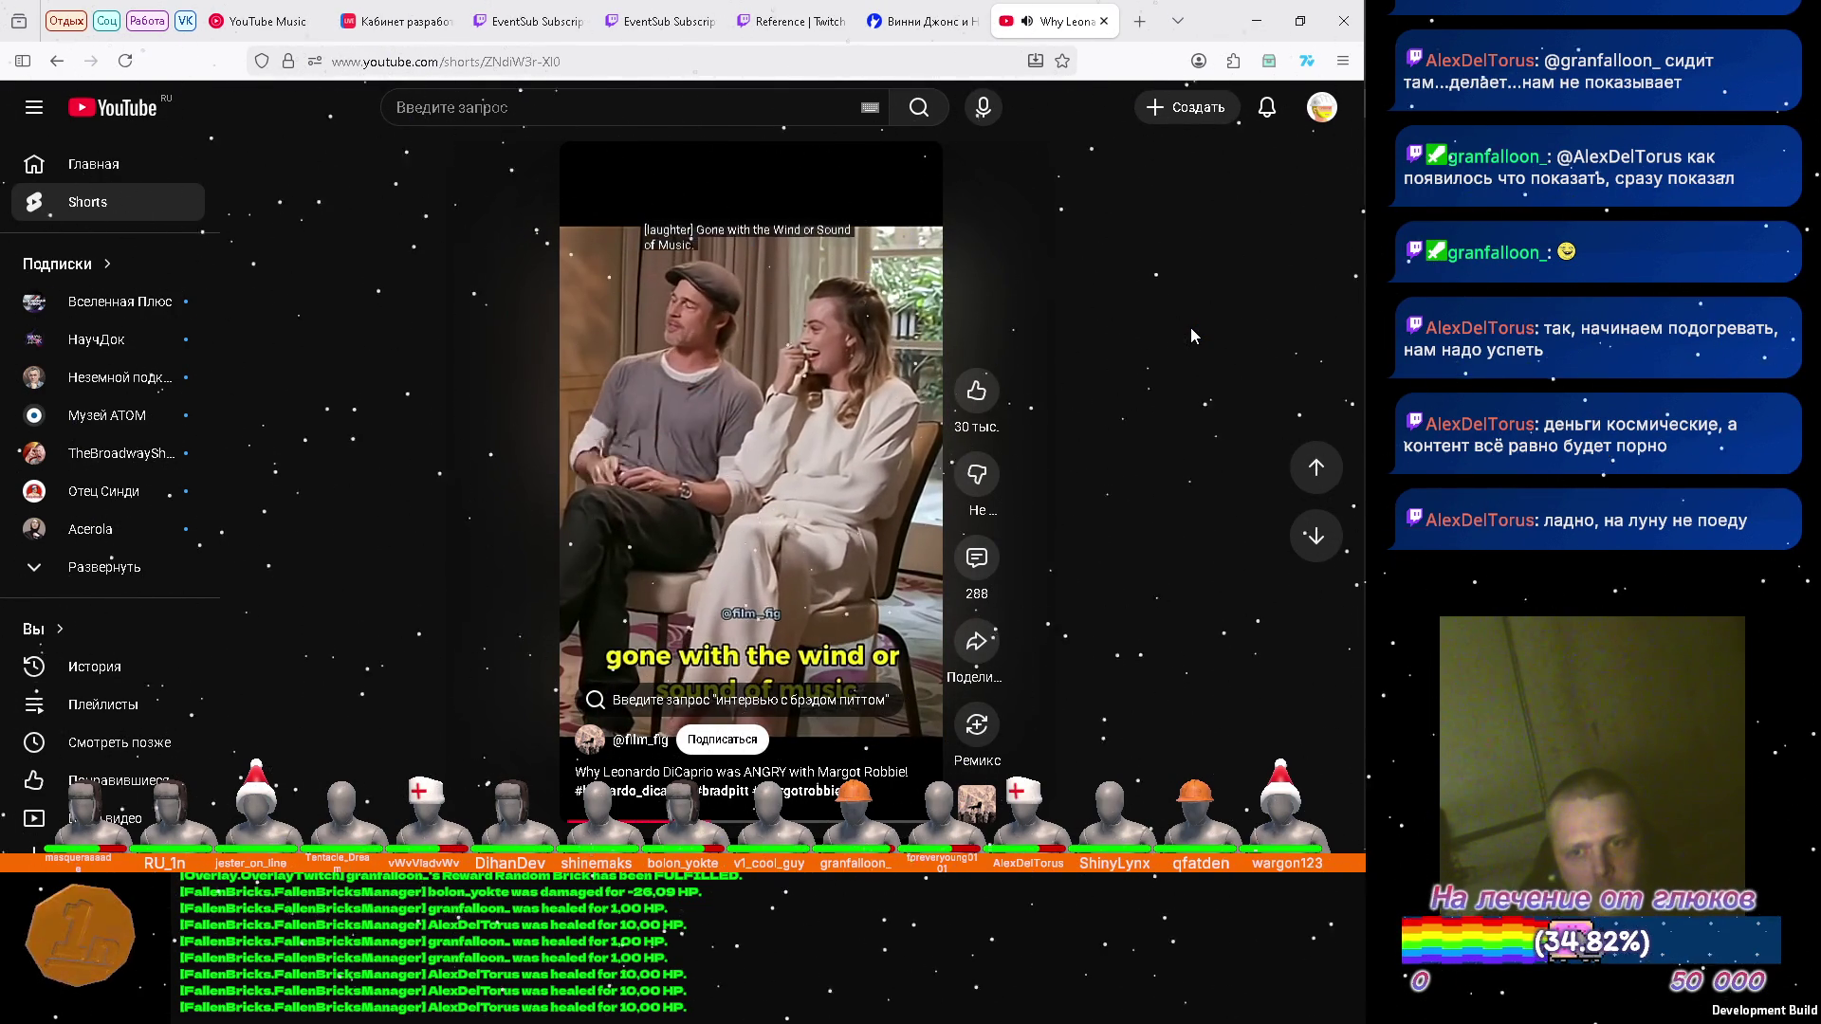
pyautogui.scroll(-1, 1191, 336)
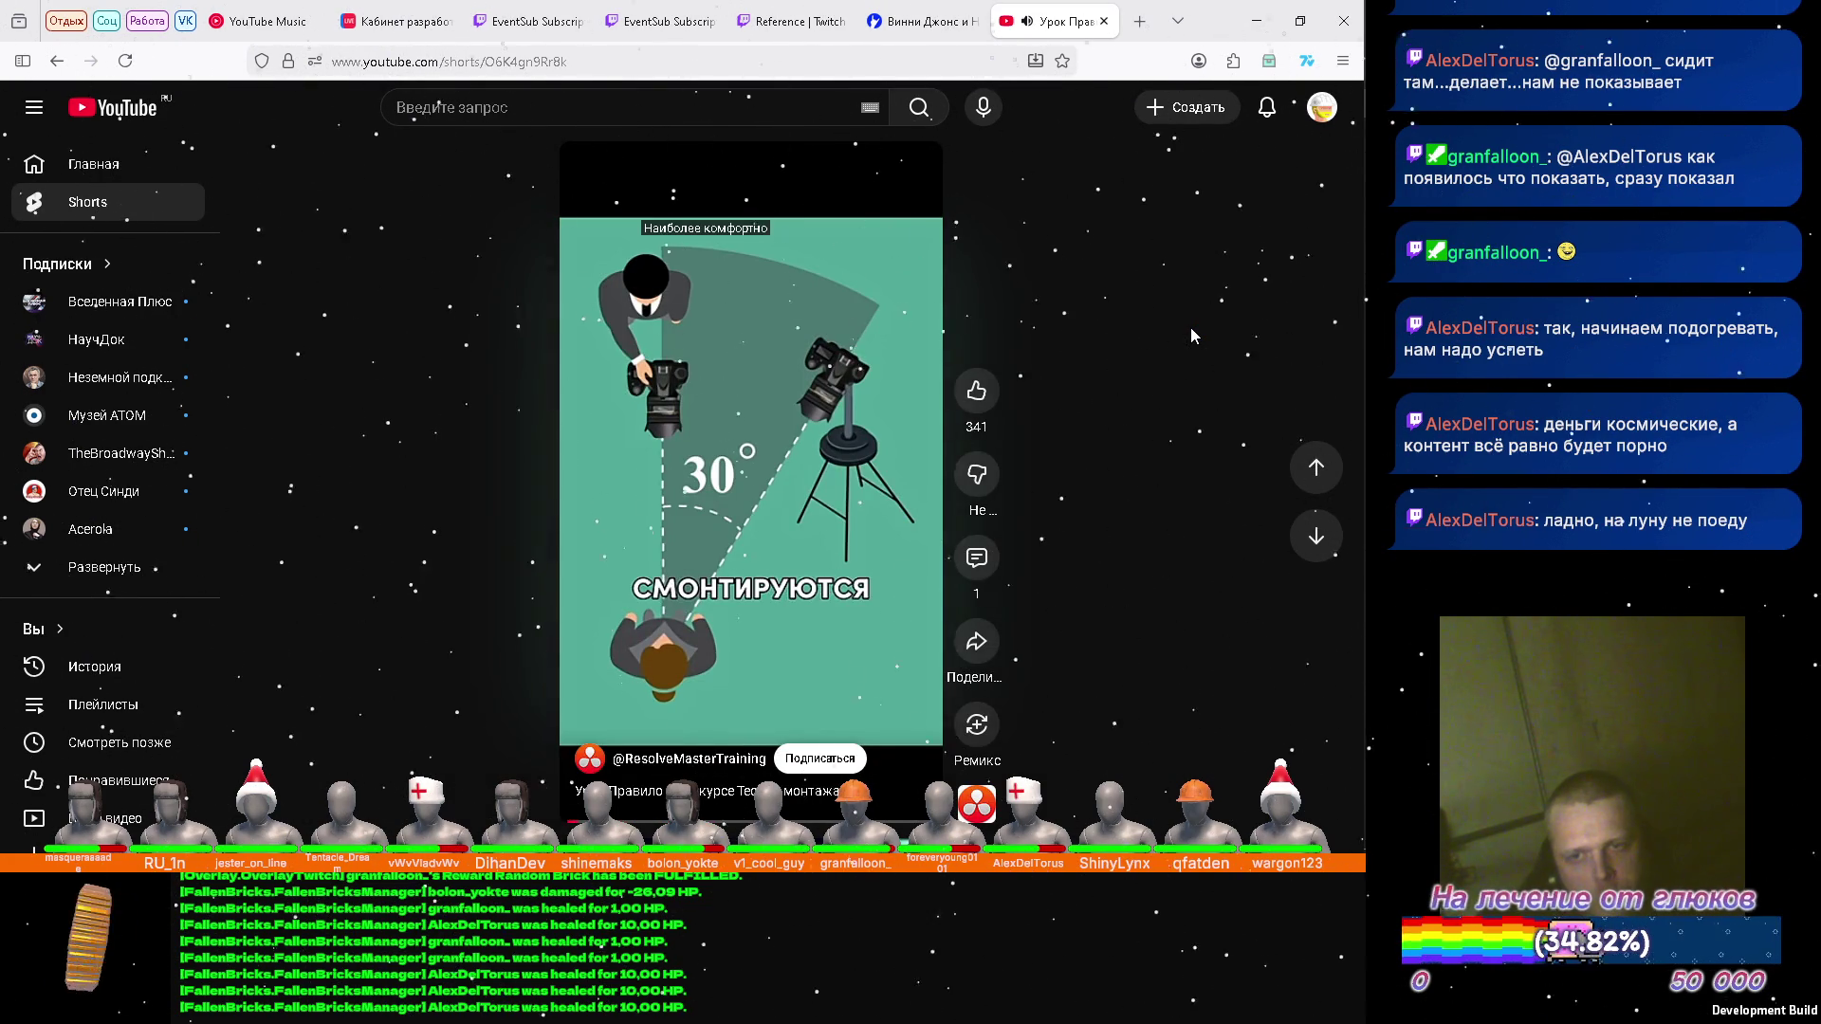
pyautogui.scroll(-1, 1191, 336)
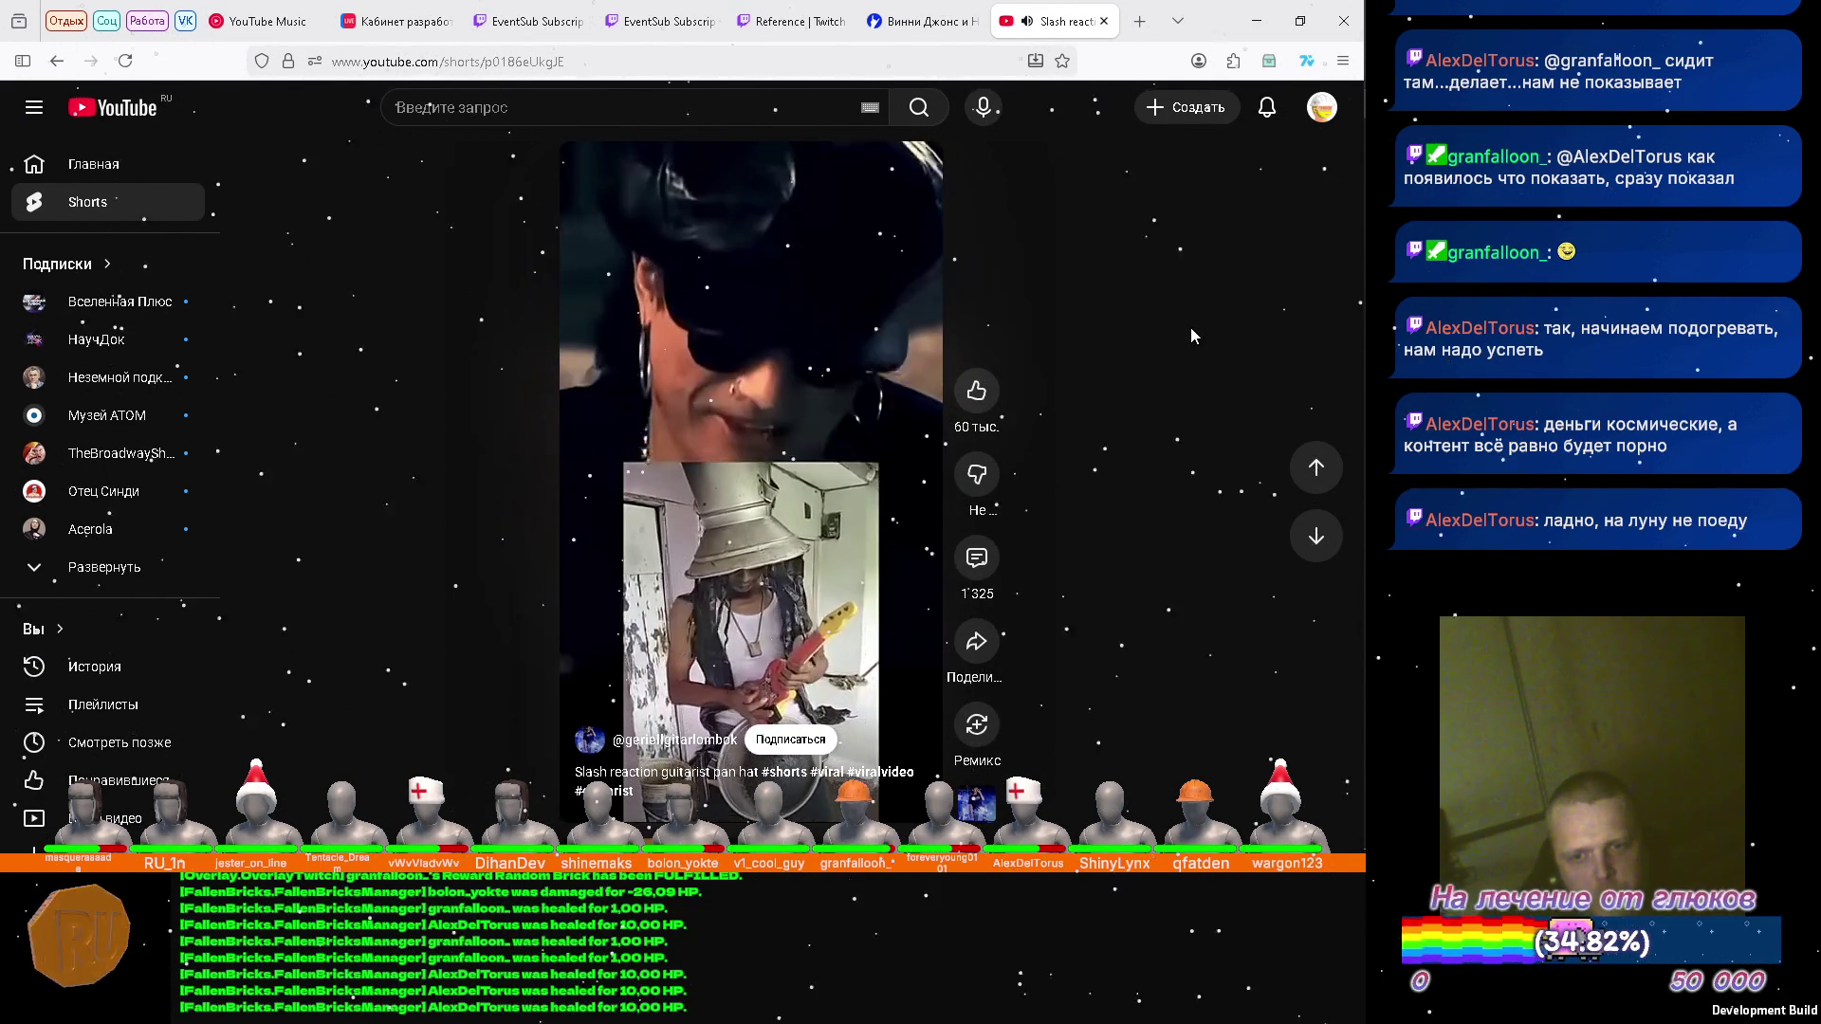
pyautogui.scroll(-1, 1192, 336)
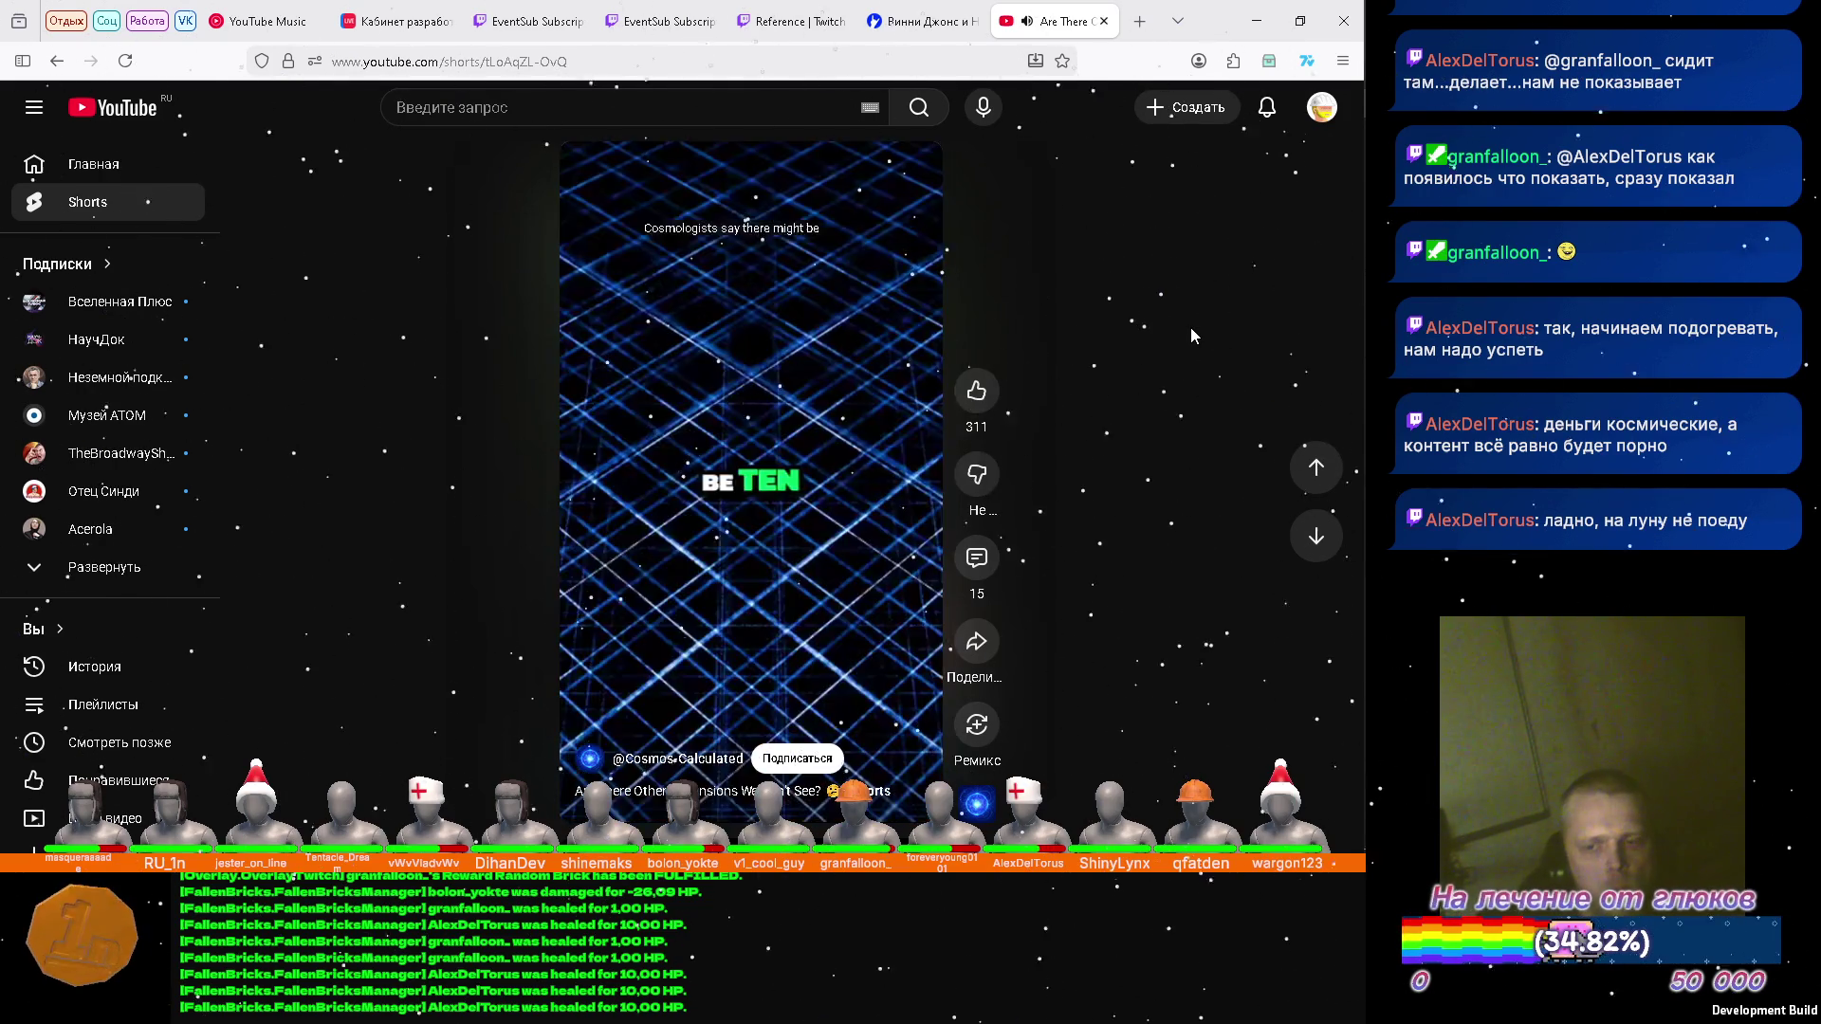
# Scroll on to the Top 5 Heckles Involving America short, then onward.
pyautogui.scroll(-1, 1191, 336)
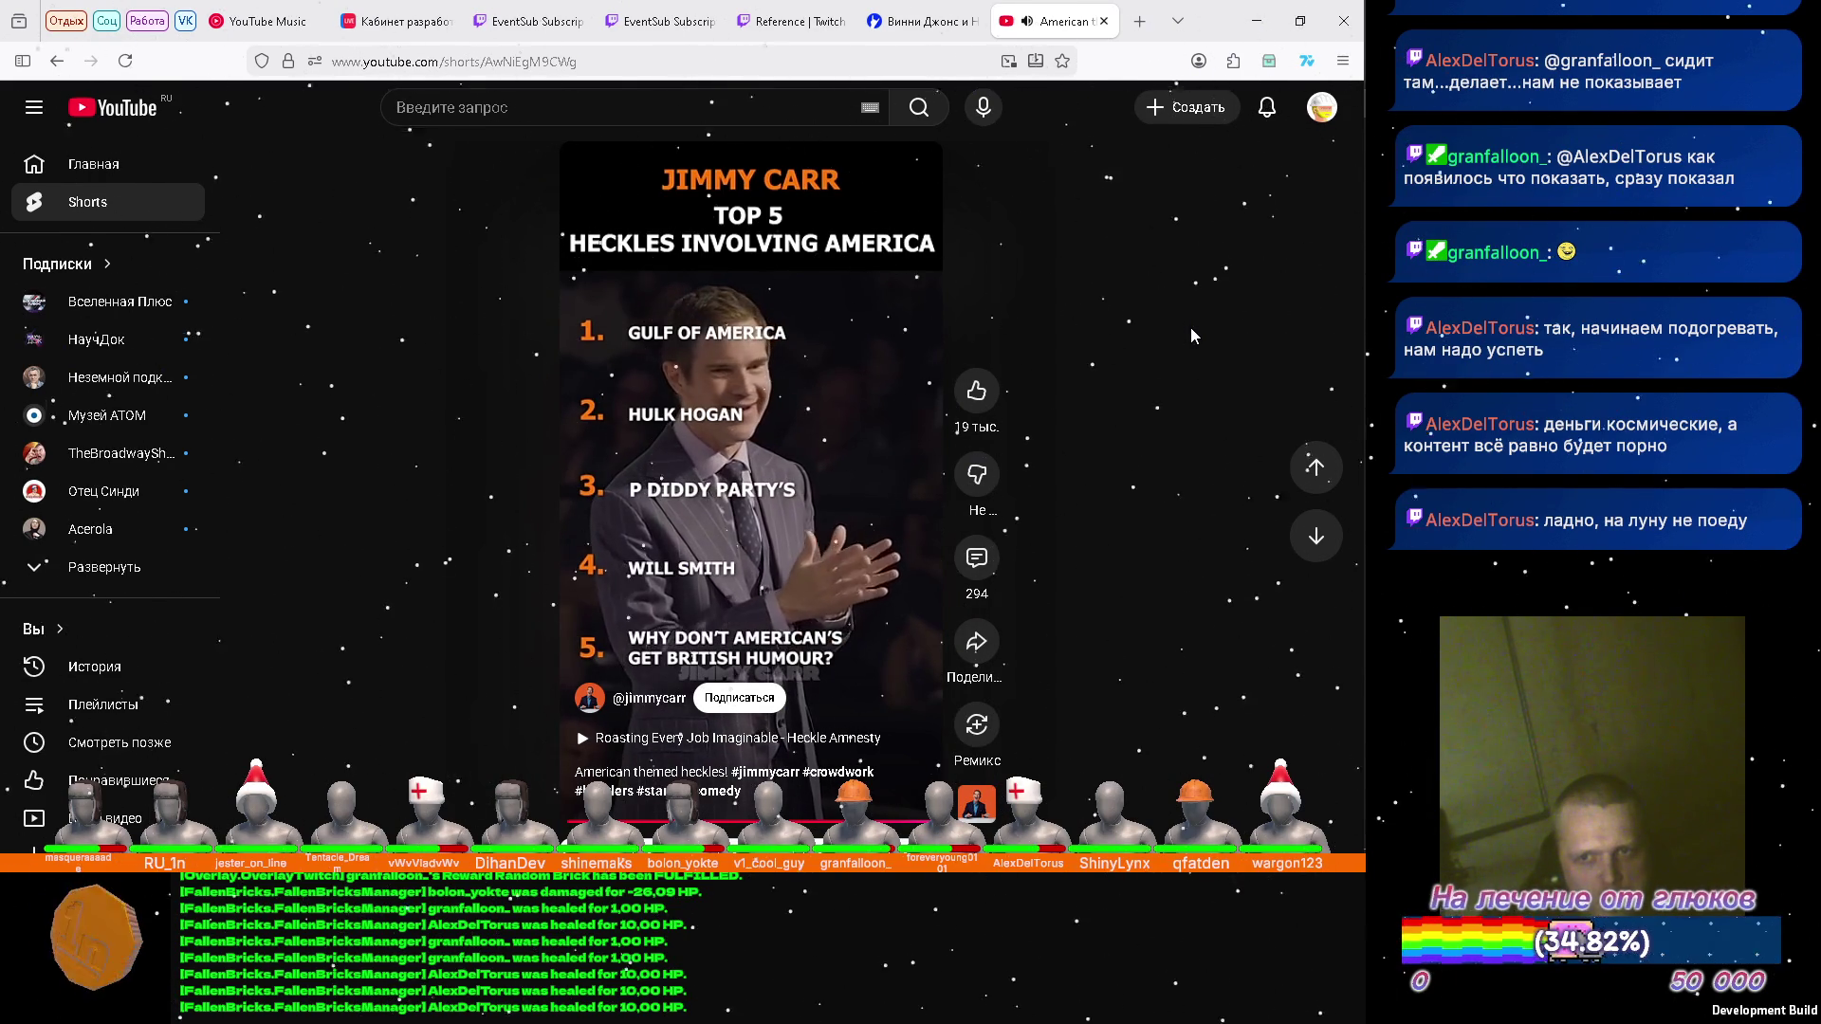
pyautogui.scroll(-1, 1194, 336)
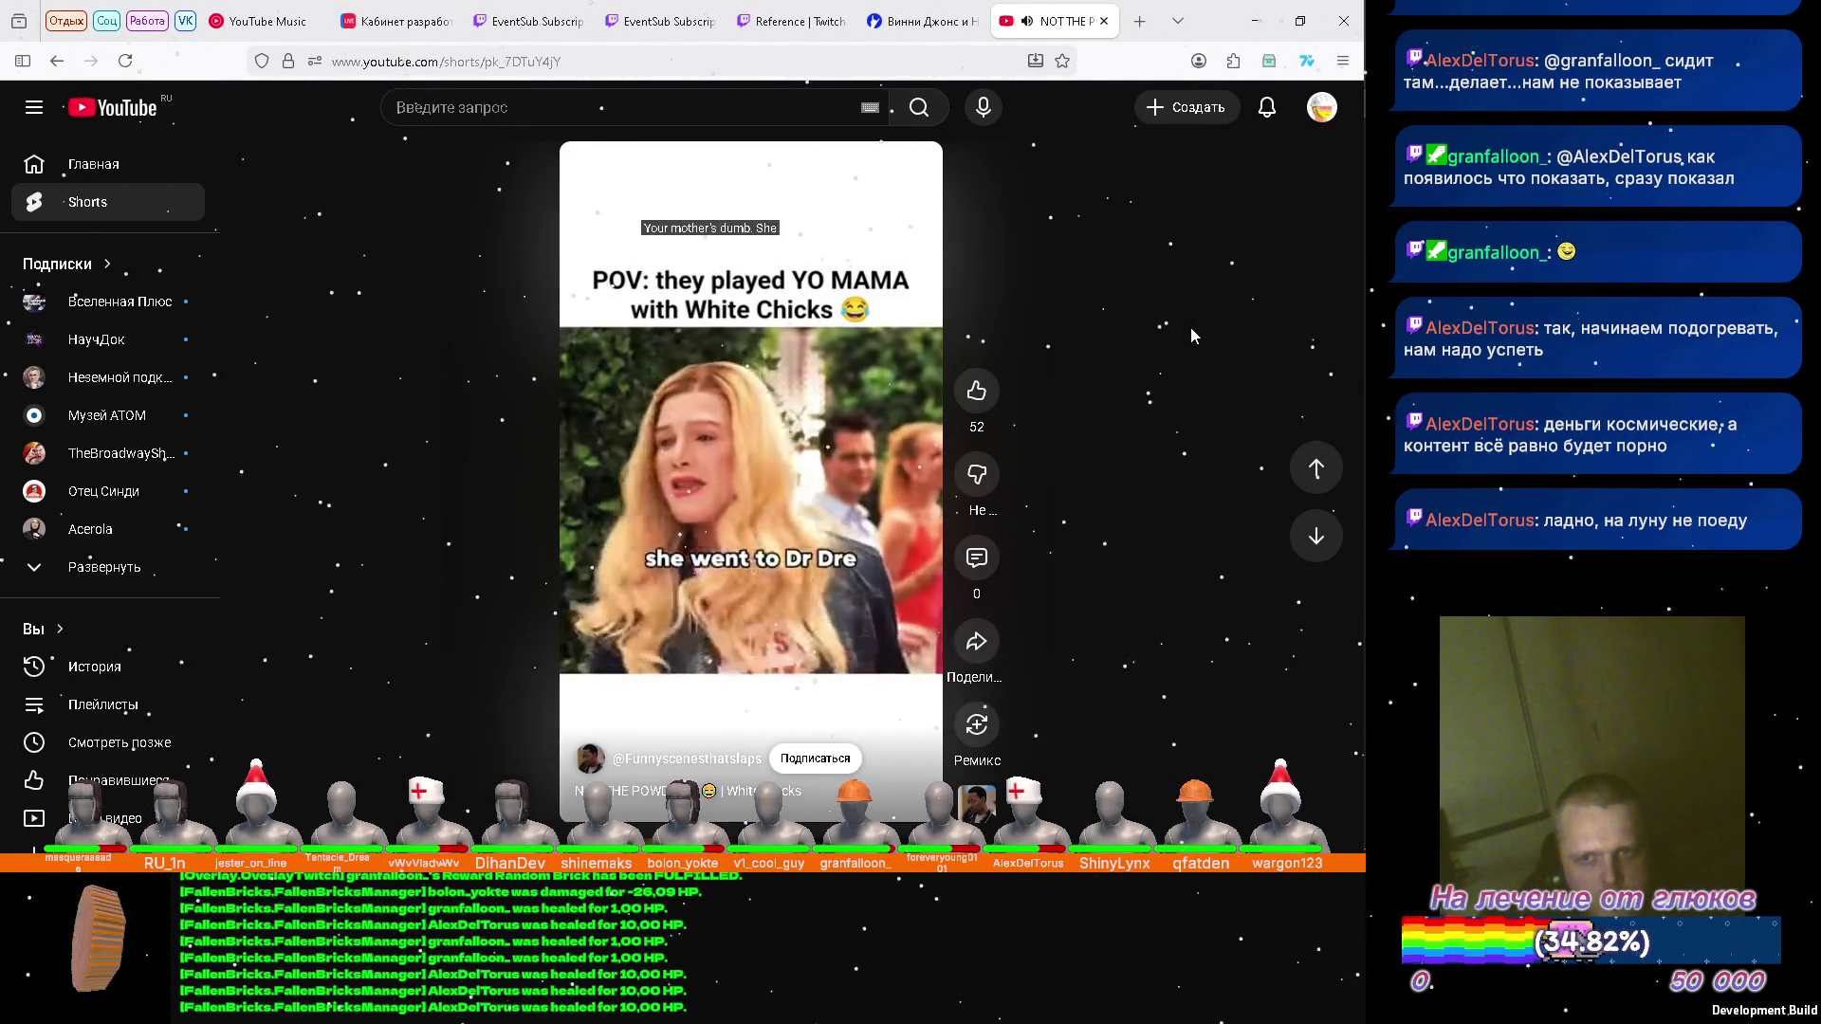
# Scroll past two more shorts, then pause the playing short and close the Shorts tab.
pyautogui.scroll(-1, 1193, 336)
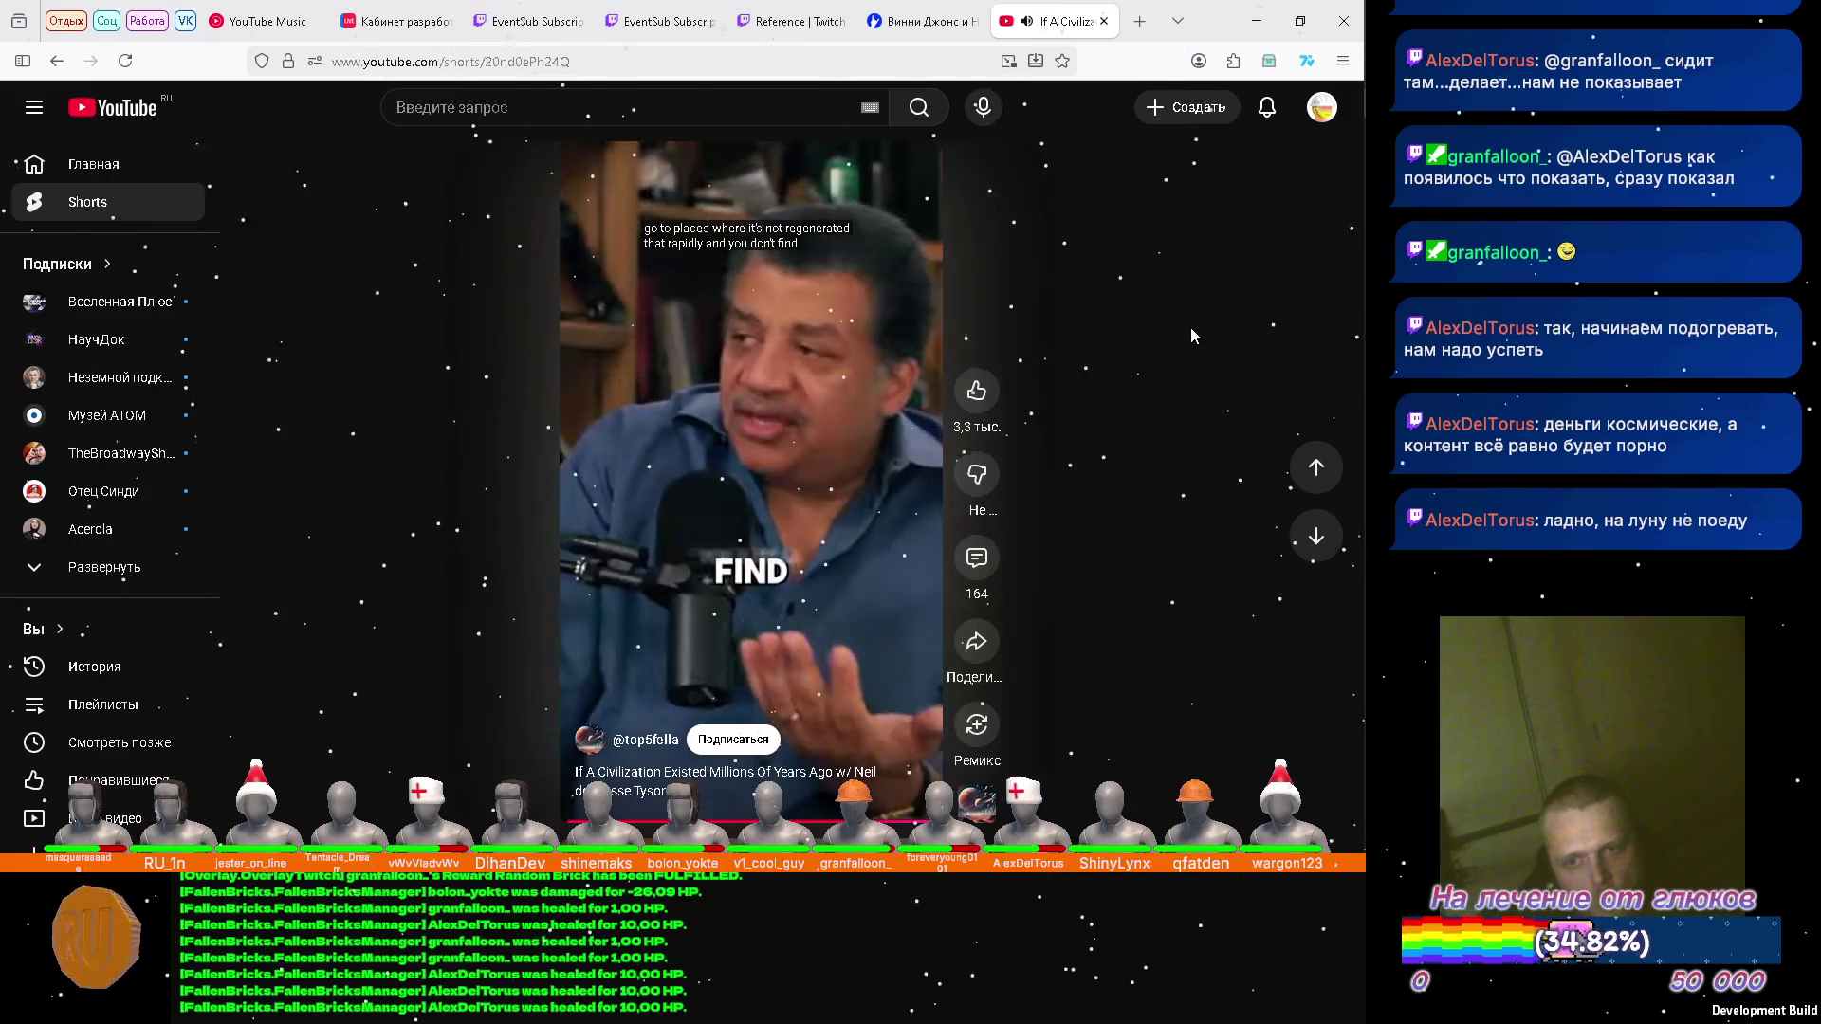
pyautogui.scroll(-1, 1192, 327)
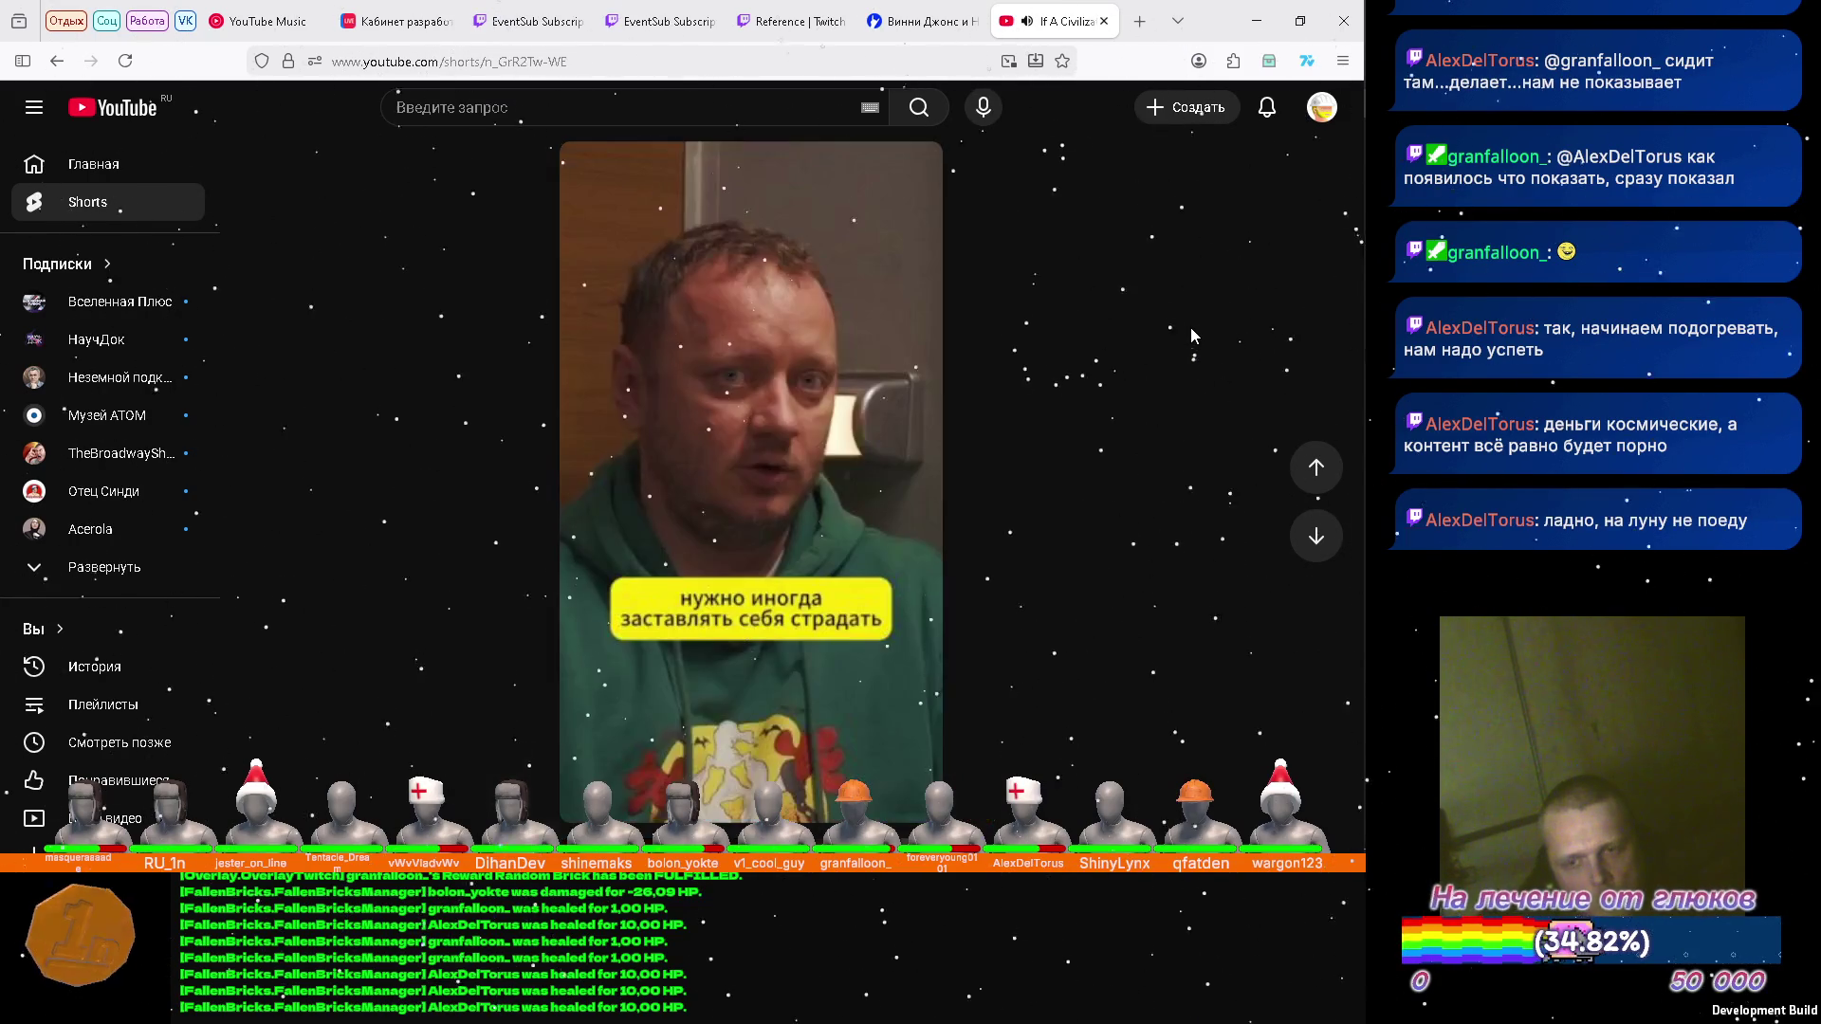
pyautogui.click(771, 349)
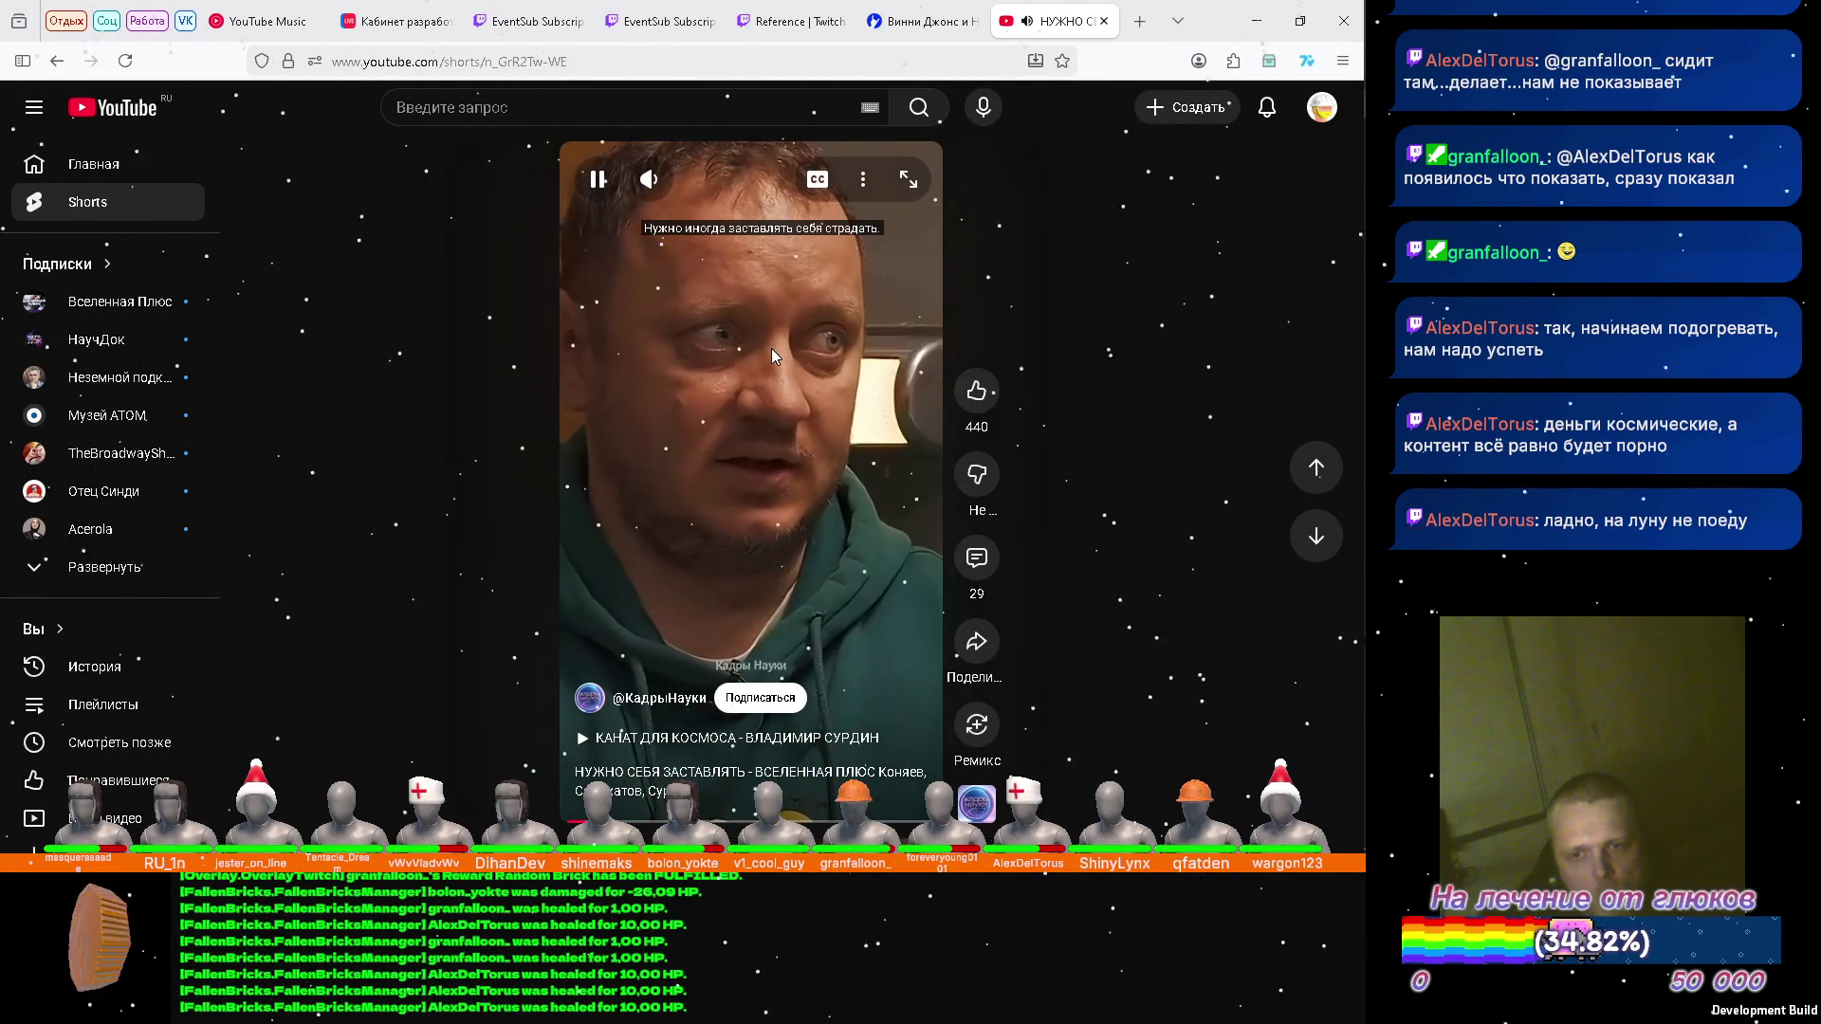
pyautogui.click(1104, 21)
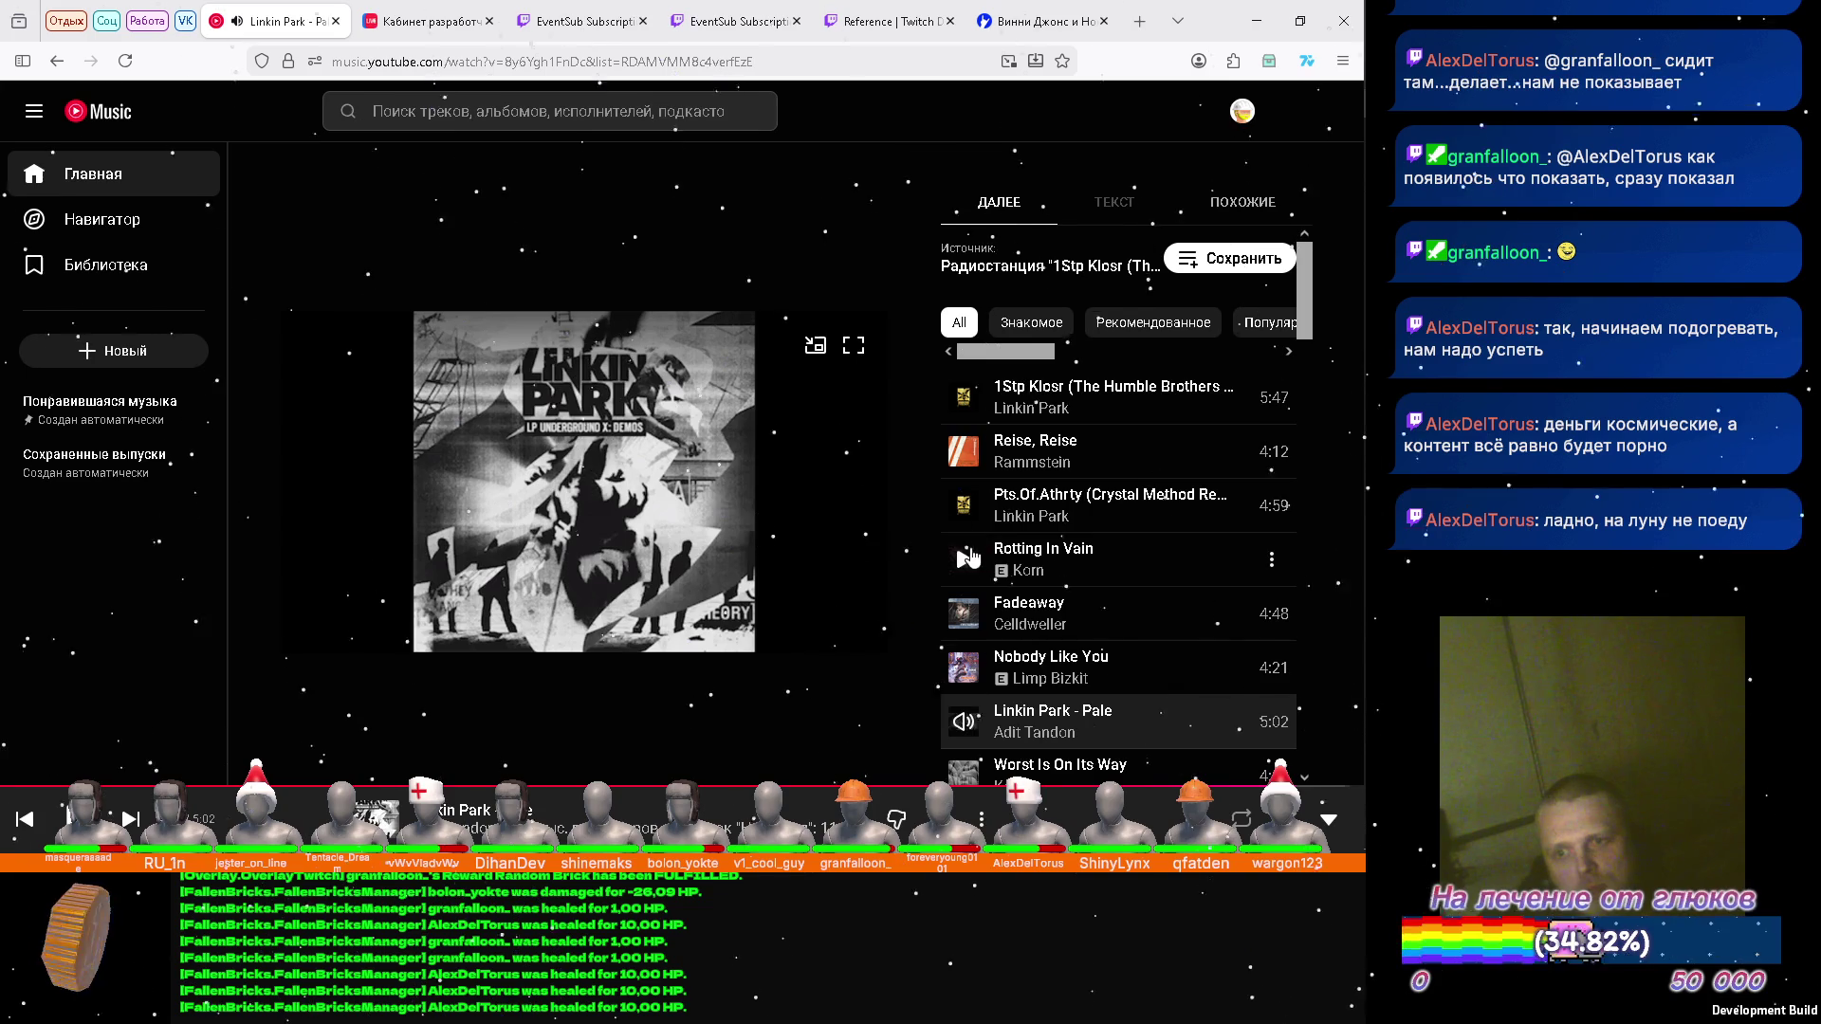
# Set sound output to Динамики (Realtek) speakers and return to Unity's Climber scene.
pyautogui.moveTo(1364, 645)
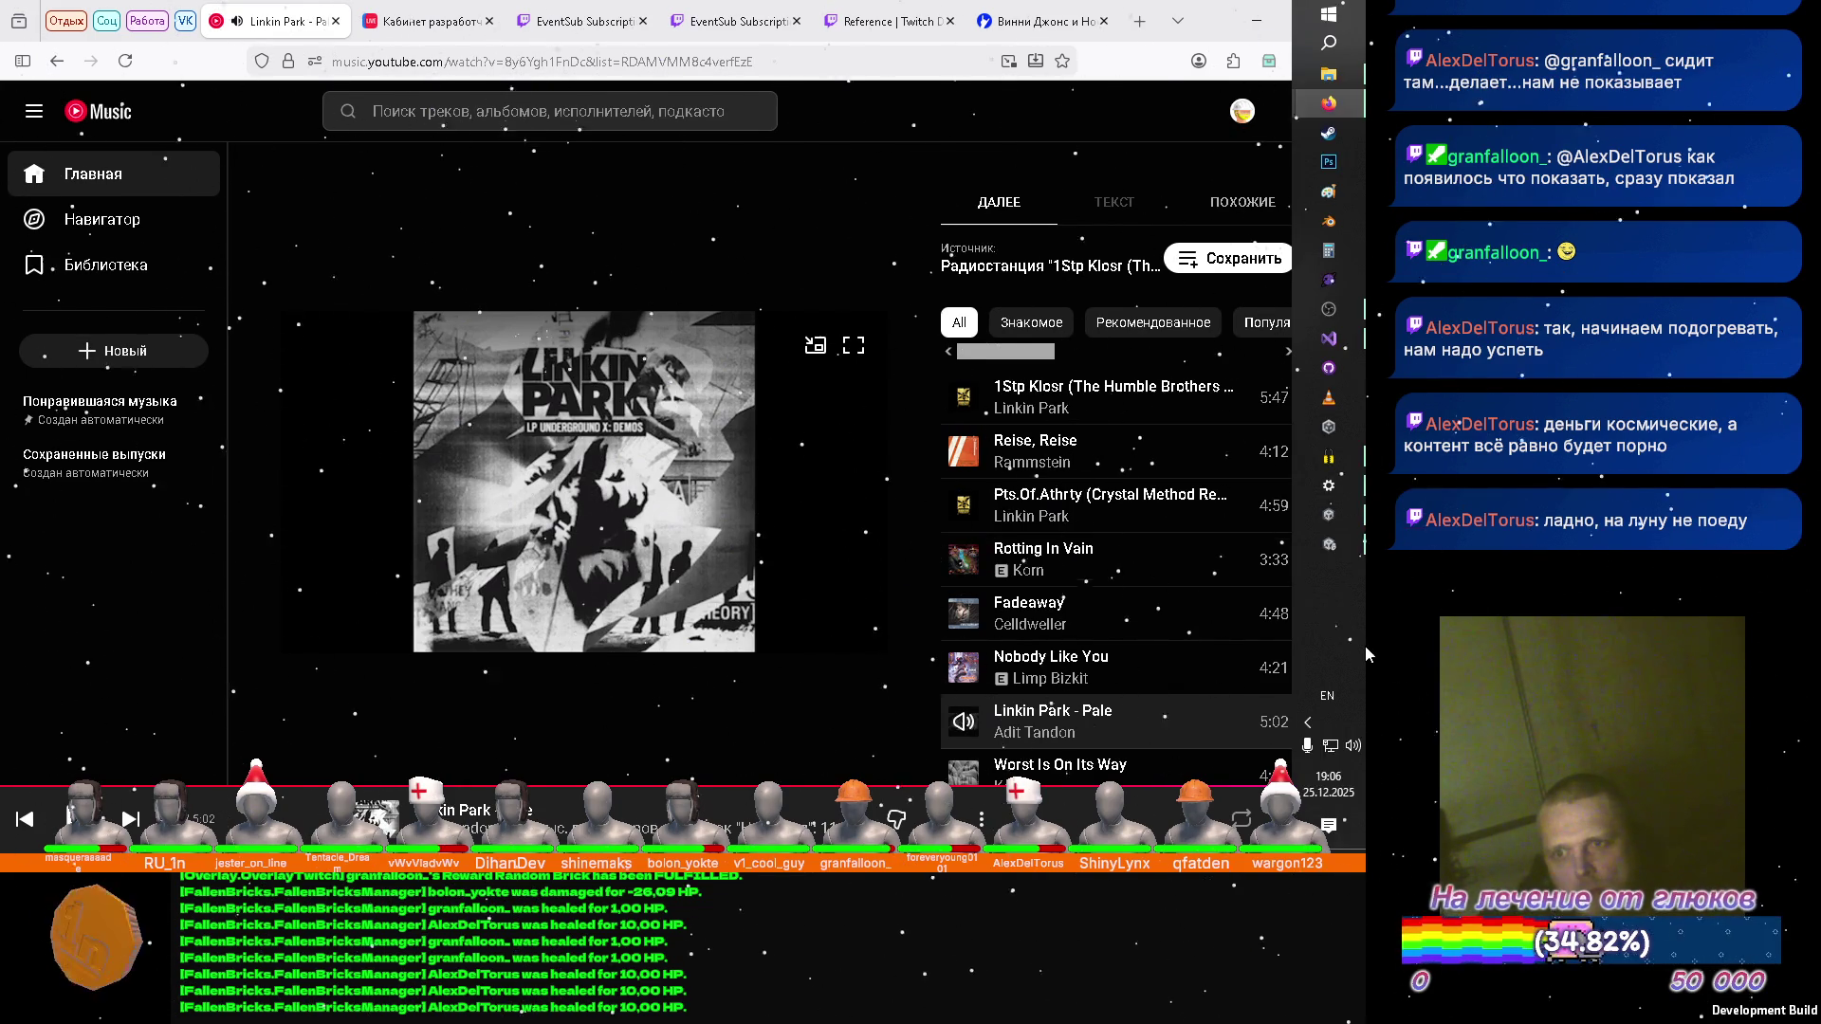
pyautogui.click(1329, 486)
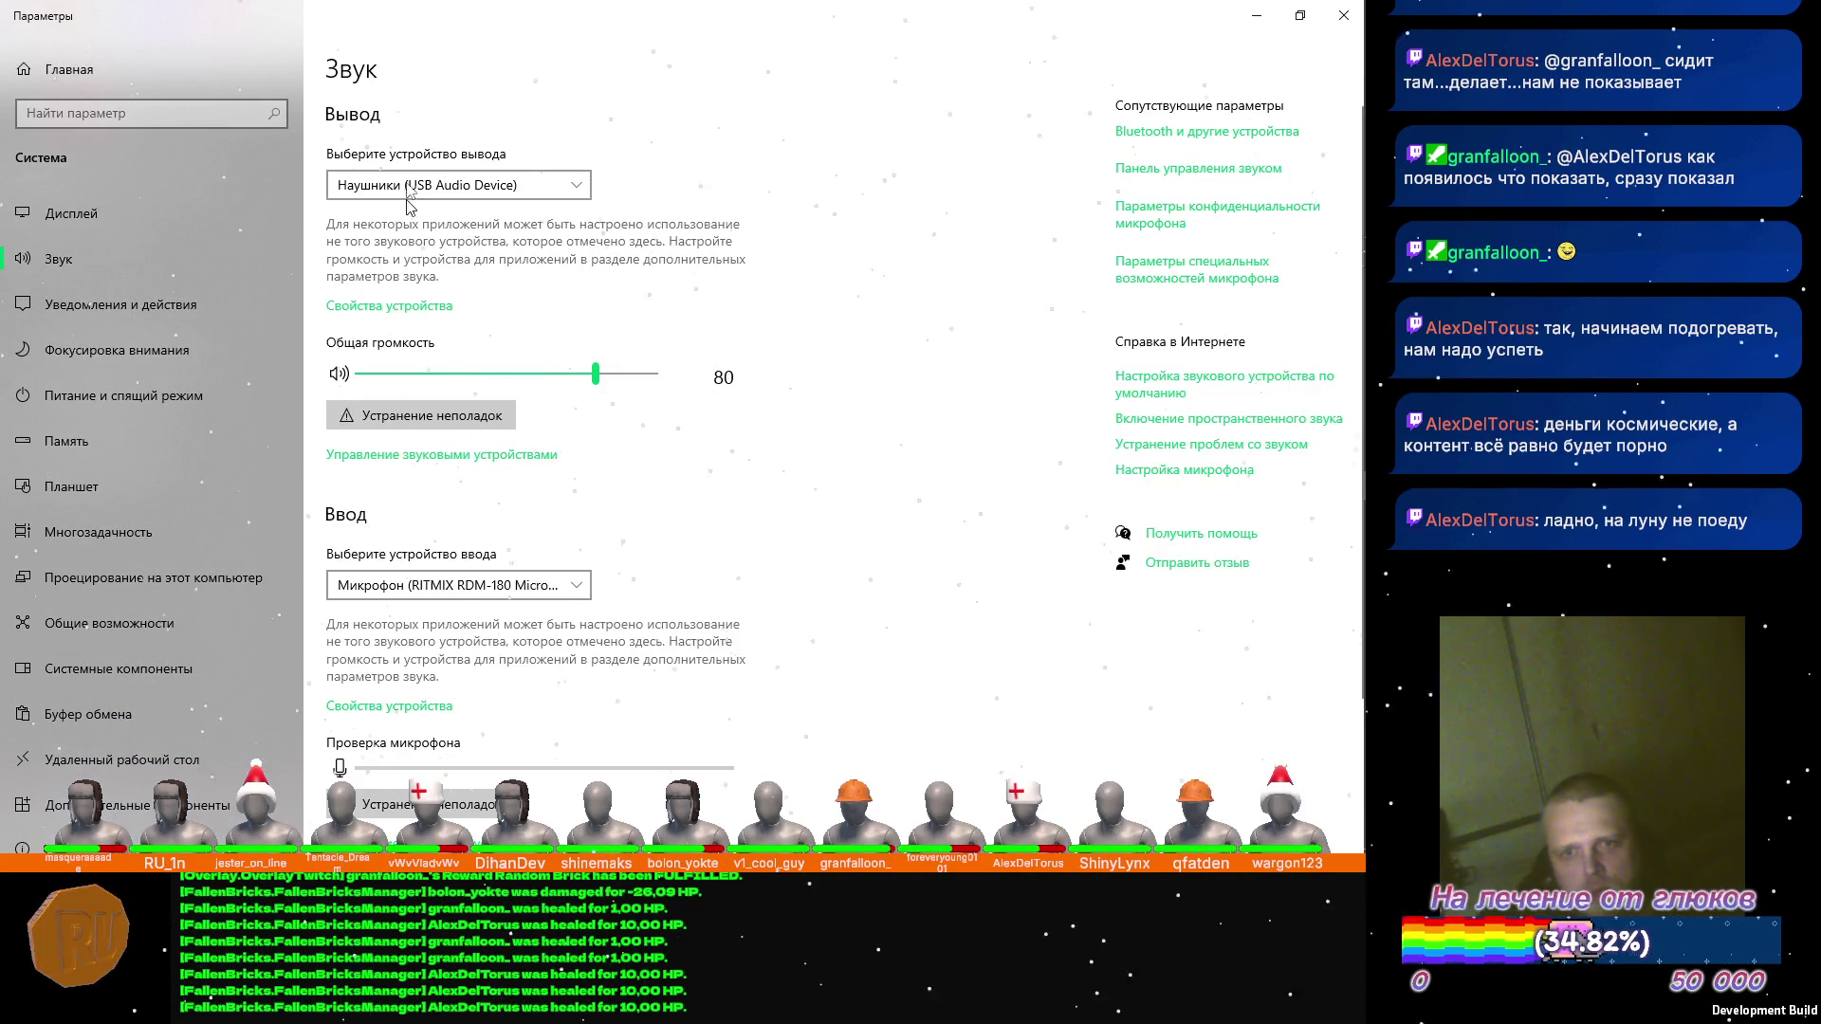
pyautogui.click(455, 185)
pyautogui.click(398, 212)
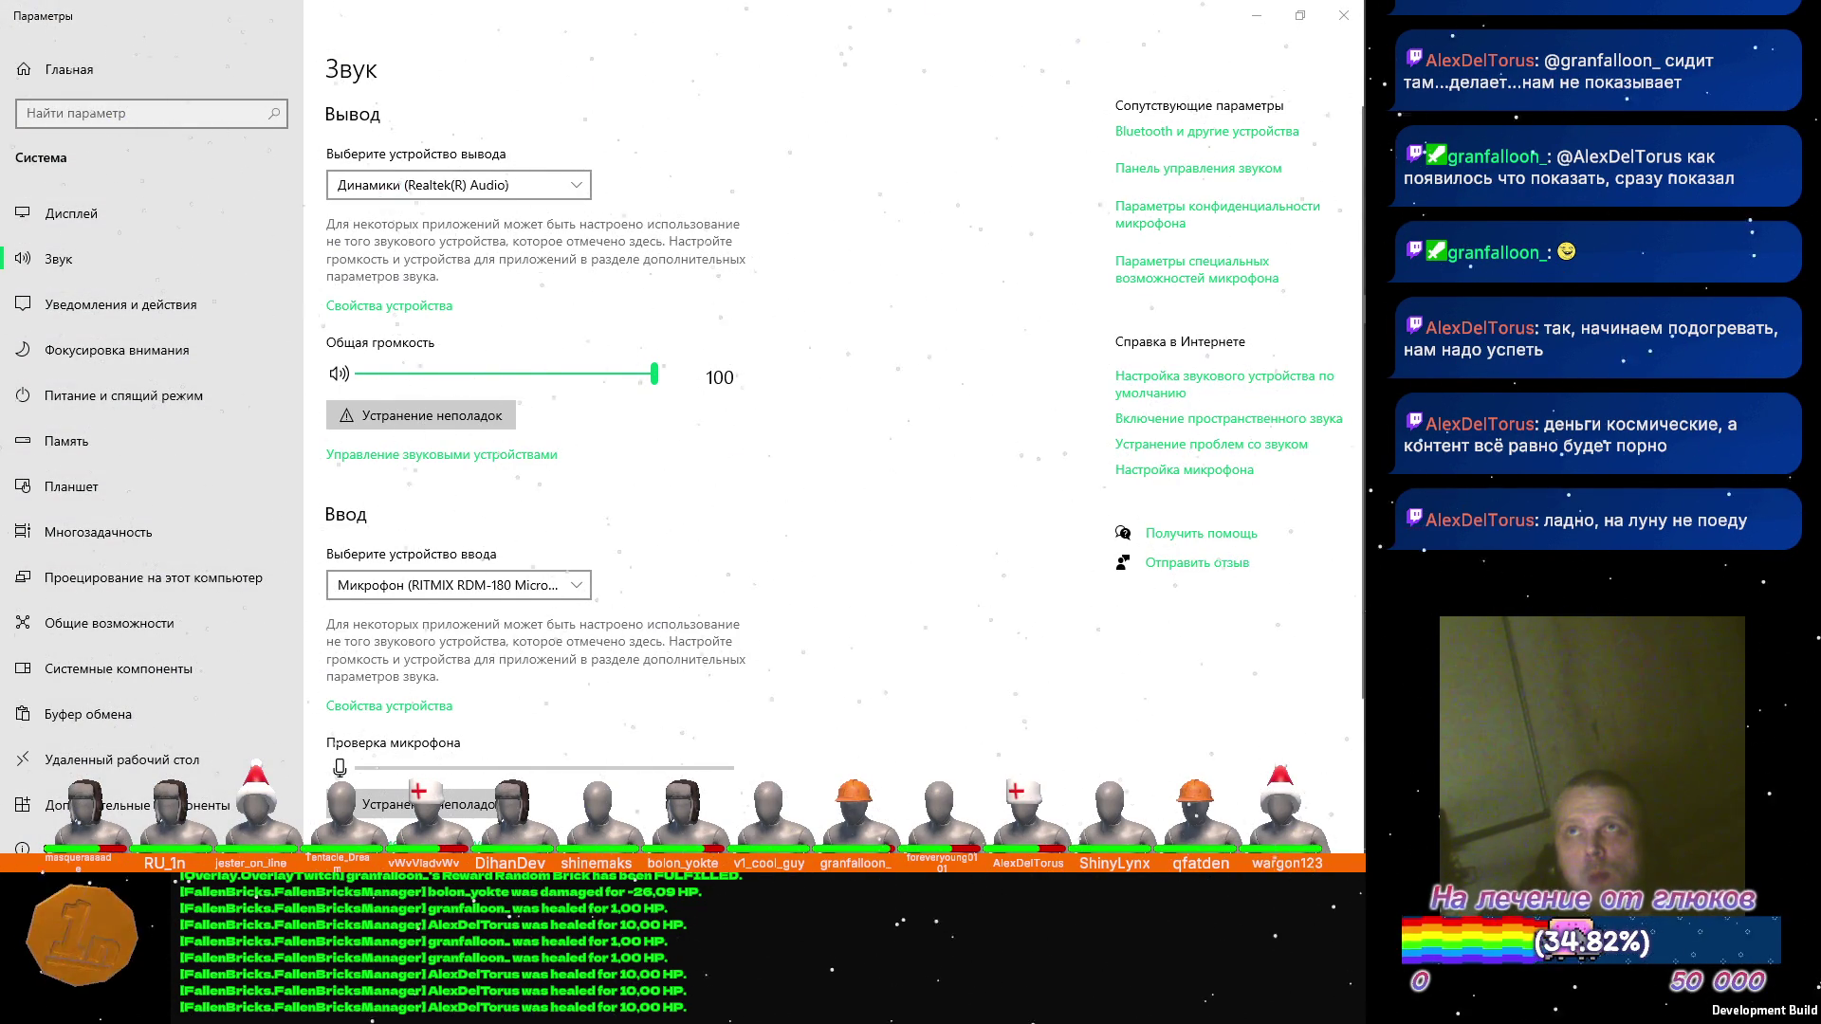
pyautogui.click(1257, 16)
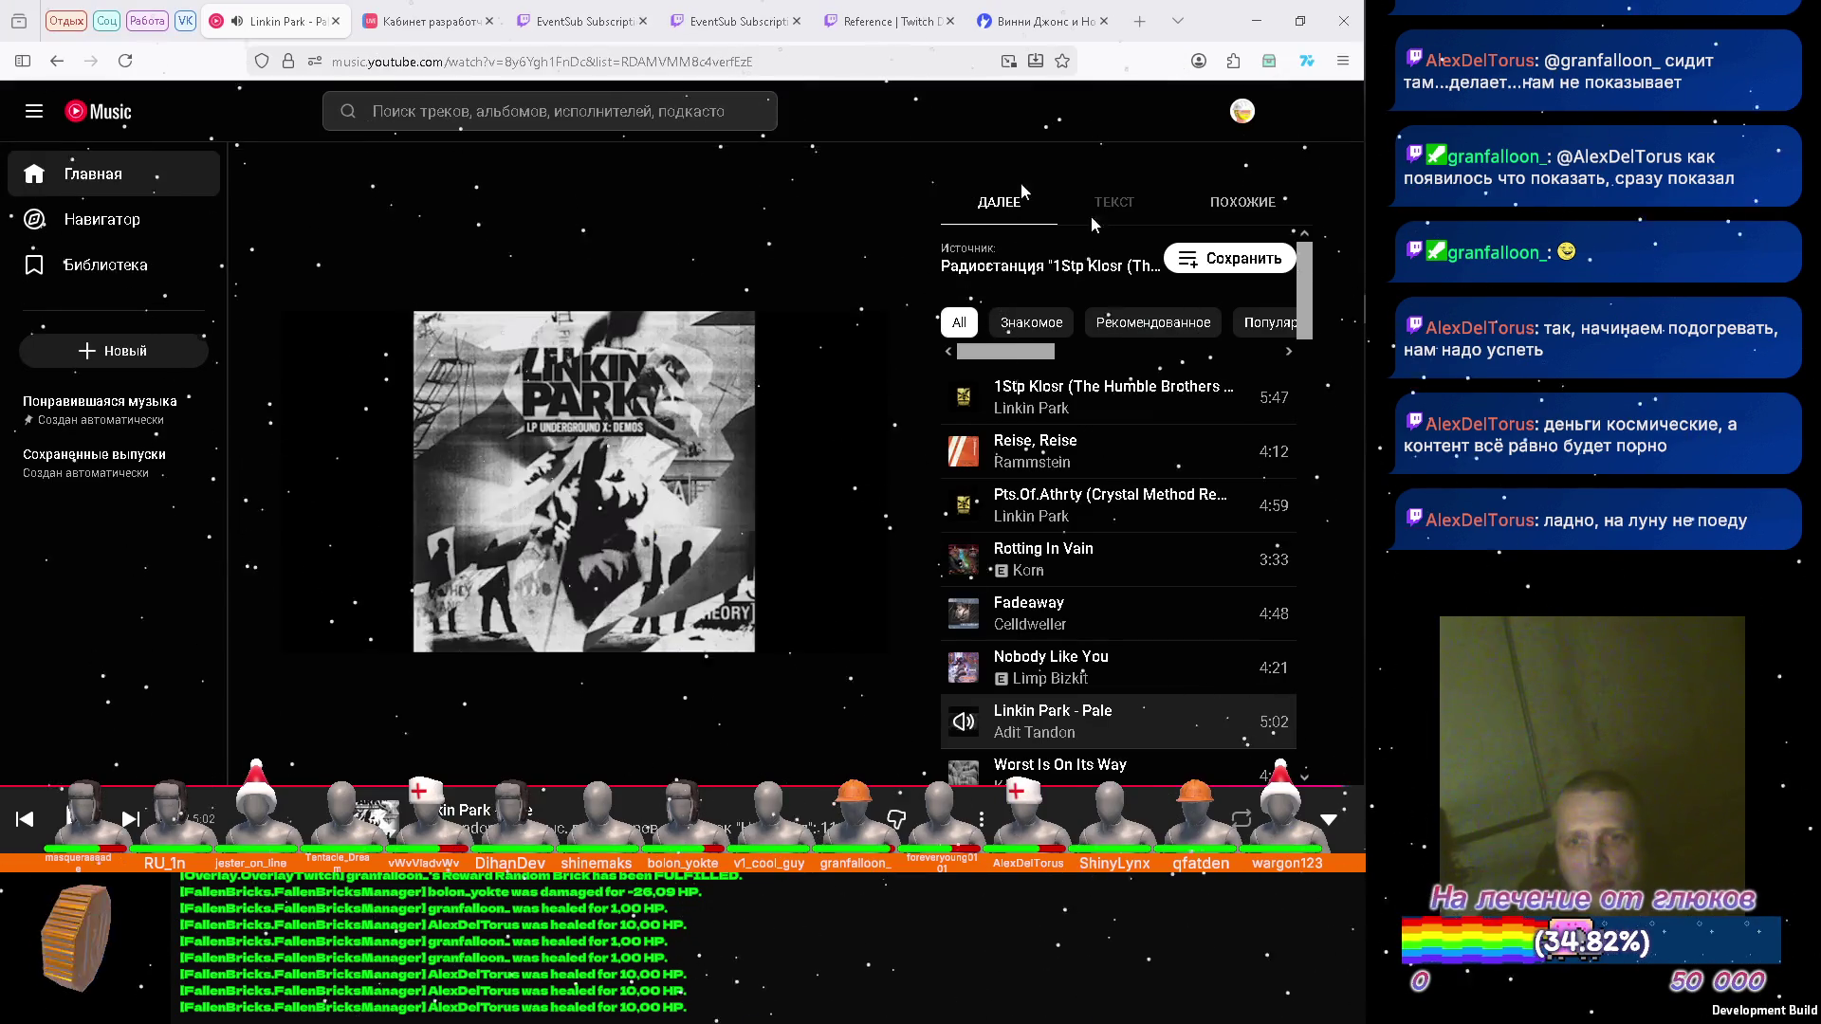
pyautogui.click(1330, 547)
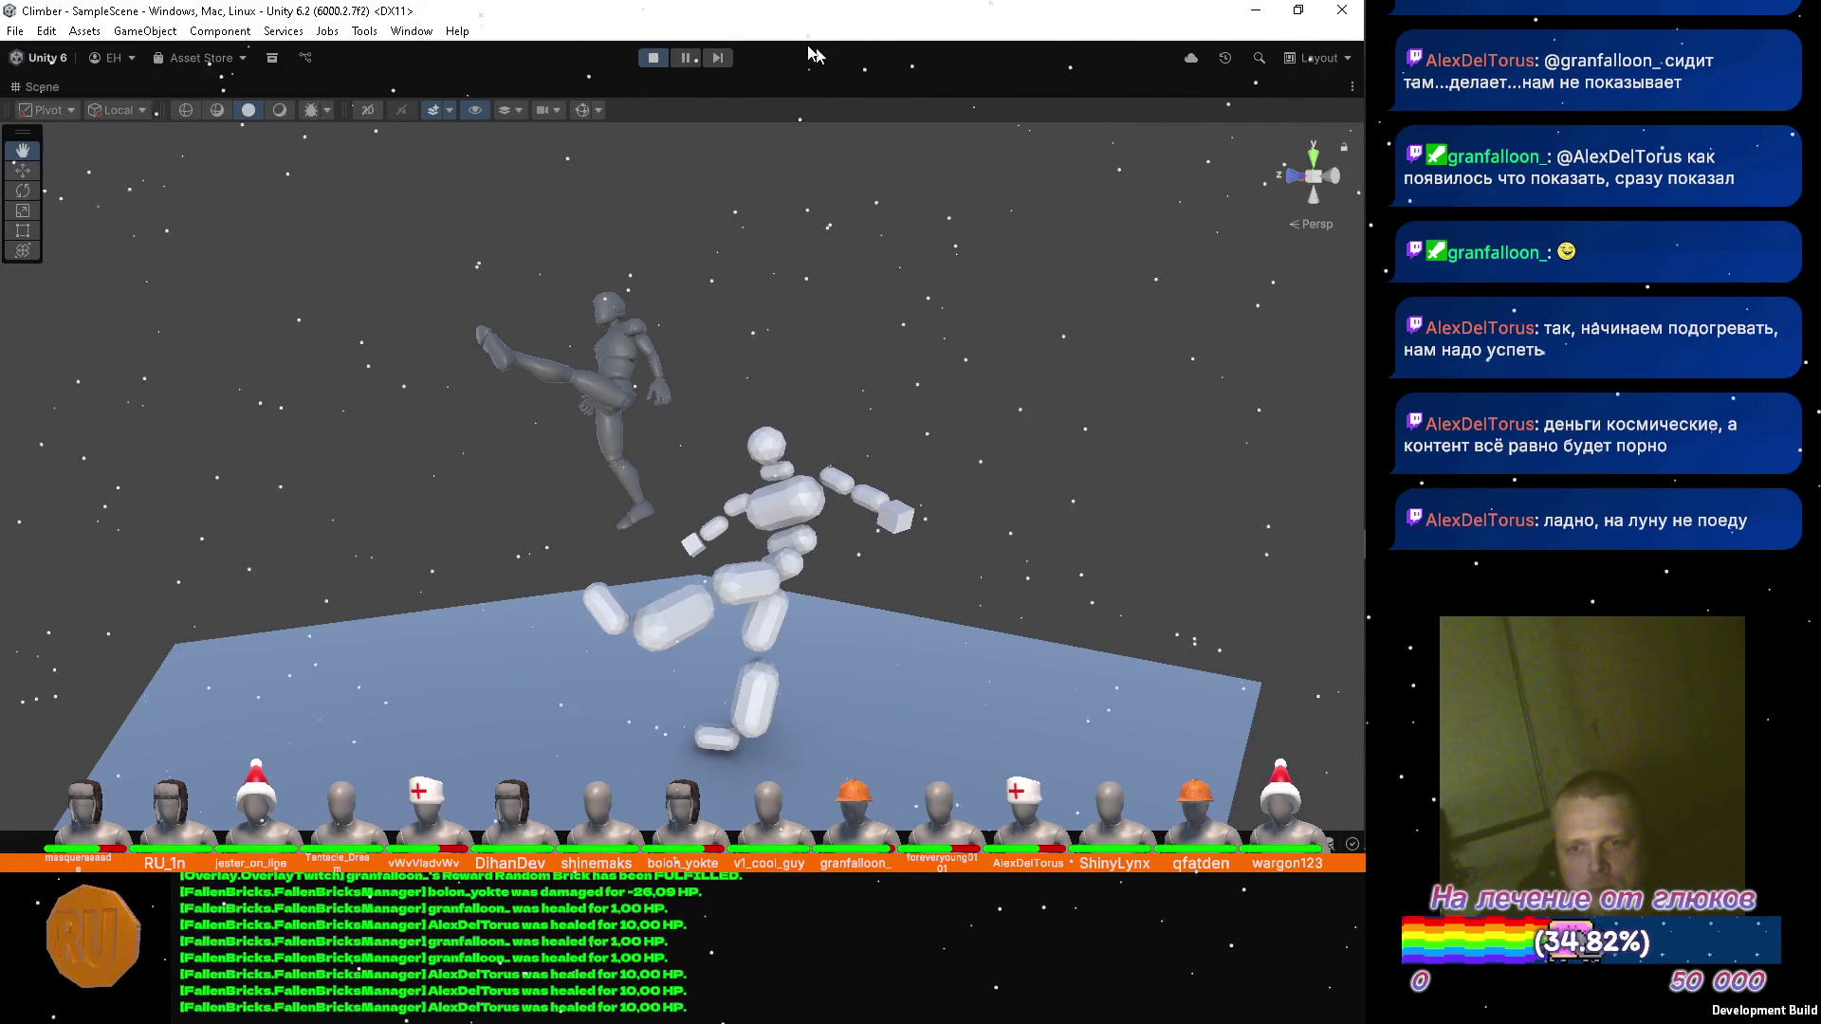
# Choose Наушники (USB Audio Device) as sound output in Settings, then minimize it back to Unity.
pyautogui.moveTo(1334, 515)
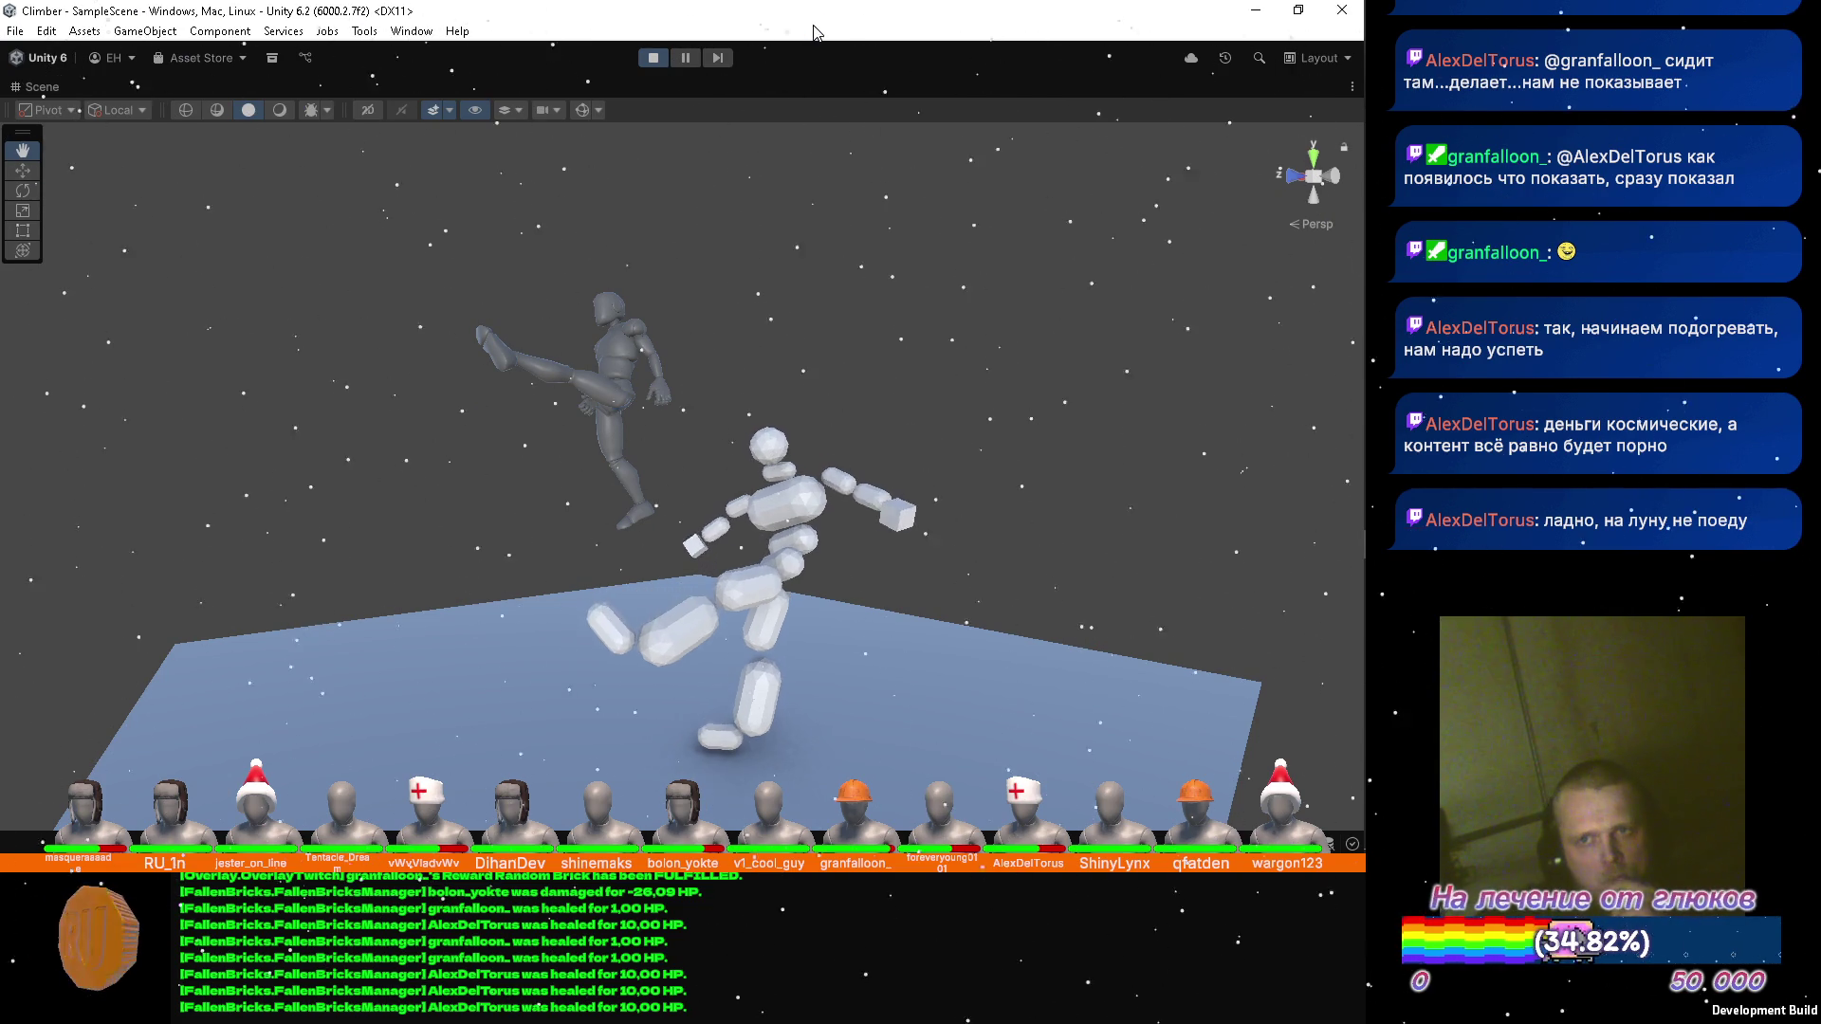
pyautogui.moveTo(1367, 520)
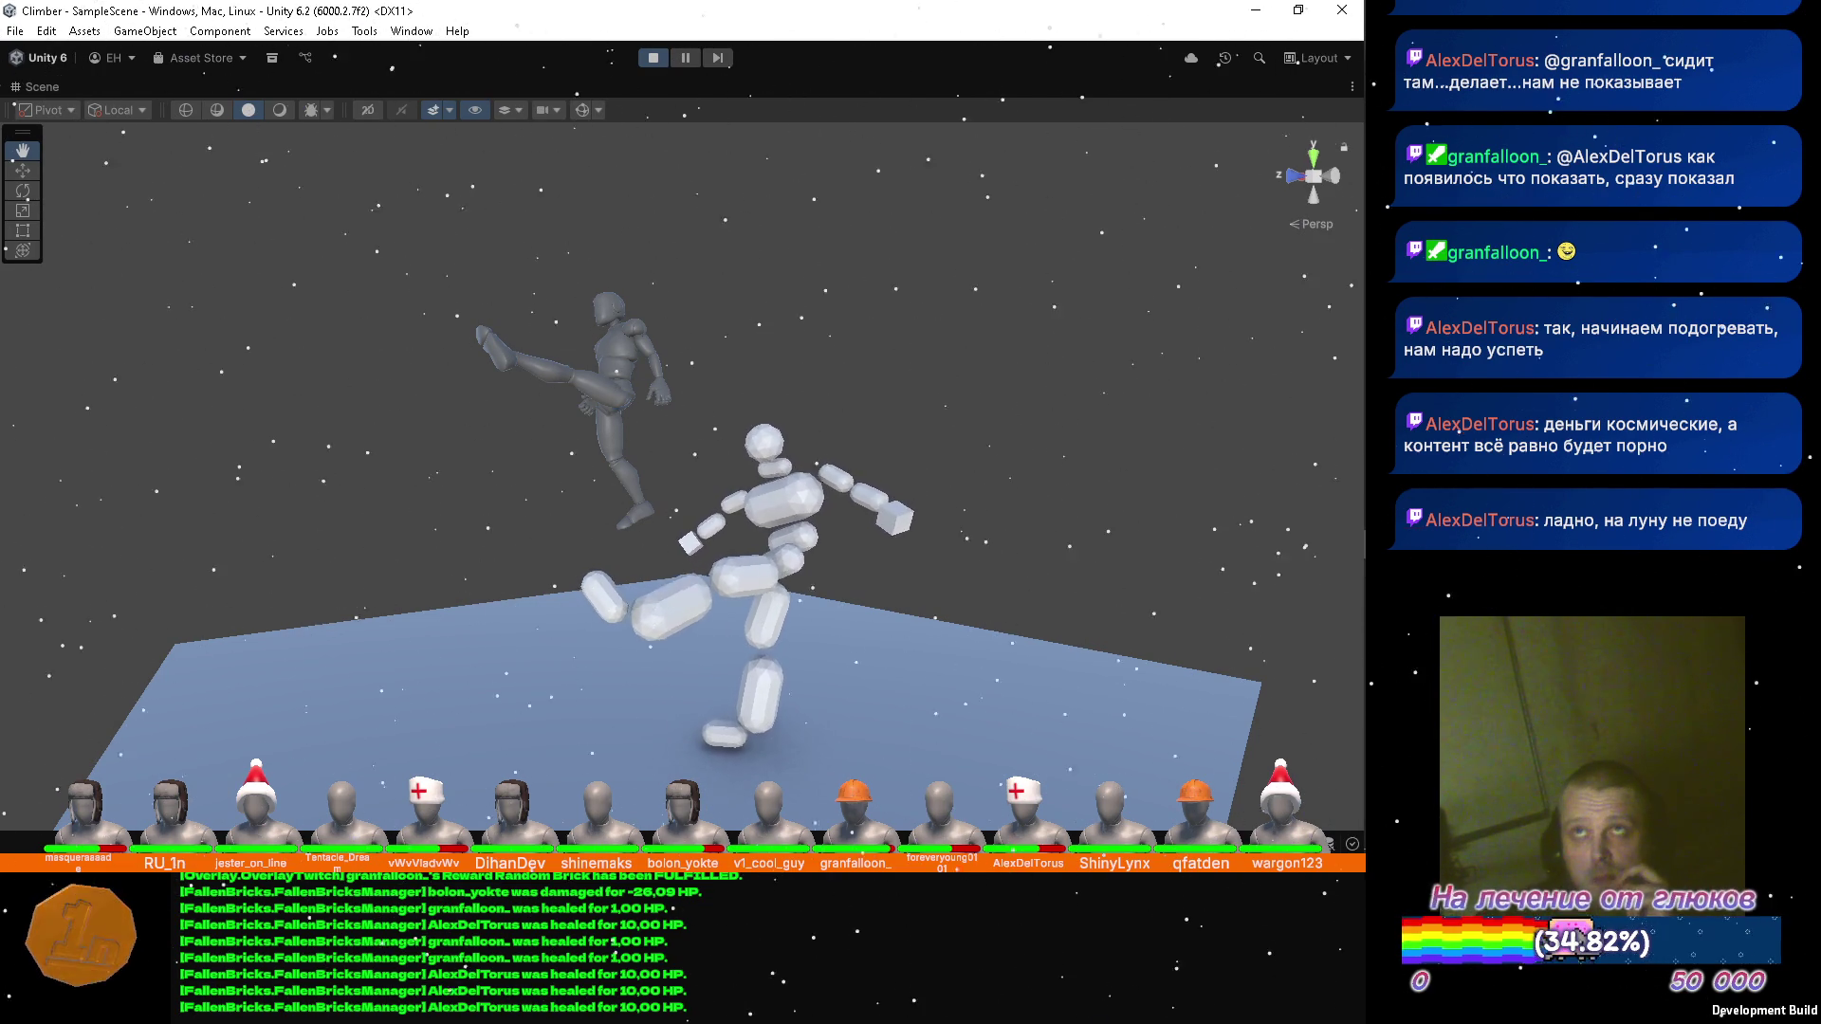
pyautogui.click(1330, 486)
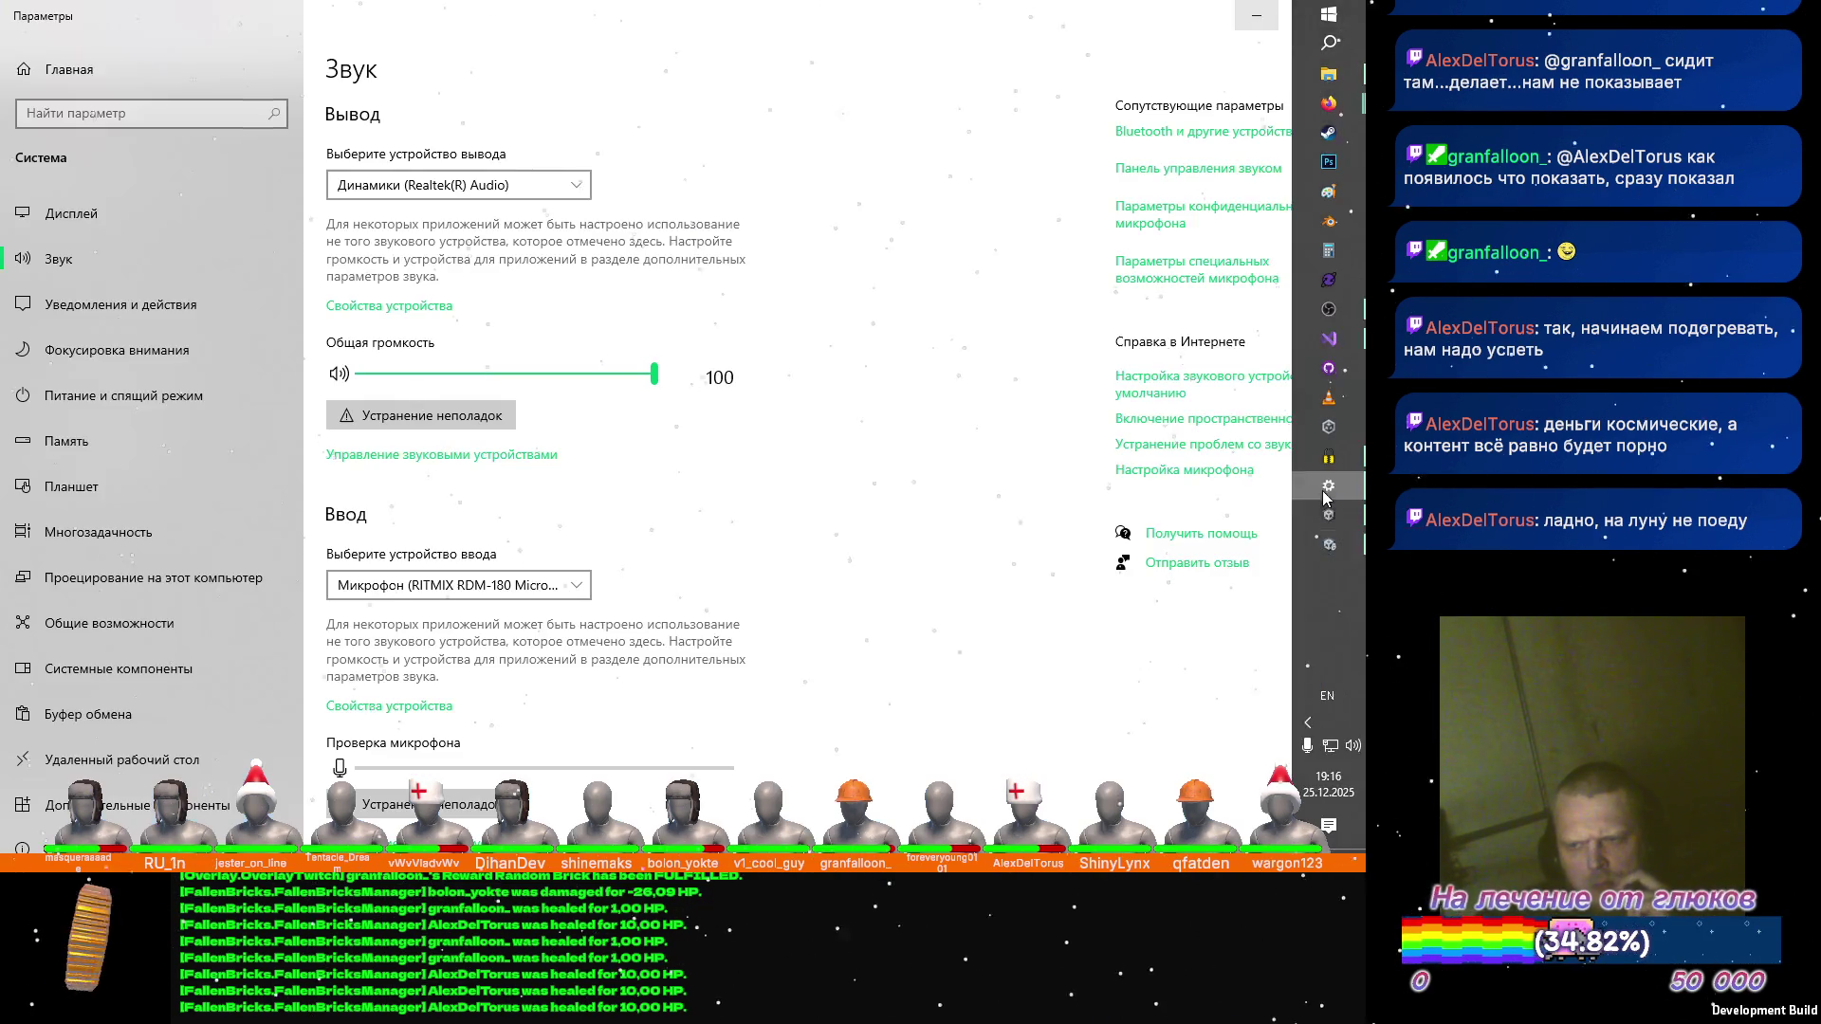
pyautogui.click(461, 197)
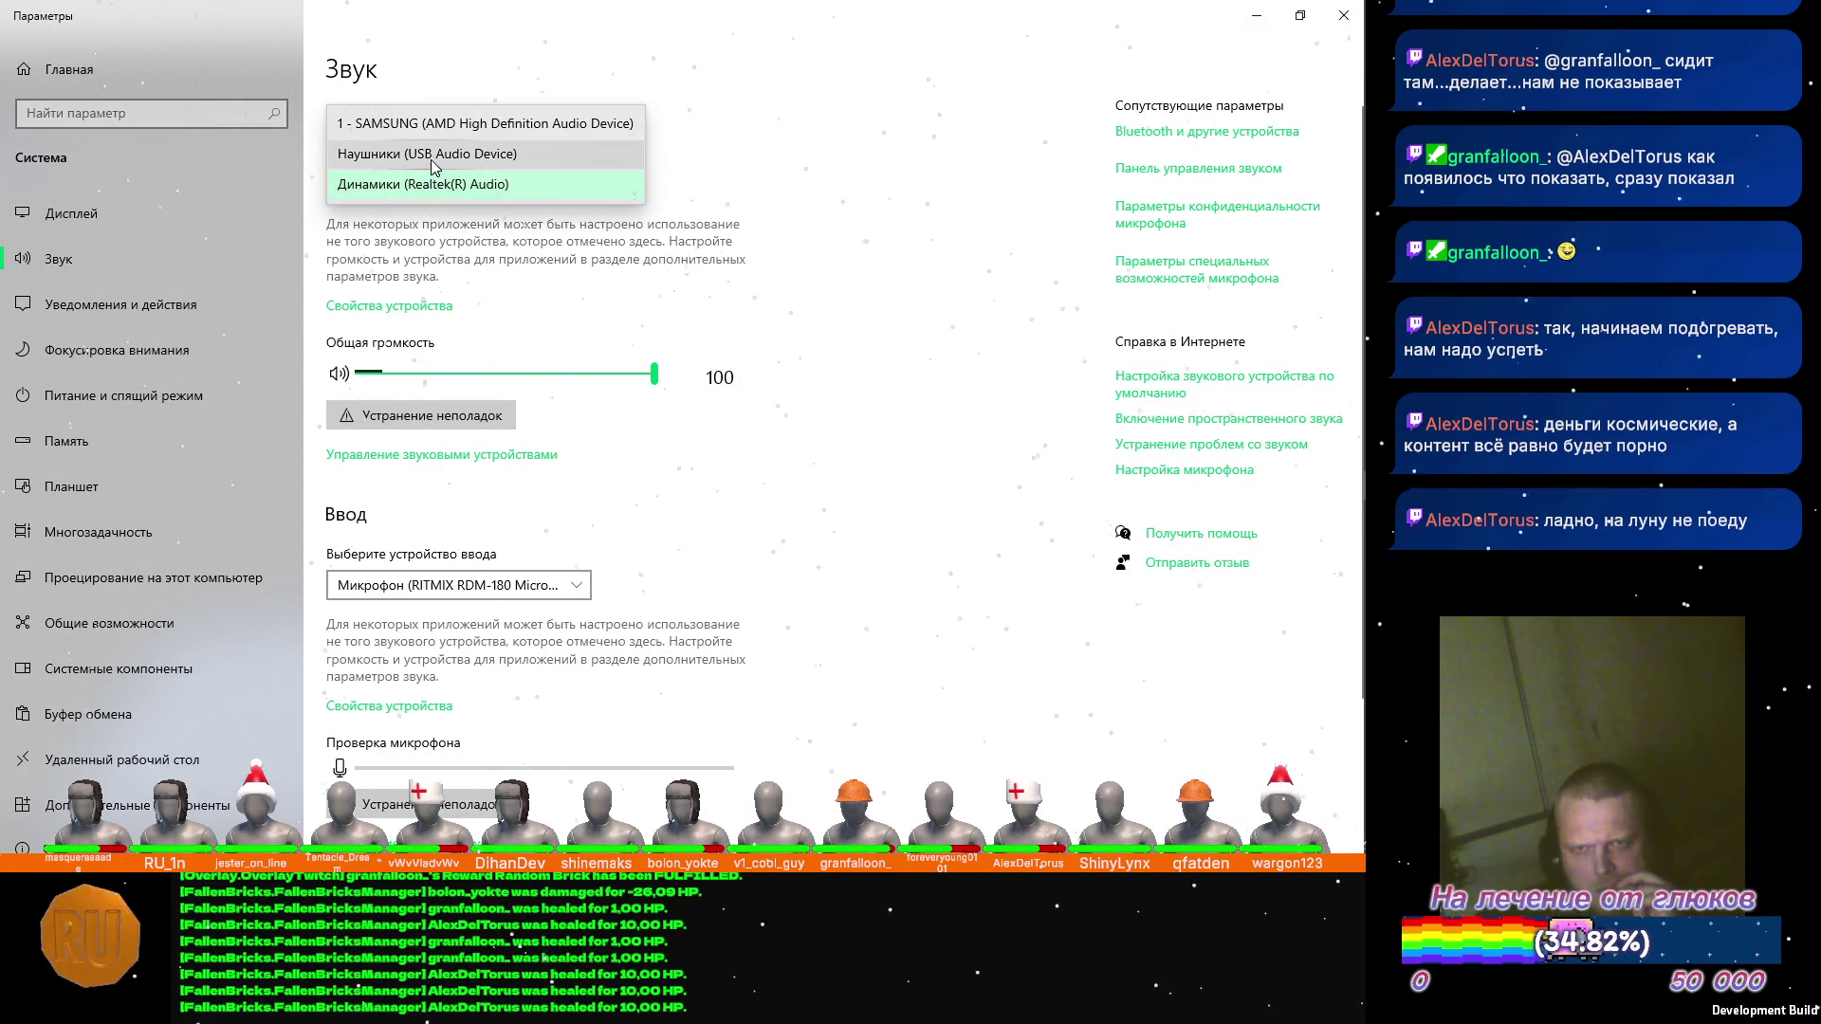
pyautogui.click(436, 151)
pyautogui.click(1257, 15)
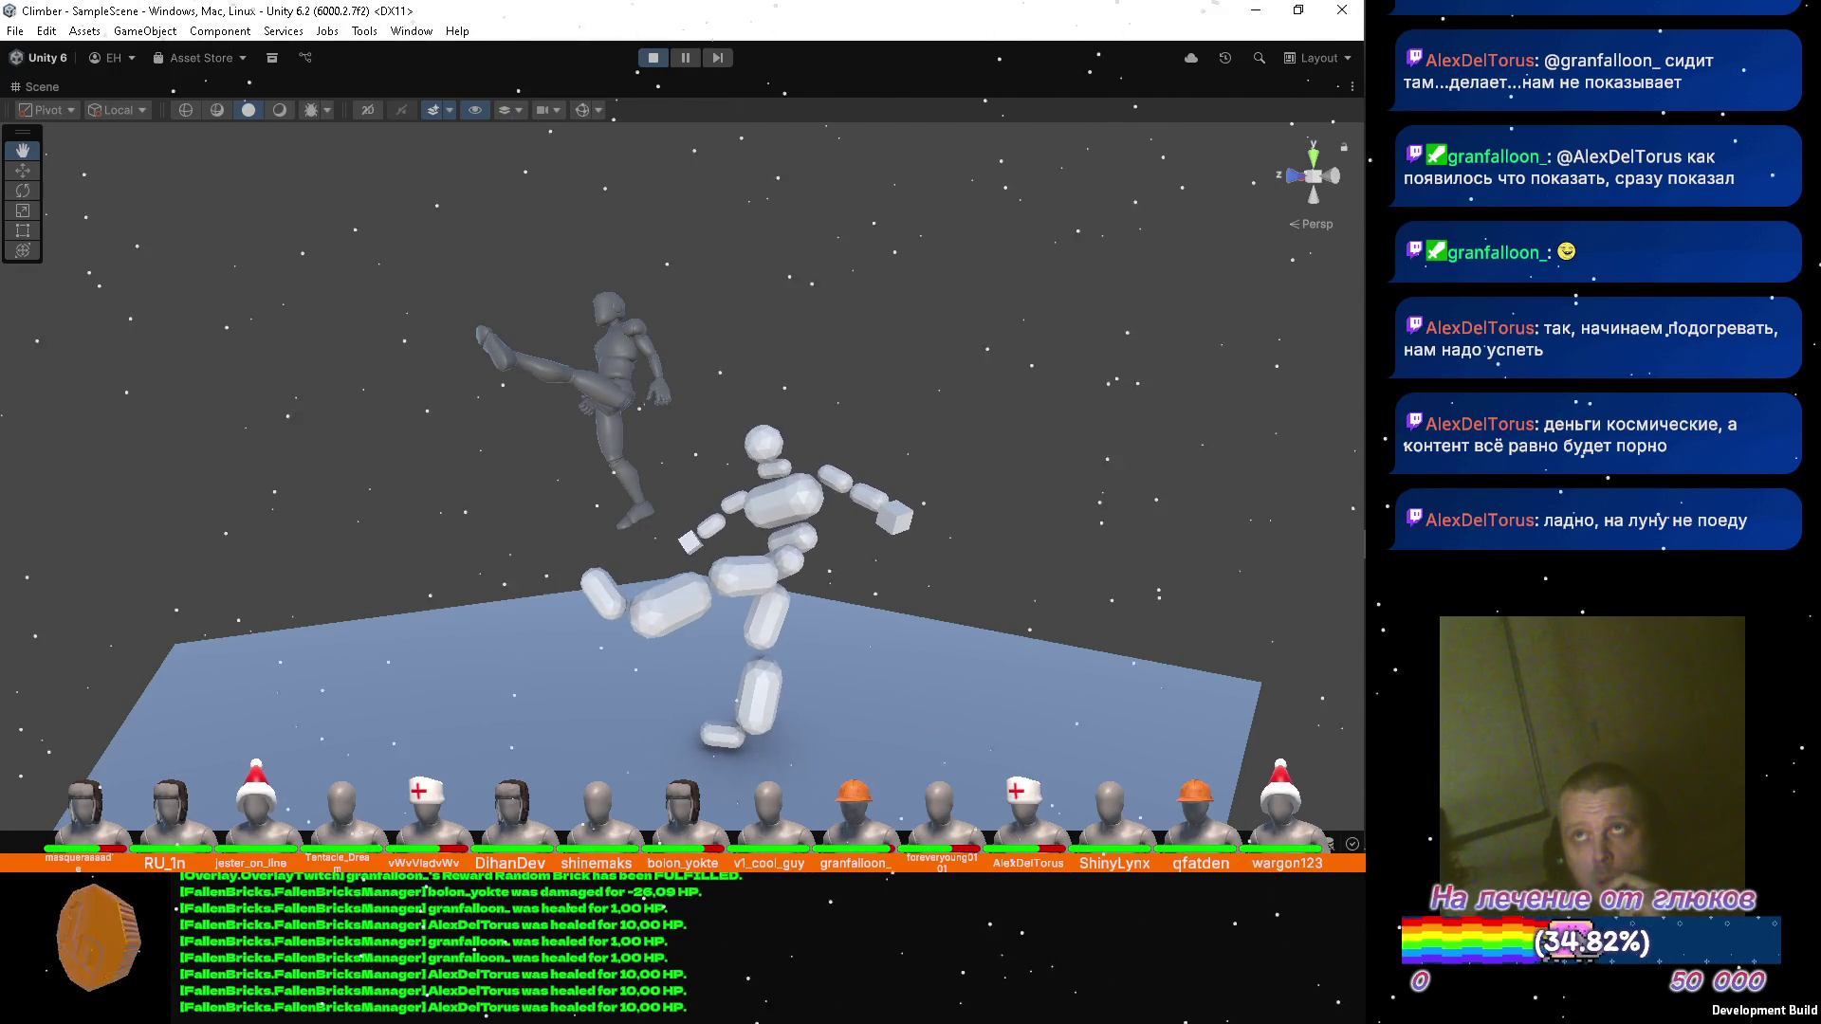
# Restore the full Unity editor layout around the scene view.
pyautogui.moveTo(1364, 184)
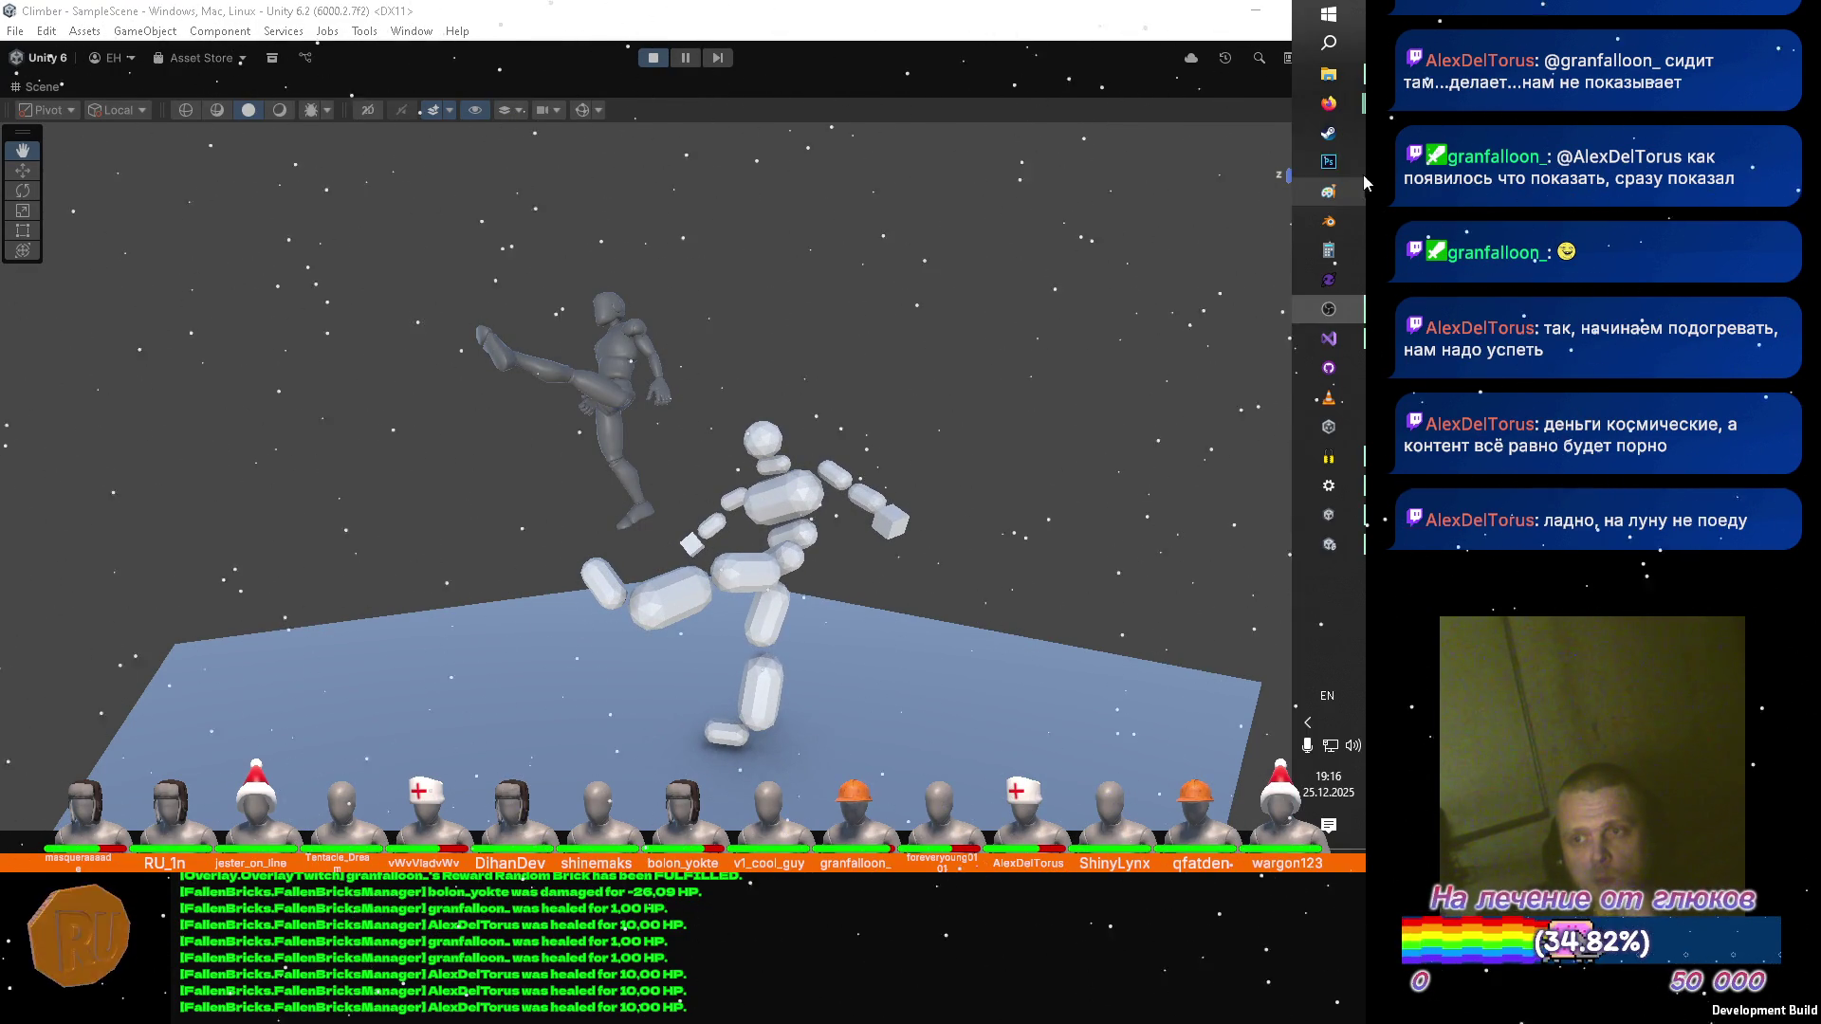
pyautogui.moveTo(1329, 102)
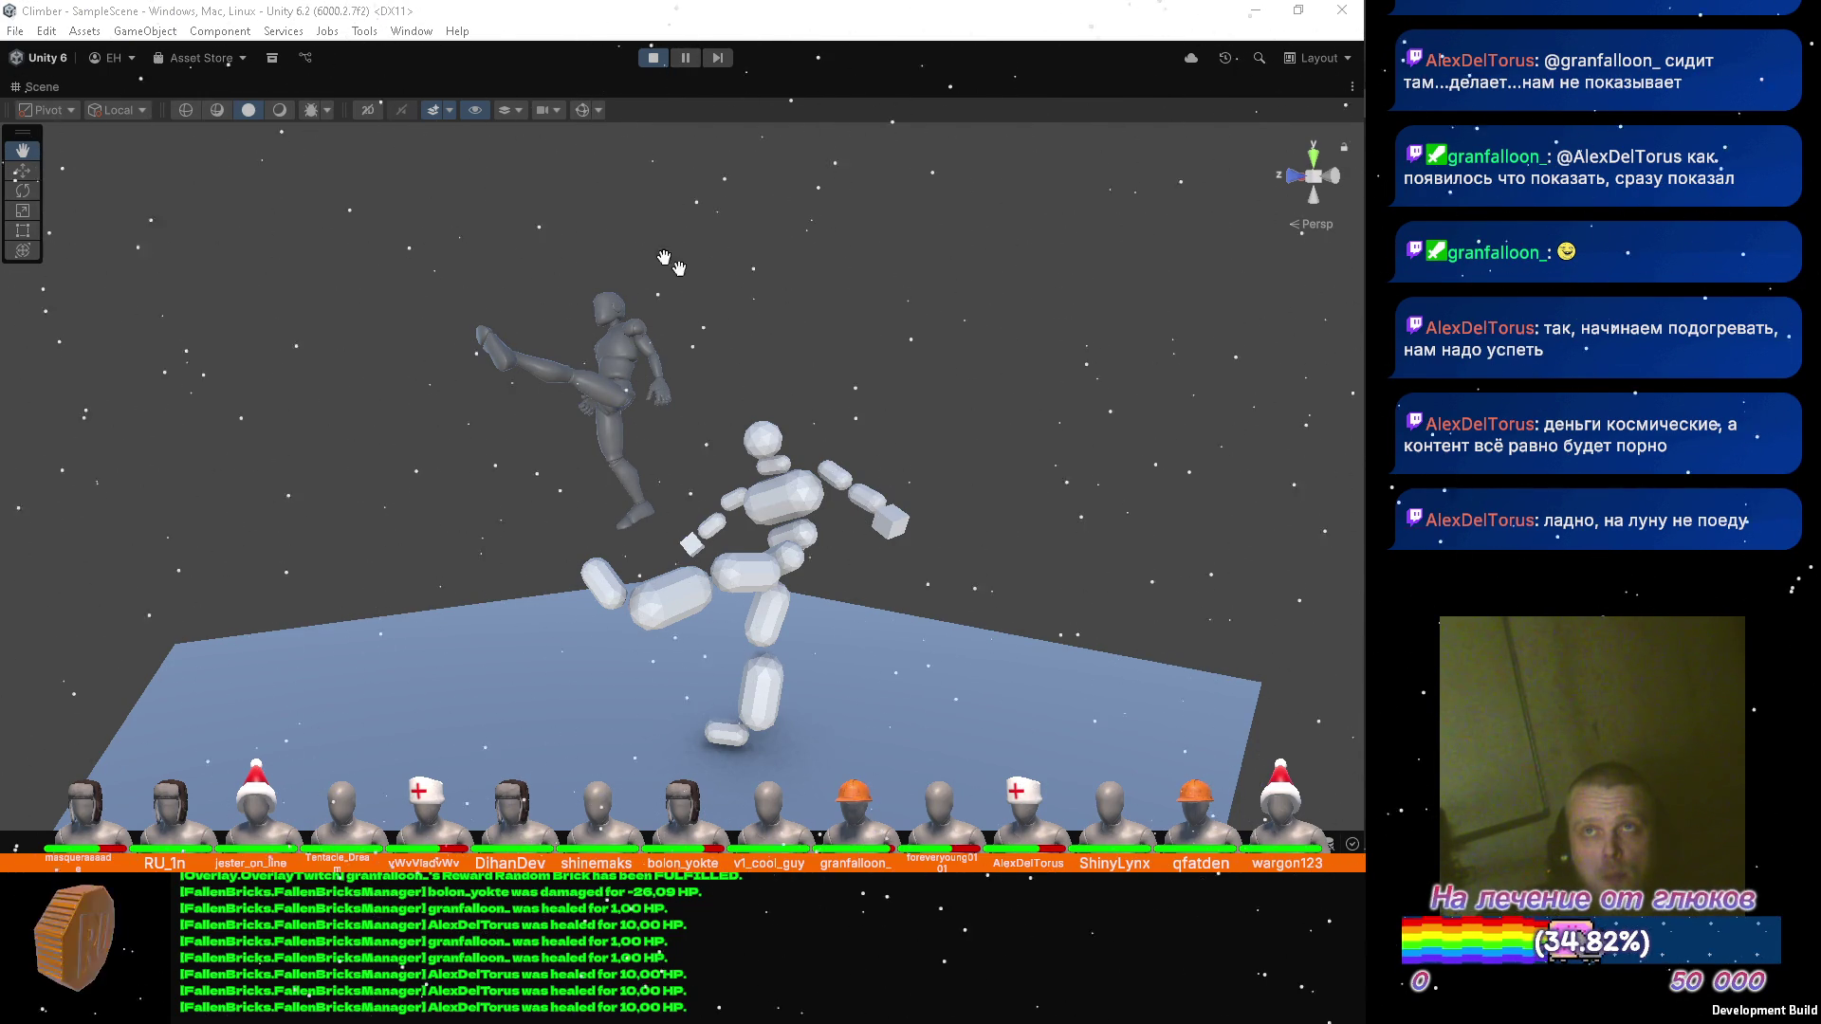
pyautogui.moveTo(1364, 577)
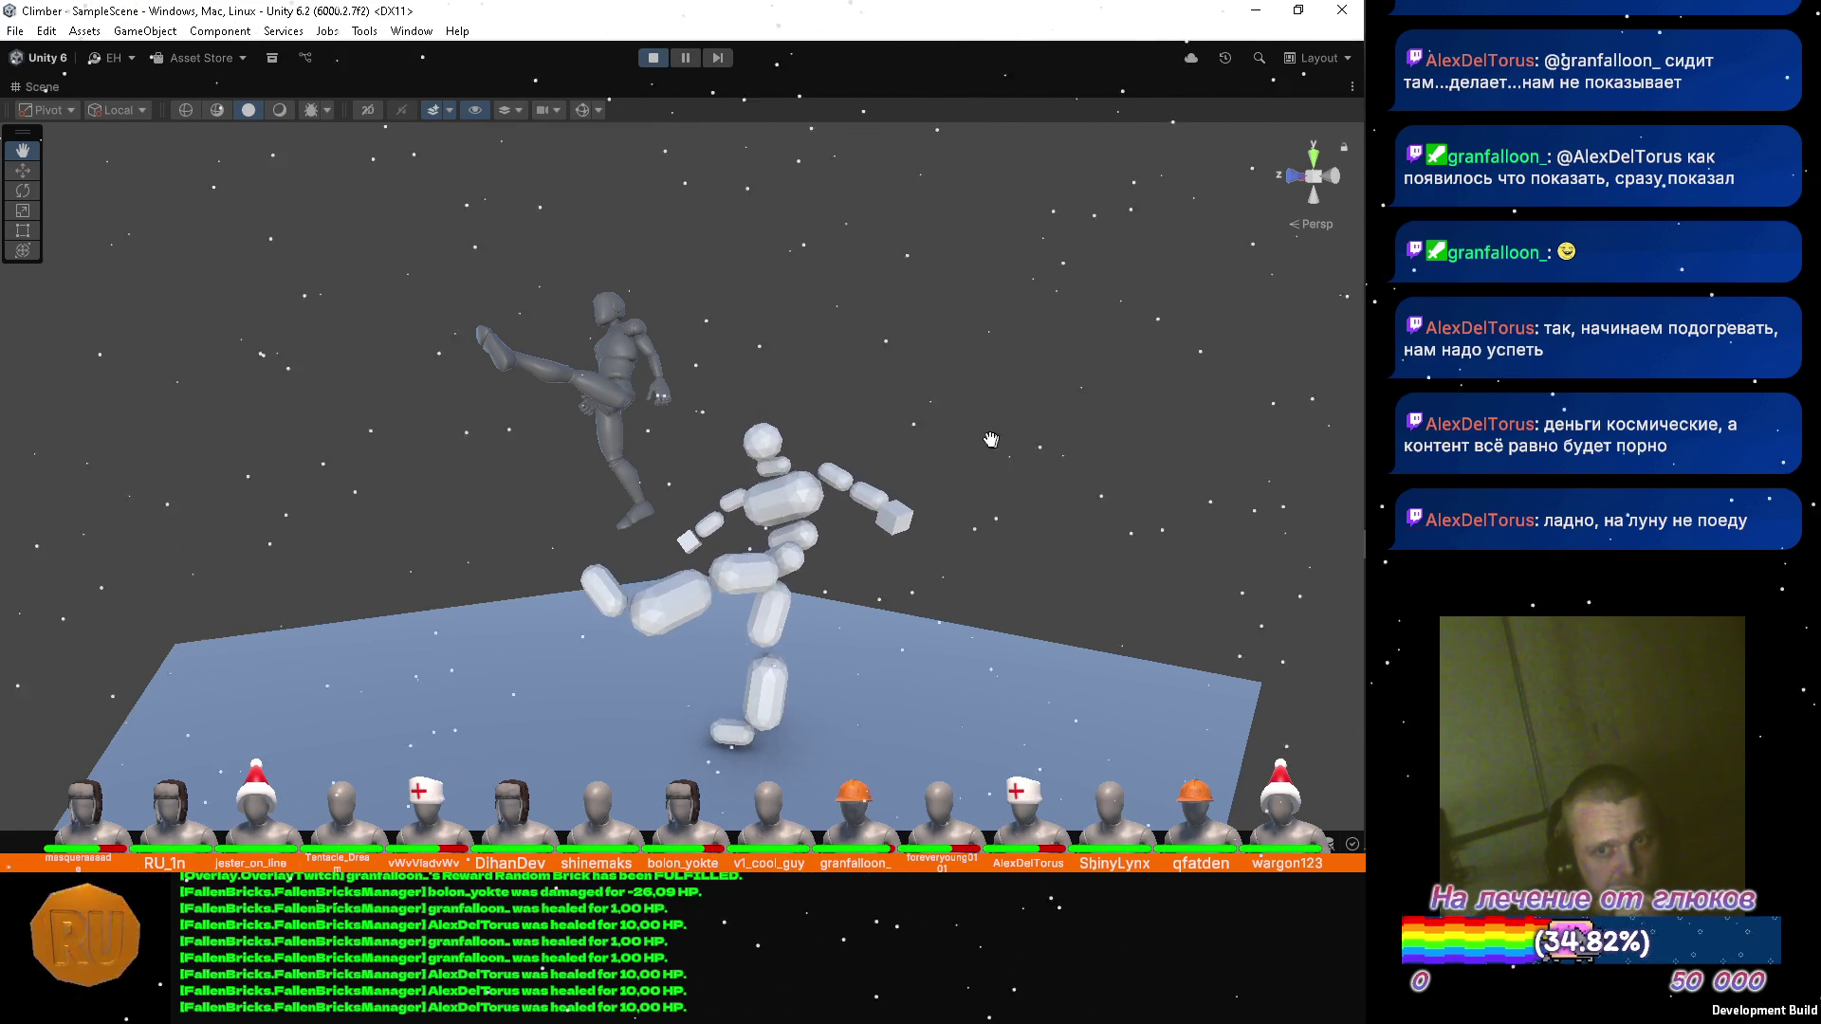
pyautogui.doubleClick(48, 83)
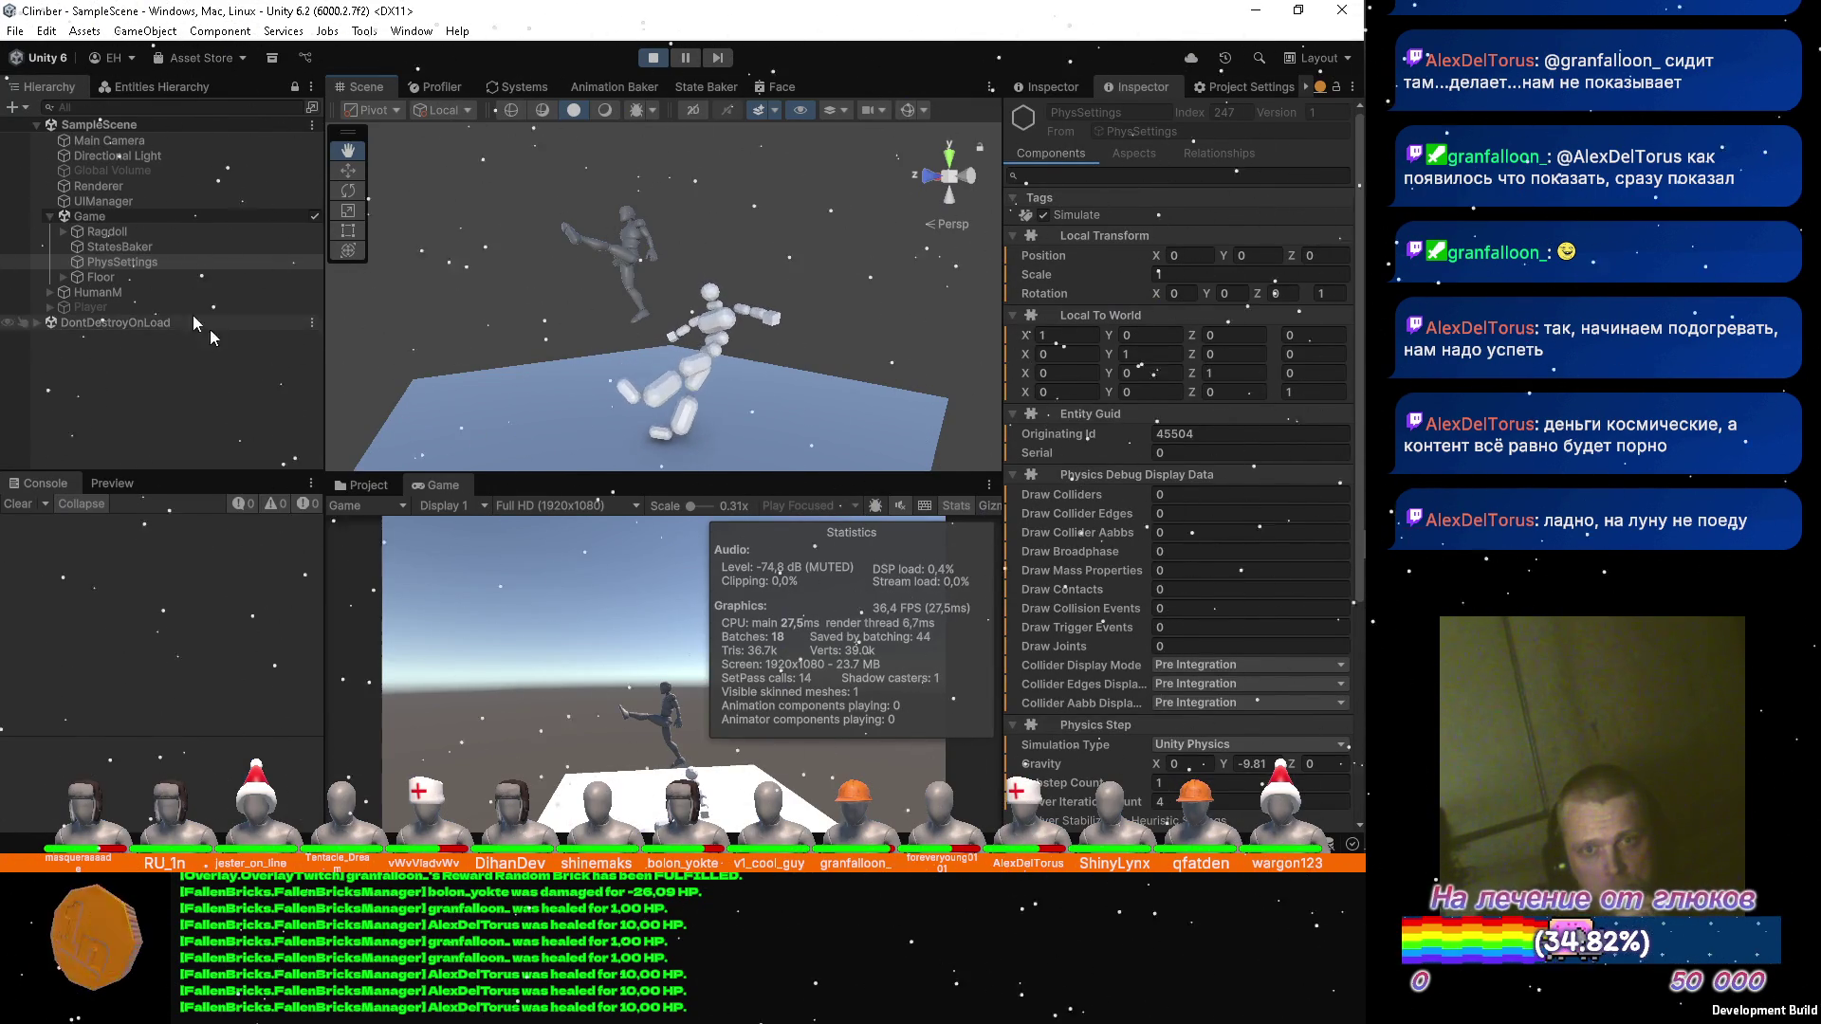
# Inspect the Ragdoll entity's components, then switch to the browser playing YouTube Music.
pyautogui.click(66, 236)
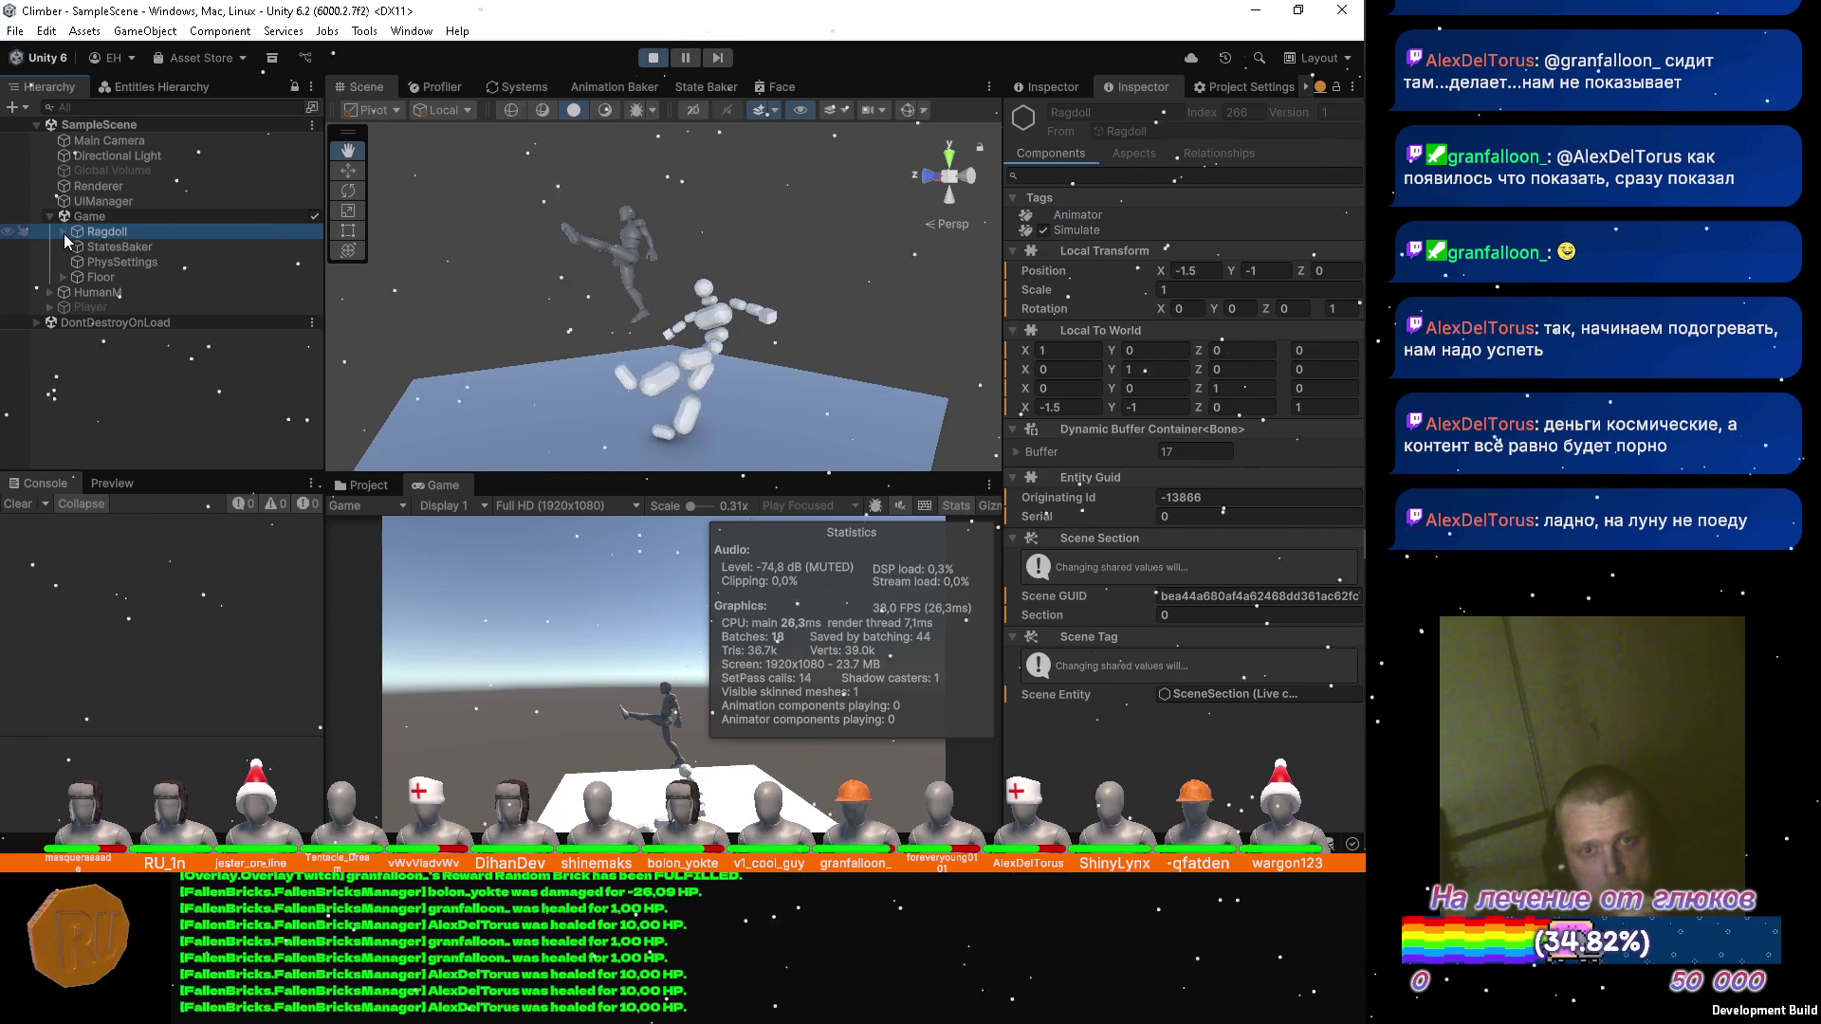
pyautogui.click(63, 232)
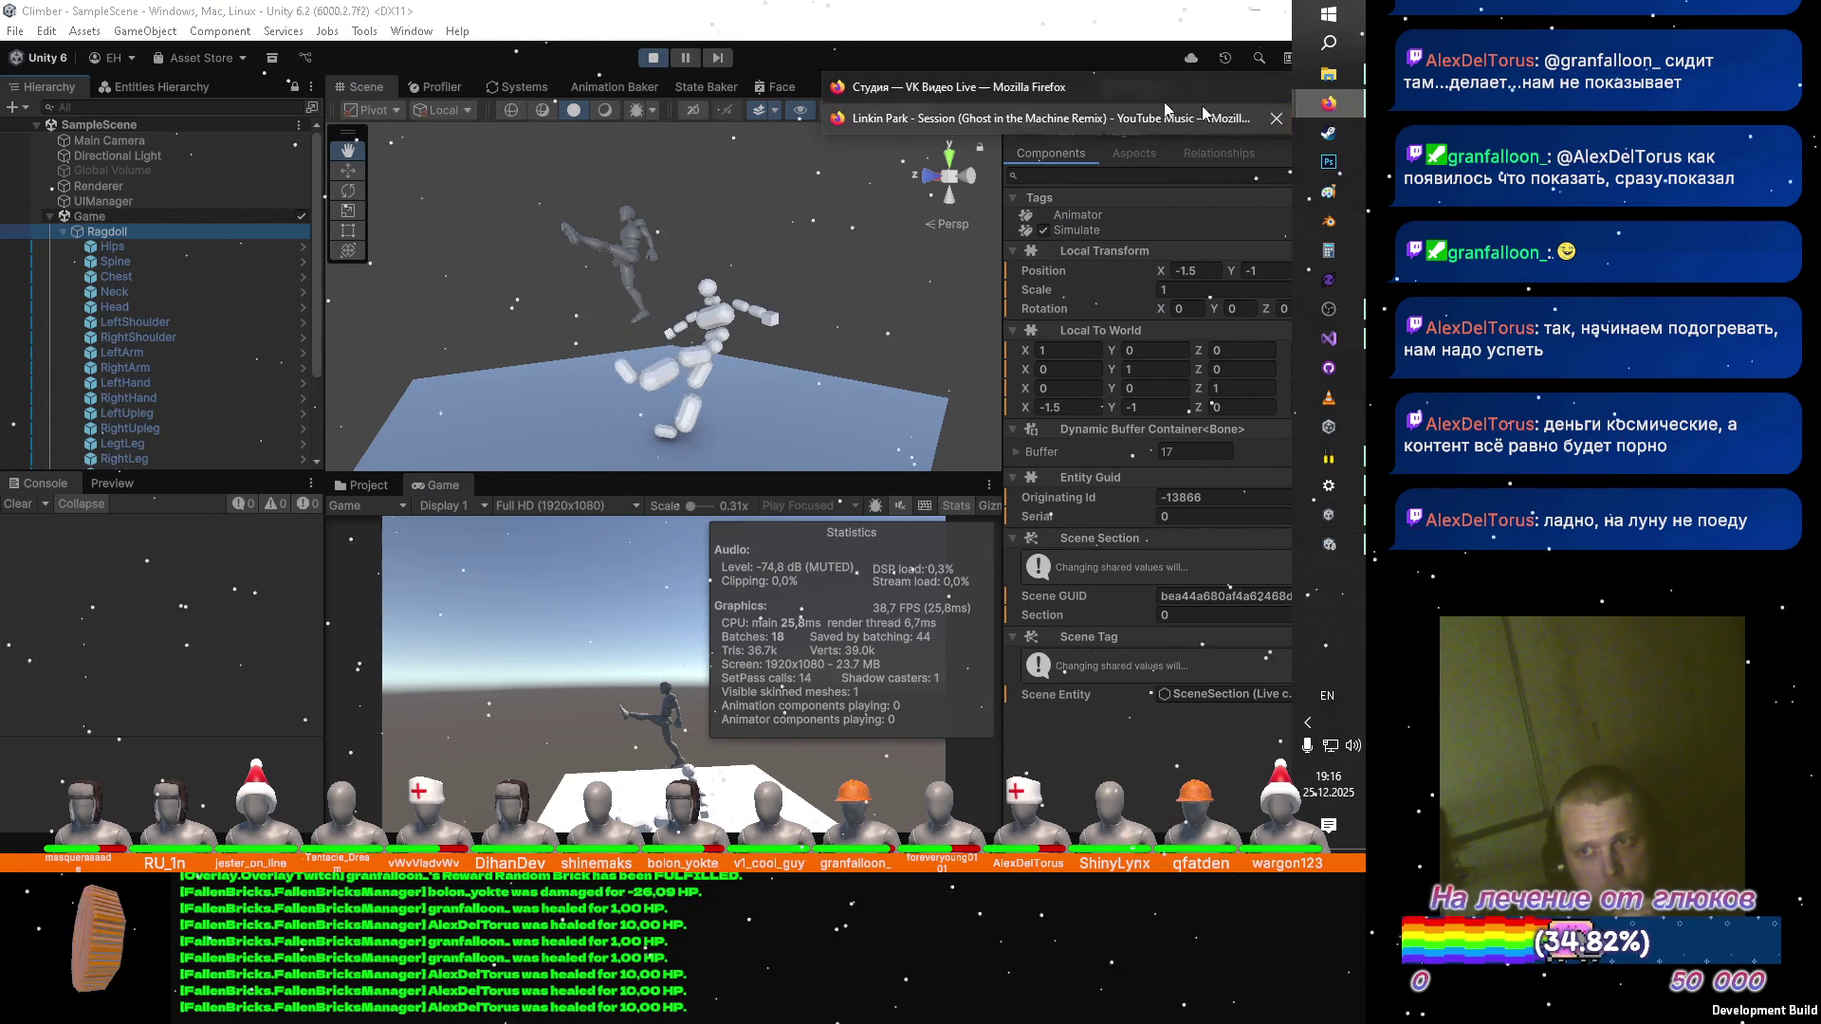
pyautogui.click(996, 124)
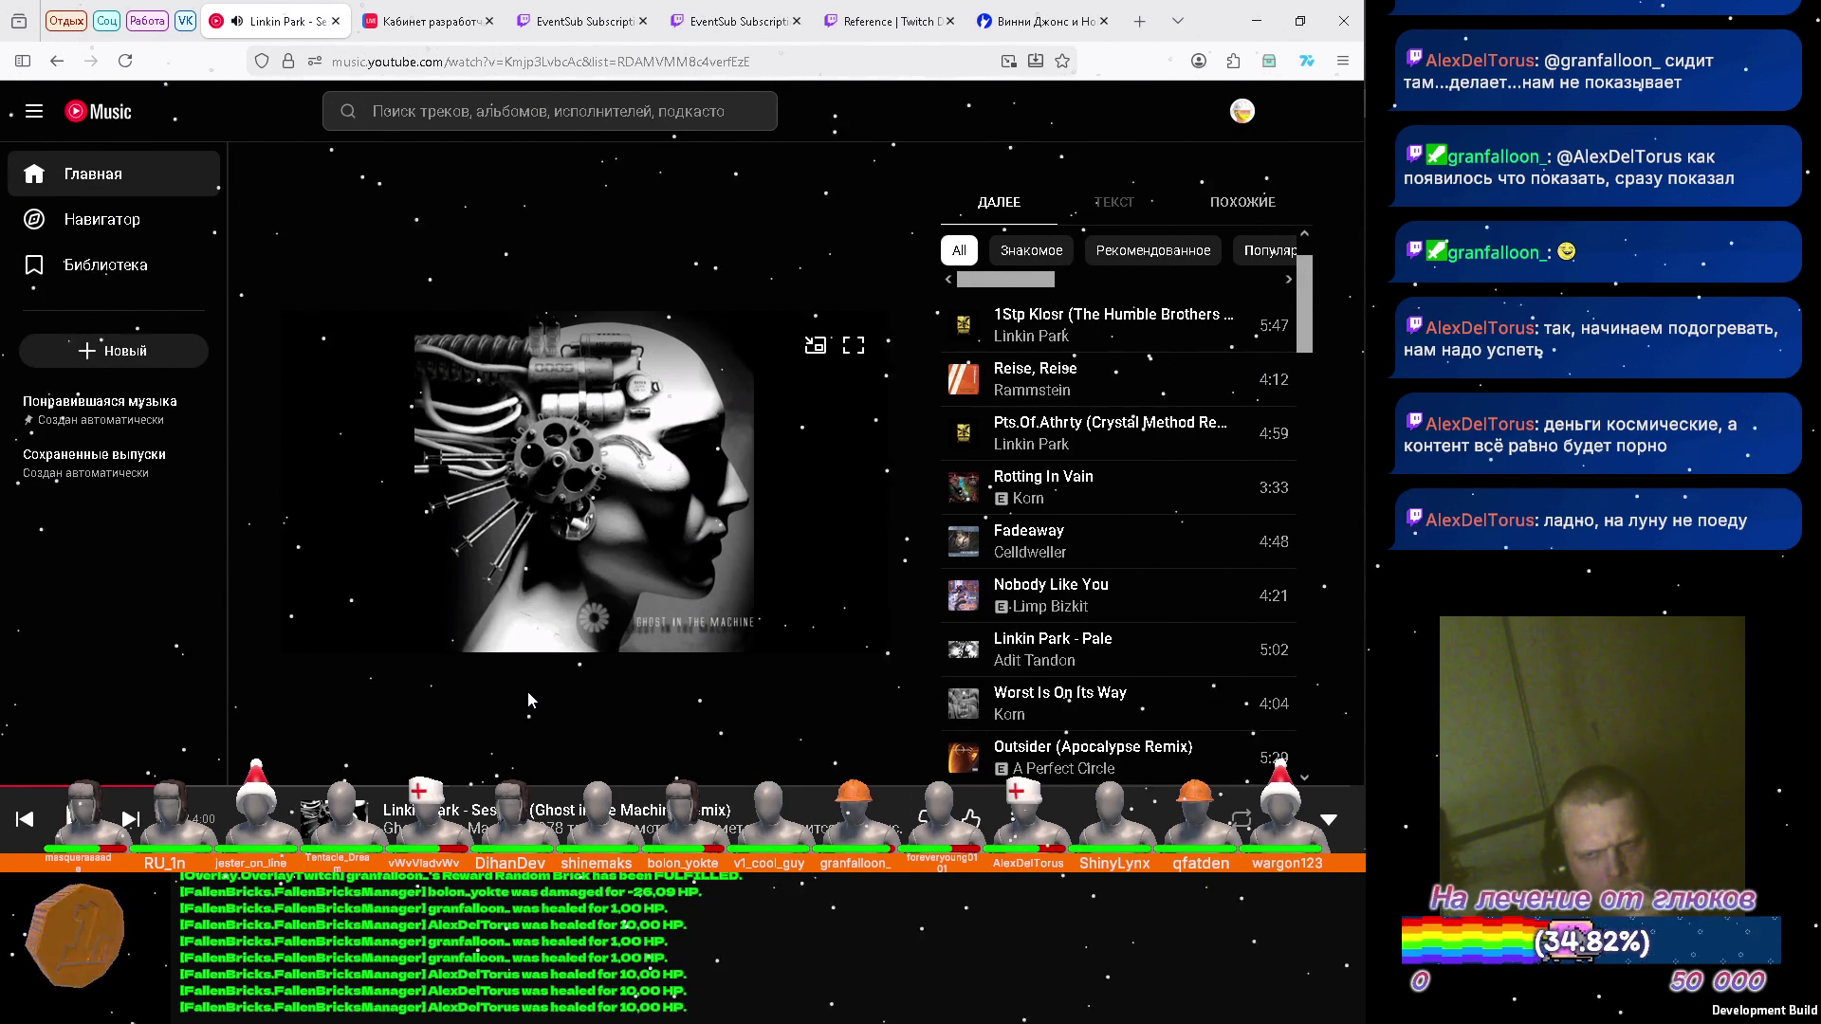
# Skip YouTube Music ahead to Collide's 'Freaks Me out (Modern Vultures Remix)' and minimize the browser.
pyautogui.scroll(-3, 1226, 491)
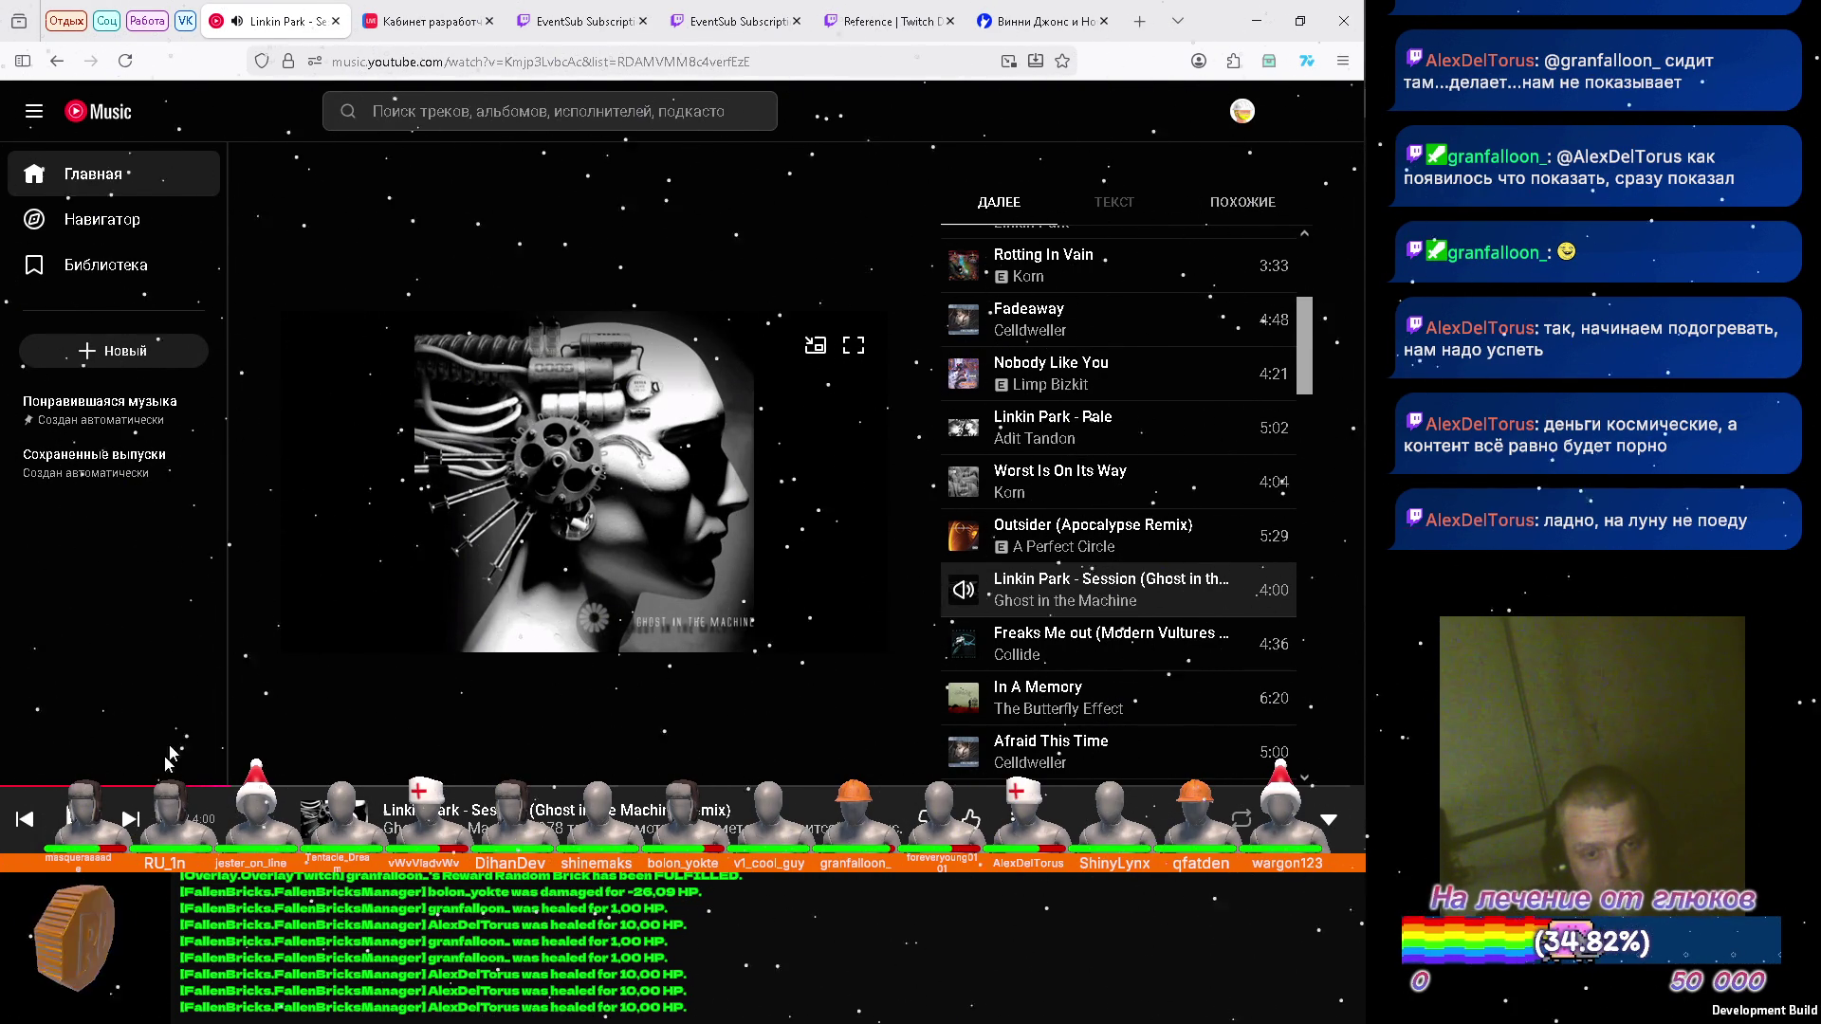
pyautogui.click(132, 822)
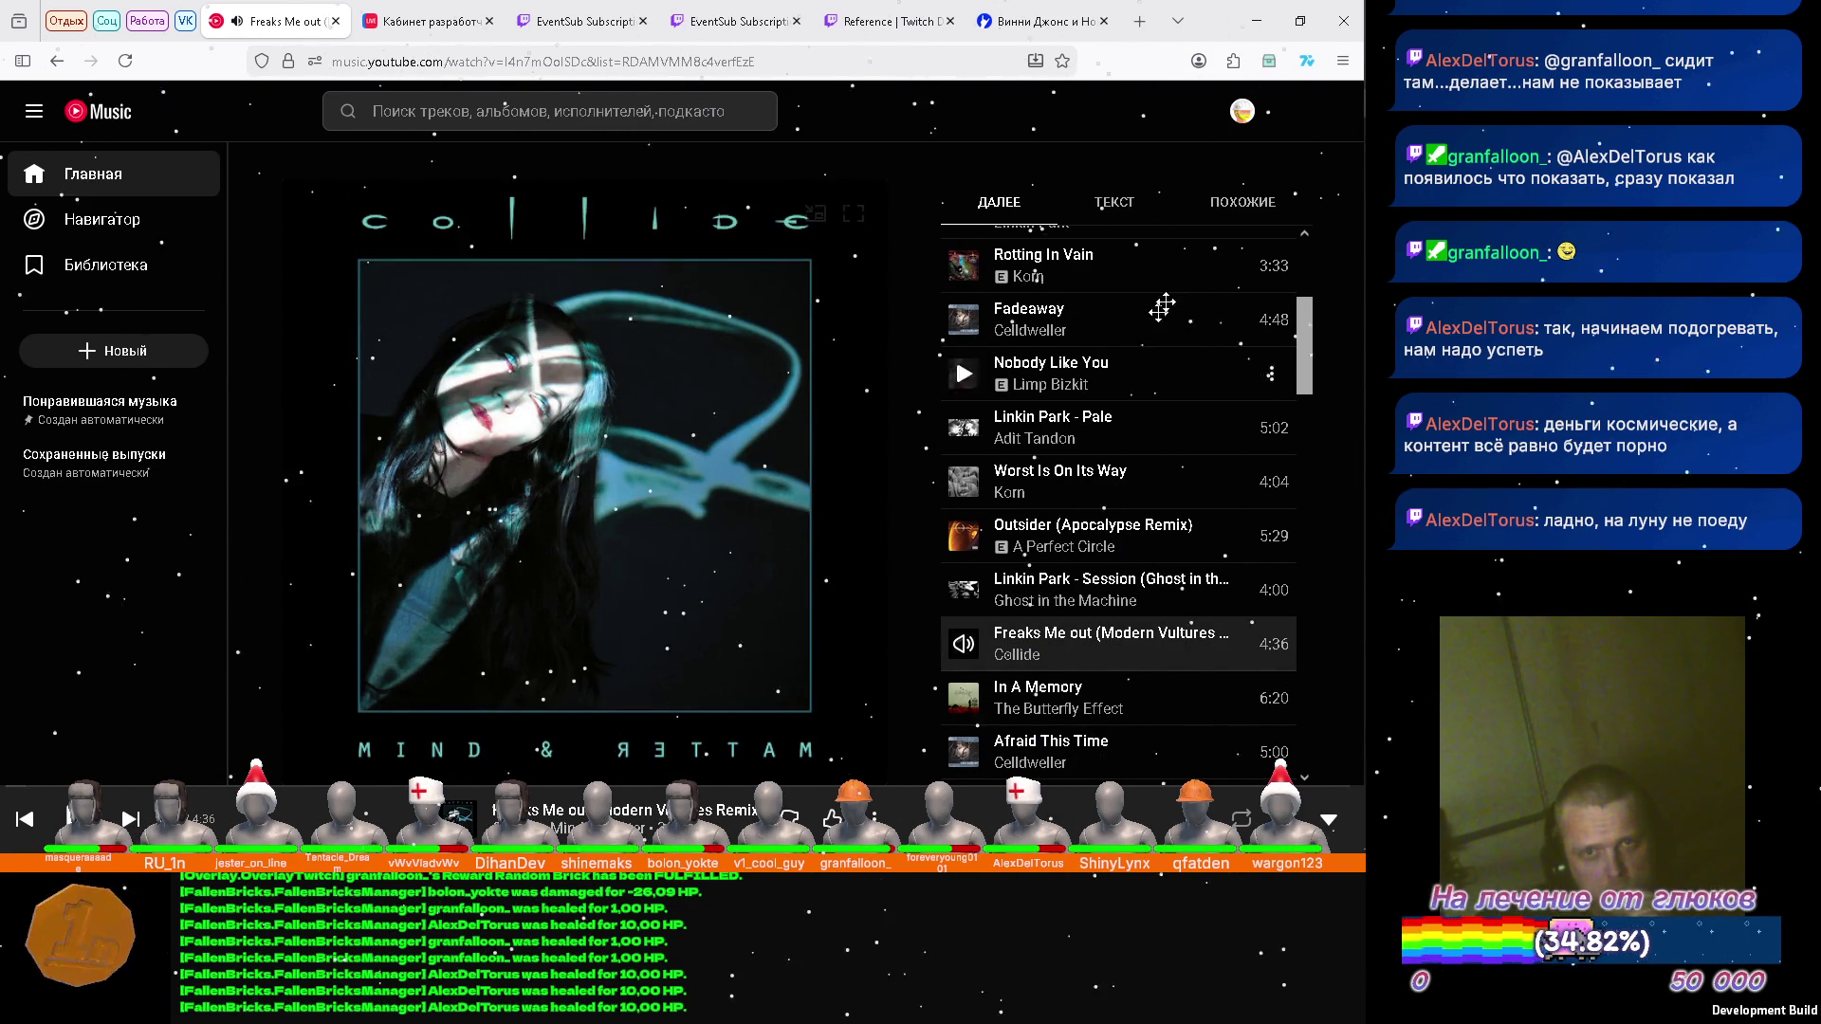
pyautogui.click(1258, 21)
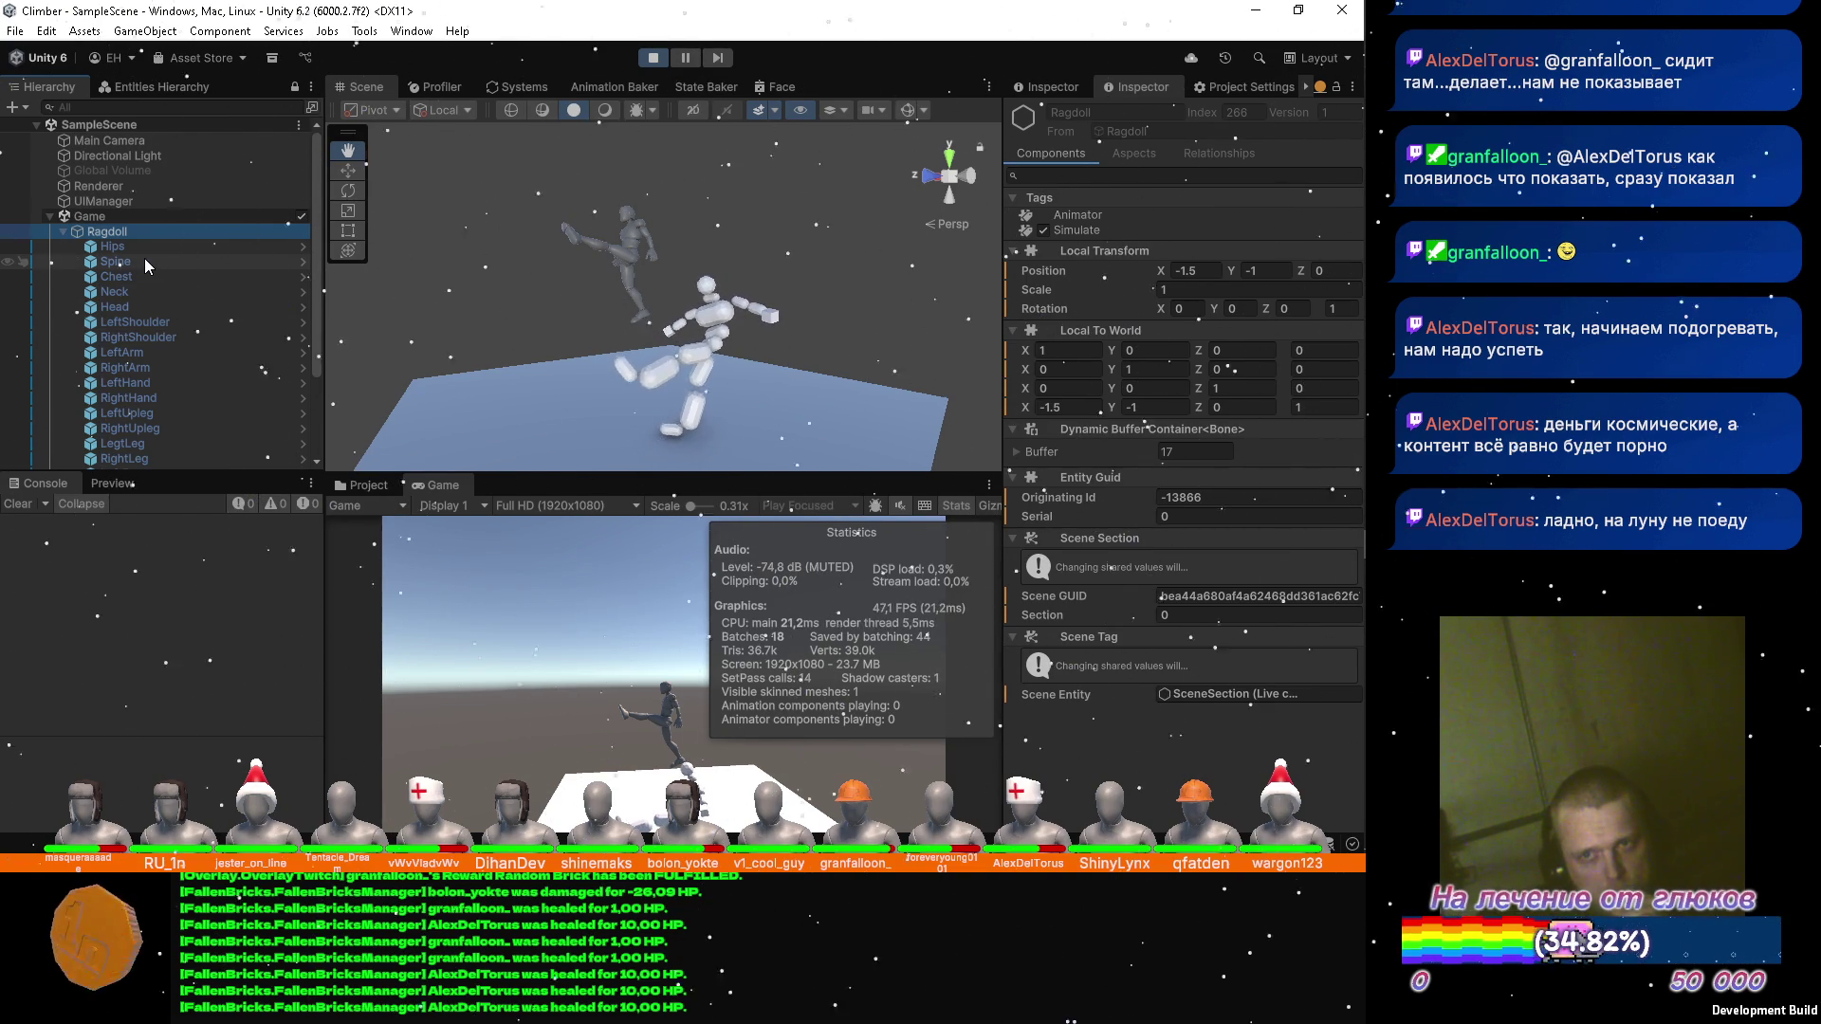
pyautogui.scroll(-3, 123, 349)
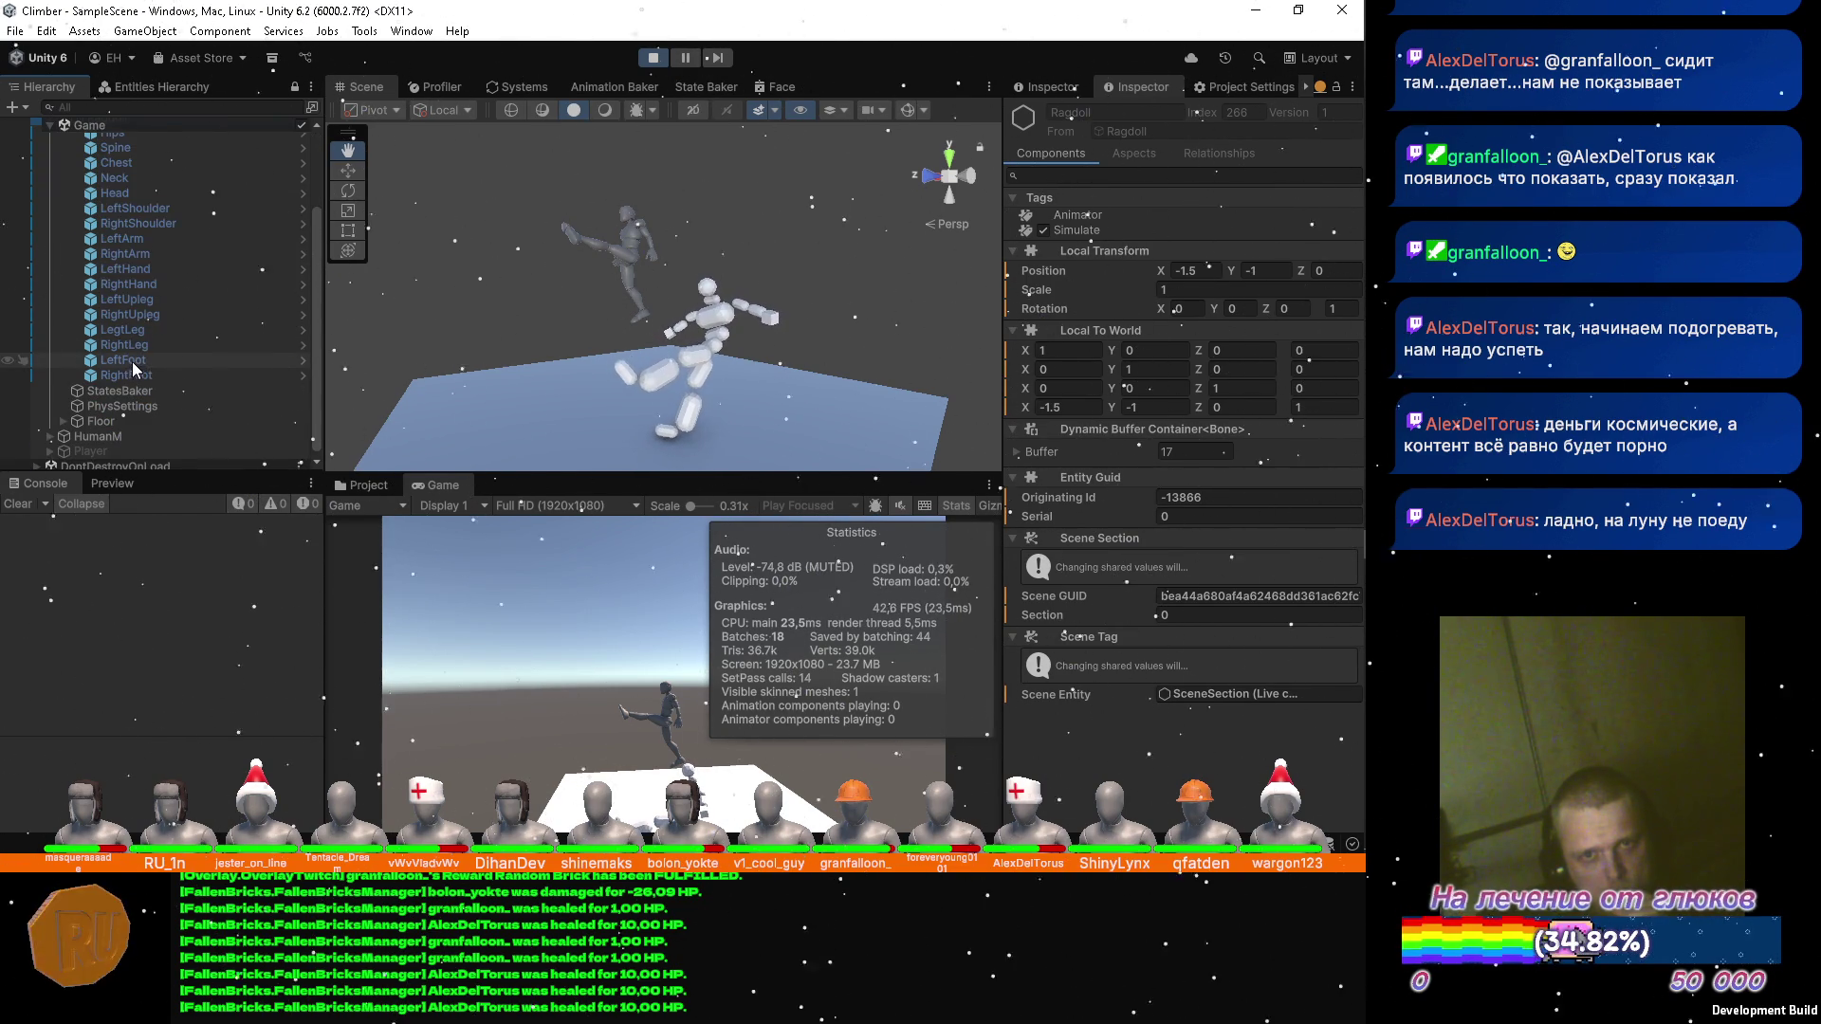
# Show LeftUpleg's Body Joint Authoring: Hips connection, max cone angle 10, ±5 twist and perpendicular limits.
pyautogui.click(133, 299)
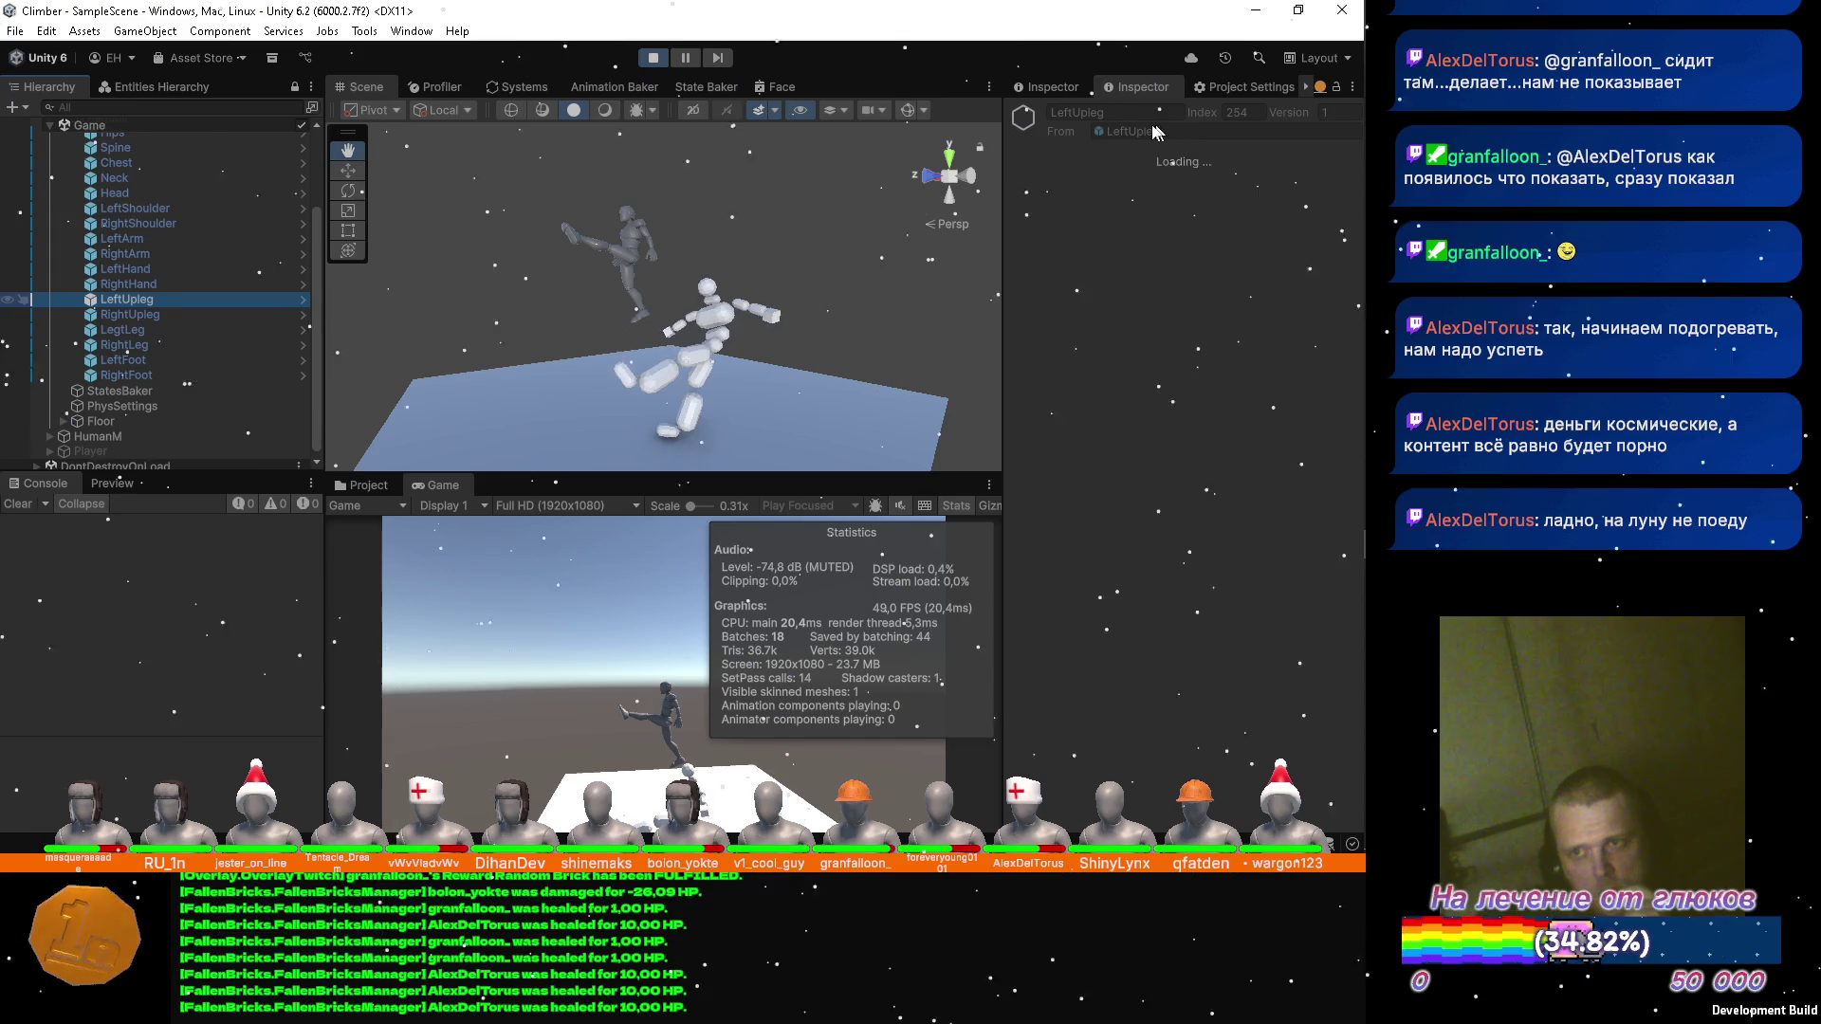
pyautogui.click(1051, 84)
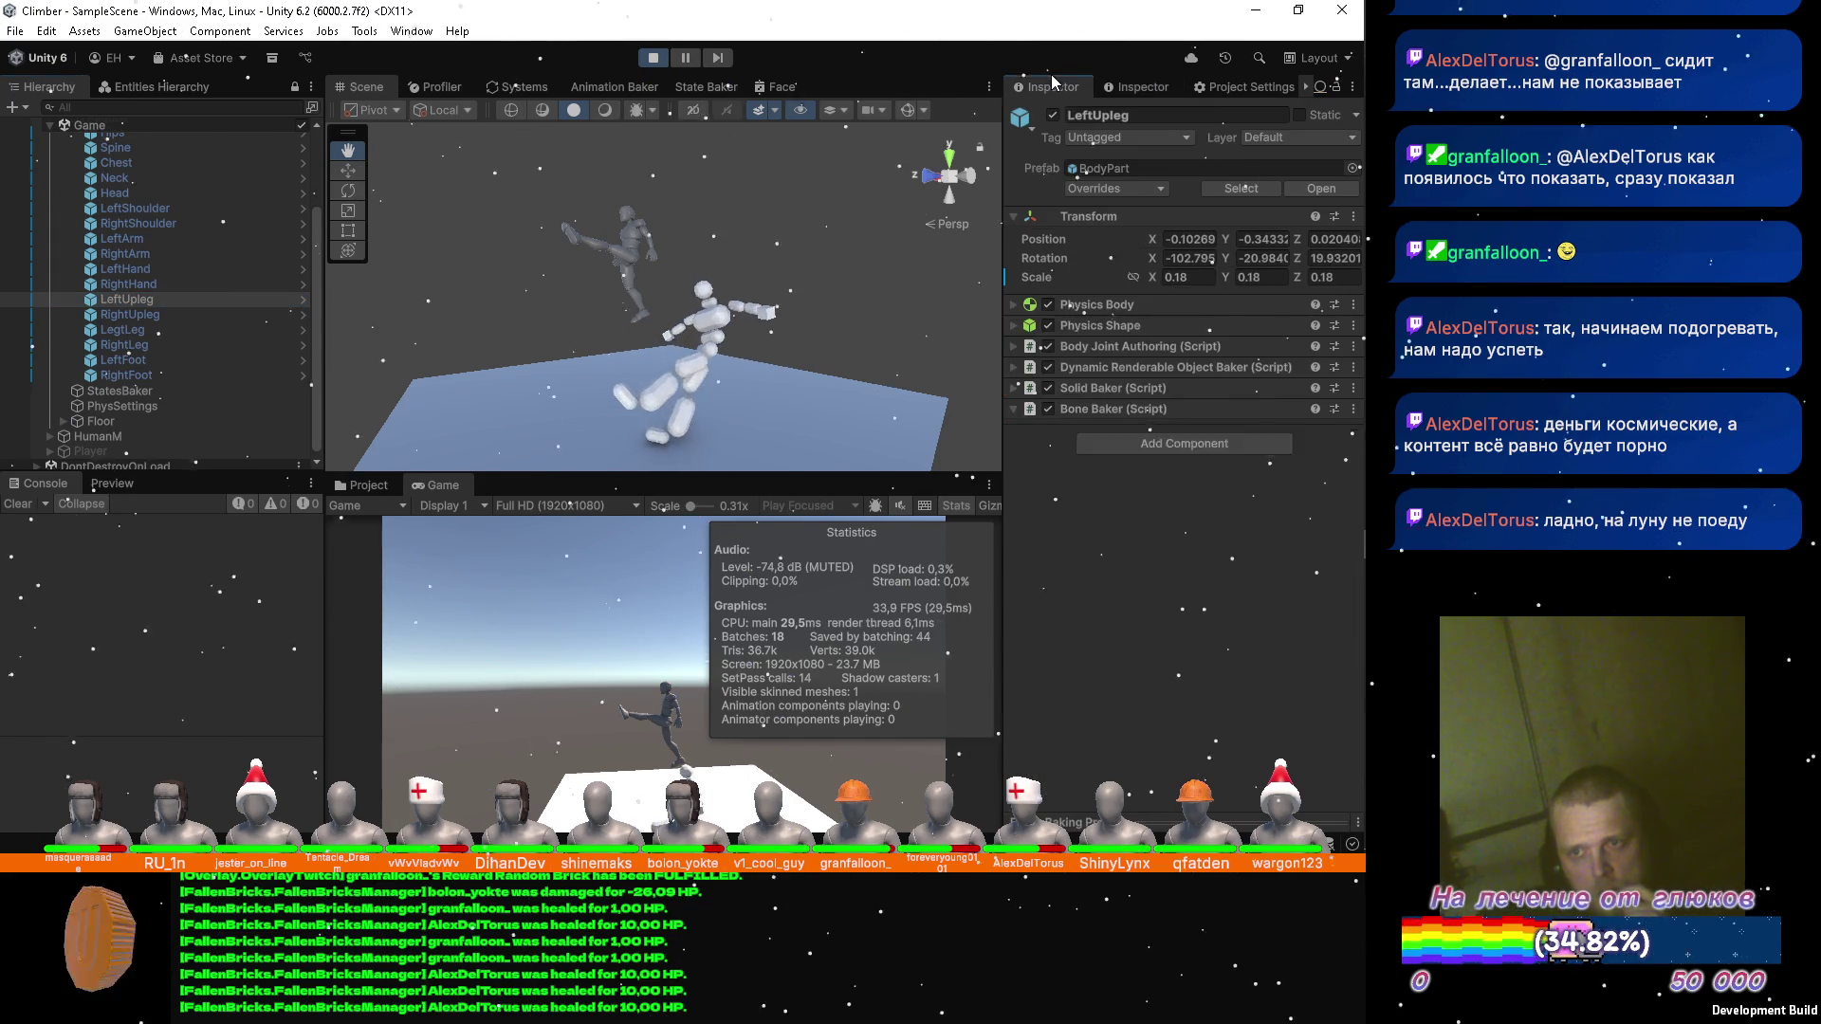
pyautogui.click(1012, 347)
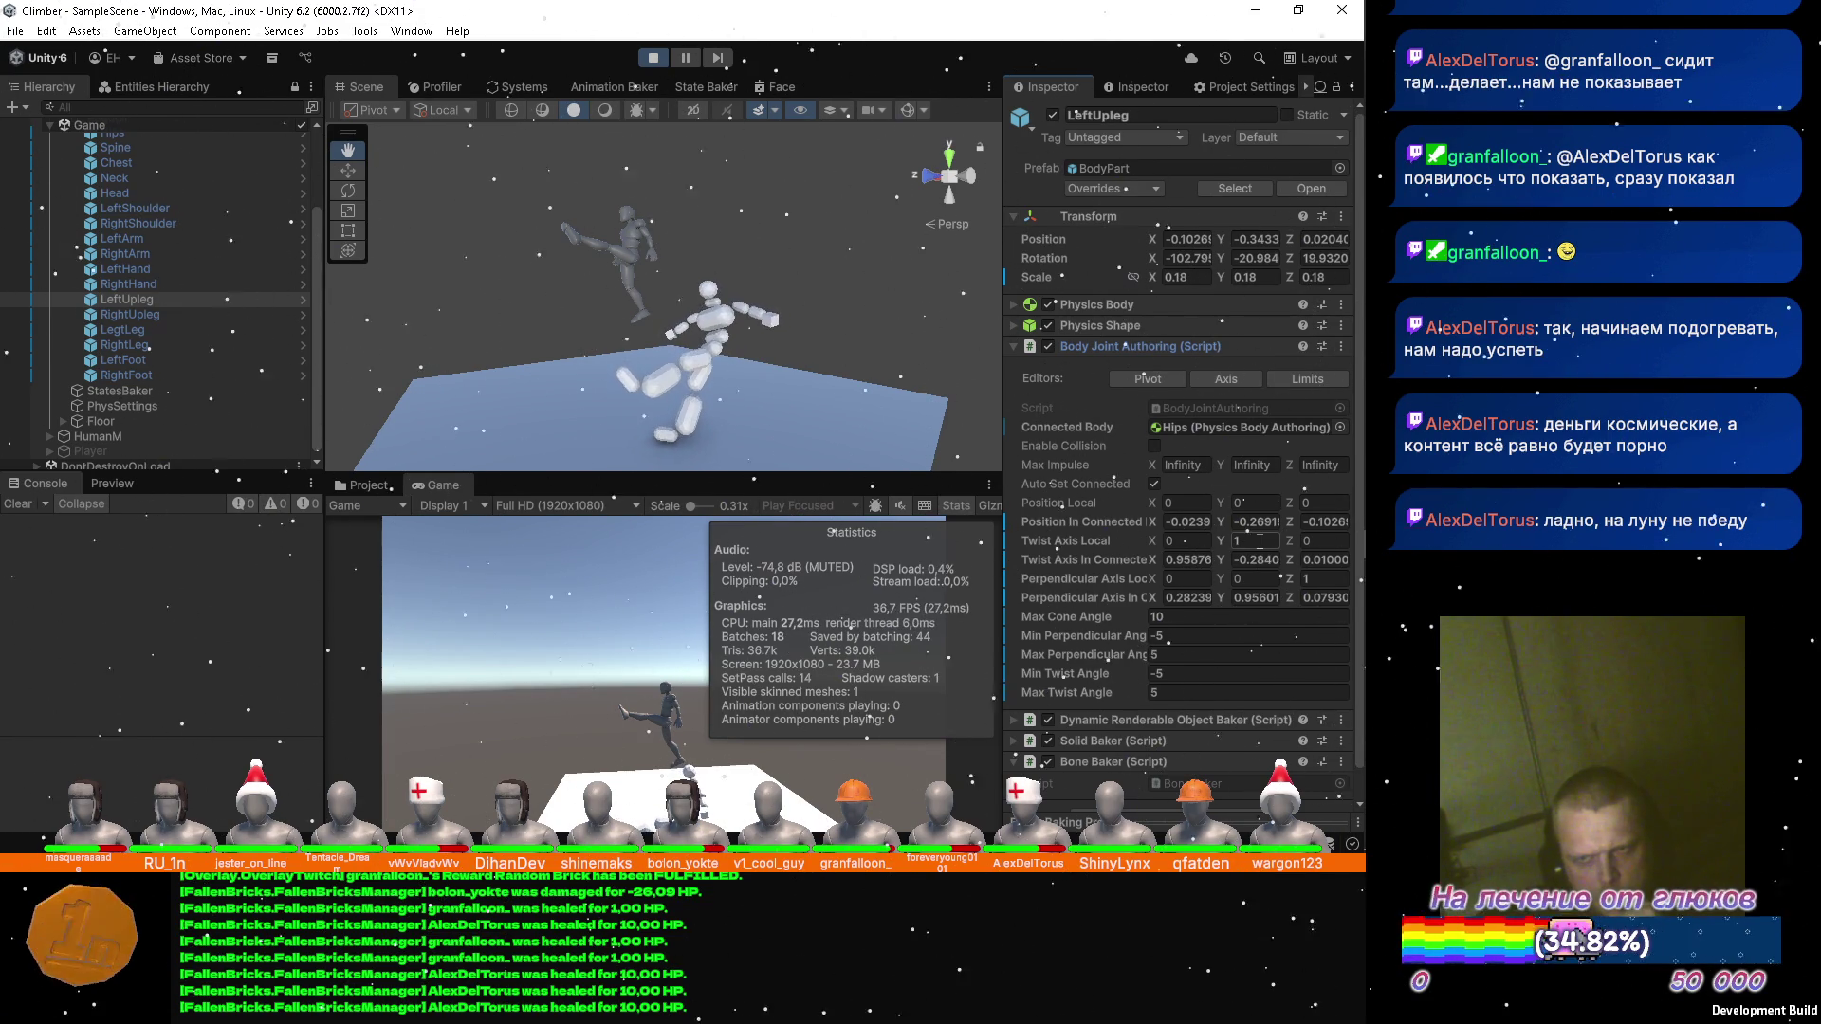
pyautogui.click(348, 170)
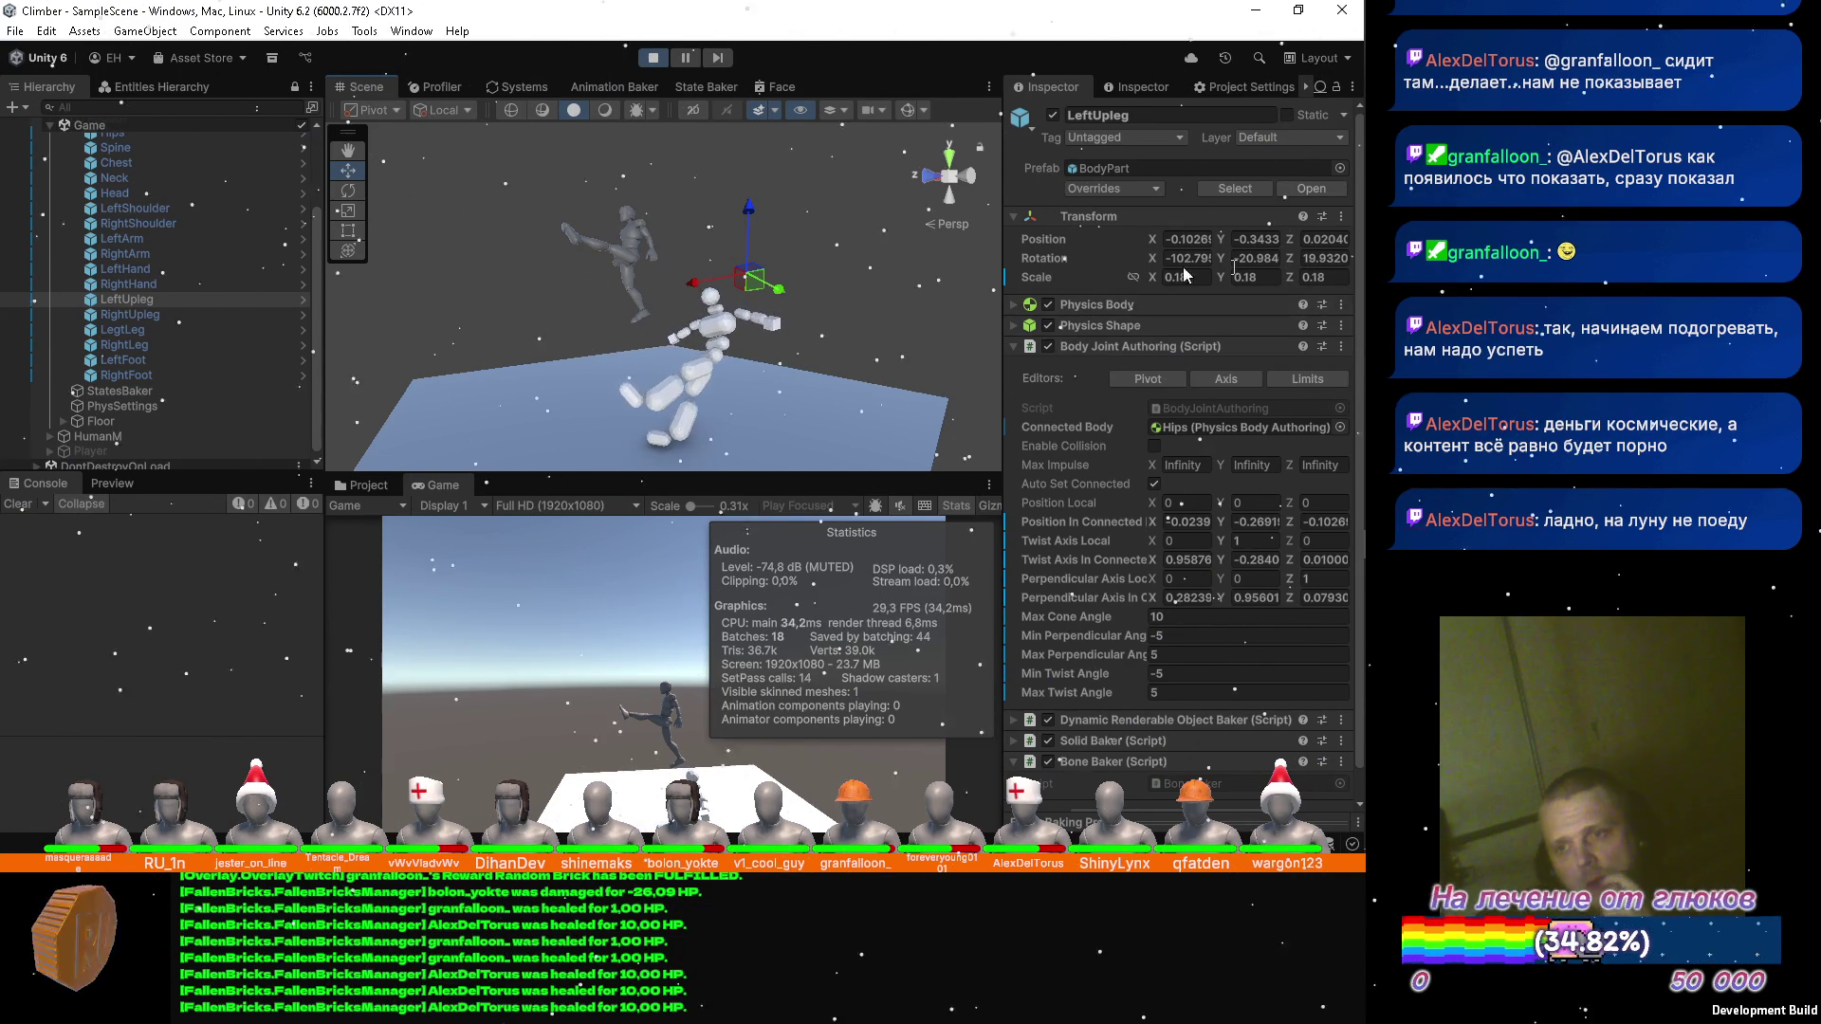
# Collapse LeftUpleg's Body Joint Authoring component in the Inspector.
pyautogui.click(1014, 347)
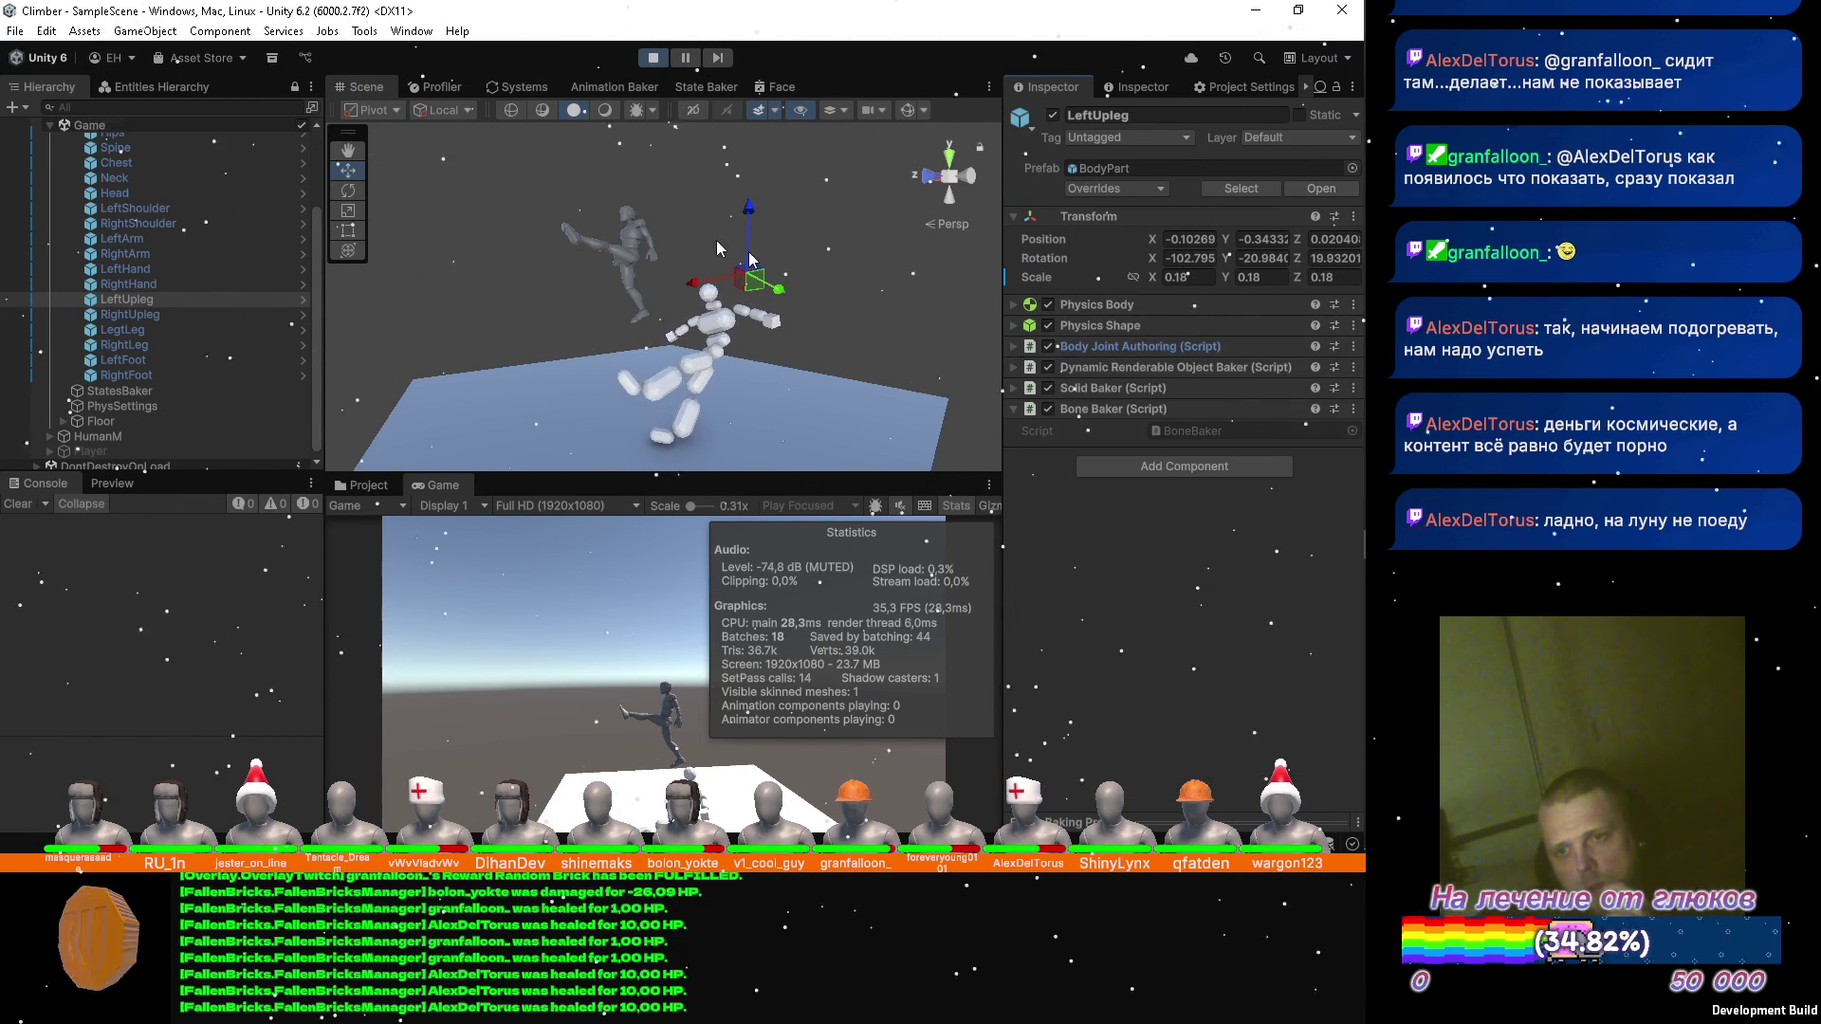
# Collapse the Ragdoll hierarchy, exit play mode, and bring up ObserverBonesSystem.cs in Visual Studio.
pyautogui.scroll(3, 128, 204)
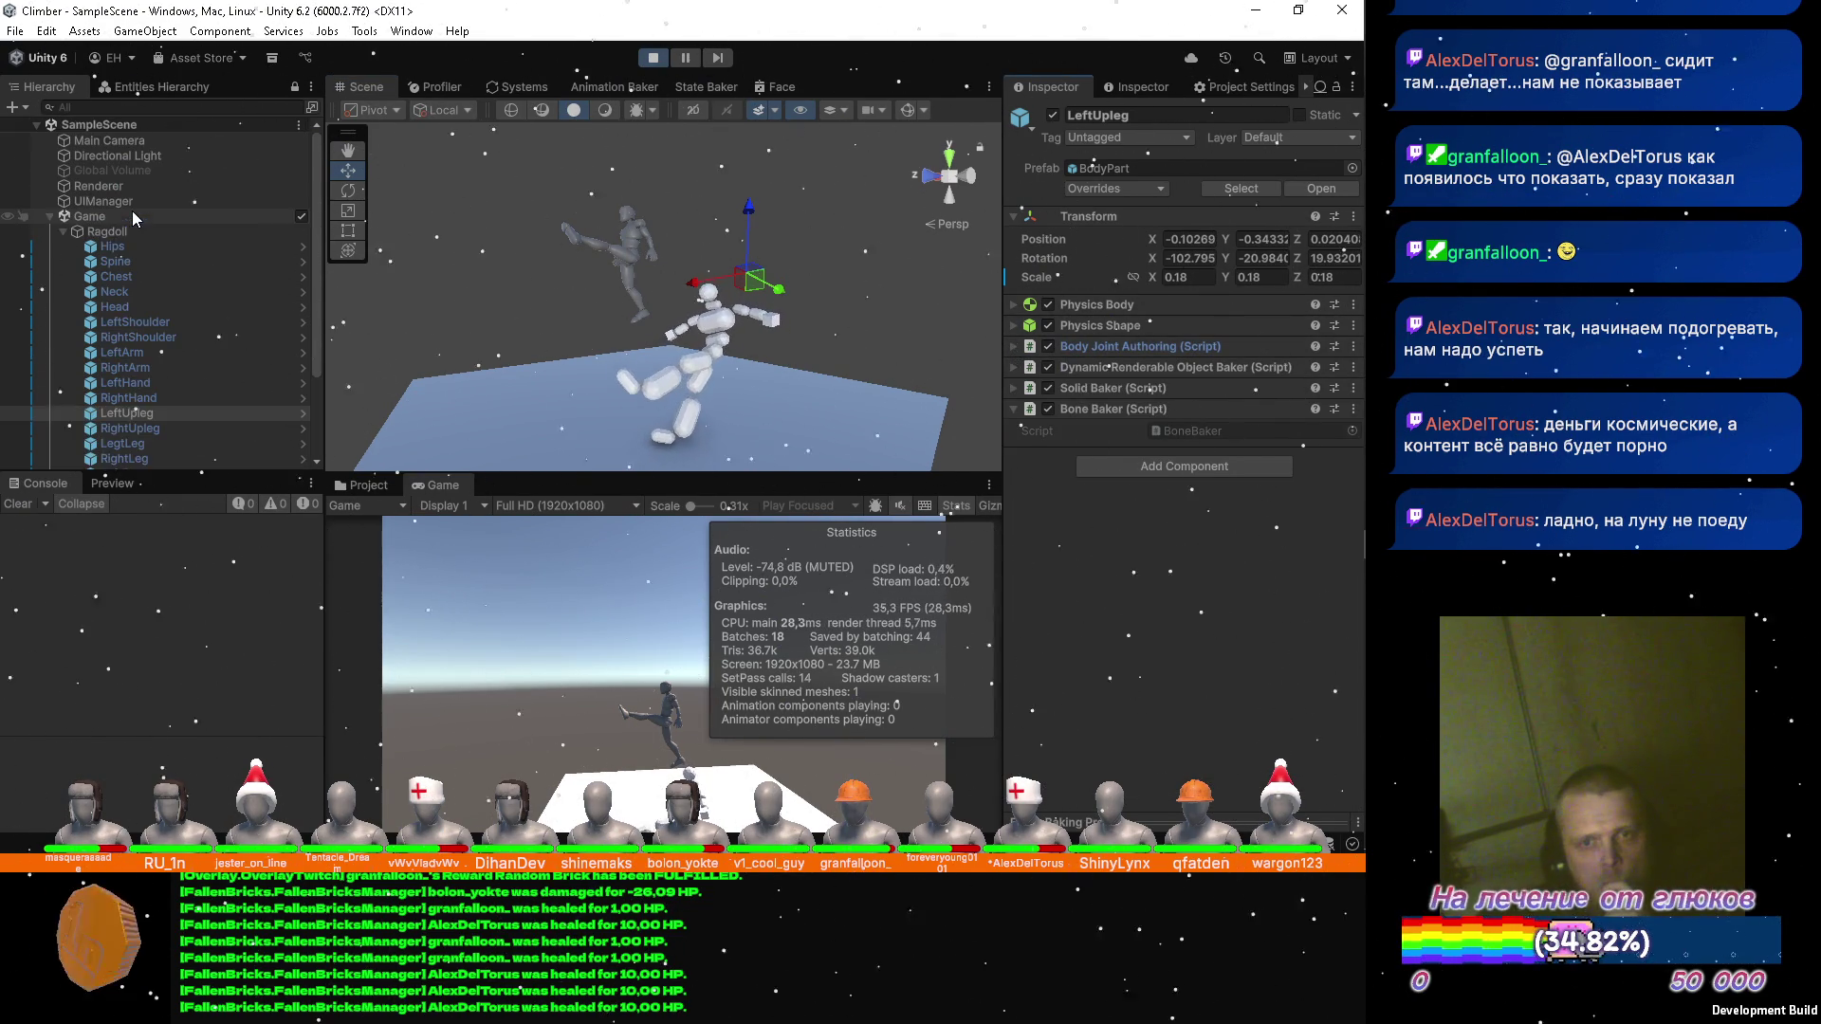
pyautogui.click(65, 234)
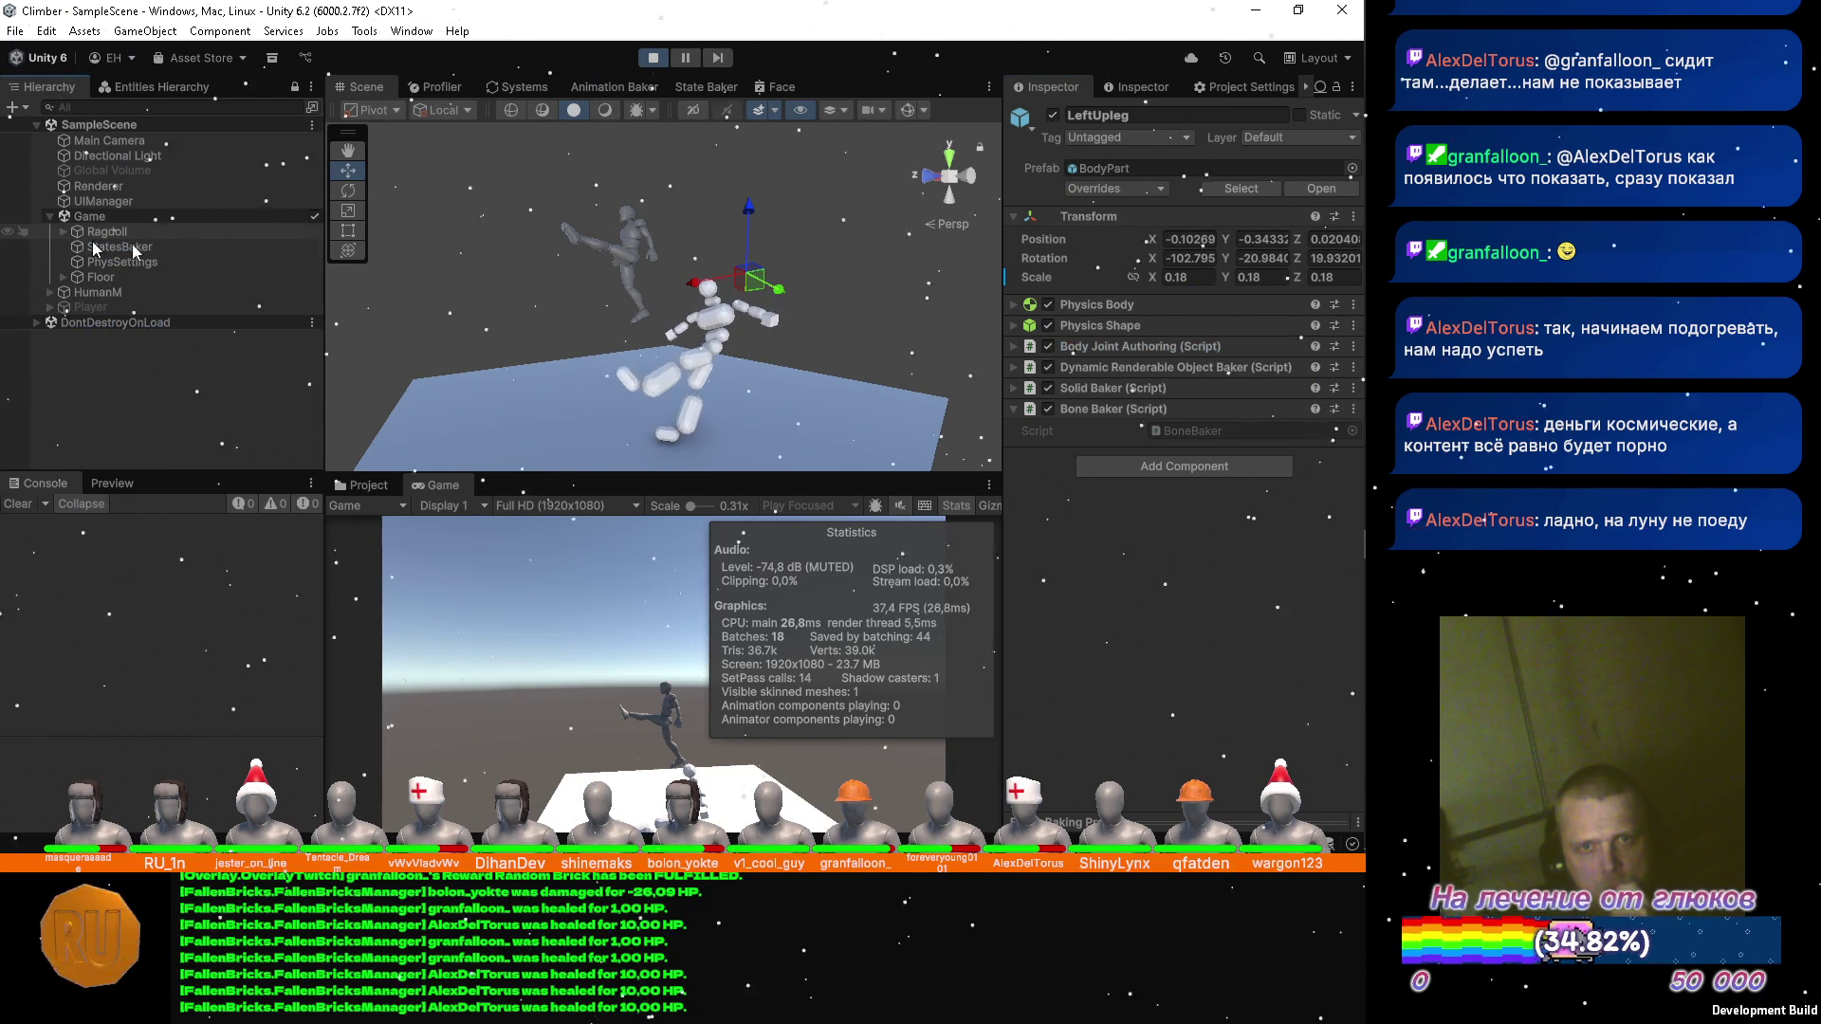
pyautogui.click(652, 59)
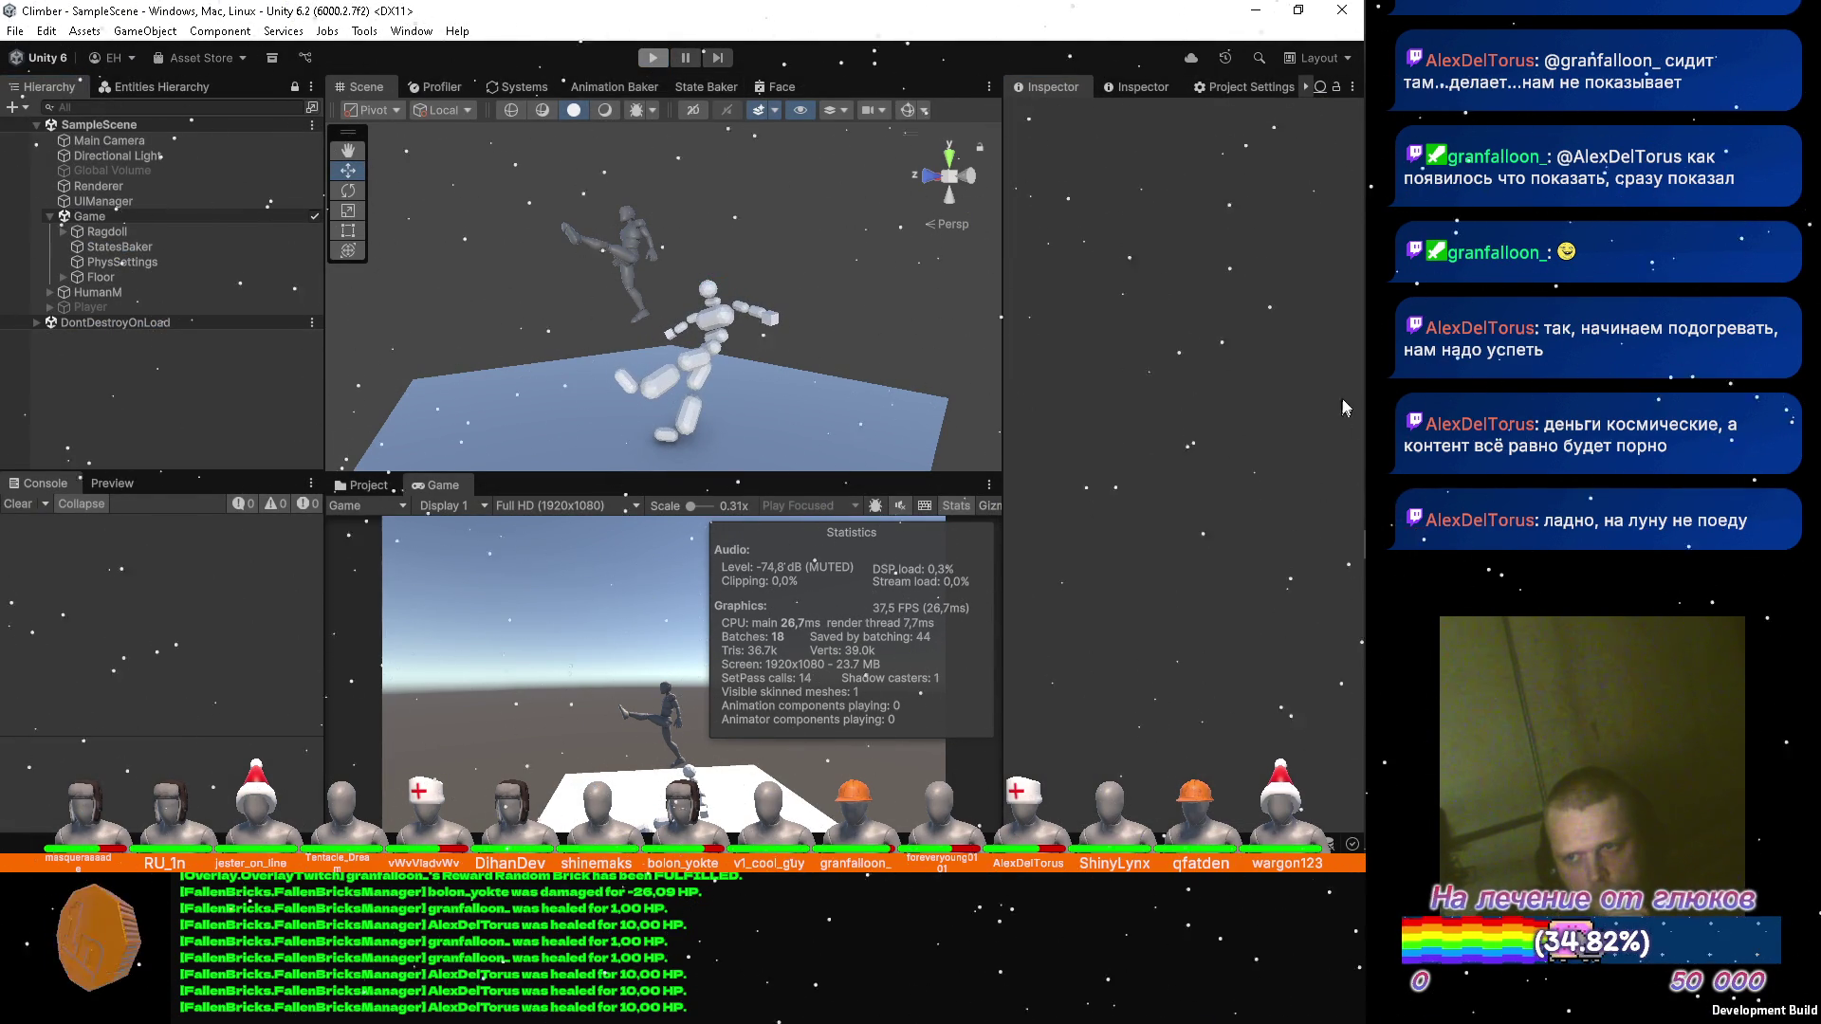
pyautogui.moveTo(1356, 406)
pyautogui.click(1331, 340)
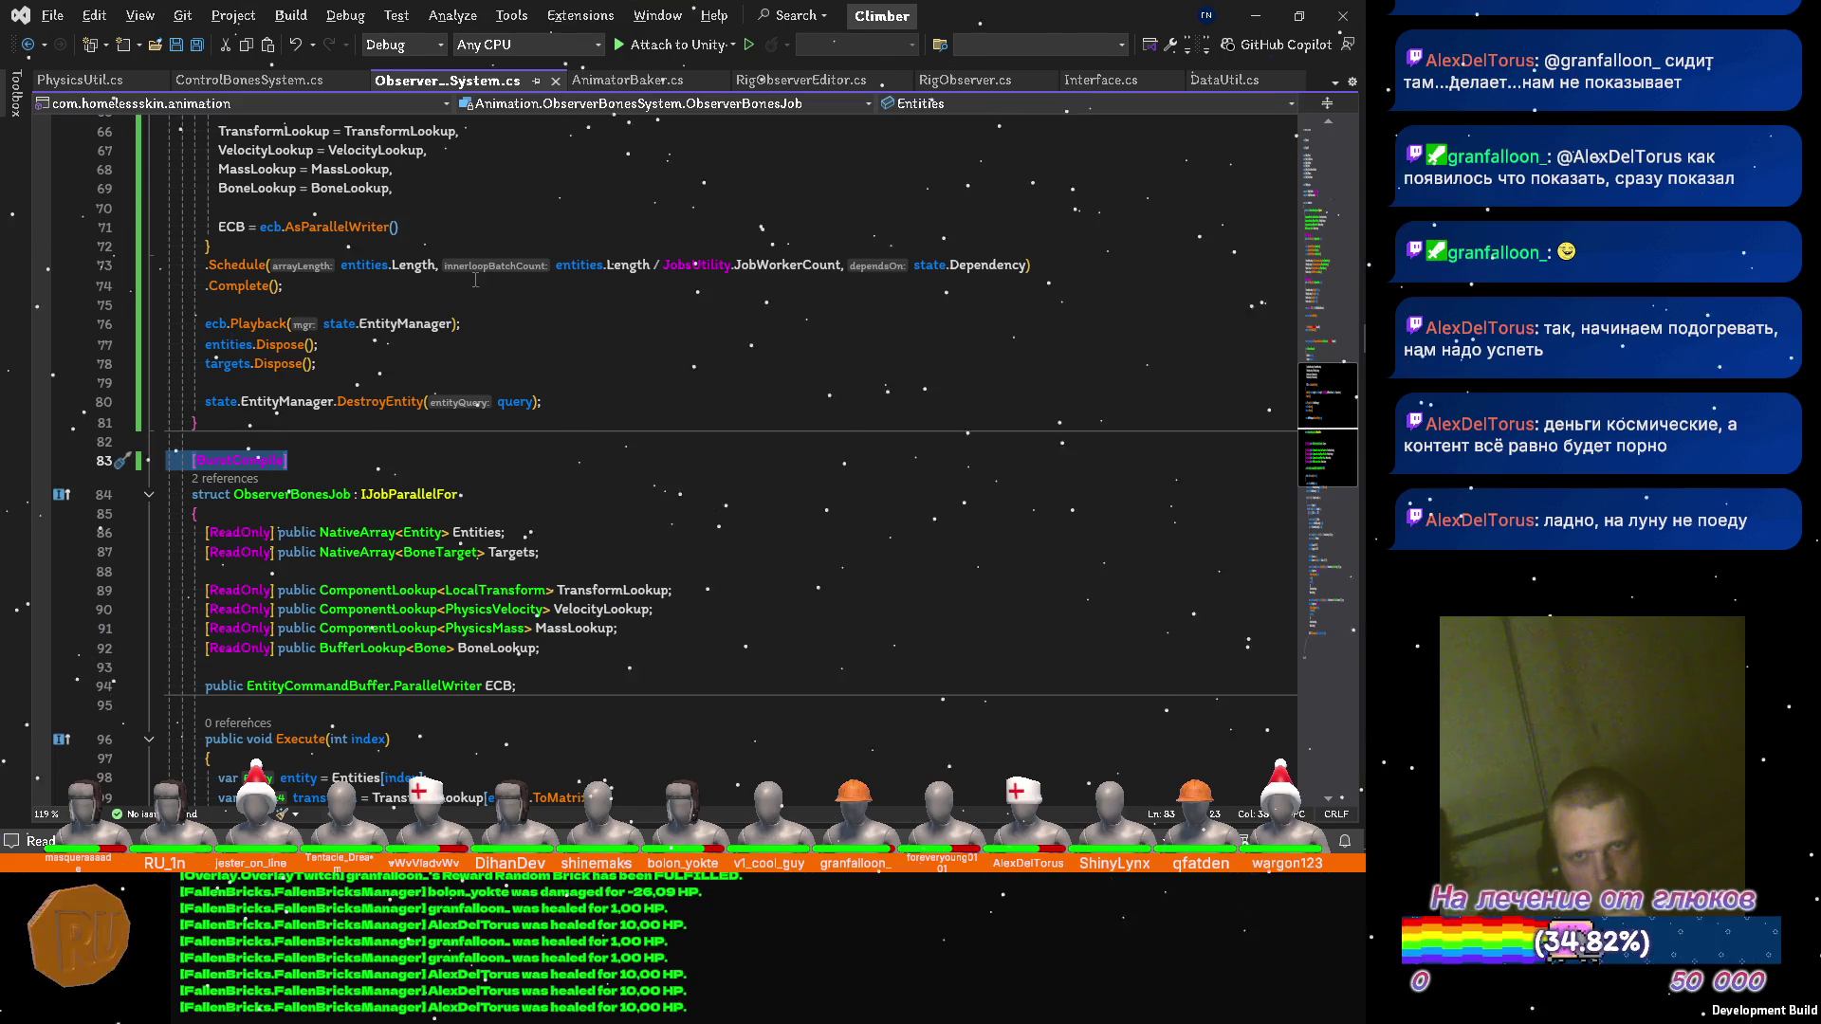
# Insert a blank line after the ObserverBonesJob struct's opening brace on line 85.
pyautogui.scroll(-4, 496, 347)
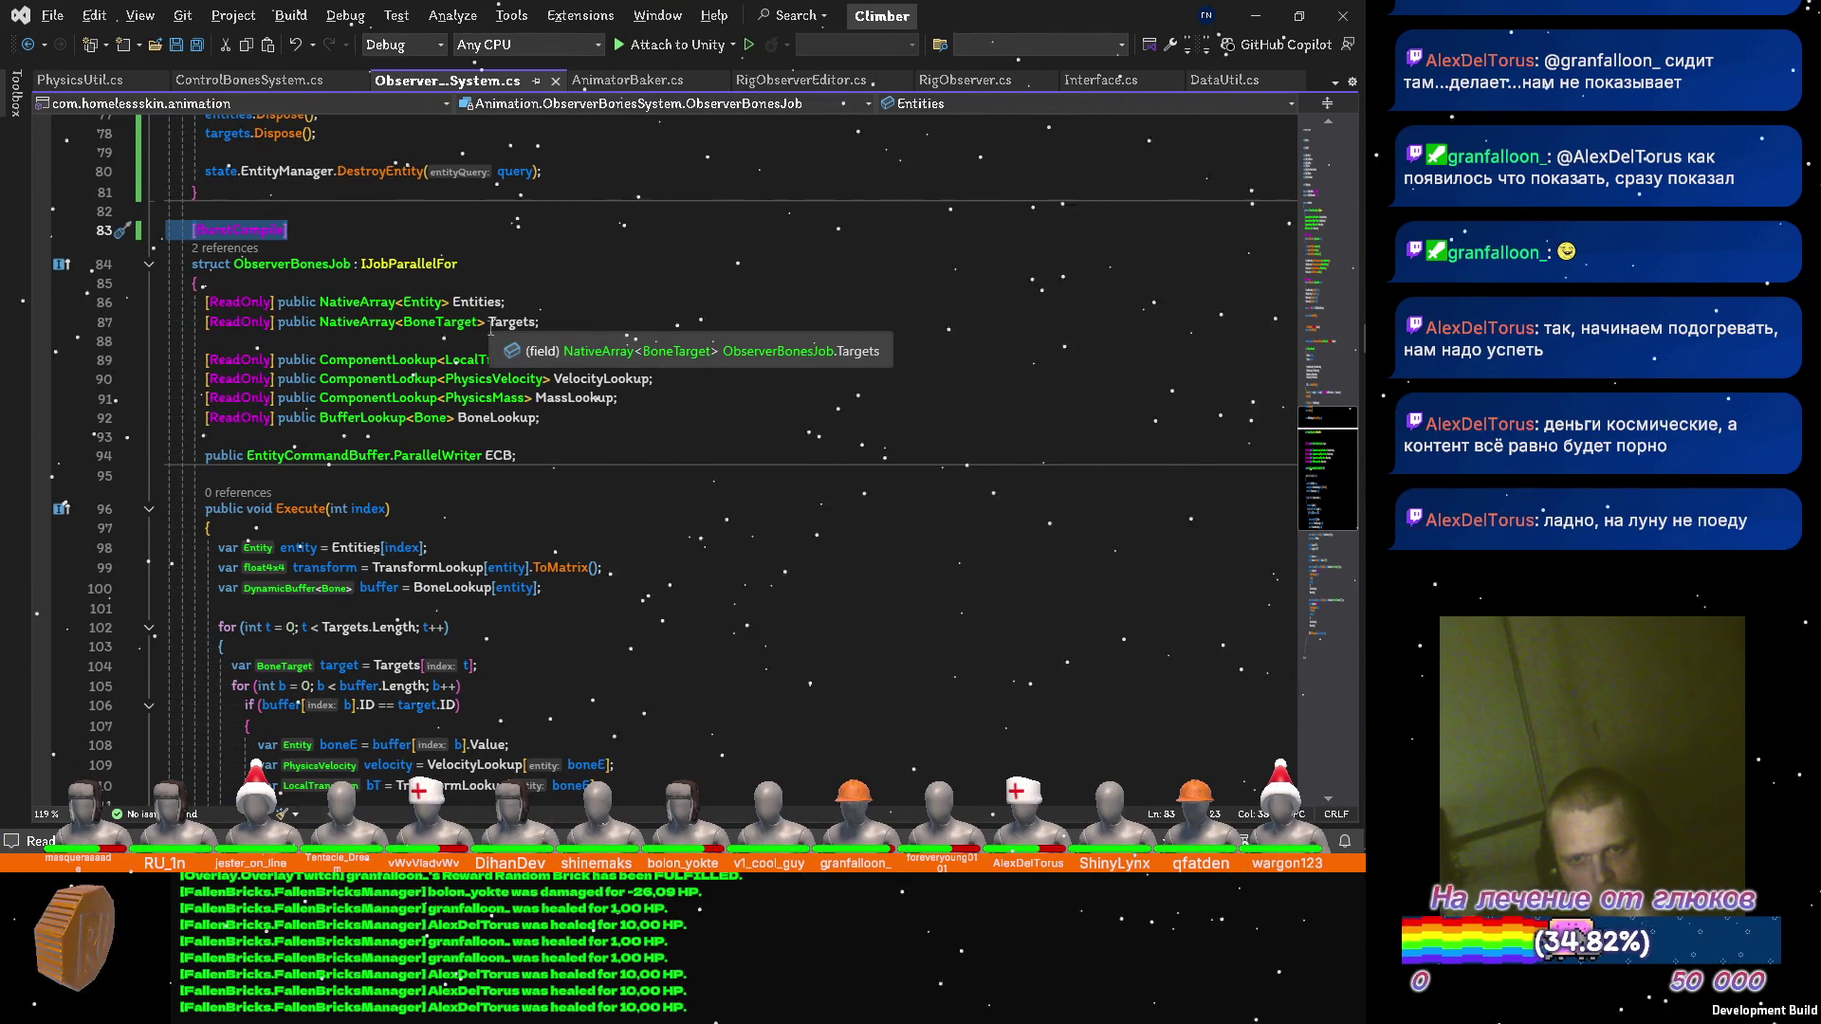
pyautogui.scroll(12, 531, 327)
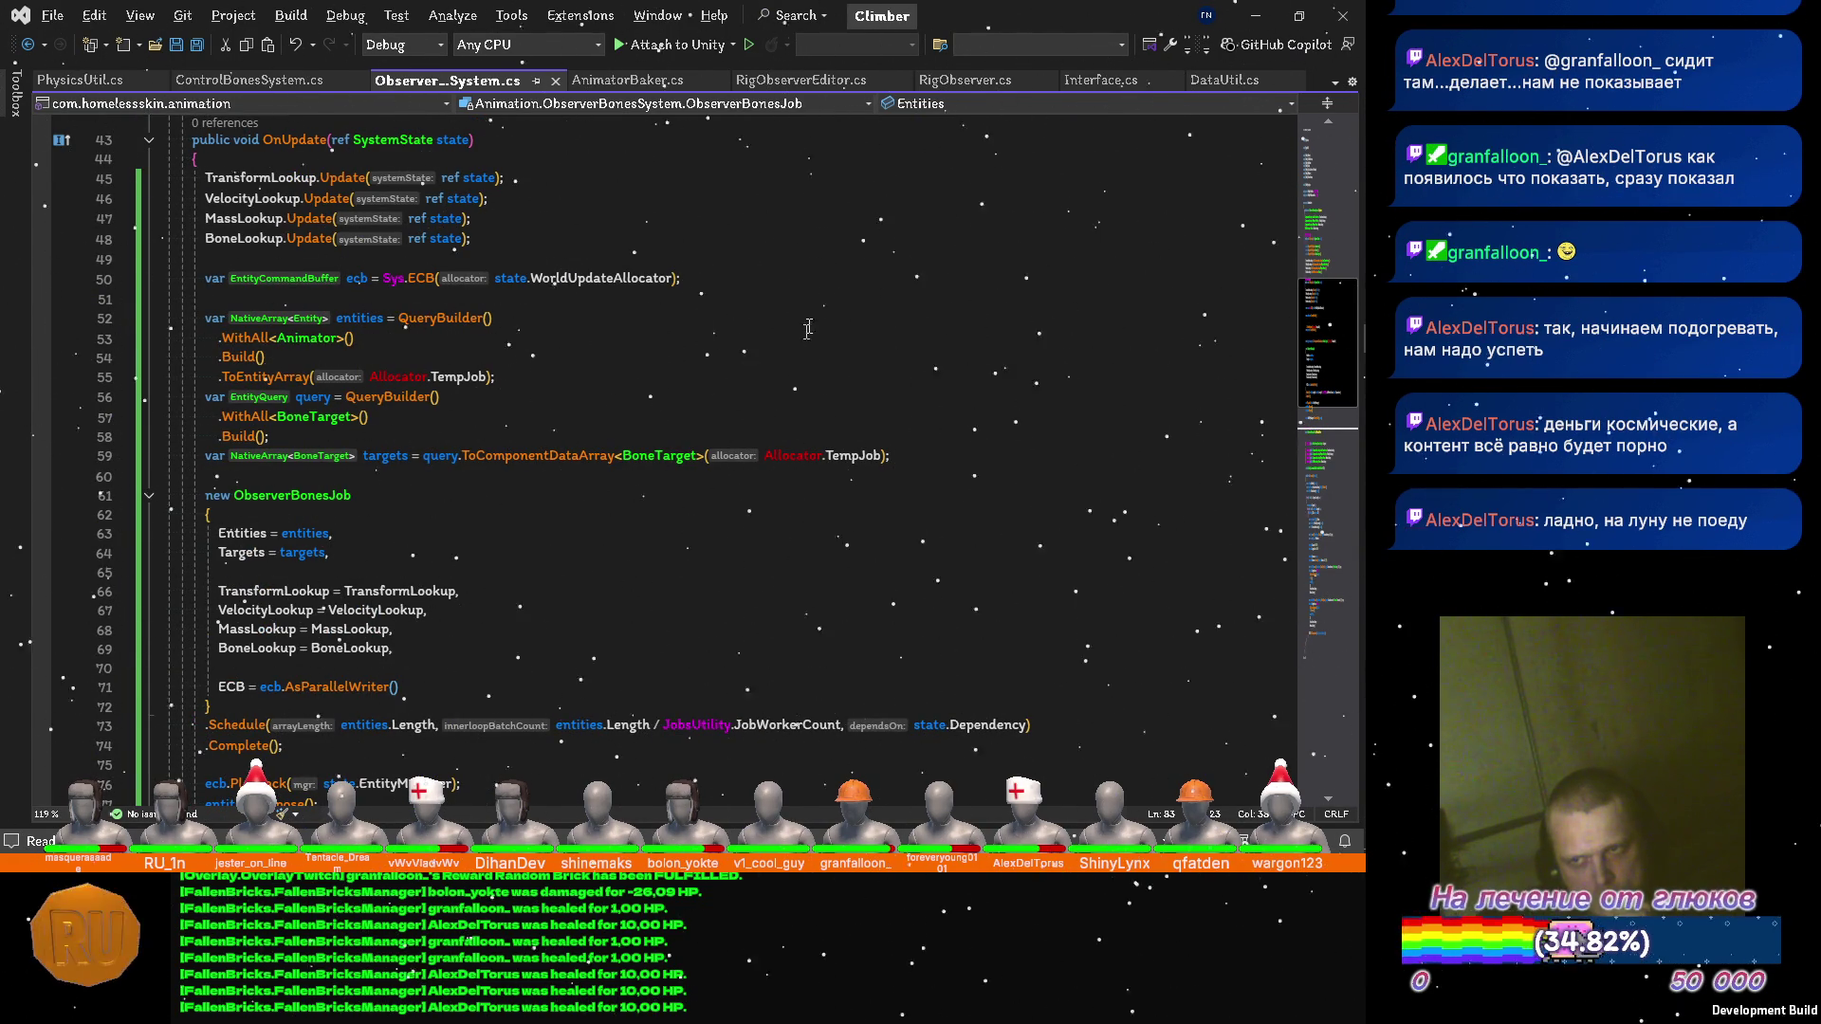
pyautogui.scroll(-10, 806, 333)
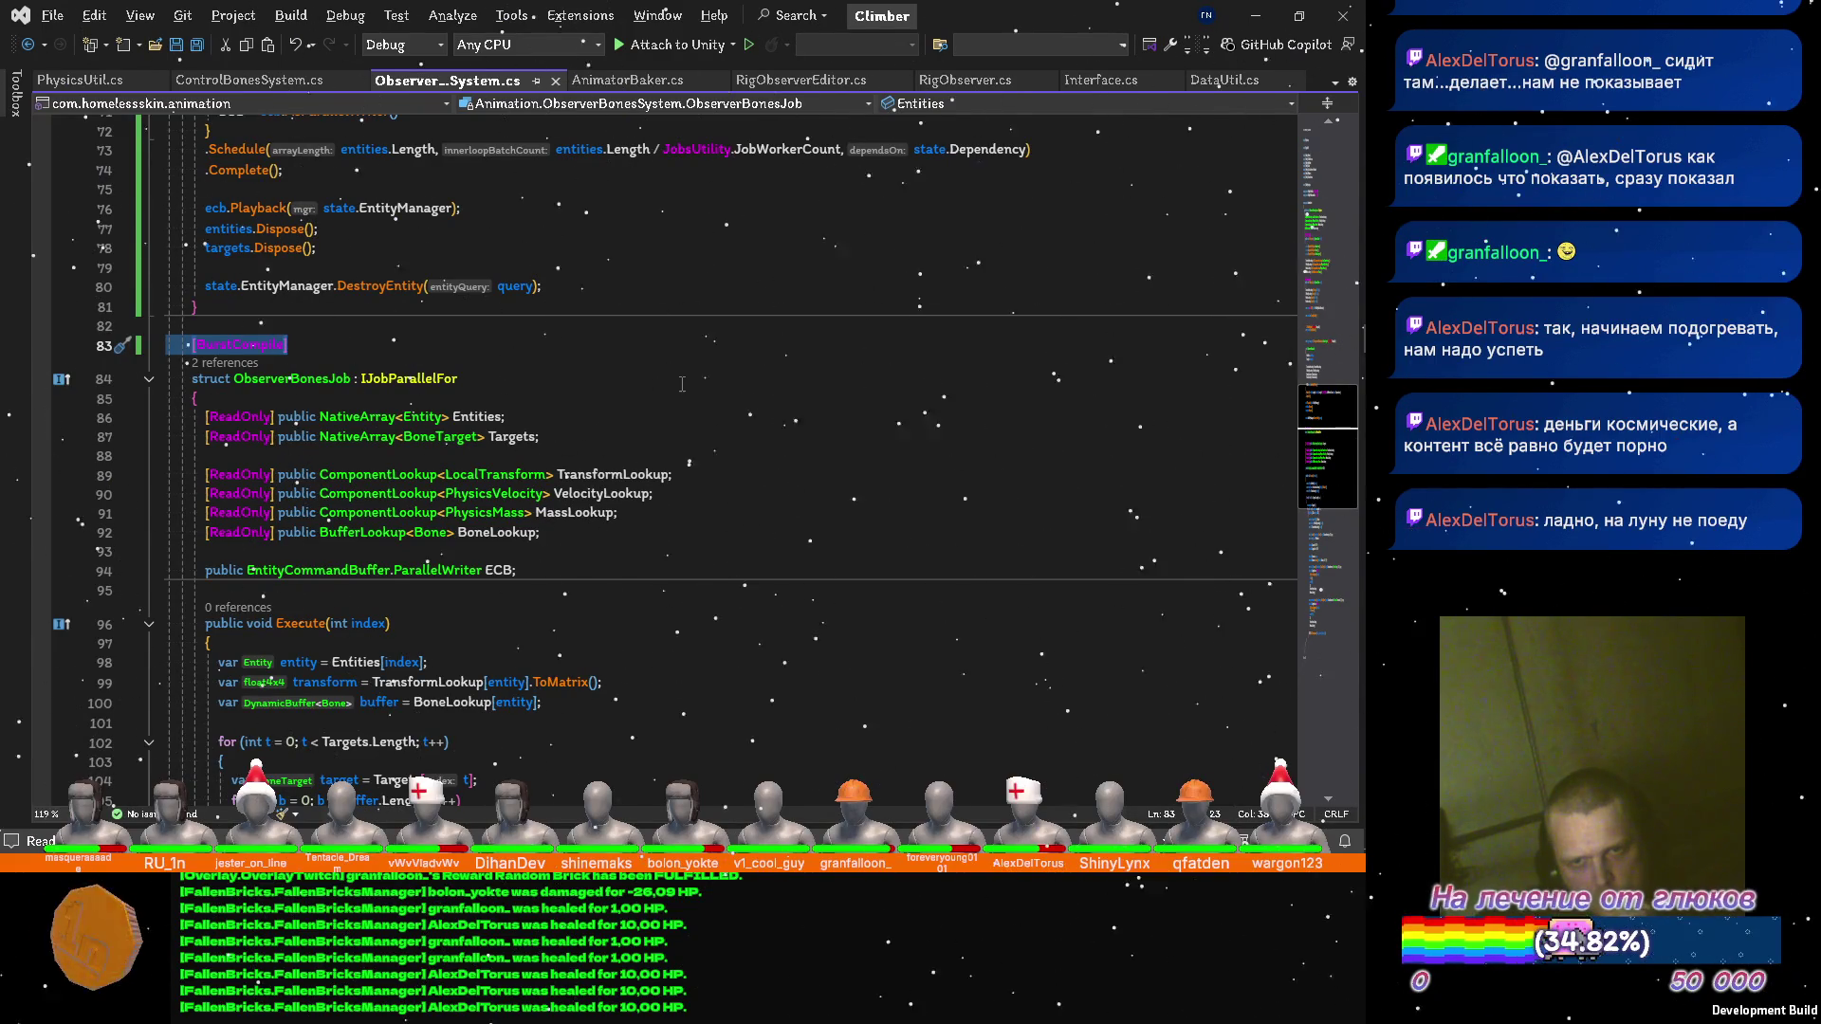
pyautogui.scroll(1, 627, 417)
pyautogui.click(564, 454)
pyautogui.press('Return')
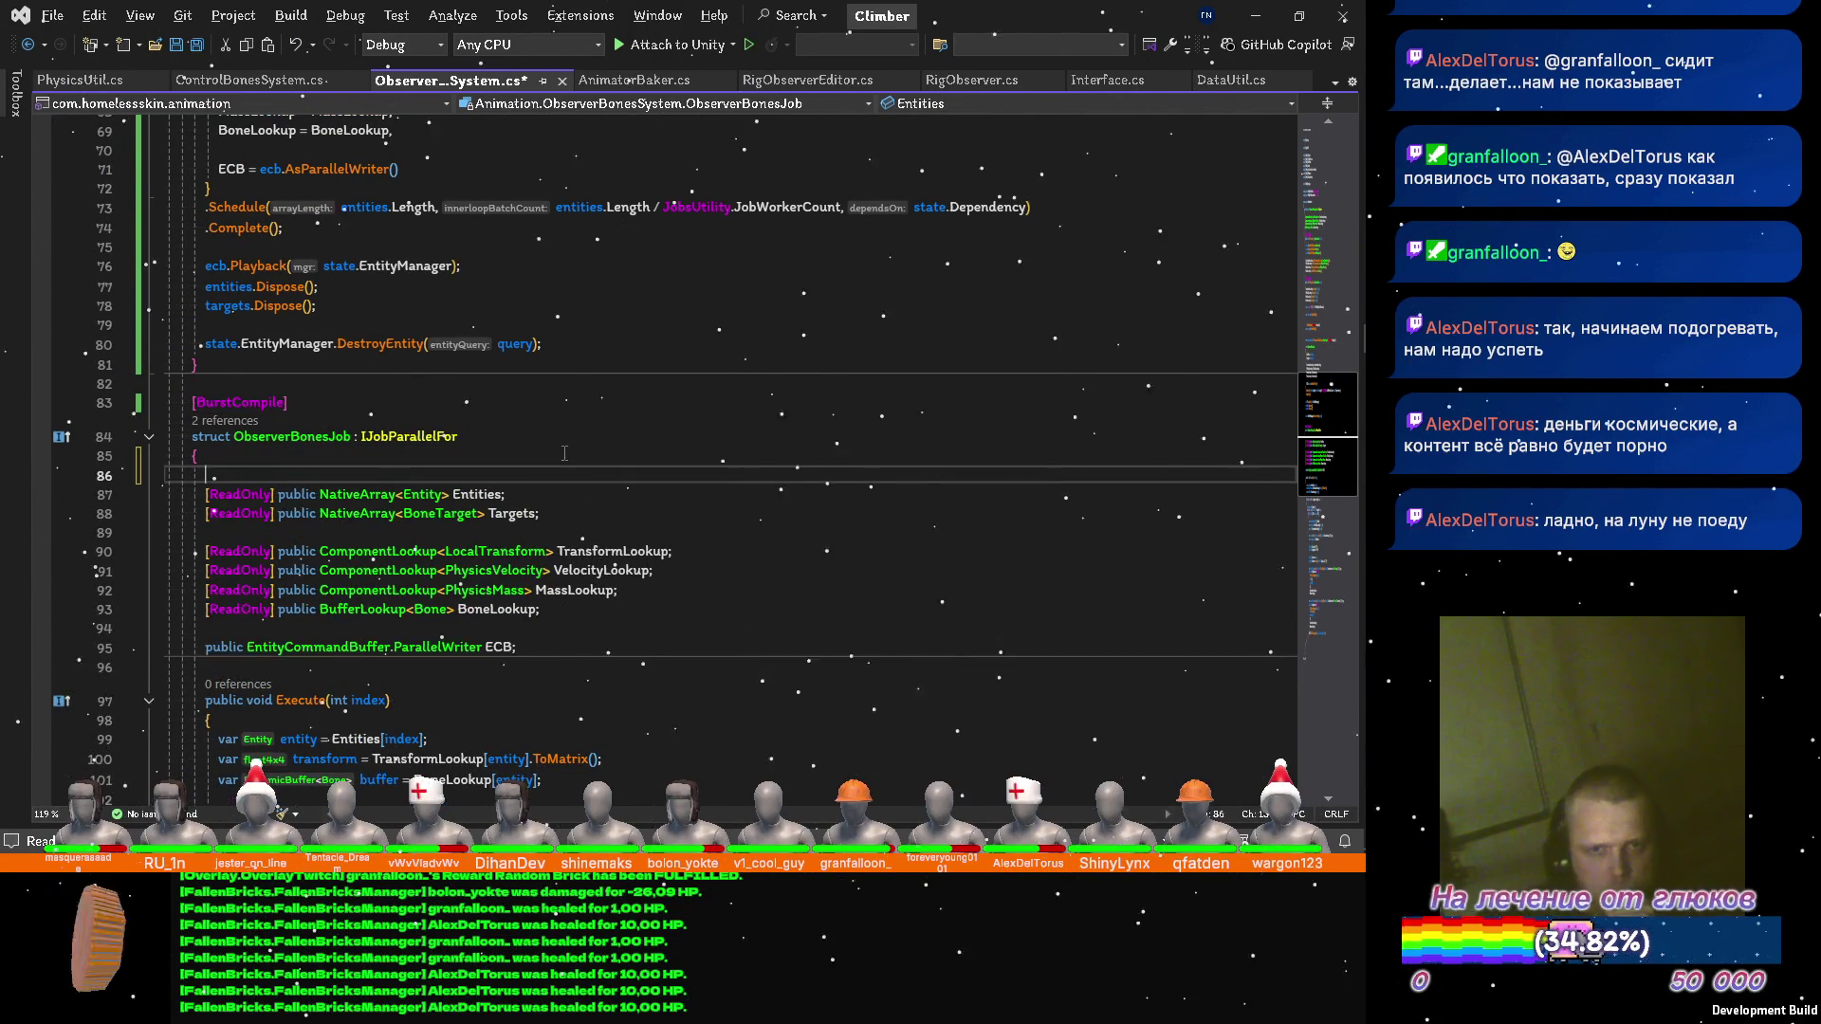
# Add '[ReadOnly] public VelocitySettings Settings;' to ObserverBonesJob and save ObserverBonesSystem.cs.
pyautogui.write('[')
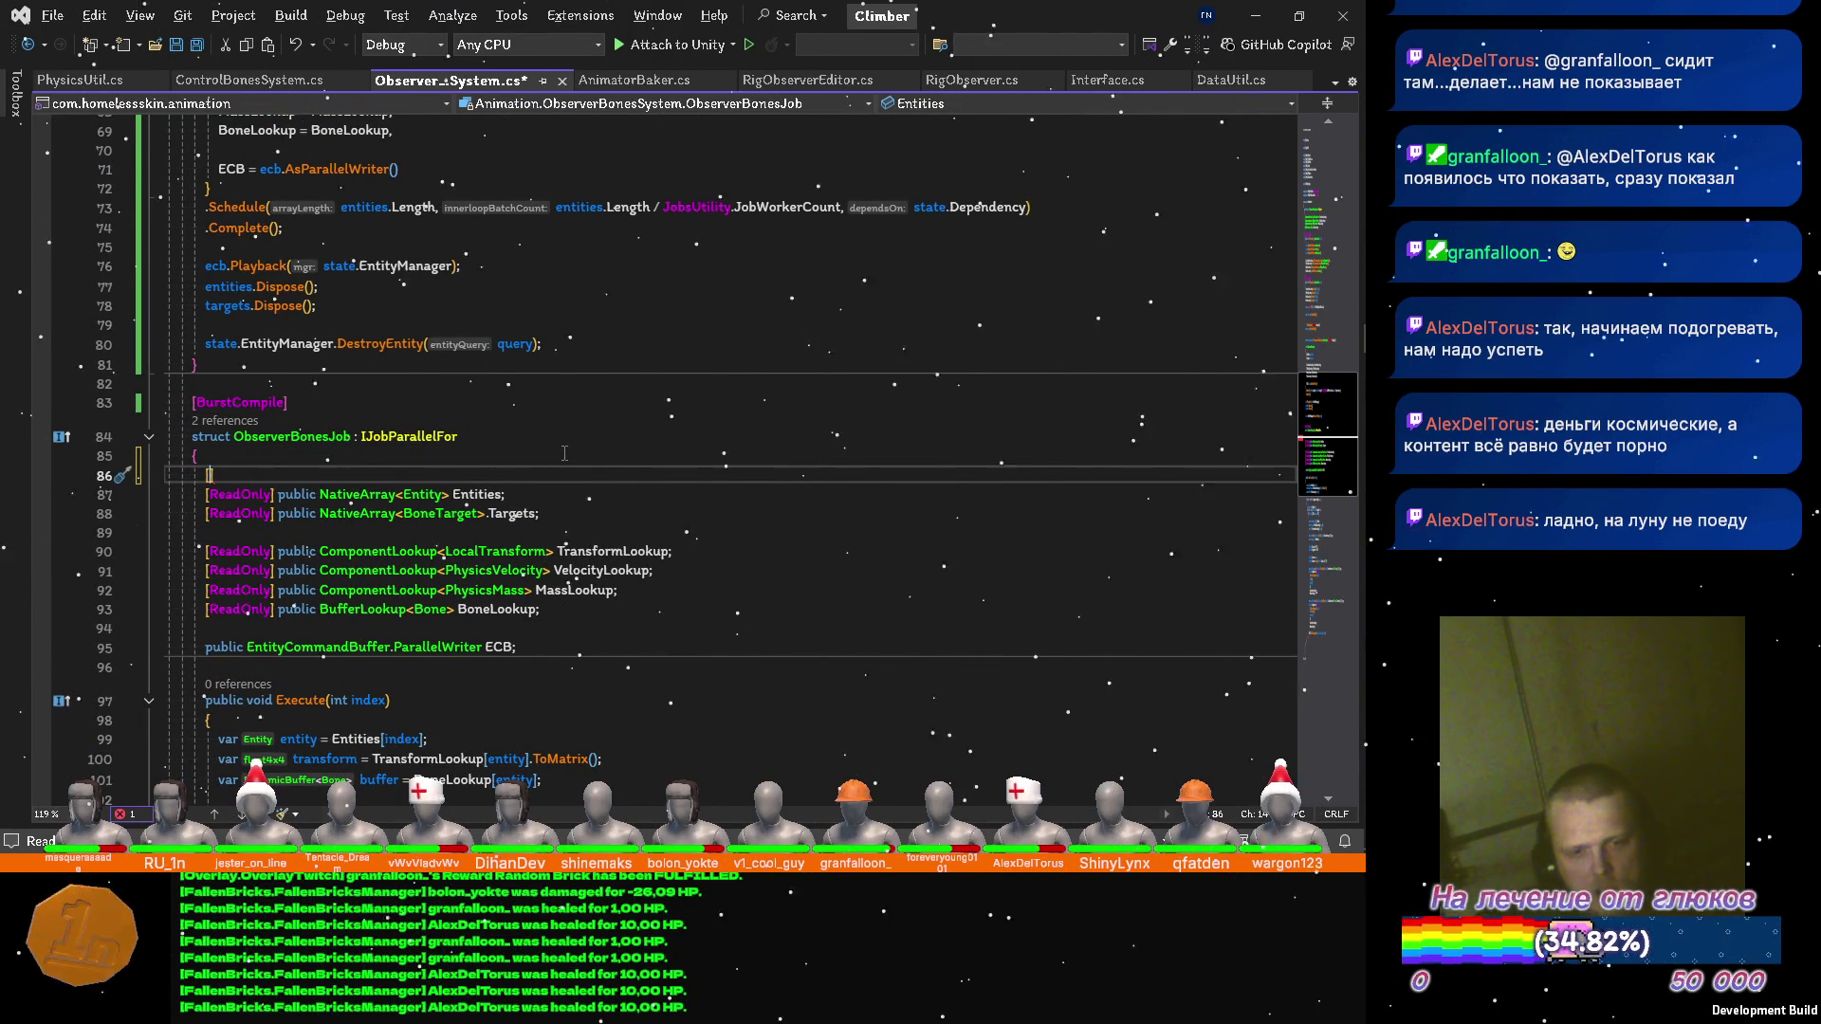
pyautogui.write('r3')
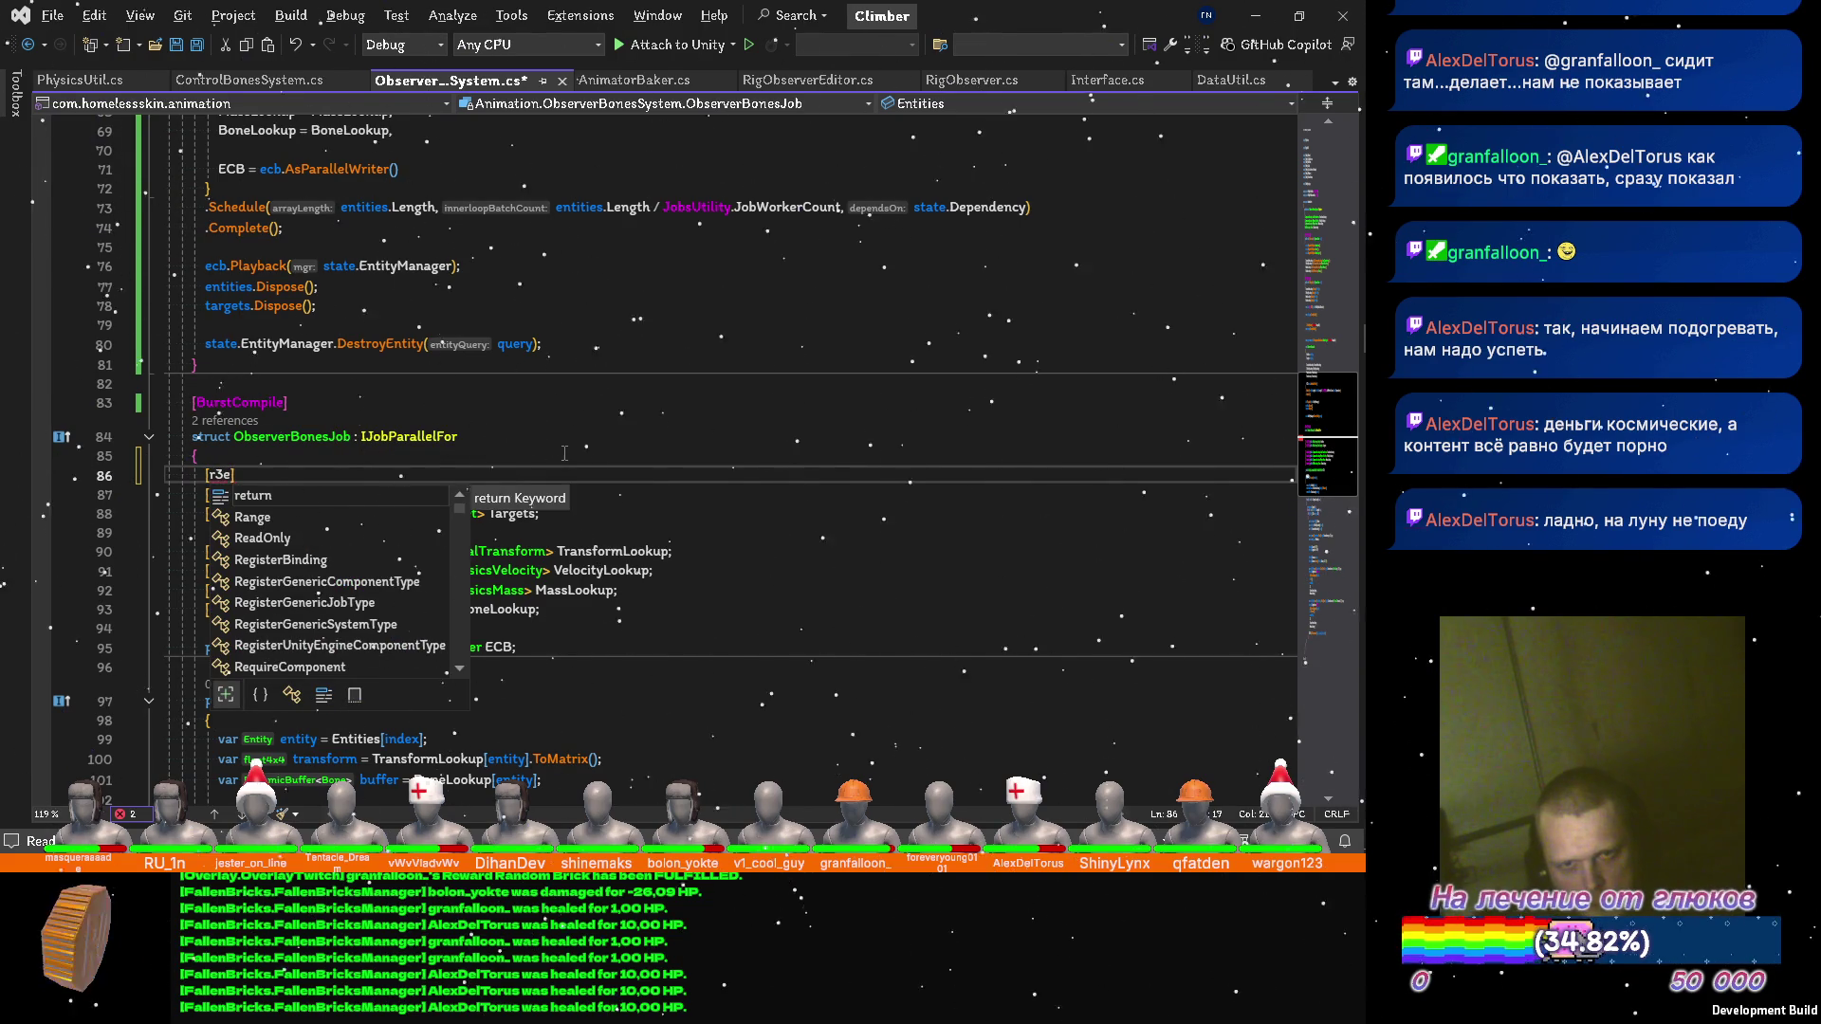
pyautogui.write('e]')
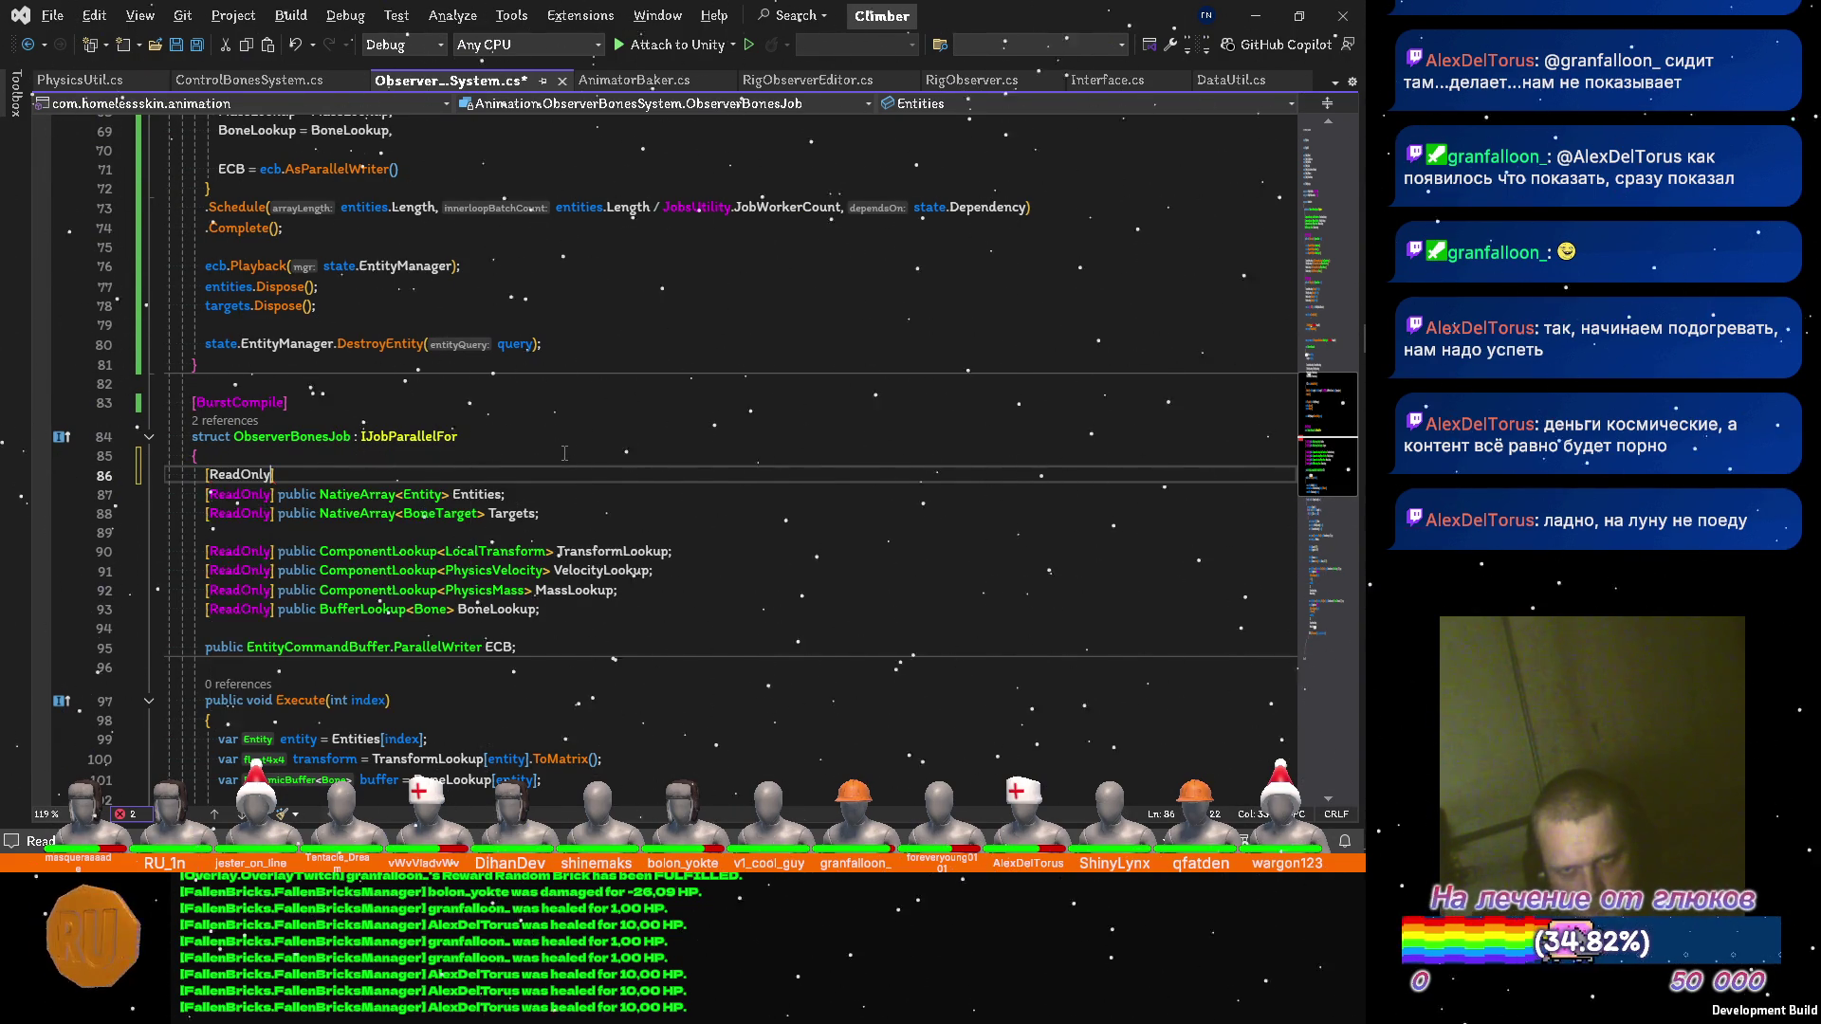
pyautogui.write(' p')
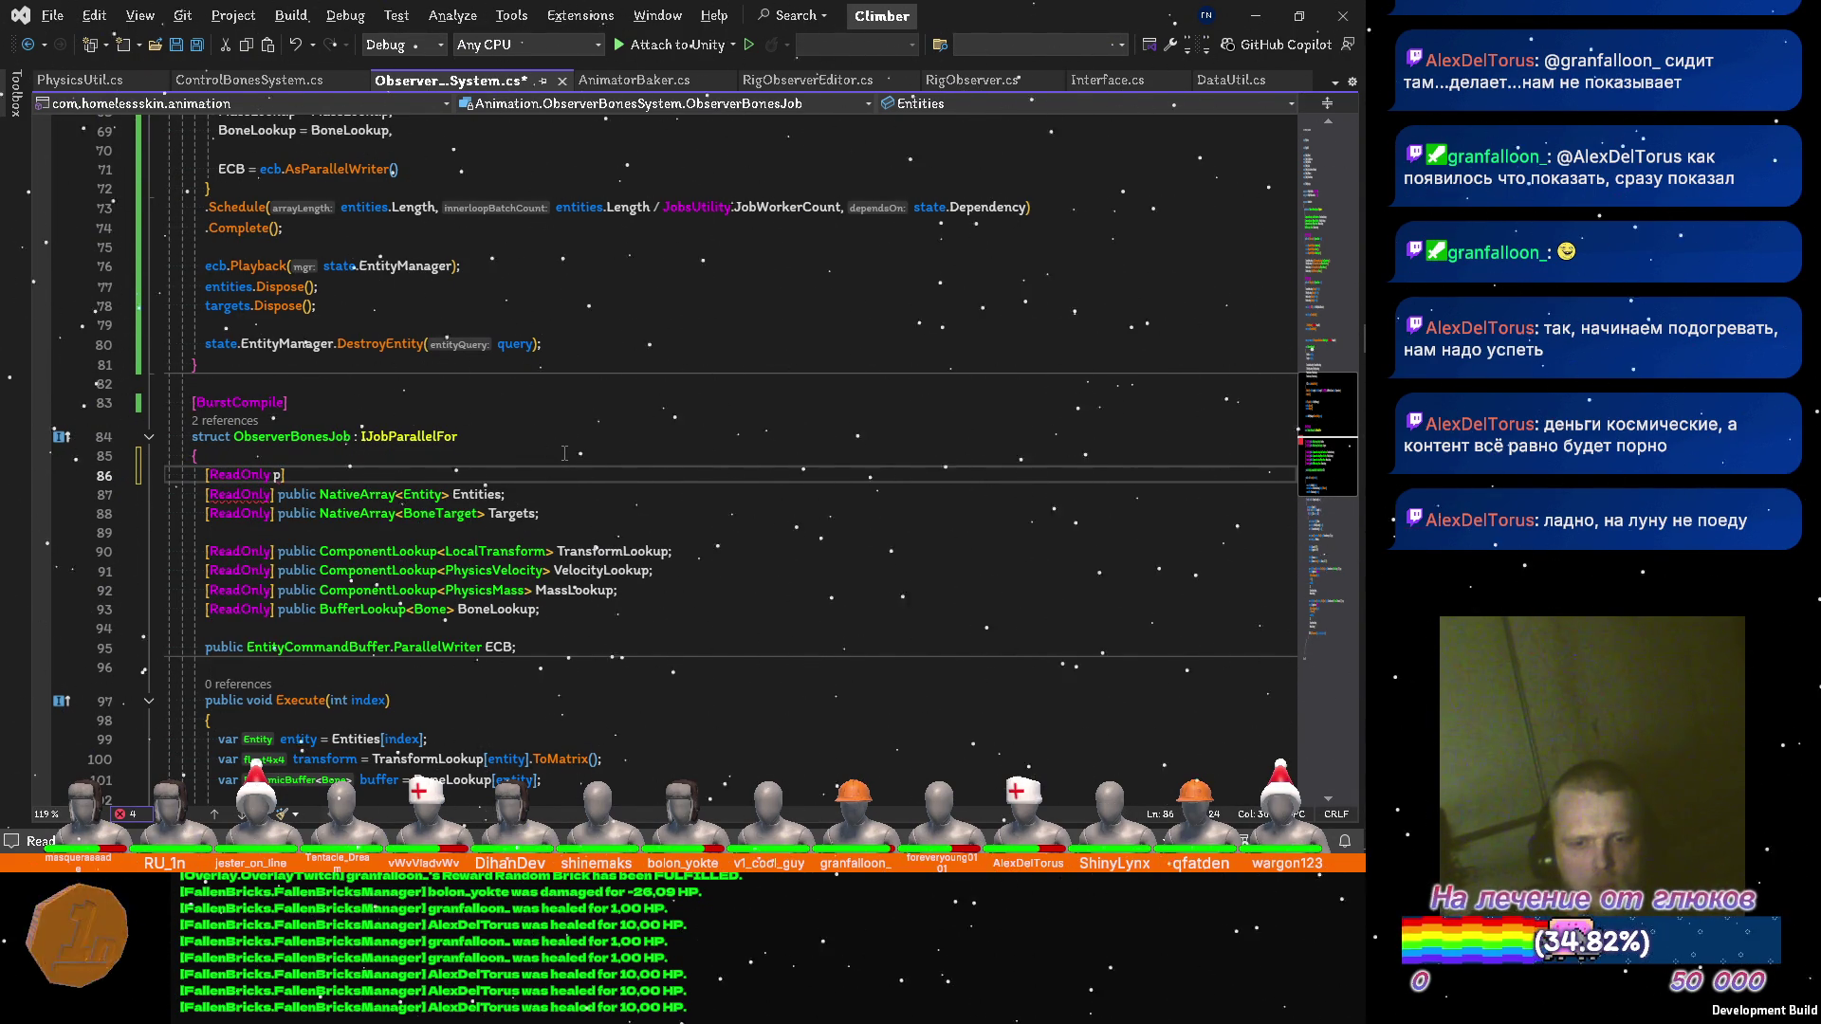
pyautogui.write('u')
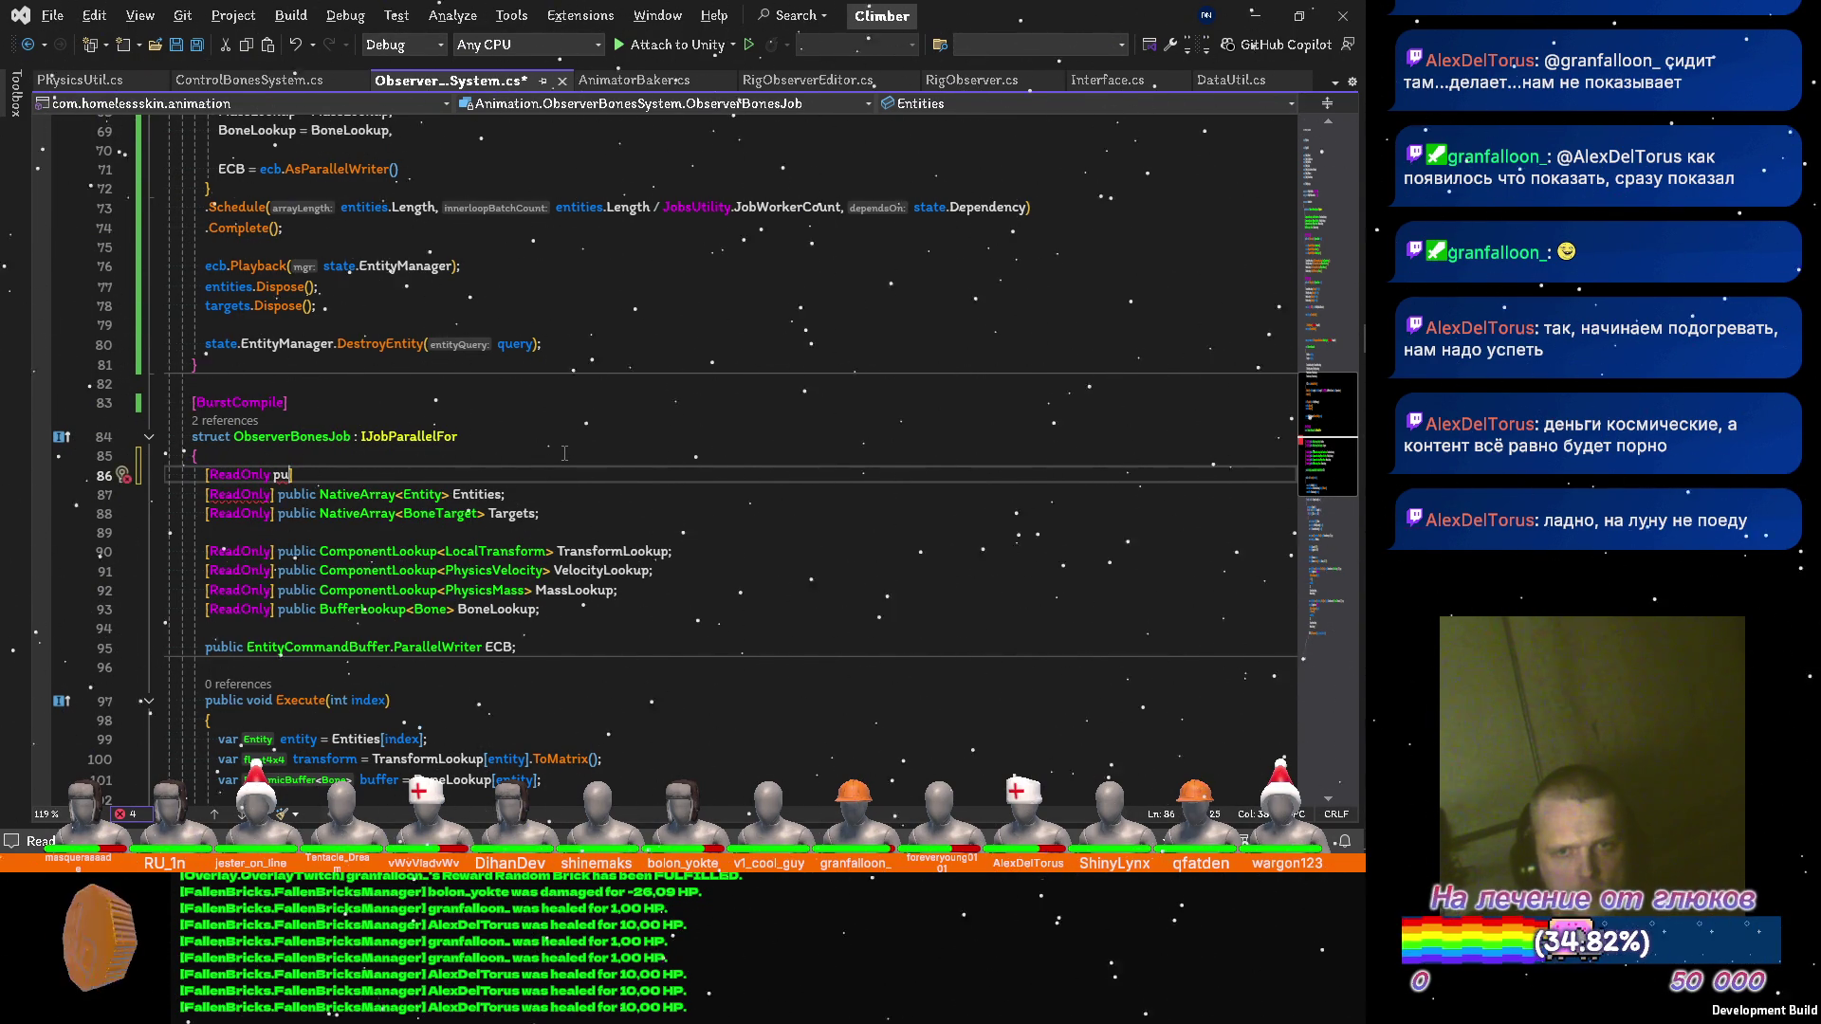
pyautogui.press('BackSpace')
pyautogui.press('BackSpace')
pyautogui.write('] public ')
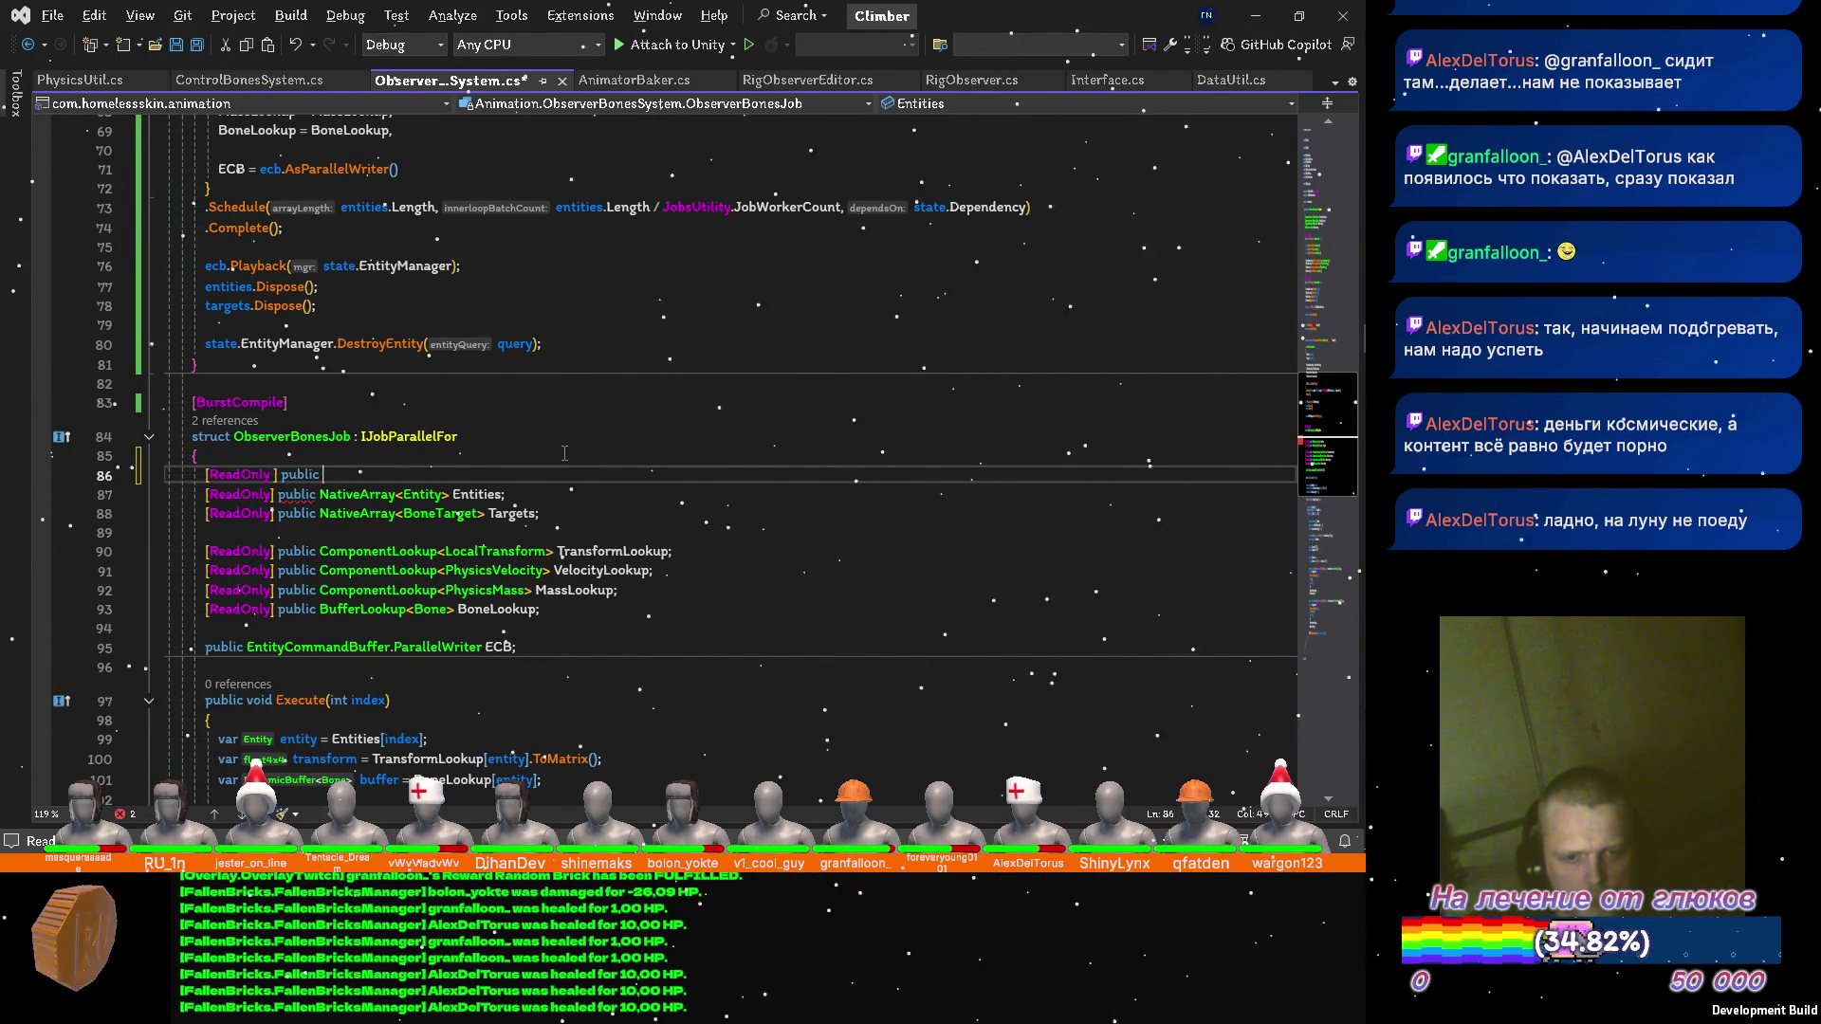
pyautogui.write('Veloc')
pyautogui.press('space')
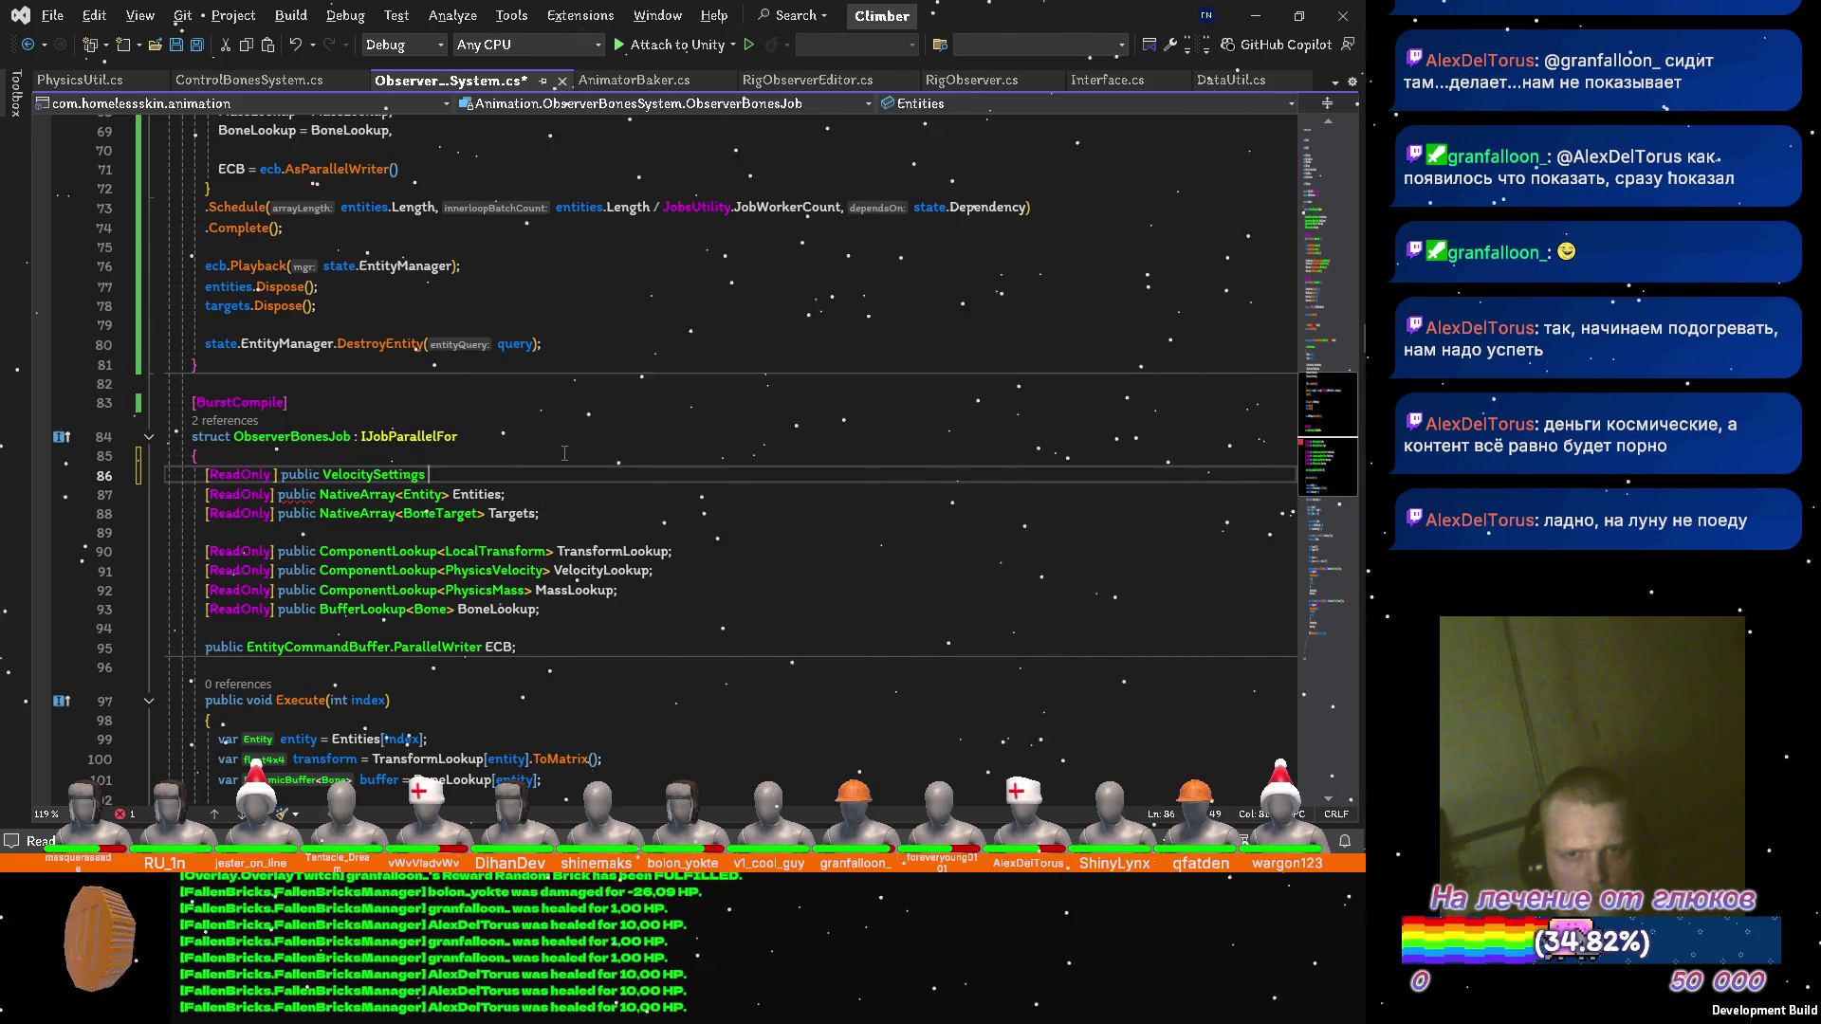
pyautogui.write('Settings')
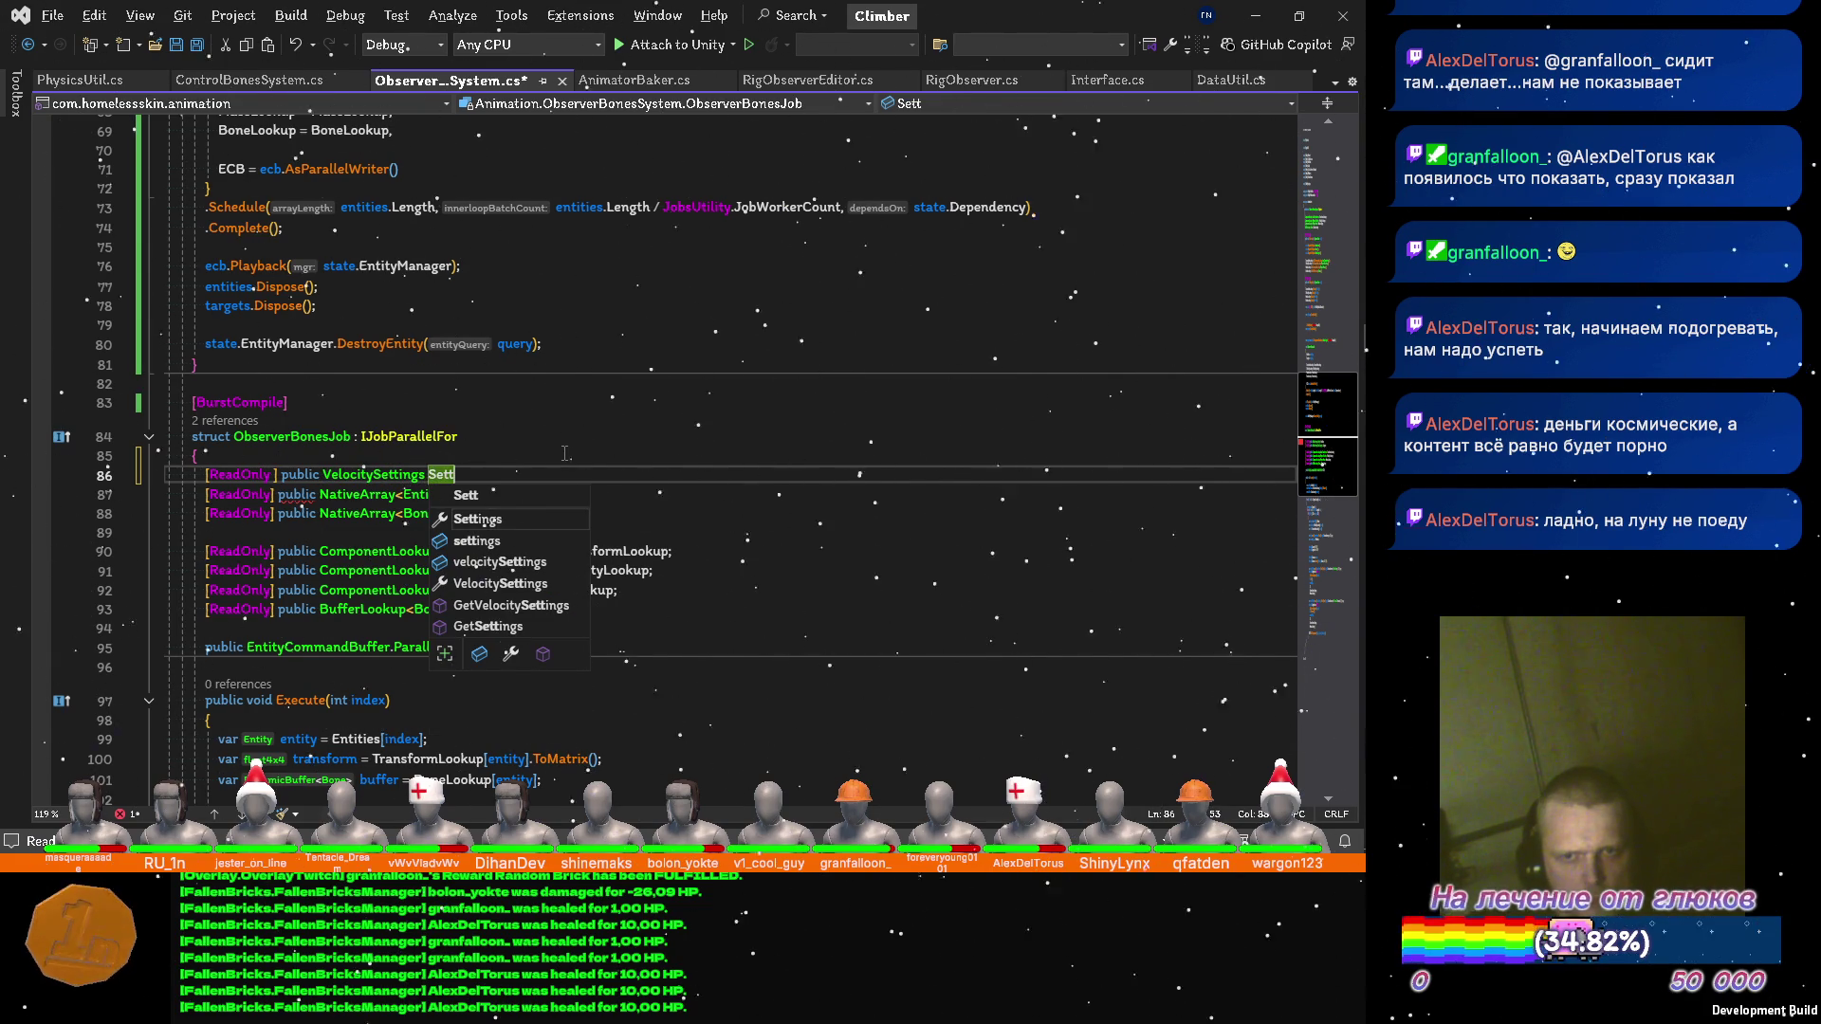
pyautogui.write(';')
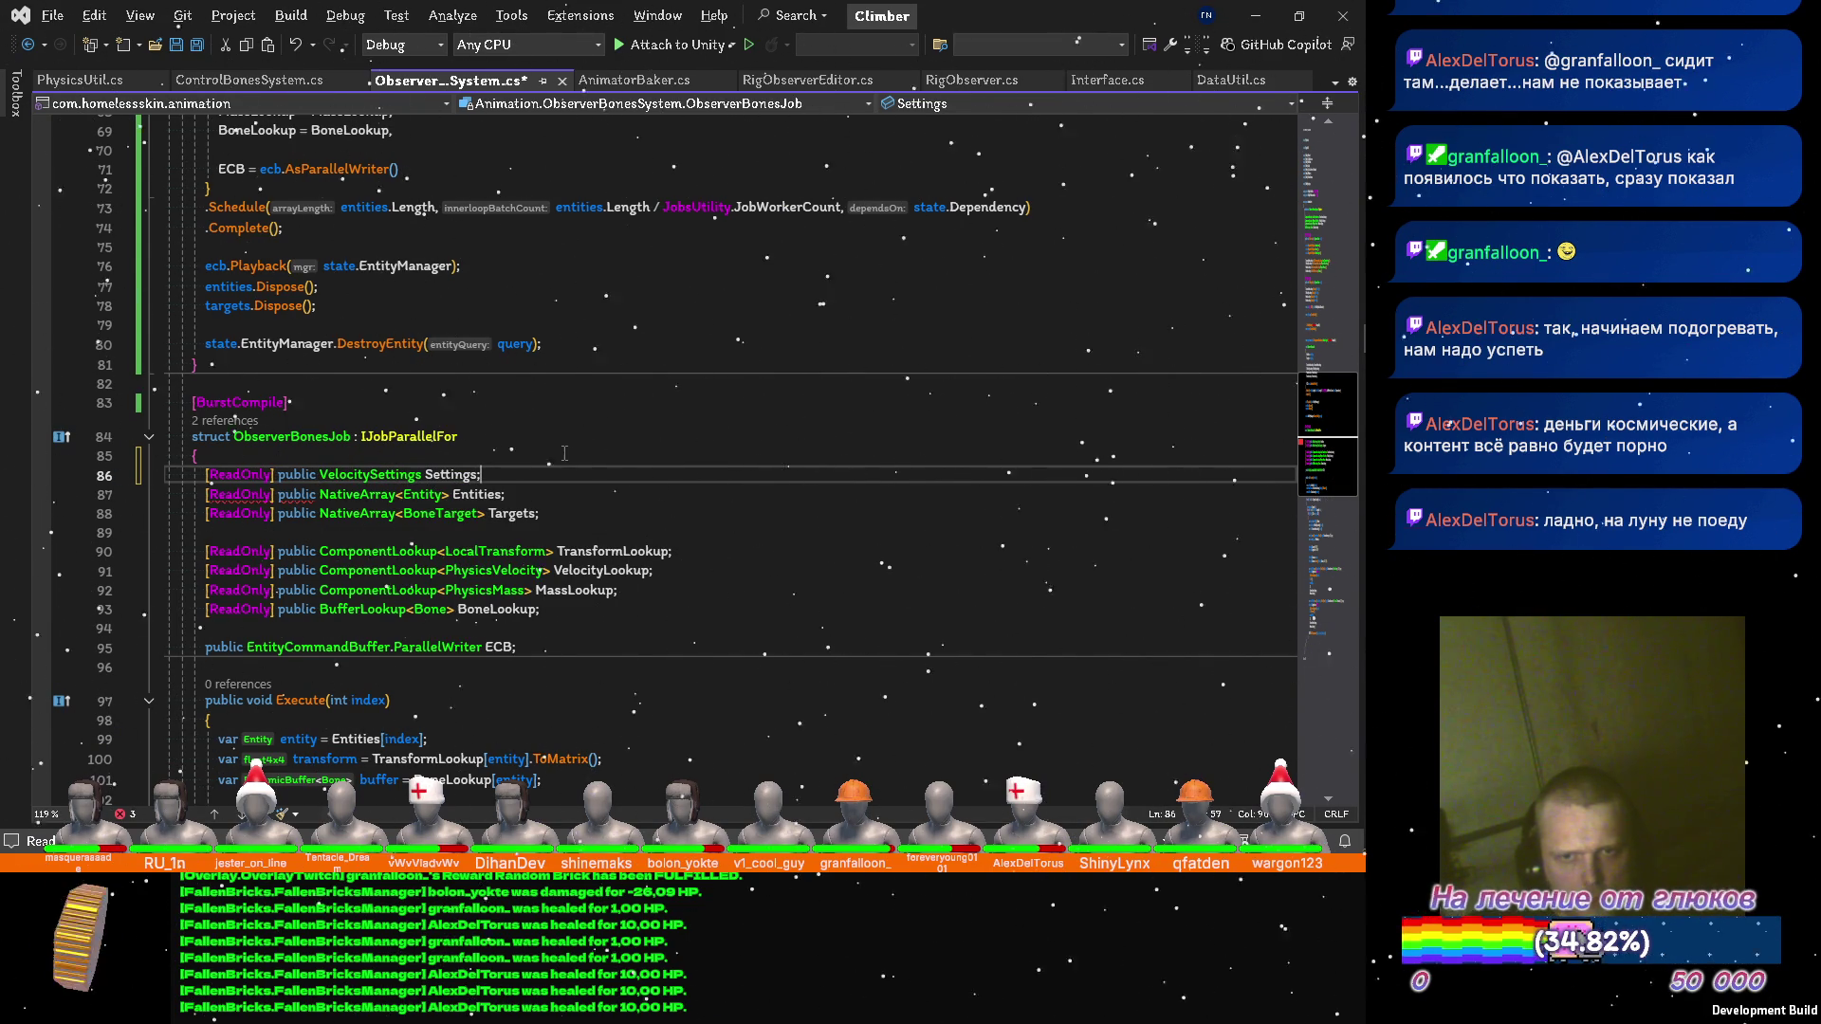
pyautogui.hotkey('ctrl', 's')
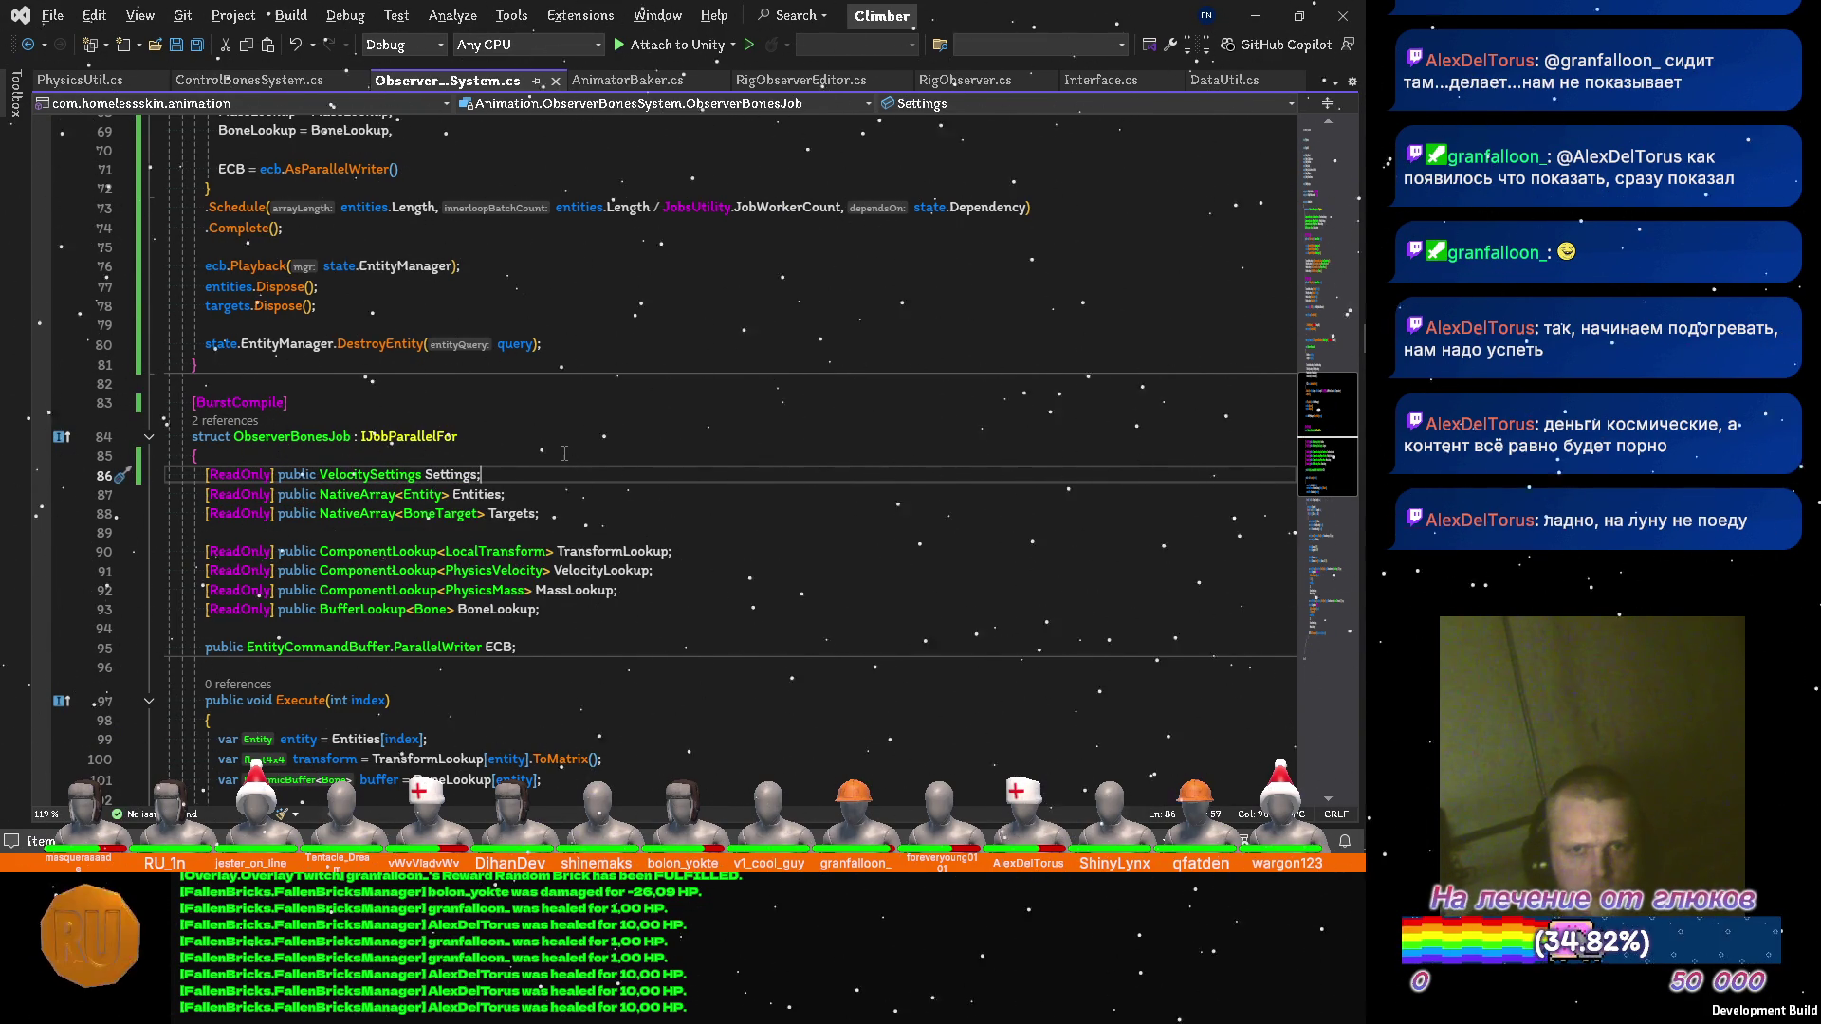
# Open a new first line inside ObserverBonesSystem's OnCreate method.
pyautogui.scroll(5, 564, 453)
pyautogui.scroll(5, 506, 329)
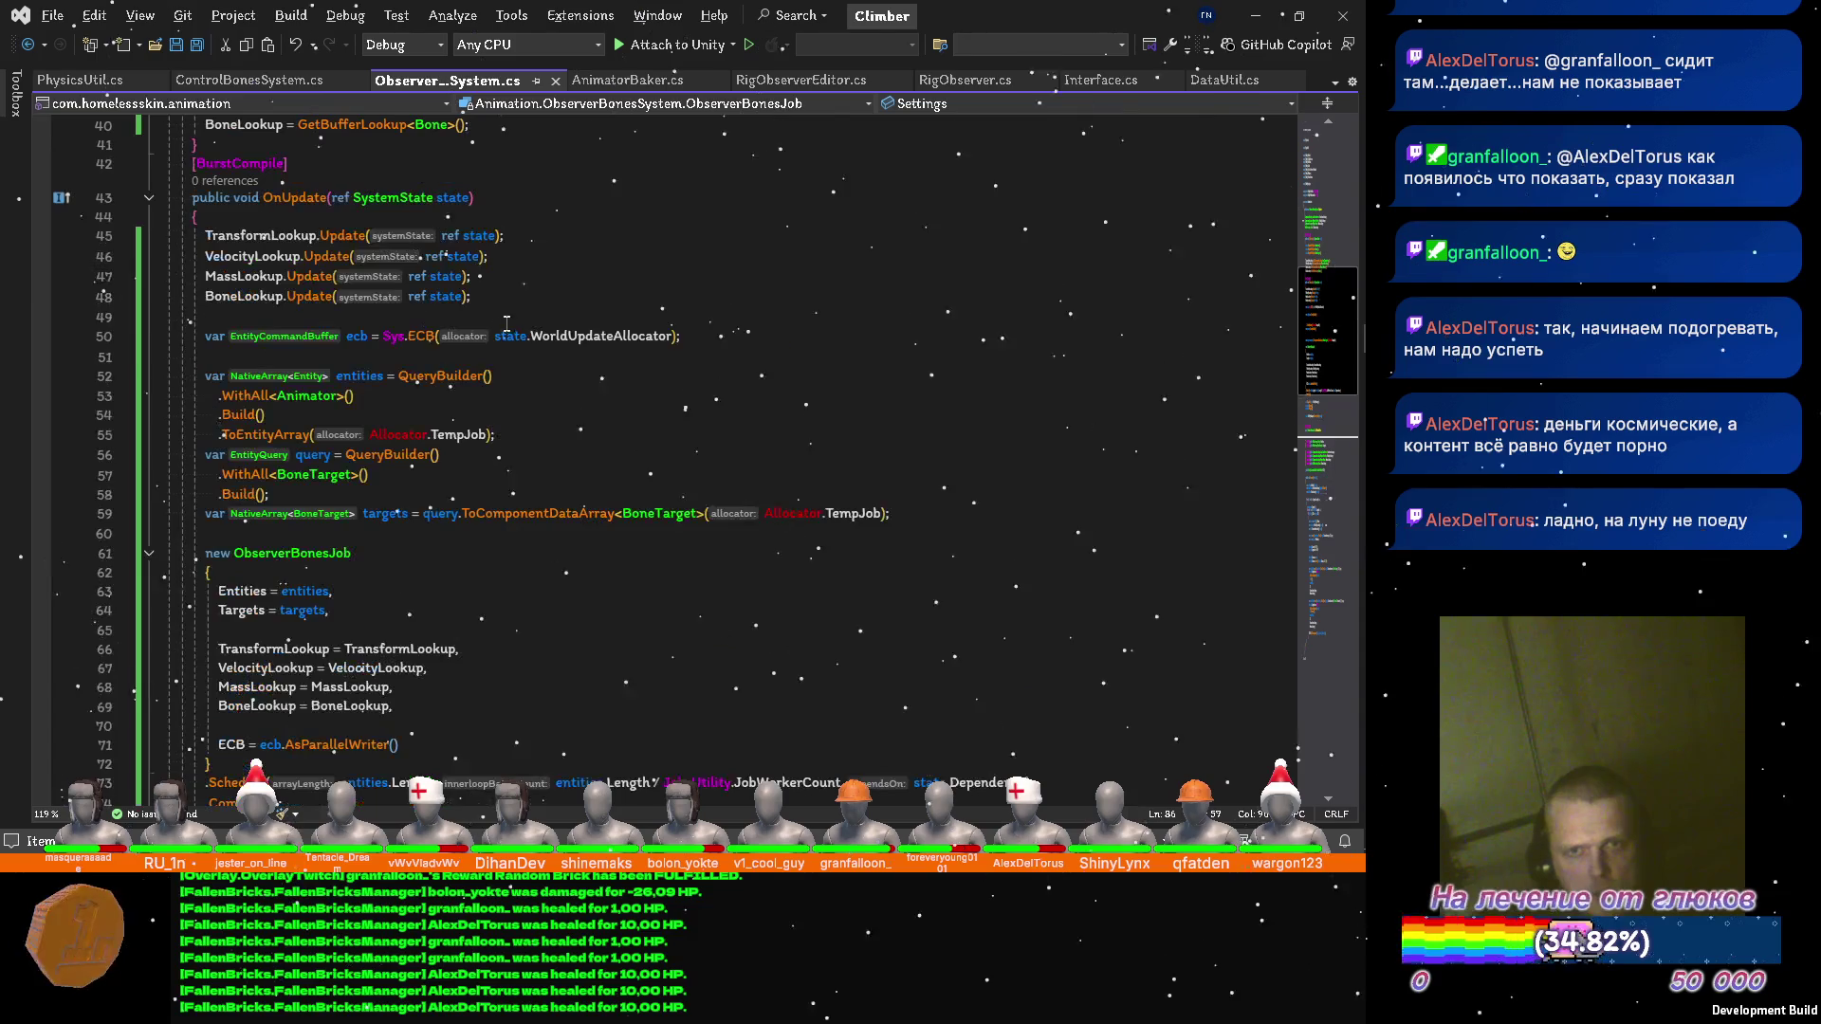
pyautogui.scroll(6, 540, 280)
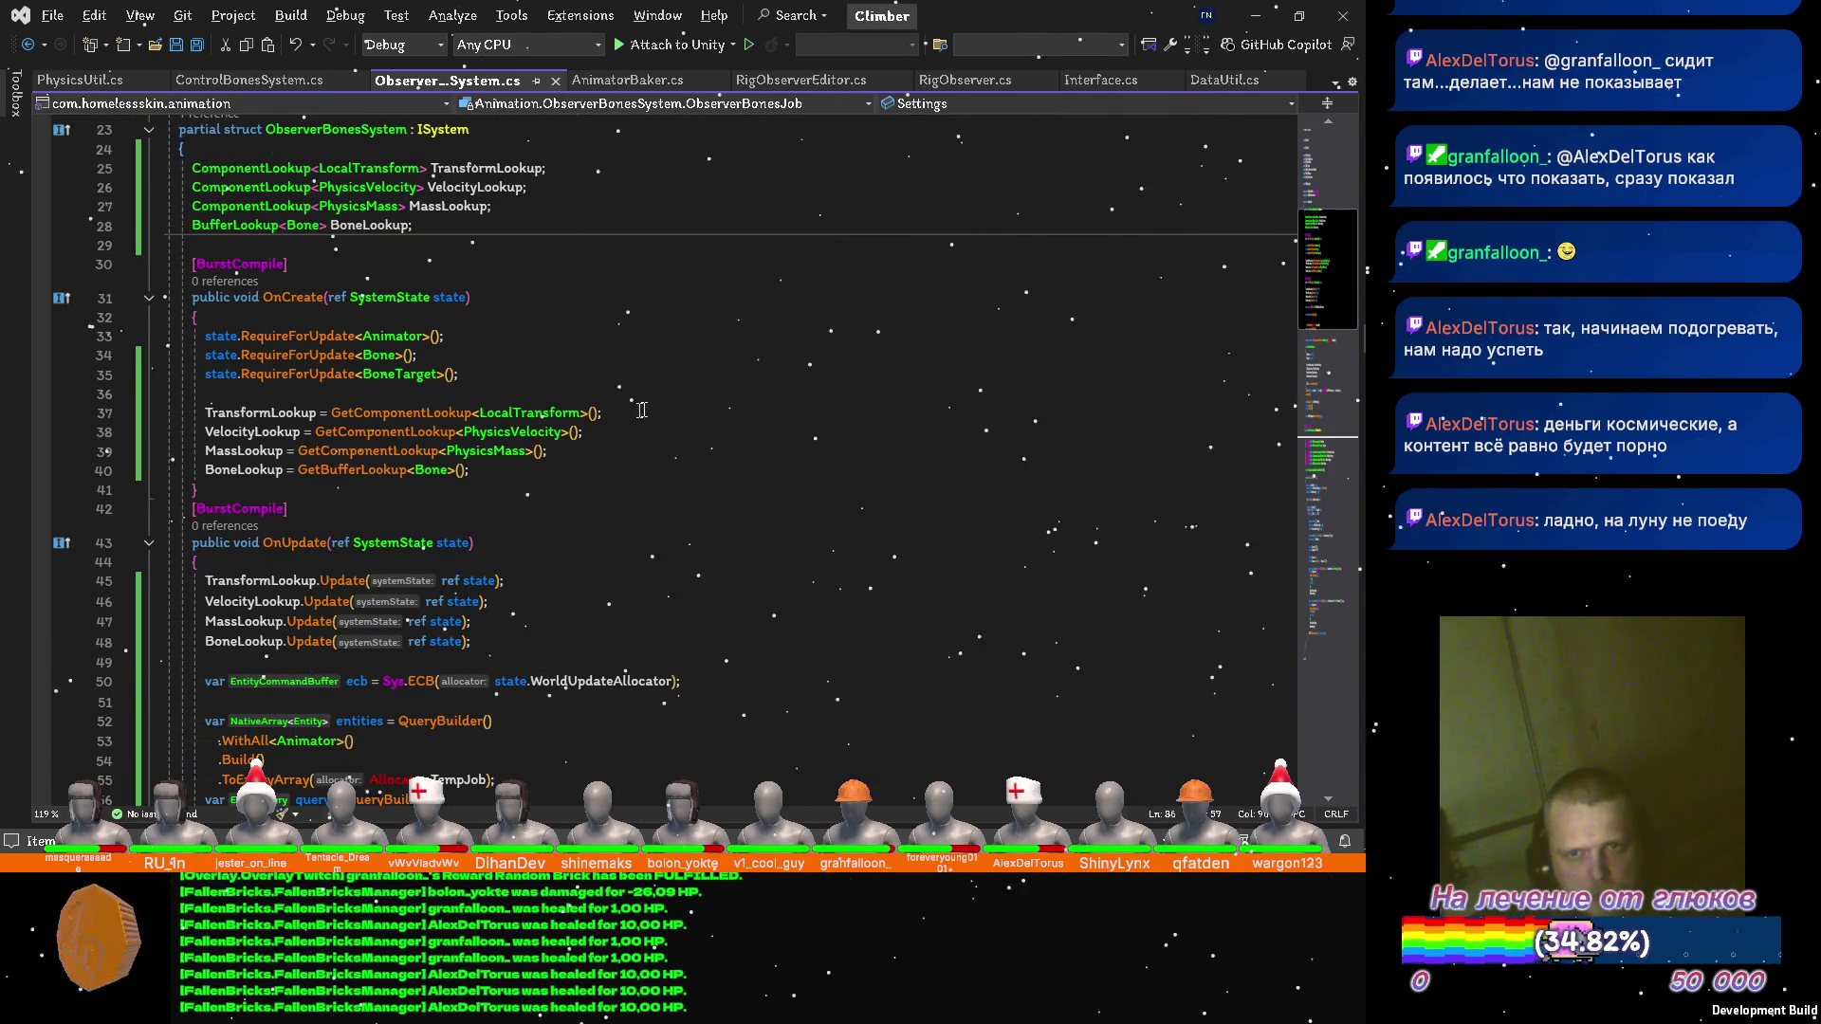
pyautogui.scroll(2, 569, 379)
pyautogui.click(505, 442)
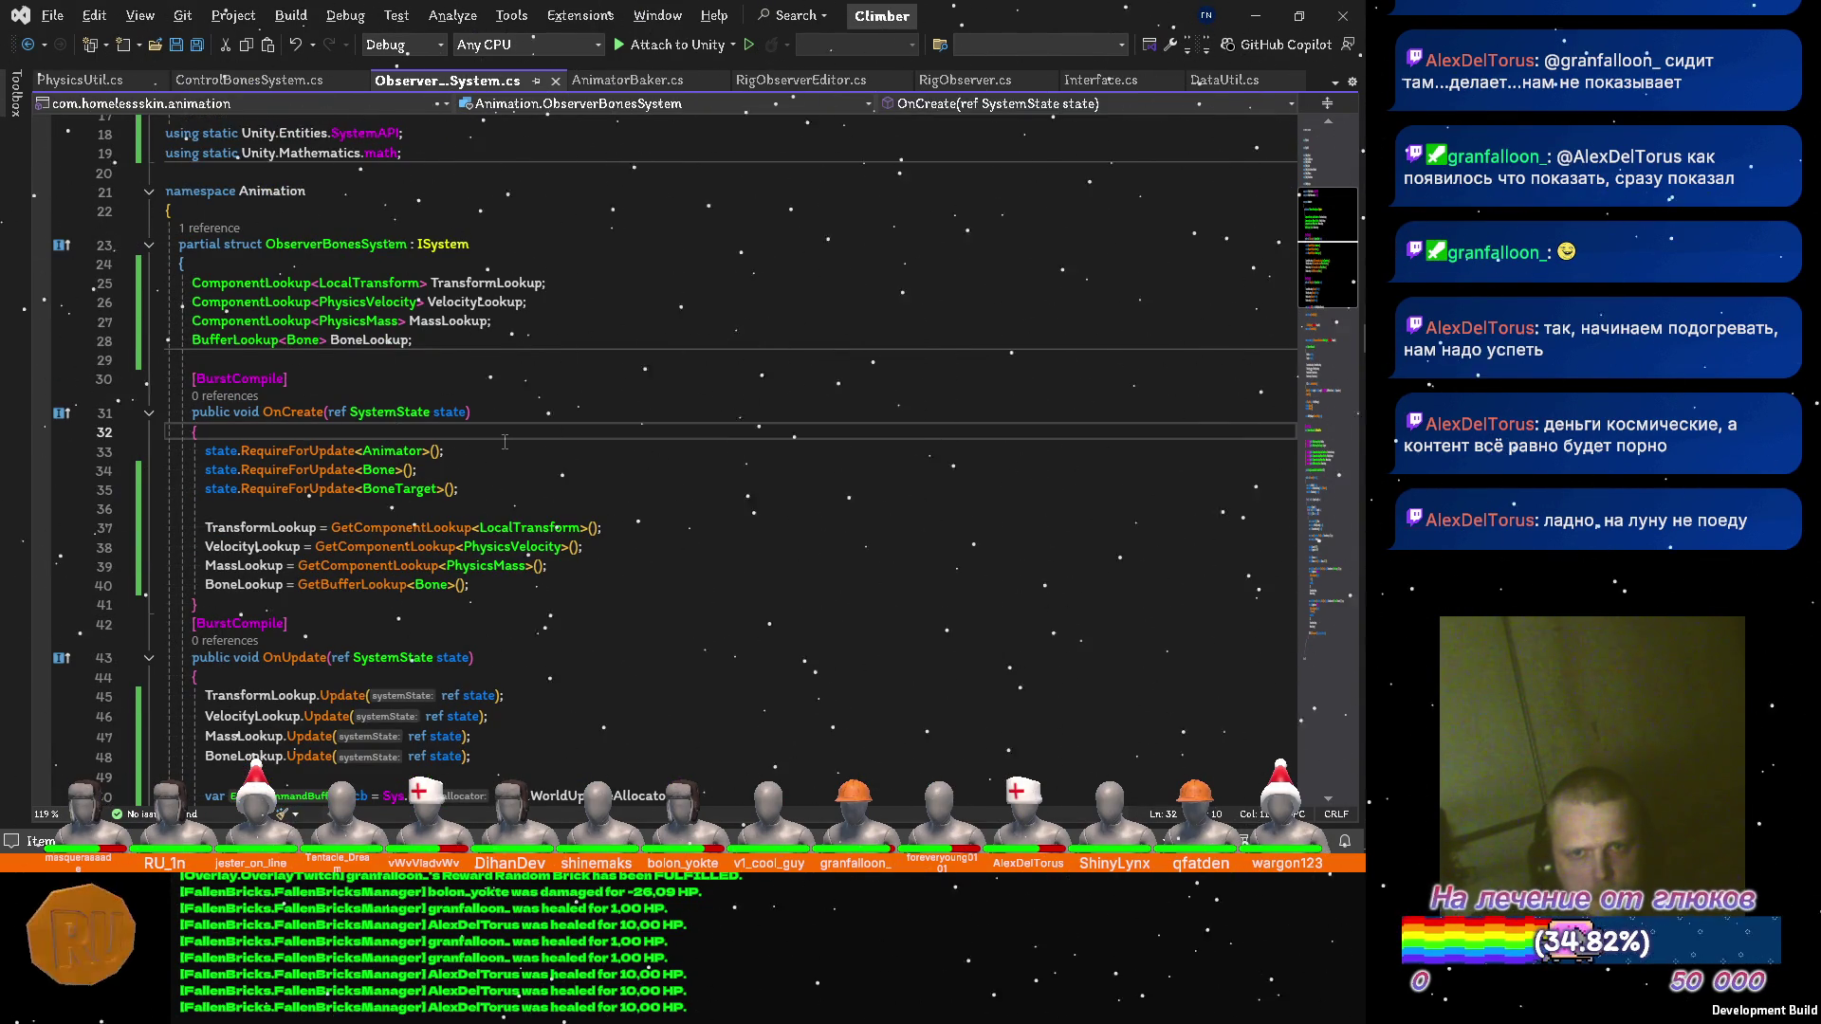
pyautogui.press('Return')
# Write 'state.RequireForUpdate<VelocitySettings>();' on that line and save the script.
pyautogui.write('s')
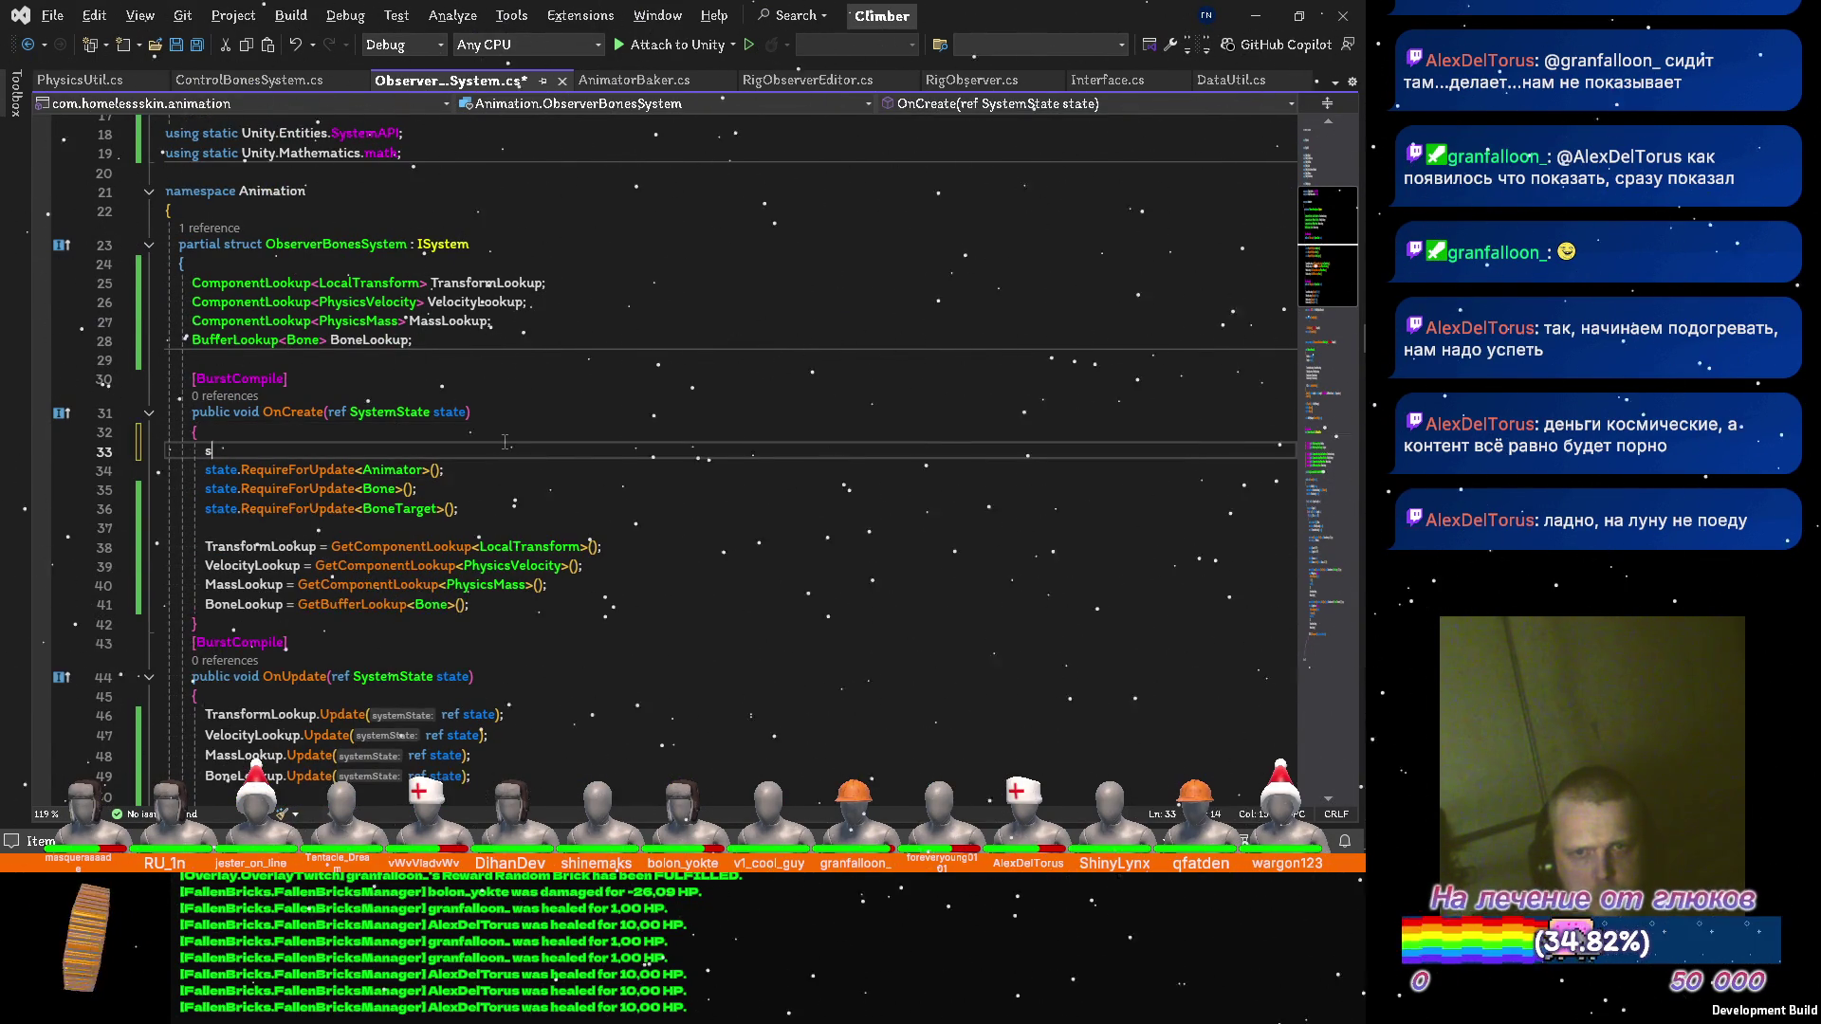
pyautogui.write('tate.')
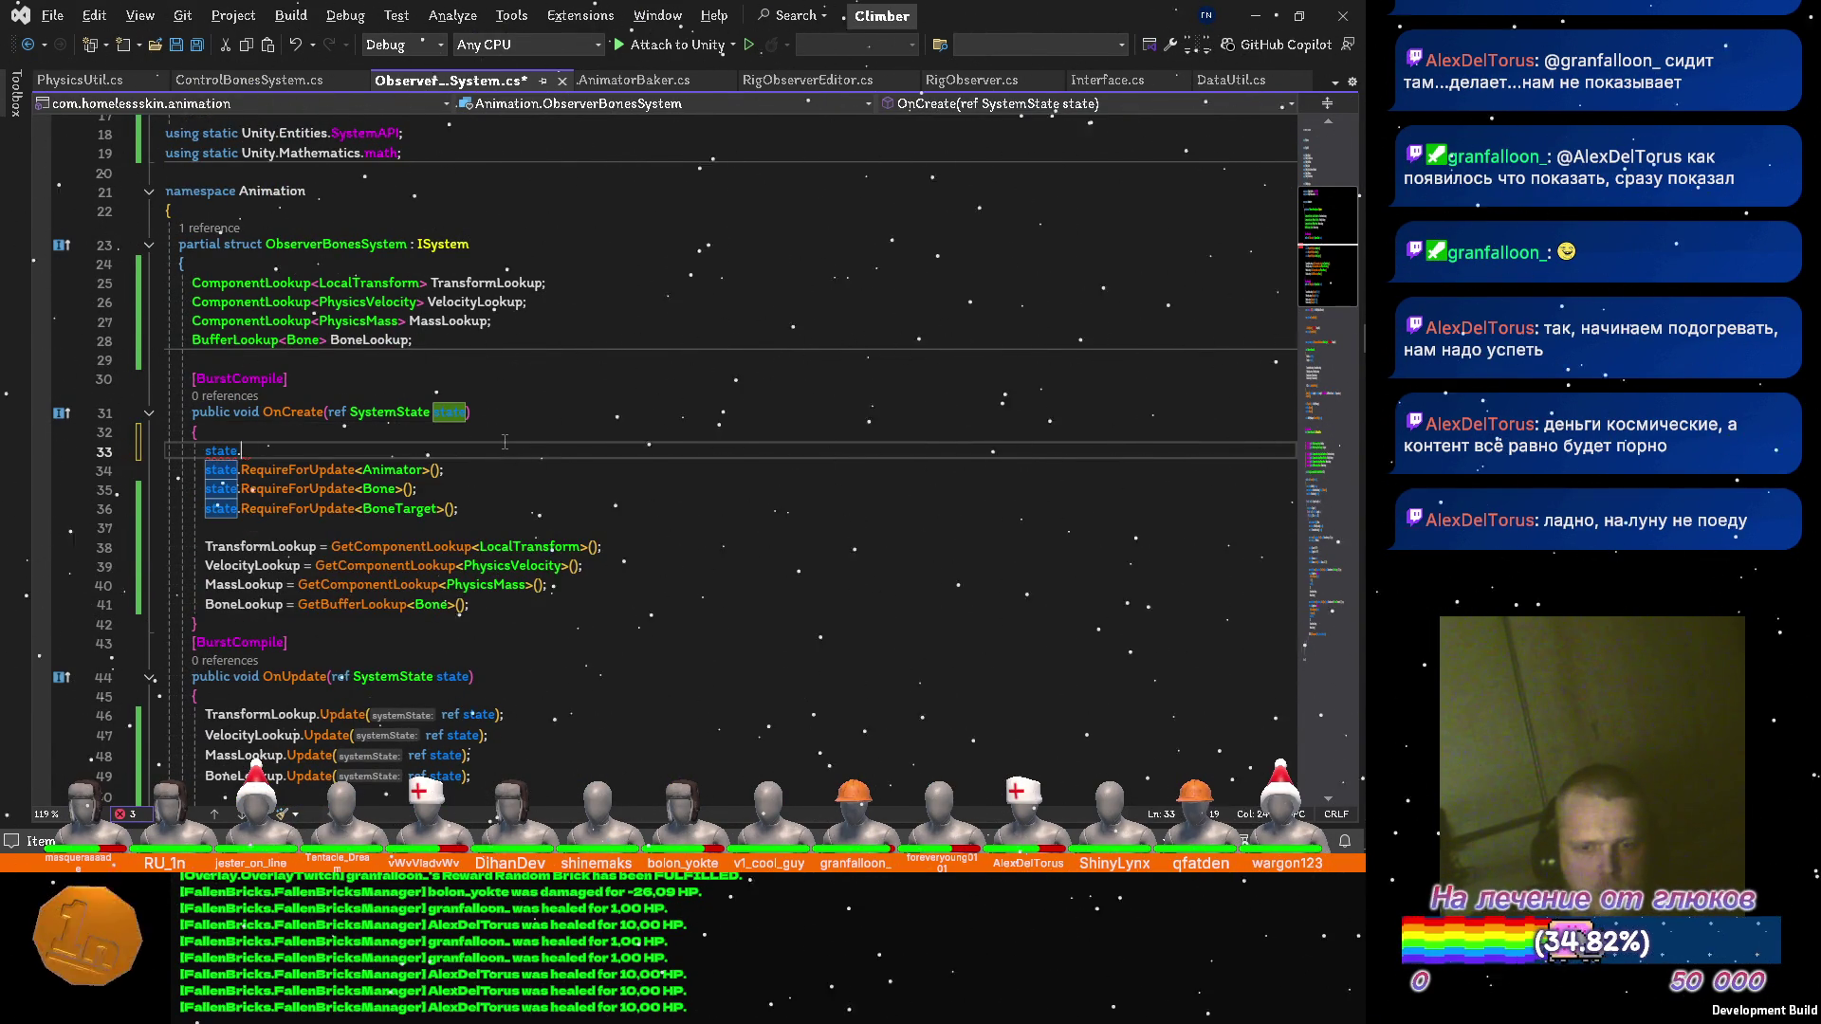
pyautogui.write('requireF')
pyautogui.press('Tab')
pyautogui.write('<Velo')
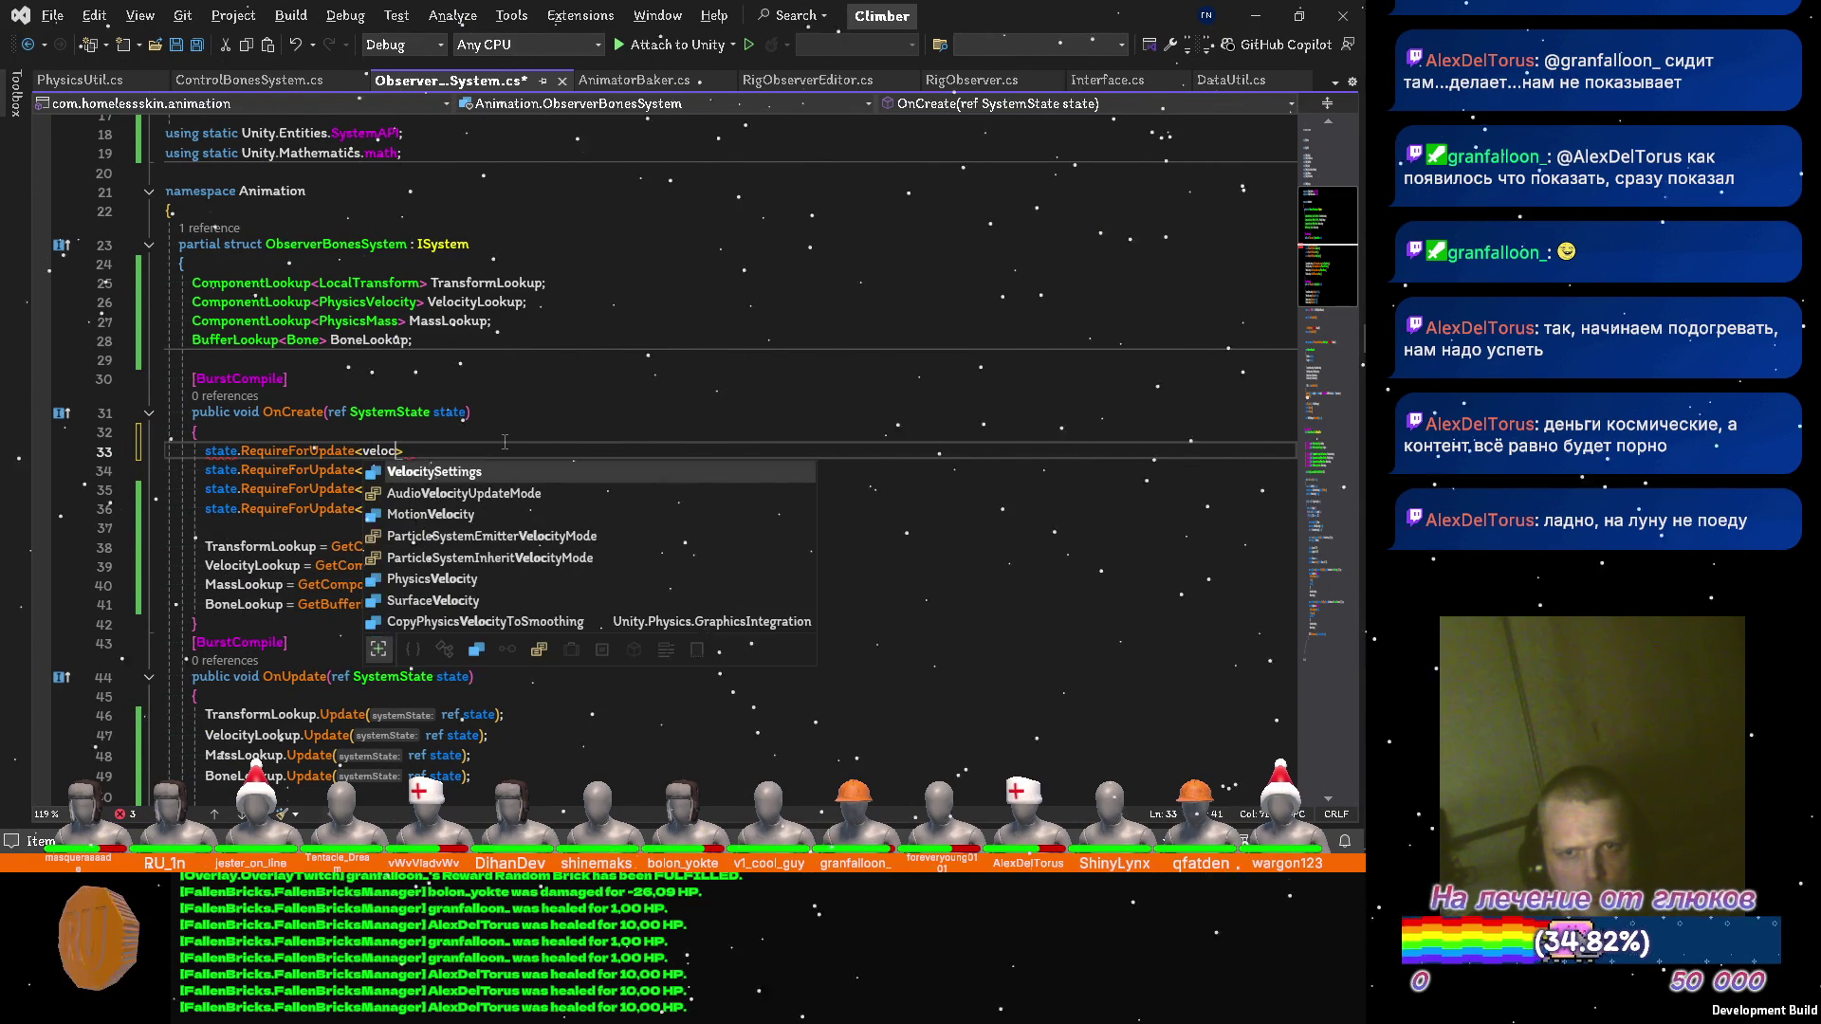
pyautogui.press('Tab')
pyautogui.write('(')
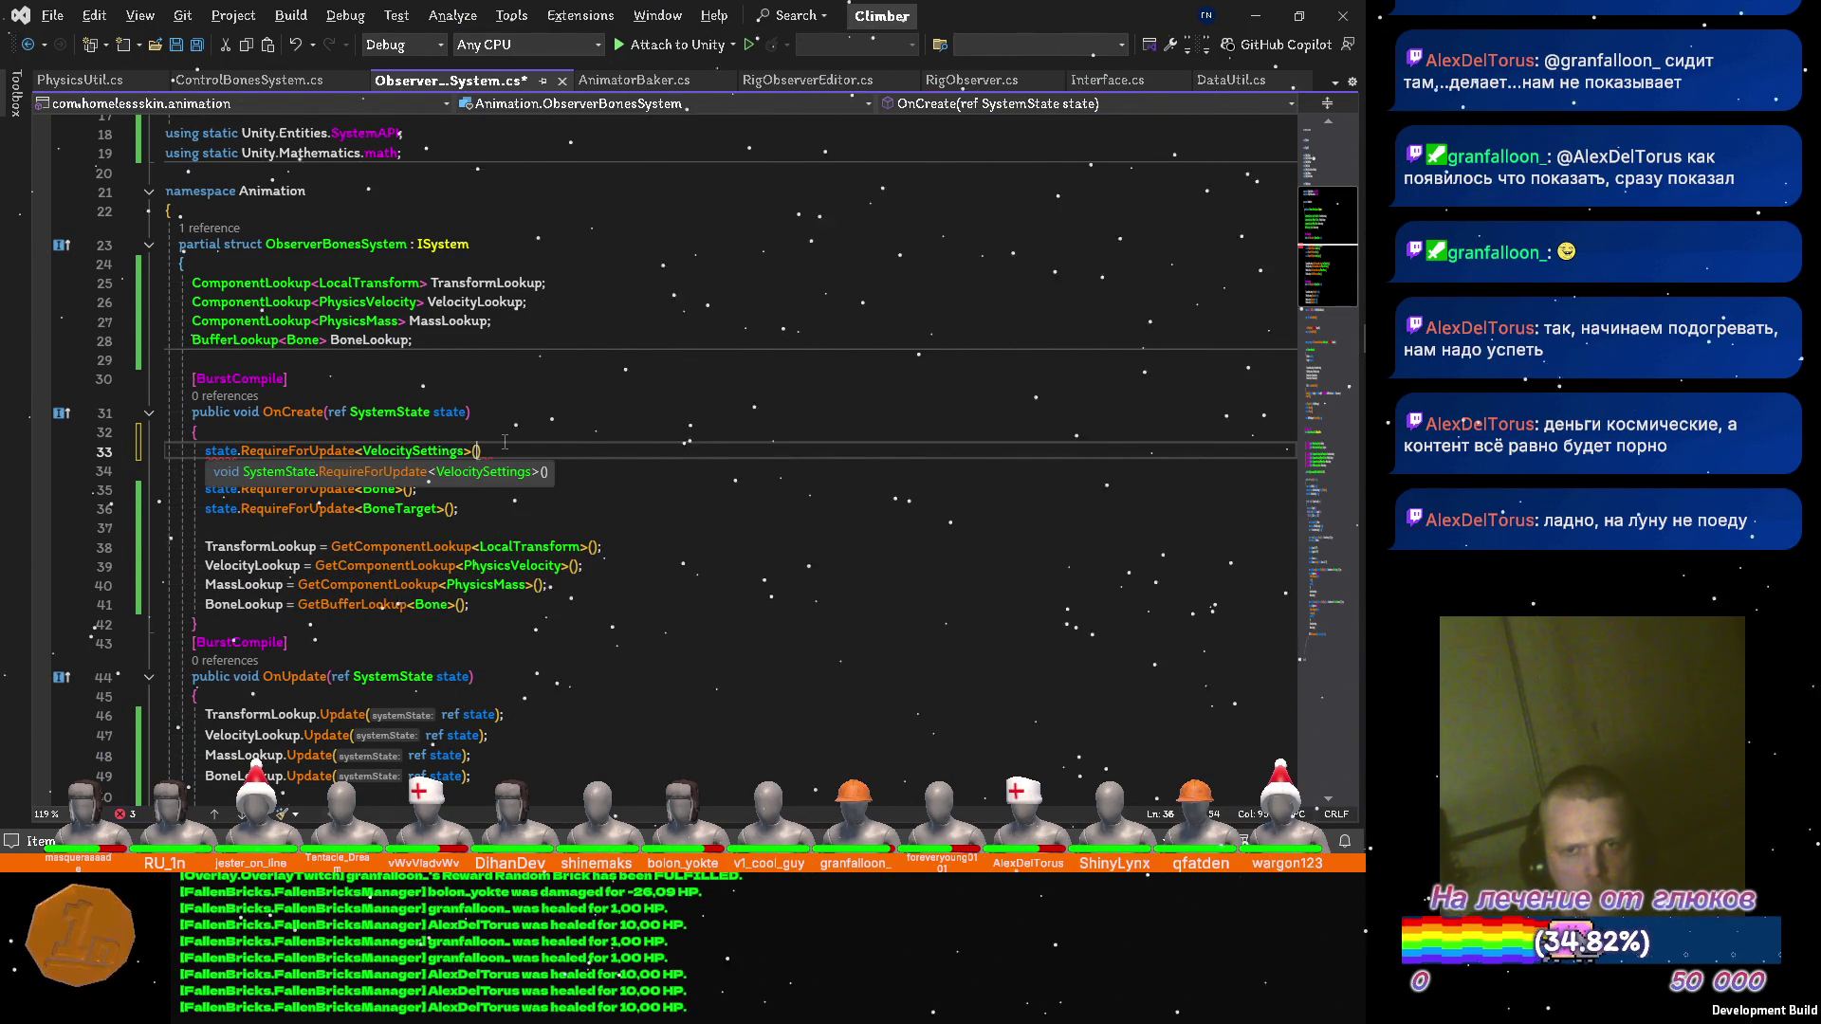
pyautogui.press('Down')
pyautogui.press('Up')
pyautogui.write(';')
pyautogui.hotkey('ctrl', 's')
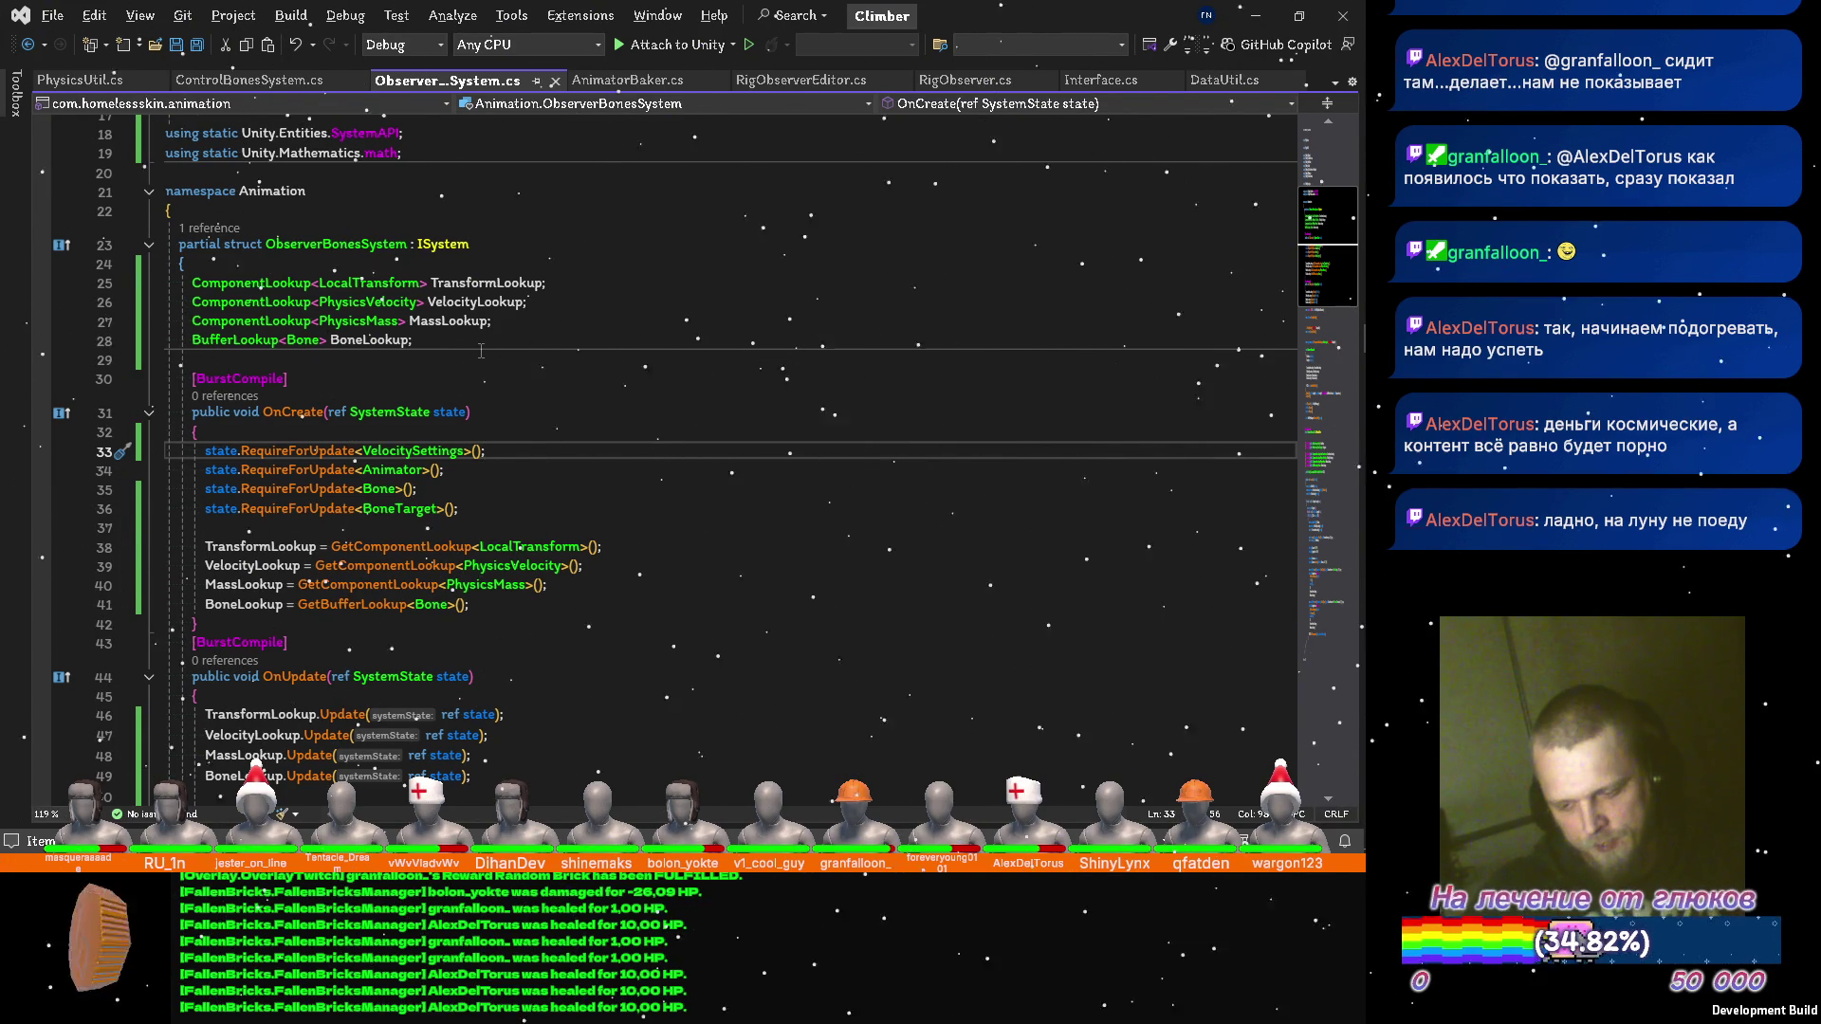
pyautogui.scroll(-7, 481, 351)
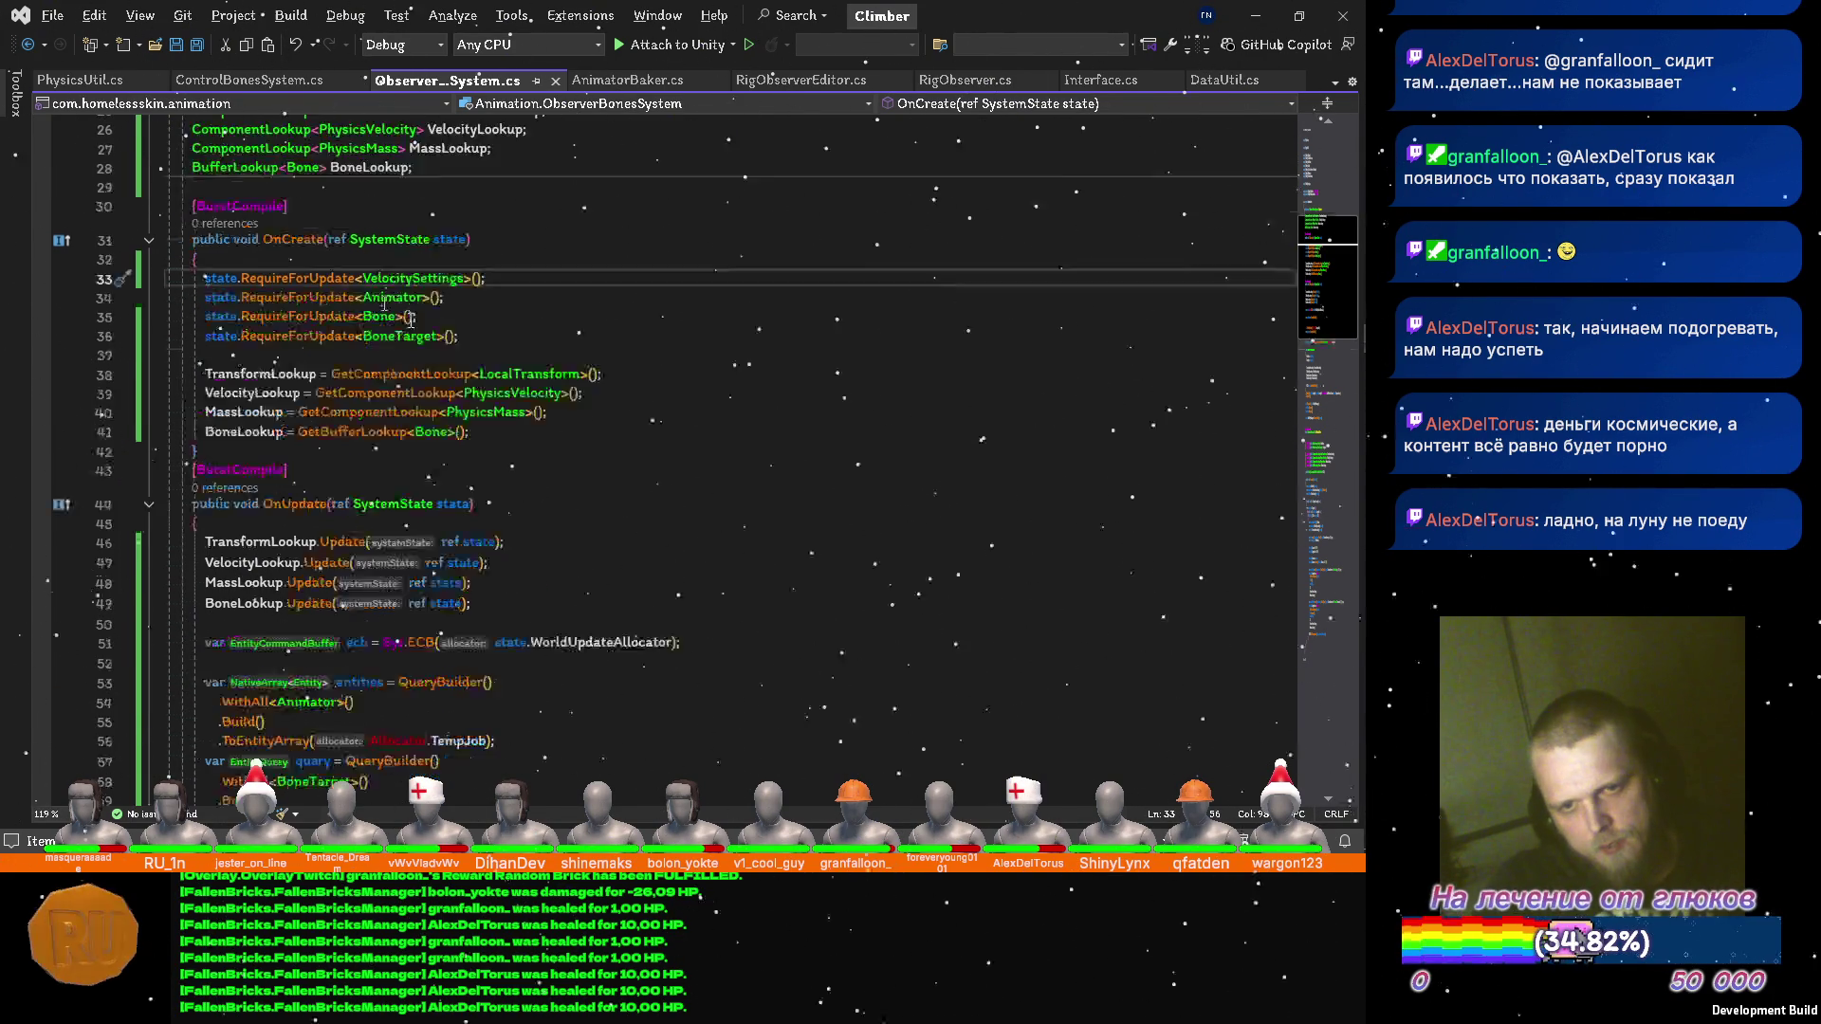
# Add 'Settings = GetSingleton<VelocitySettings>(),' to the ObserverBonesJob initializer and save.
pyautogui.scroll(-2, 403, 470)
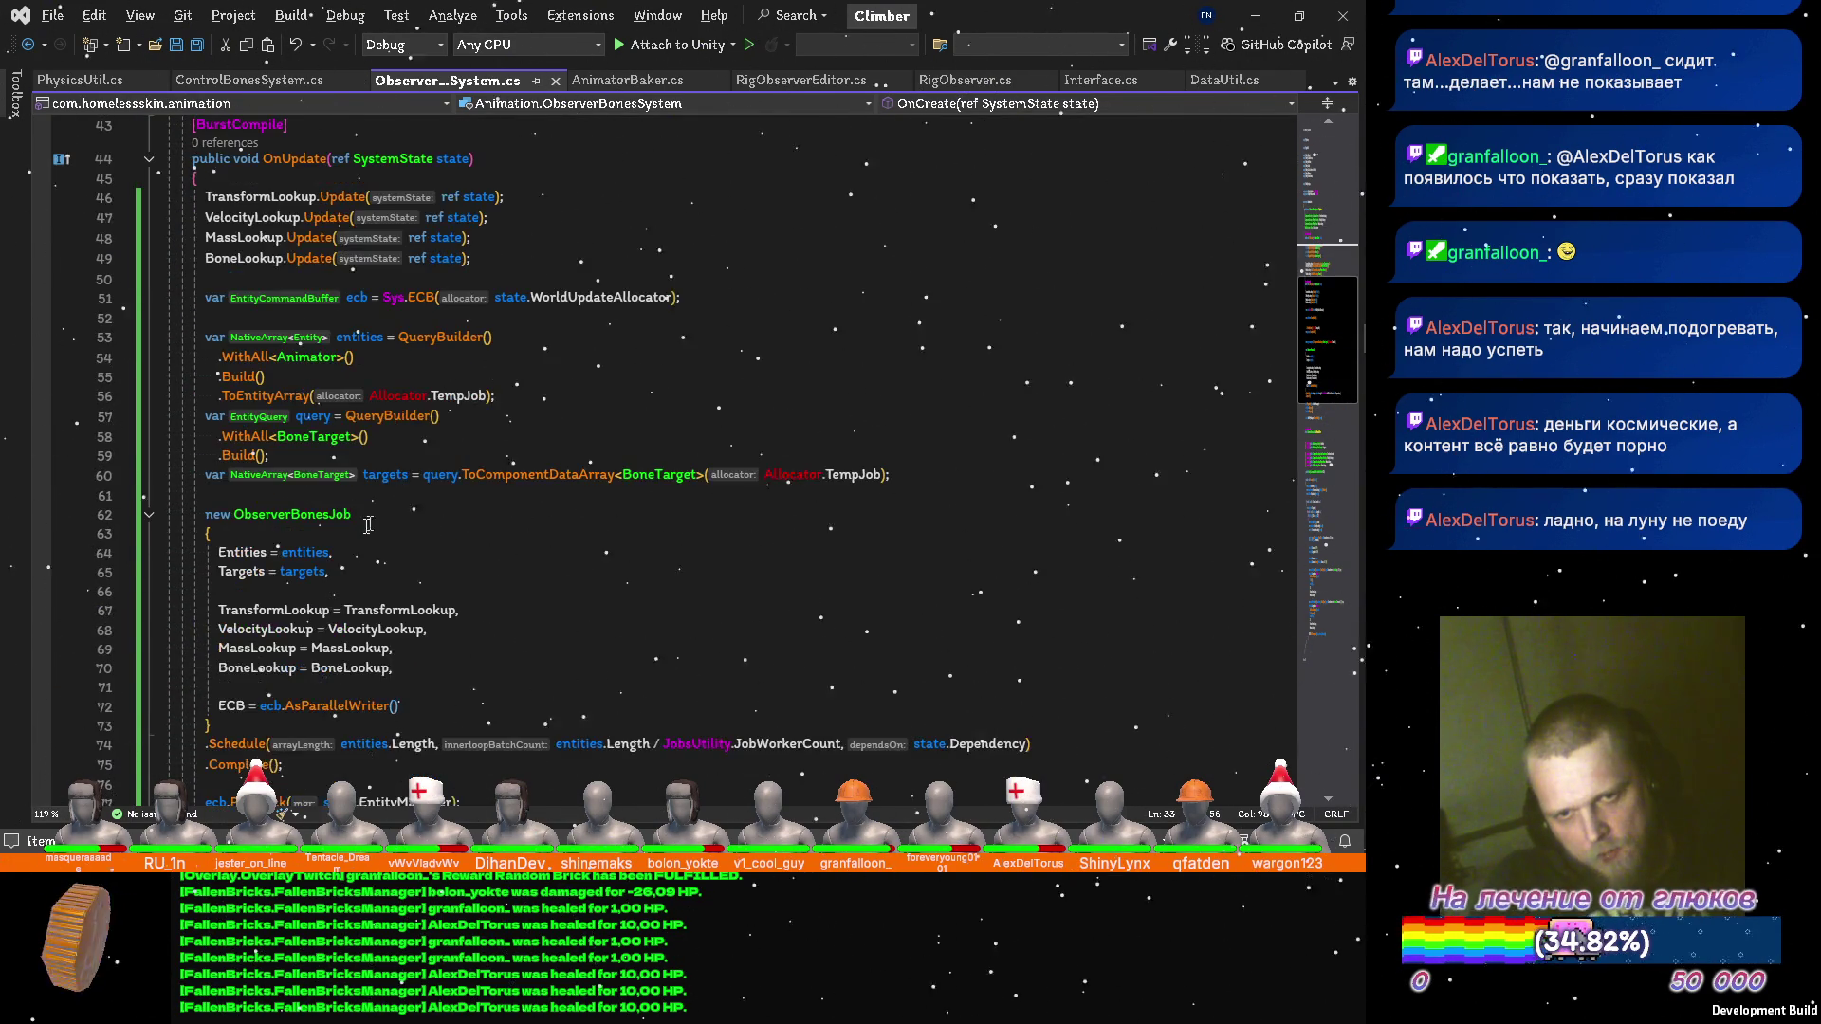
pyautogui.click(367, 528)
pyautogui.press('Return')
pyautogui.write('ve')
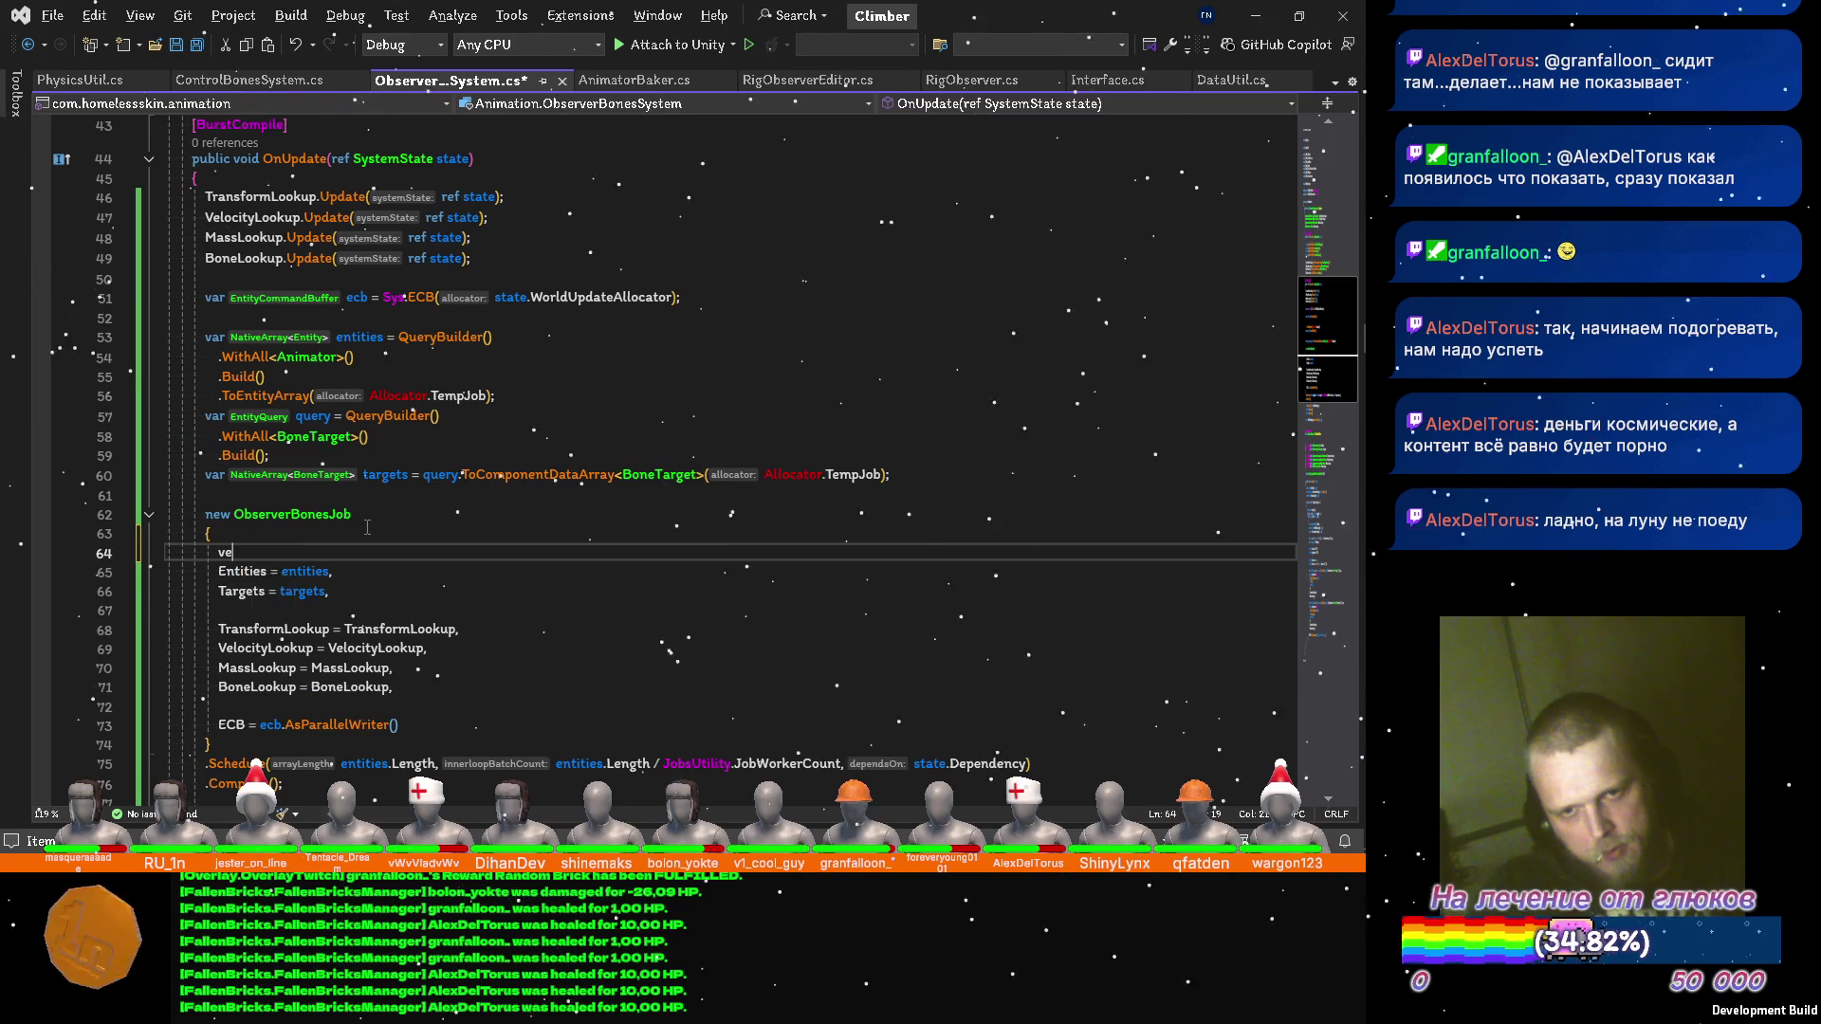
pyautogui.press('Return')
pyautogui.press('BackSpace')
pyautogui.press('BackSpace')
pyautogui.press('BackSpace')
pyautogui.write('s')
pyautogui.press('Tab')
pyautogui.write('= ge')
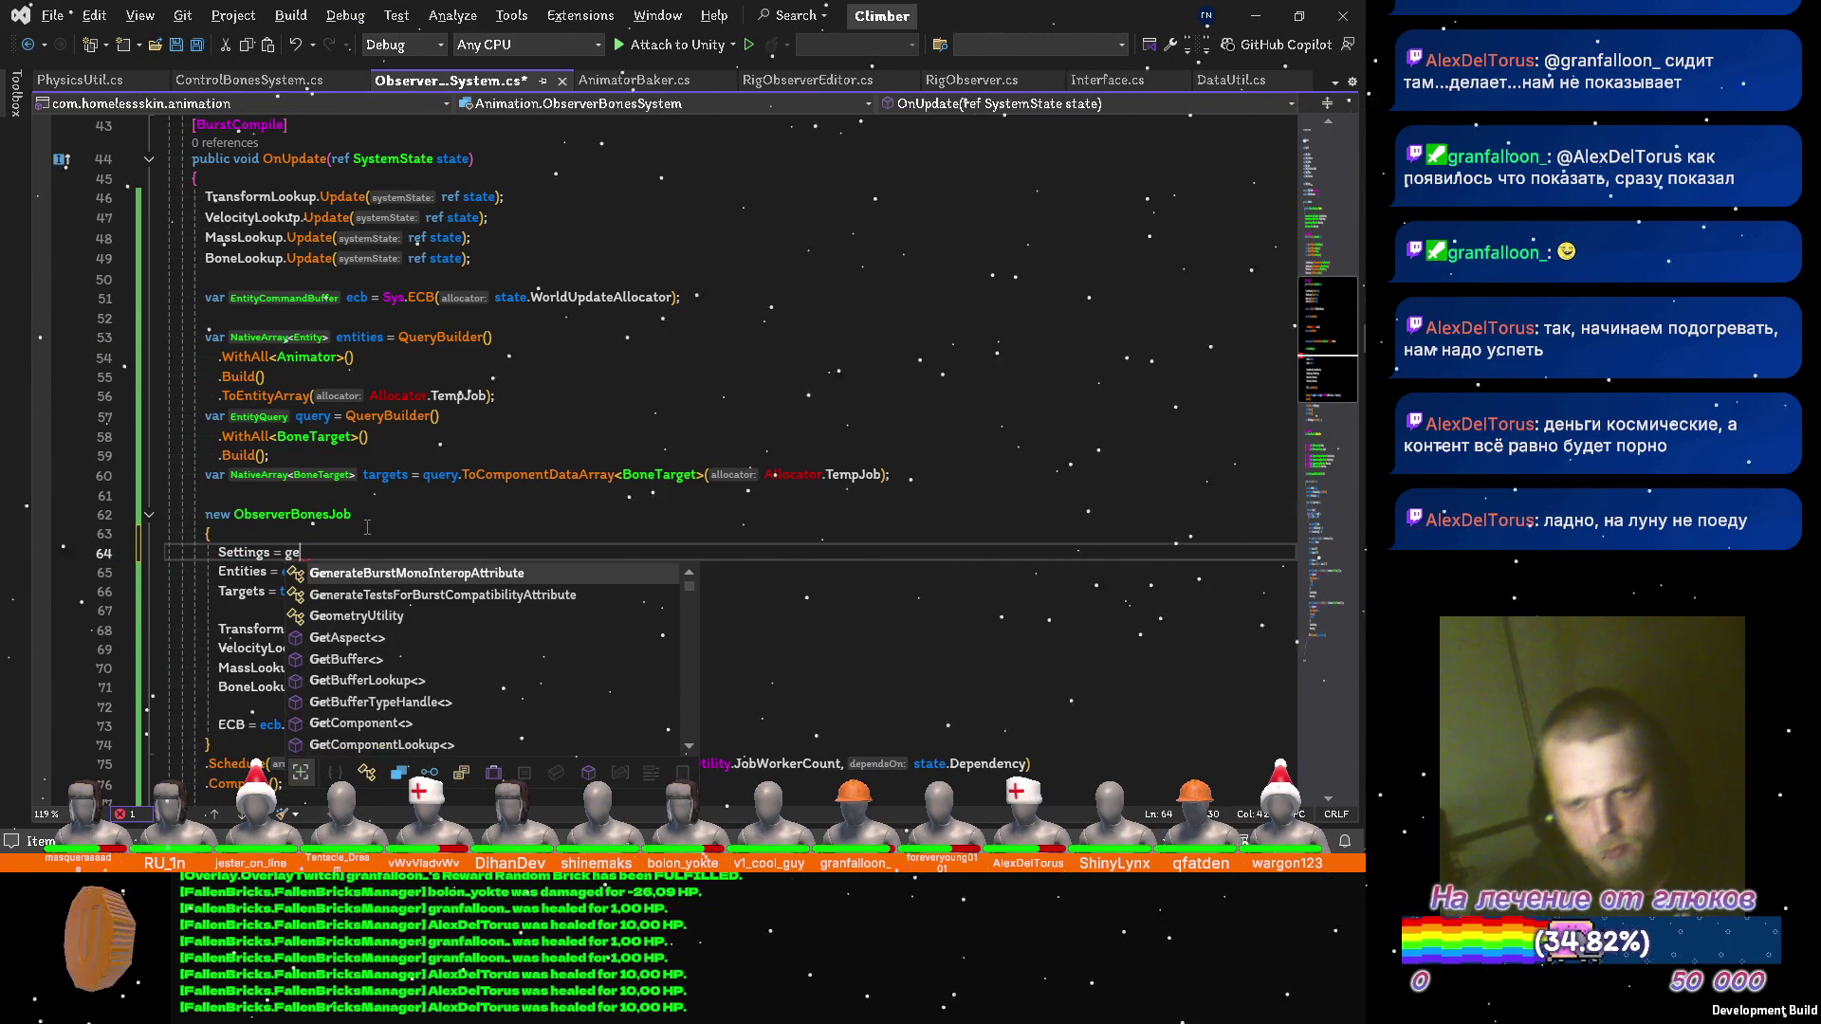
pyautogui.write('tSi')
pyautogui.press('Tab')
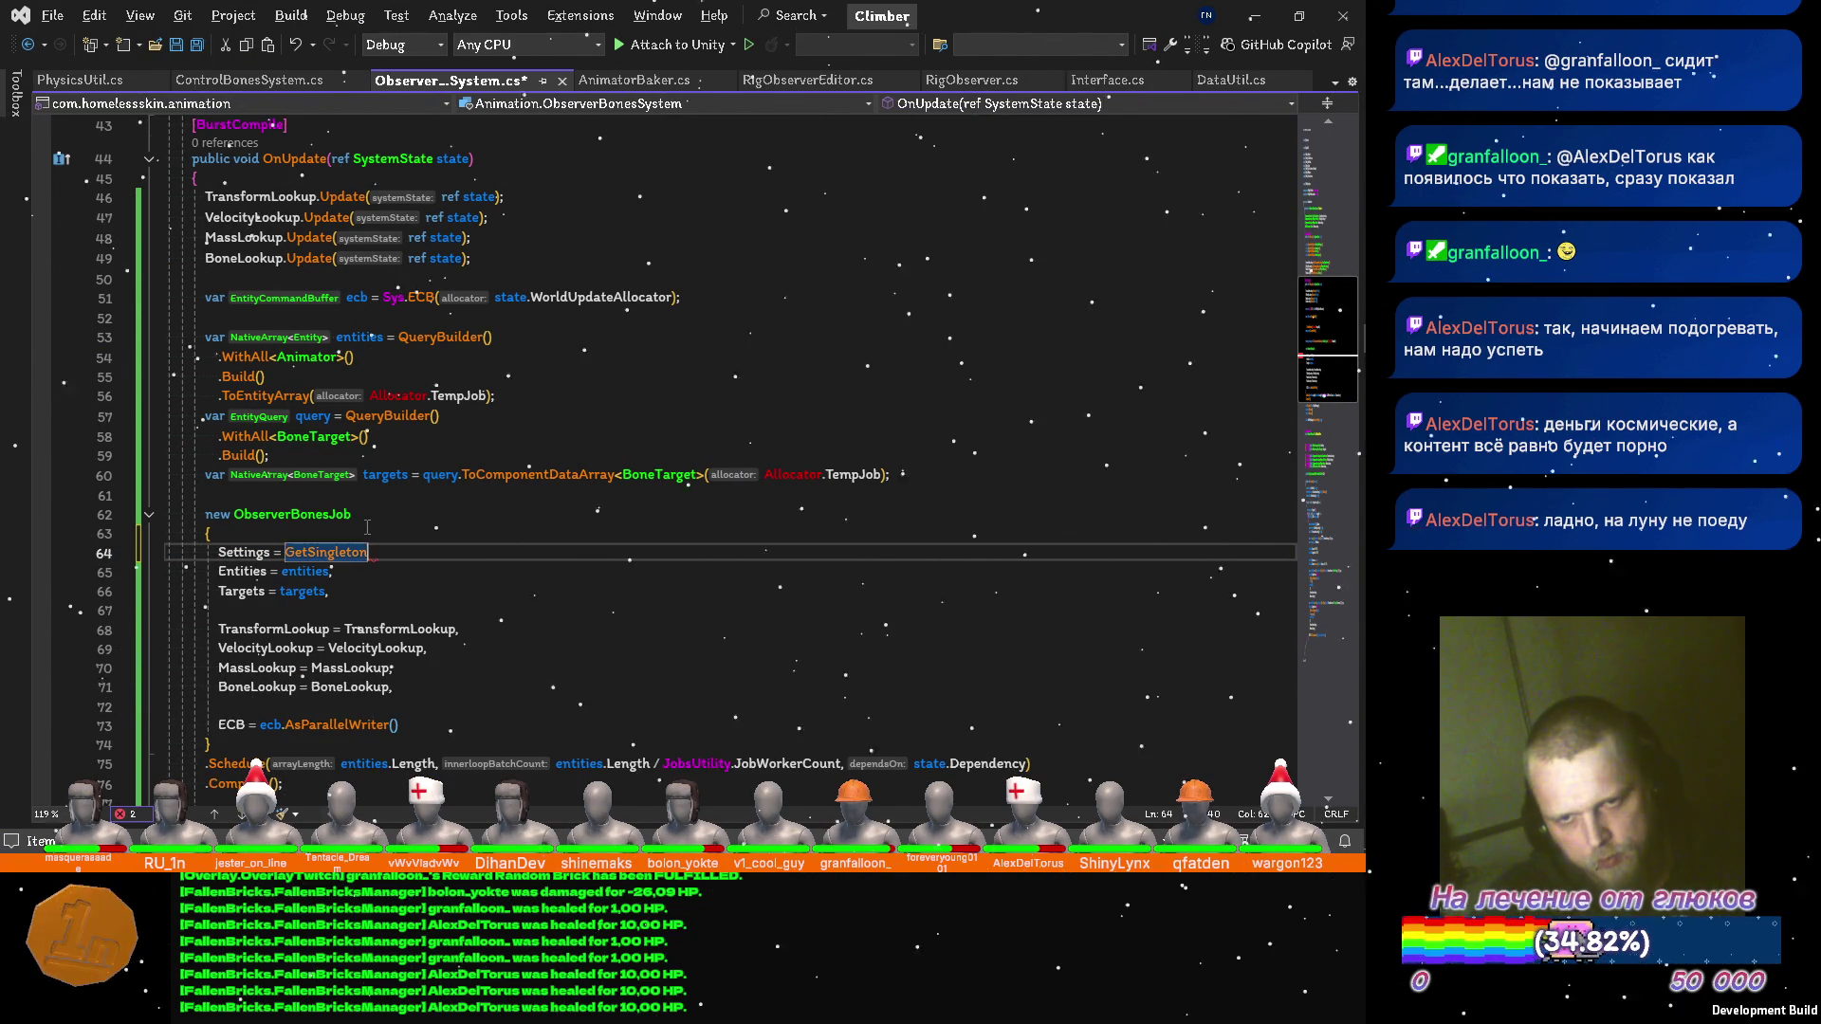
pyautogui.write('<Ve')
pyautogui.press('Tab')
pyautogui.write('>(),')
pyautogui.hotkey('ctrl', 's')
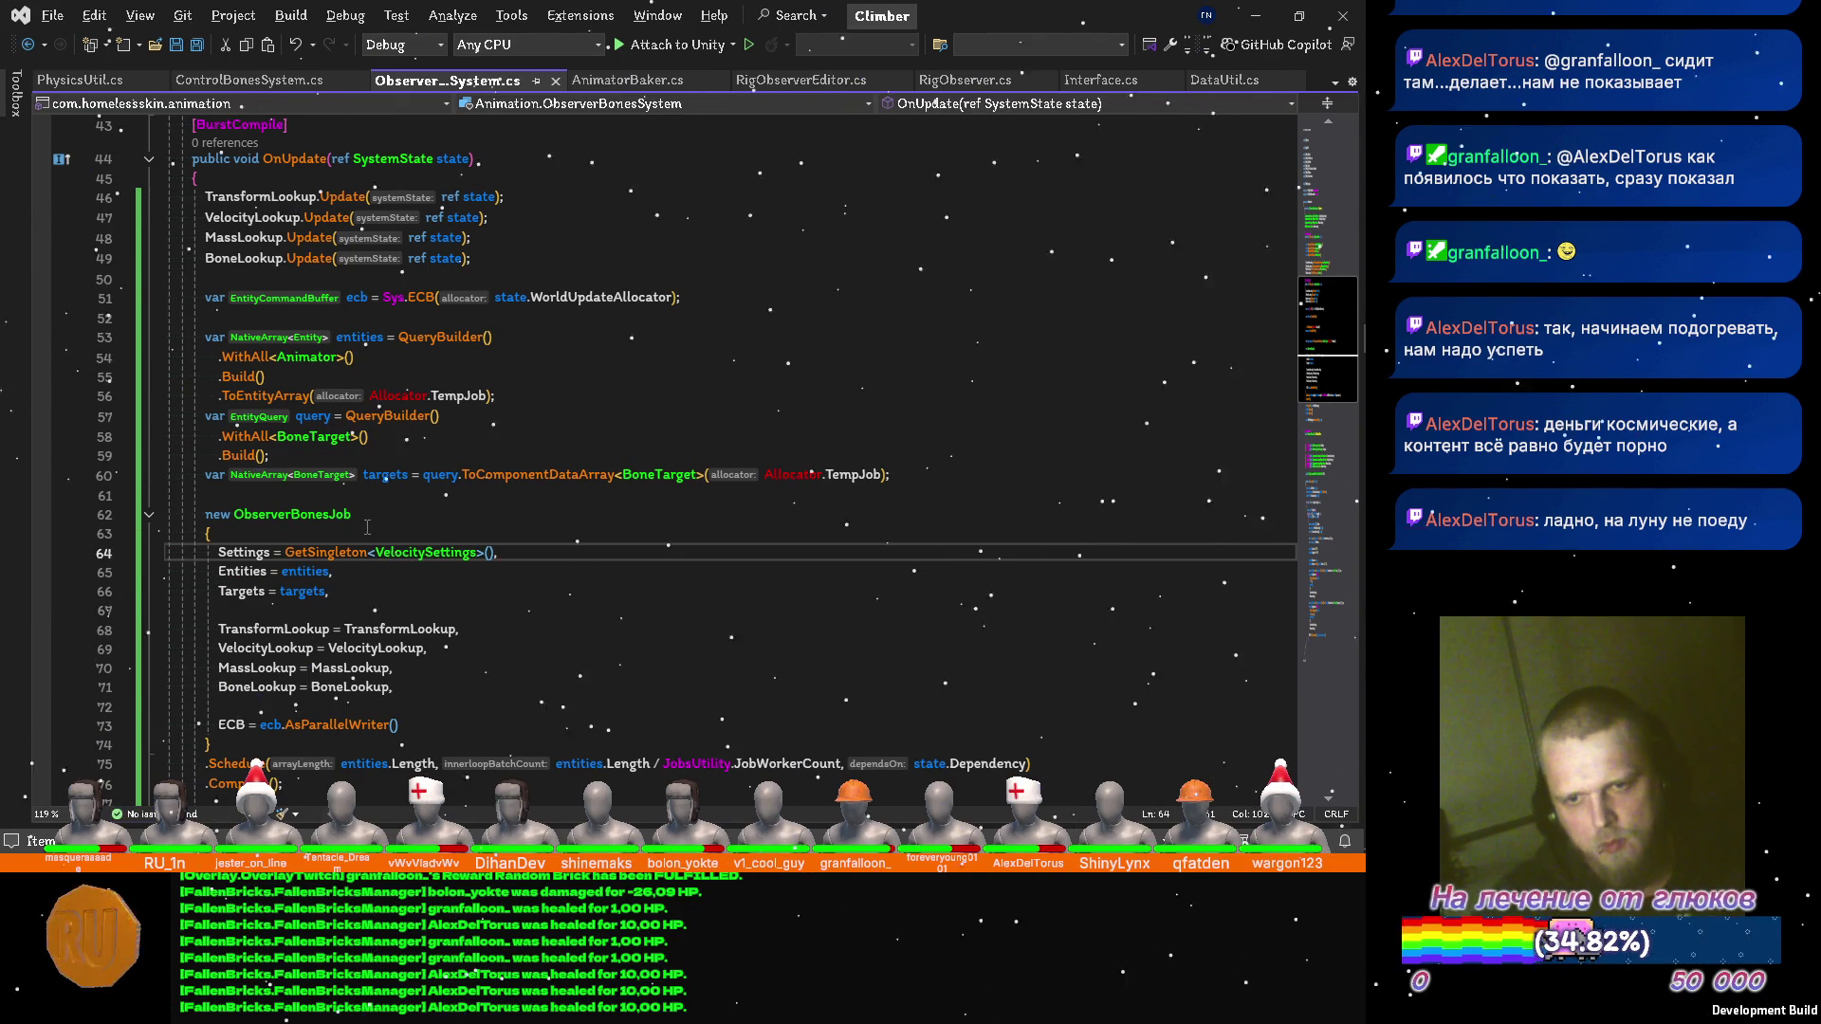
# Go to the VelocitySettings definition in VelocitySettingsBaker.cs, placing the caret after Border.
pyautogui.click(426, 553)
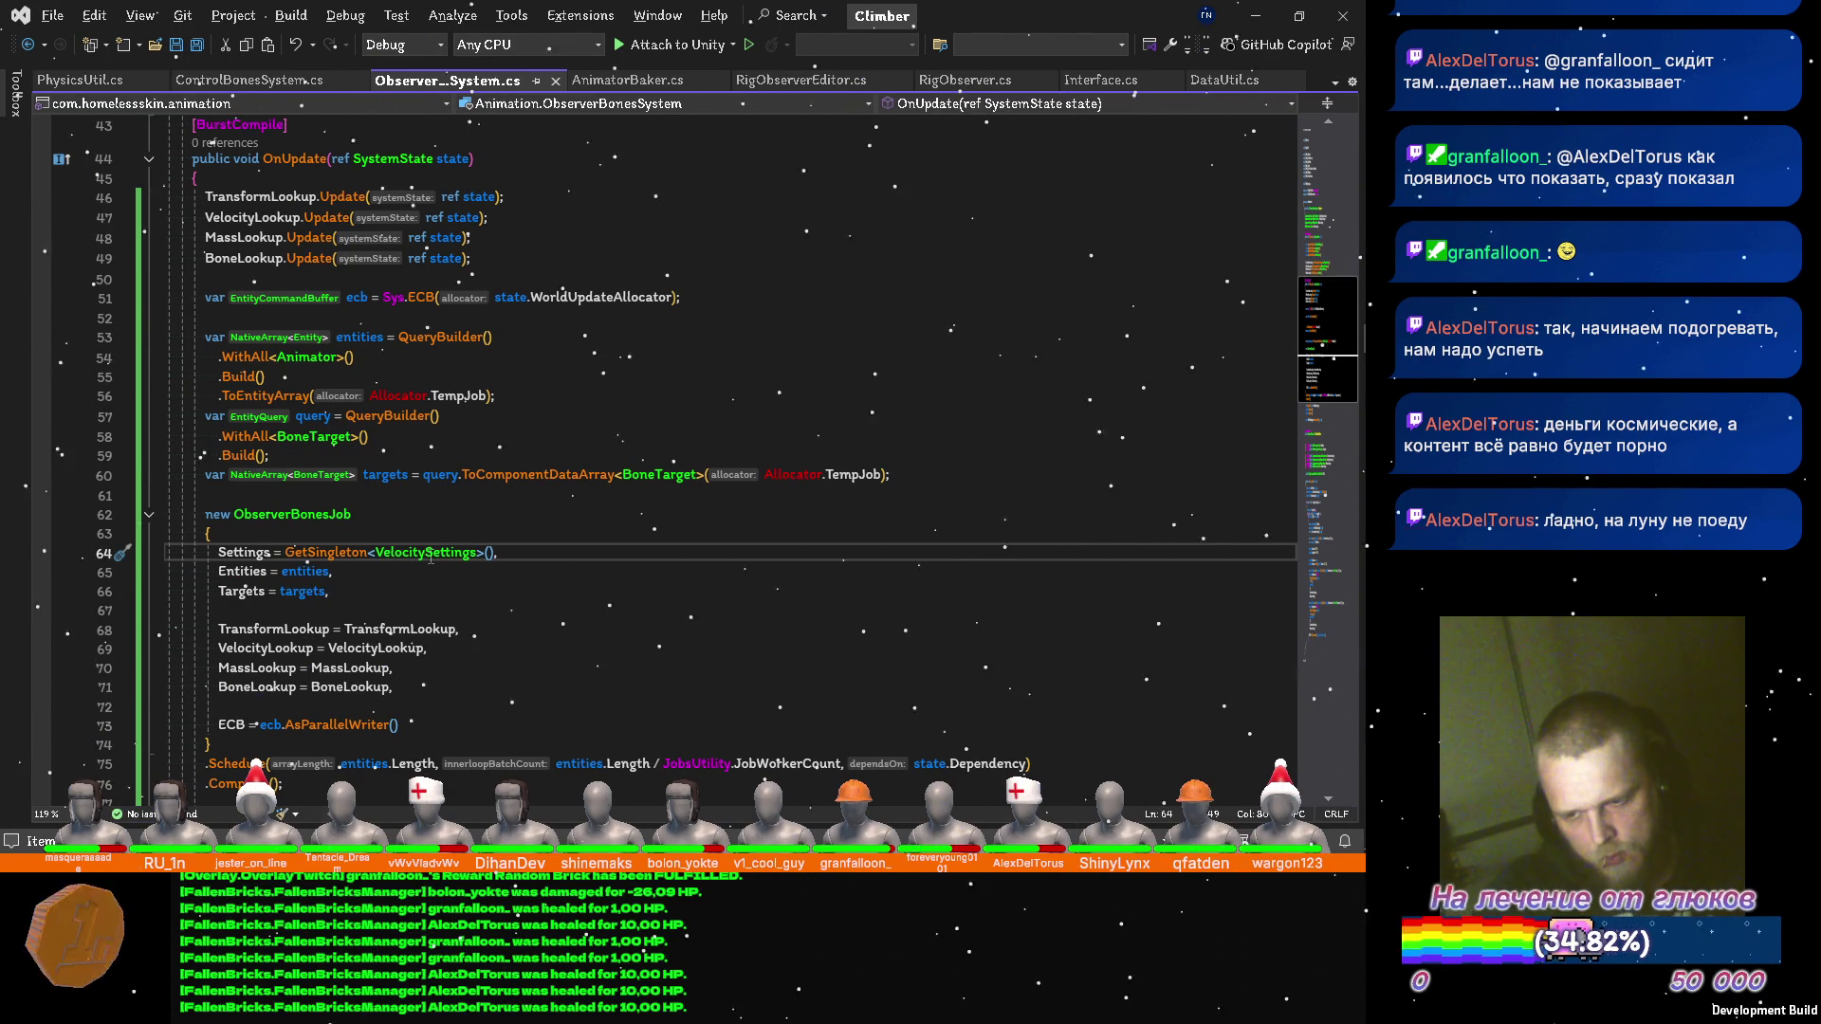
pyautogui.press('F12')
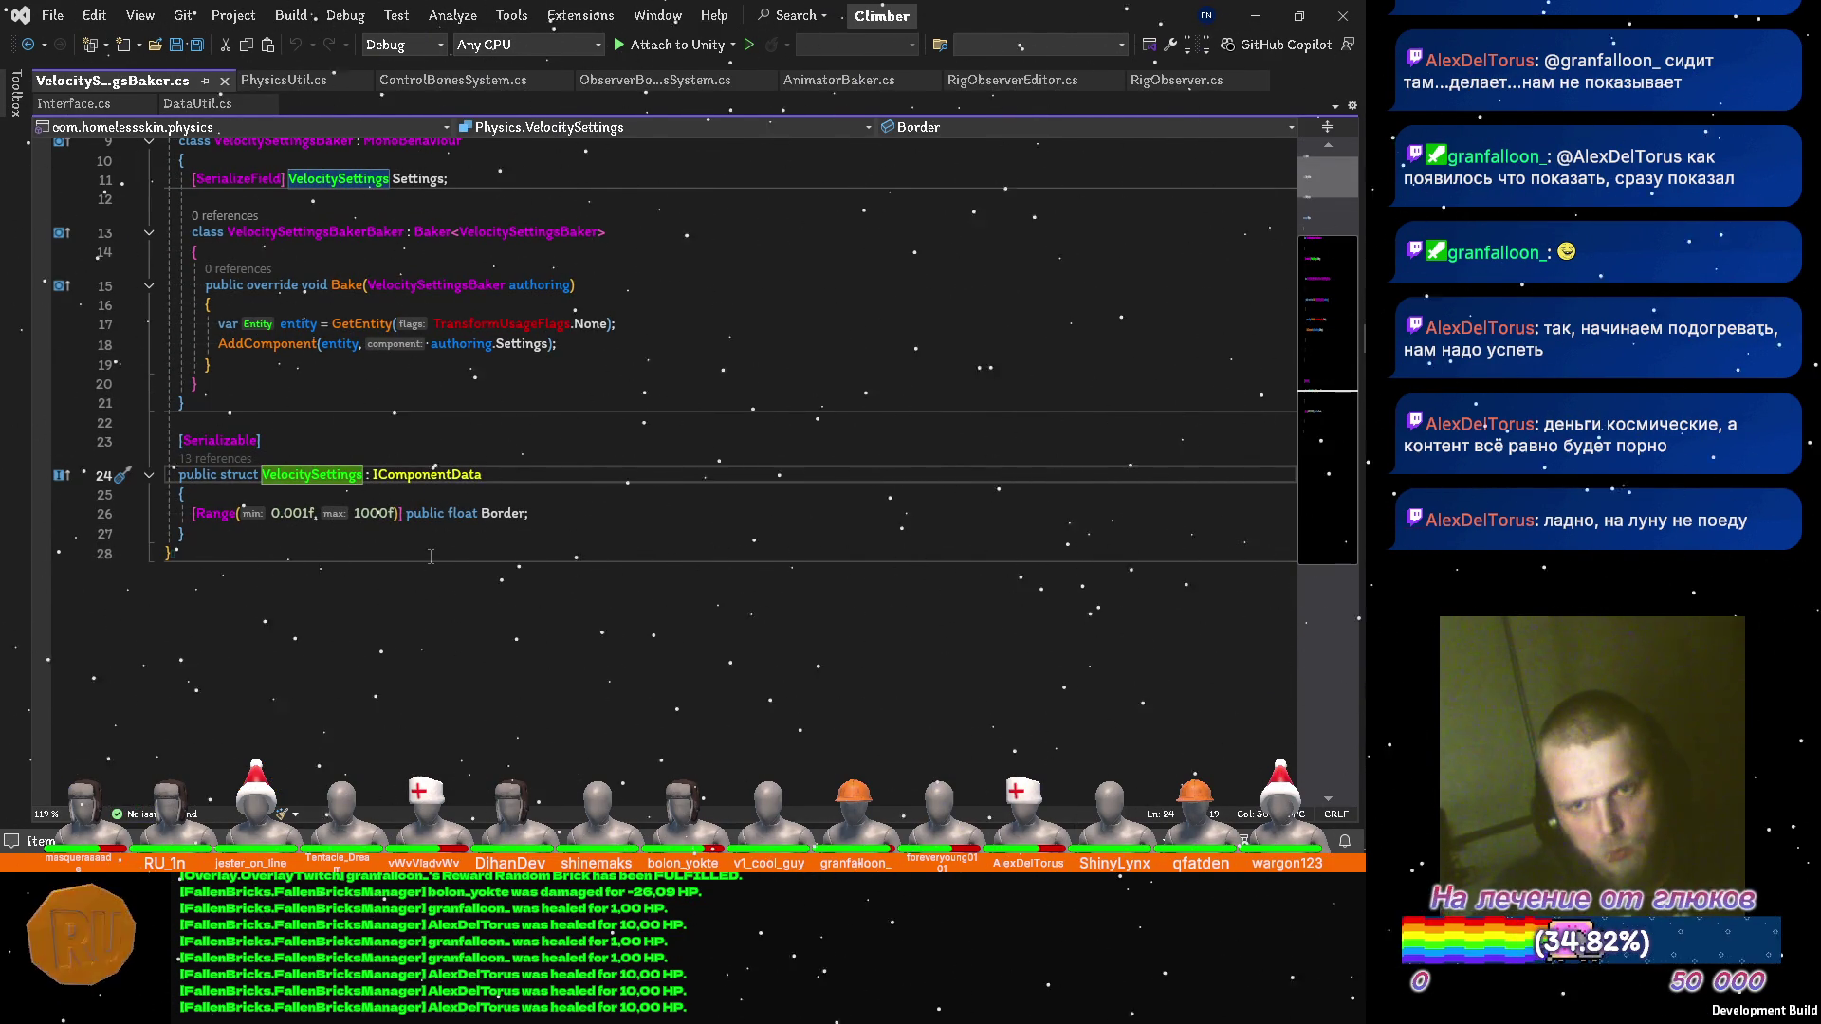
pyautogui.click(558, 519)
# Add '[Range(0.01f, 100f)] public float BonePower;' below Border in VelocitySettings and save.
pyautogui.press('Return')
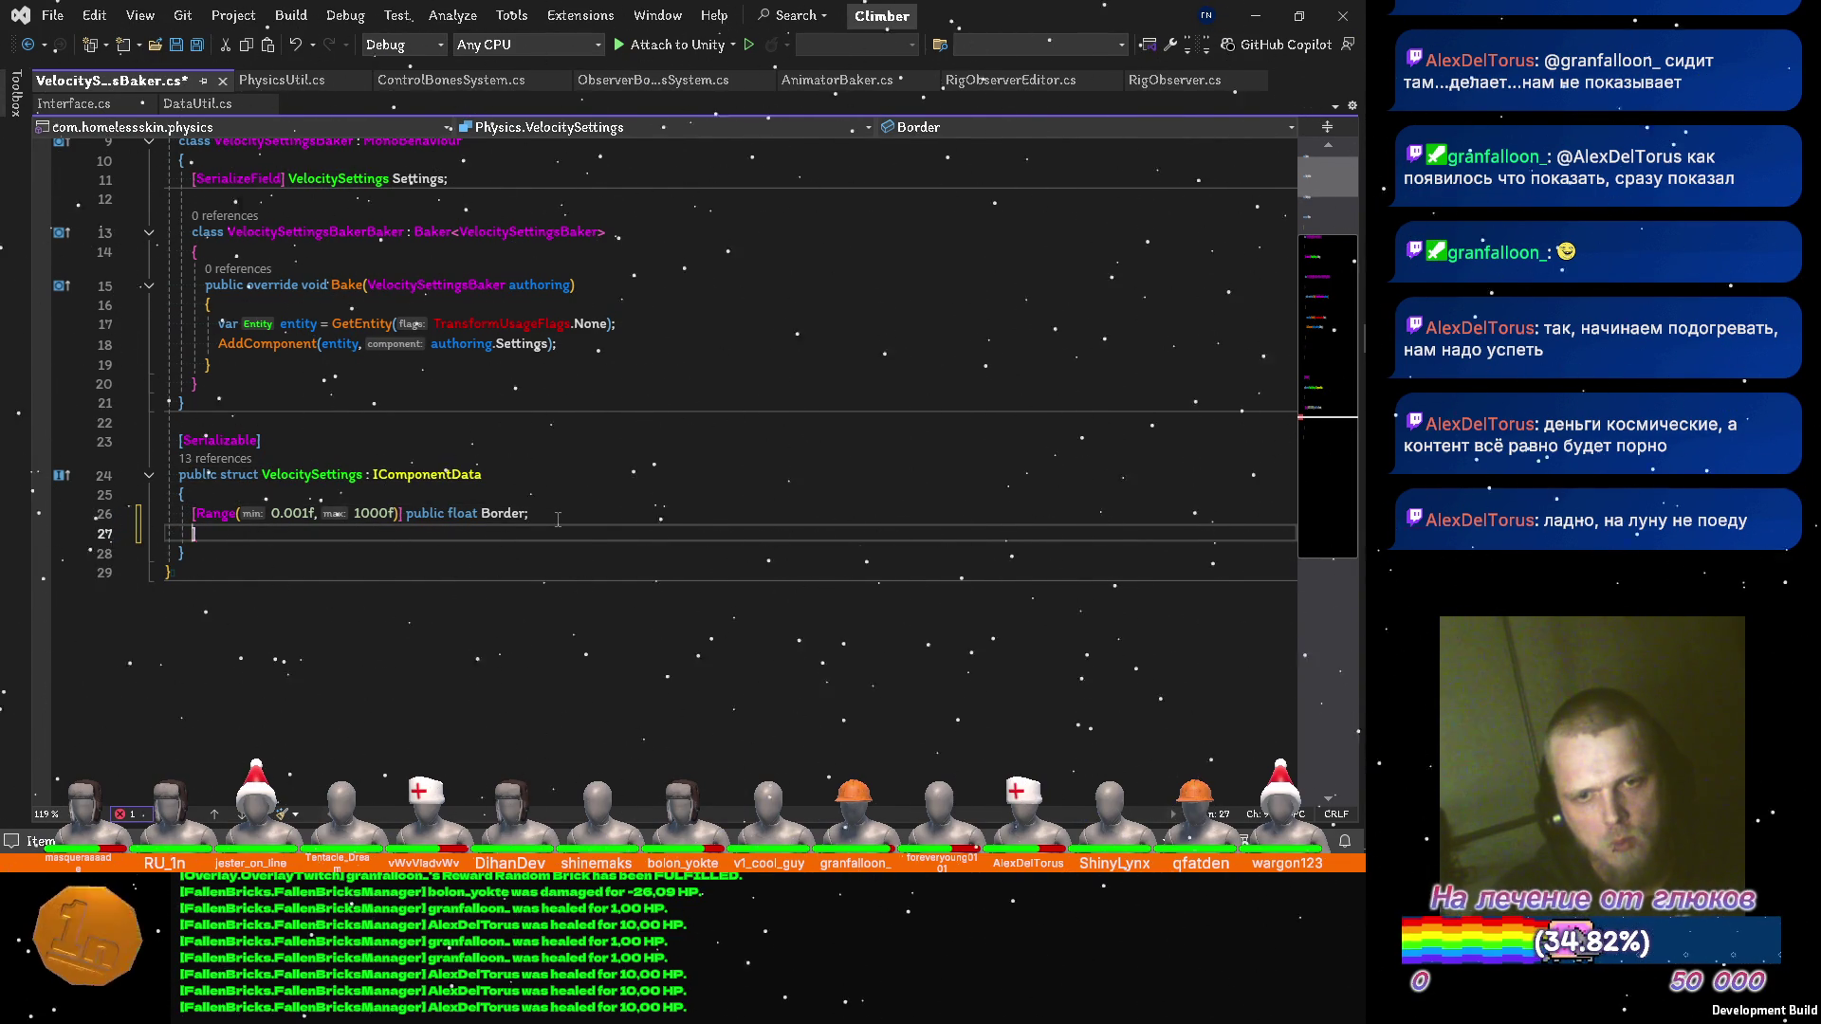
pyautogui.write('publ')
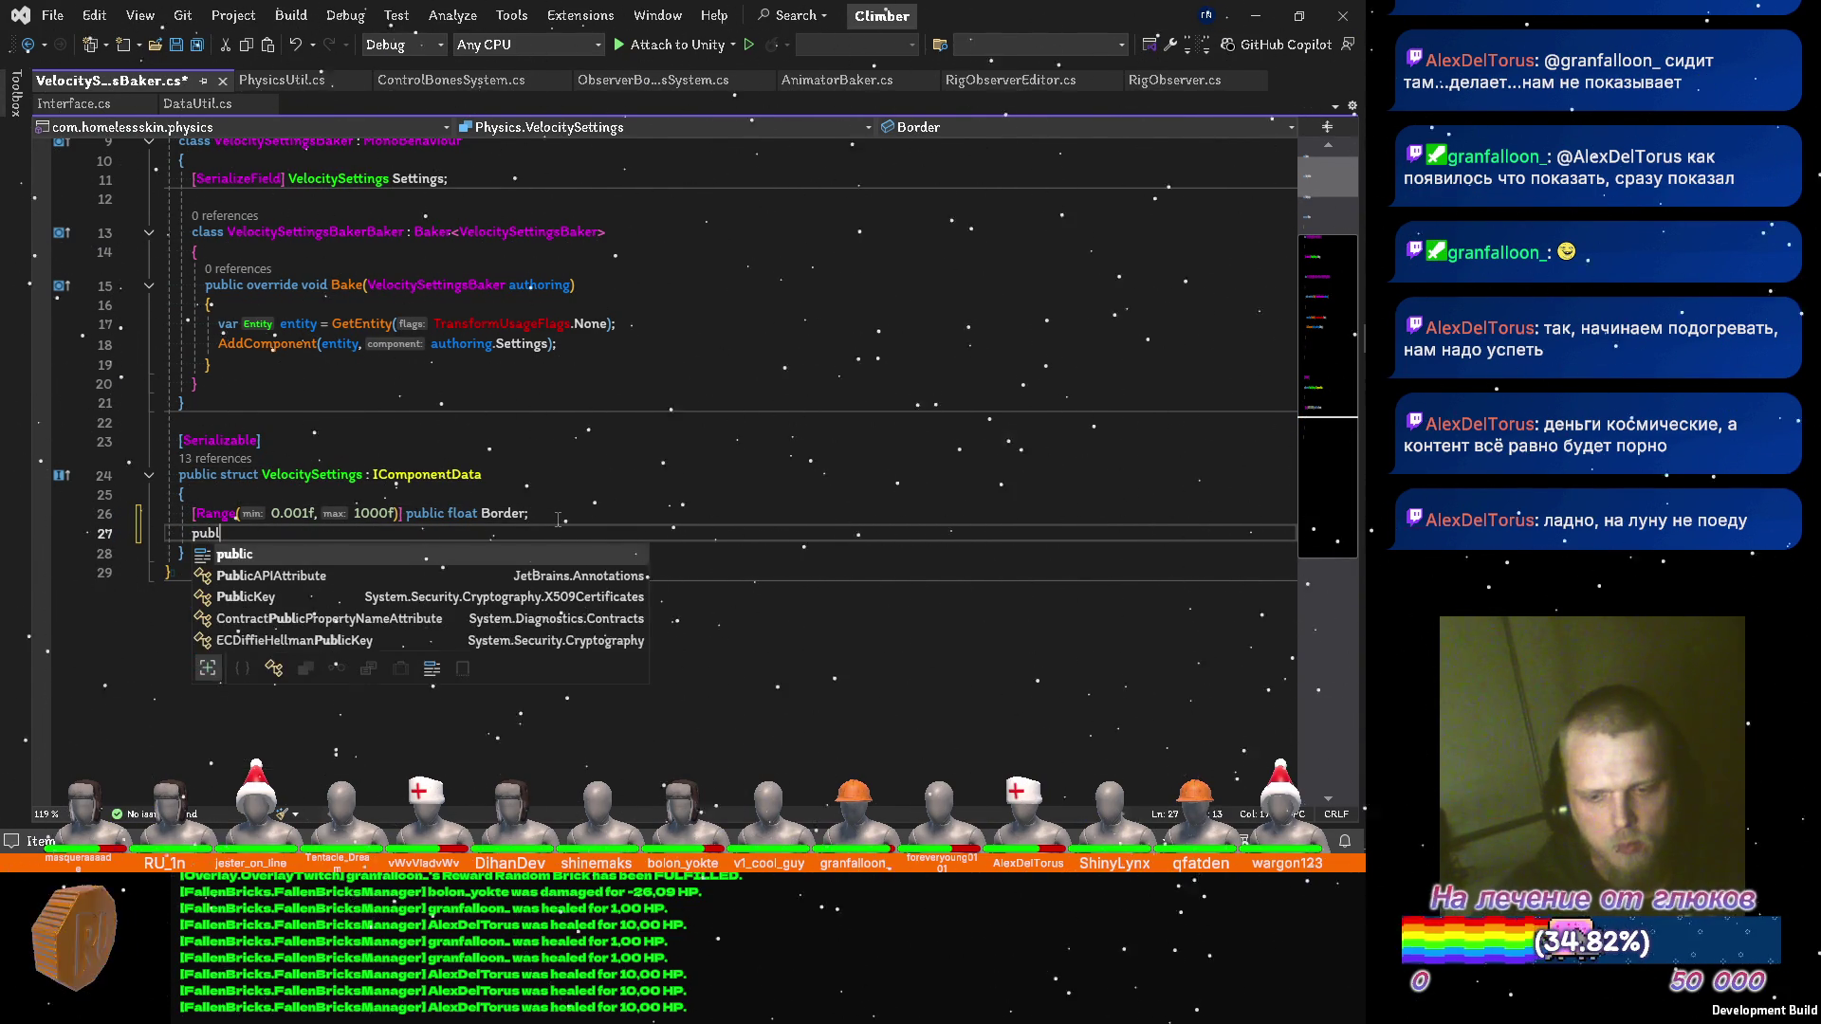
pyautogui.write('ic float')
pyautogui.write(' Bone')
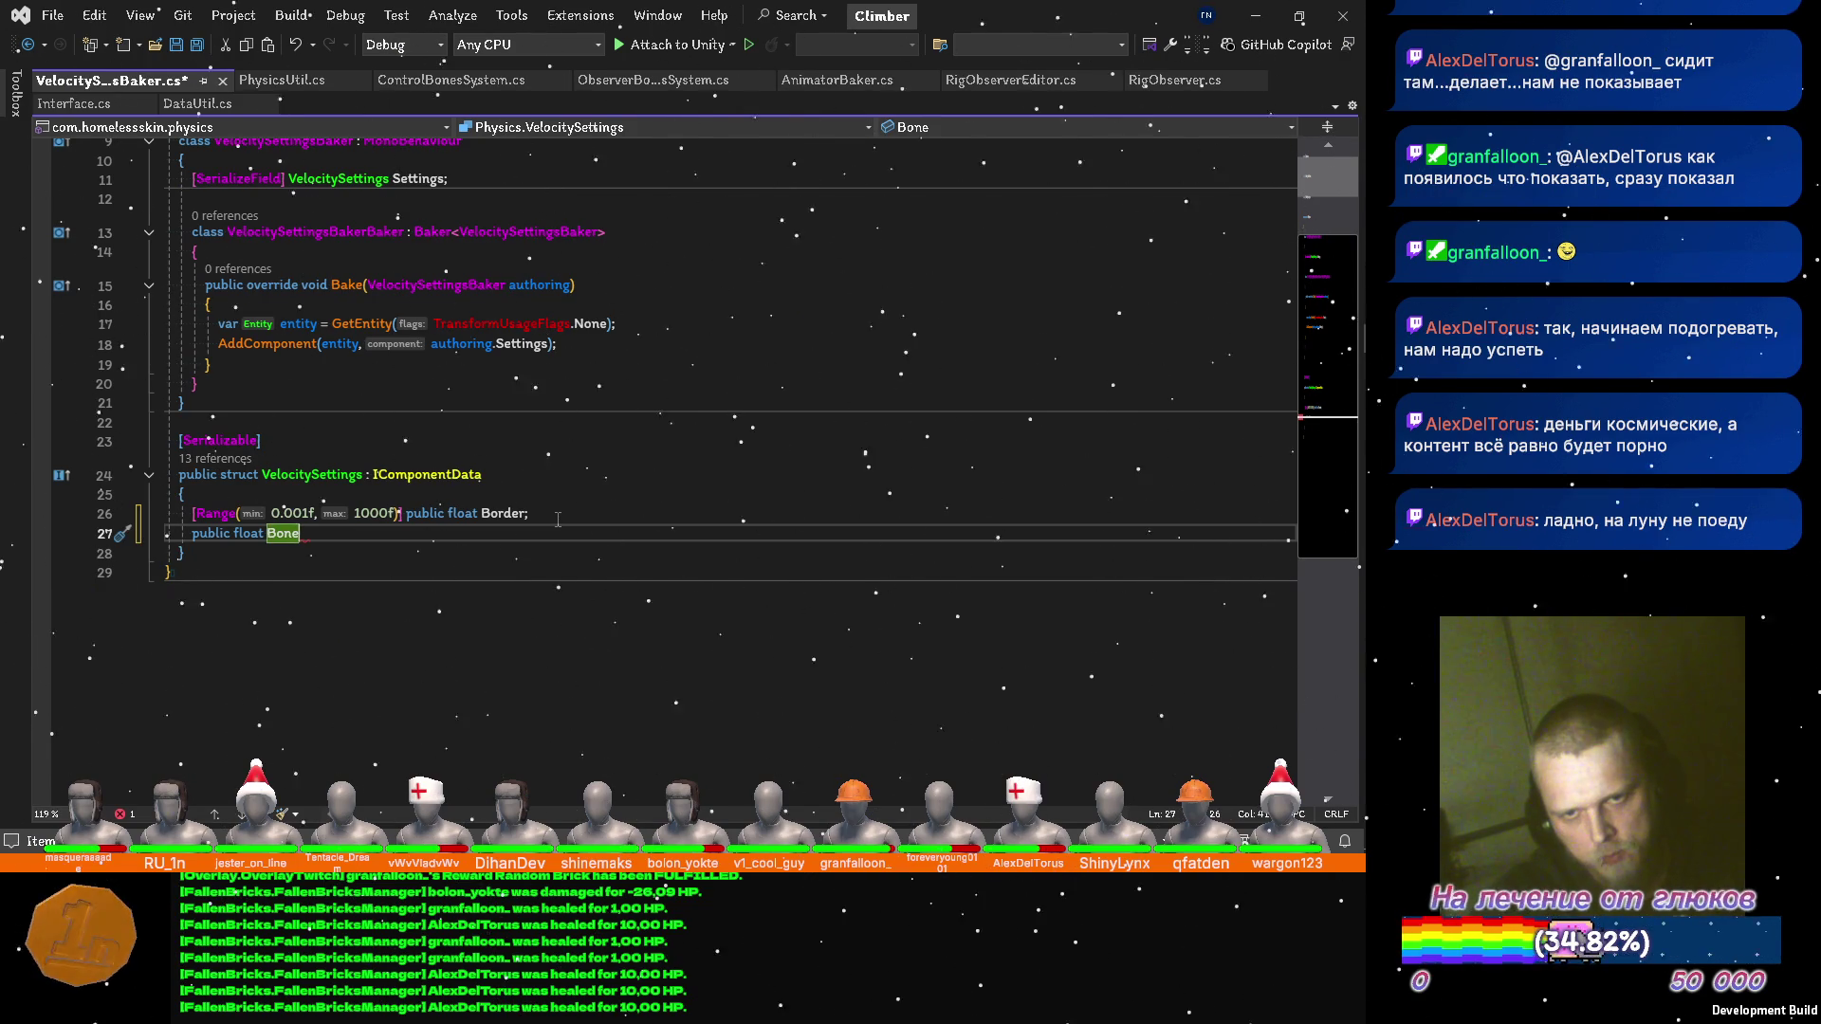
pyautogui.write('Power;')
pyautogui.hotkey('ctrl', 's')
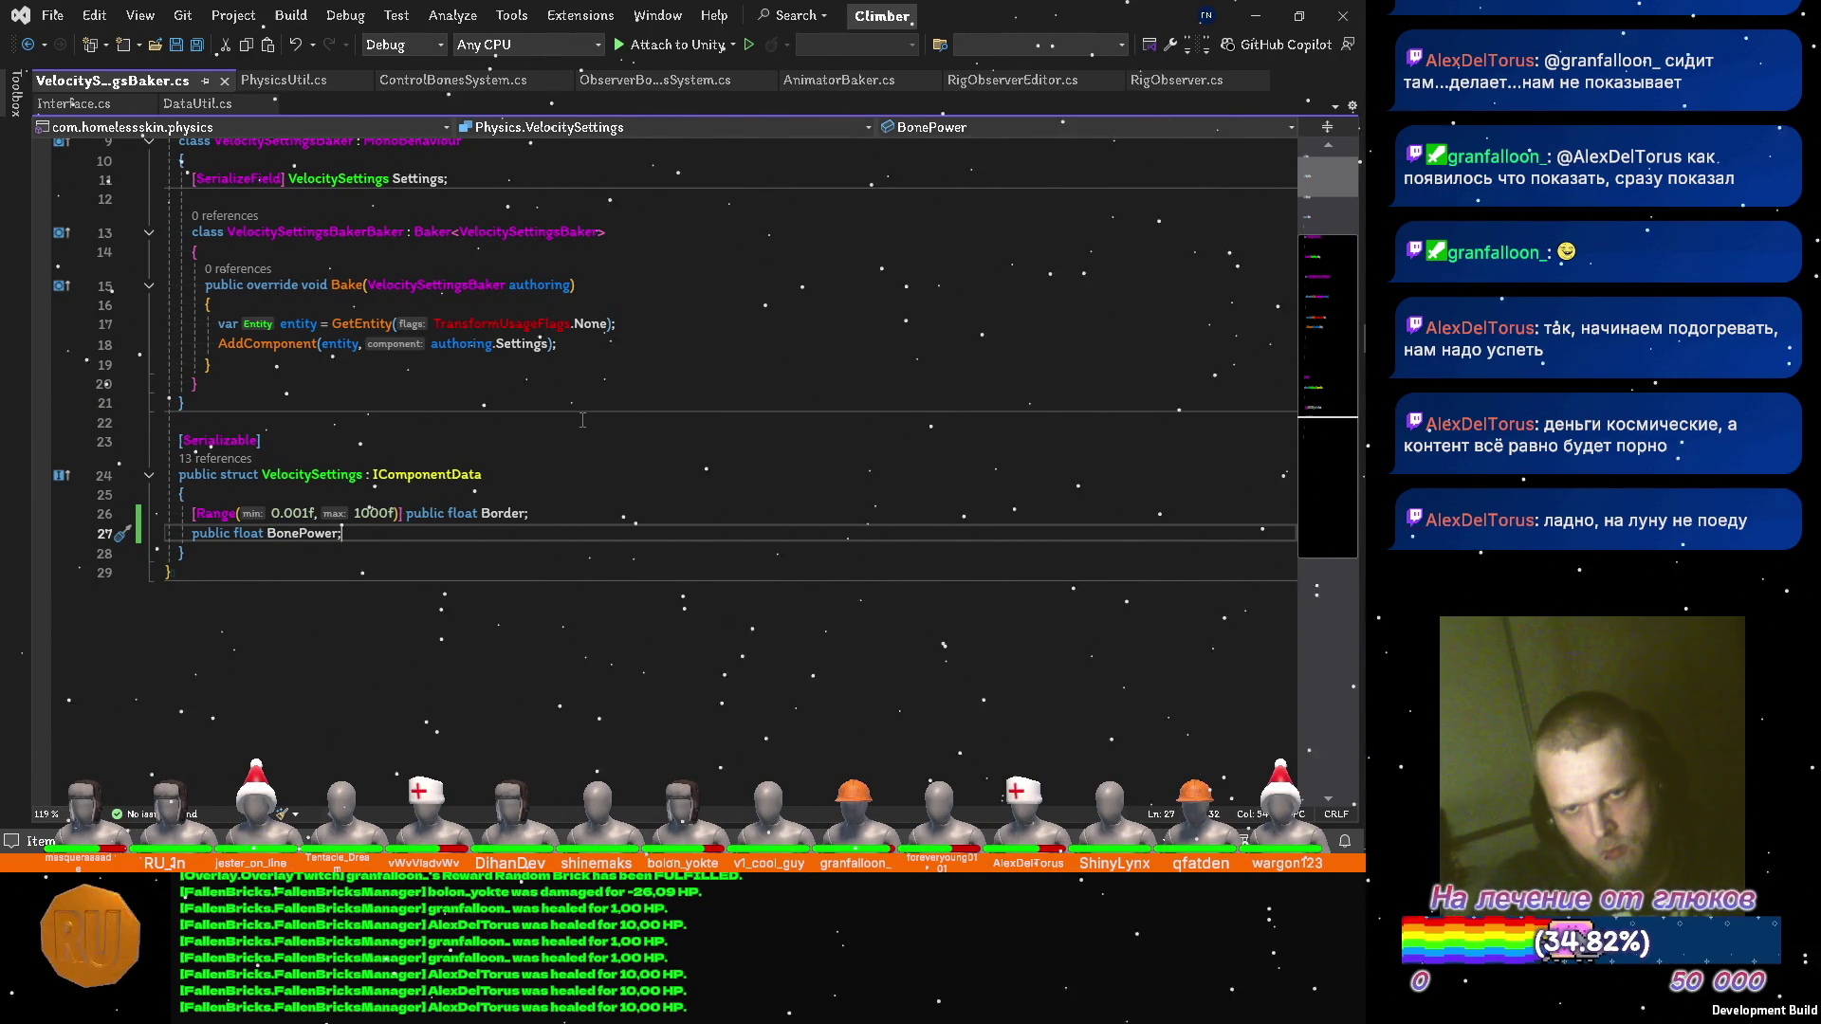
pyautogui.press('Home')
pyautogui.write('[Range]')
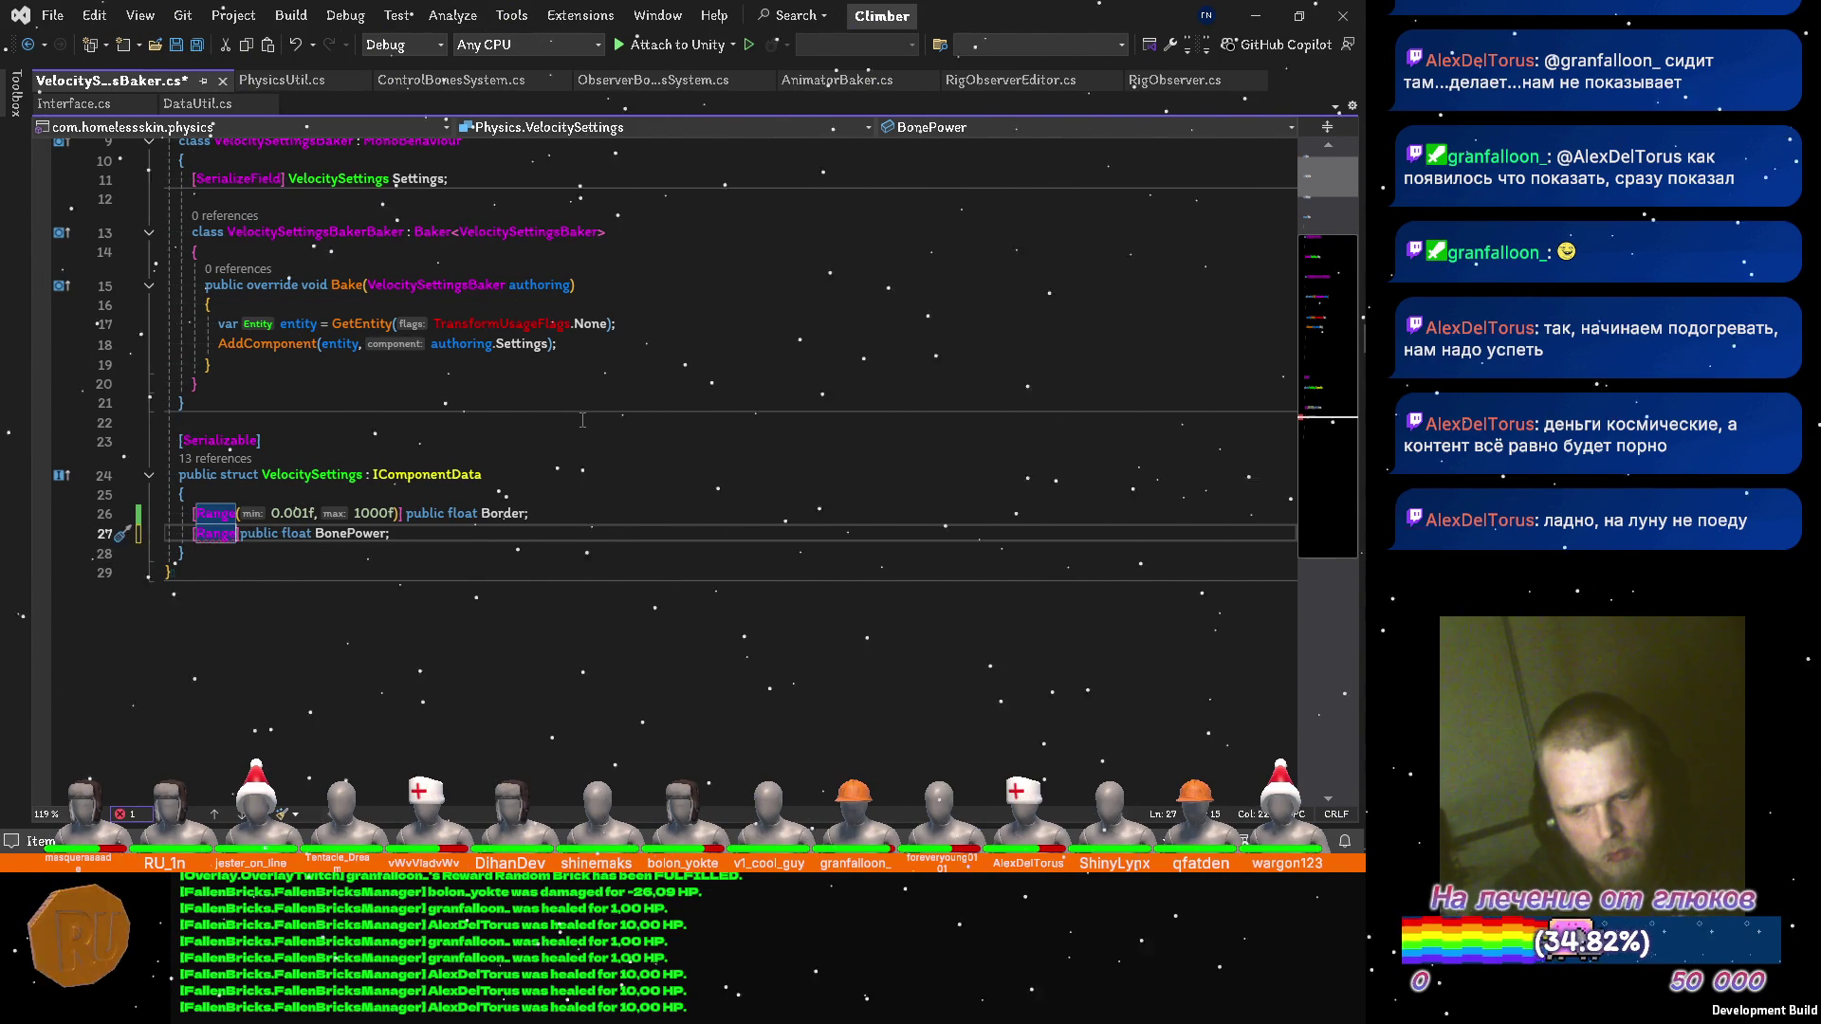
pyautogui.write('(')
pyautogui.write('0.0')
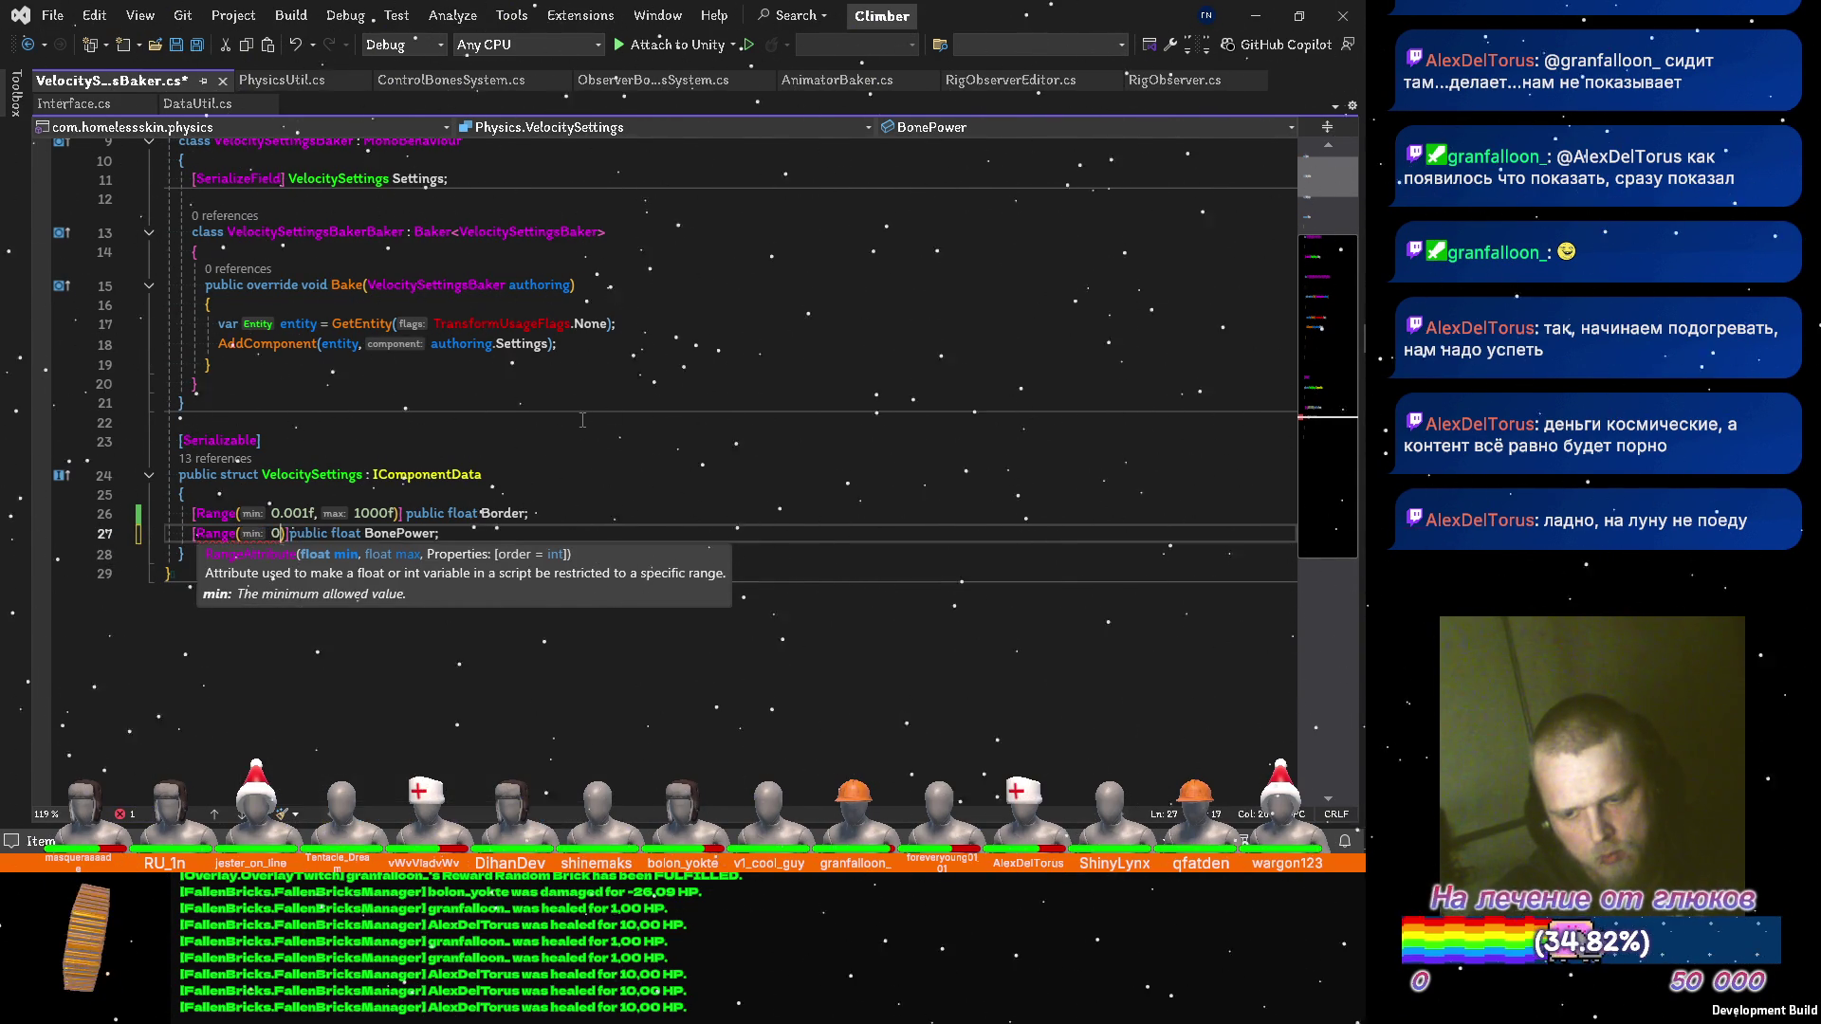
pyautogui.write('1f')
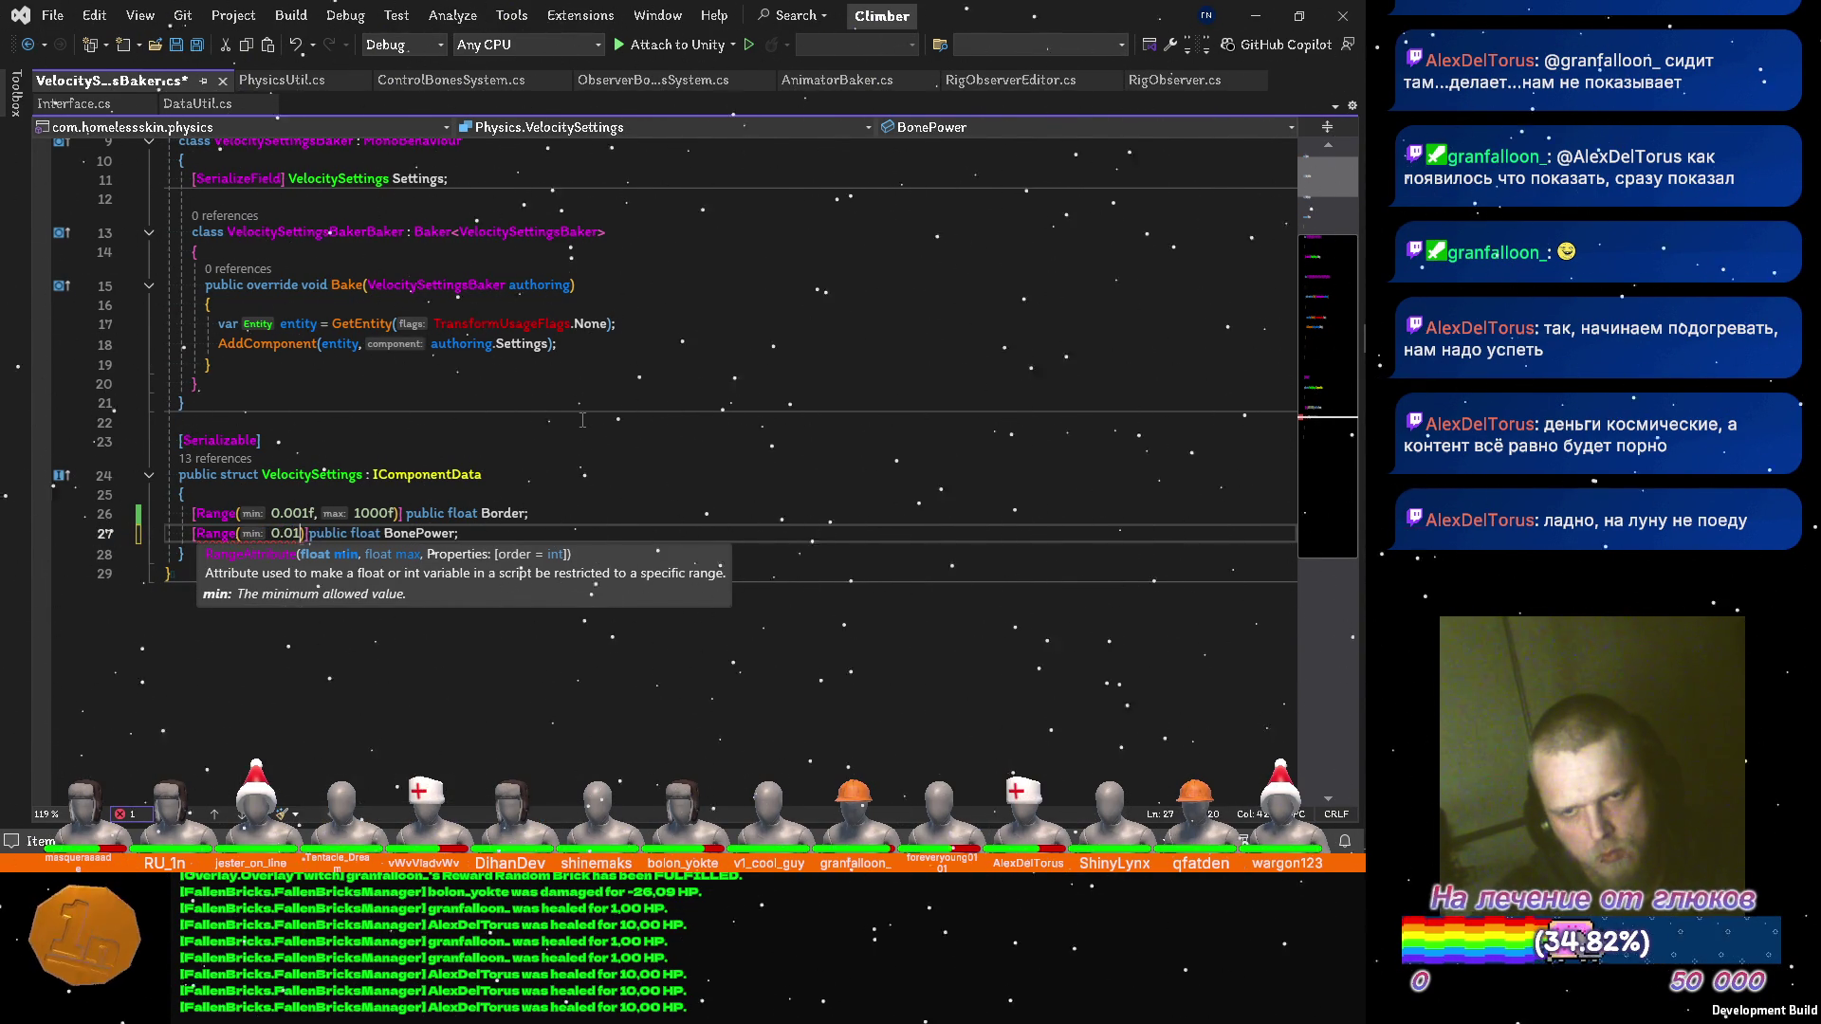
pyautogui.write(', 100f')
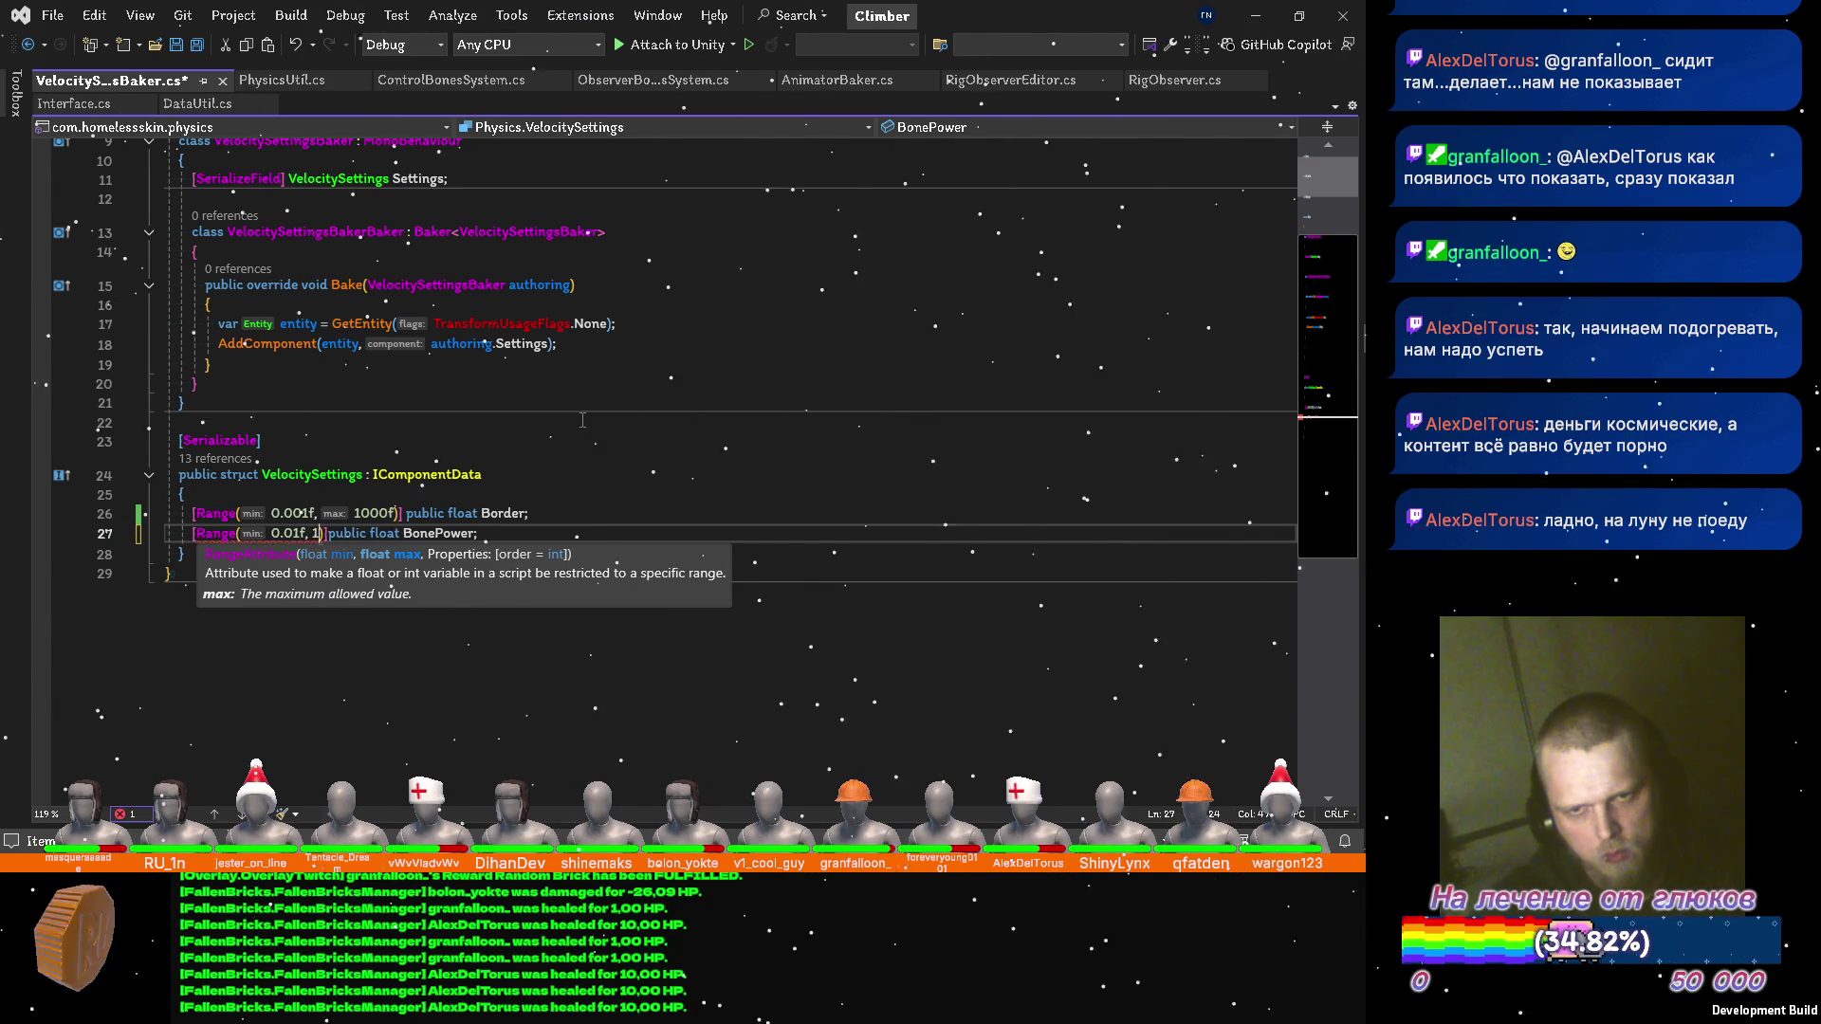
pyautogui.hotkey('ctrl', 's')
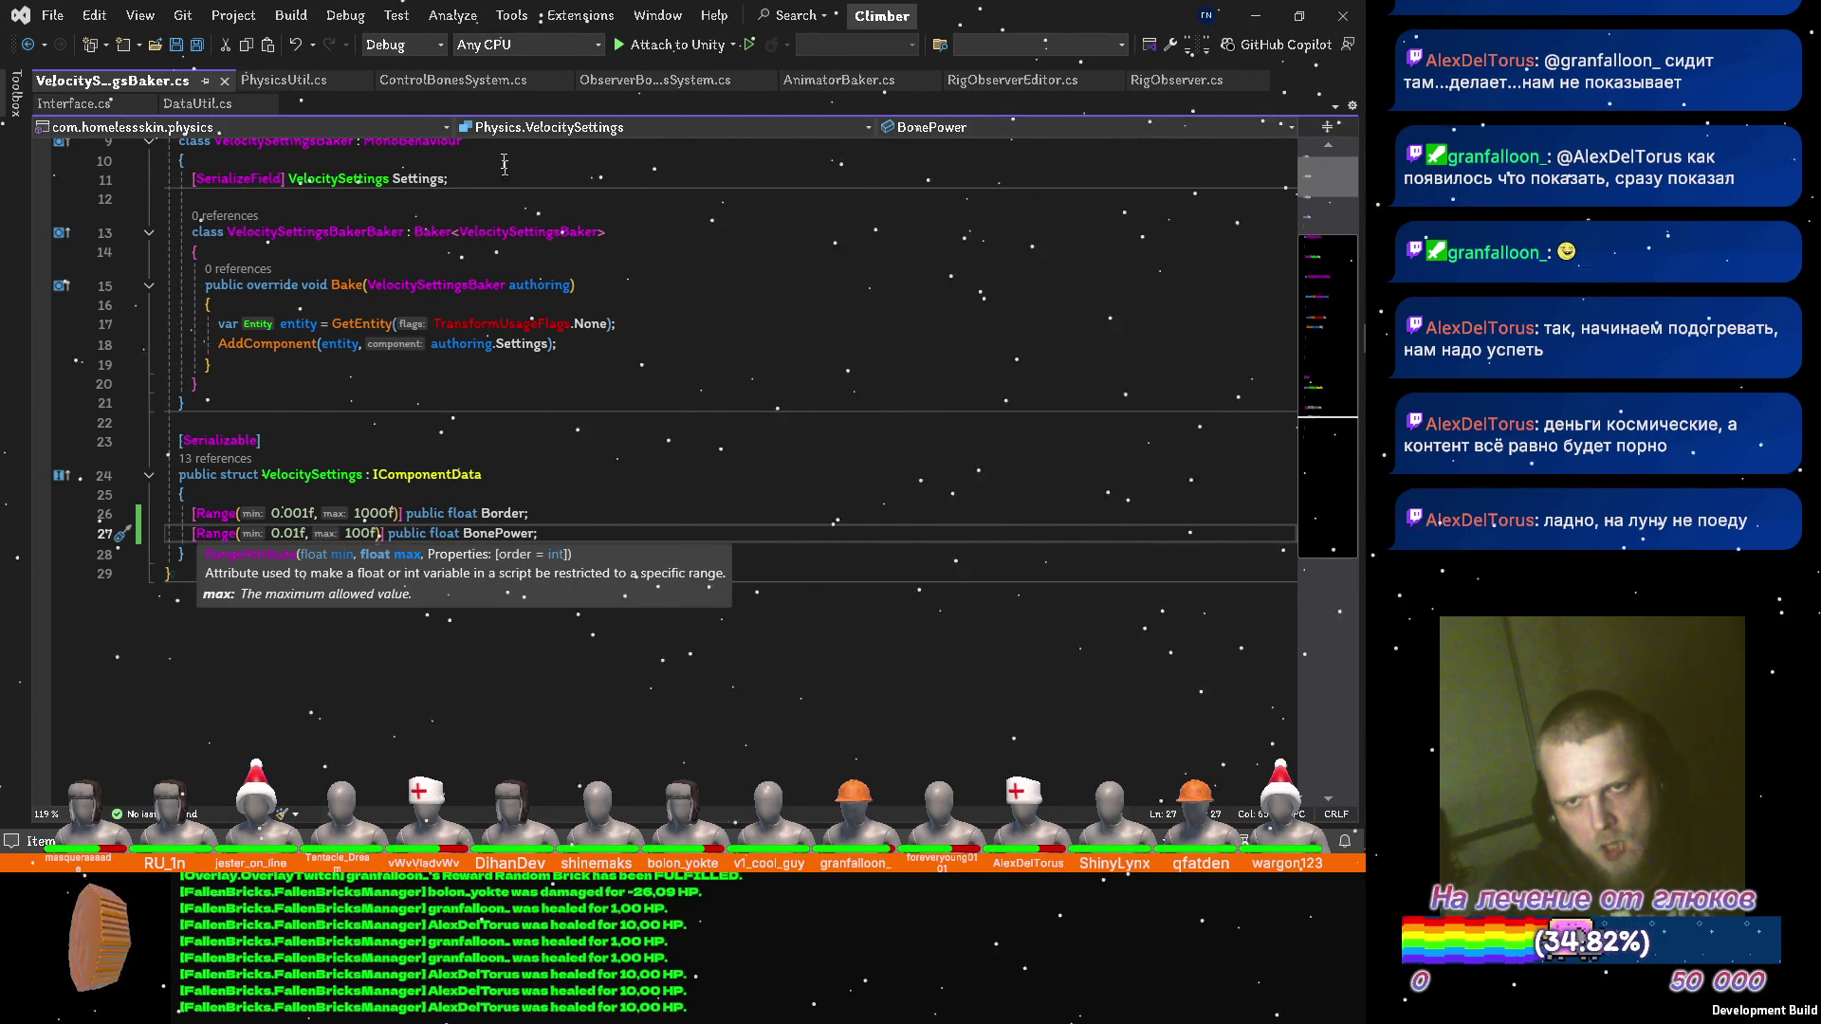
# Change line 121 of ObserverBonesSystem.cs to 'velocity.Linear += Settings.BonePower * vec;'.
pyautogui.click(473, 84)
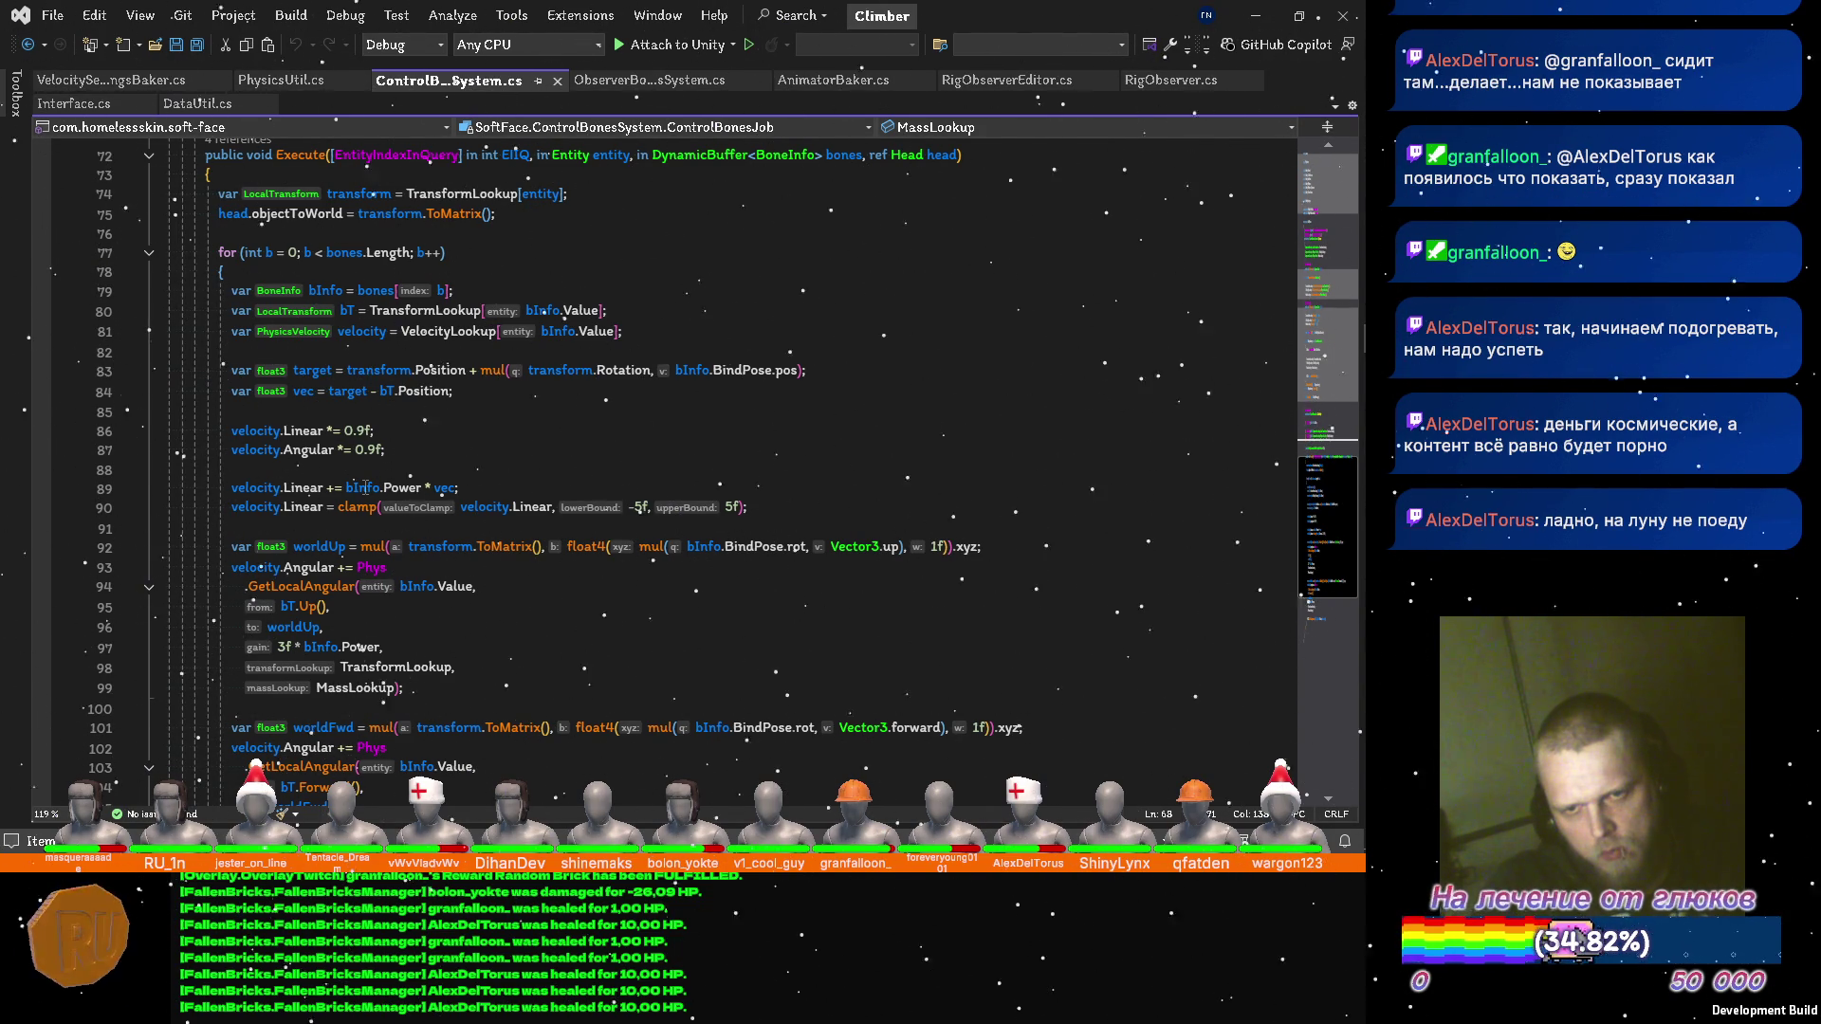
pyautogui.click(620, 87)
pyautogui.scroll(-10, 374, 450)
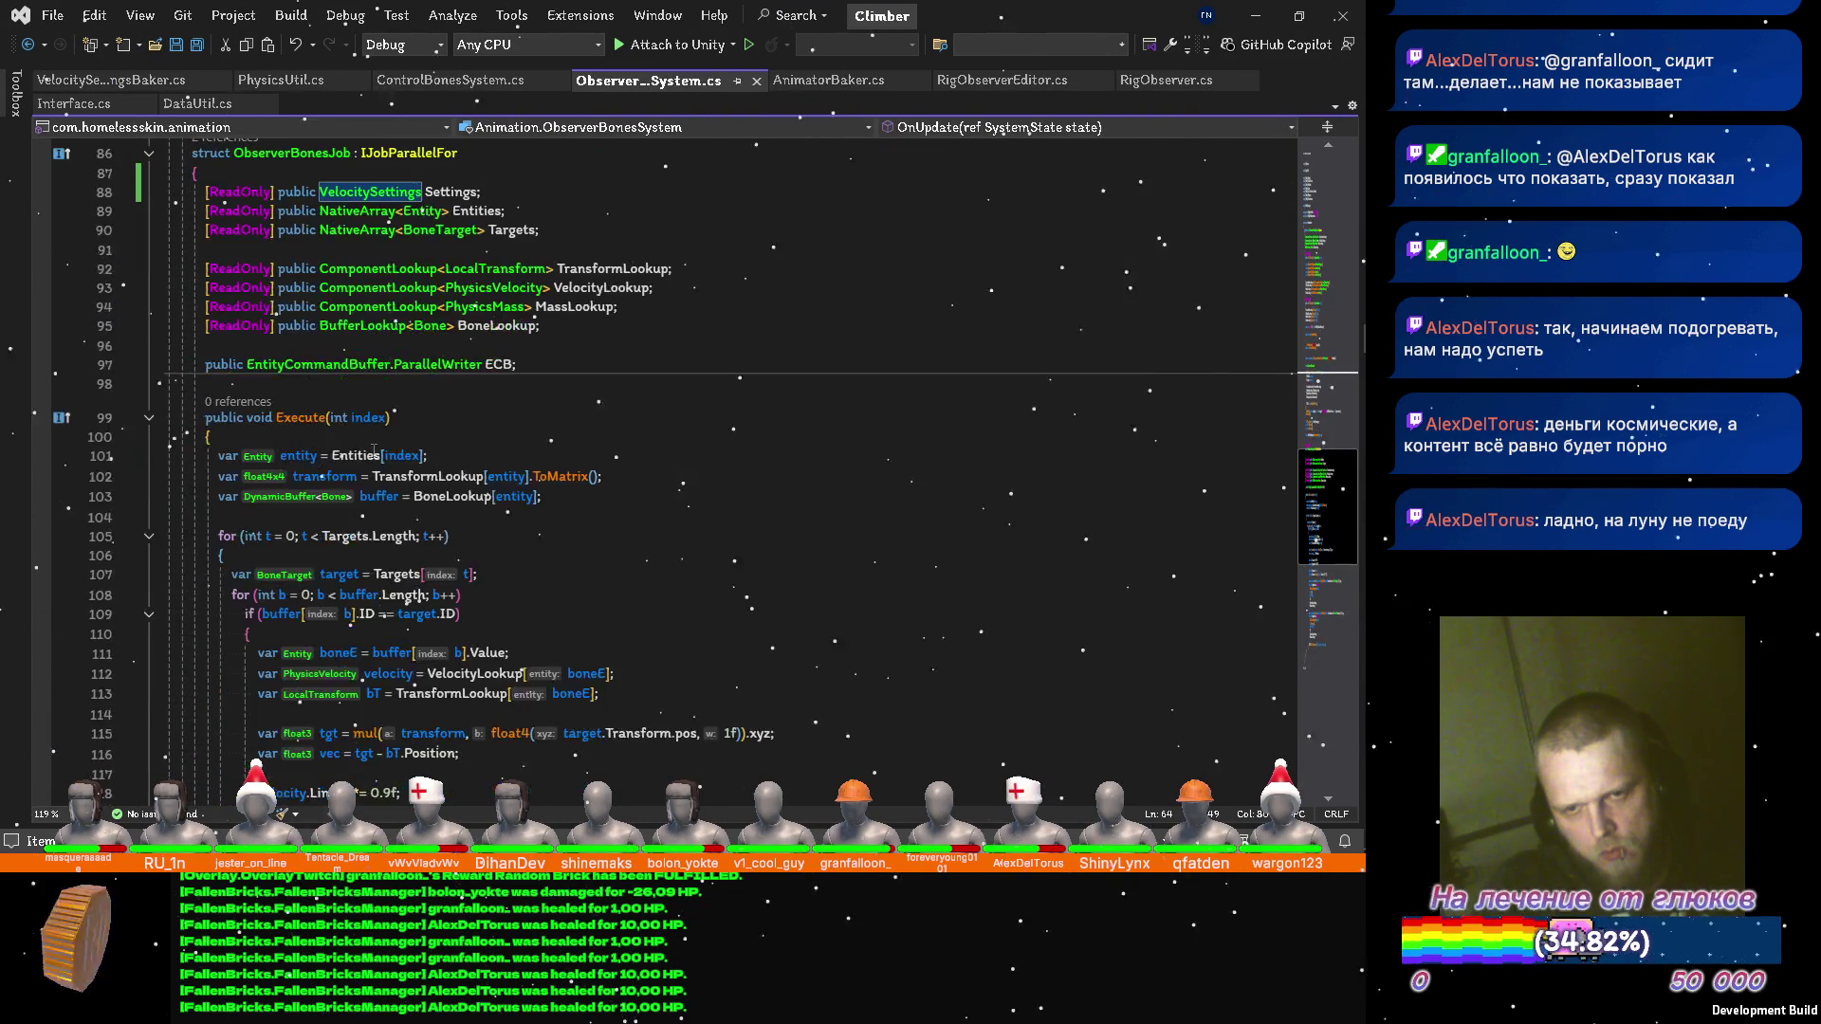
pyautogui.scroll(-6, 374, 451)
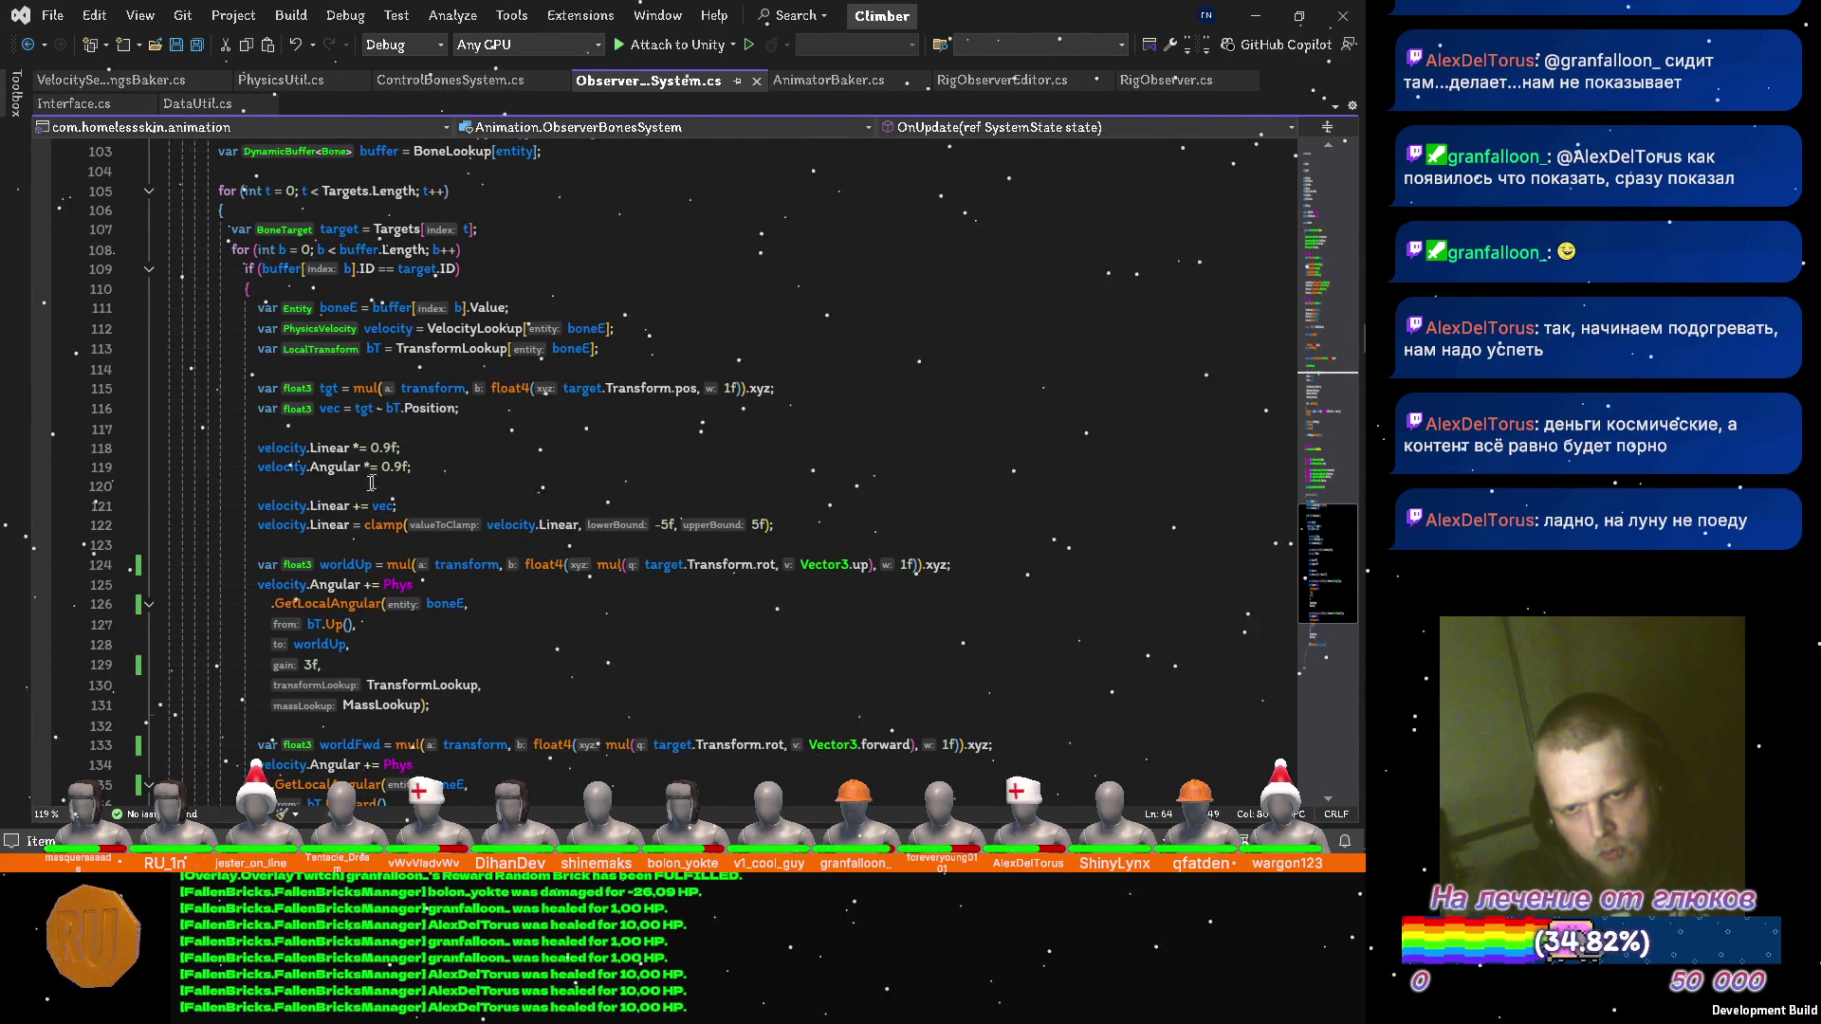
pyautogui.scroll(-2, 374, 482)
pyautogui.click(441, 386)
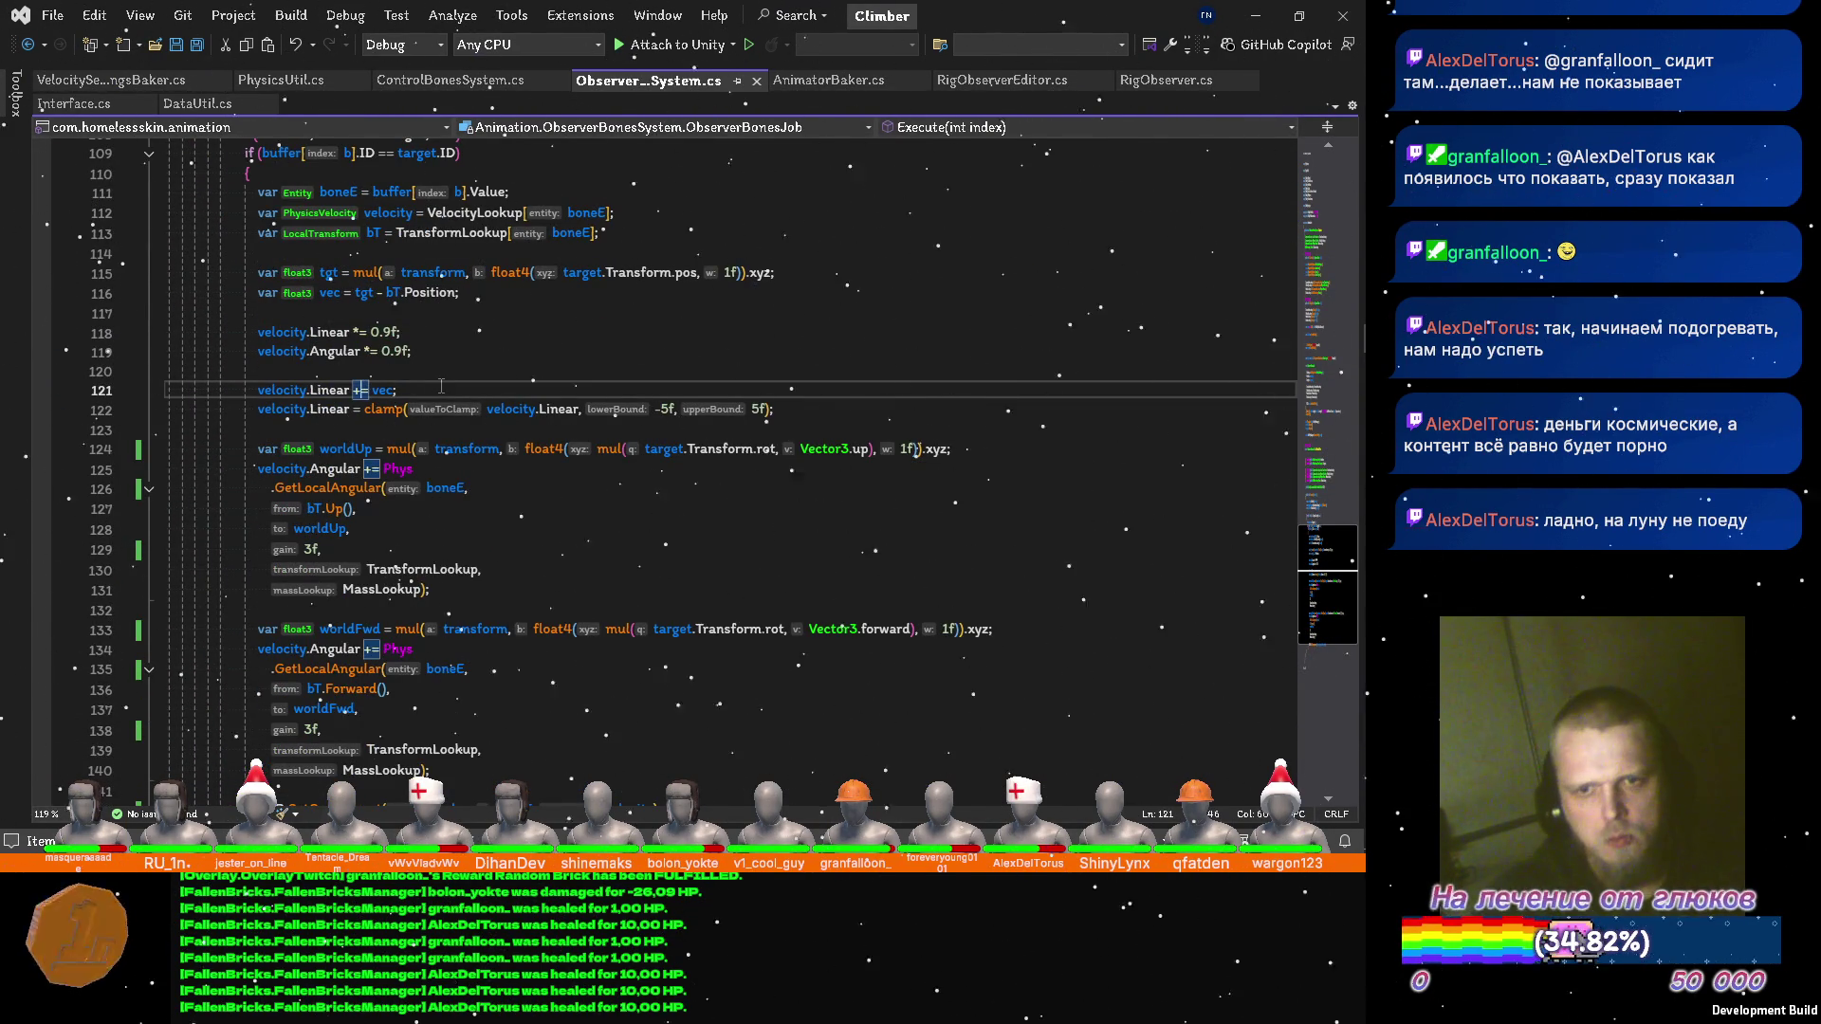
pyautogui.write('Settings.BonePower *')
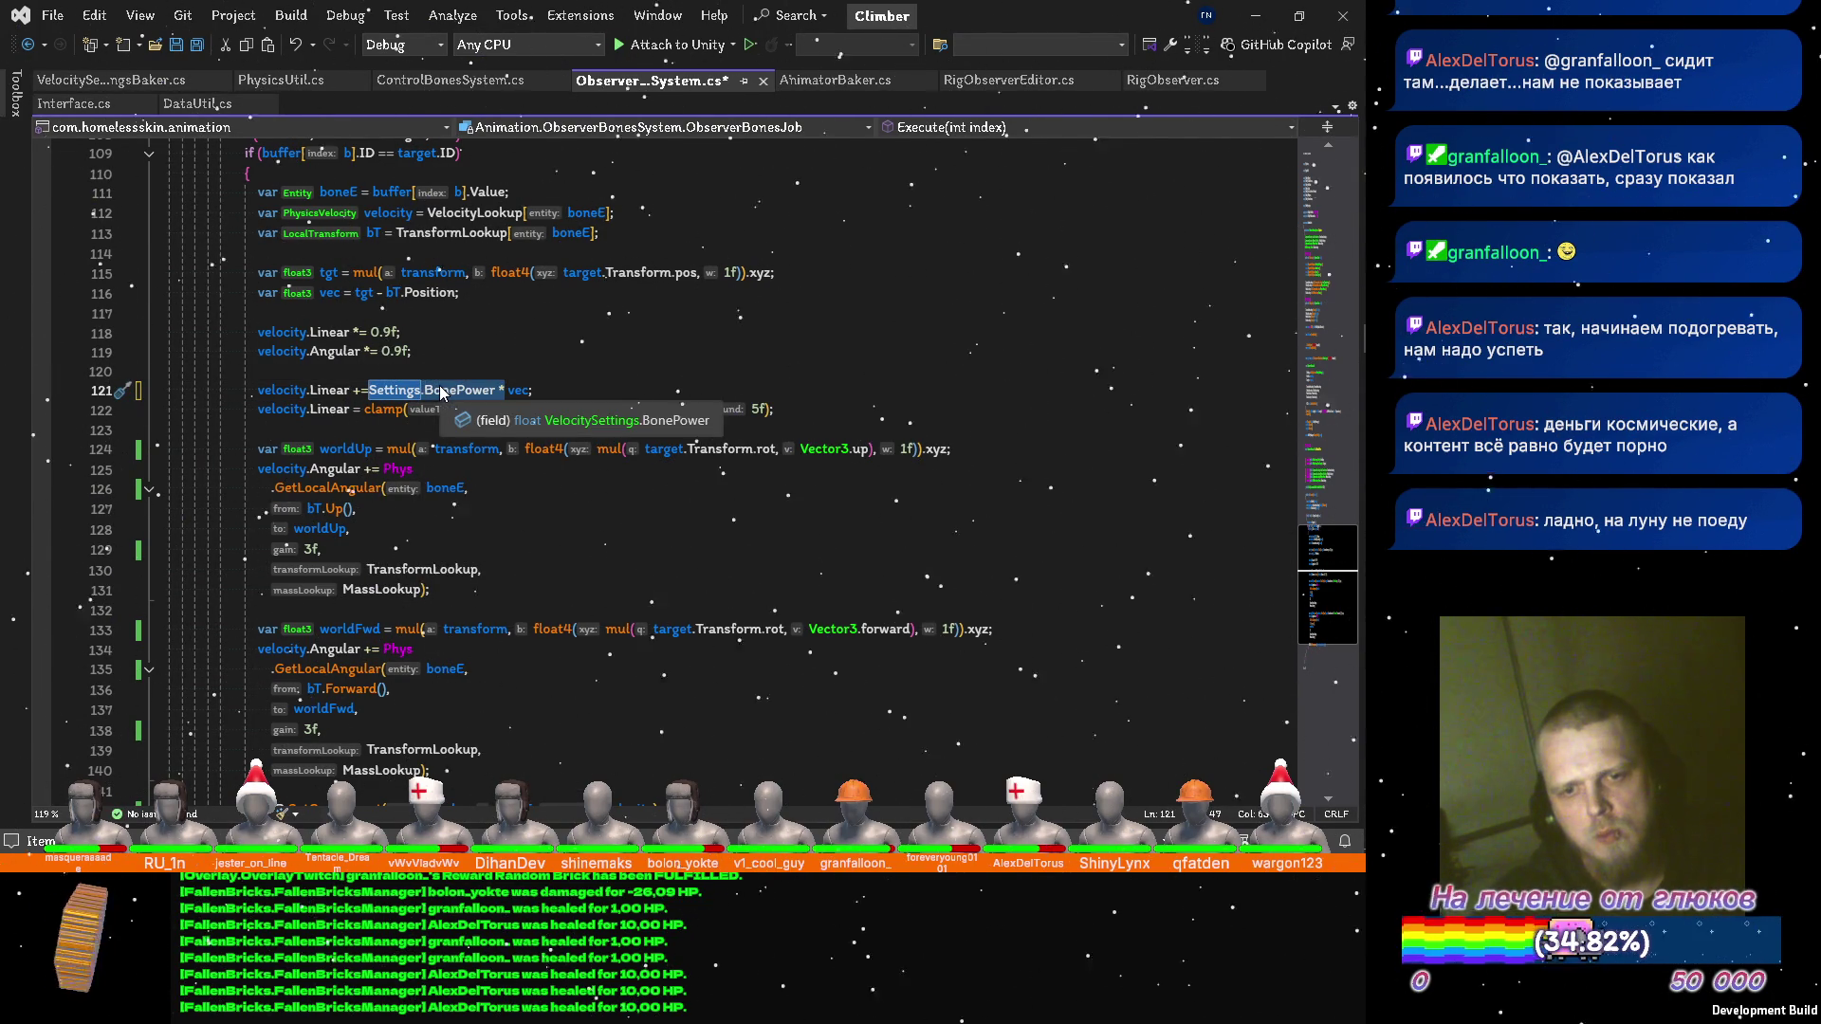
# Make both angular gain arguments '3f * Settings.BonePower' and save the file.
pyautogui.scroll(-2, 448, 441)
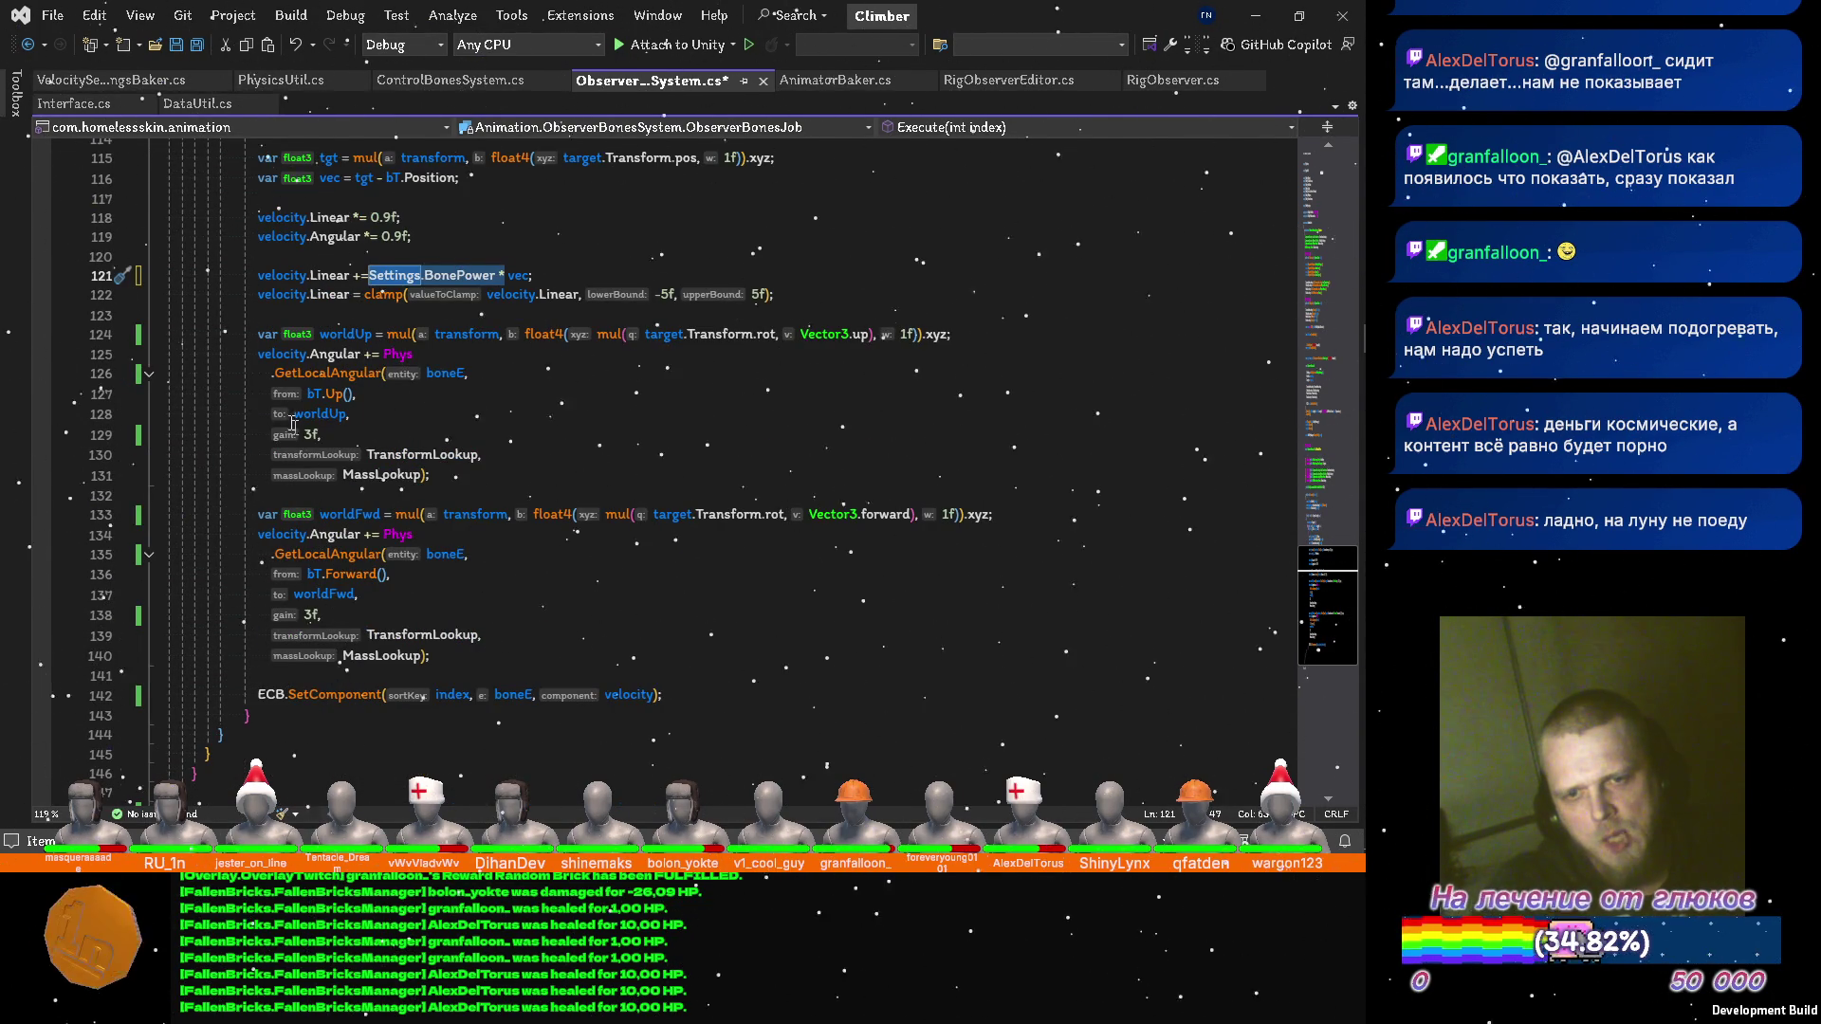
pyautogui.click(336, 437)
pyautogui.press('BackSpace')
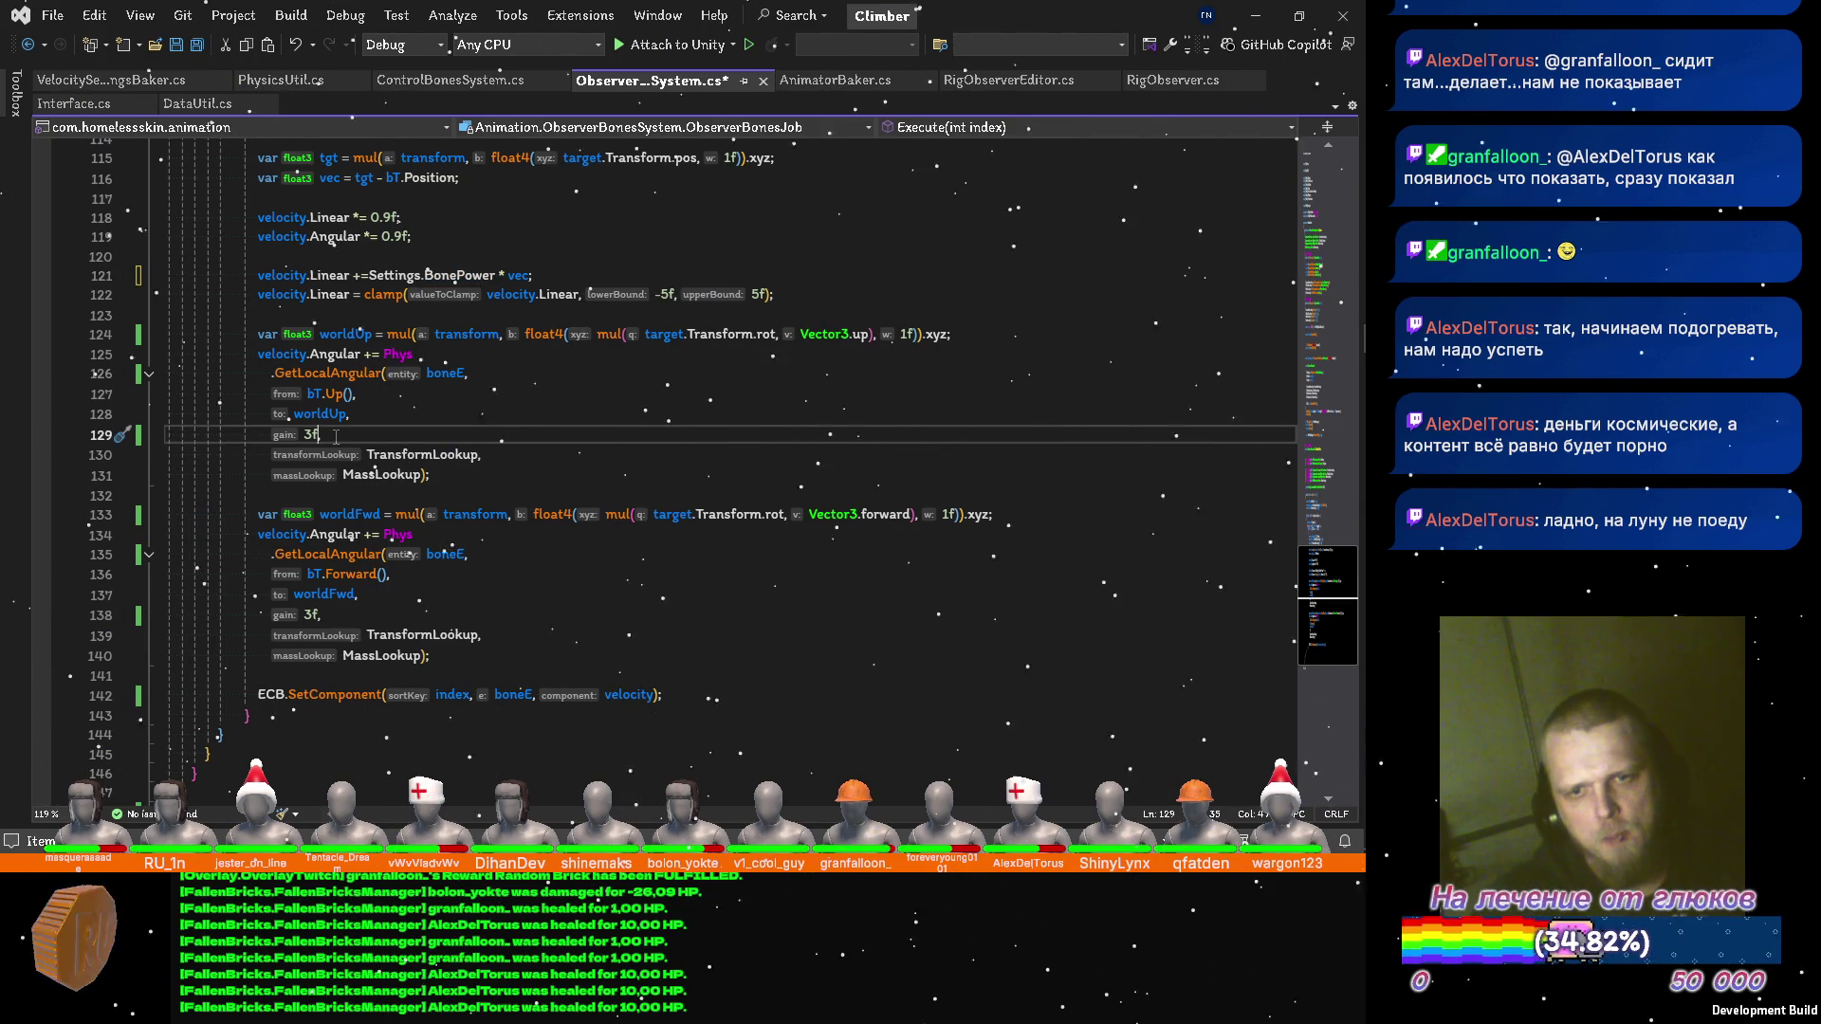
pyautogui.write('* Settings.BonePower')
pyautogui.press('Down')
pyautogui.press('Down')
pyautogui.press('Down')
pyautogui.press('Down')
pyautogui.press('Down')
pyautogui.press('Down')
pyautogui.press('BackSpace')
pyautogui.write('* Settings.BonePower')
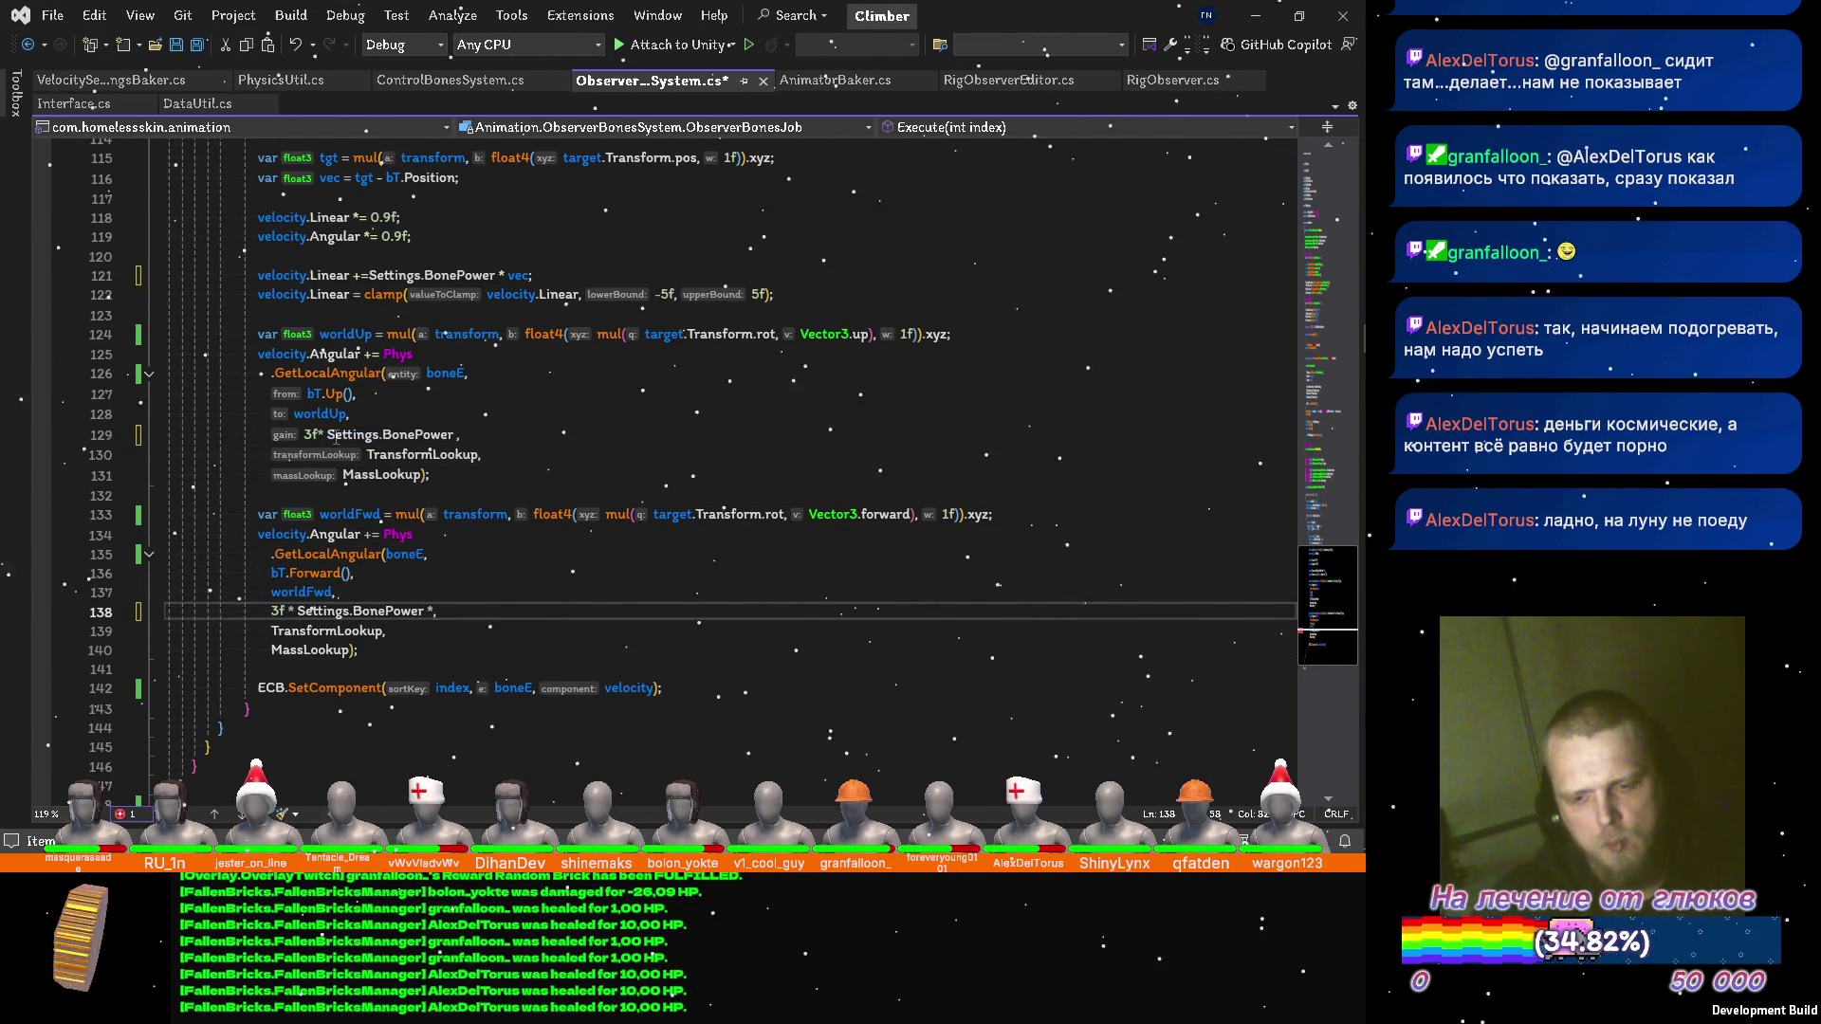
pyautogui.write(',')
pyautogui.hotkey('ctrl', 's')
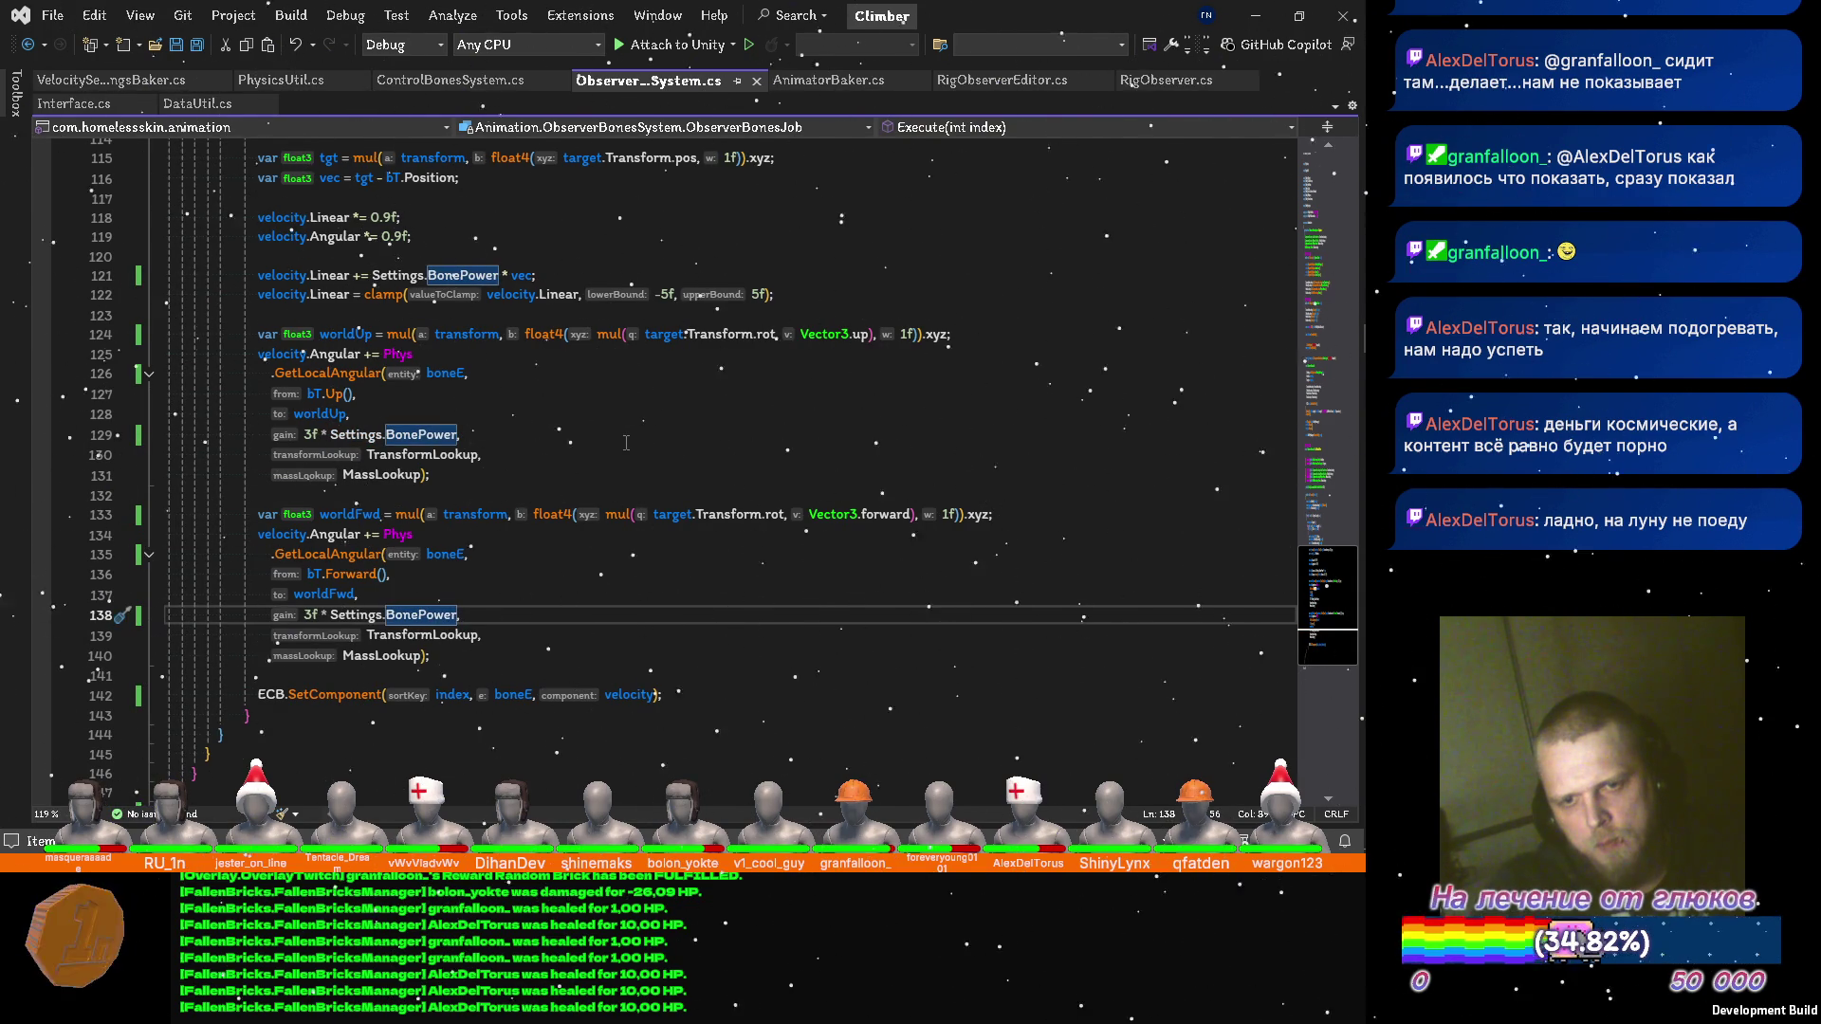
pyautogui.hotkey('alt', 'Tab')
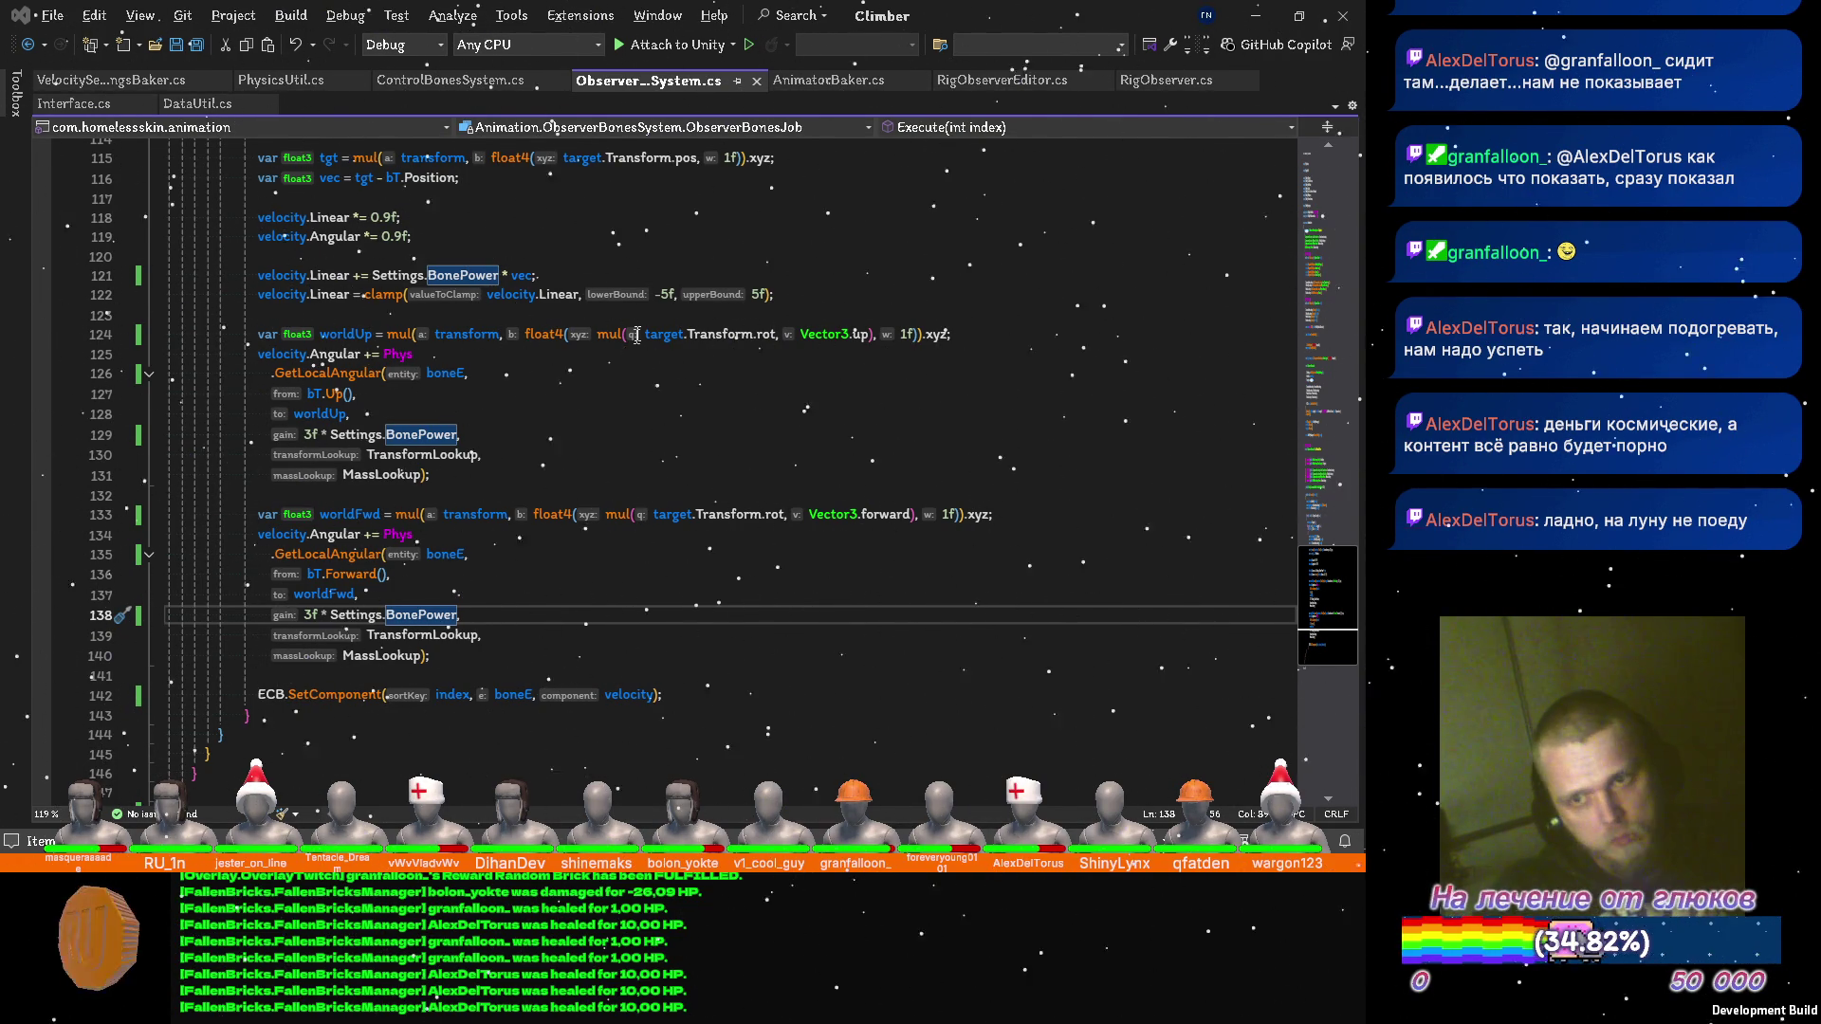
# On line 122, replace the lower clamp bound -5f with -Settings.Border.
pyautogui.click(666, 299)
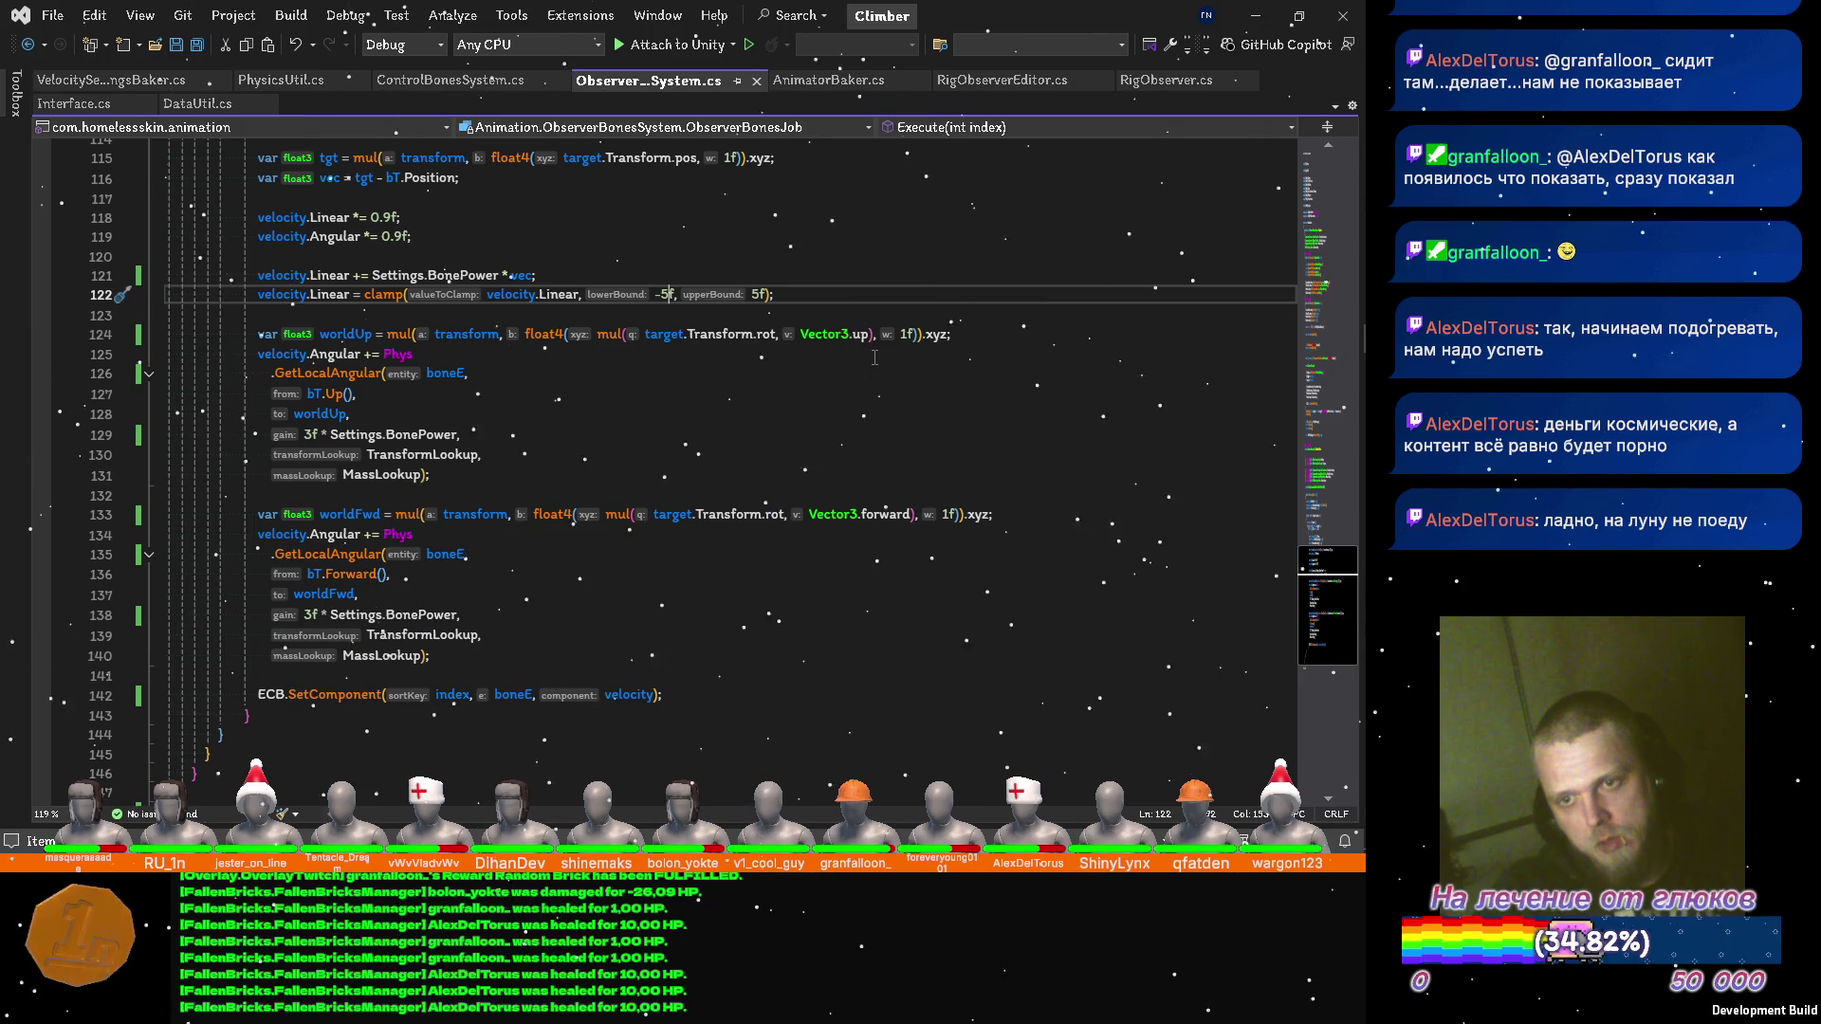
pyautogui.press('BackSpace')
pyautogui.press('BackSpace')
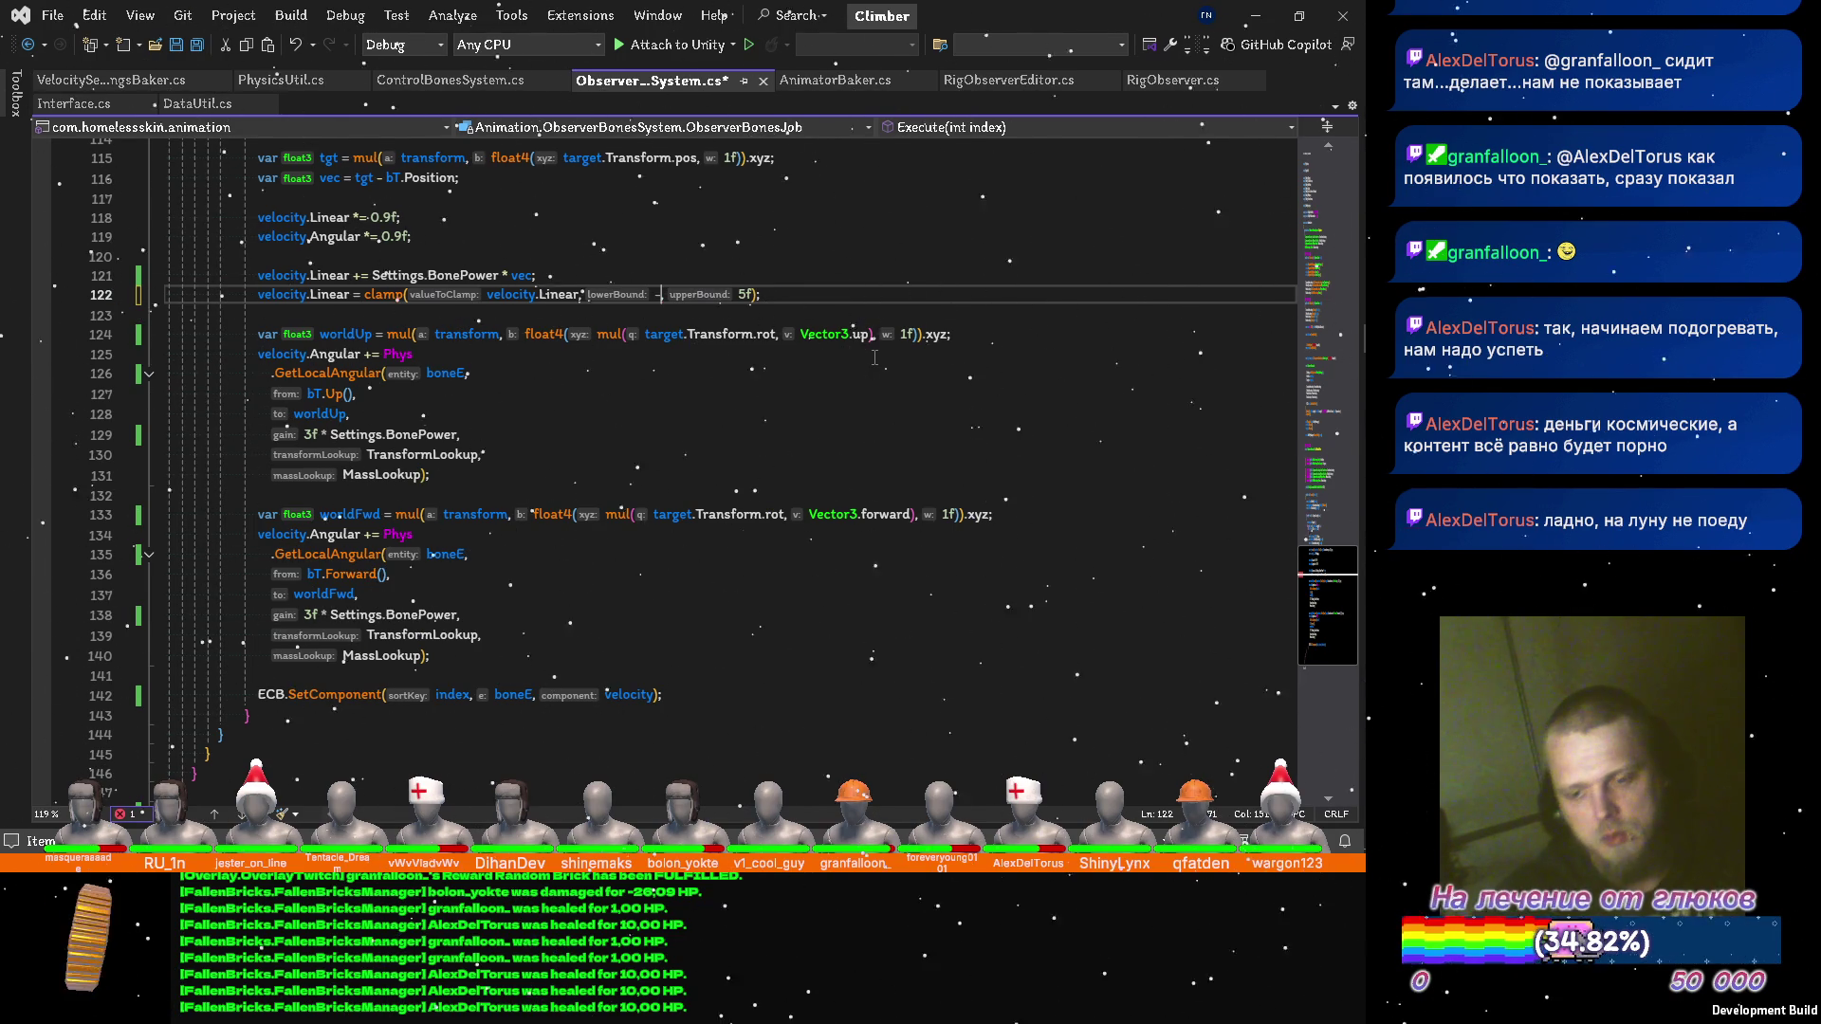
pyautogui.write('Settings.')
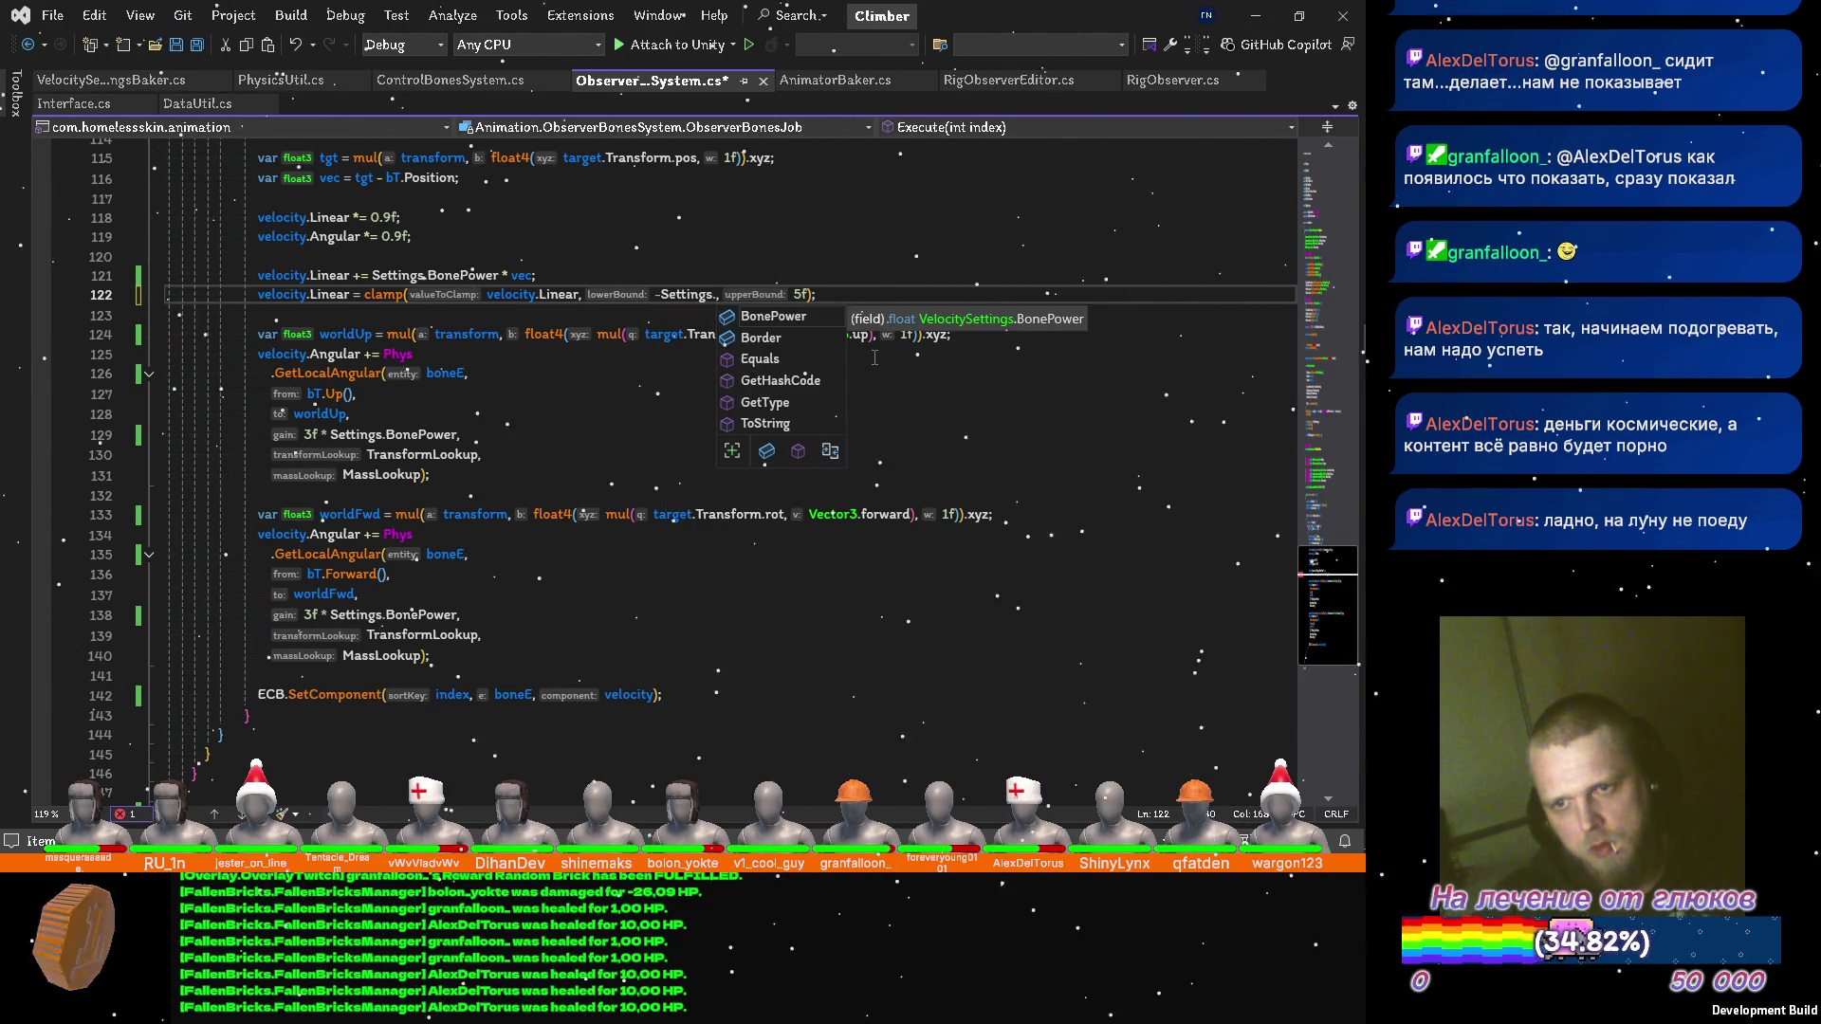
pyautogui.write('B')
pyautogui.press('Tab')
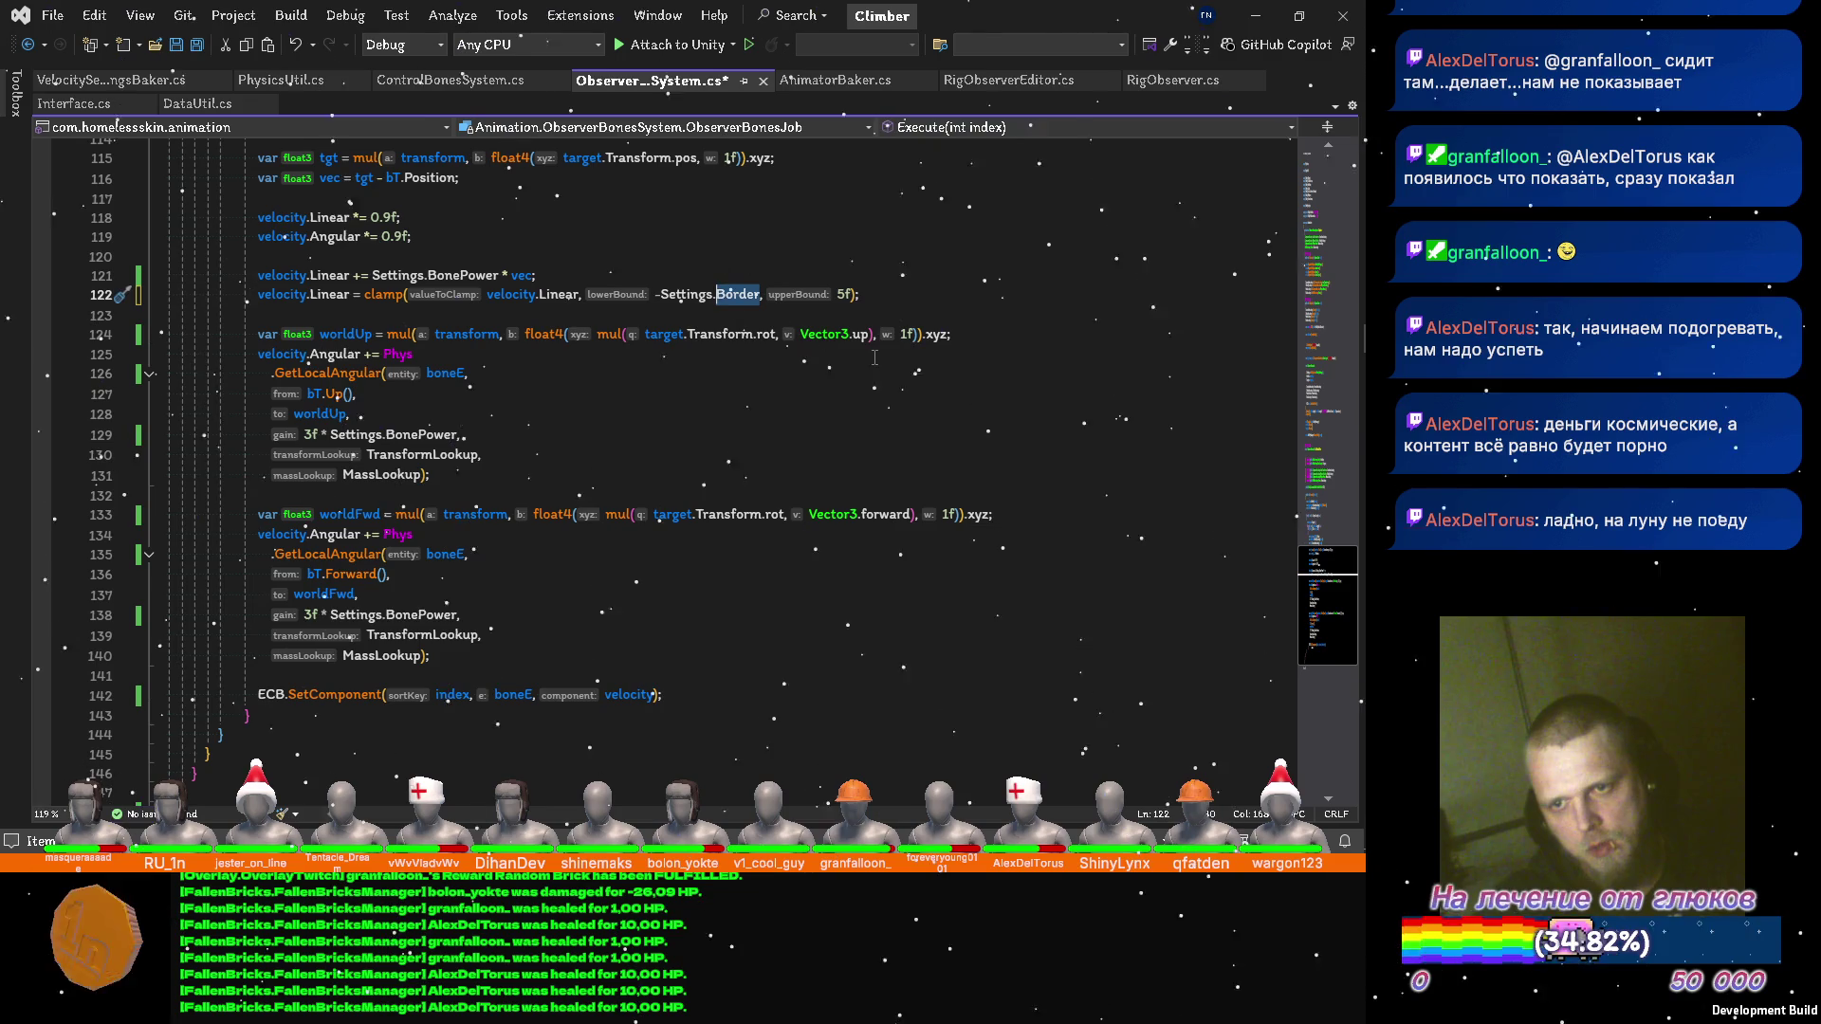
# Replace the upper clamp bound 5f with Settings.Border, then return to the Unity Editor.
pyautogui.press('End')
pyautogui.press('Left')
pyautogui.press('Left')
pyautogui.press('Left')
pyautogui.press('BackSpace')
pyautogui.press('Delete')
pyautogui.write('Settings.Border')
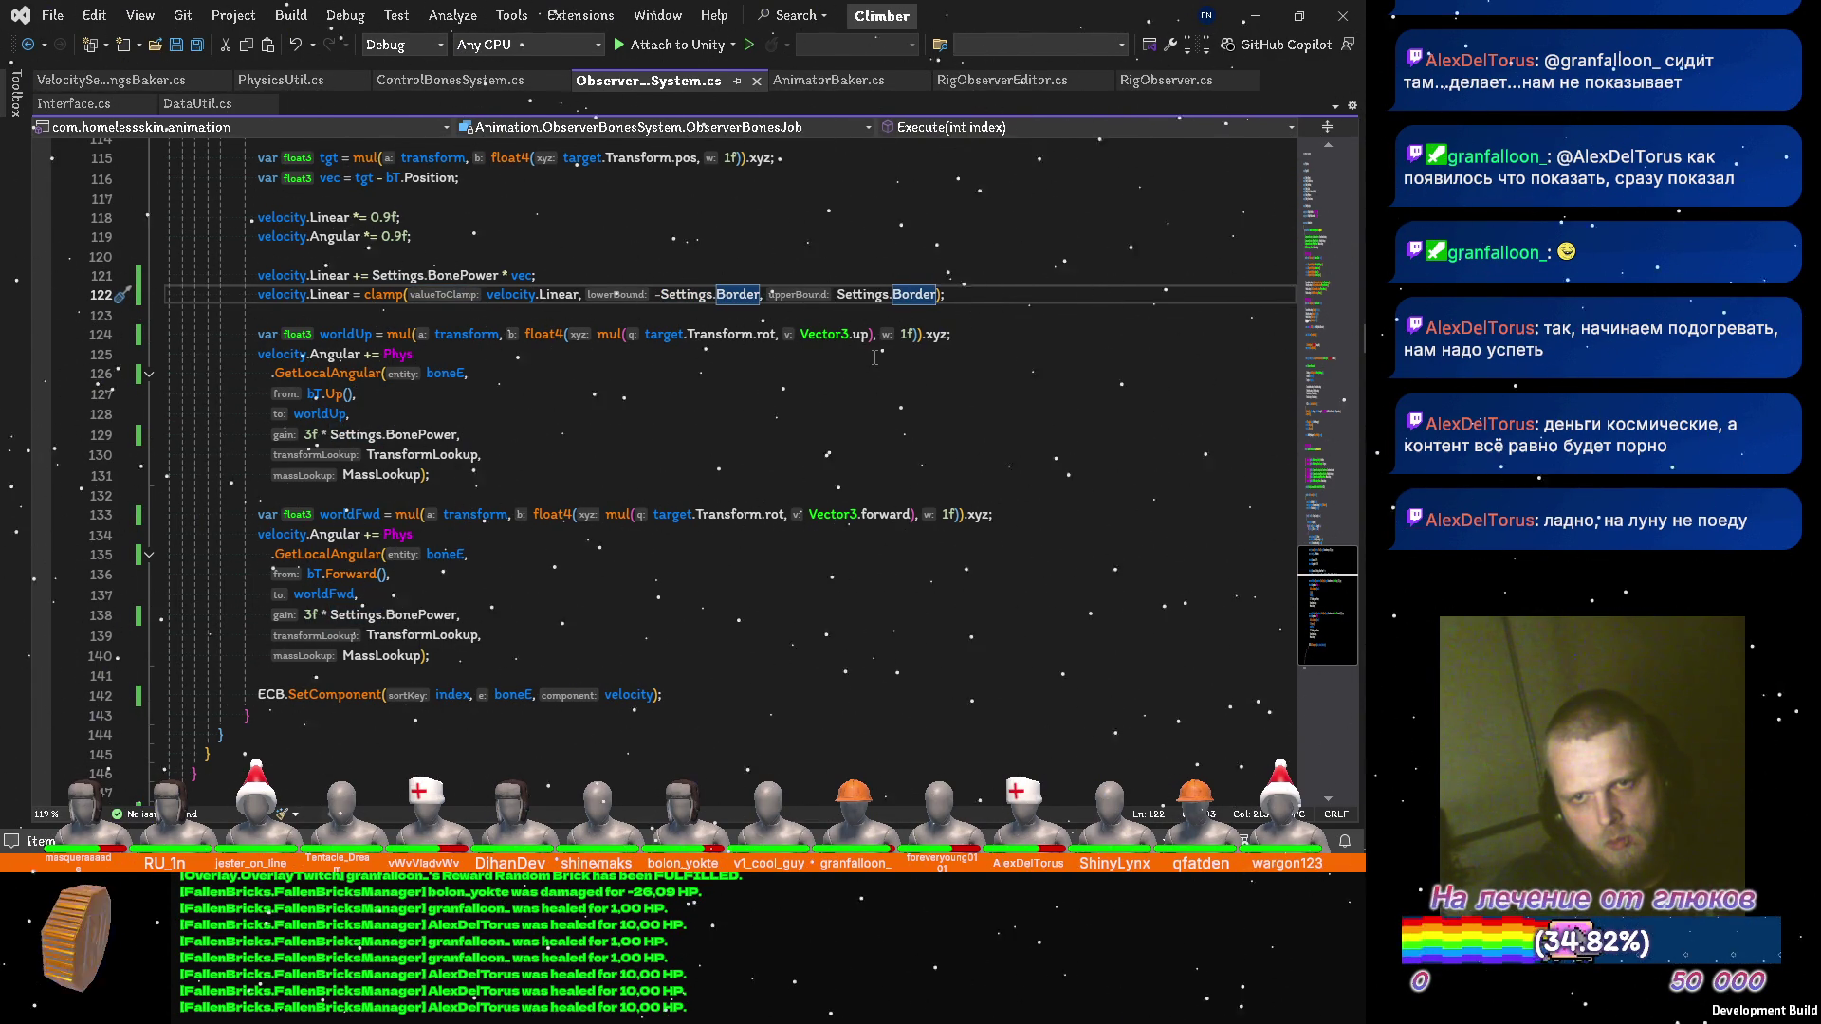
pyautogui.scroll(2, 780, 339)
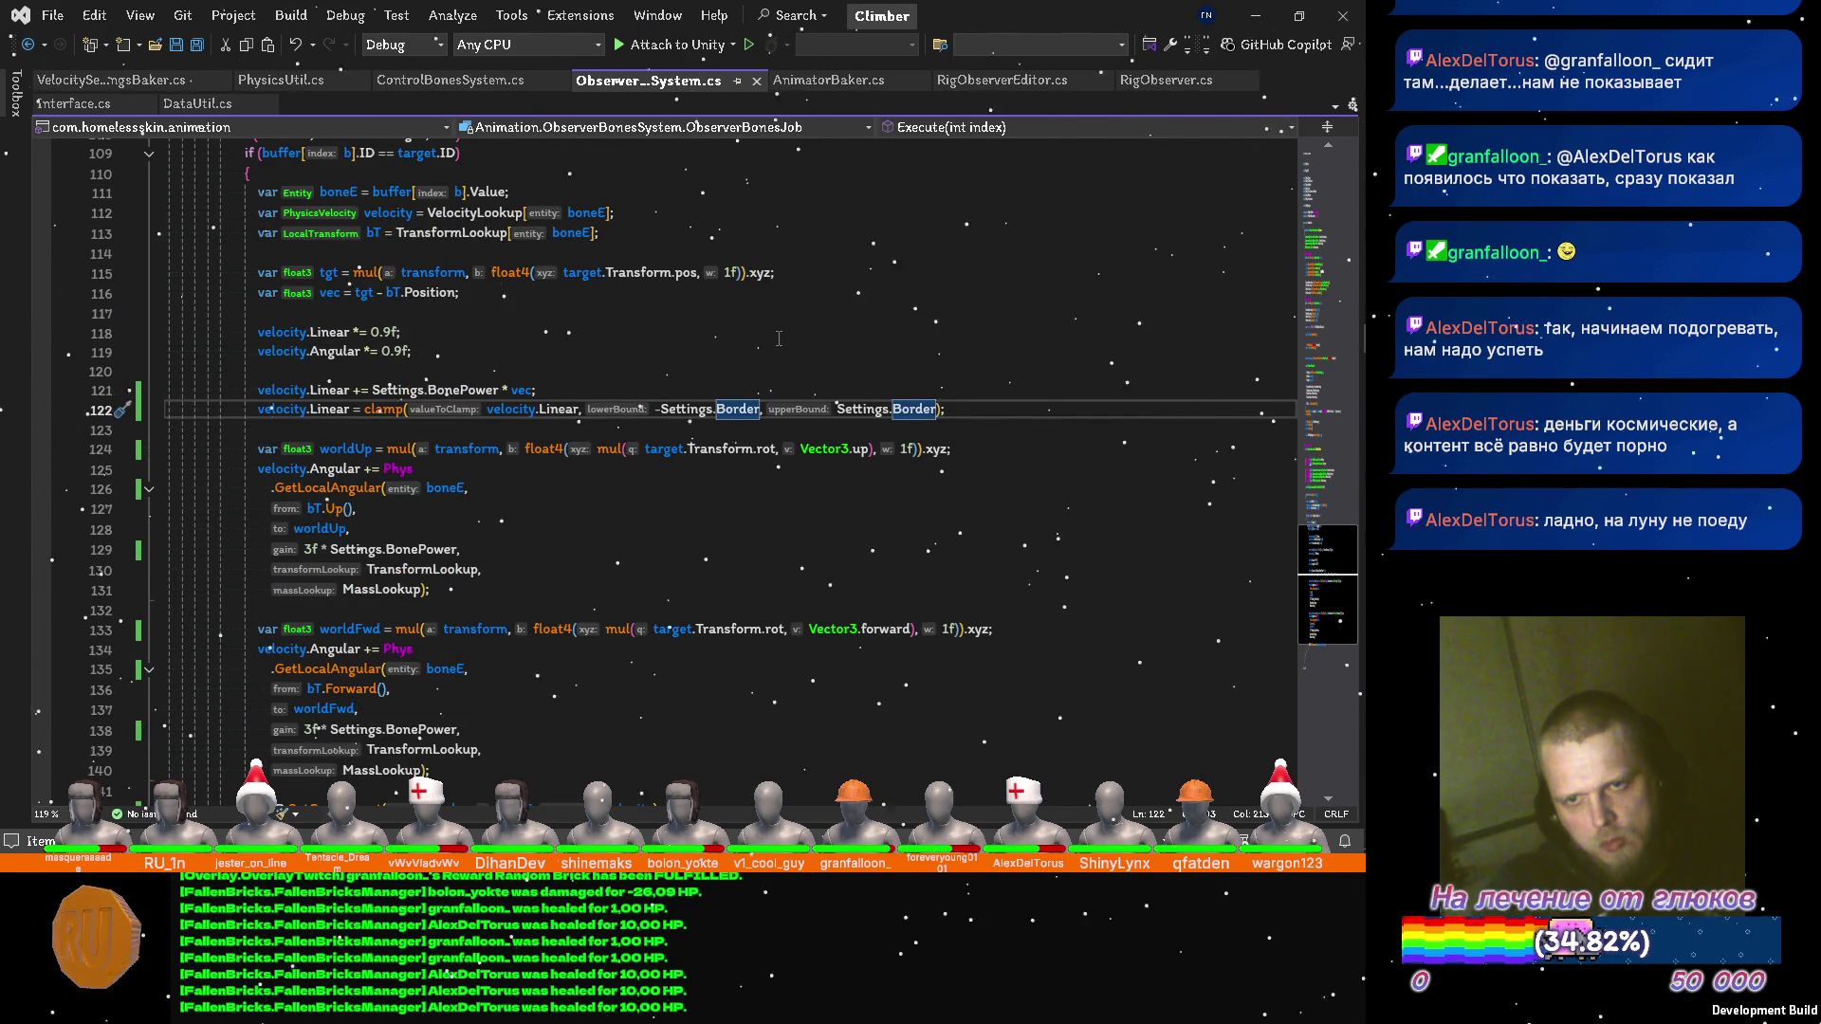
pyautogui.scroll(2, 778, 338)
pyautogui.scroll(-3, 779, 339)
pyautogui.hotkey('alt', 'Tab')
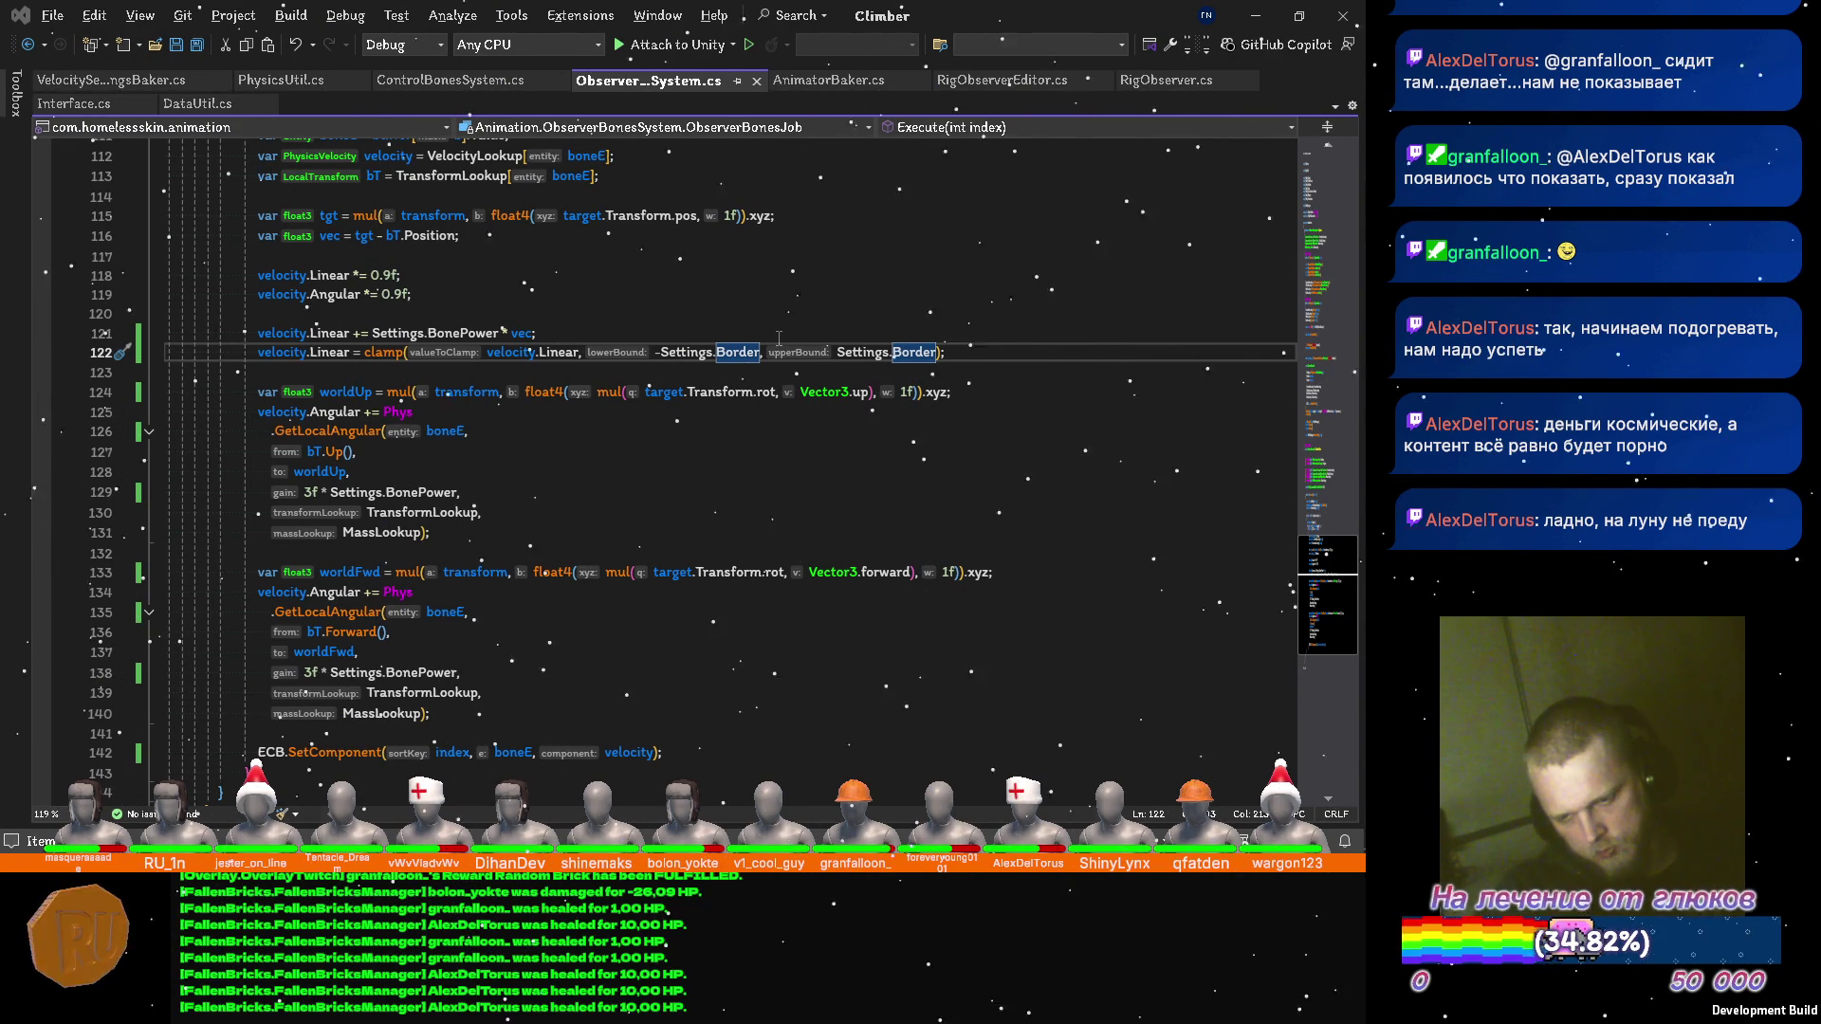
pyautogui.hotkey('alt', 'Tab')
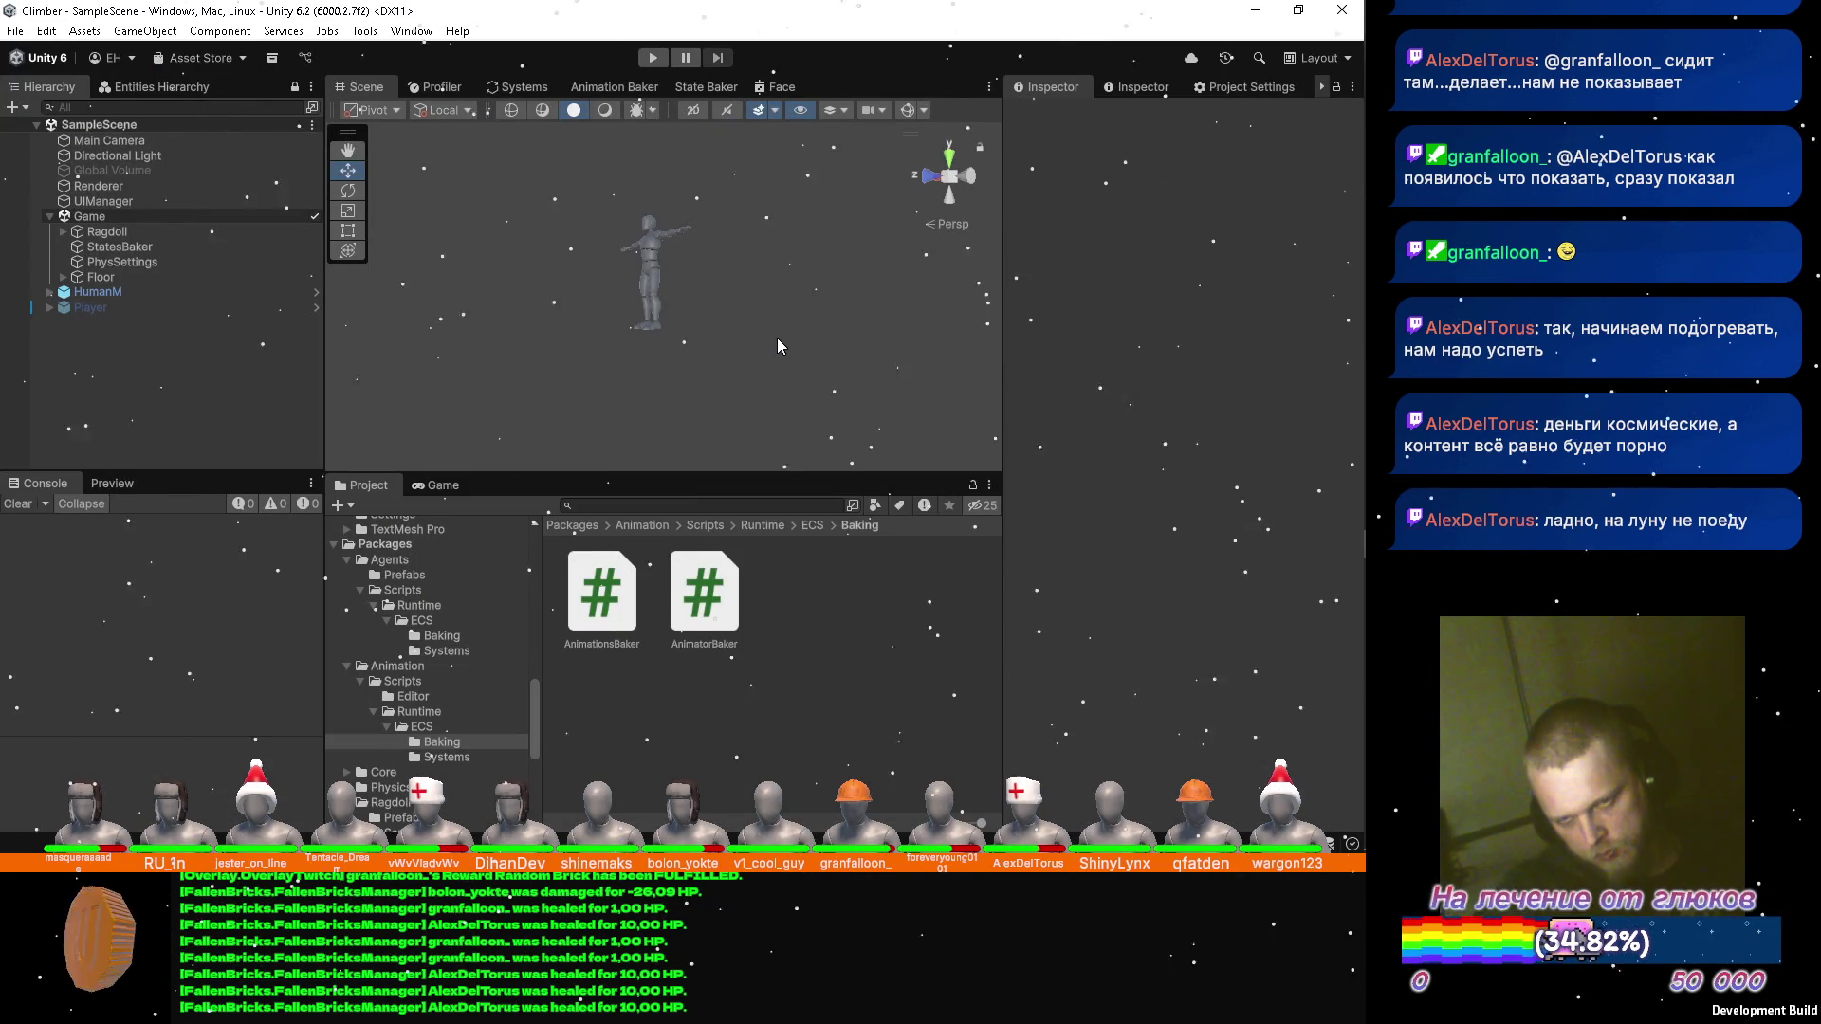
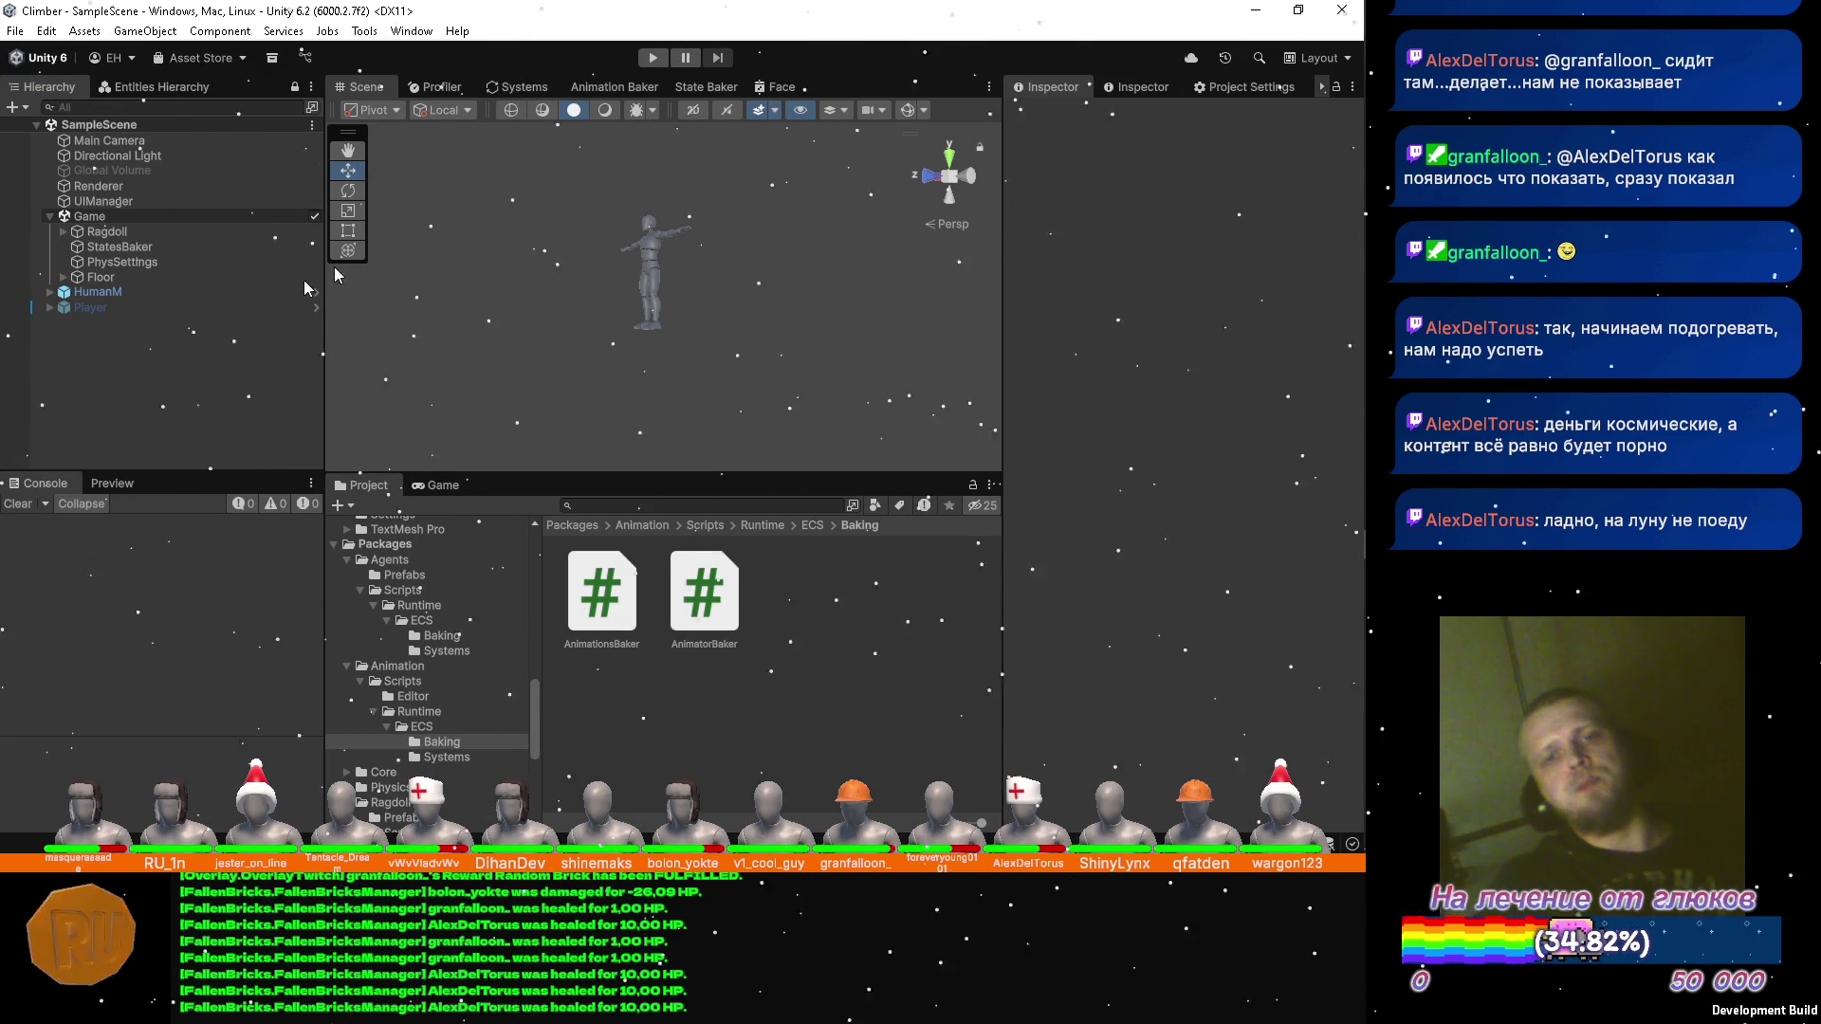
# Set PhysSettings' Bone Power to 25 and start Play mode to test the ragdoll.
pyautogui.click(165, 266)
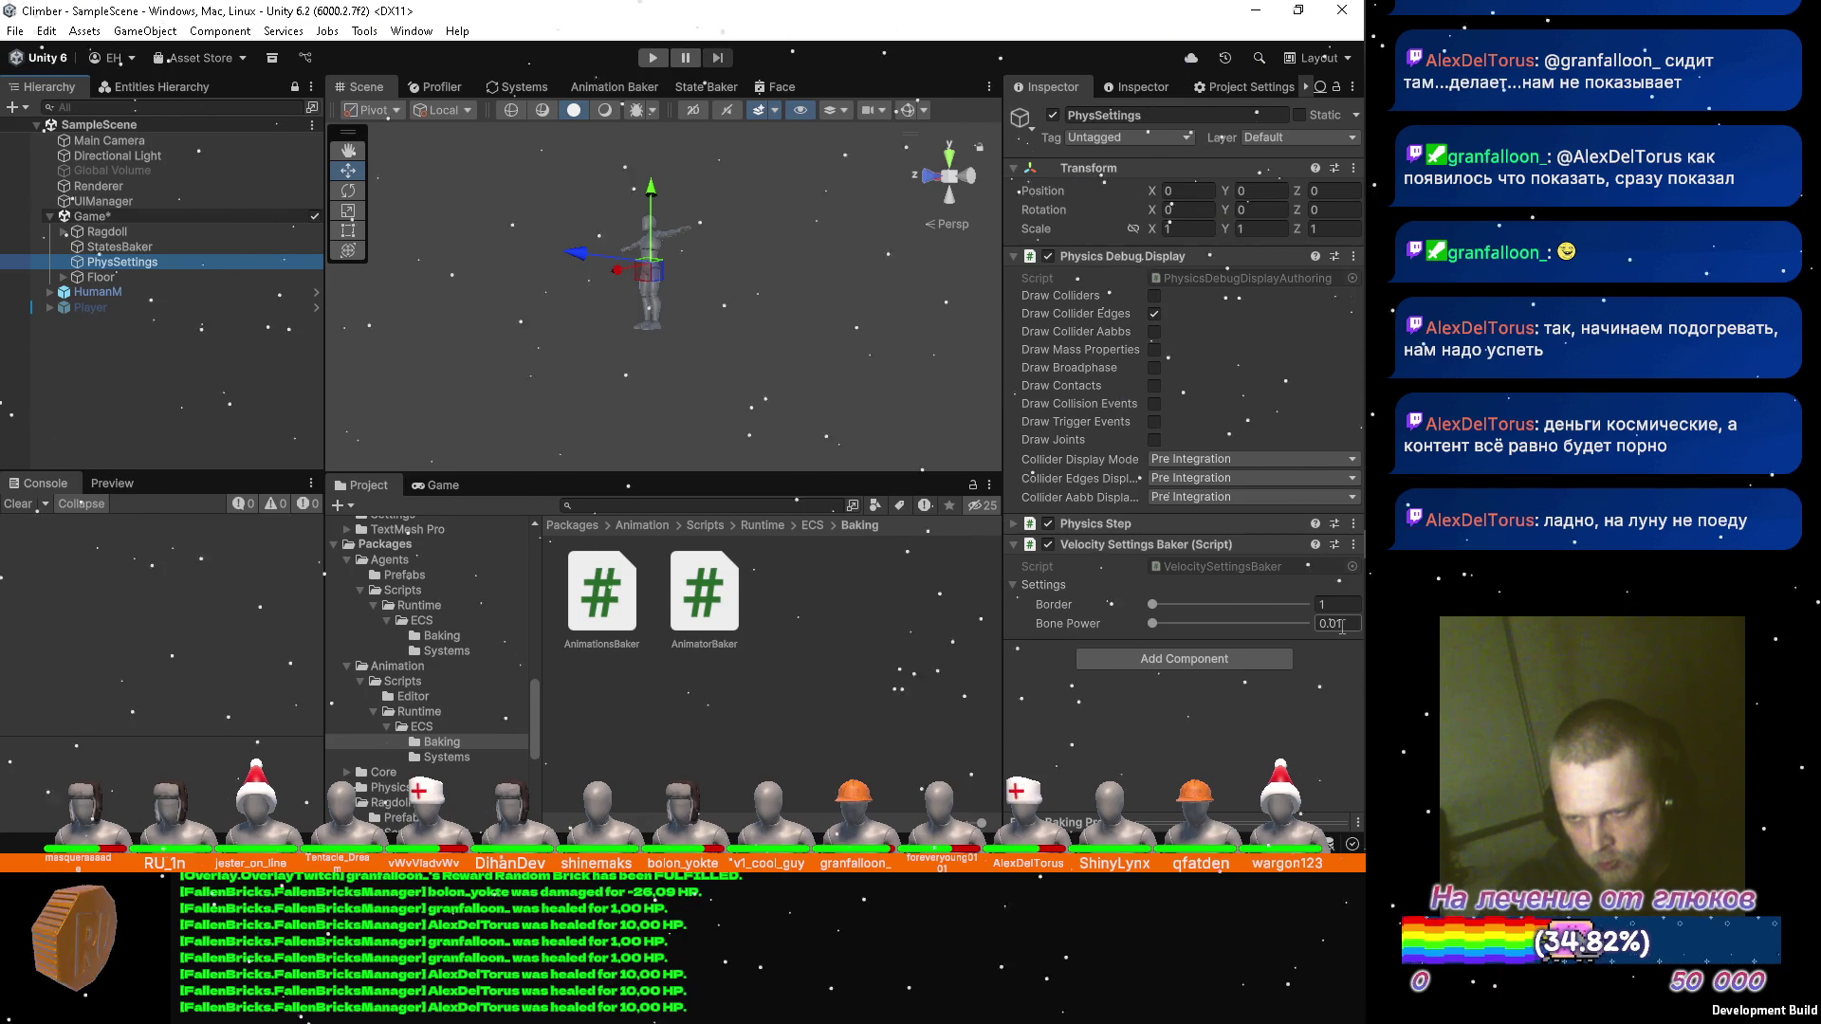
pyautogui.moveTo(1156, 623); pyautogui.dragTo(1196, 627)
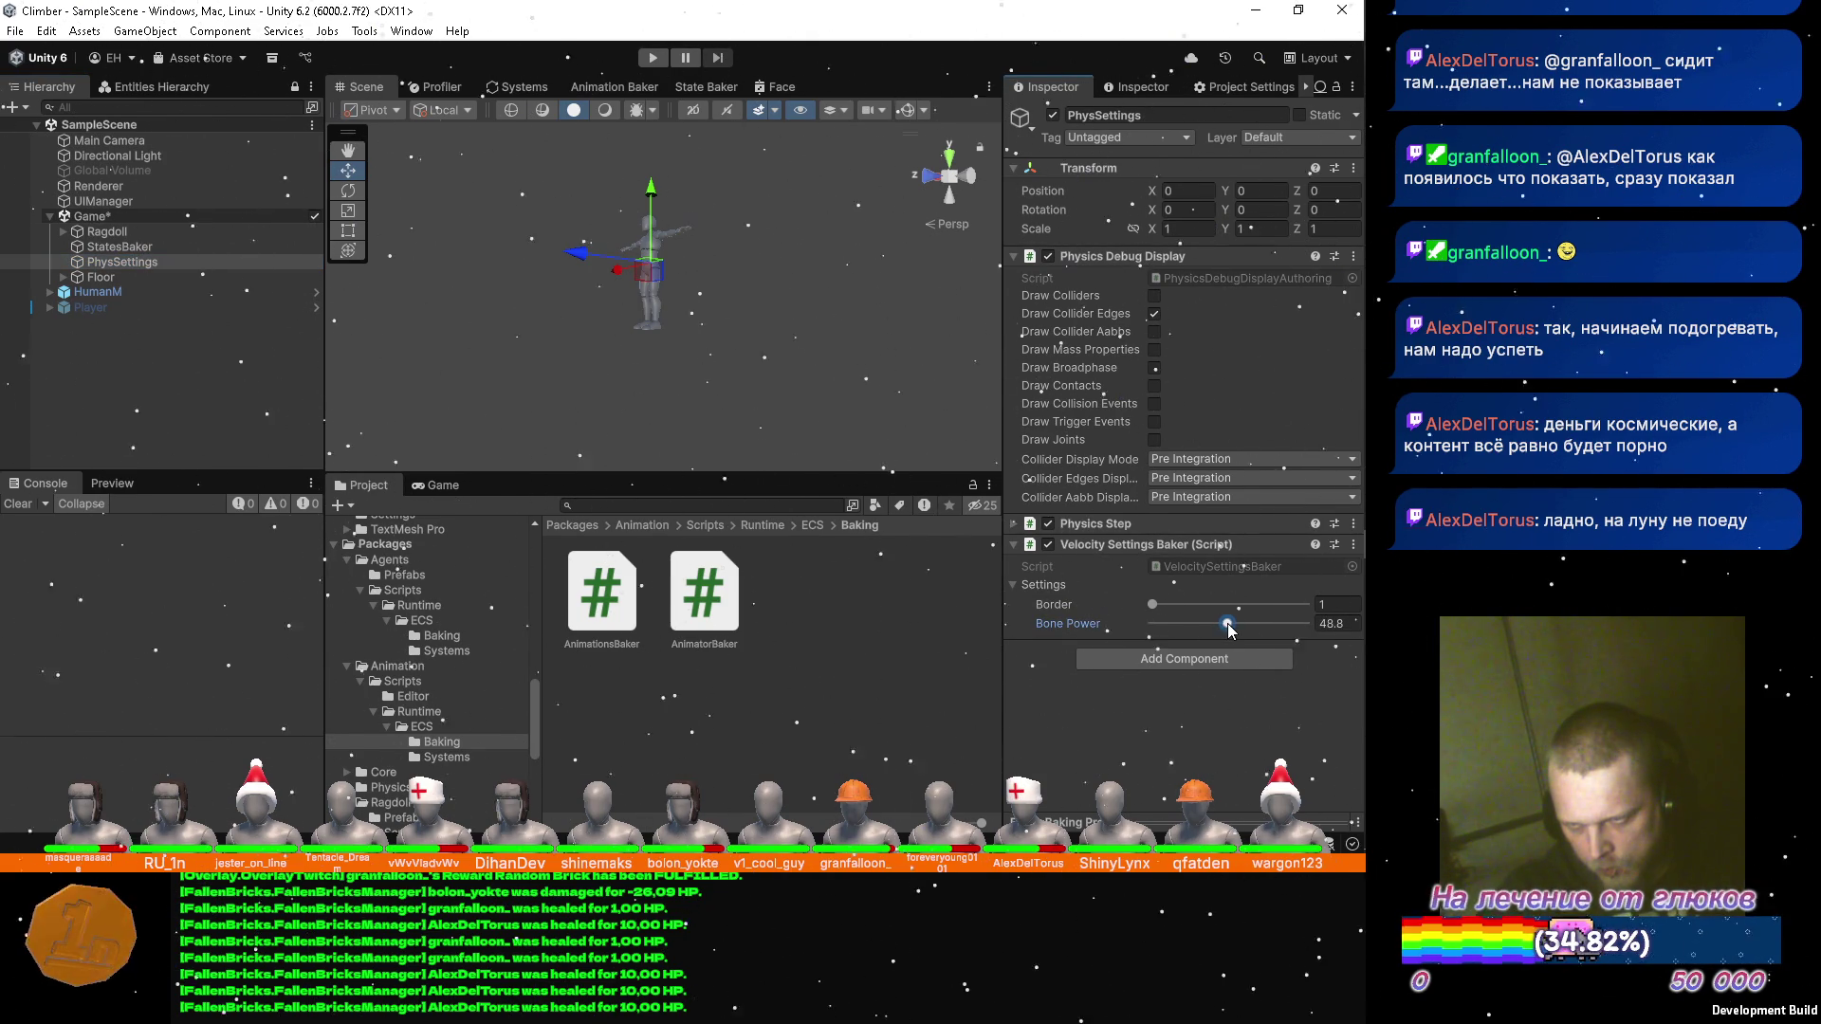
pyautogui.click(1331, 624)
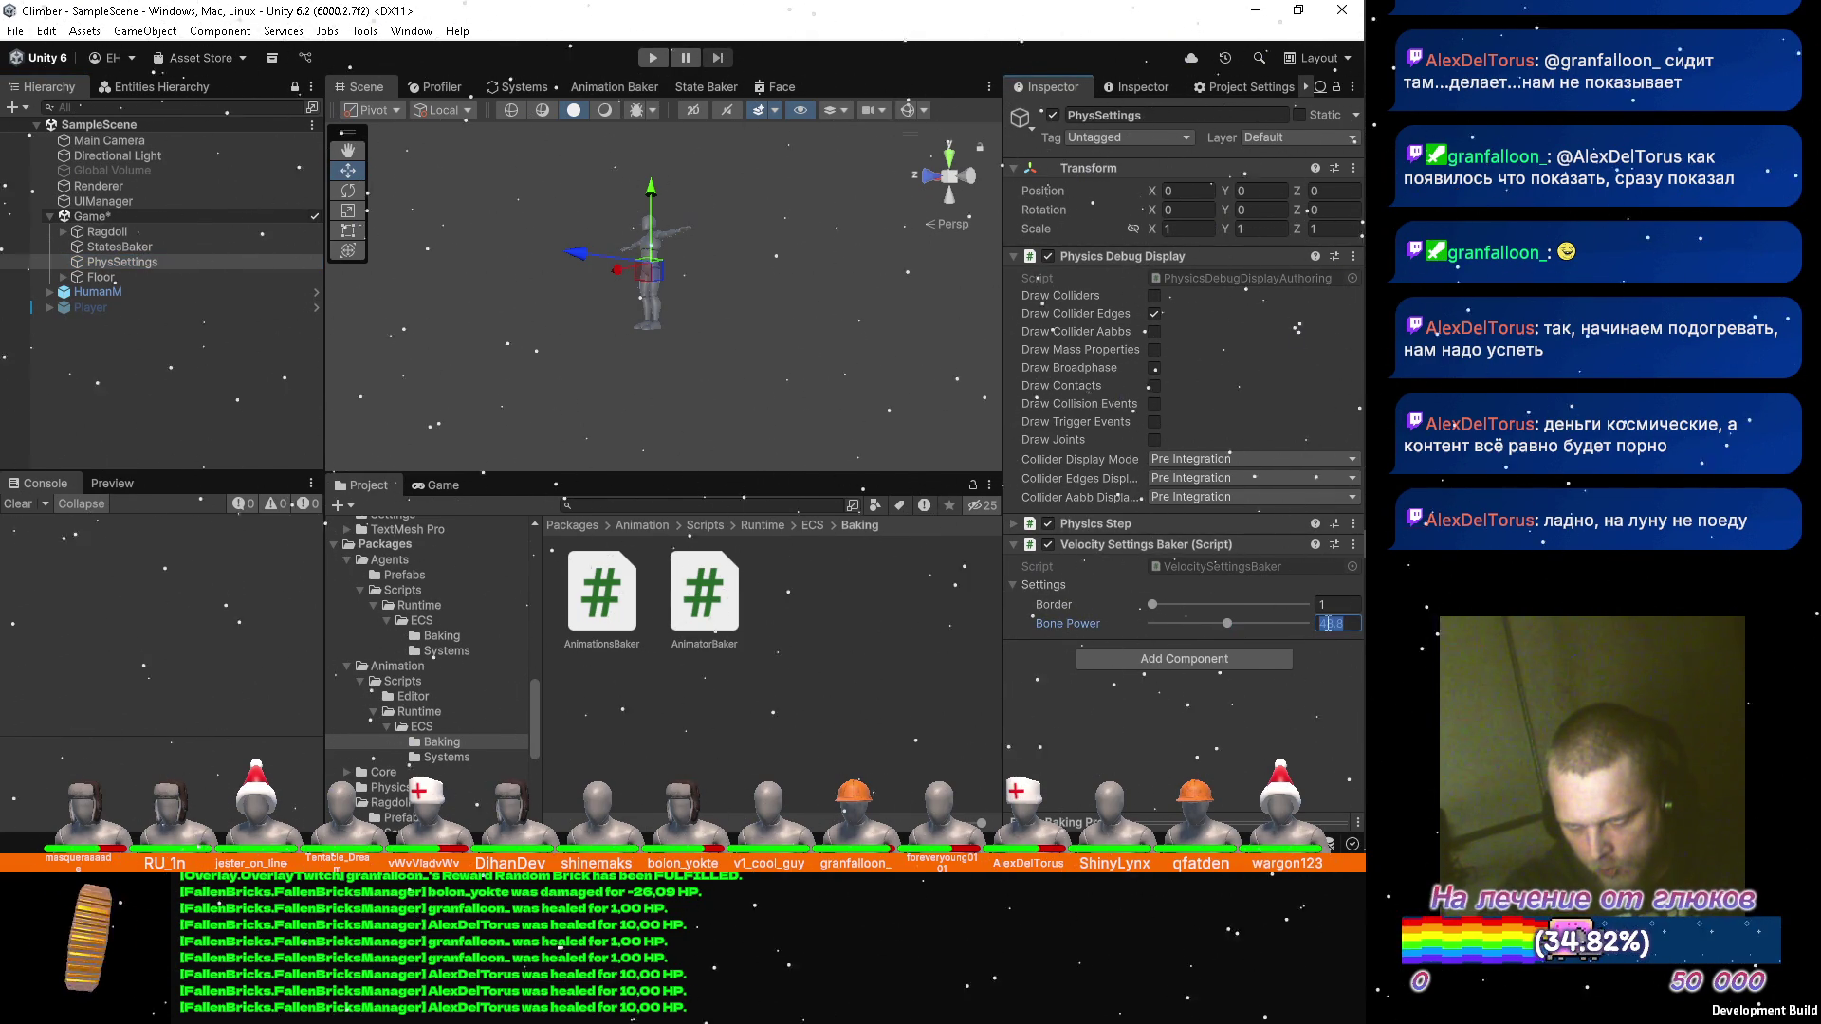
pyautogui.write('25')
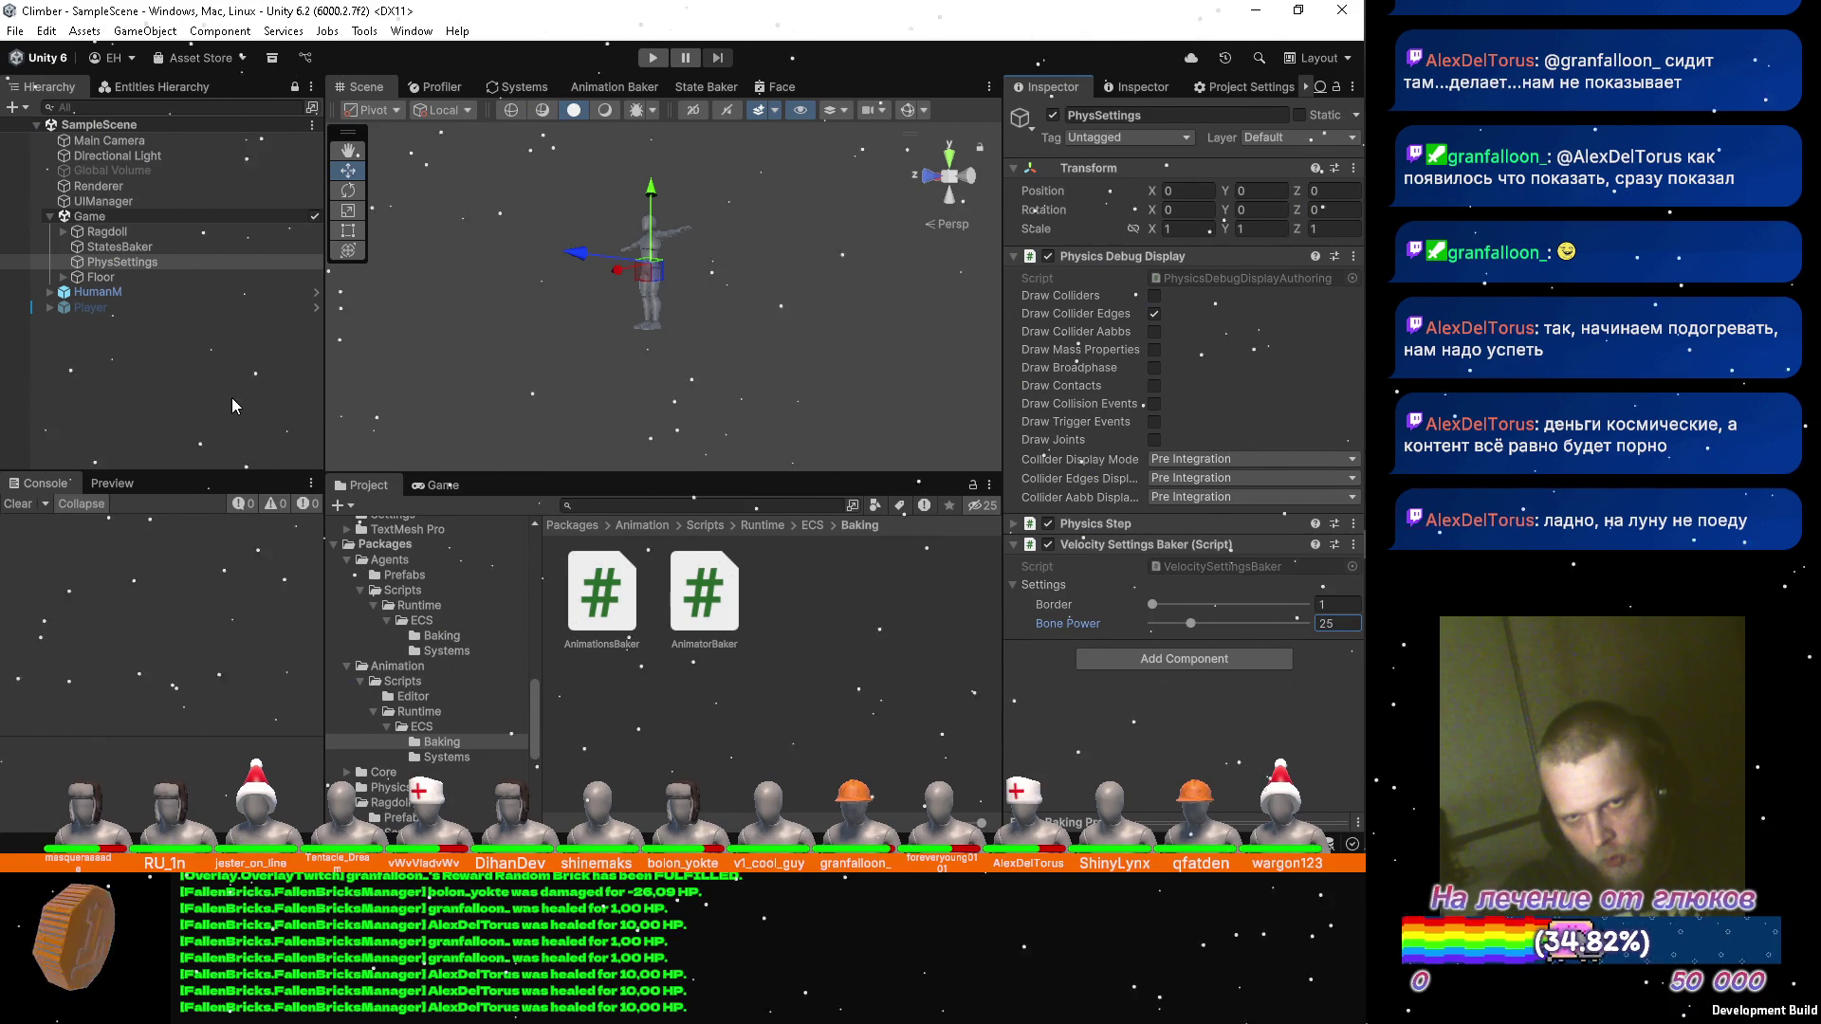
pyautogui.click(653, 57)
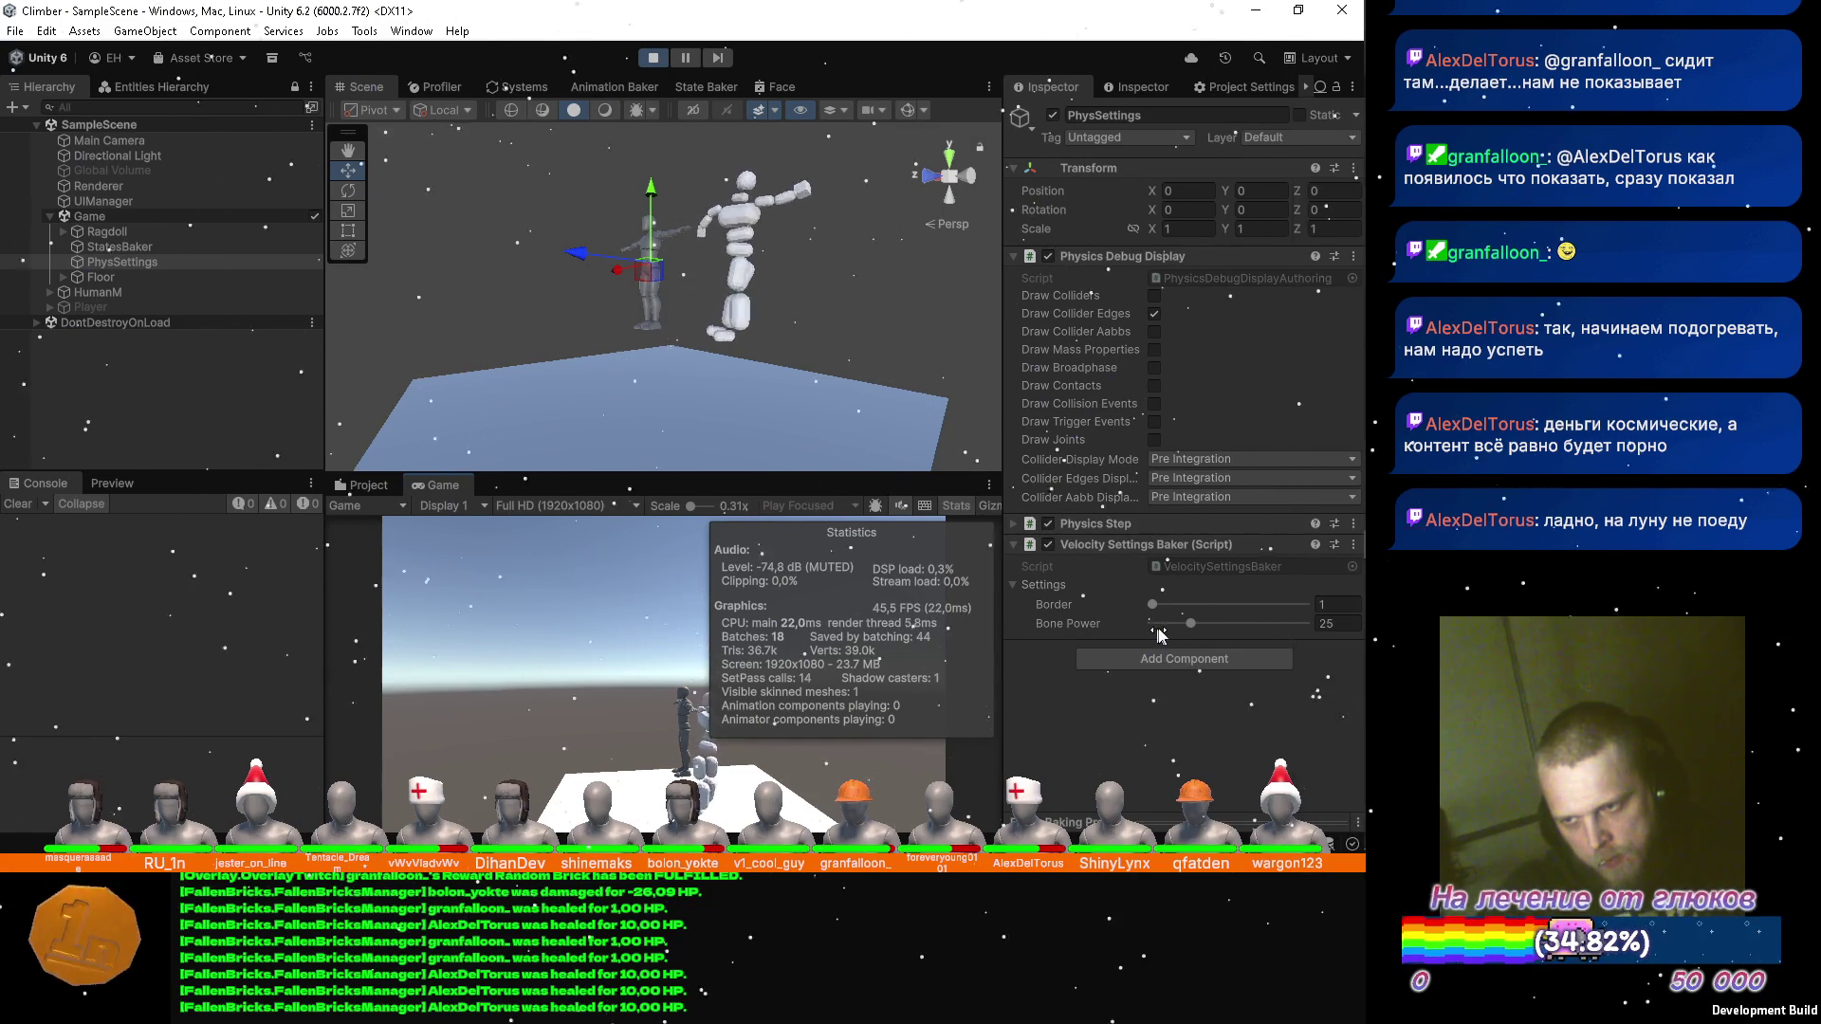
# Lower Bone Power to 15 during play, then select the HumanM character.
pyautogui.click(1332, 623)
pyautogui.write('15')
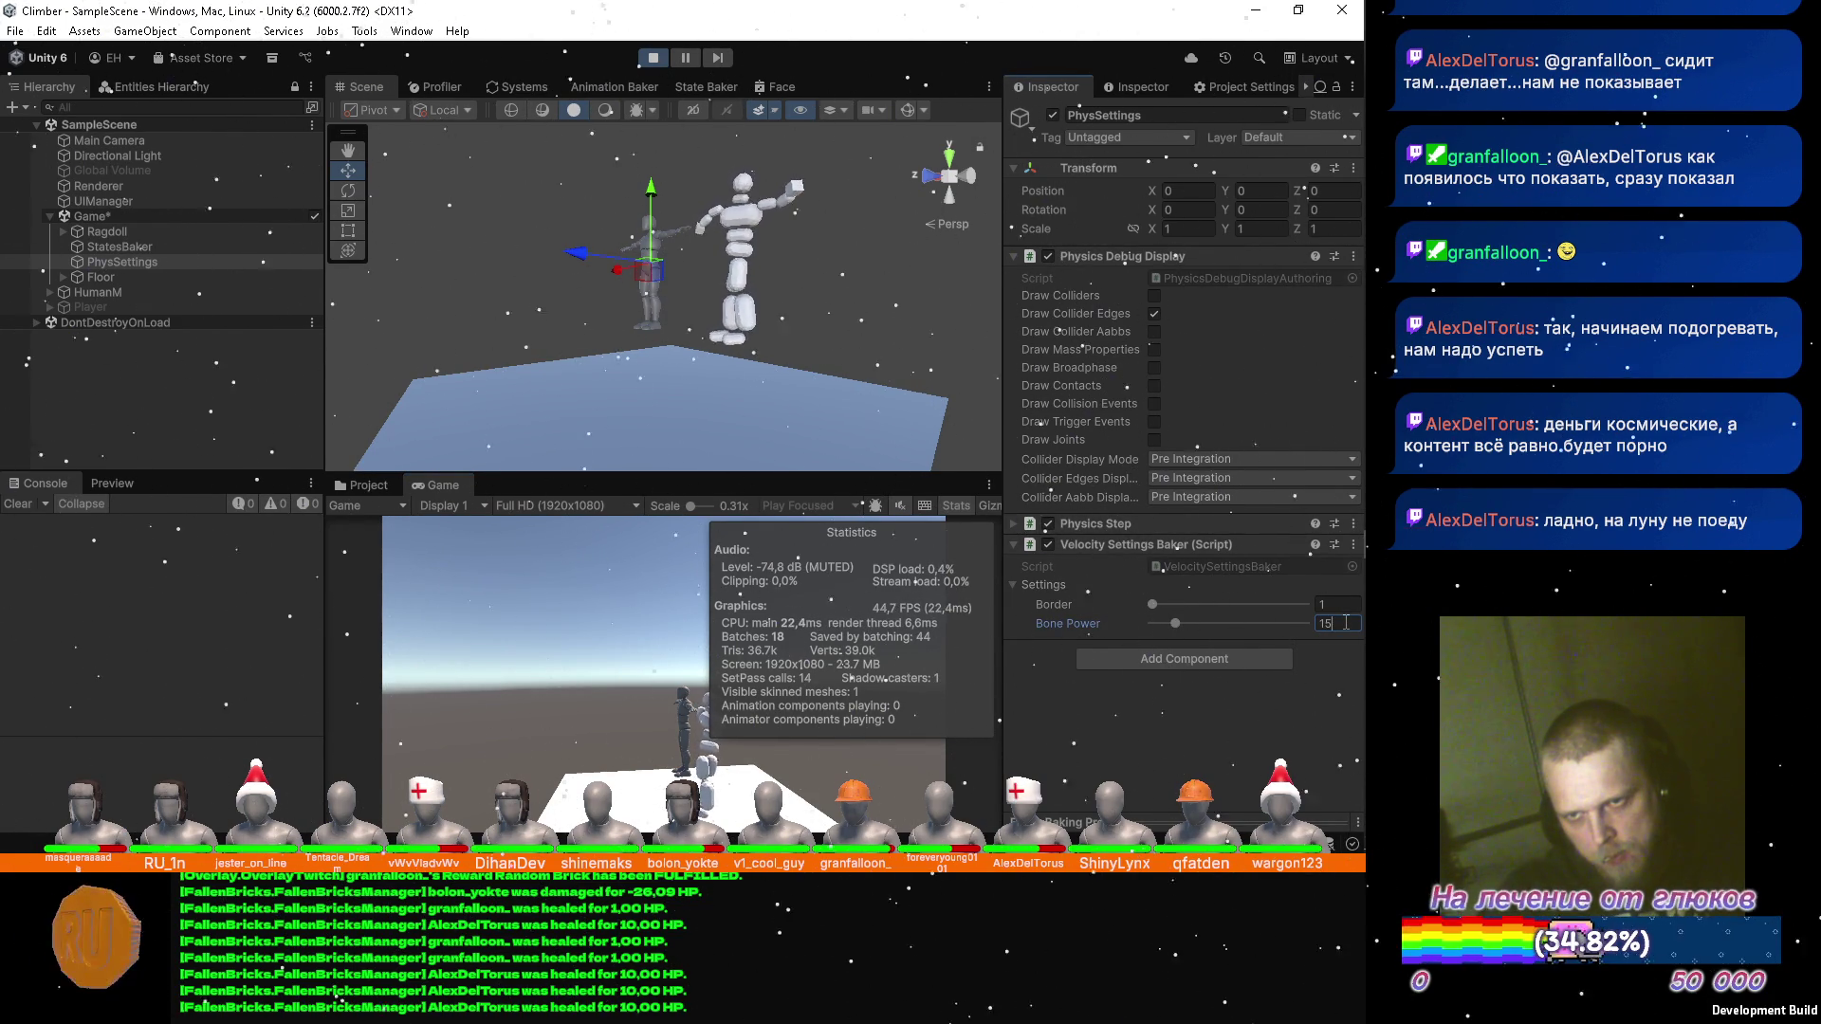
pyautogui.moveTo(740, 227)
pyautogui.mouseDown()
pyautogui.moveTo(839, 206)
pyautogui.moveTo(896, 247)
pyautogui.mouseUp()
pyautogui.scroll(2, 835, 208)
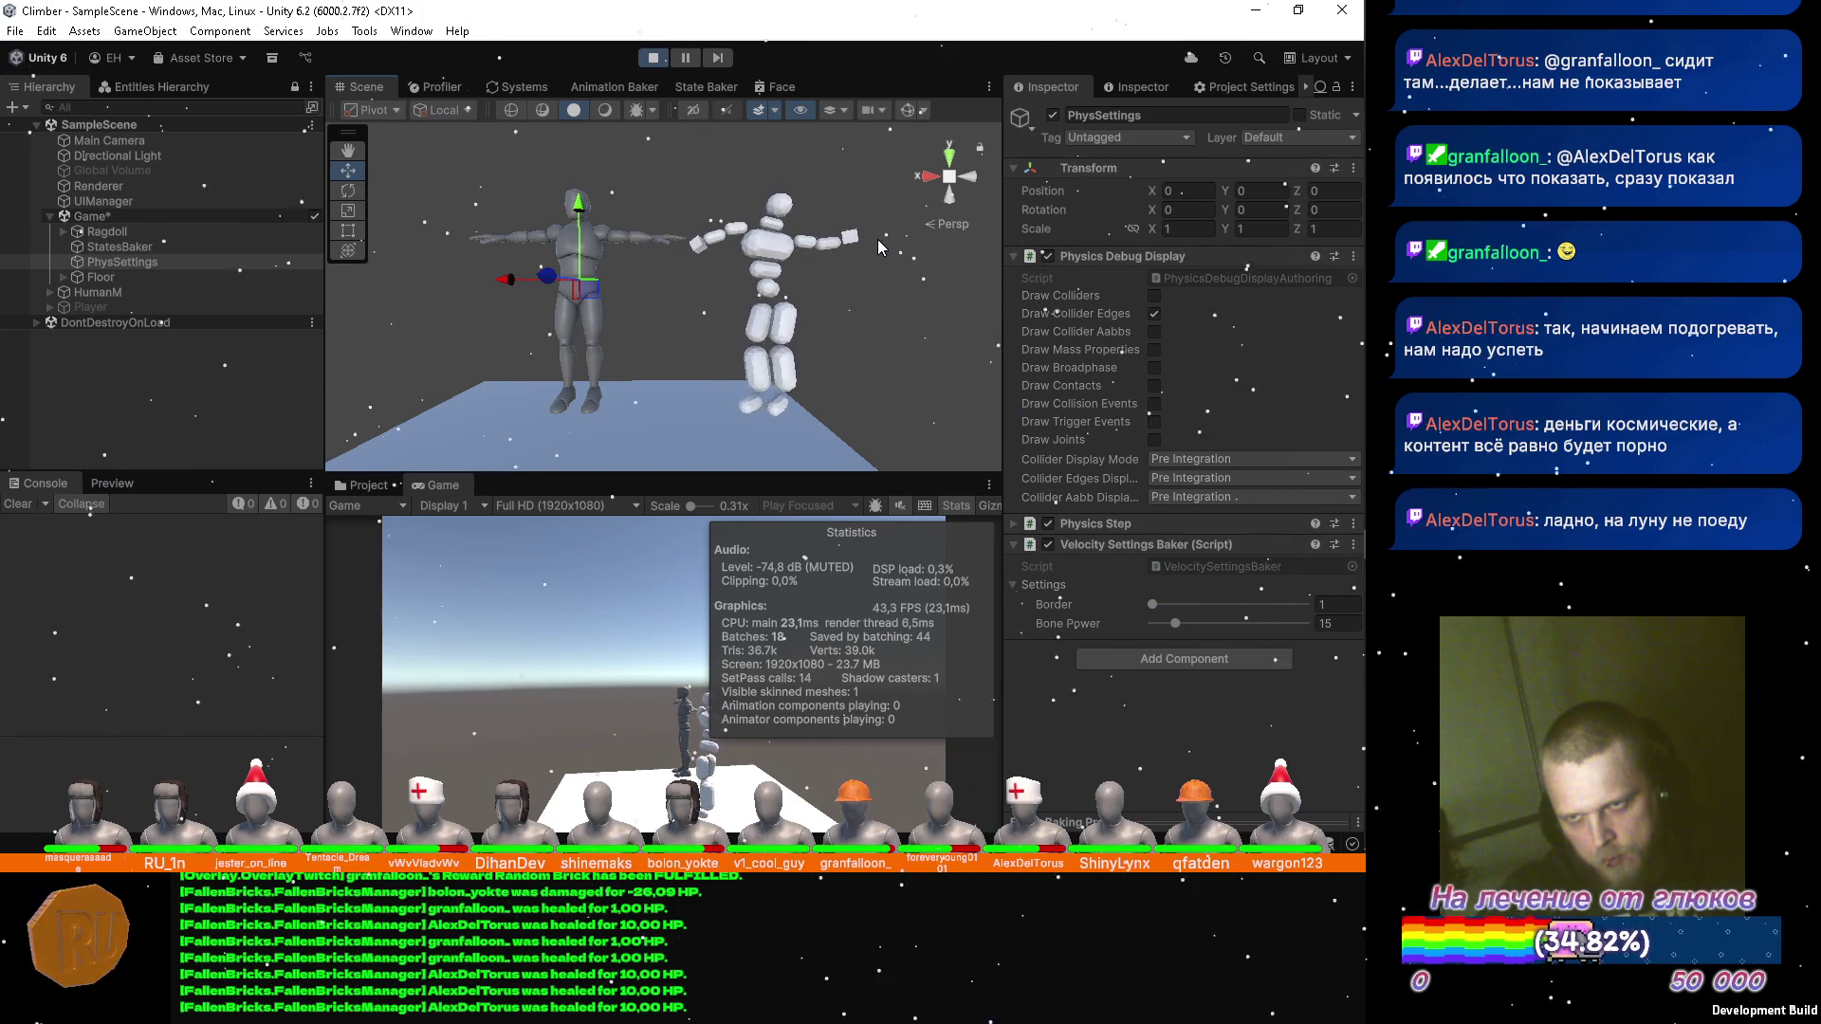
pyautogui.moveTo(878, 239); pyautogui.dragTo(171, 285)
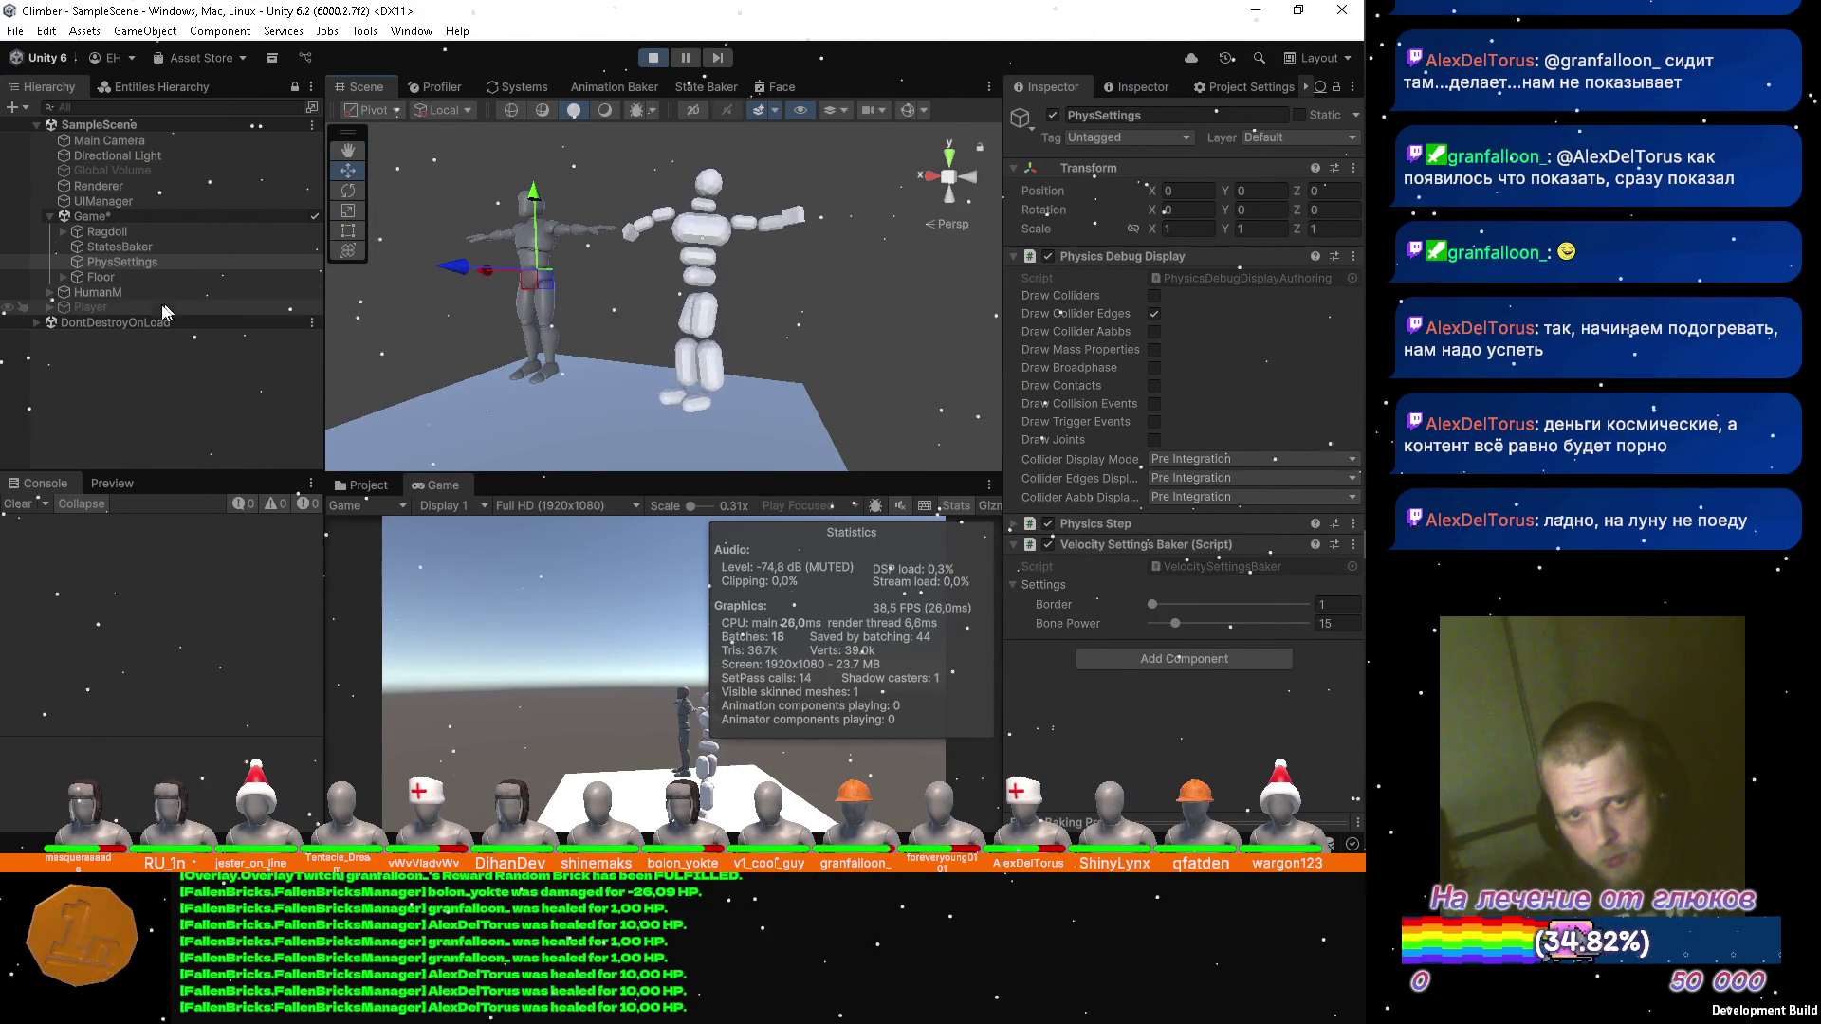
pyautogui.click(112, 292)
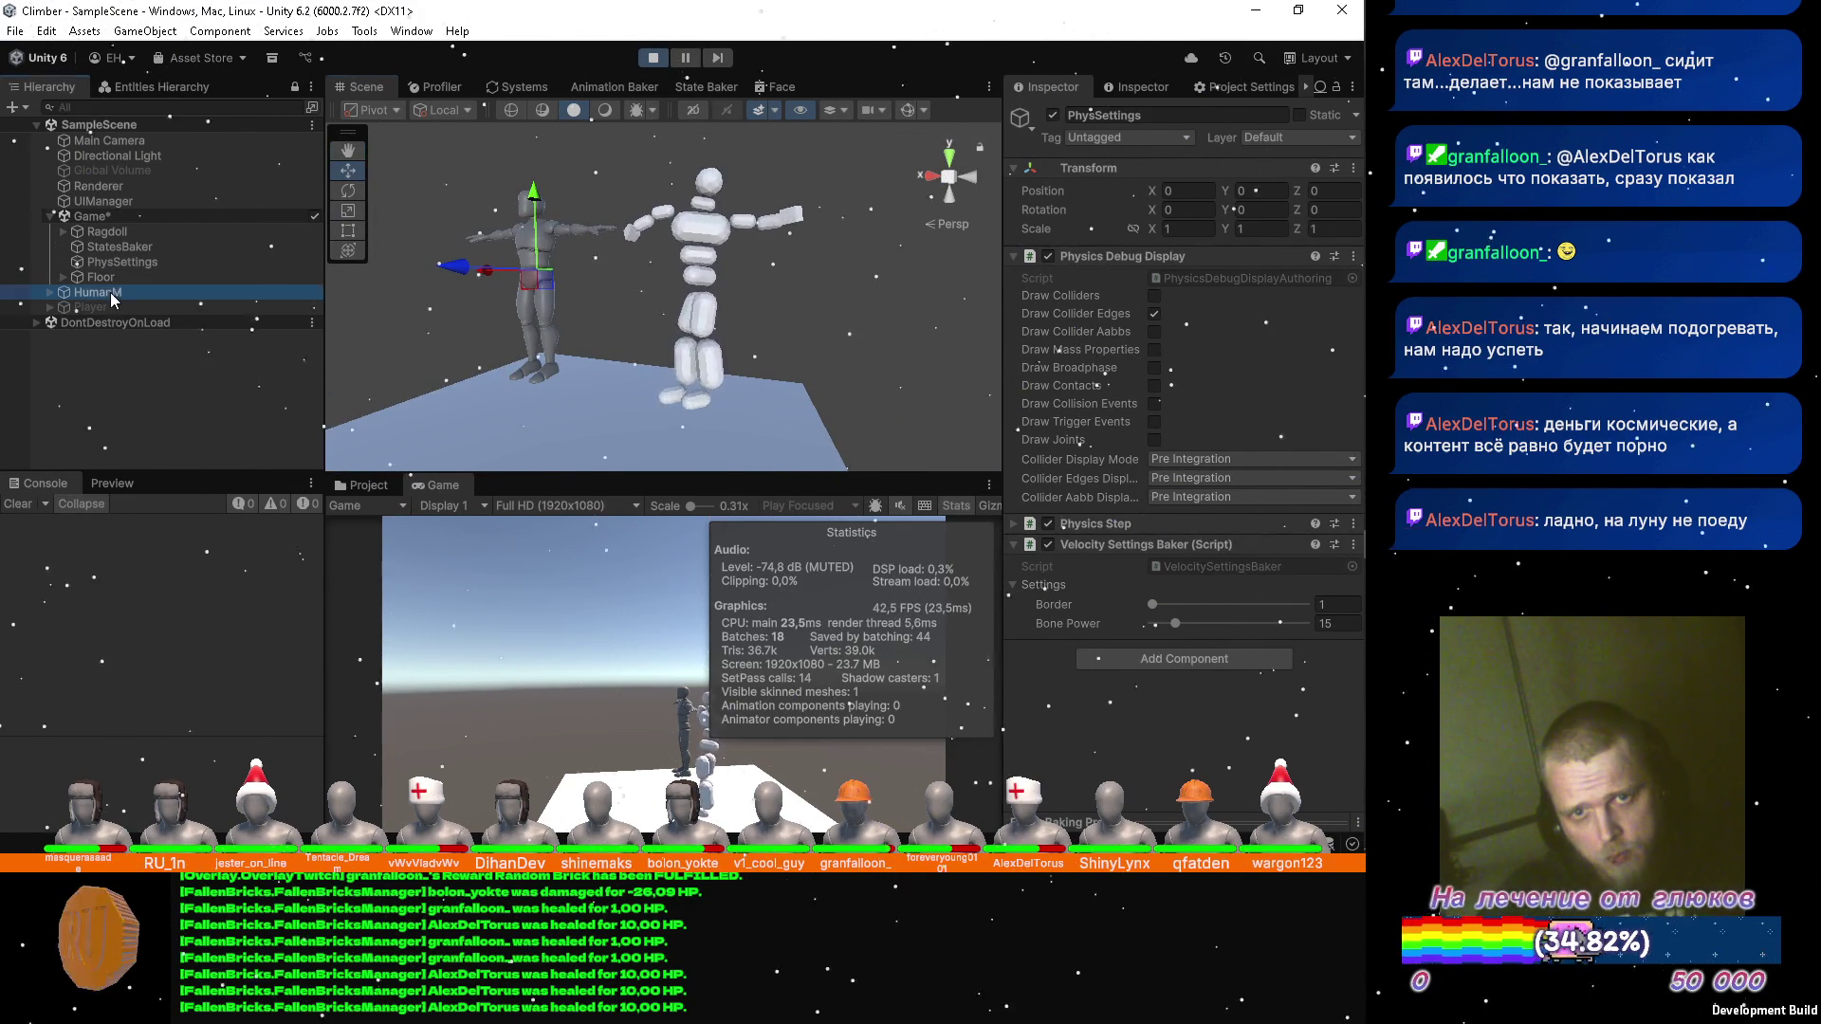
# Assign the _TurnWhipKick clip from Presentation/FBX/Clips to HumanM and scrub its Animation Frame.
pyautogui.click(1131, 91)
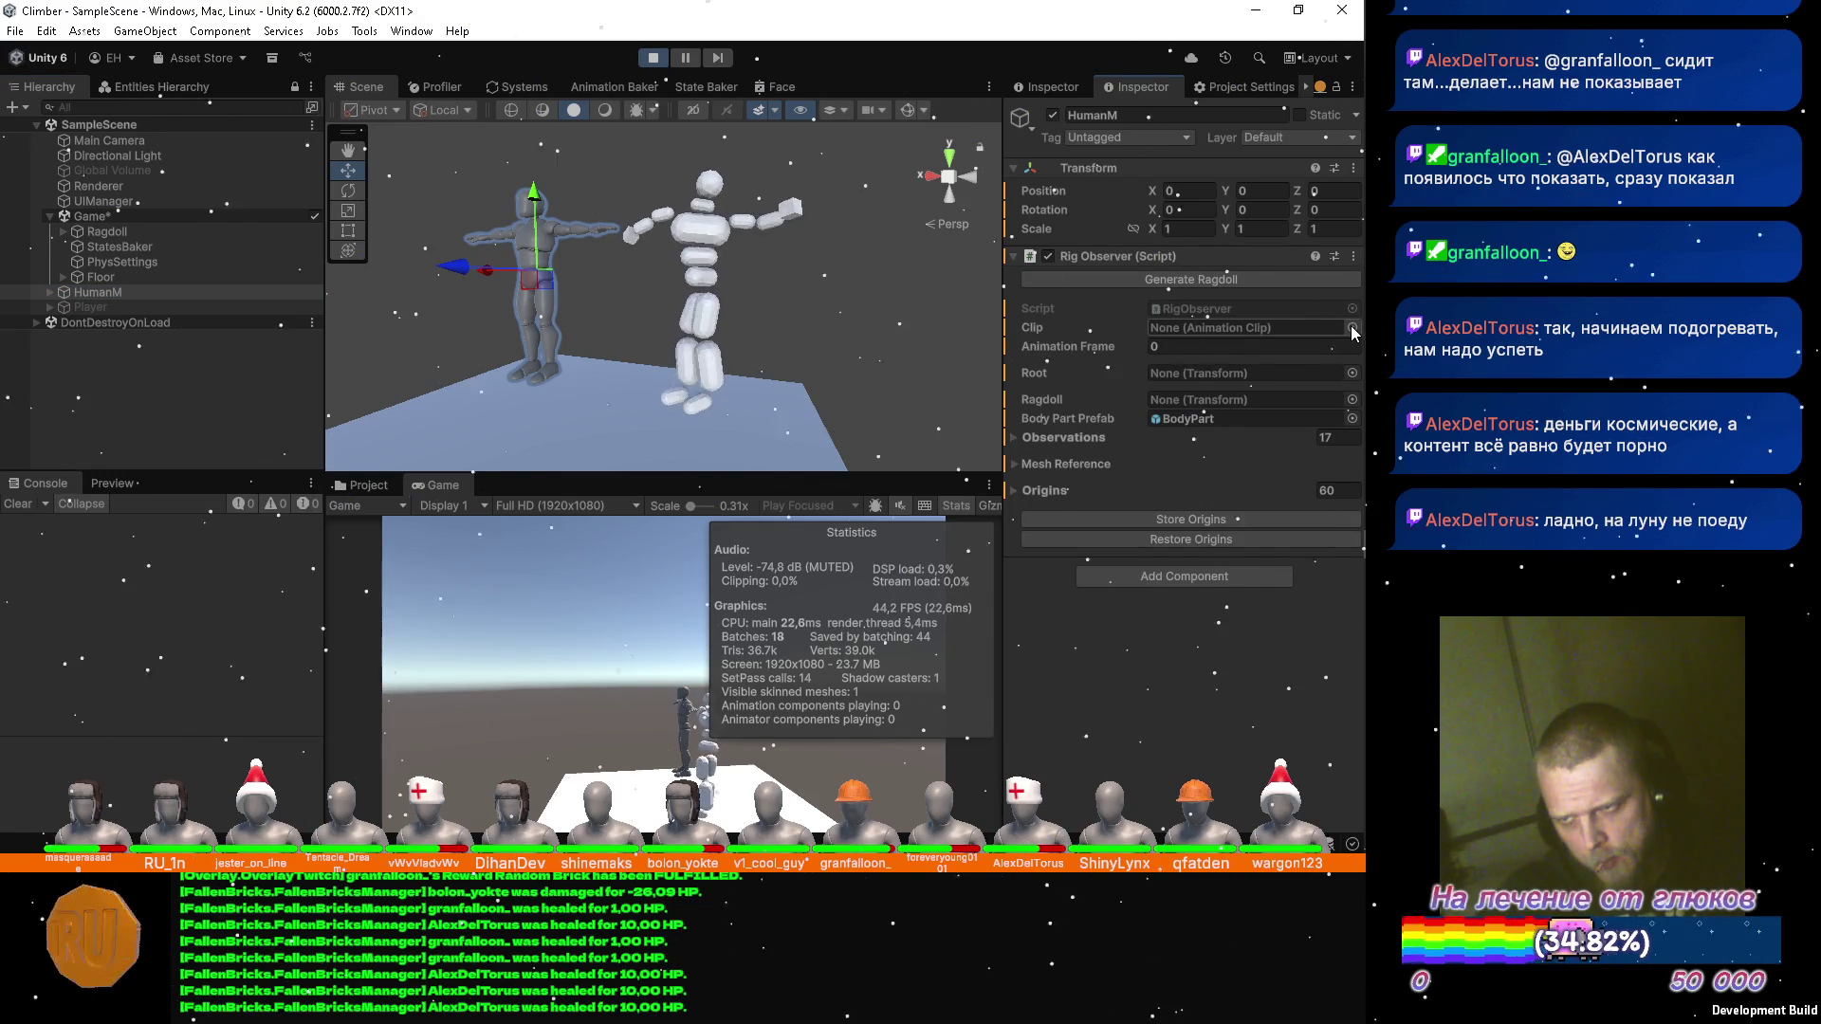
pyautogui.click(363, 485)
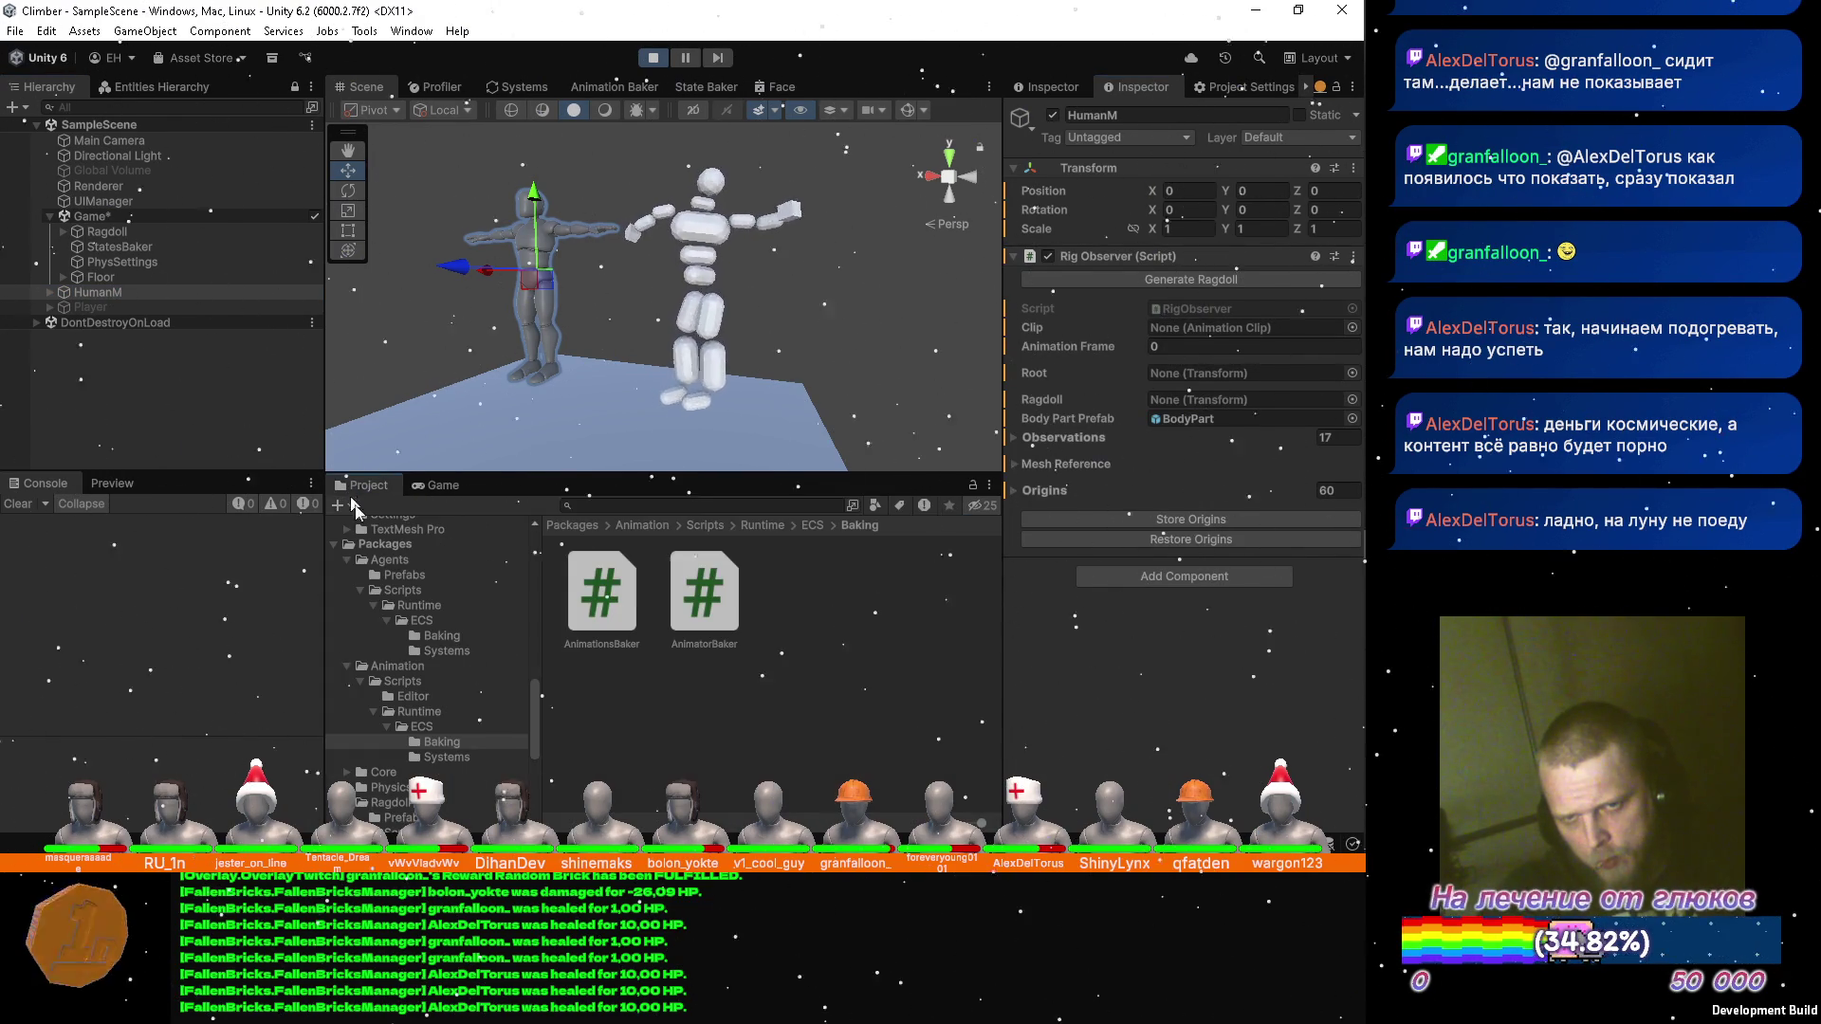
pyautogui.scroll(4, 419, 673)
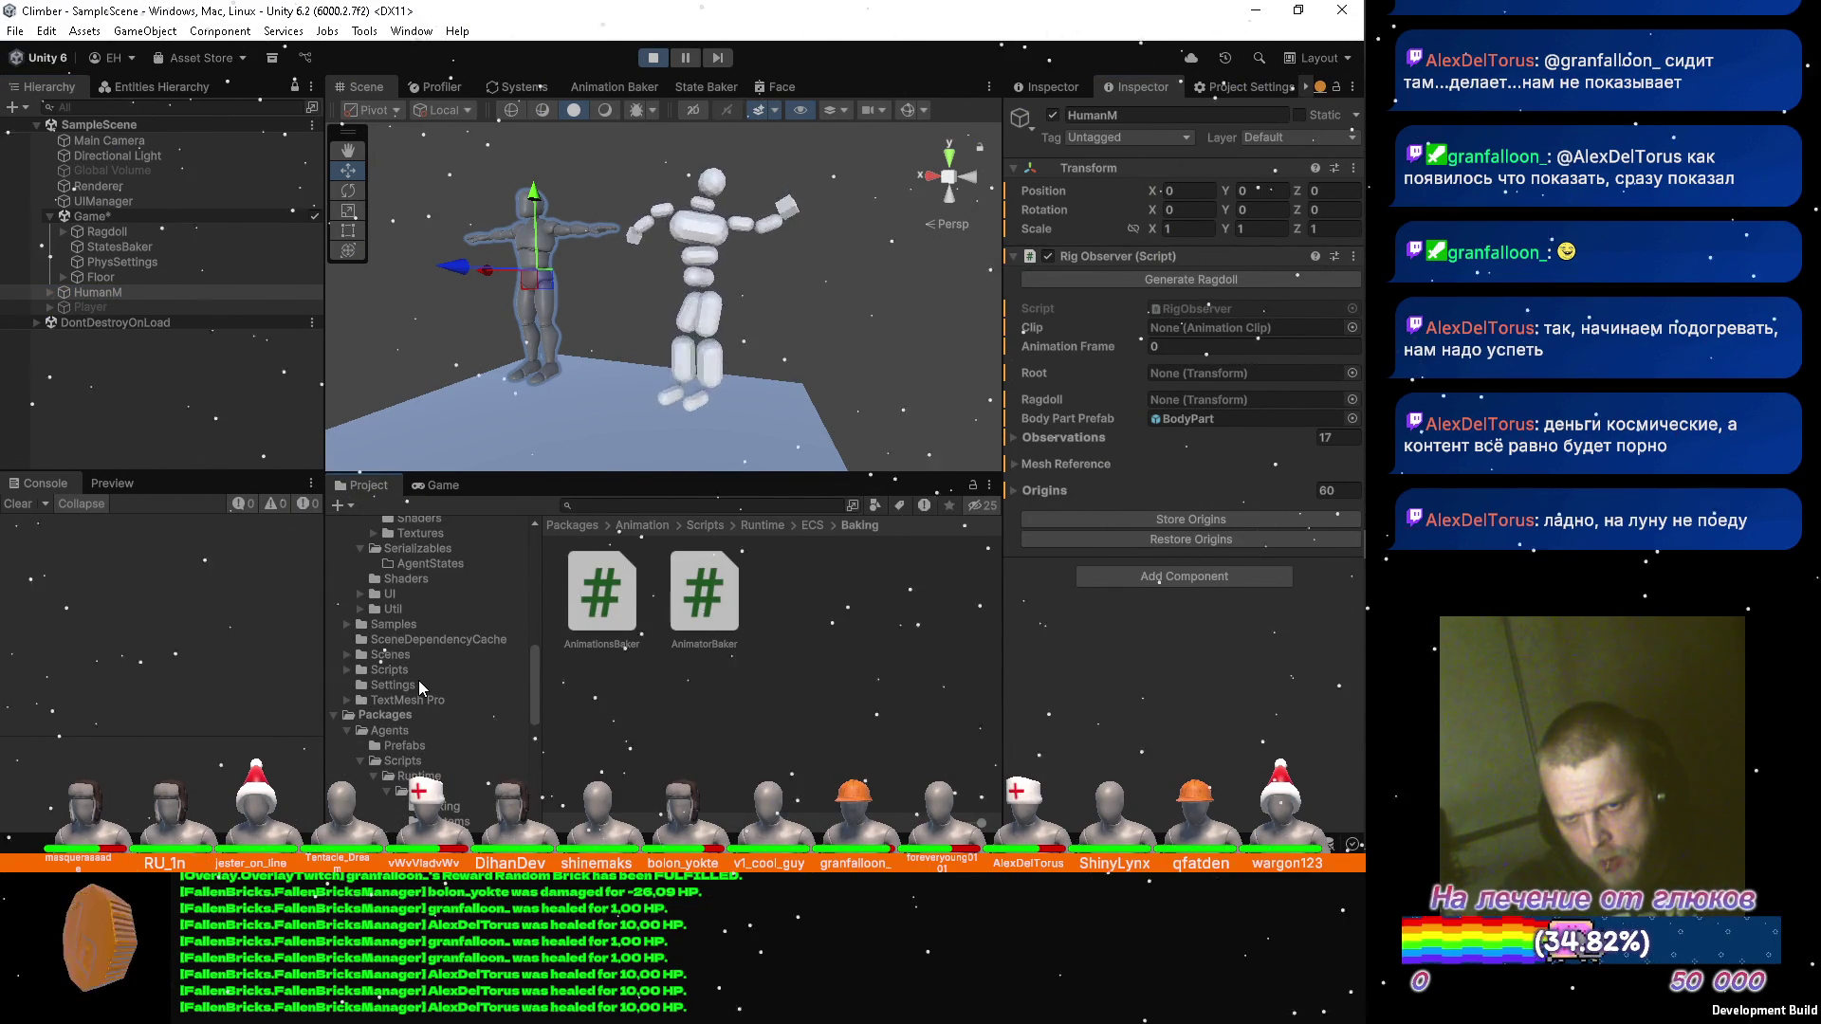
pyautogui.scroll(4, 418, 680)
pyautogui.scroll(4, 418, 681)
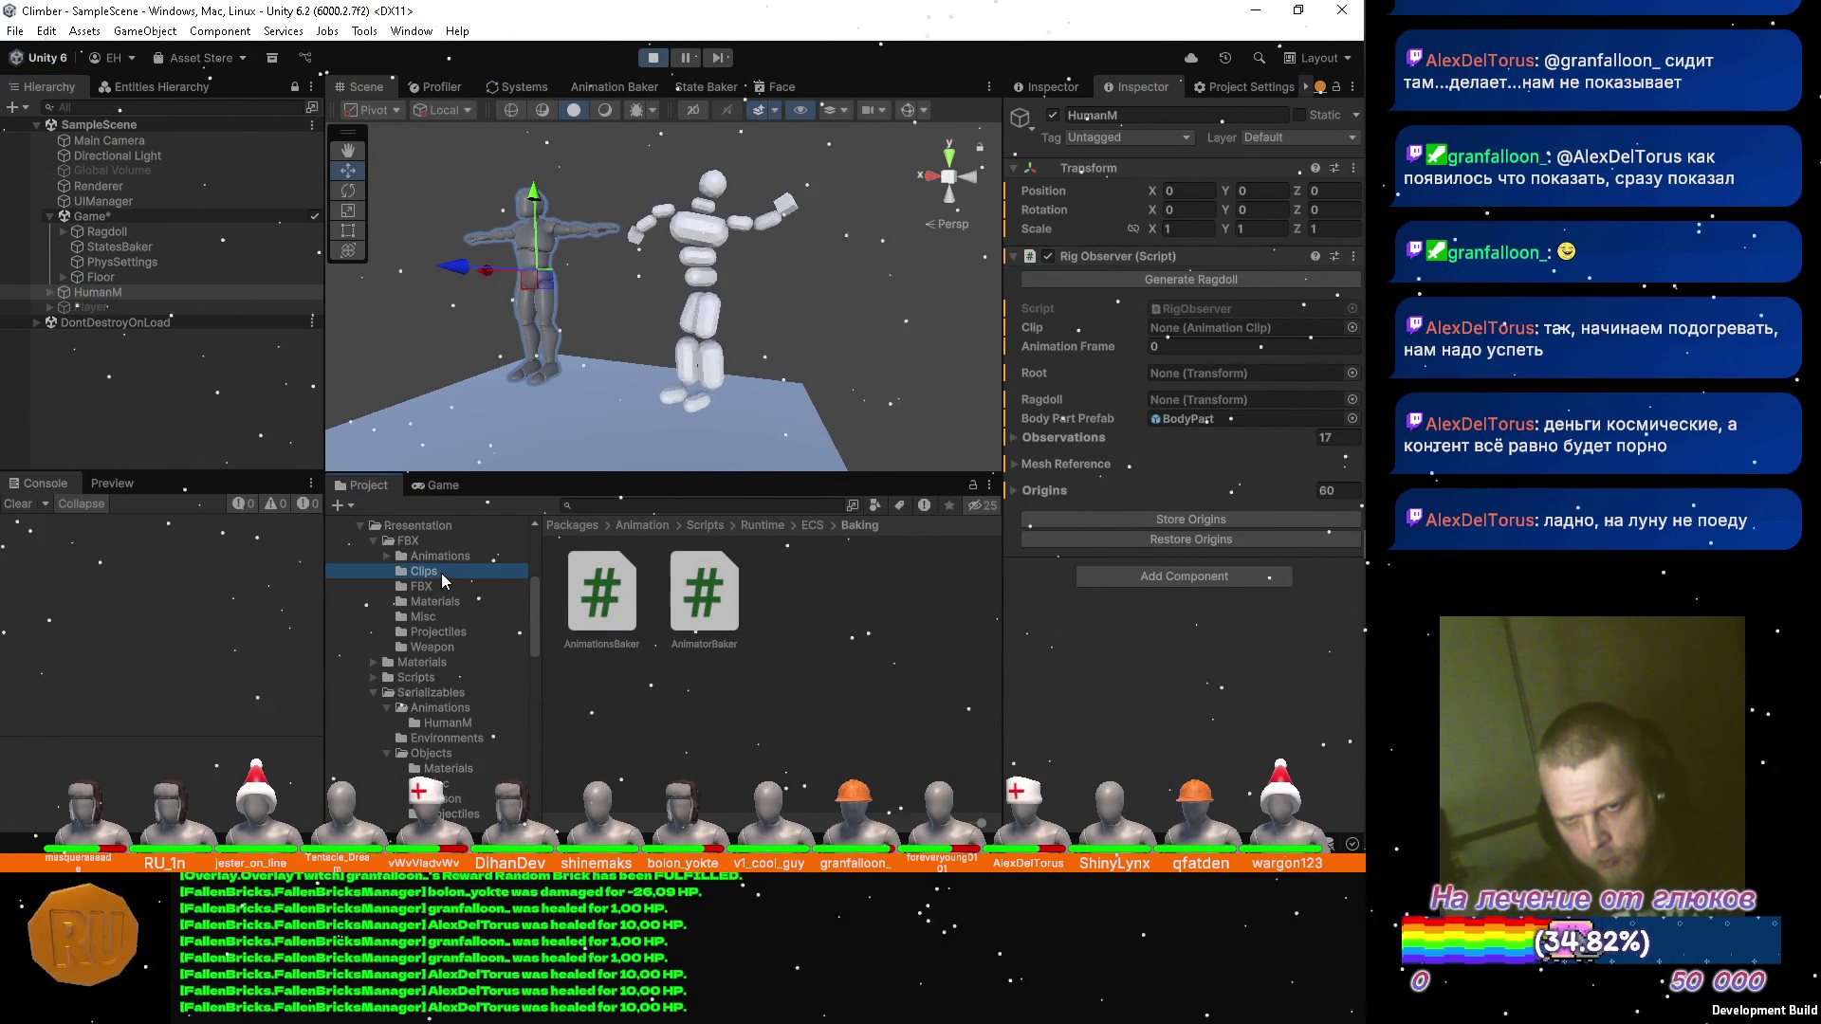
pyautogui.click(441, 573)
pyautogui.moveTo(929, 598); pyautogui.dragTo(1195, 328)
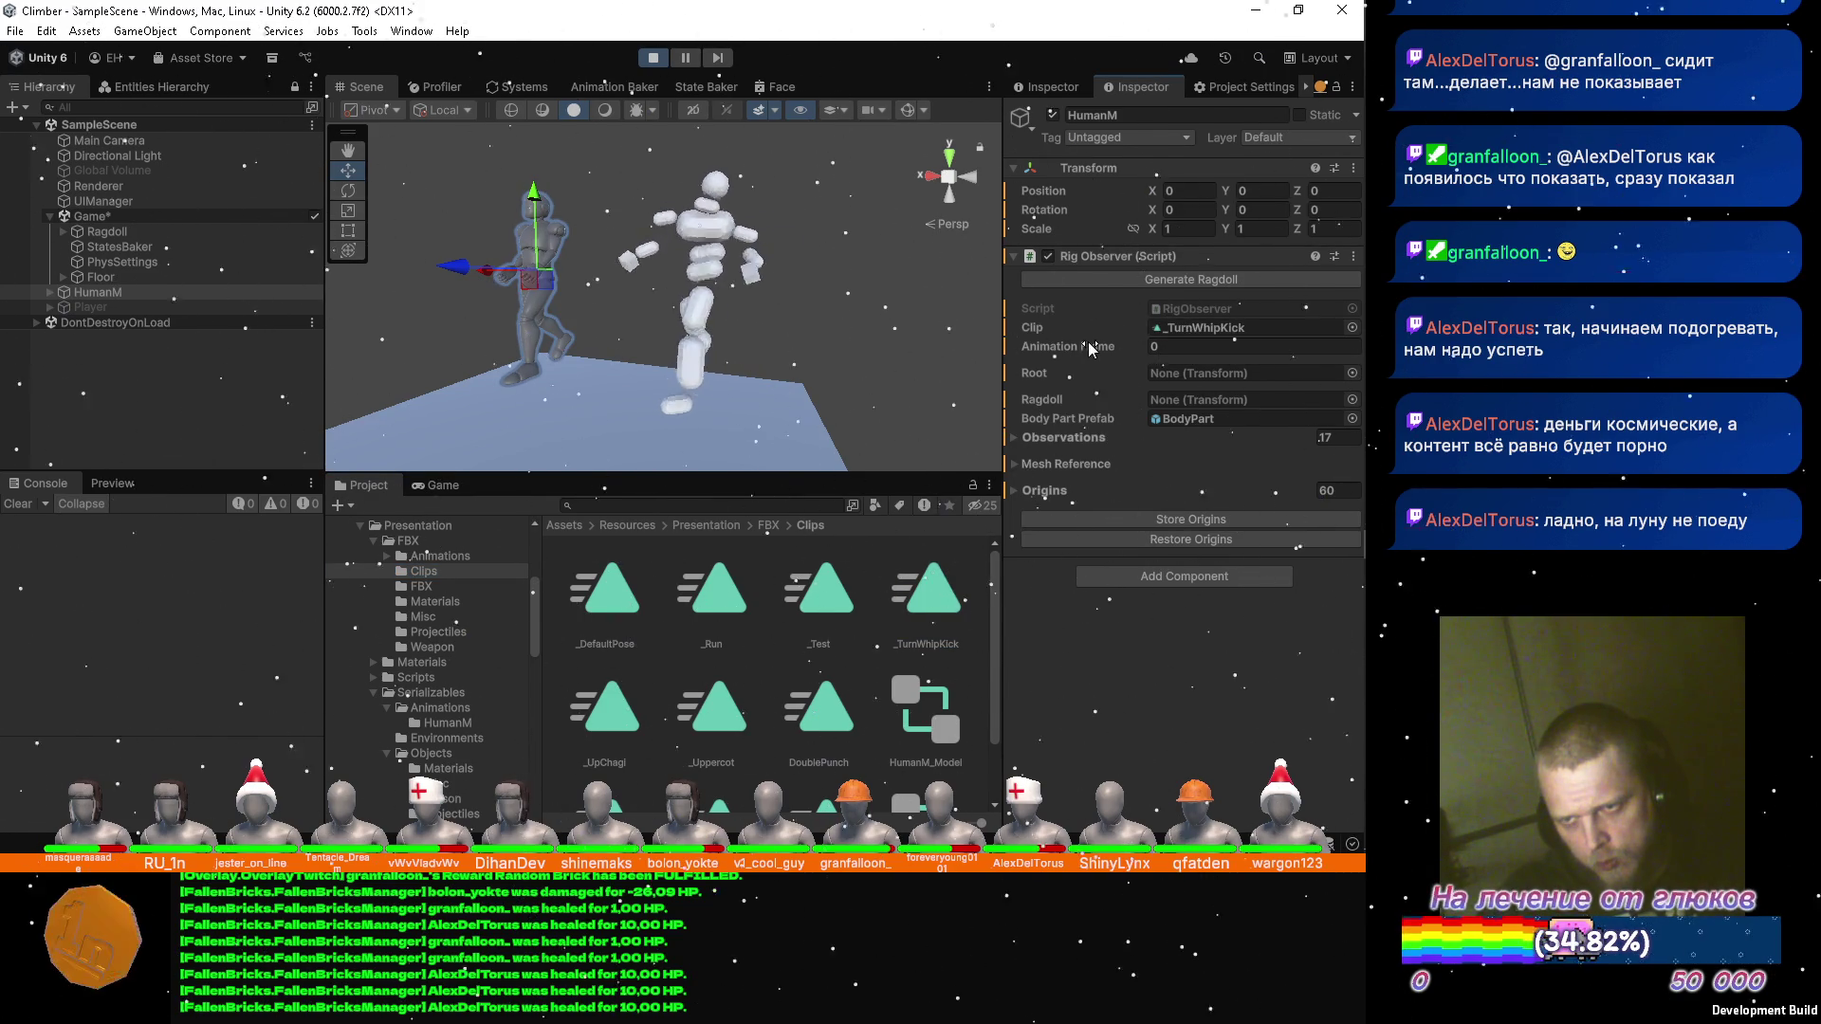
pyautogui.moveTo(1091, 349)
pyautogui.mouseDown()
pyautogui.moveTo(1302, 353)
pyautogui.moveTo(1279, 349)
pyautogui.mouseUp()
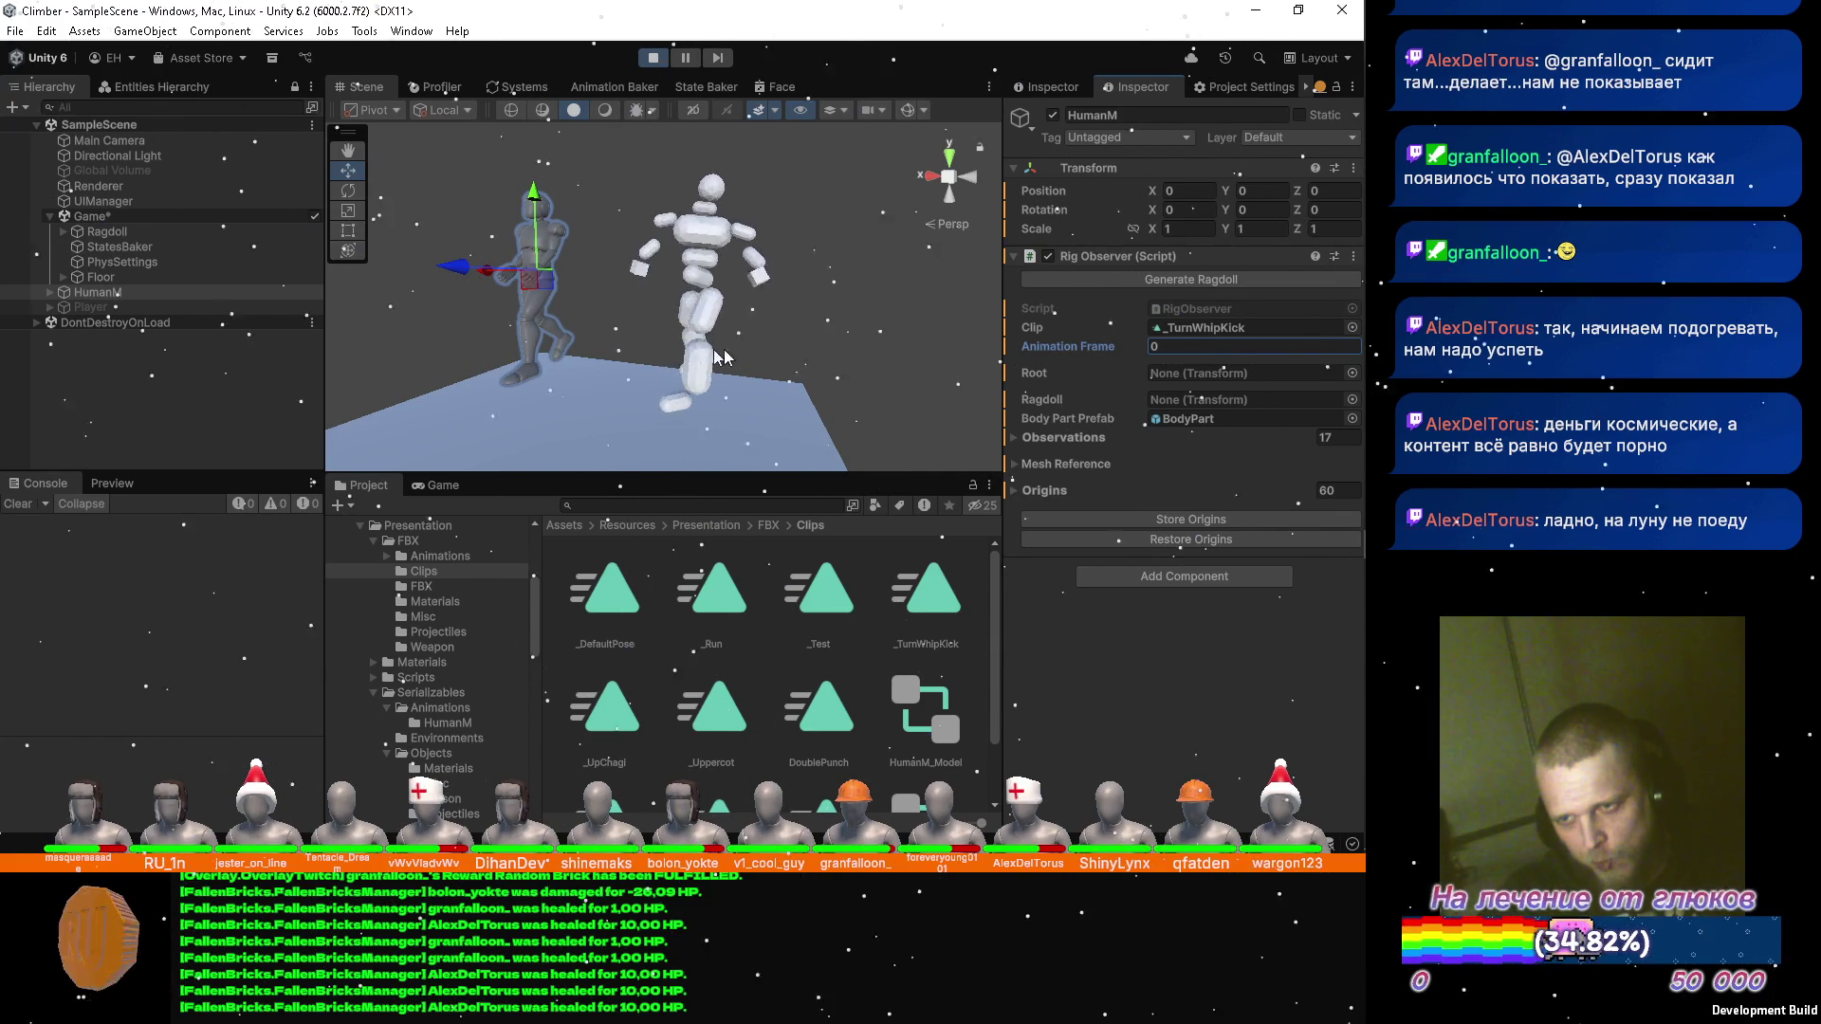
# Select the LeftUpleg bone under Ragdoll and expand its Body Joint Authoring settings.
pyautogui.click(99, 237)
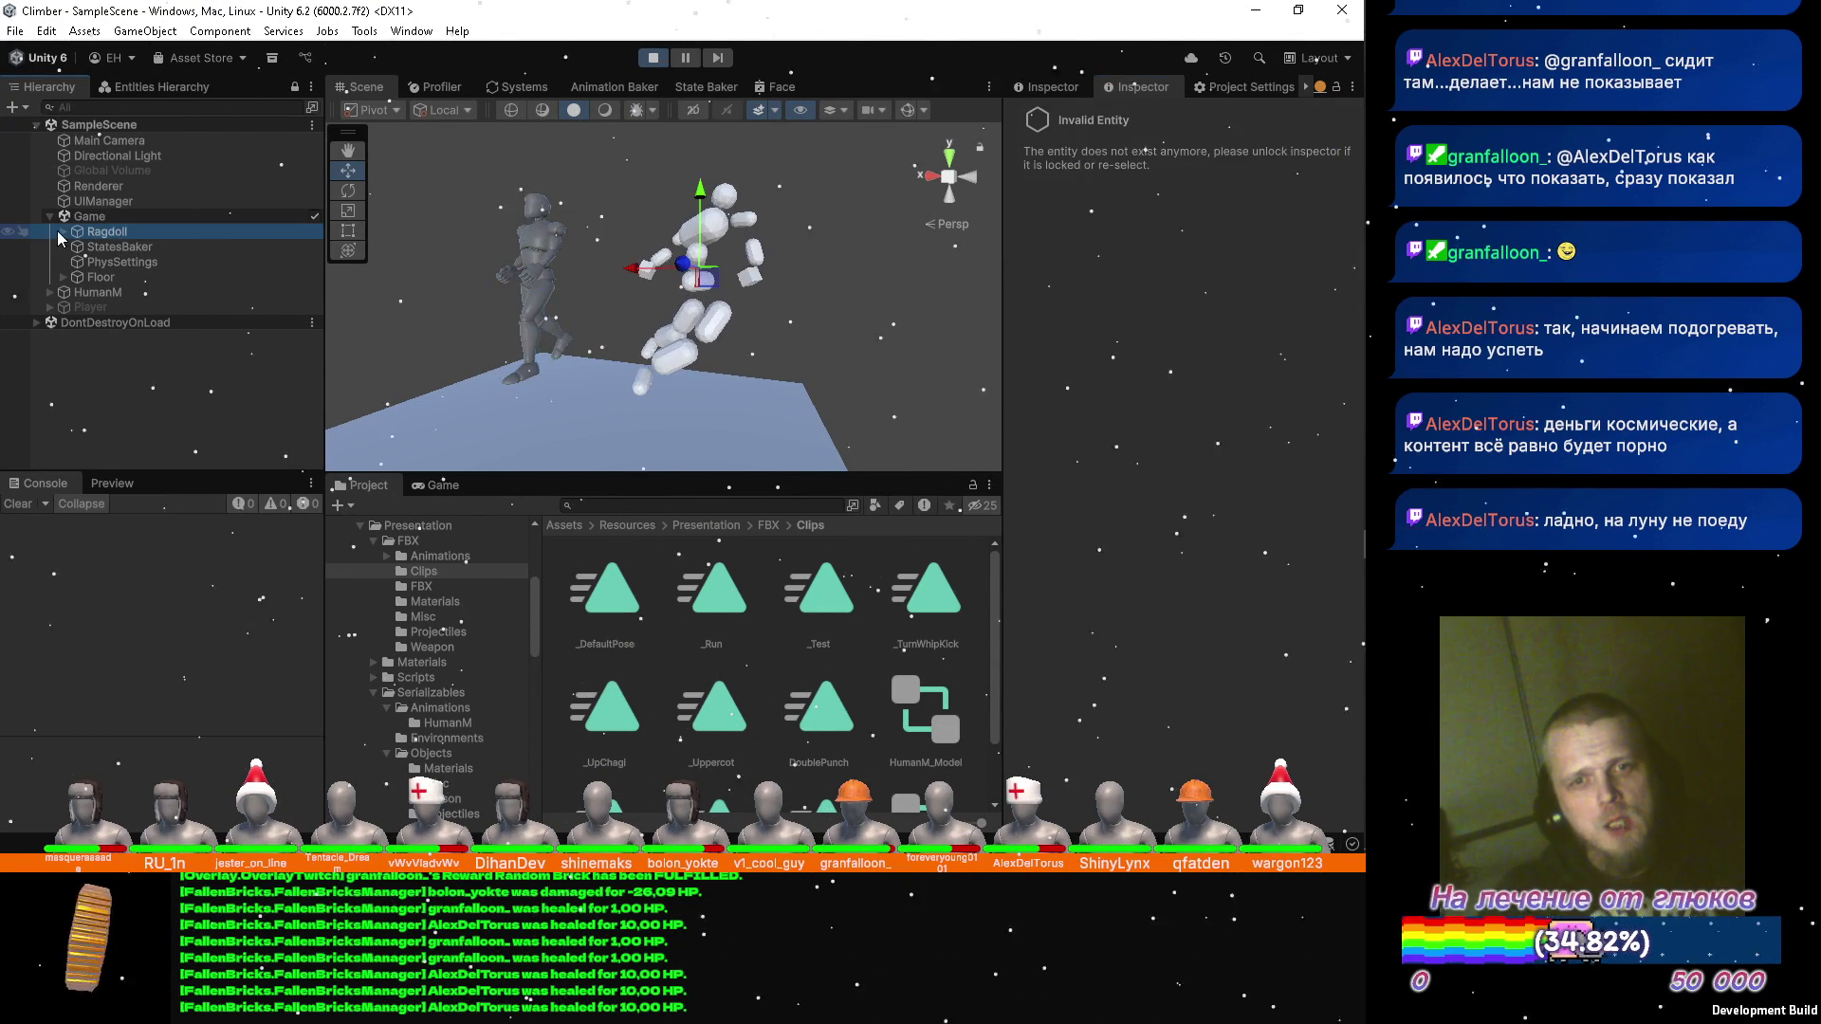
pyautogui.click(65, 231)
pyautogui.click(99, 246)
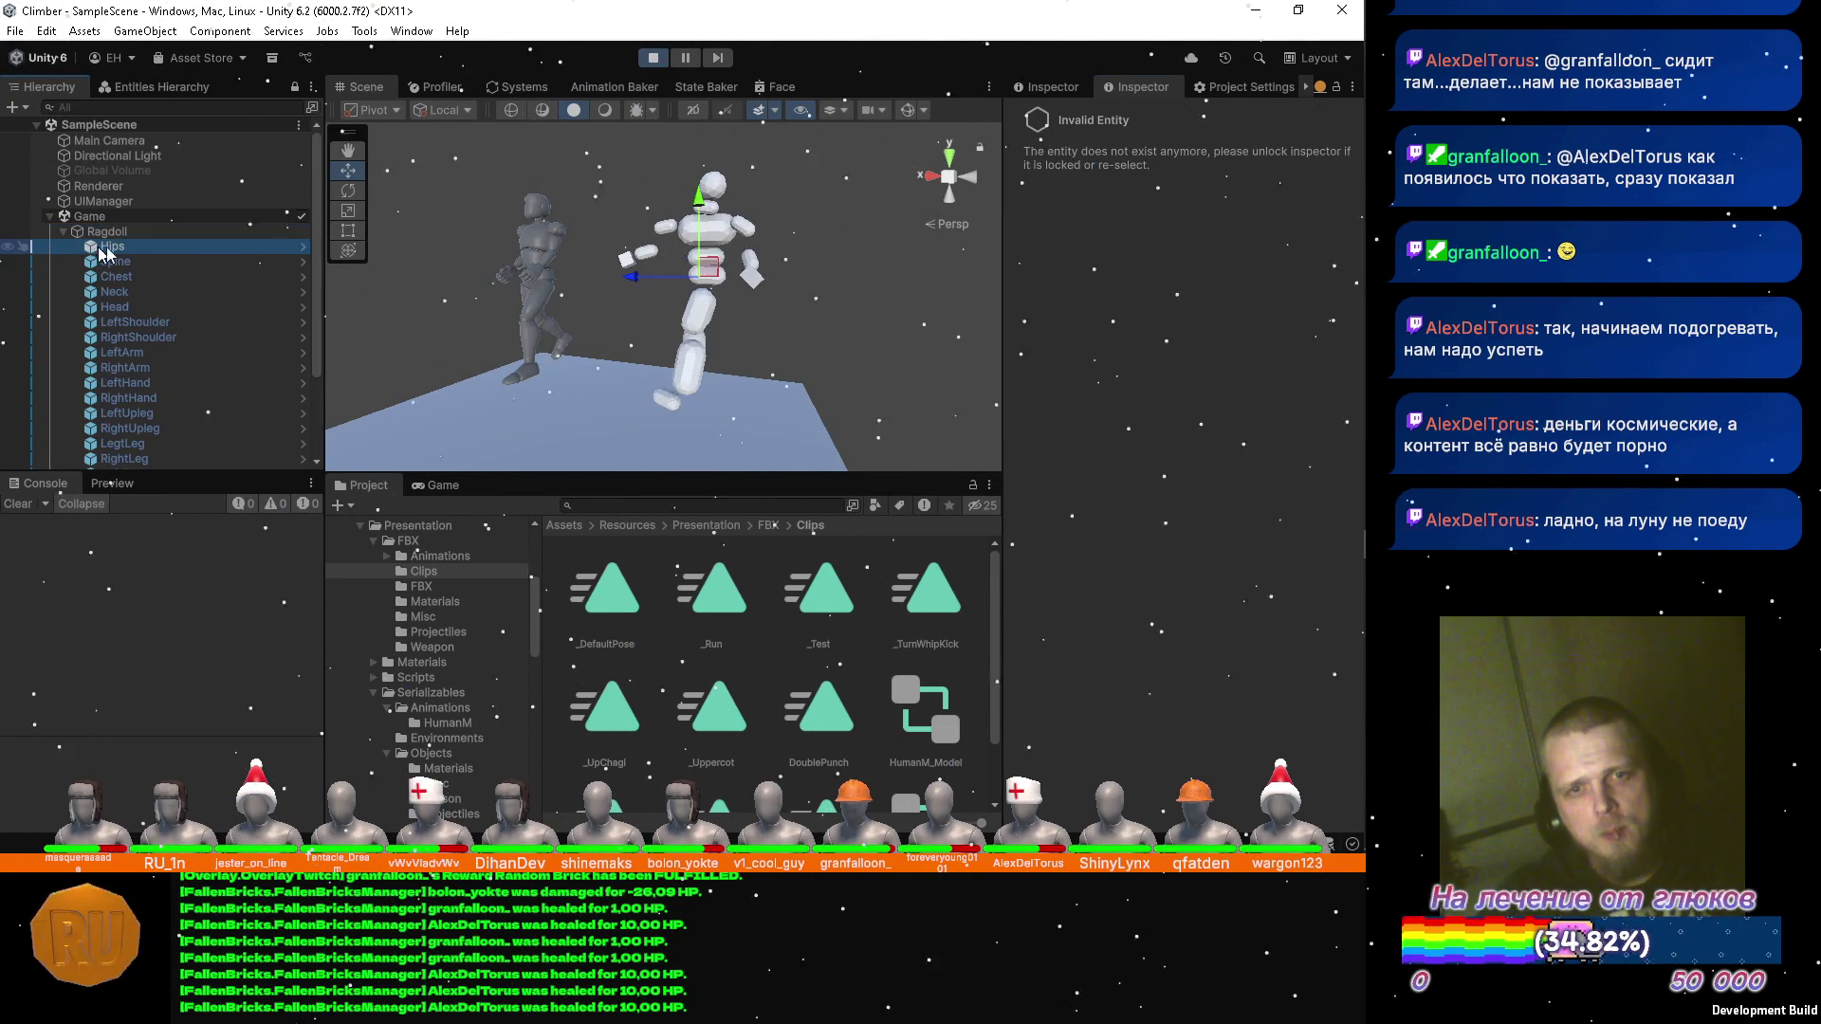
pyautogui.click(1032, 92)
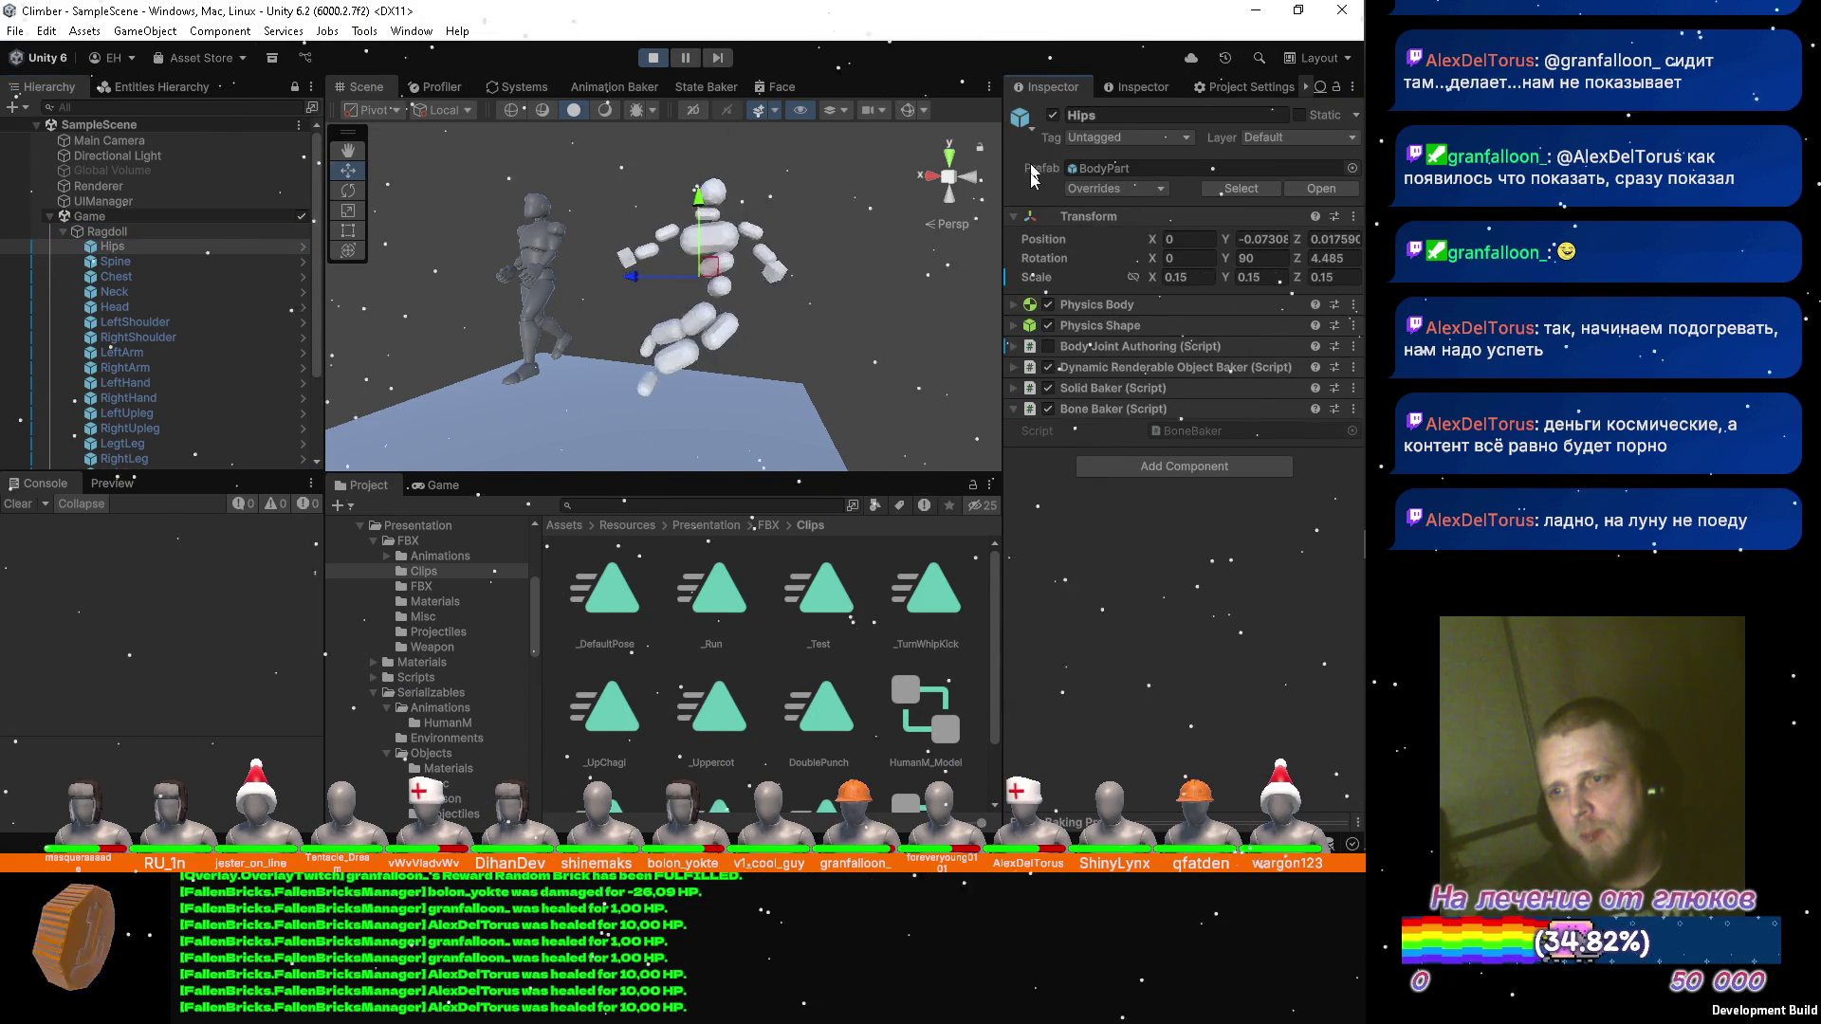
pyautogui.click(145, 262)
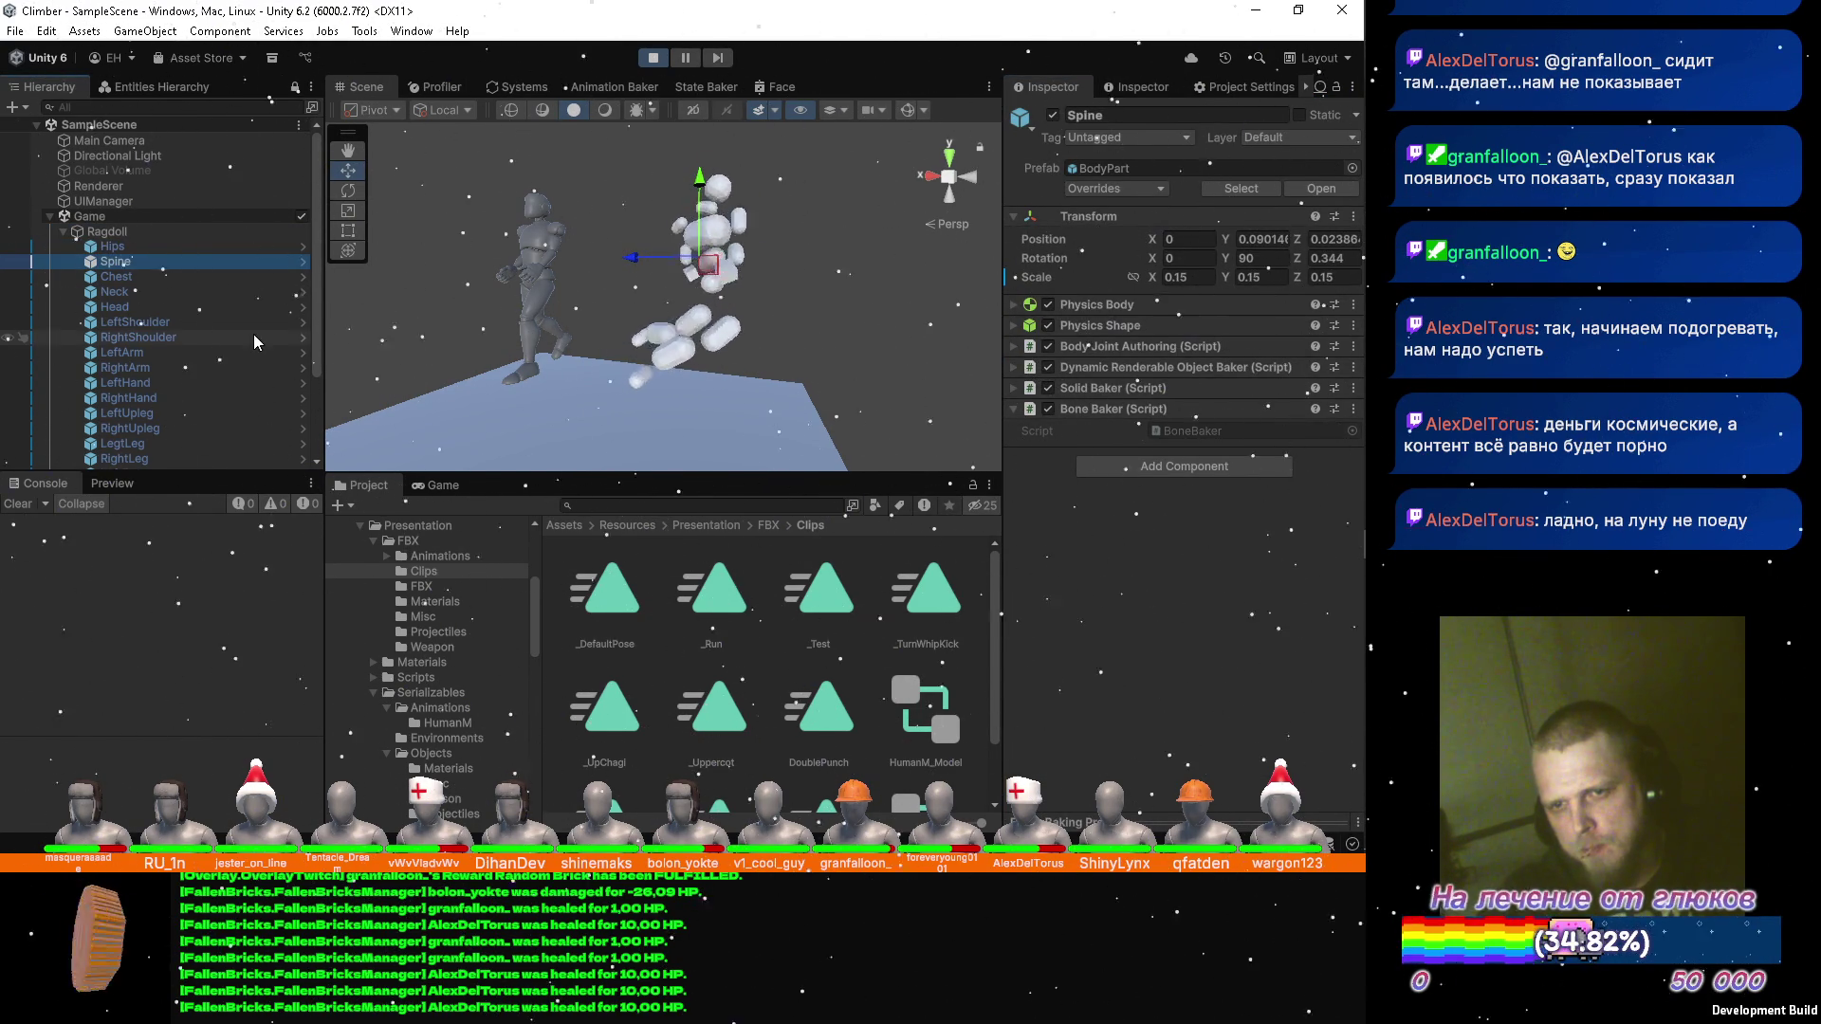
pyautogui.scroll(-3, 116, 333)
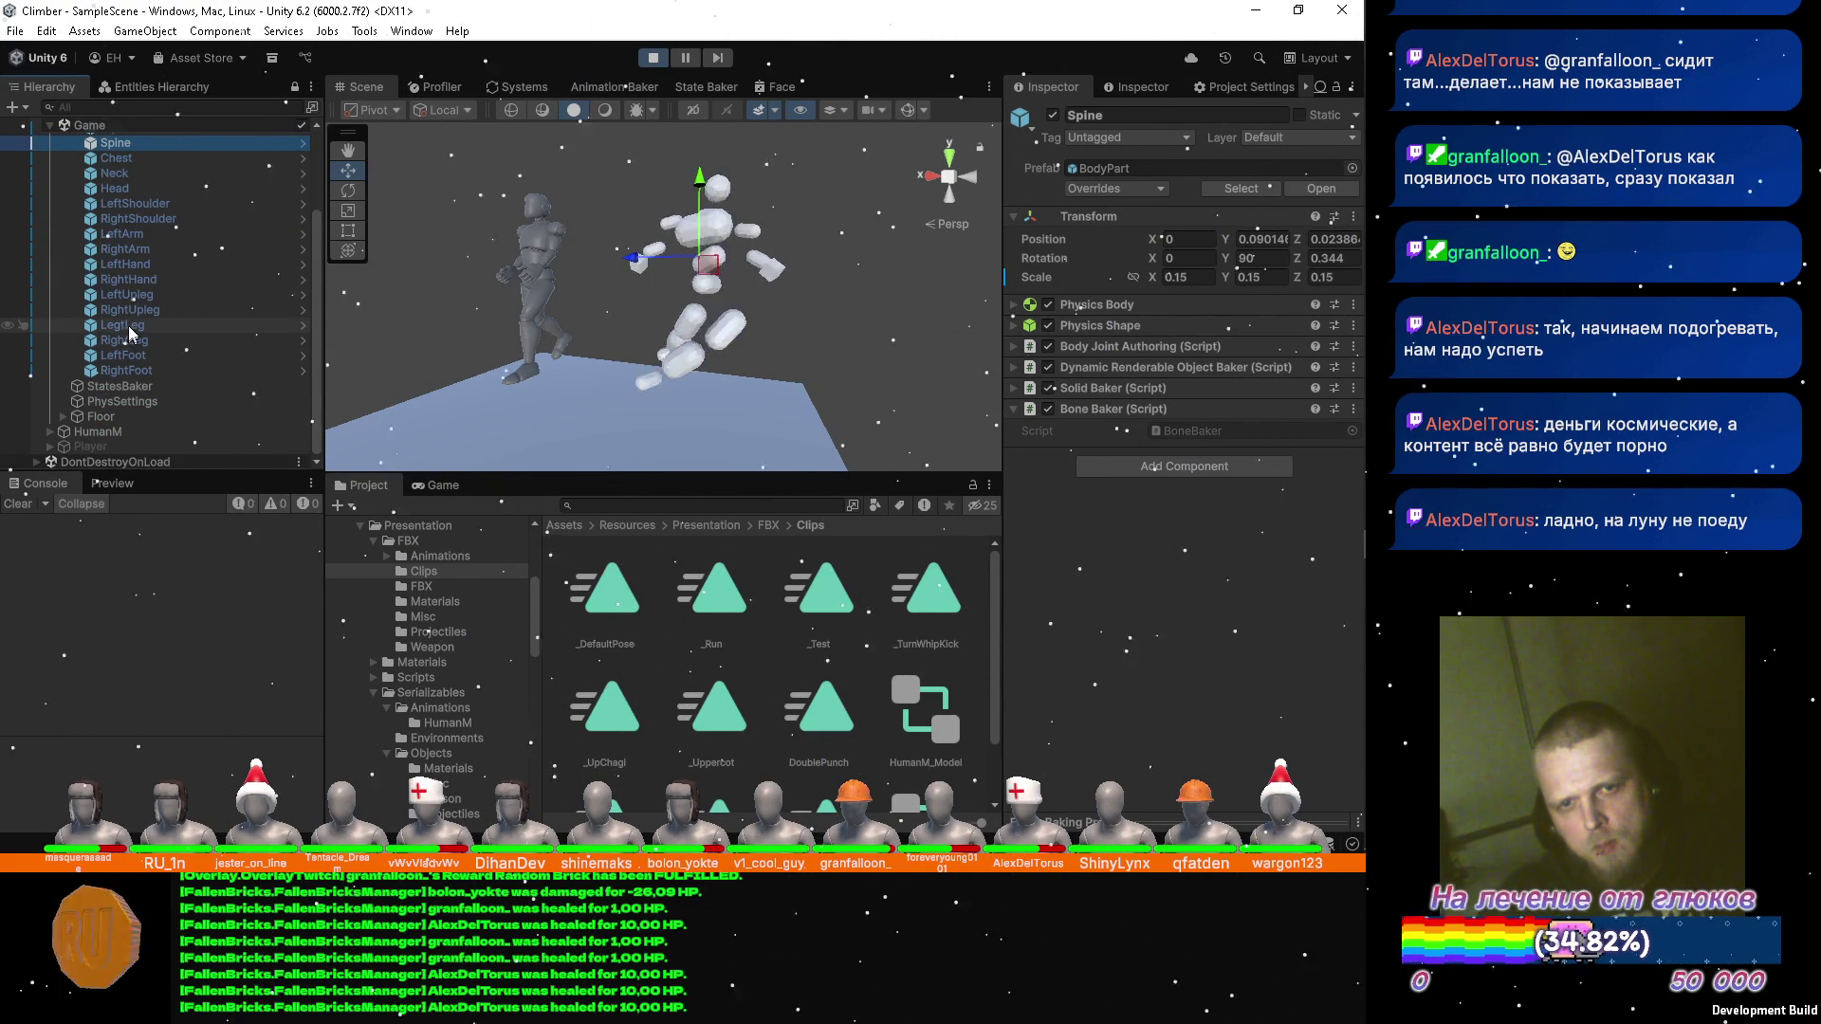
pyautogui.click(125, 296)
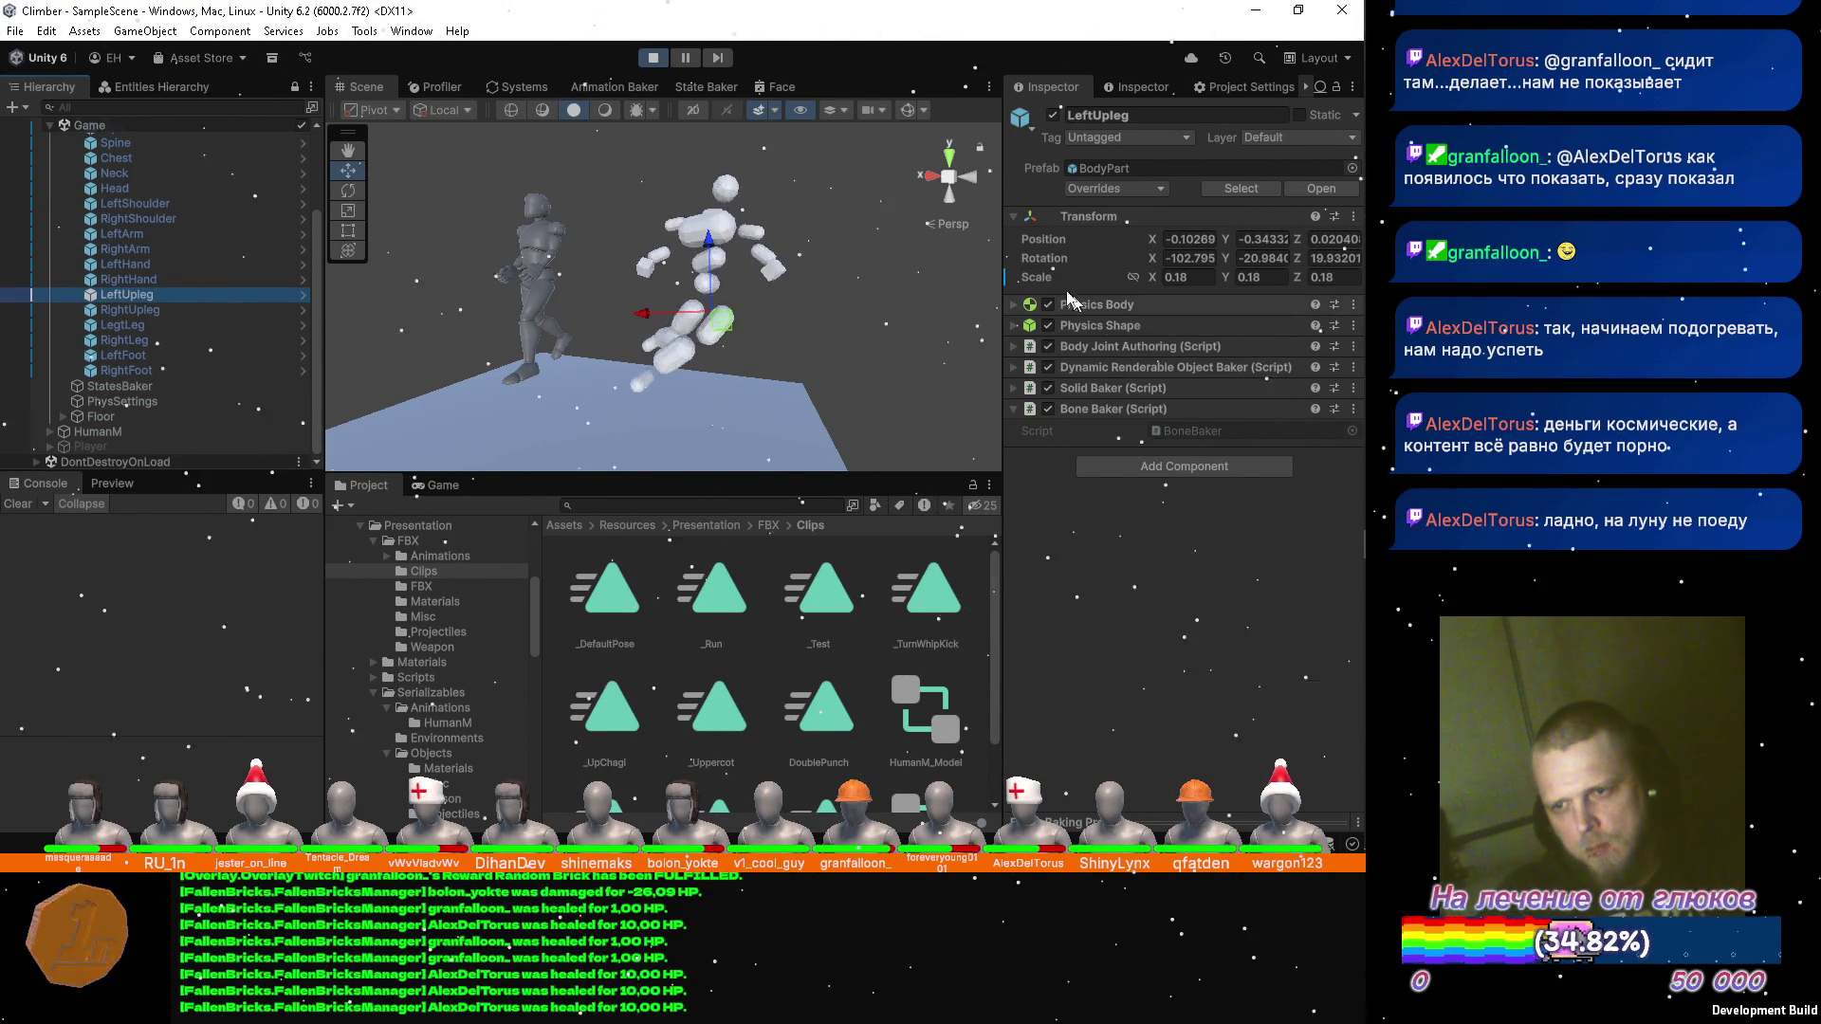
pyautogui.click(1023, 348)
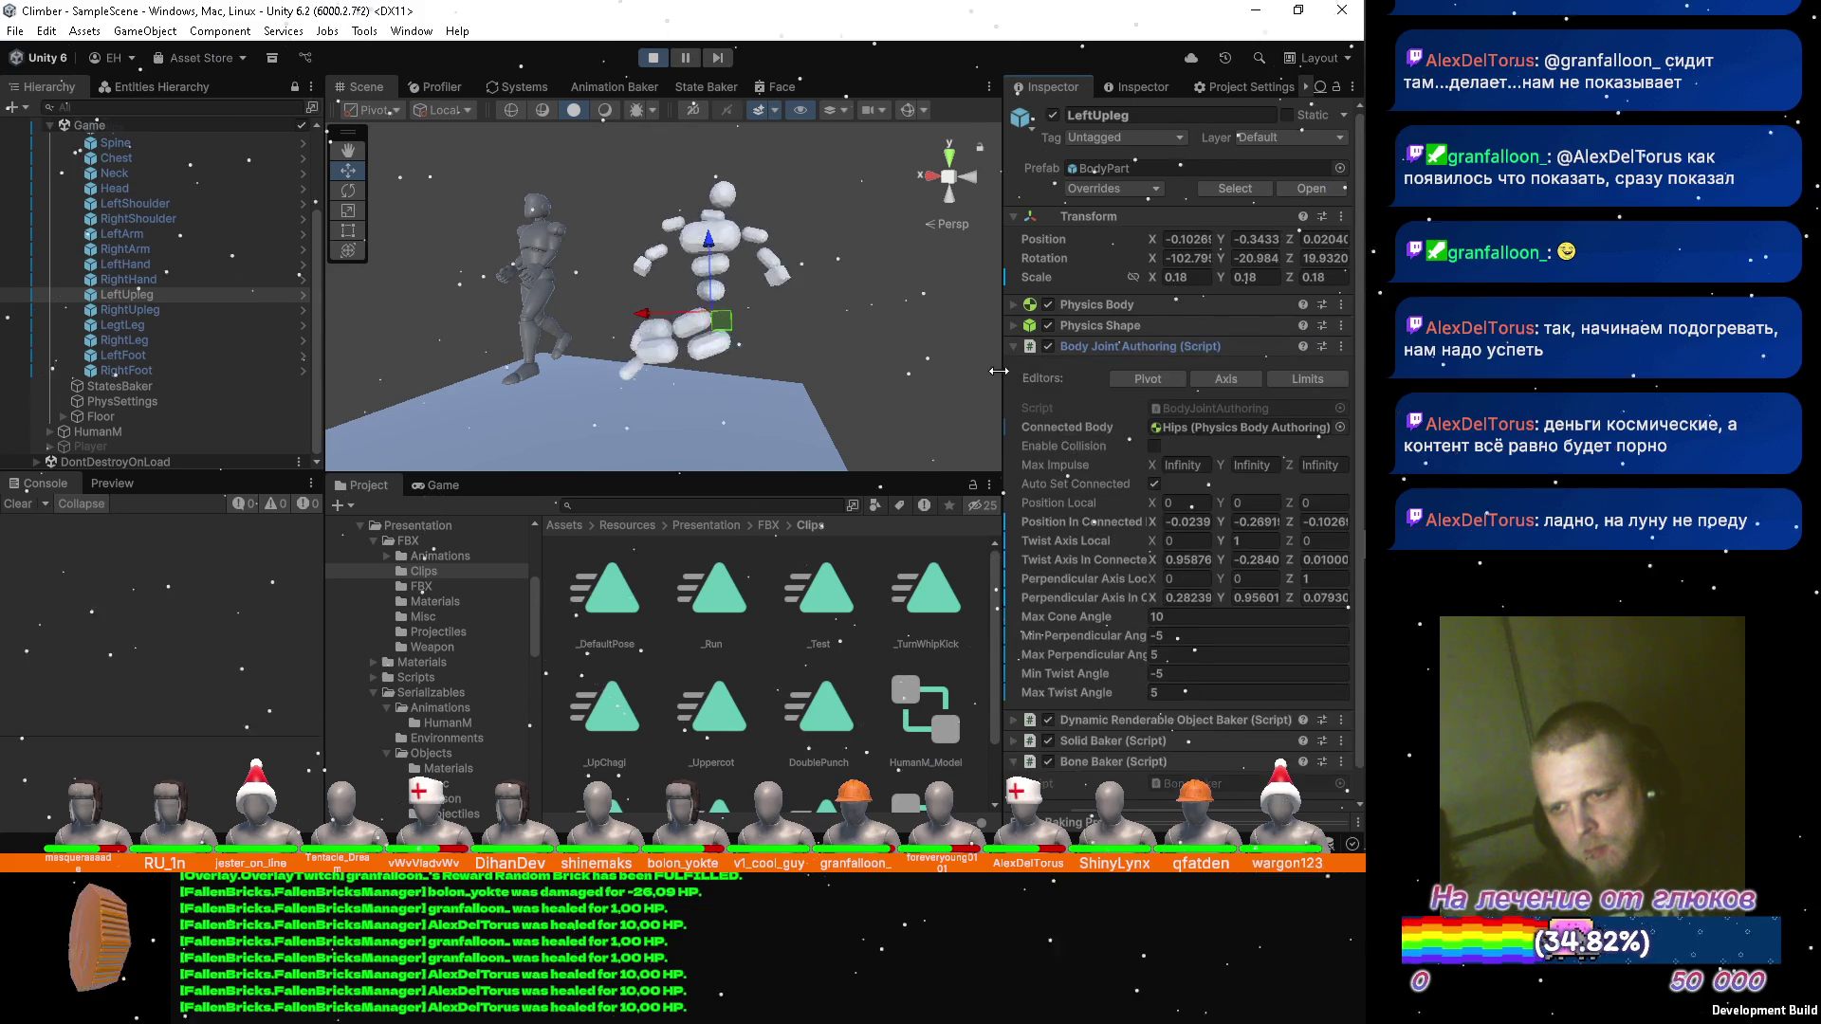
pyautogui.moveTo(683, 284)
pyautogui.mouseDown()
pyautogui.moveTo(620, 278)
pyautogui.moveTo(842, 290)
pyautogui.mouseUp()
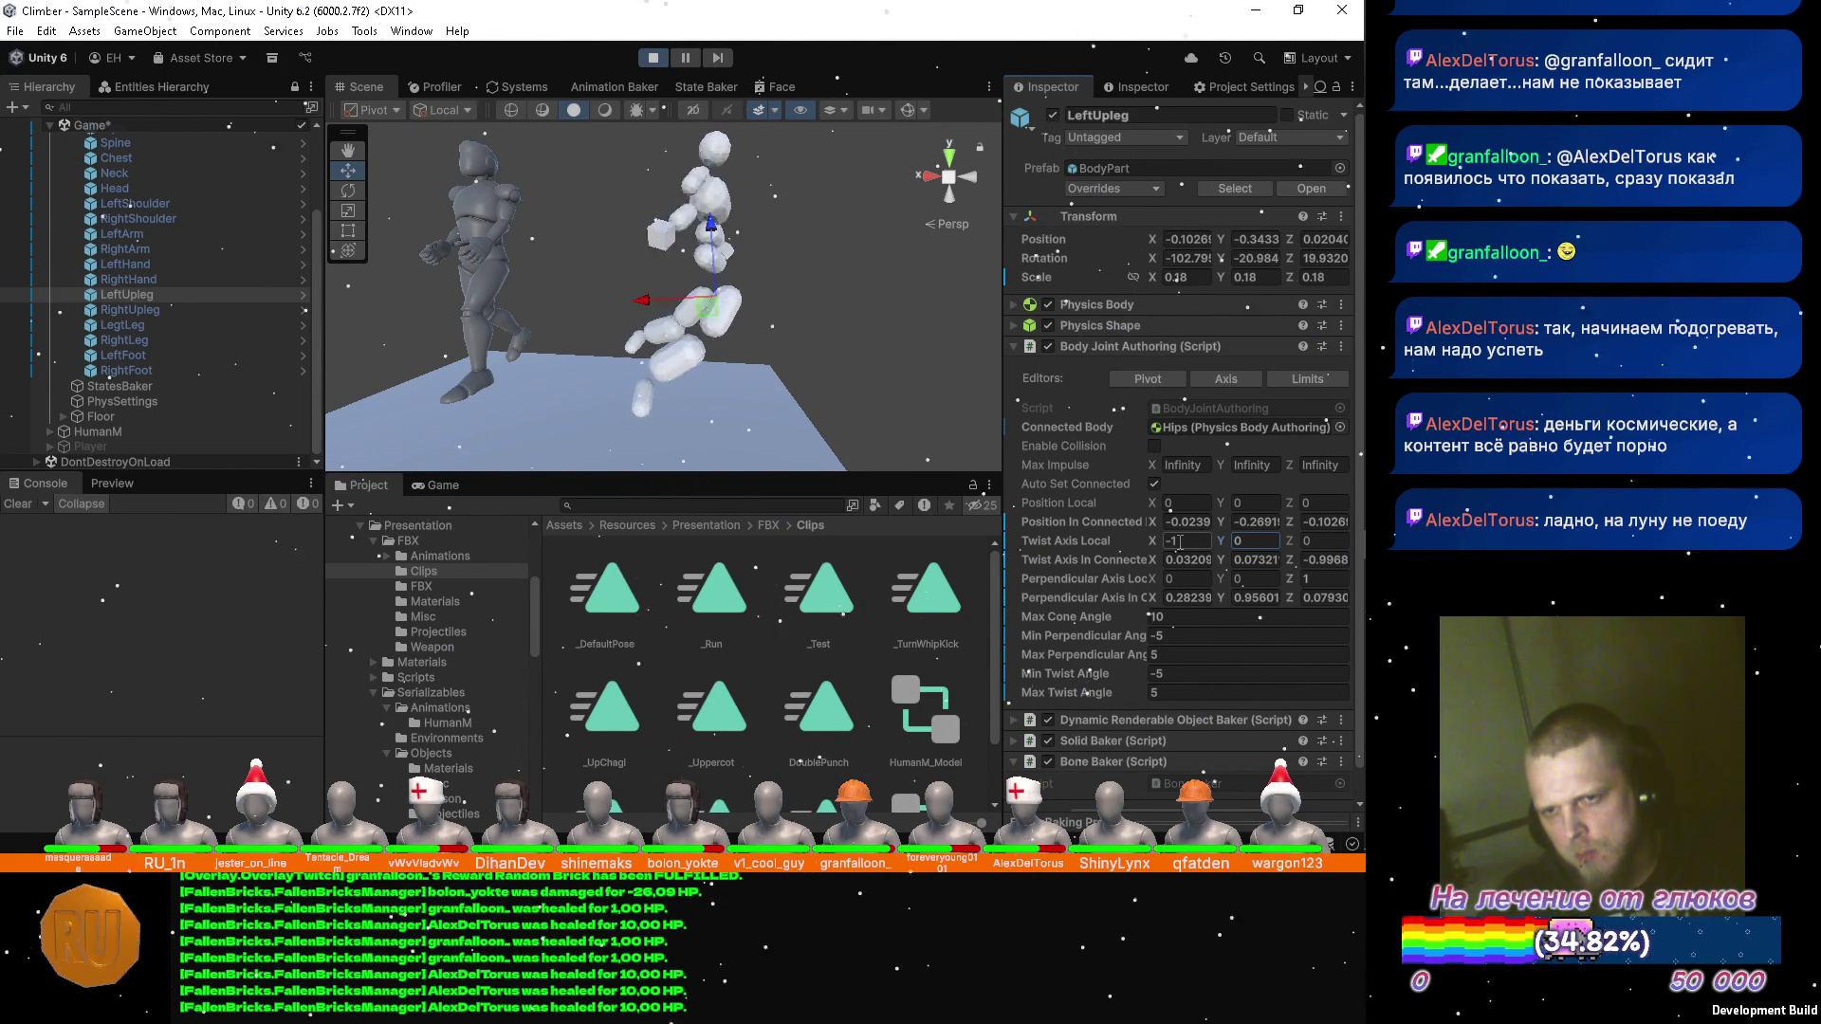
# Set LeftUpleg's Perpendicular Axis Local Y to -1 and Z to 0.
pyautogui.moveTo(949, 415)
pyautogui.mouseDown()
pyautogui.moveTo(714, 350)
pyautogui.moveTo(983, 424)
pyautogui.mouseUp()
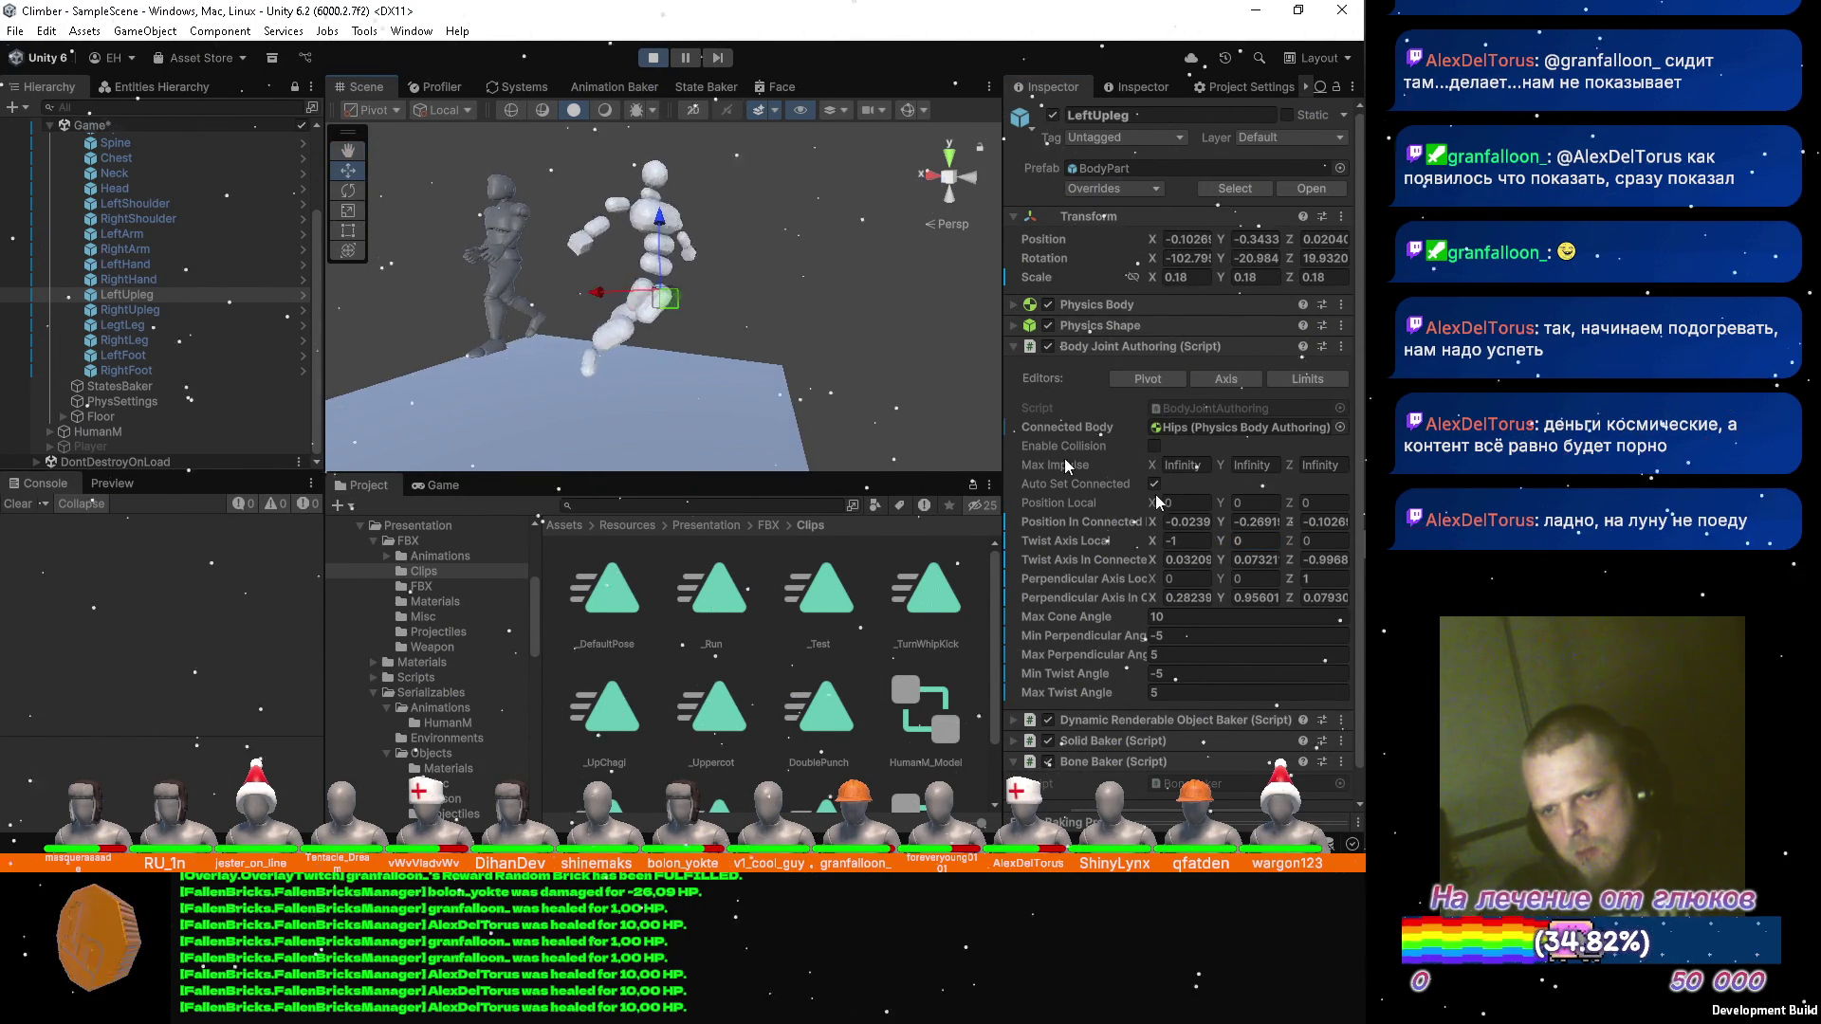
pyautogui.click(1275, 579)
pyautogui.write('-1')
pyautogui.press('Tab')
pyautogui.write('0')
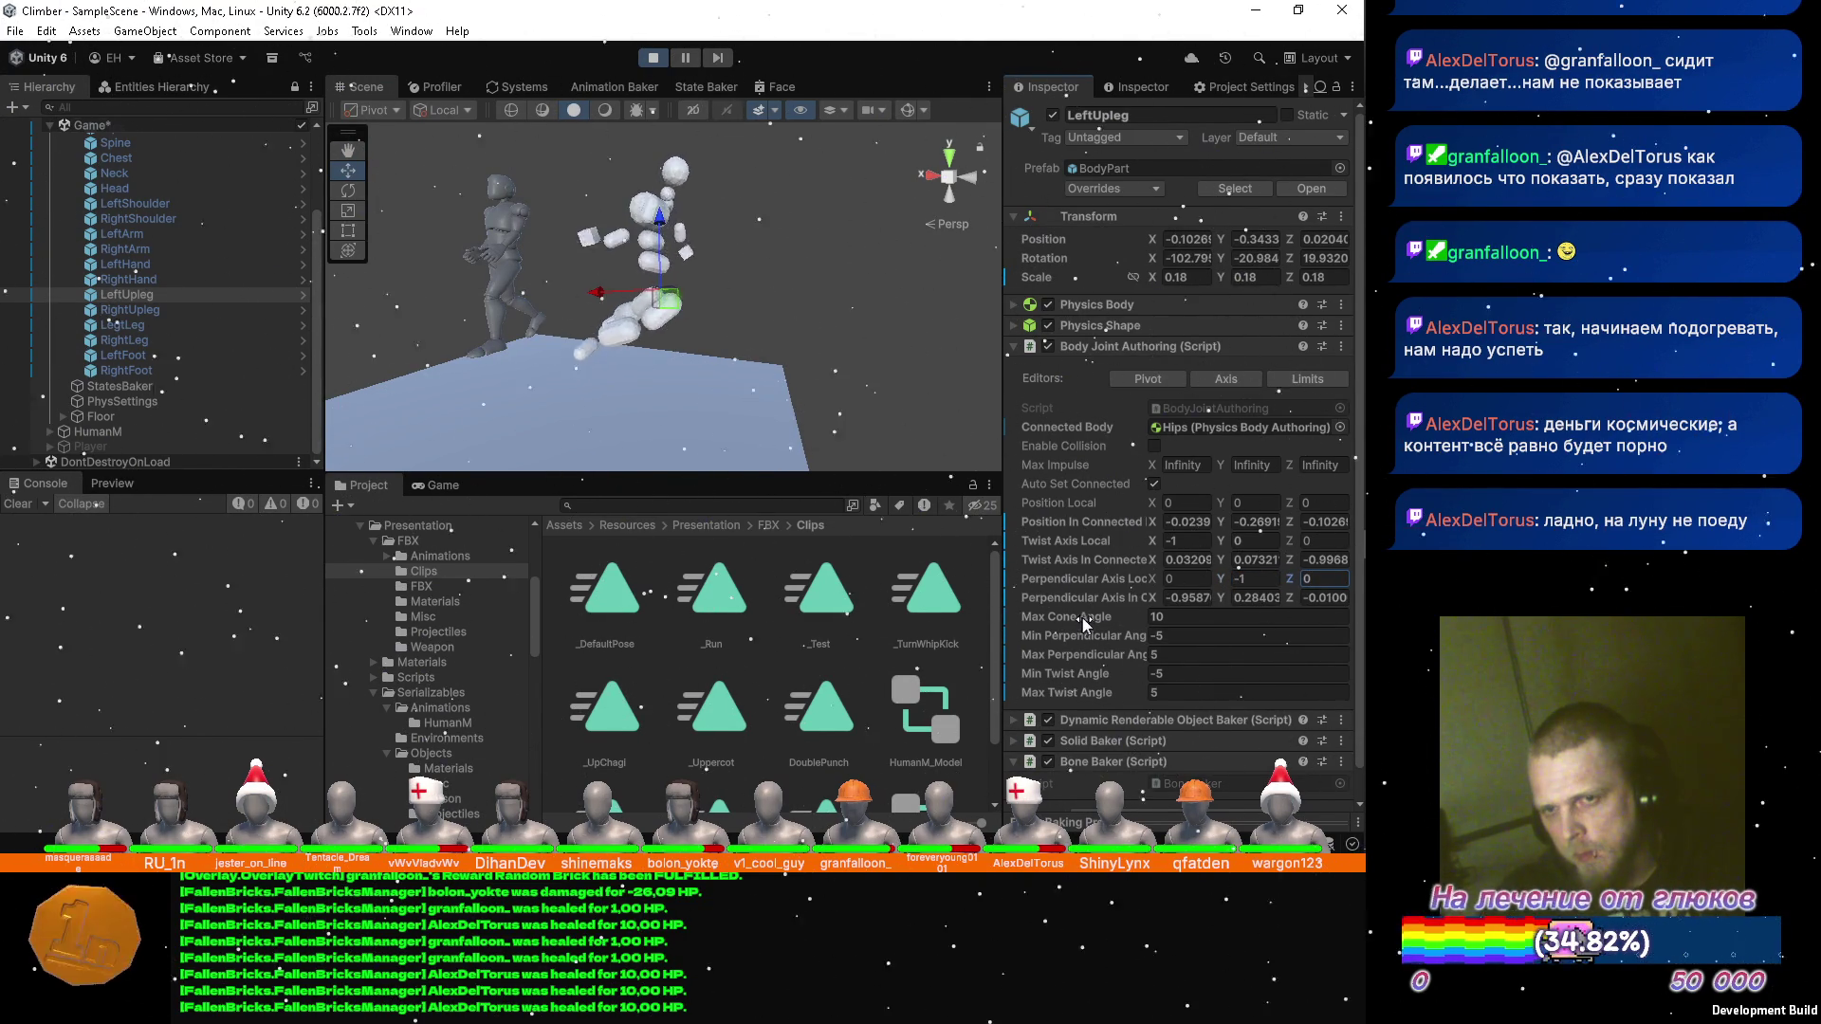
# Set LeftUpleg's Min and Max Perpendicular Angles to -90 and 90.
pyautogui.moveTo(1081, 634)
pyautogui.mouseDown()
pyautogui.moveTo(1034, 631)
pyautogui.moveTo(1042, 676)
pyautogui.mouseUp()
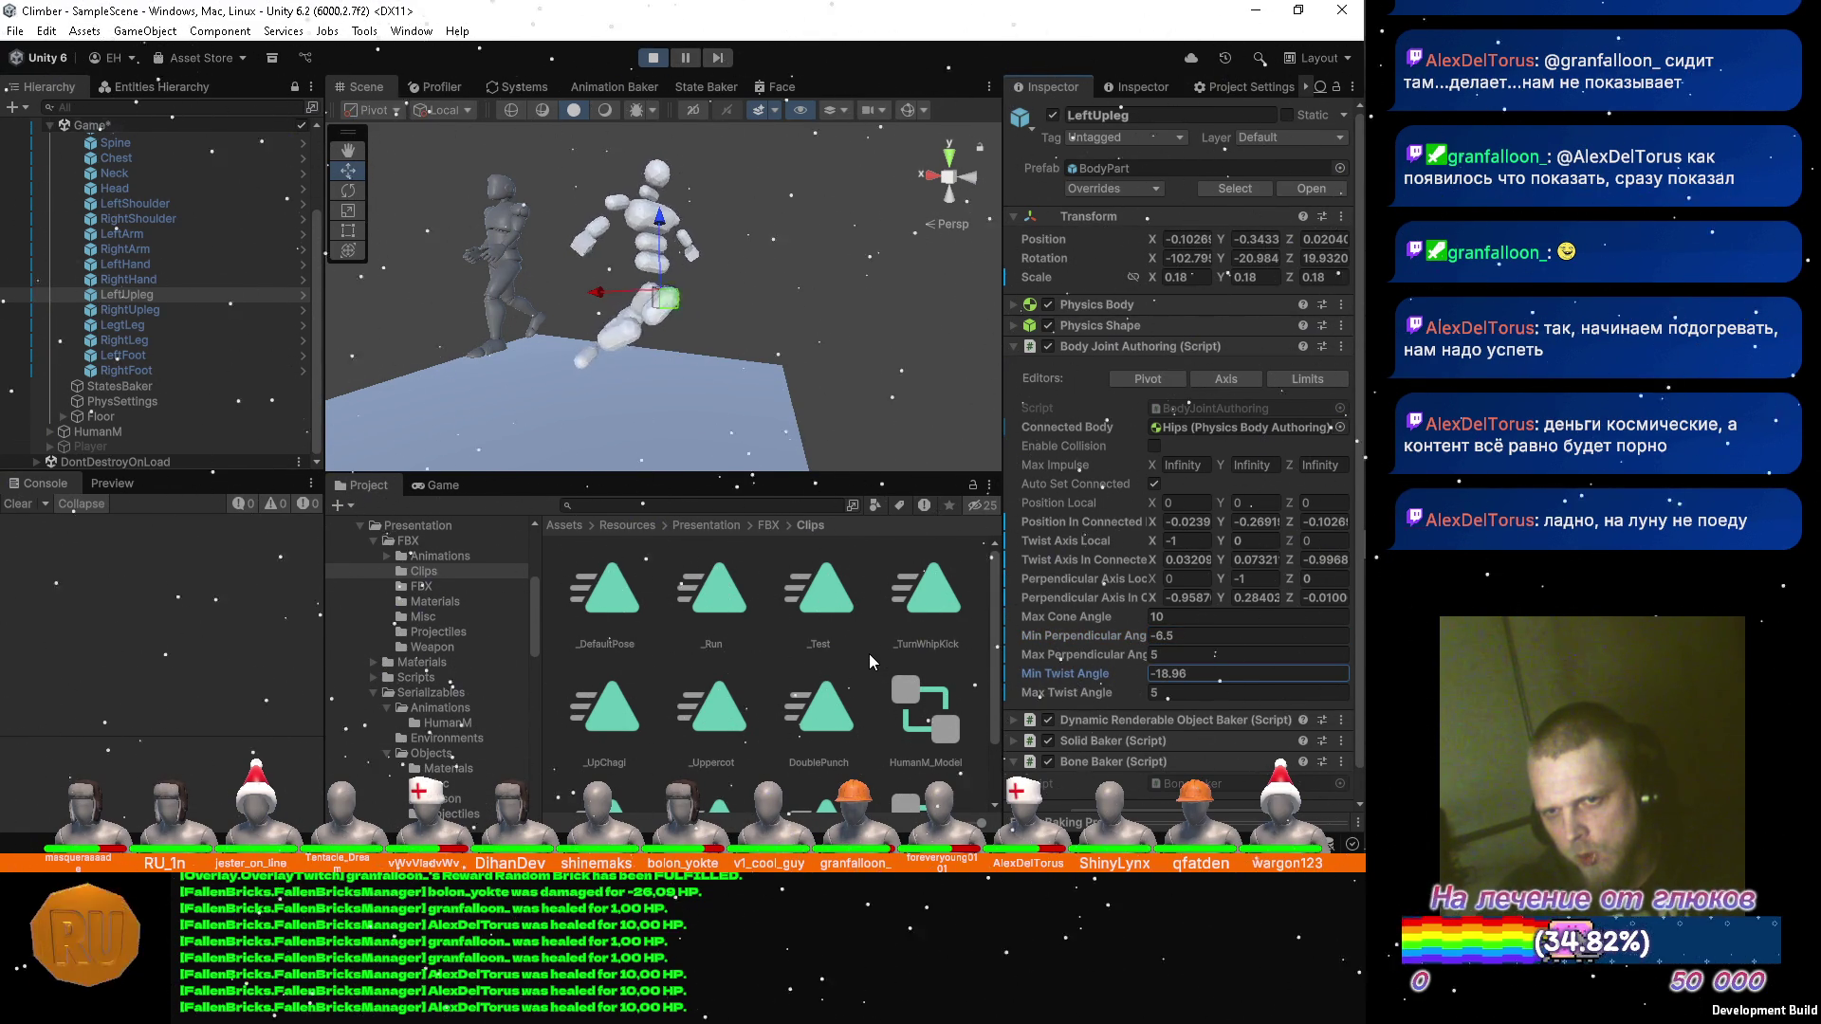
pyautogui.moveTo(869, 653); pyautogui.dragTo(508, 610)
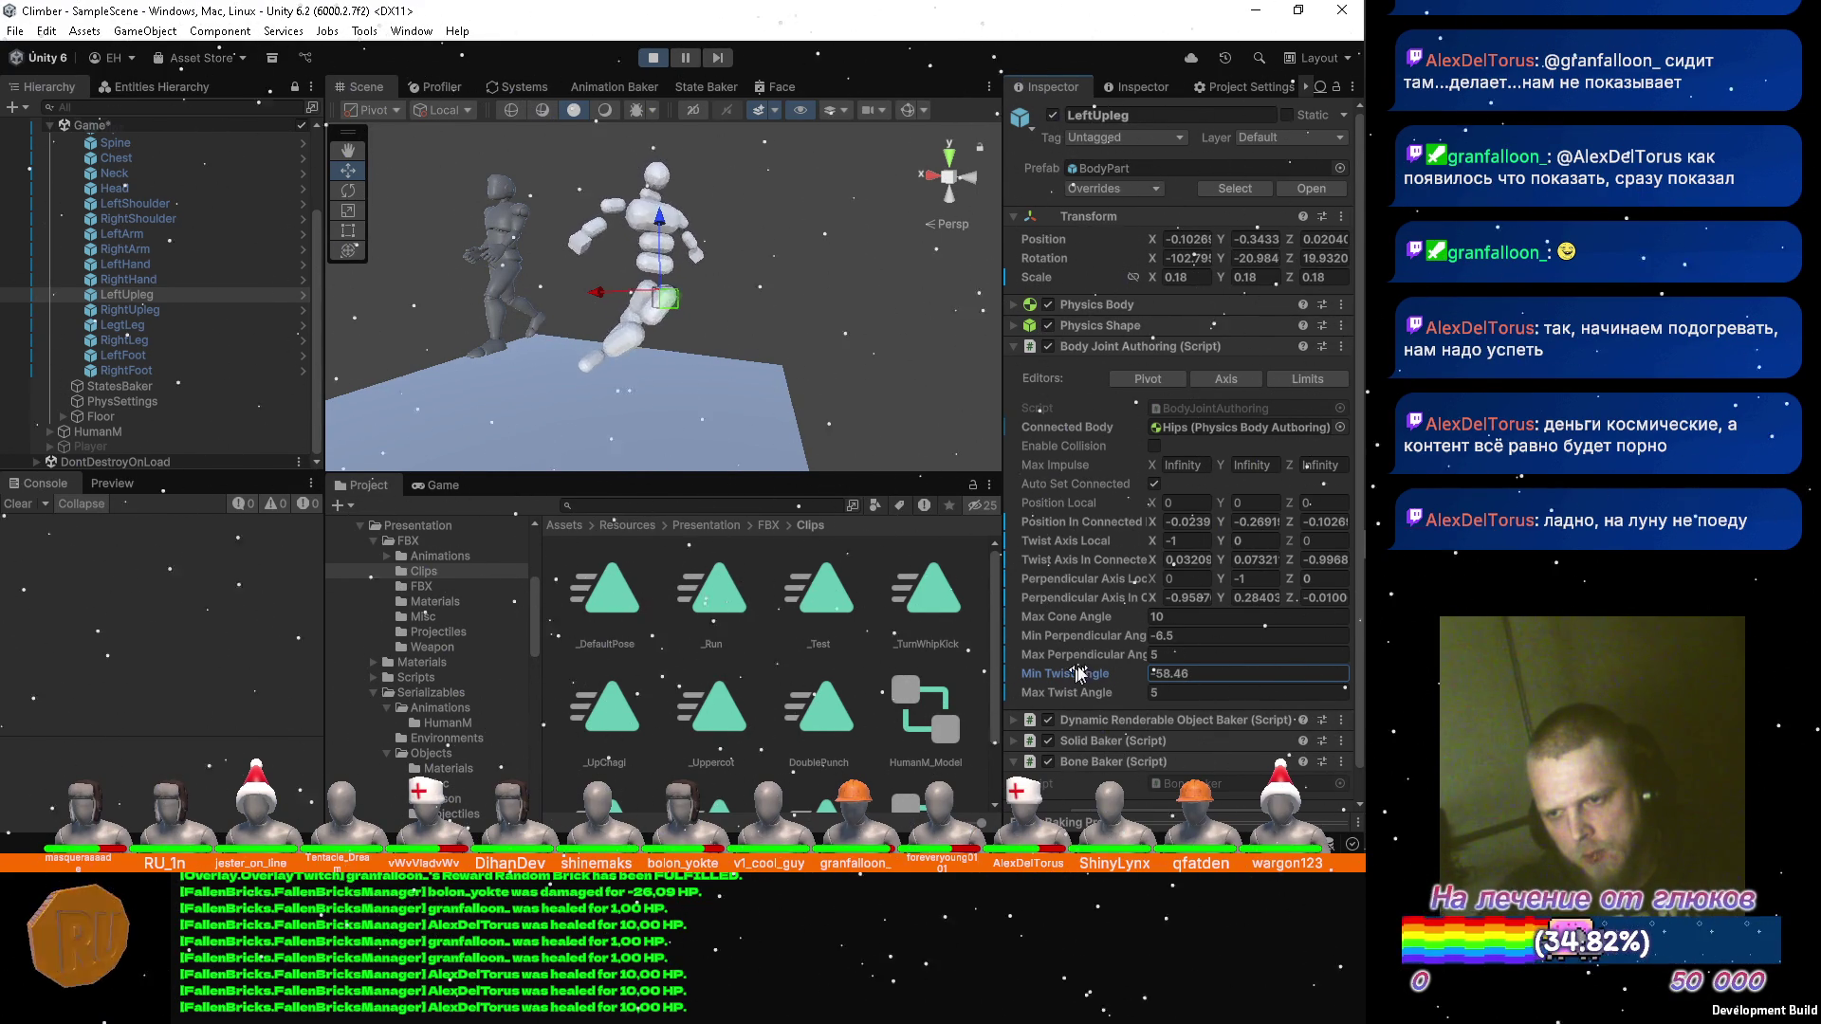
pyautogui.moveTo(1083, 639)
pyautogui.mouseDown()
pyautogui.moveTo(1034, 660)
pyautogui.moveTo(1260, 657)
pyautogui.mouseUp()
pyautogui.click(1248, 617)
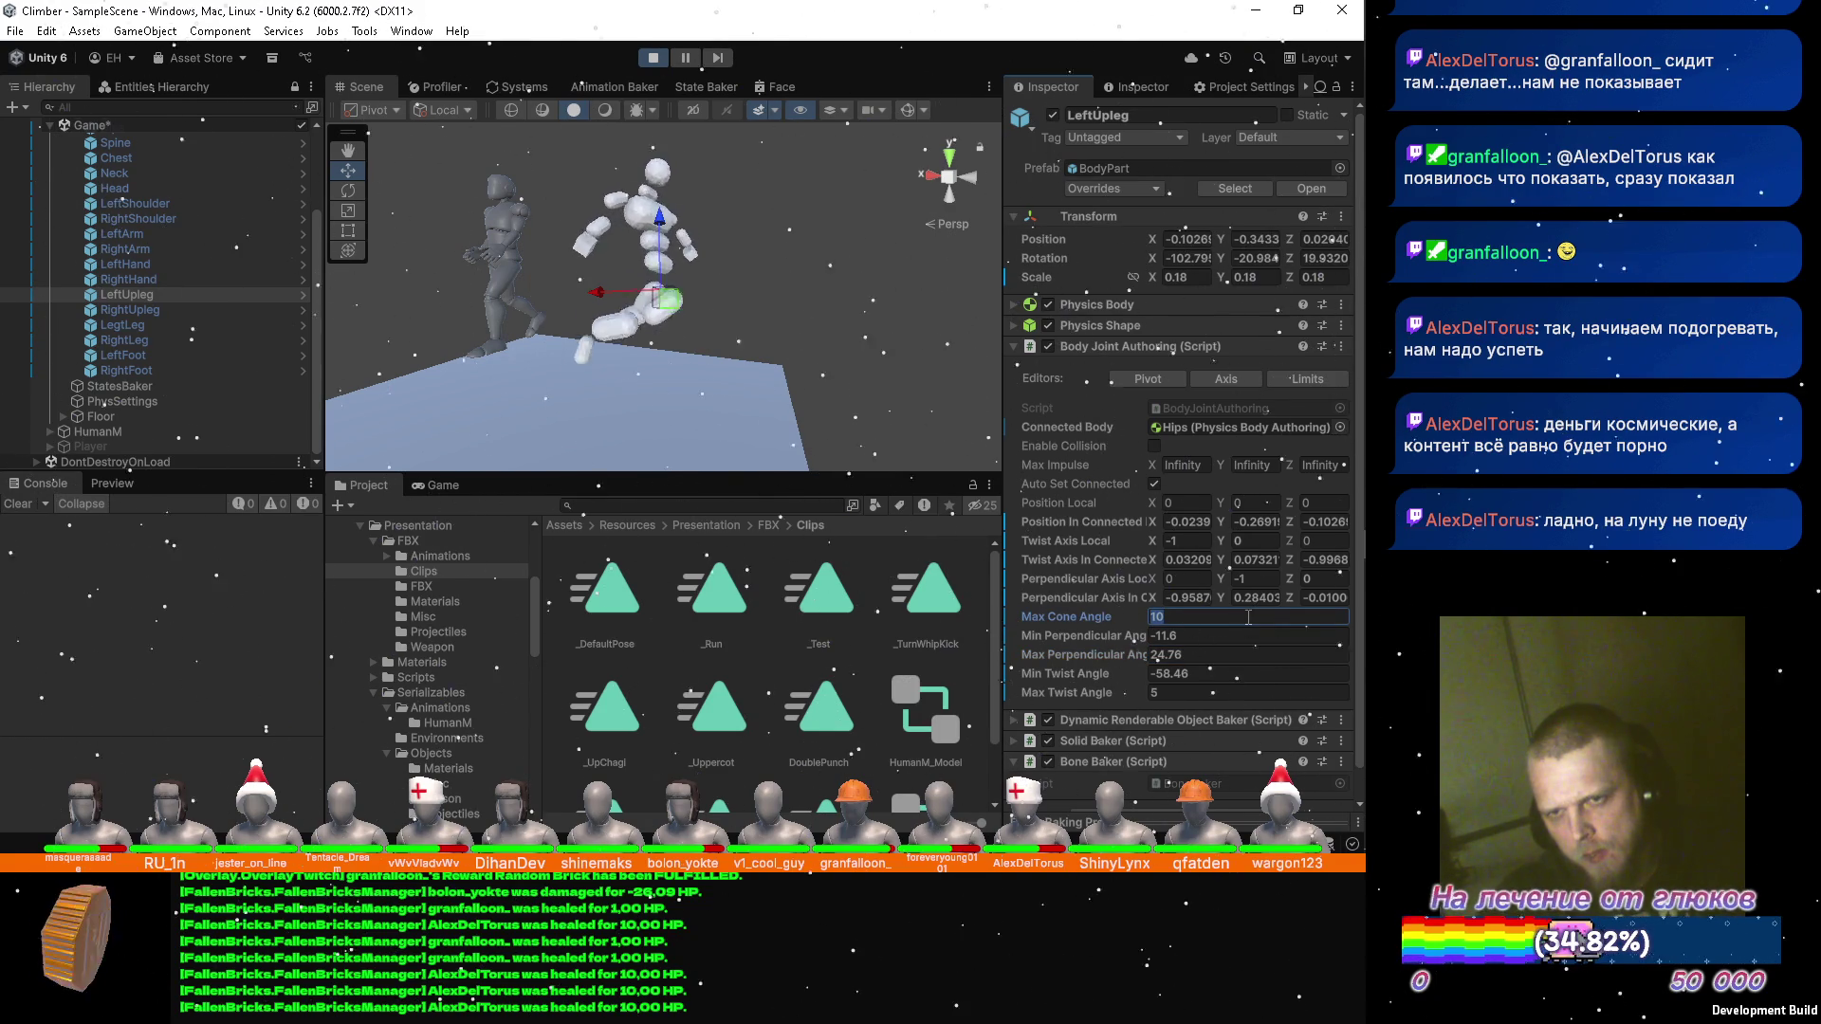
pyautogui.write('30')
pyautogui.moveTo(617, 248); pyautogui.dragTo(572, 244)
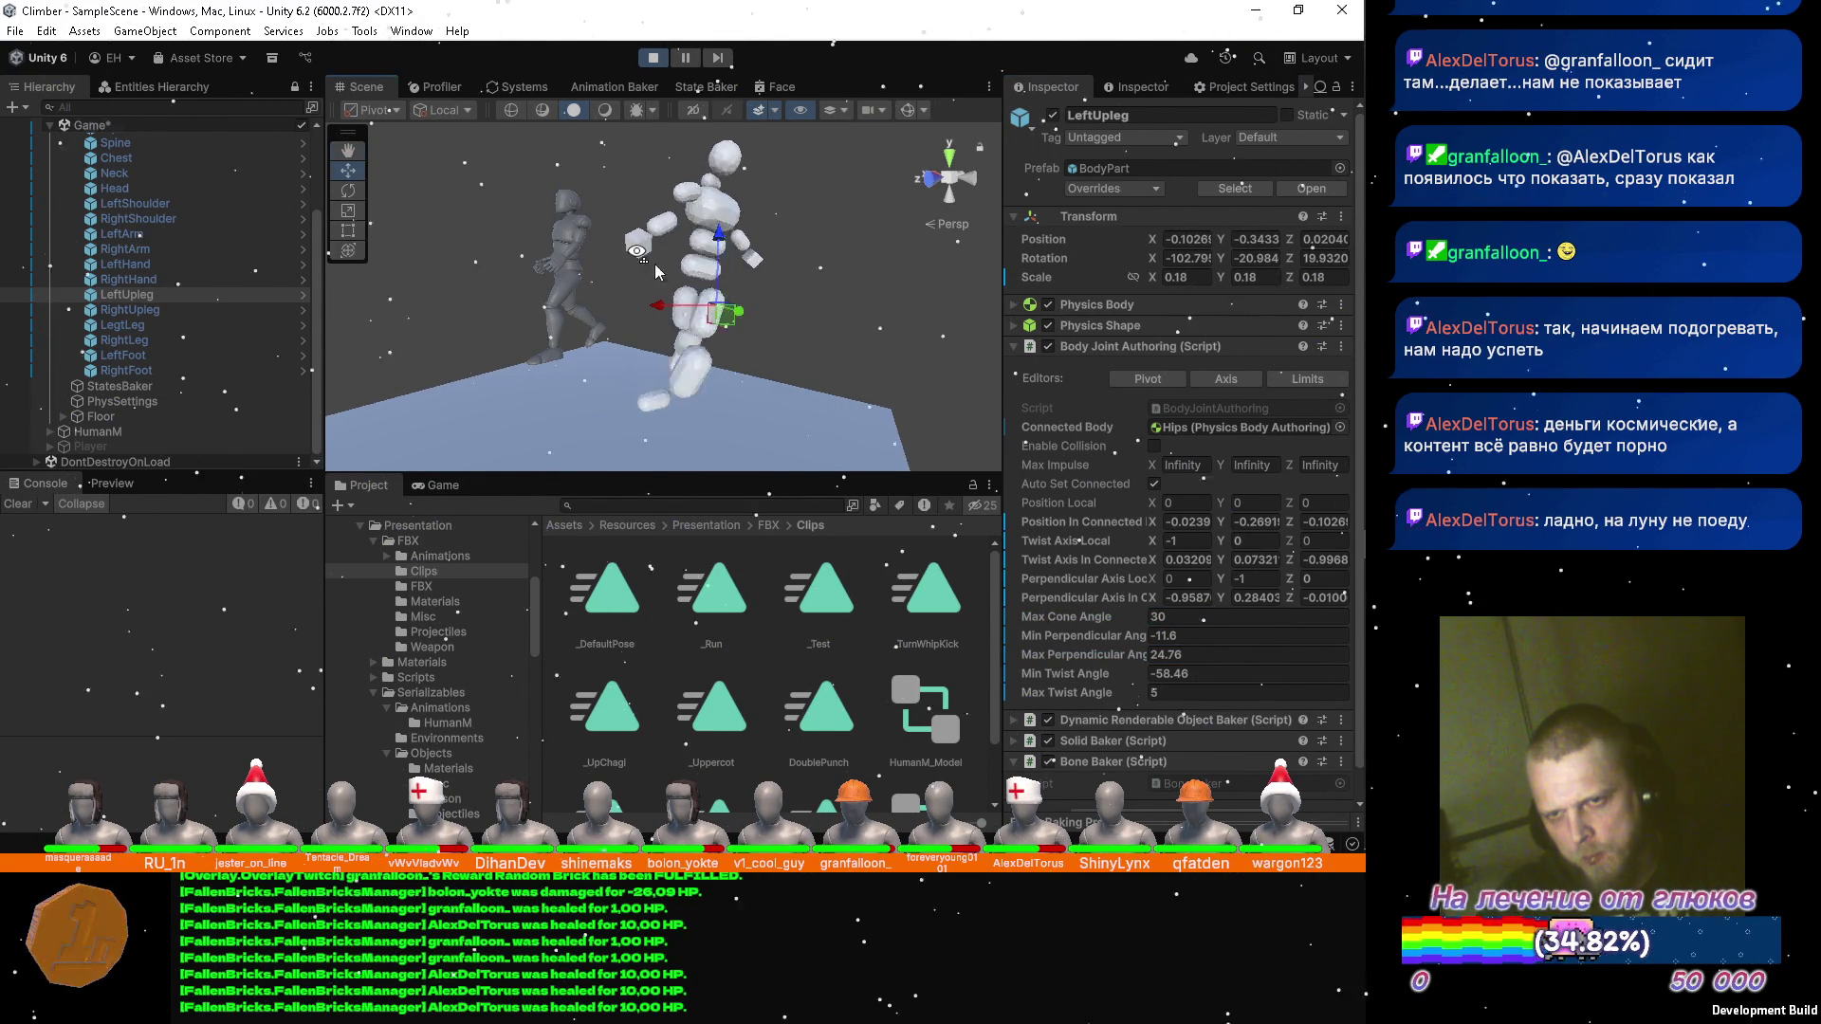
pyautogui.moveTo(1110, 643); pyautogui.dragTo(569, 628)
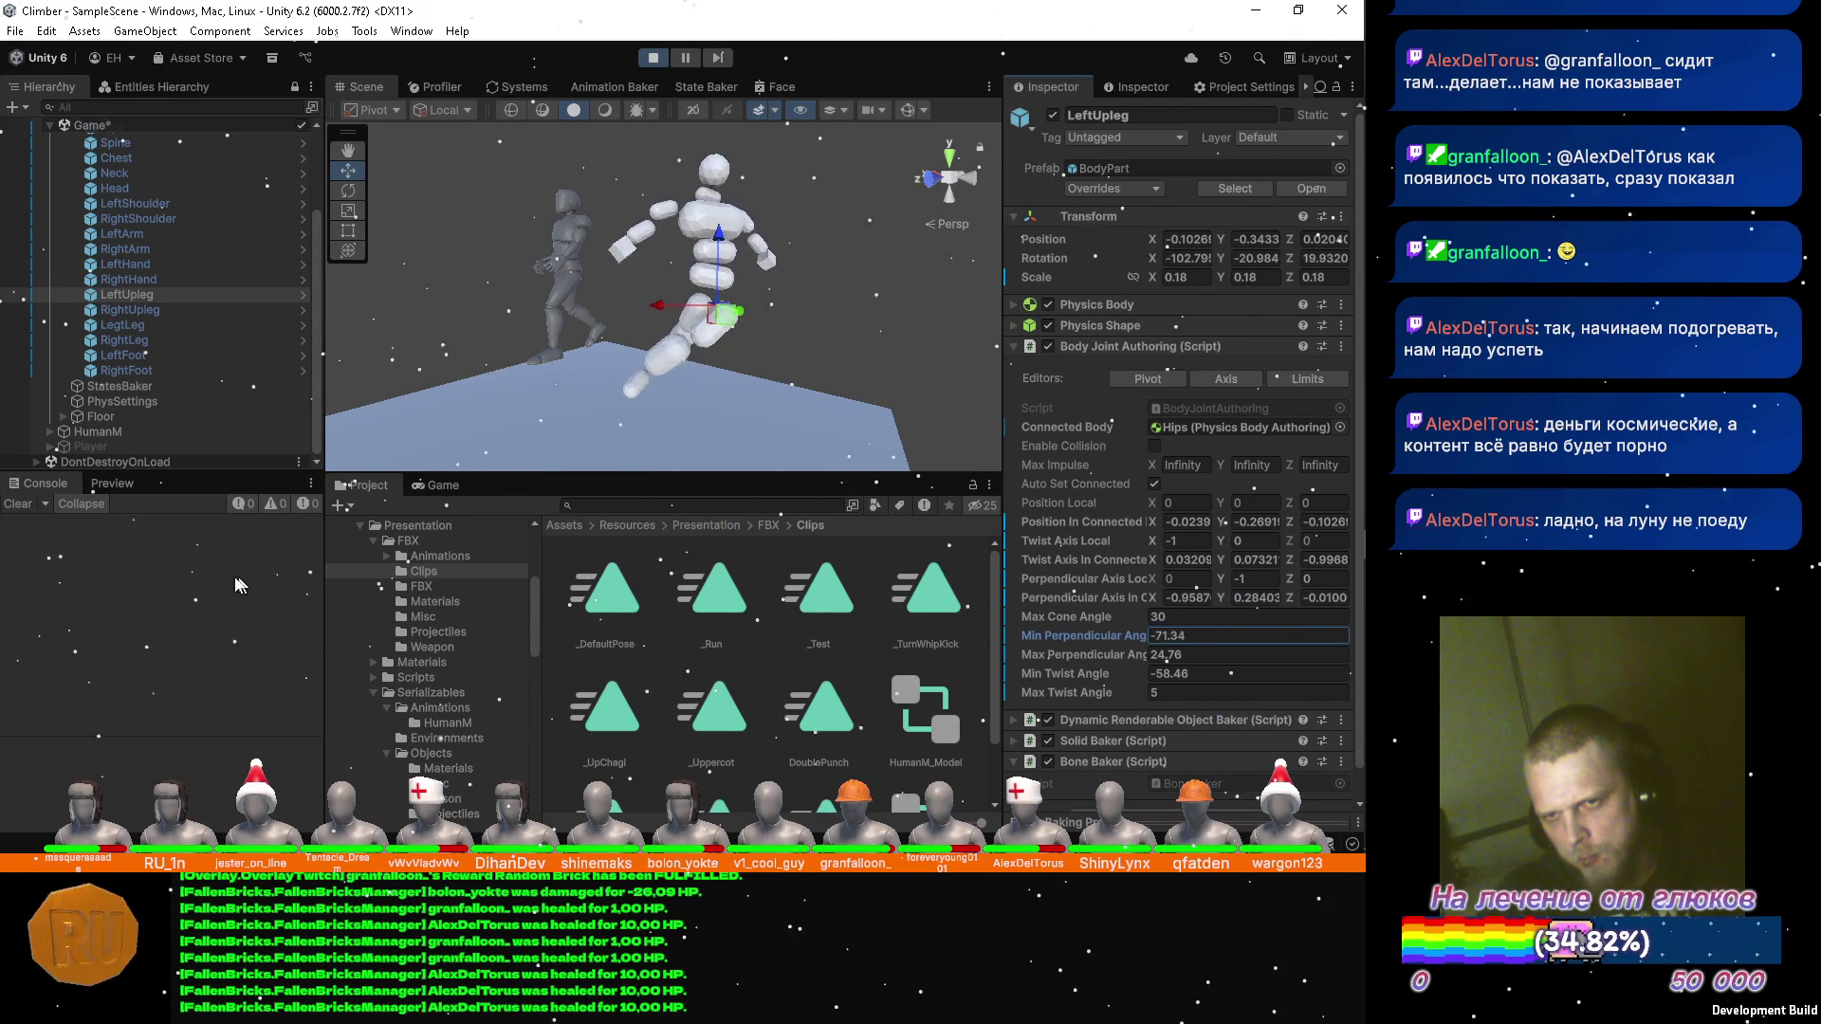
pyautogui.moveTo(1230, 546)
pyautogui.mouseDown()
pyautogui.moveTo(772, 546)
pyautogui.moveTo(1174, 636)
pyautogui.mouseUp()
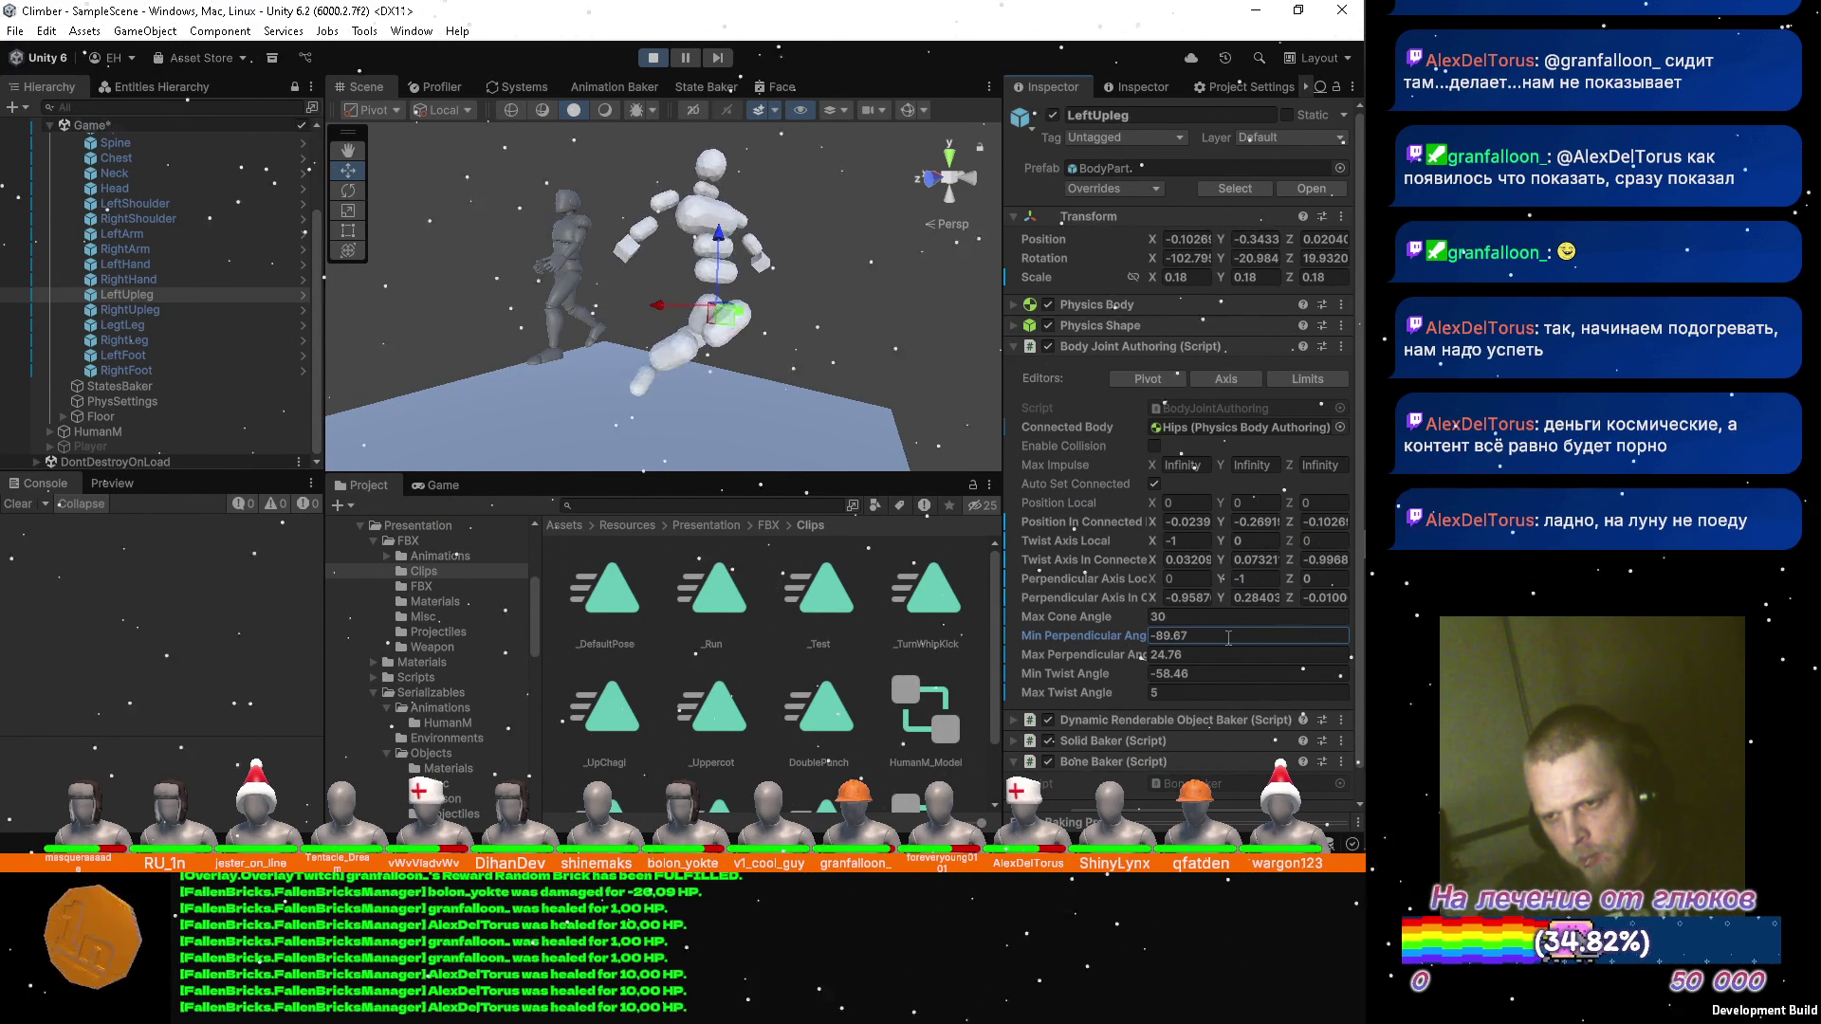
pyautogui.moveTo(1067, 617)
pyautogui.mouseDown()
pyautogui.moveTo(692, 607)
pyautogui.moveTo(1096, 629)
pyautogui.moveTo(1115, 647)
pyautogui.mouseUp()
pyautogui.hotkey('ctrl', 'z')
pyautogui.hotkey('ctrl', 'z')
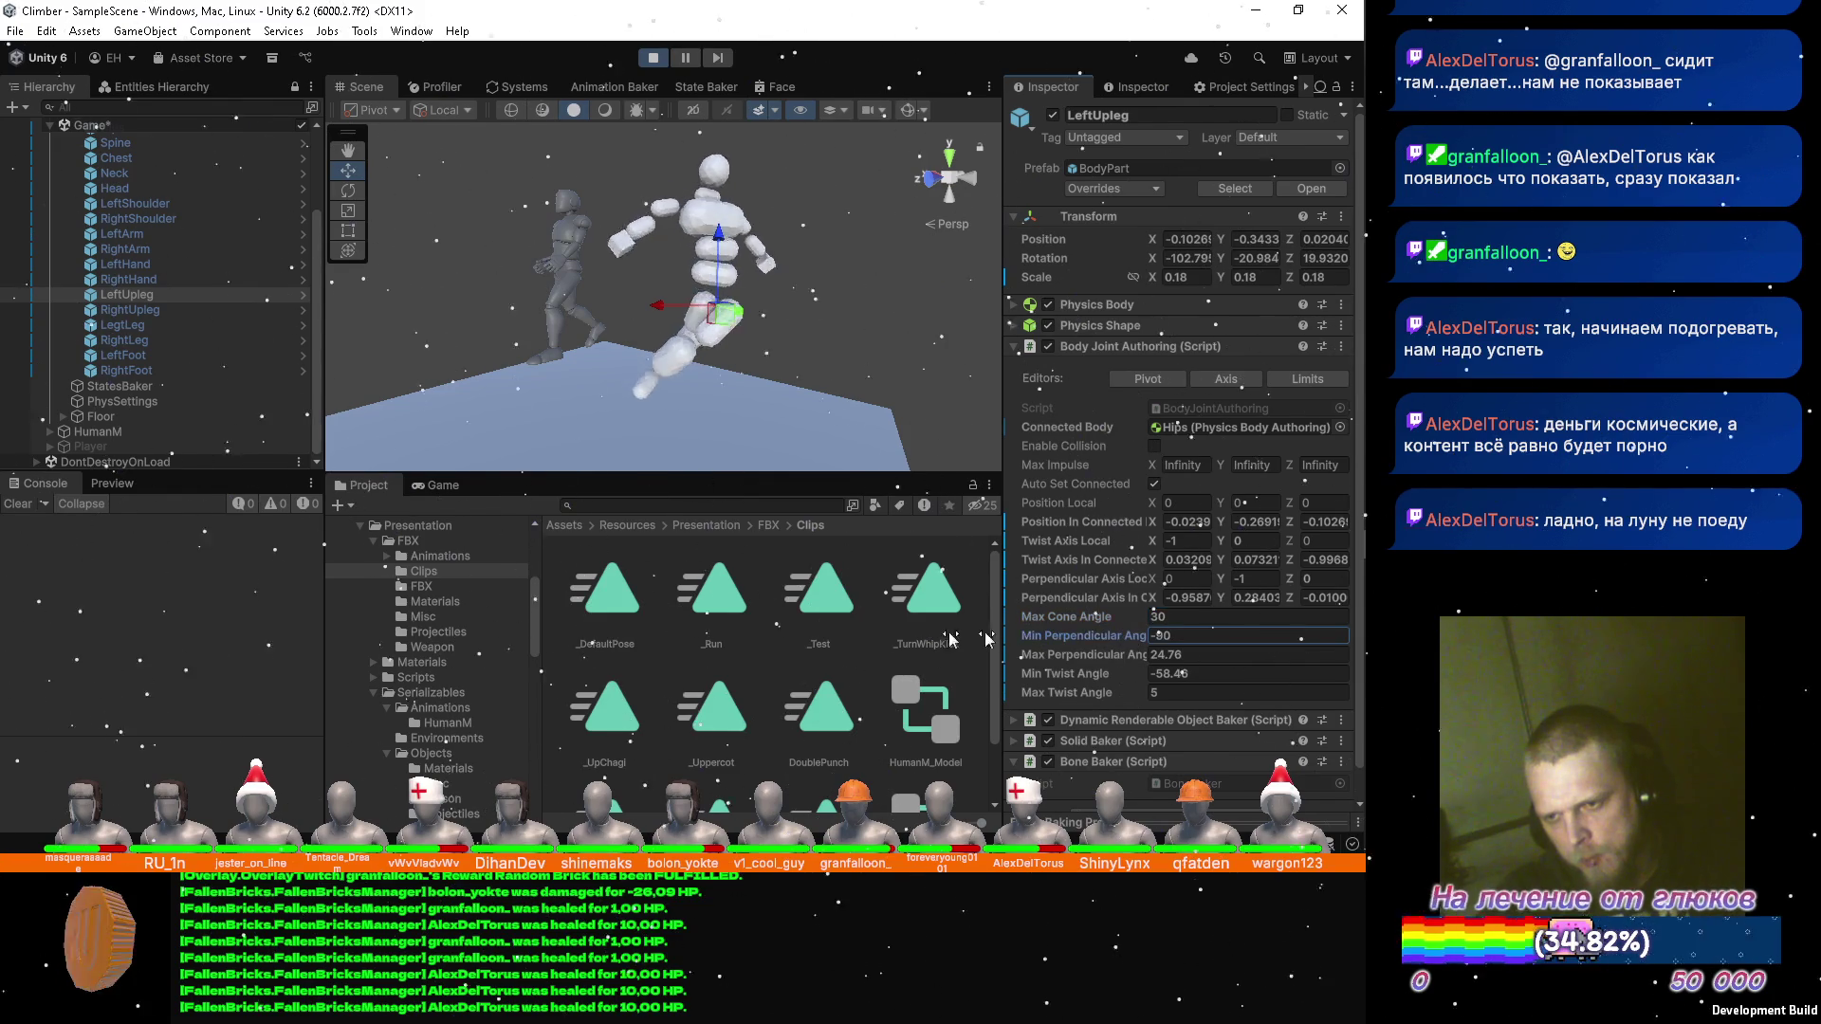
pyautogui.press('Tab')
pyautogui.write('90')
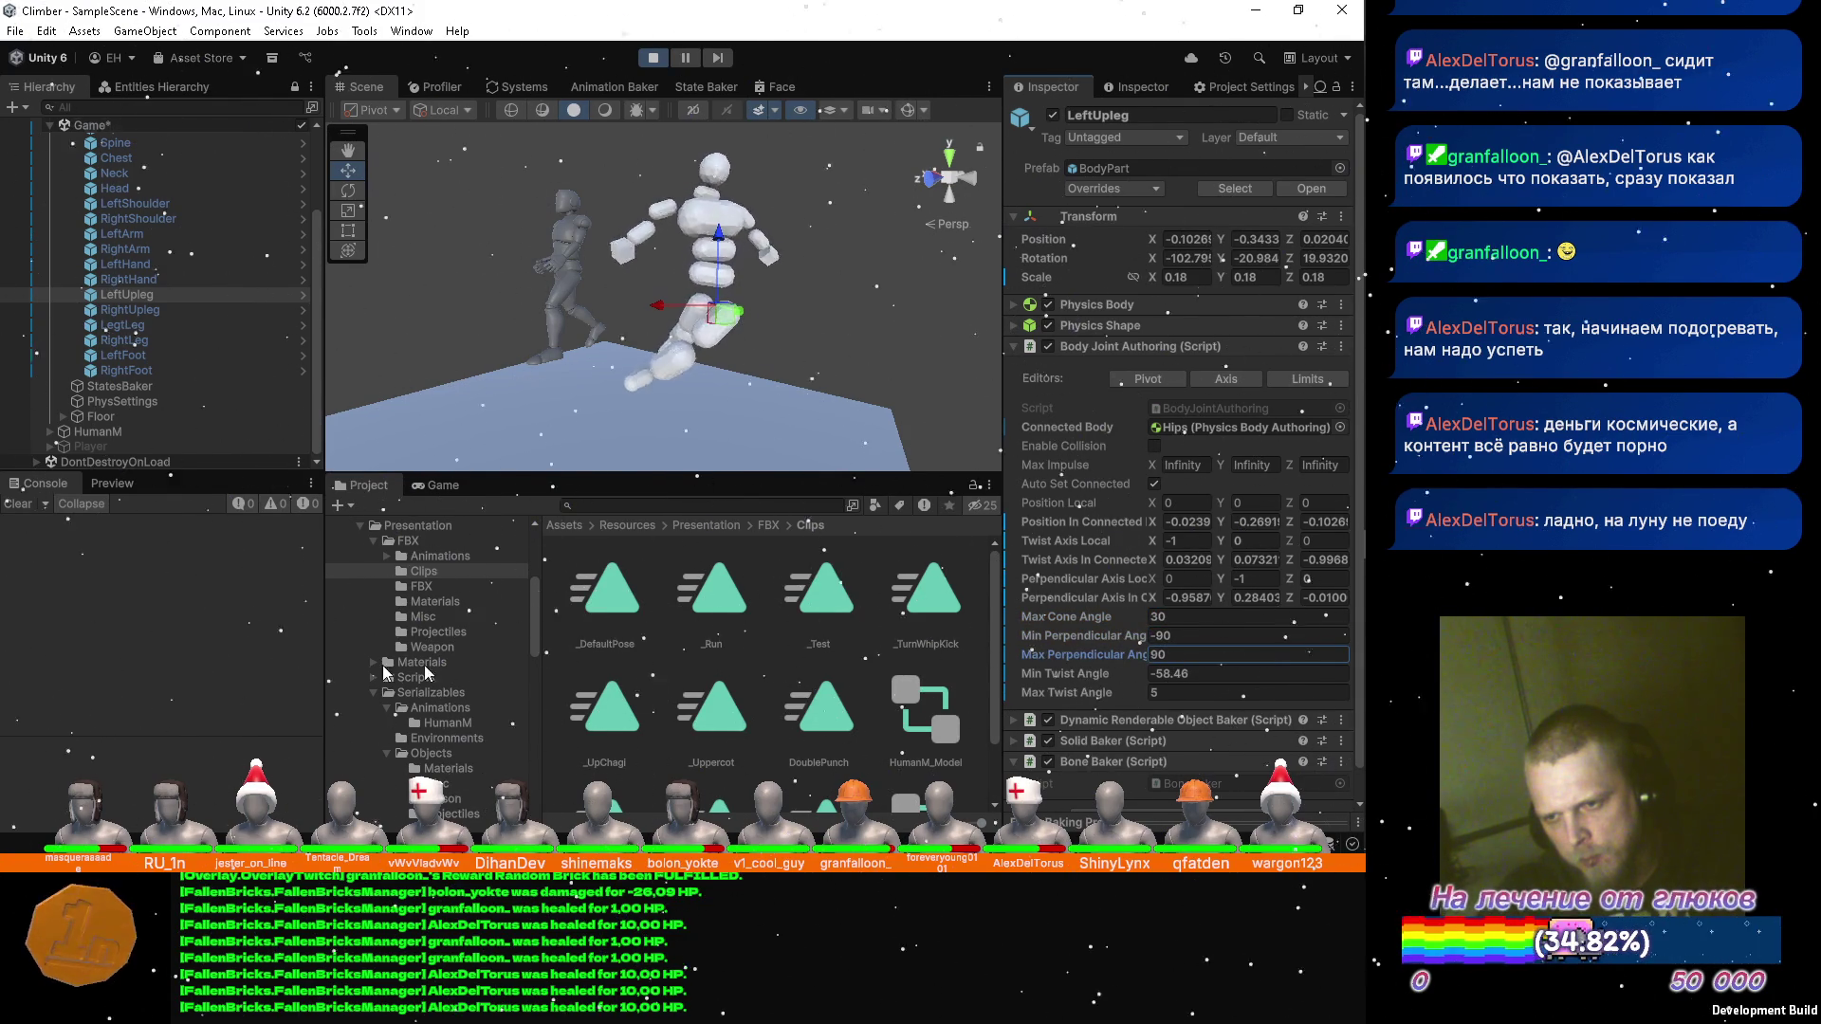
# Set LeftUpleg's Min and Max Twist Angles to -180 and 180.
pyautogui.moveTo(1053, 676); pyautogui.dragTo(854, 675)
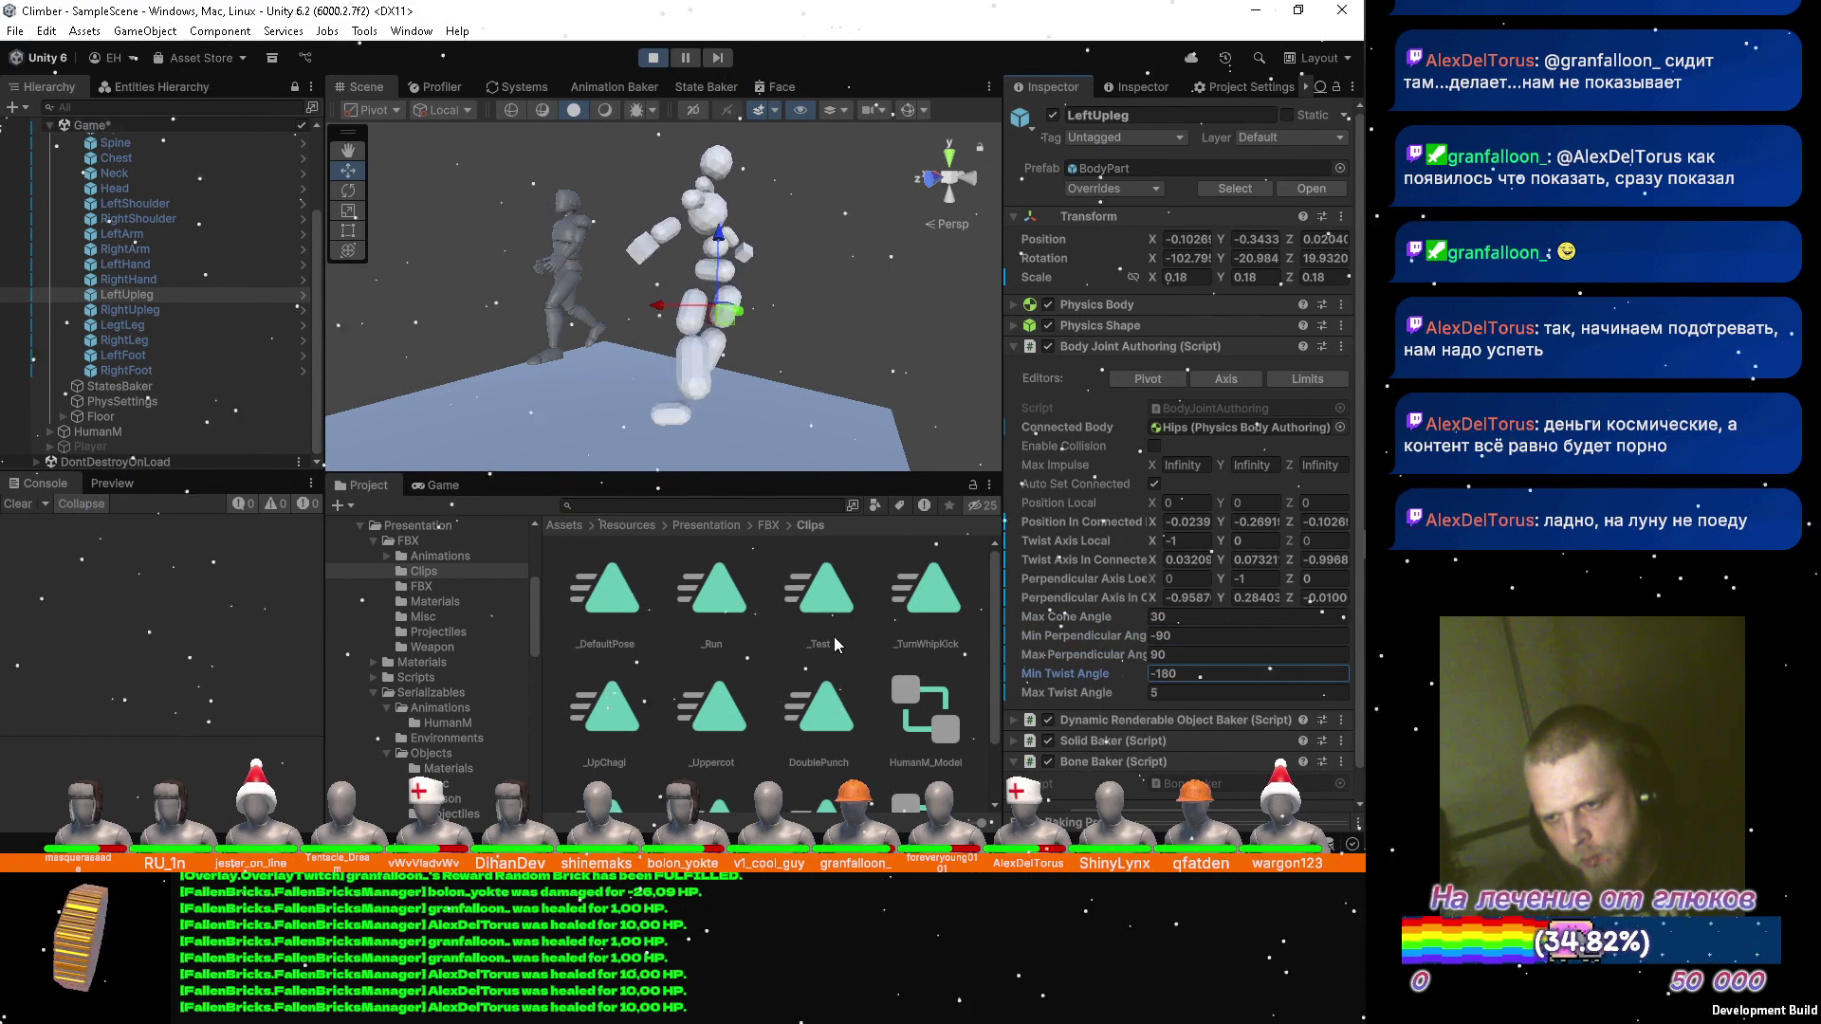
pyautogui.moveTo(1091, 695); pyautogui.dragTo(1215, 709)
pyautogui.write('180')
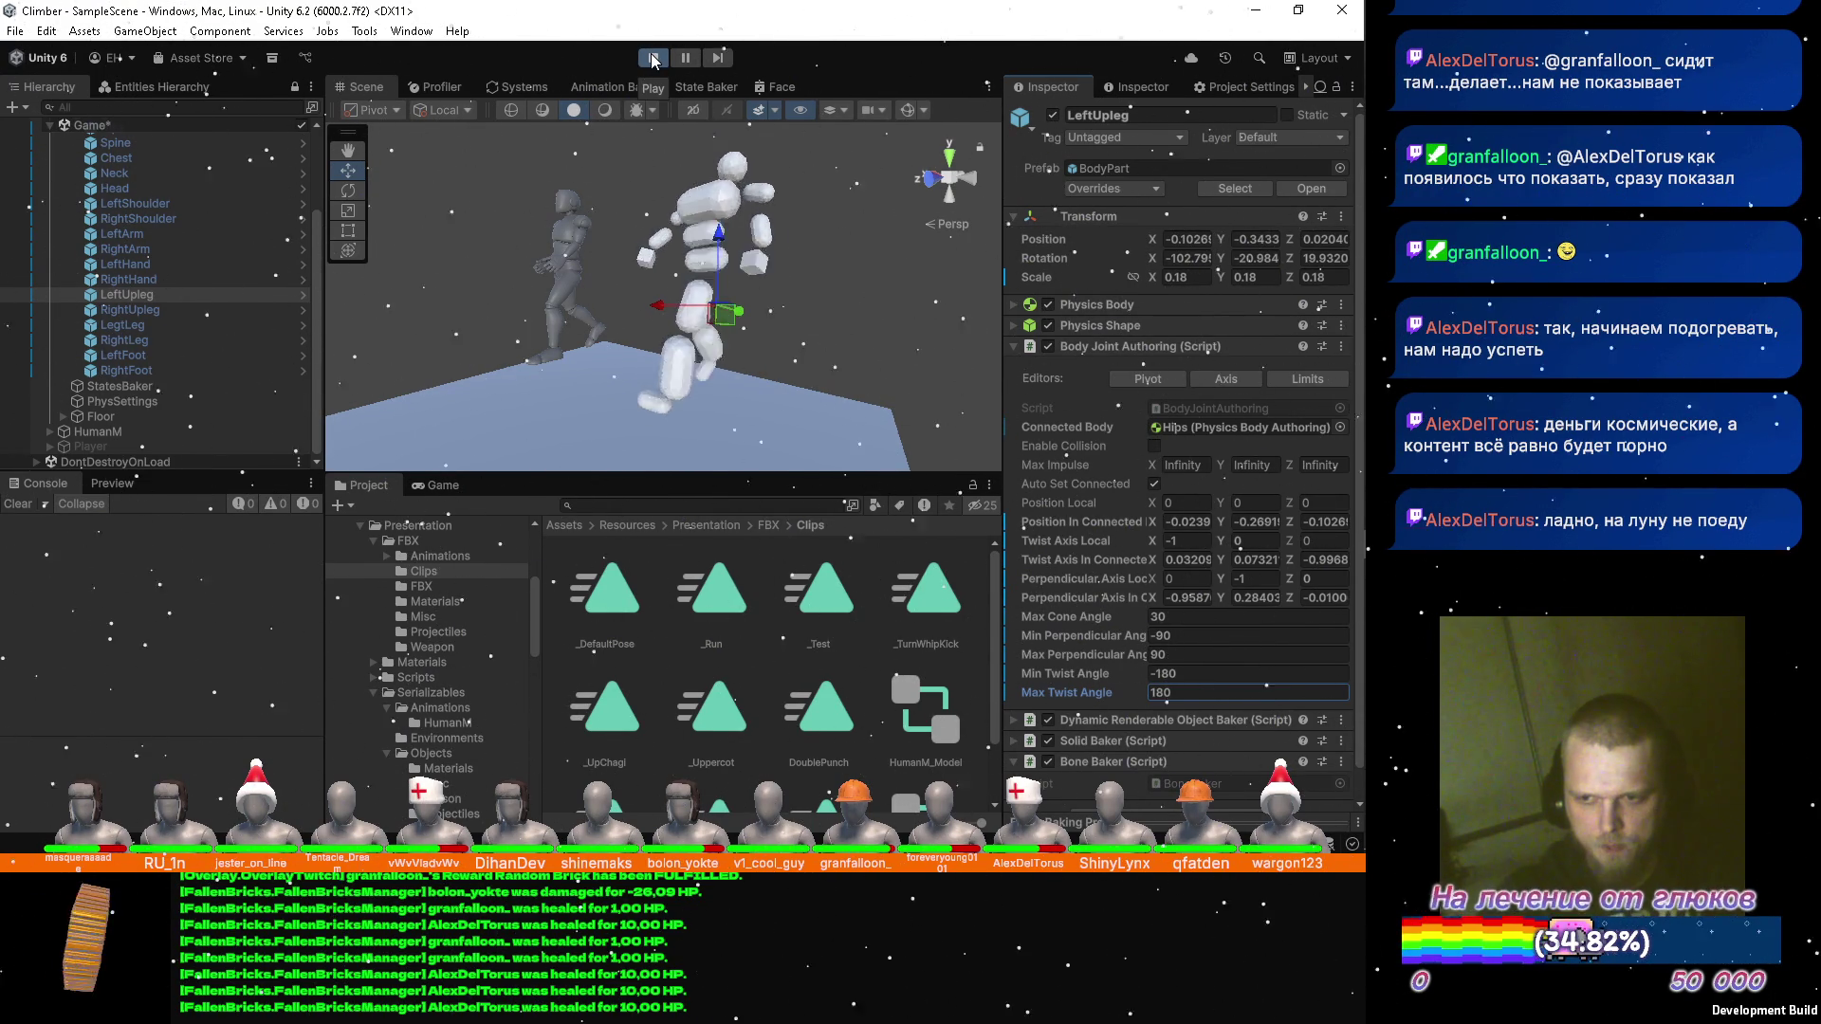
# Widen LeftUpleg's Max Cone Angle to 180 during play, then stop Play mode.
pyautogui.moveTo(1066, 616)
pyautogui.mouseDown()
pyautogui.moveTo(429, 618)
pyautogui.moveTo(981, 560)
pyautogui.moveTo(303, 618)
pyautogui.mouseUp()
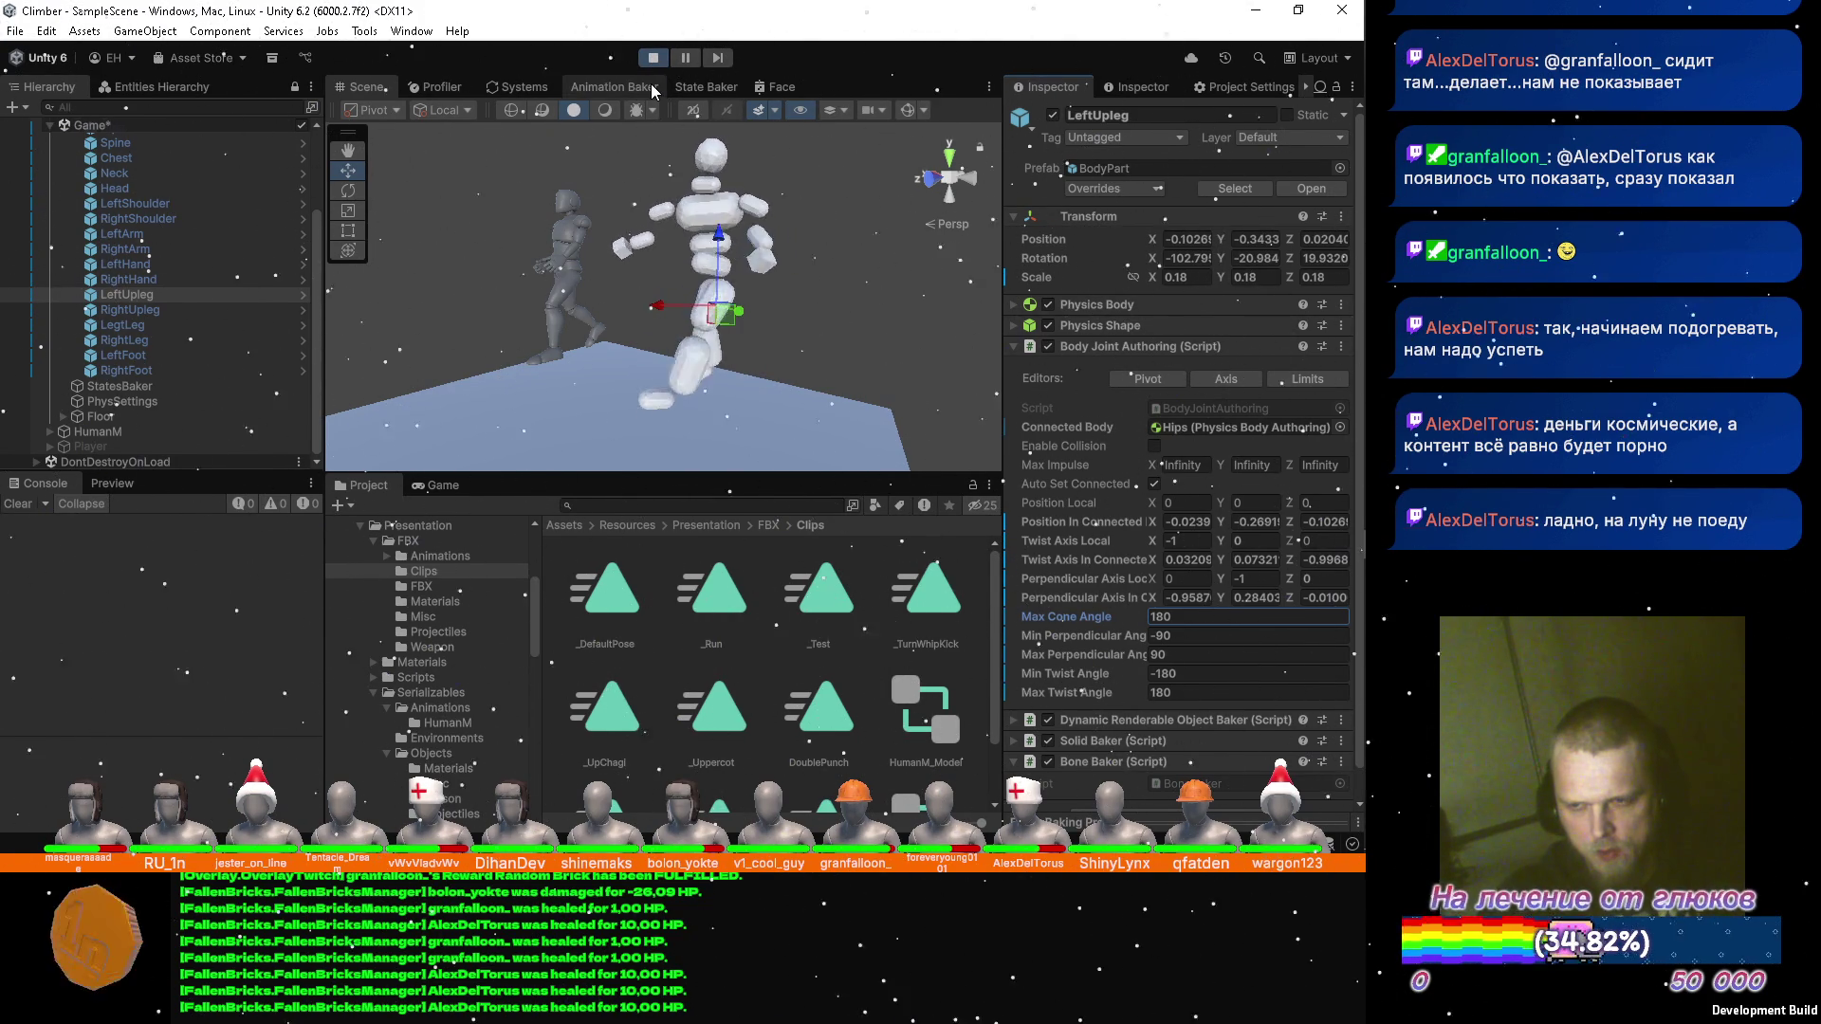
pyautogui.click(655, 58)
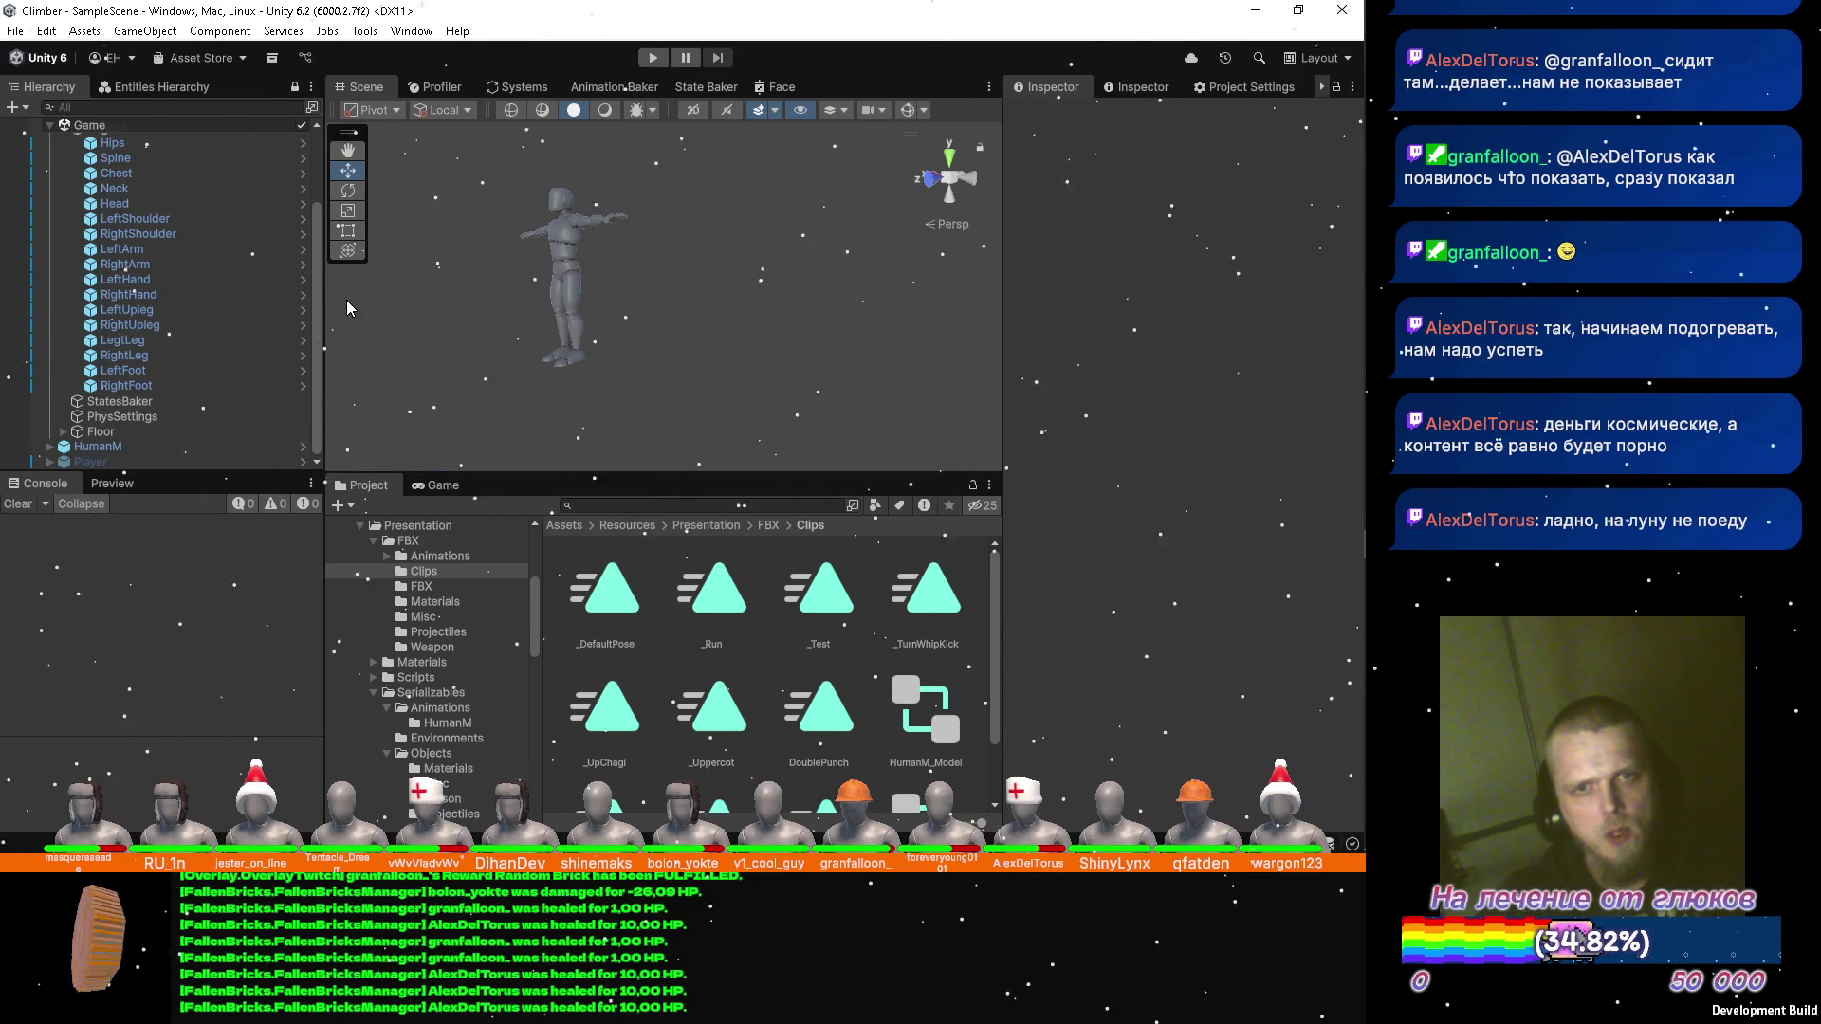
pyautogui.hotkey('alt', 'Tab')
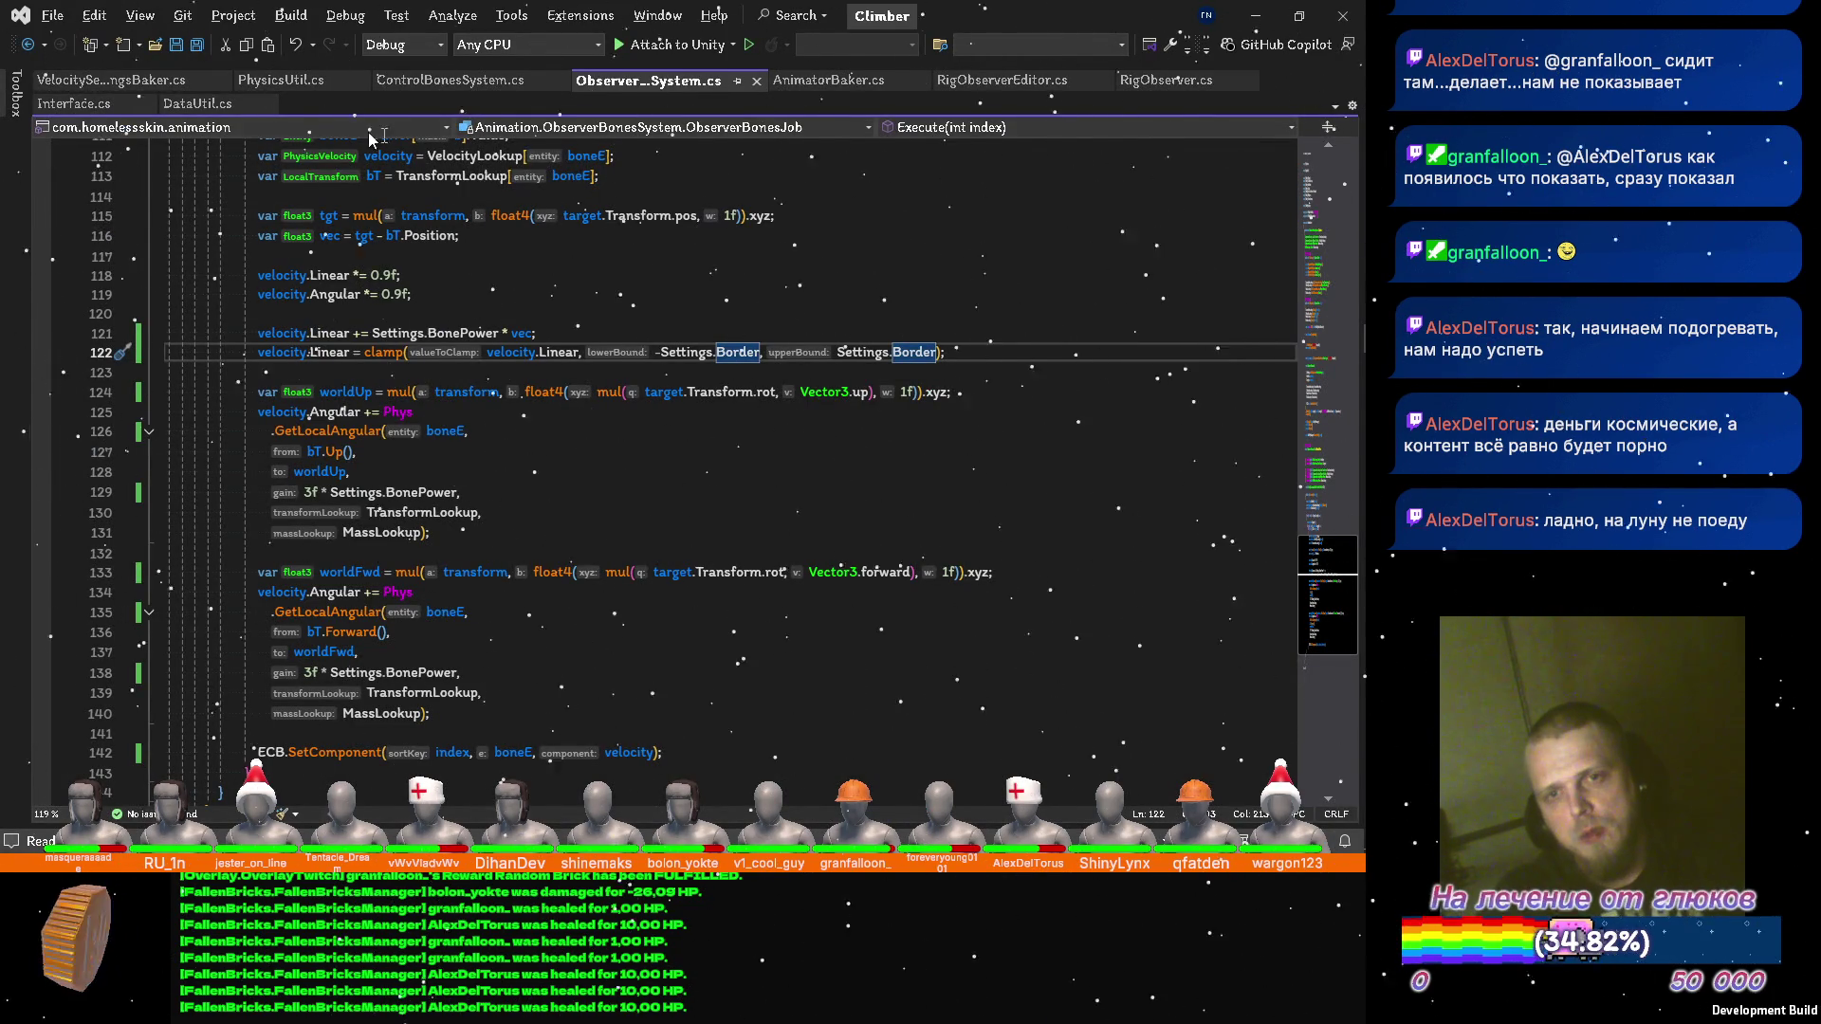
# In RigObserver.cs, change bodyPart.MaxConeAngle from 10f to 180f and return to Unity.
pyautogui.click(1171, 81)
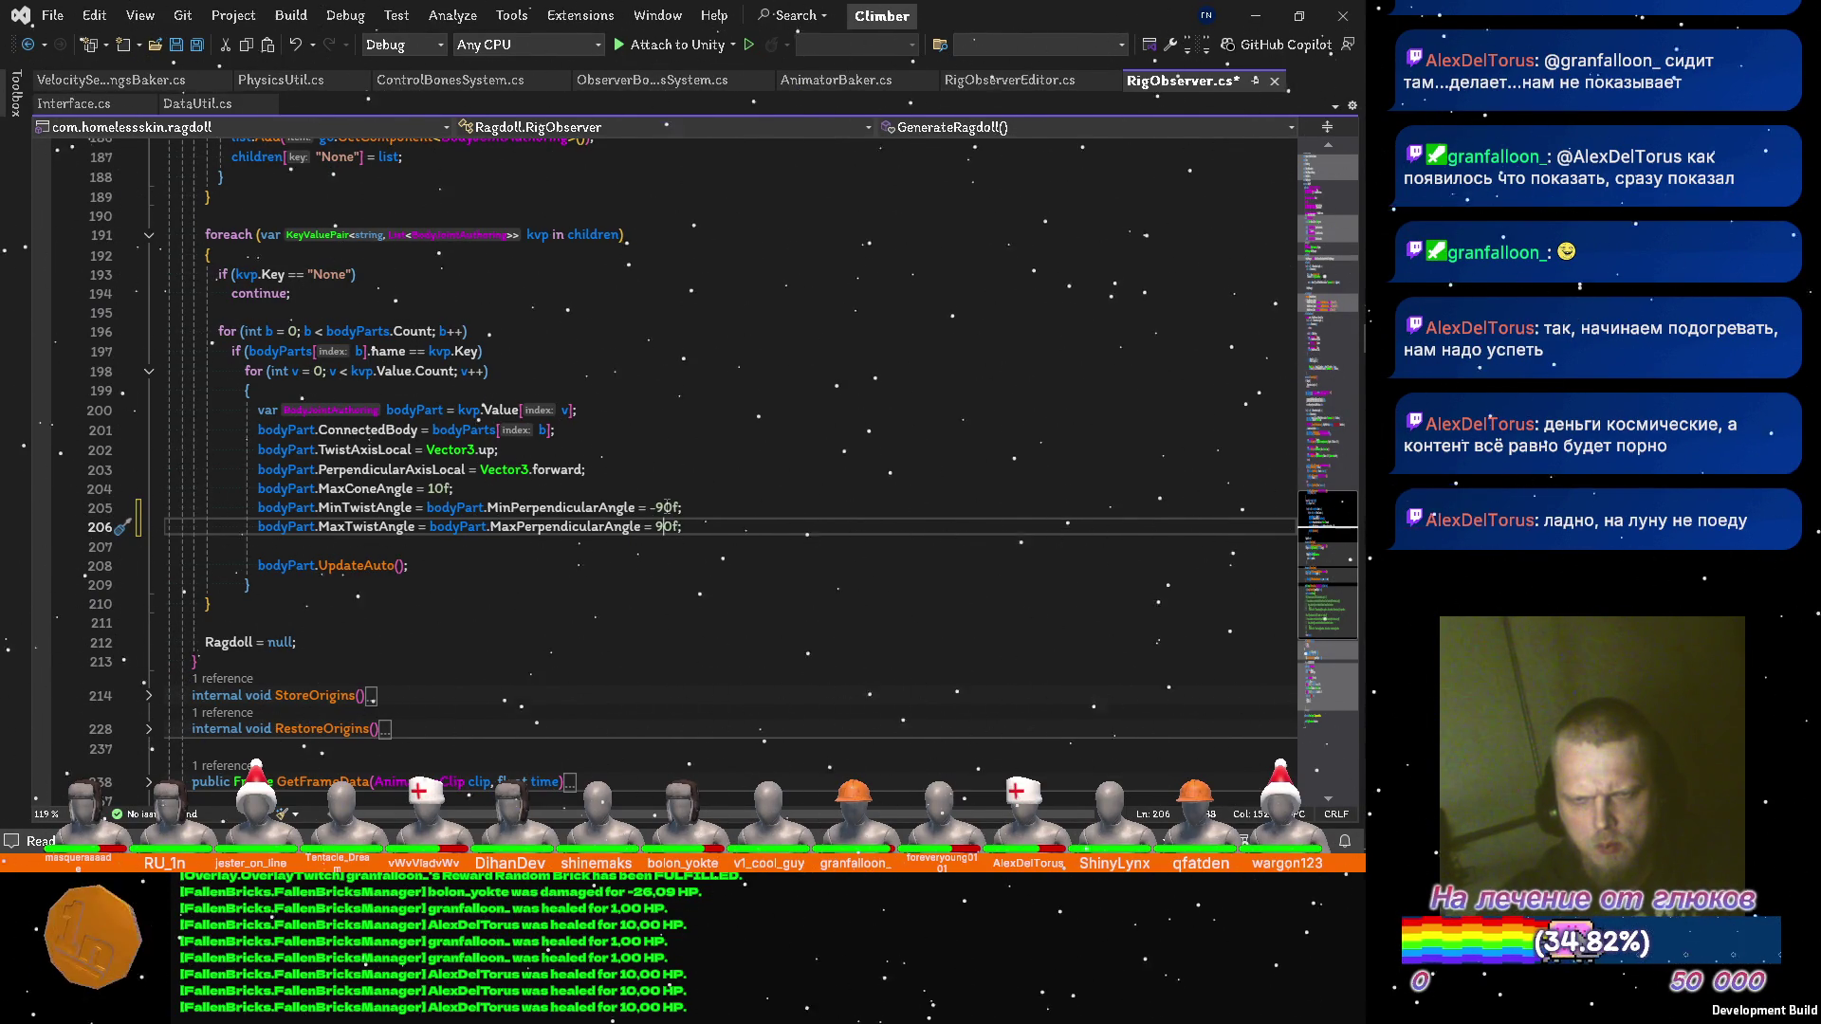
pyautogui.press('Up')
pyautogui.press('Up')
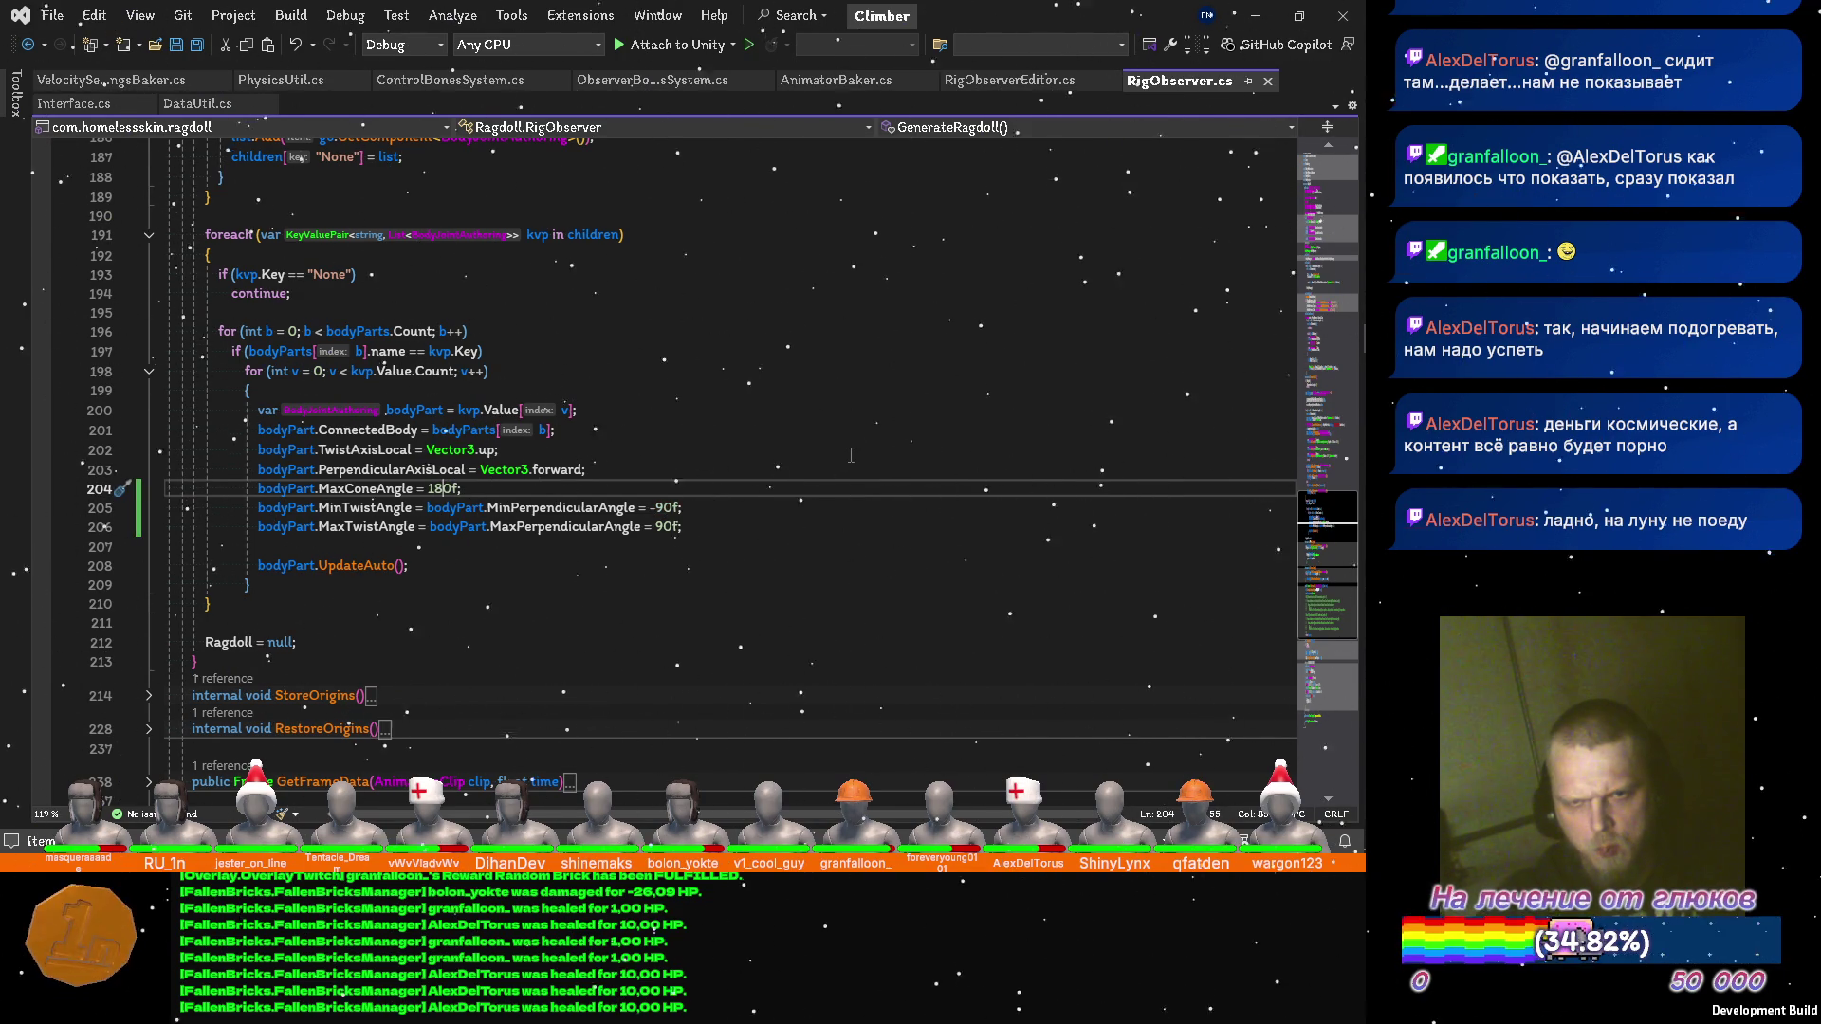
pyautogui.hotkey('alt', 'Tab')
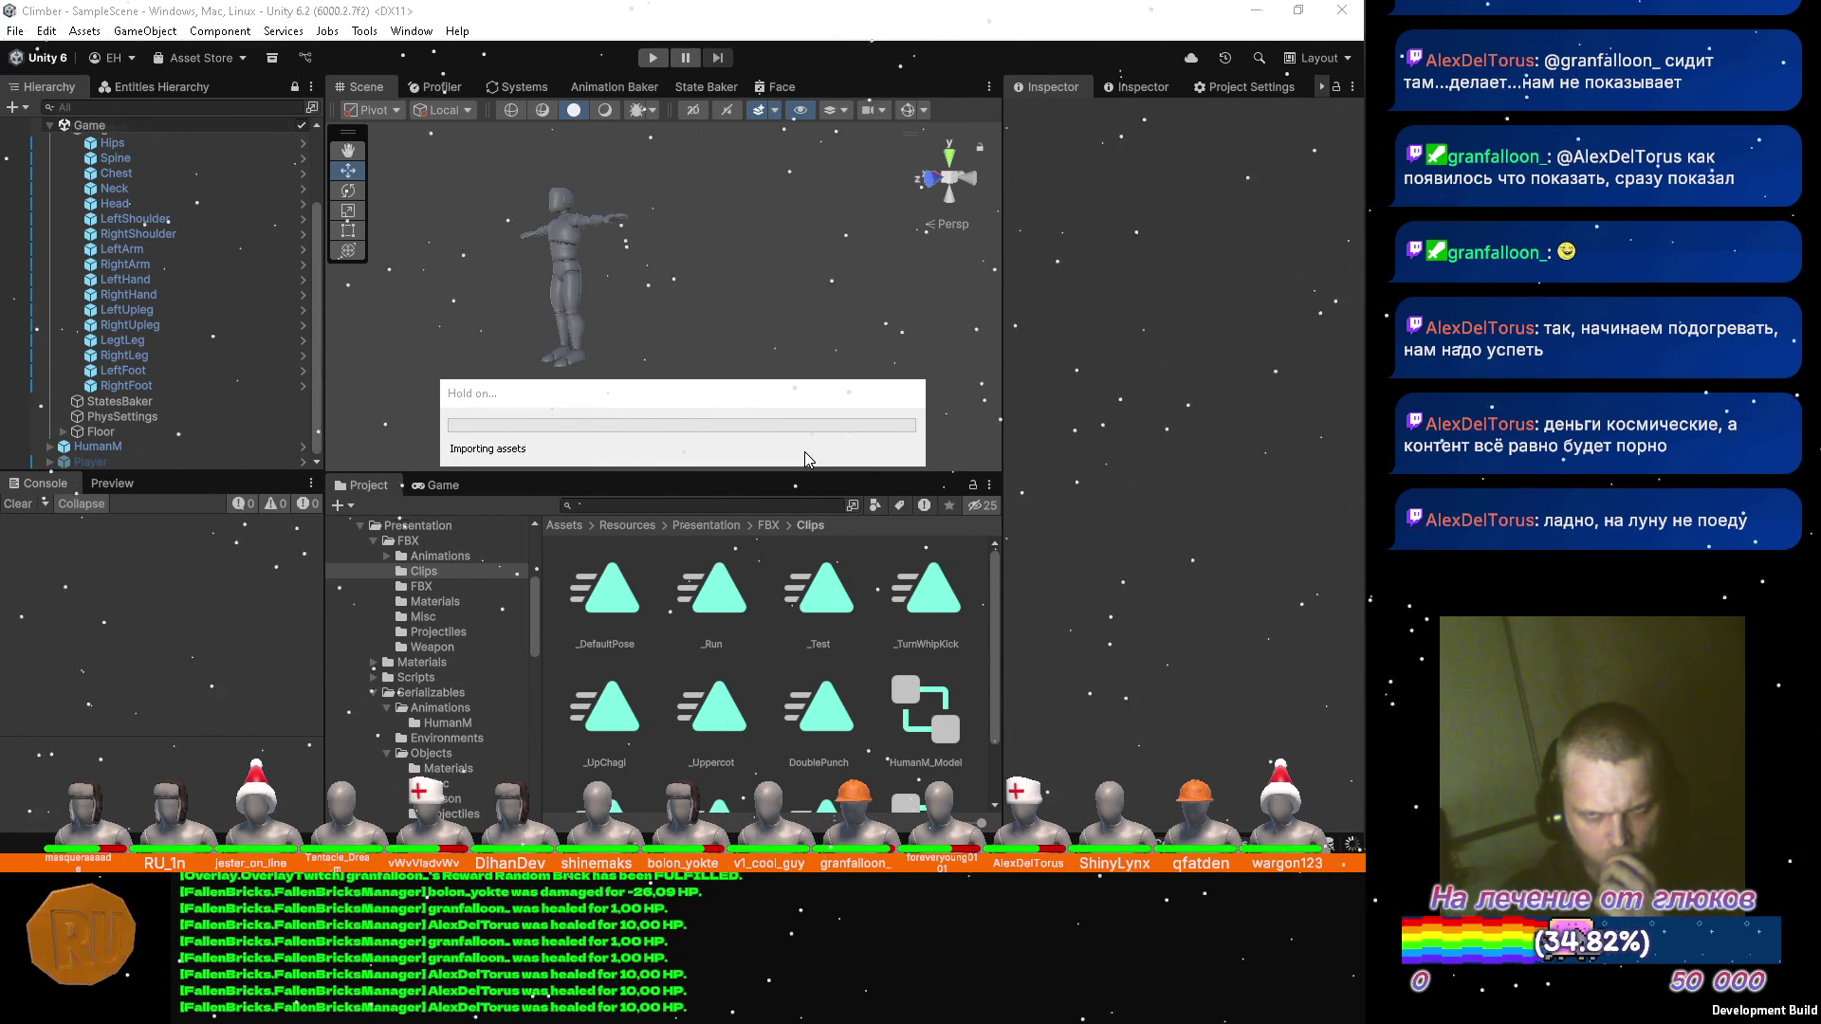
pyautogui.moveTo(1329, 103)
pyautogui.click(1127, 119)
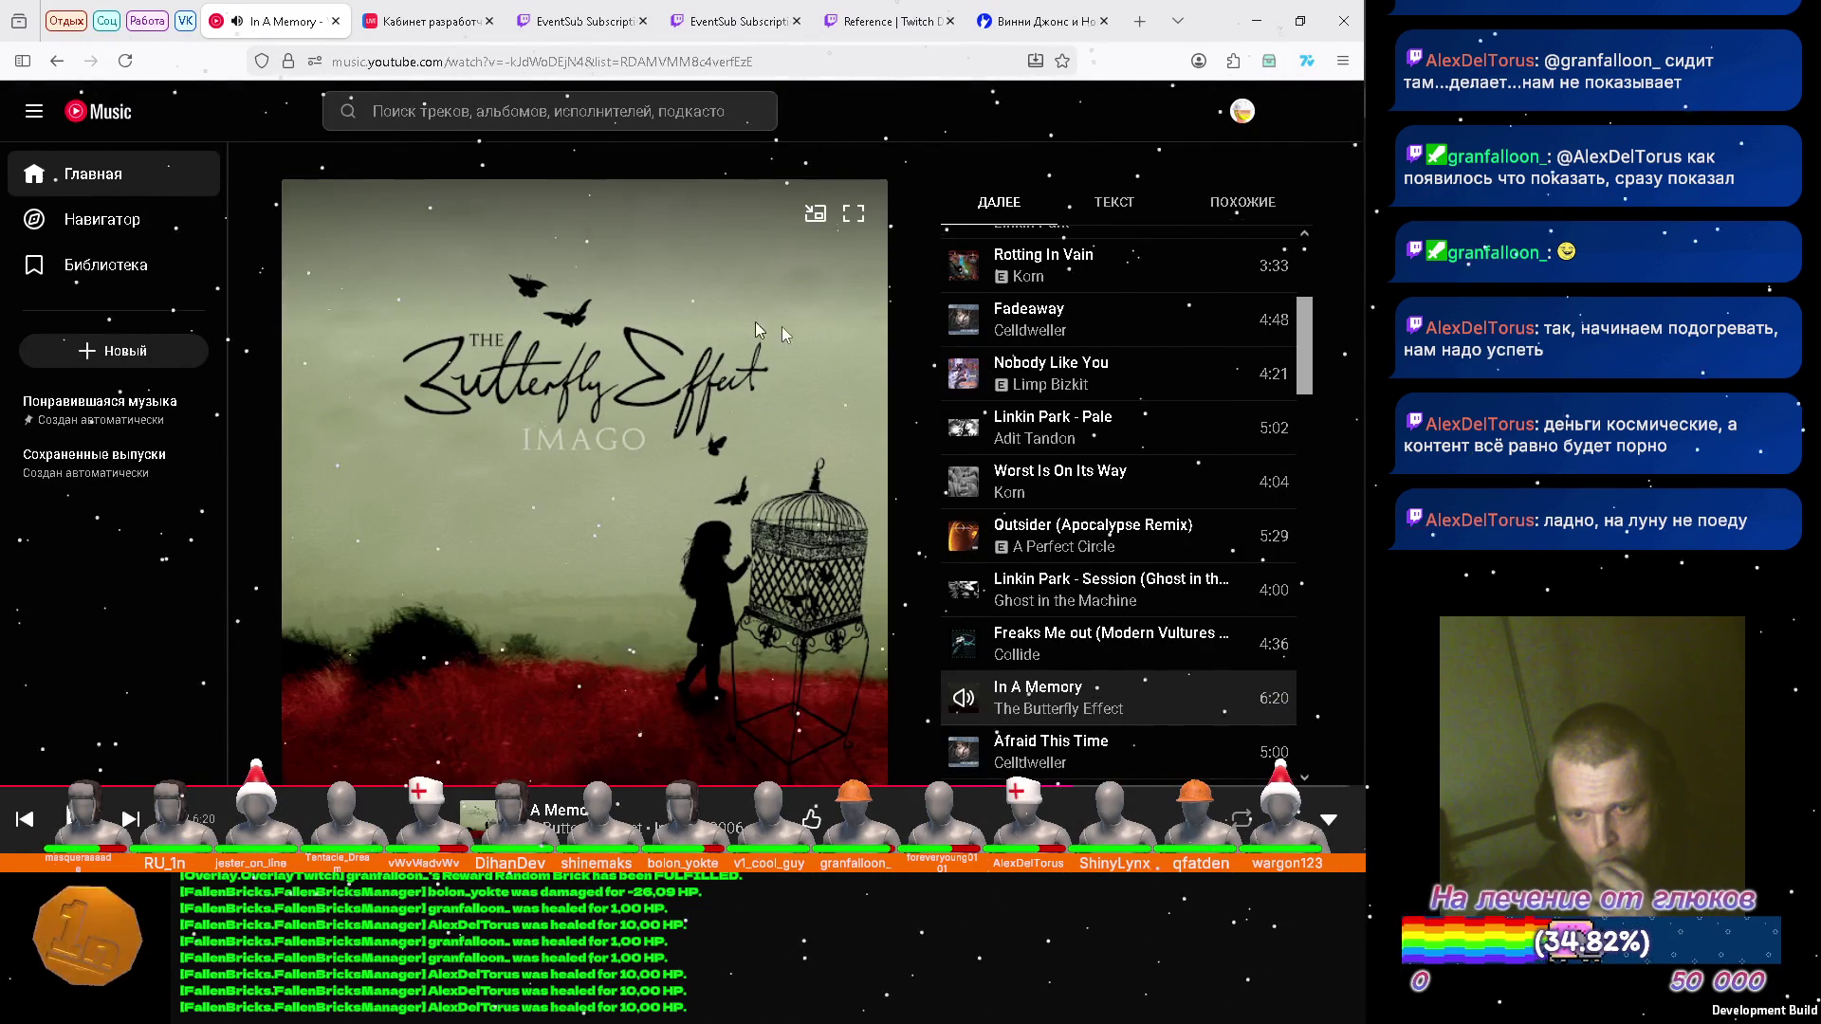
# Play the track That Smile from YouTube Music's listen-again row.
pyautogui.scroll(-3, 1128, 397)
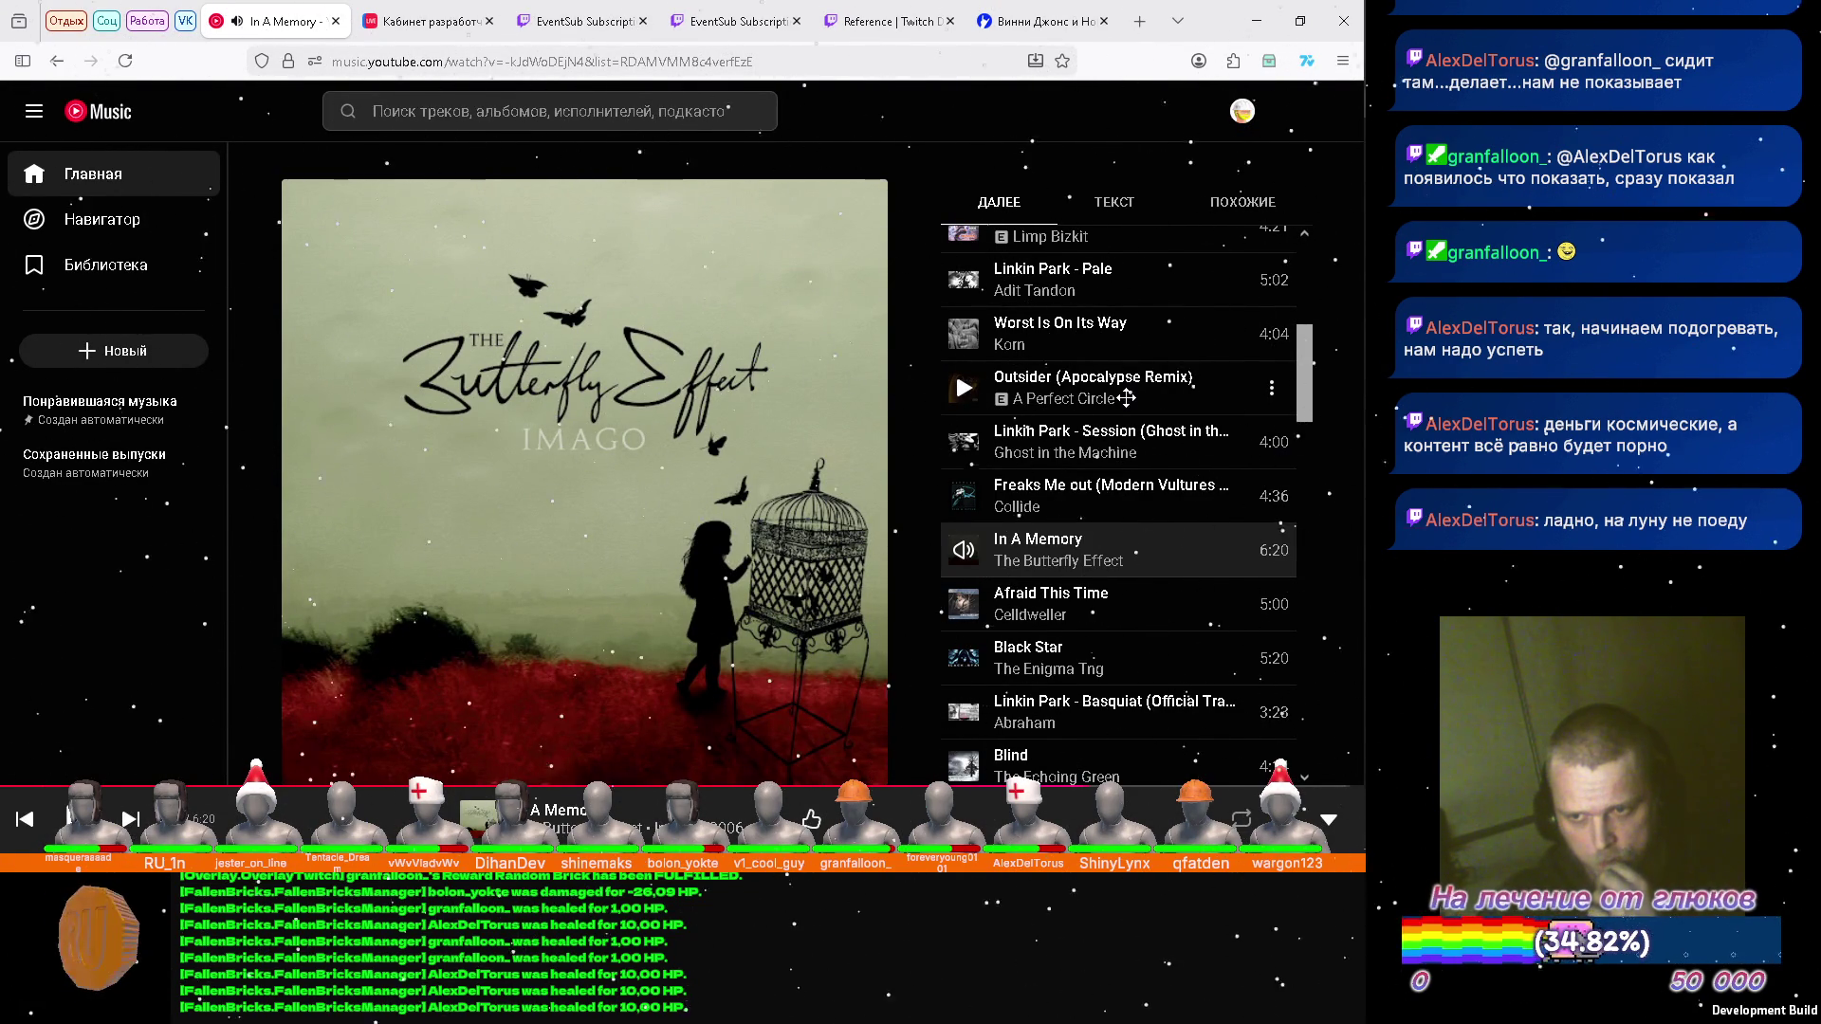
pyautogui.scroll(-2, 1127, 399)
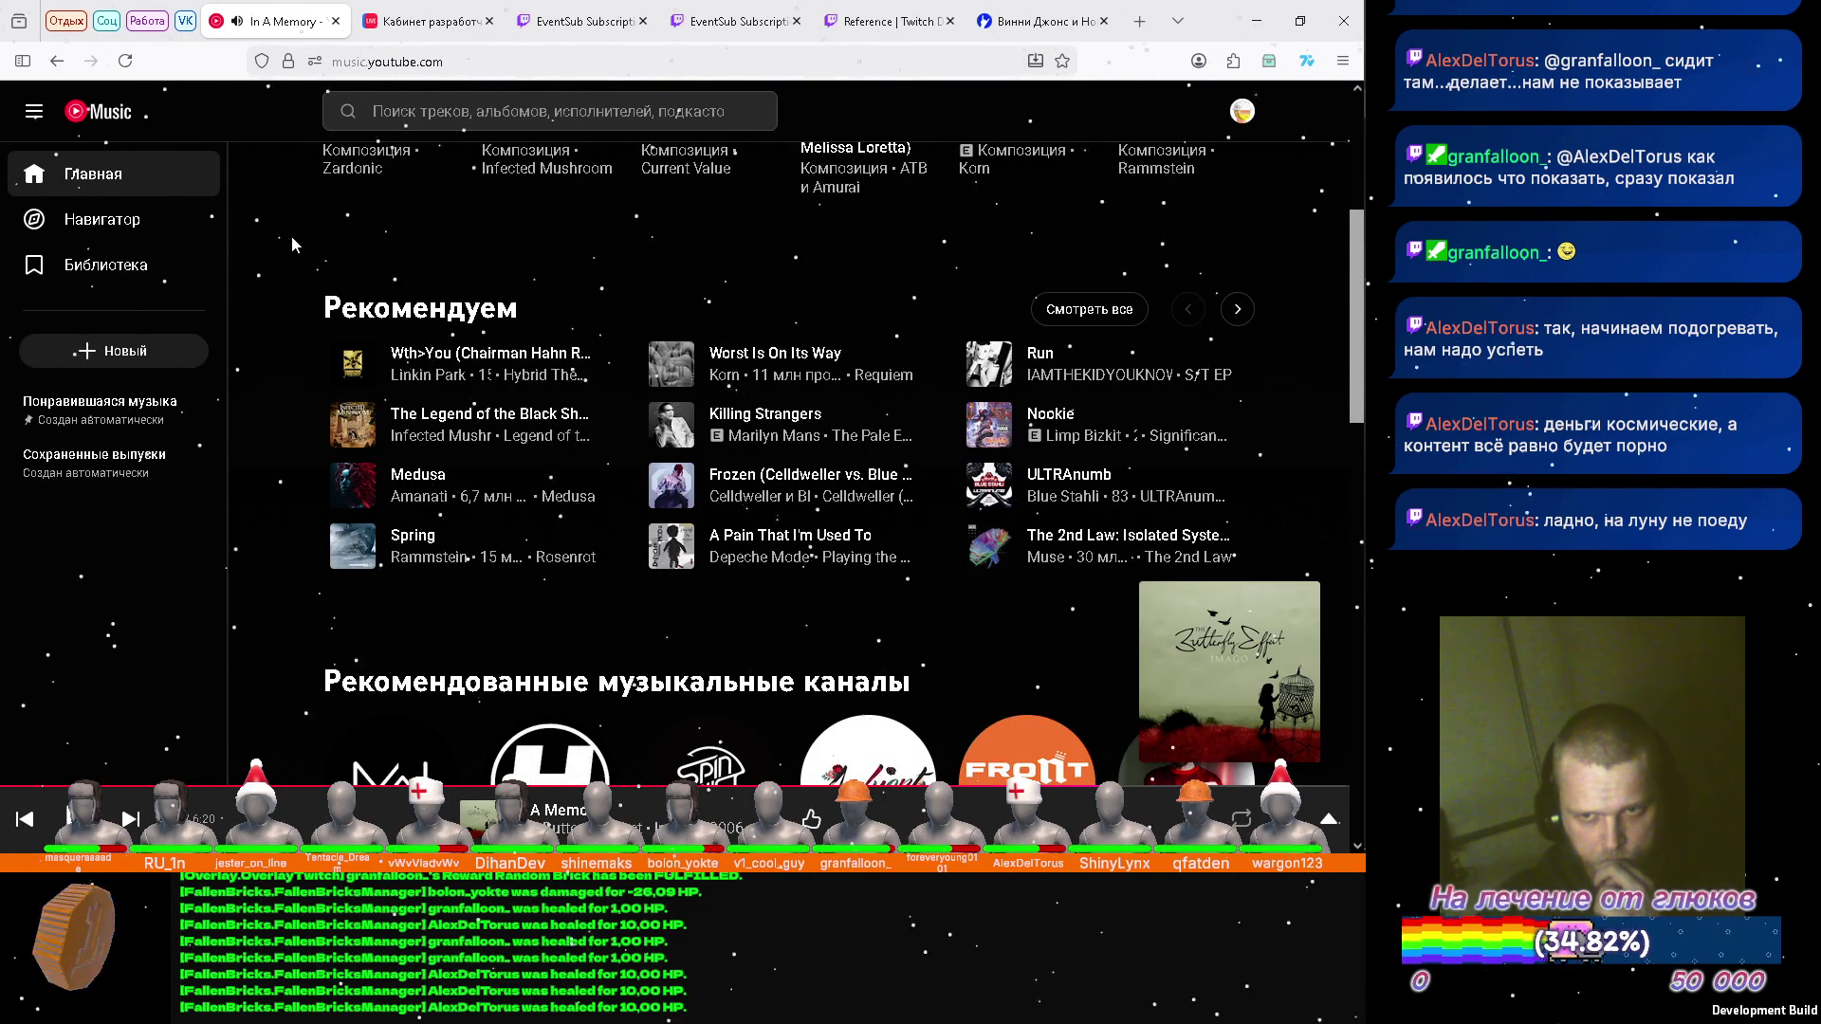
pyautogui.scroll(4, 288, 241)
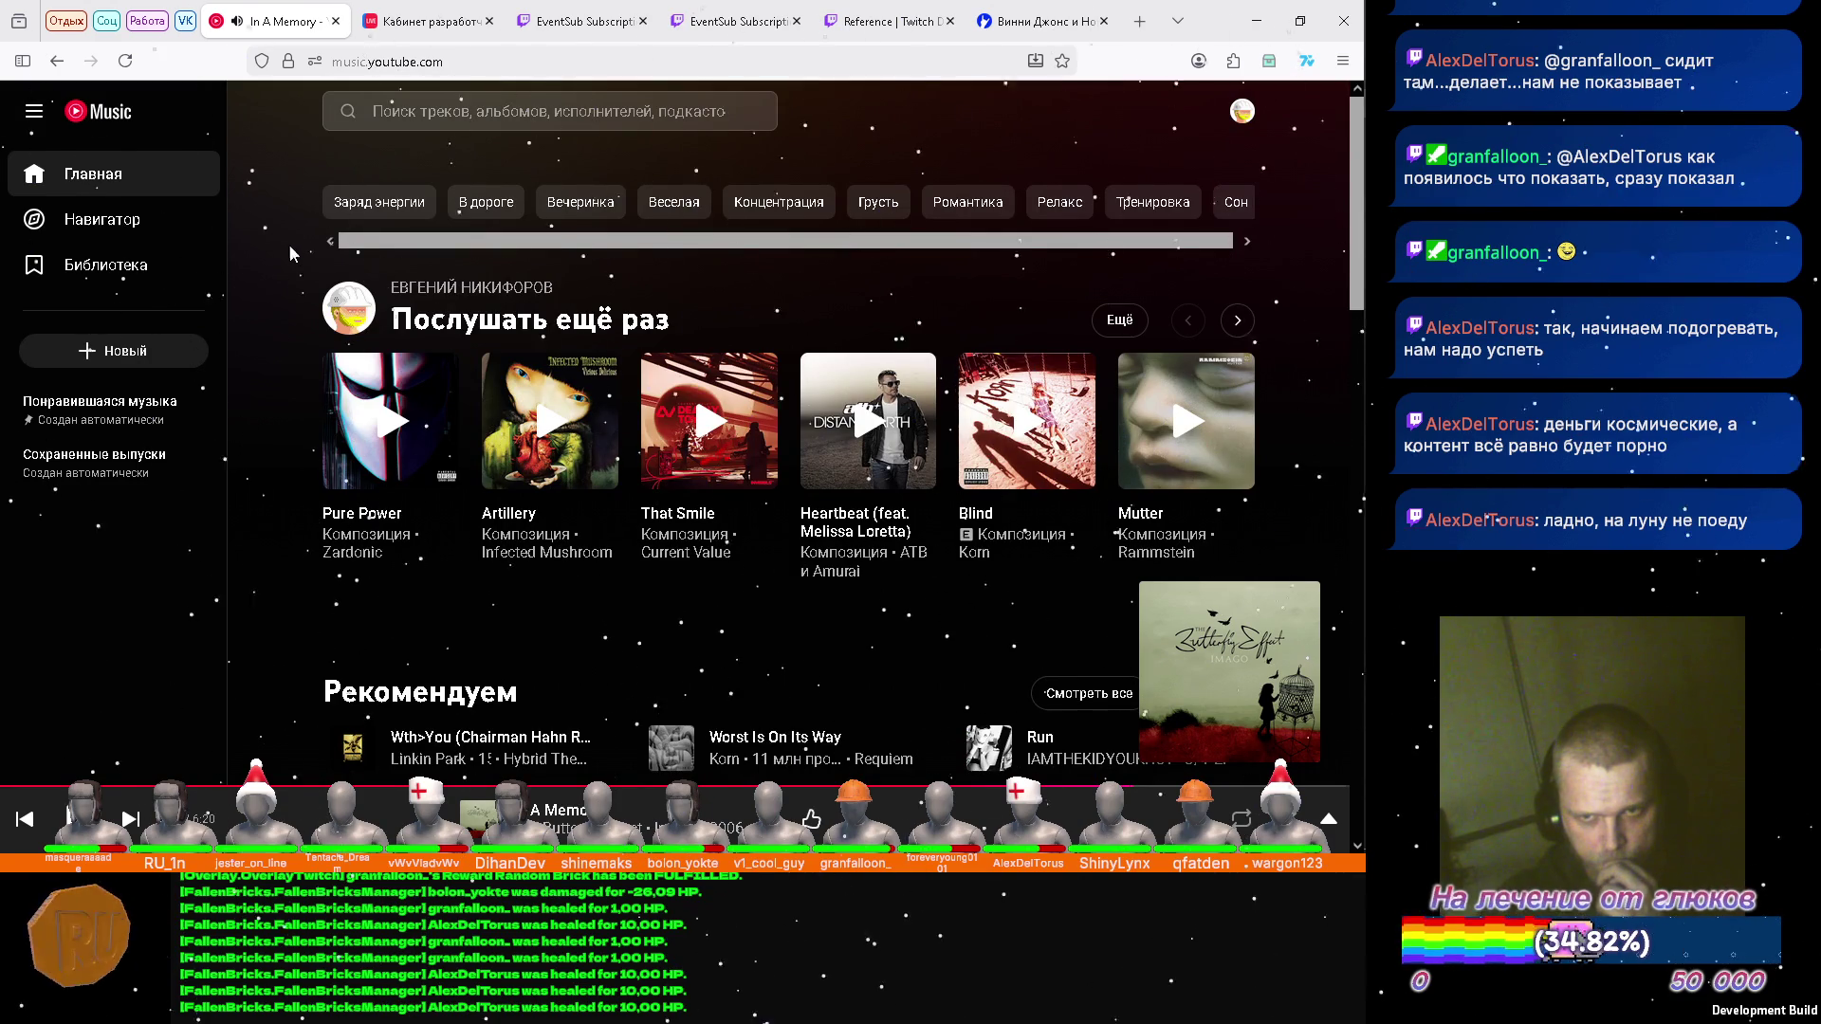
pyautogui.click(730, 436)
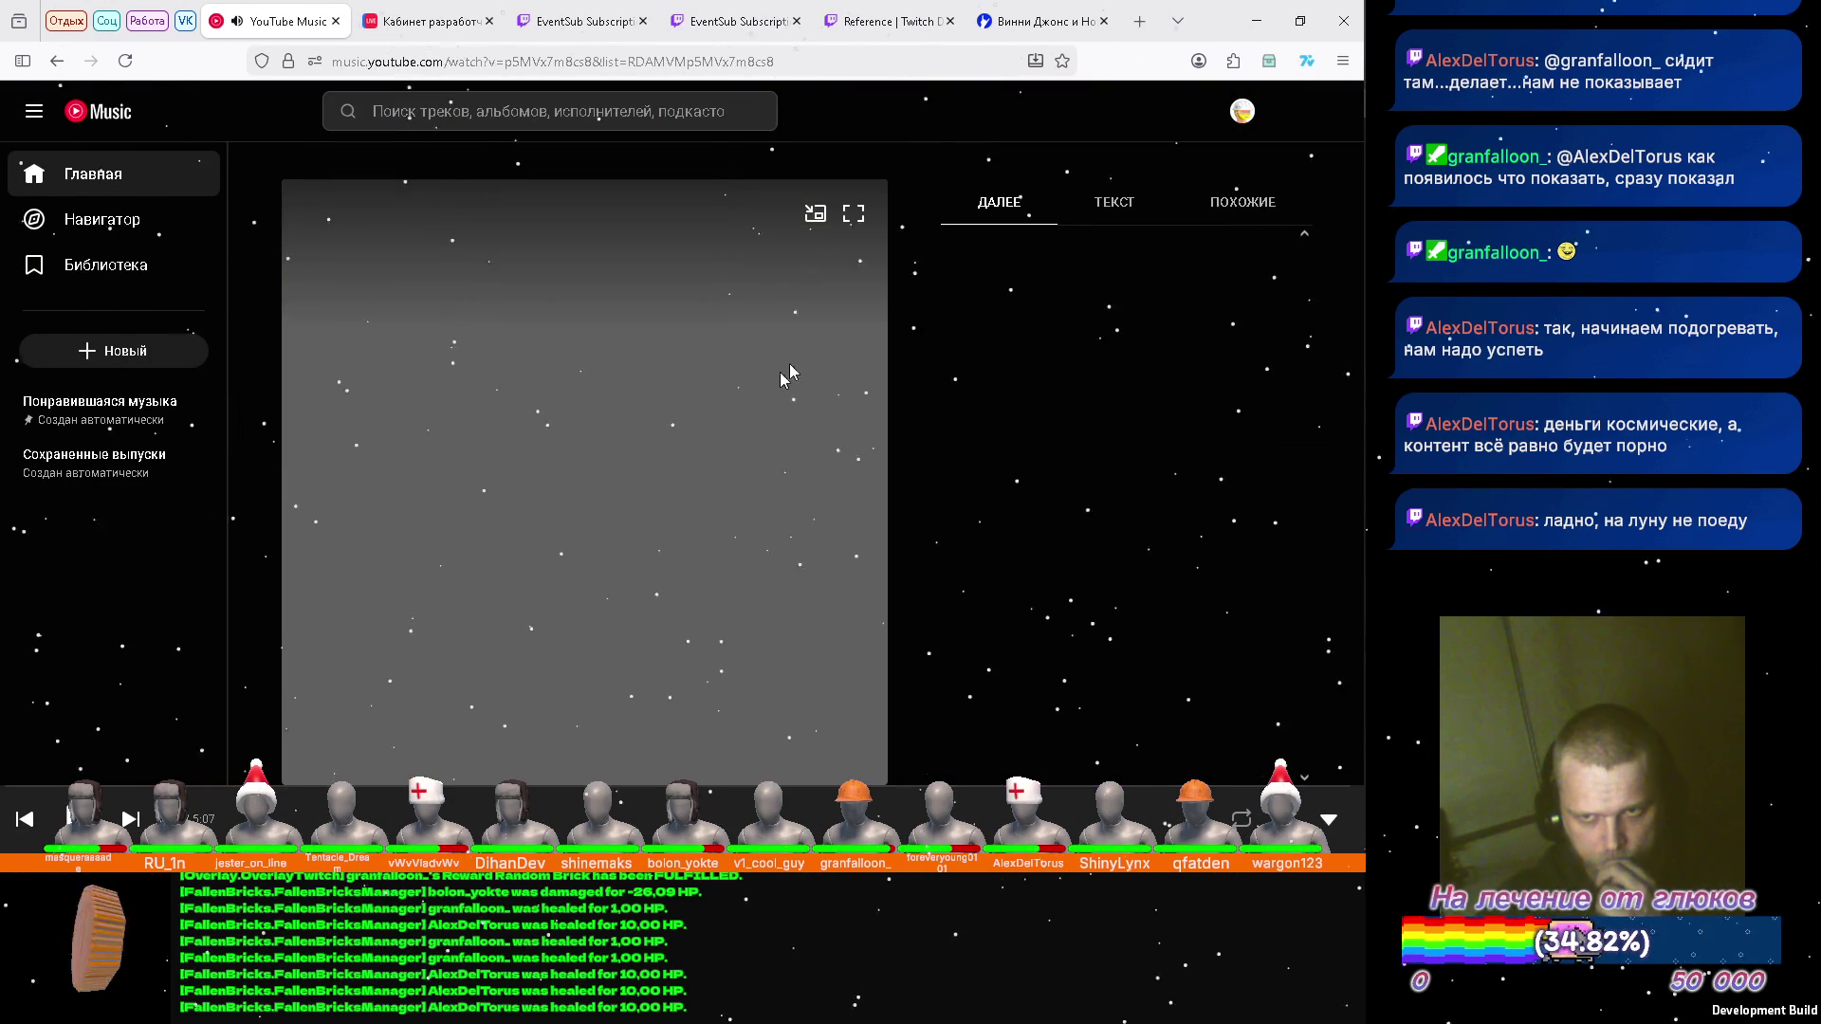
pyautogui.click(1257, 23)
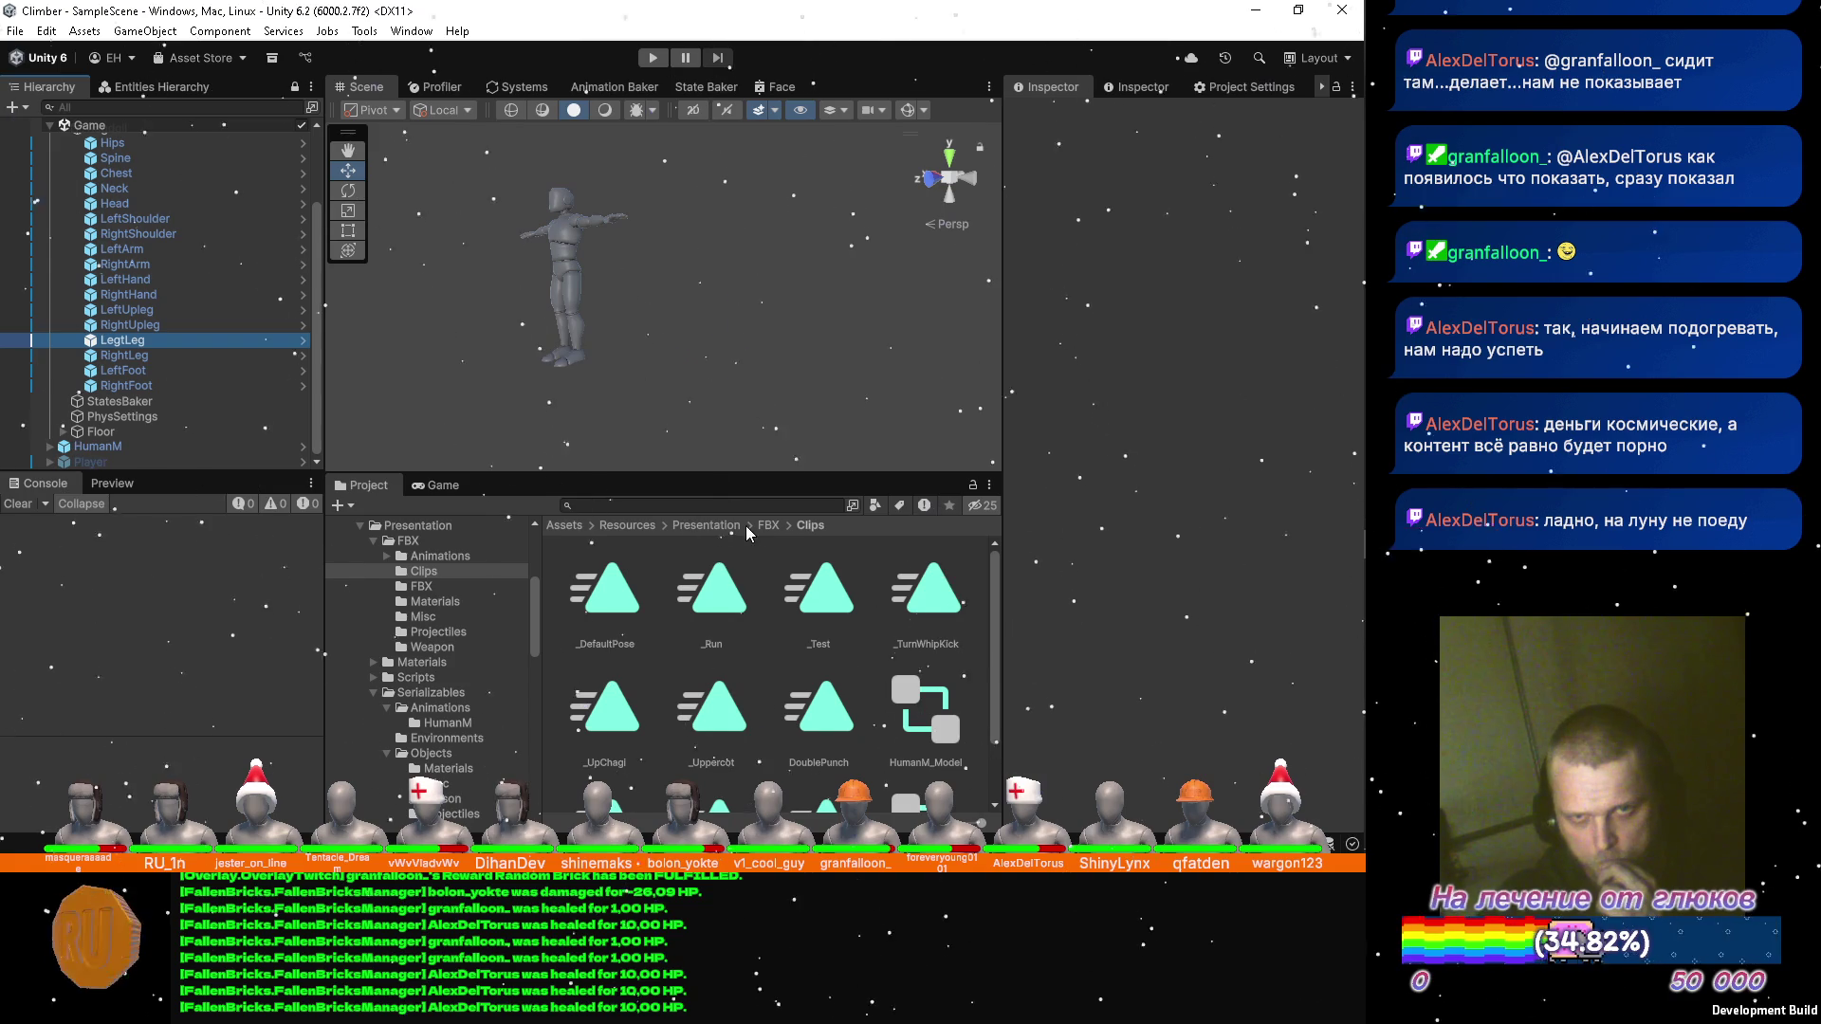
# Give LeftLeg perpendicular limits -90 to 90, twist -180 to 180, and max cone 180.
pyautogui.moveTo(1077, 644); pyautogui.dragTo(88, 577)
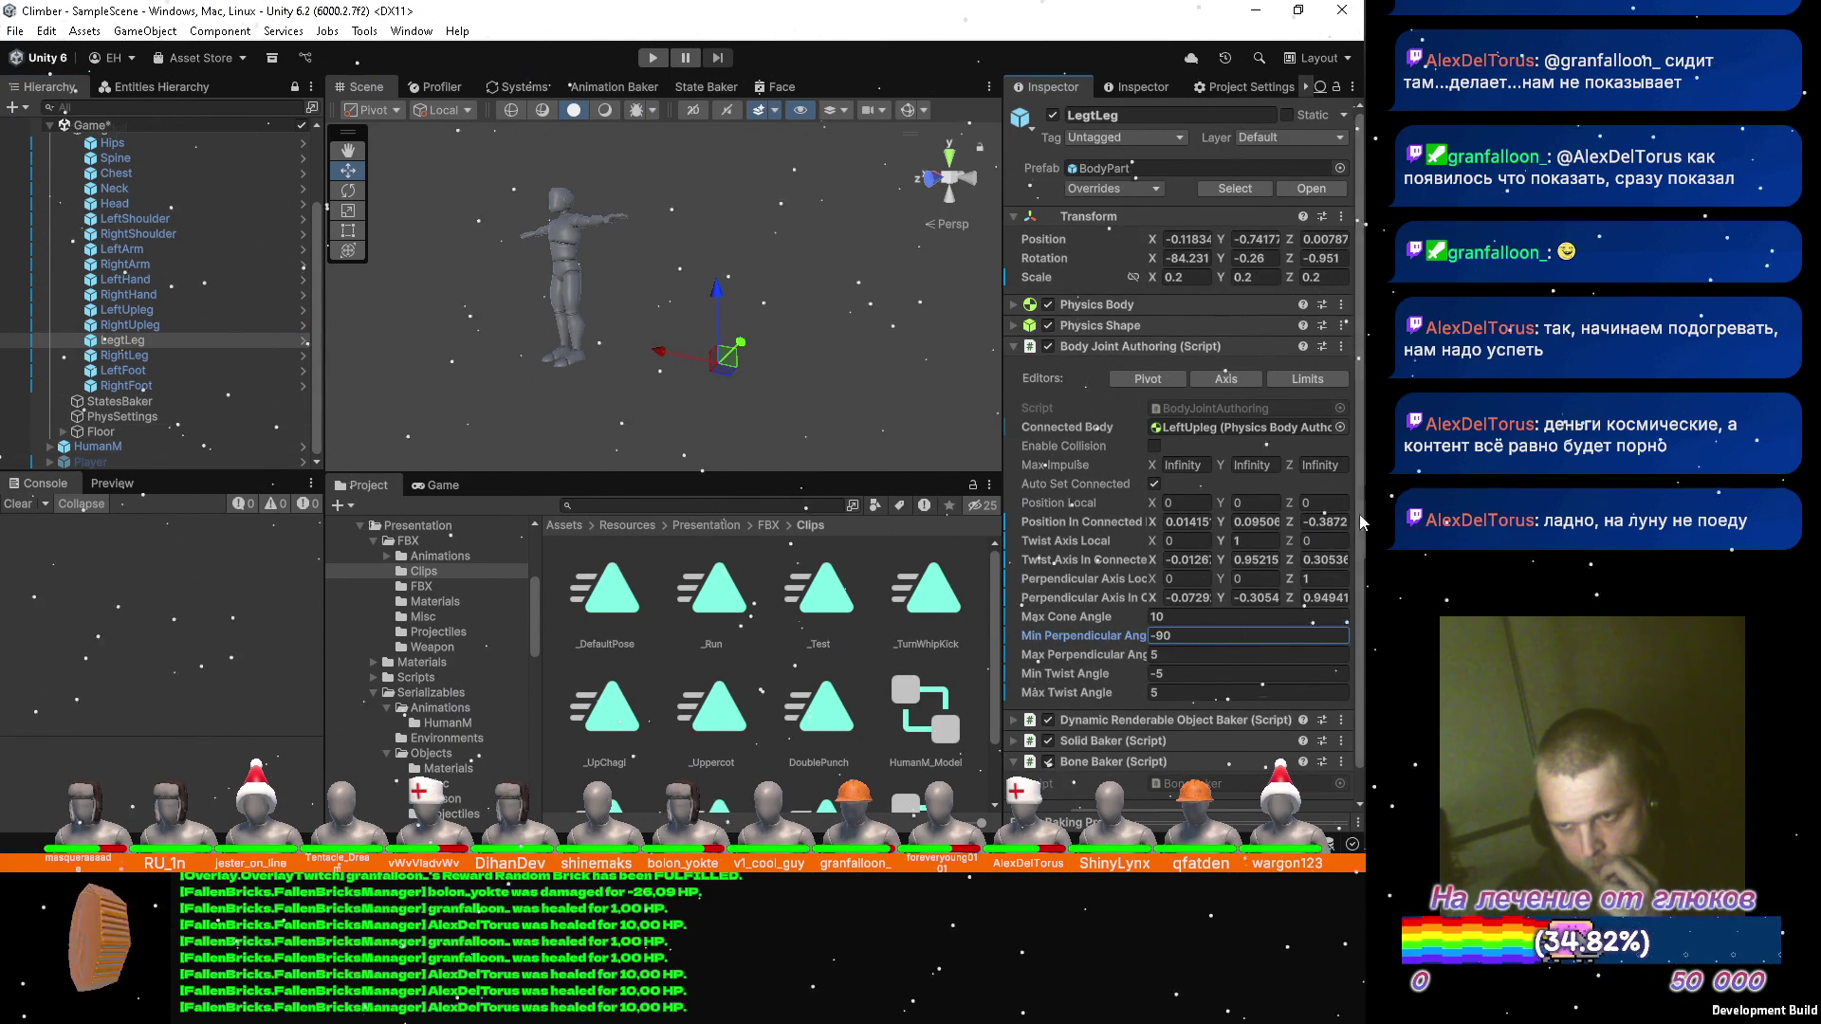
pyautogui.moveTo(1048, 661)
pyautogui.mouseDown()
pyautogui.moveTo(1072, 659)
pyautogui.moveTo(751, 623)
pyautogui.moveTo(458, 630)
pyautogui.mouseUp()
pyautogui.write('90')
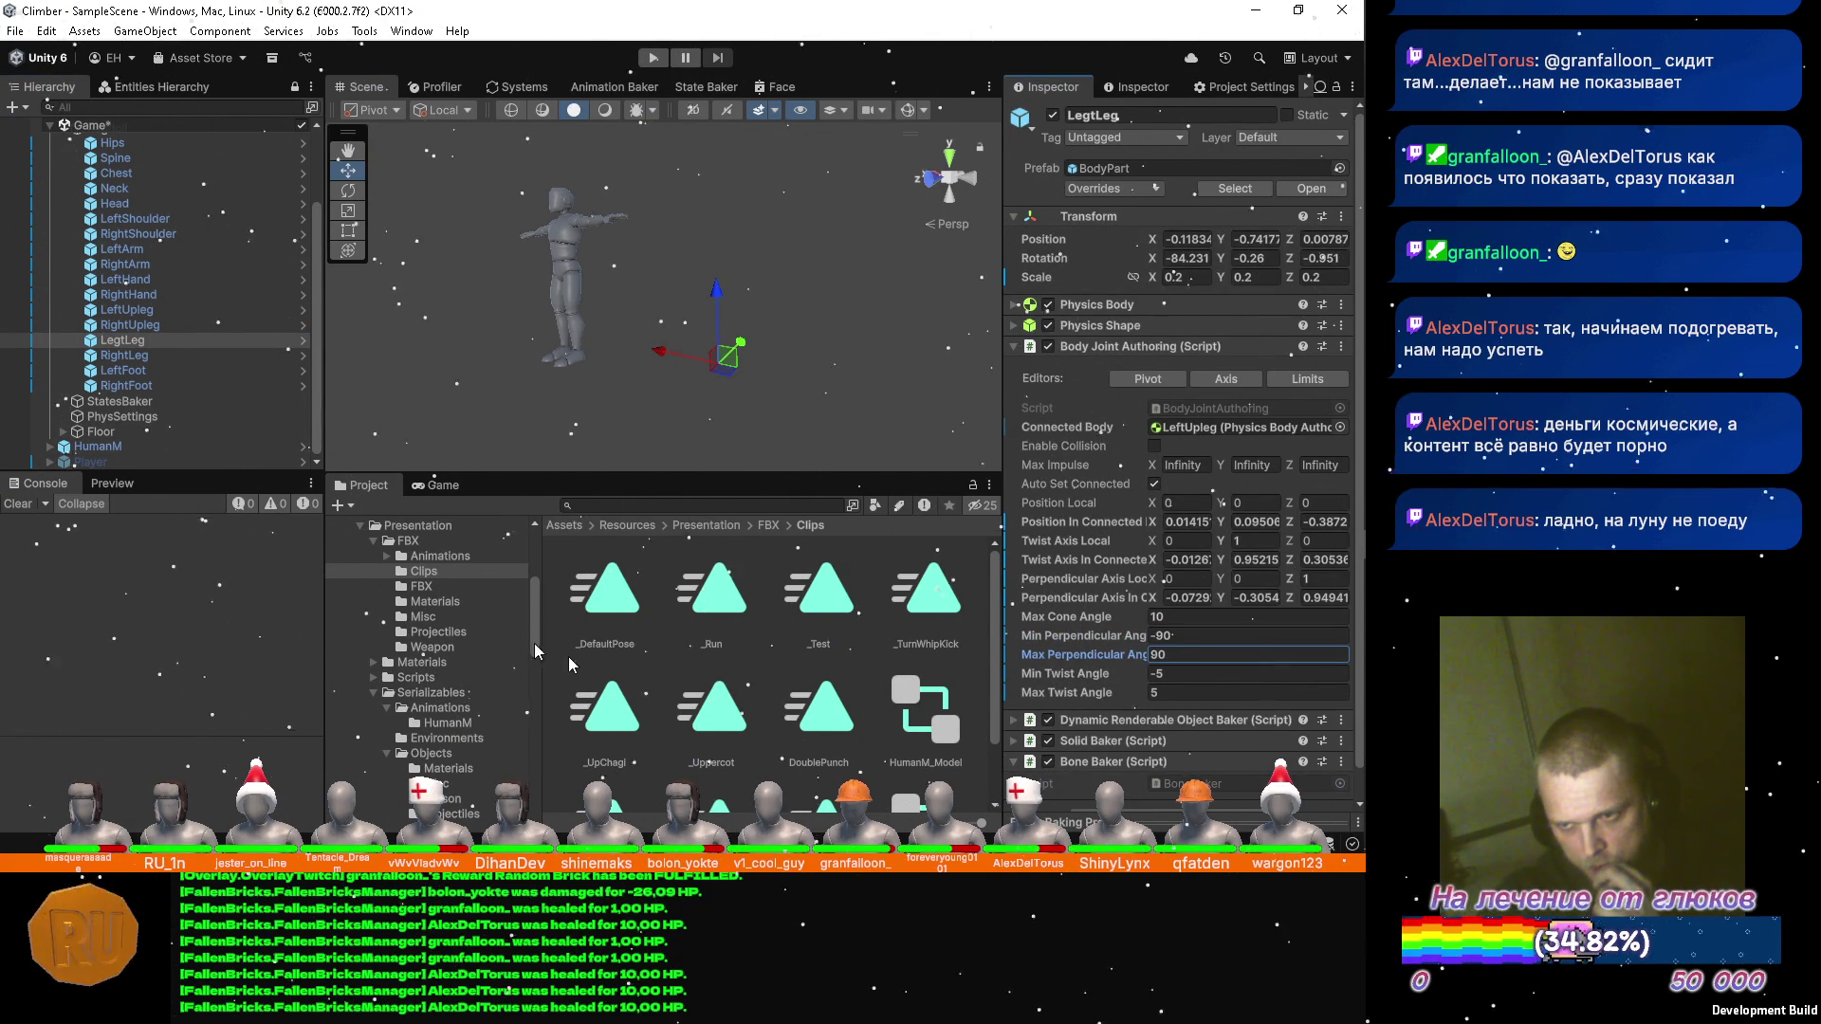
pyautogui.moveTo(1081, 680)
pyautogui.mouseDown()
pyautogui.moveTo(1011, 482)
pyautogui.moveTo(1209, 453)
pyautogui.moveTo(430, 464)
pyautogui.mouseUp()
pyautogui.moveTo(1069, 697)
pyautogui.mouseDown()
pyautogui.moveTo(140, 659)
pyautogui.moveTo(996, 664)
pyautogui.moveTo(66, 645)
pyautogui.moveTo(731, 698)
pyautogui.mouseUp()
pyautogui.write('180')
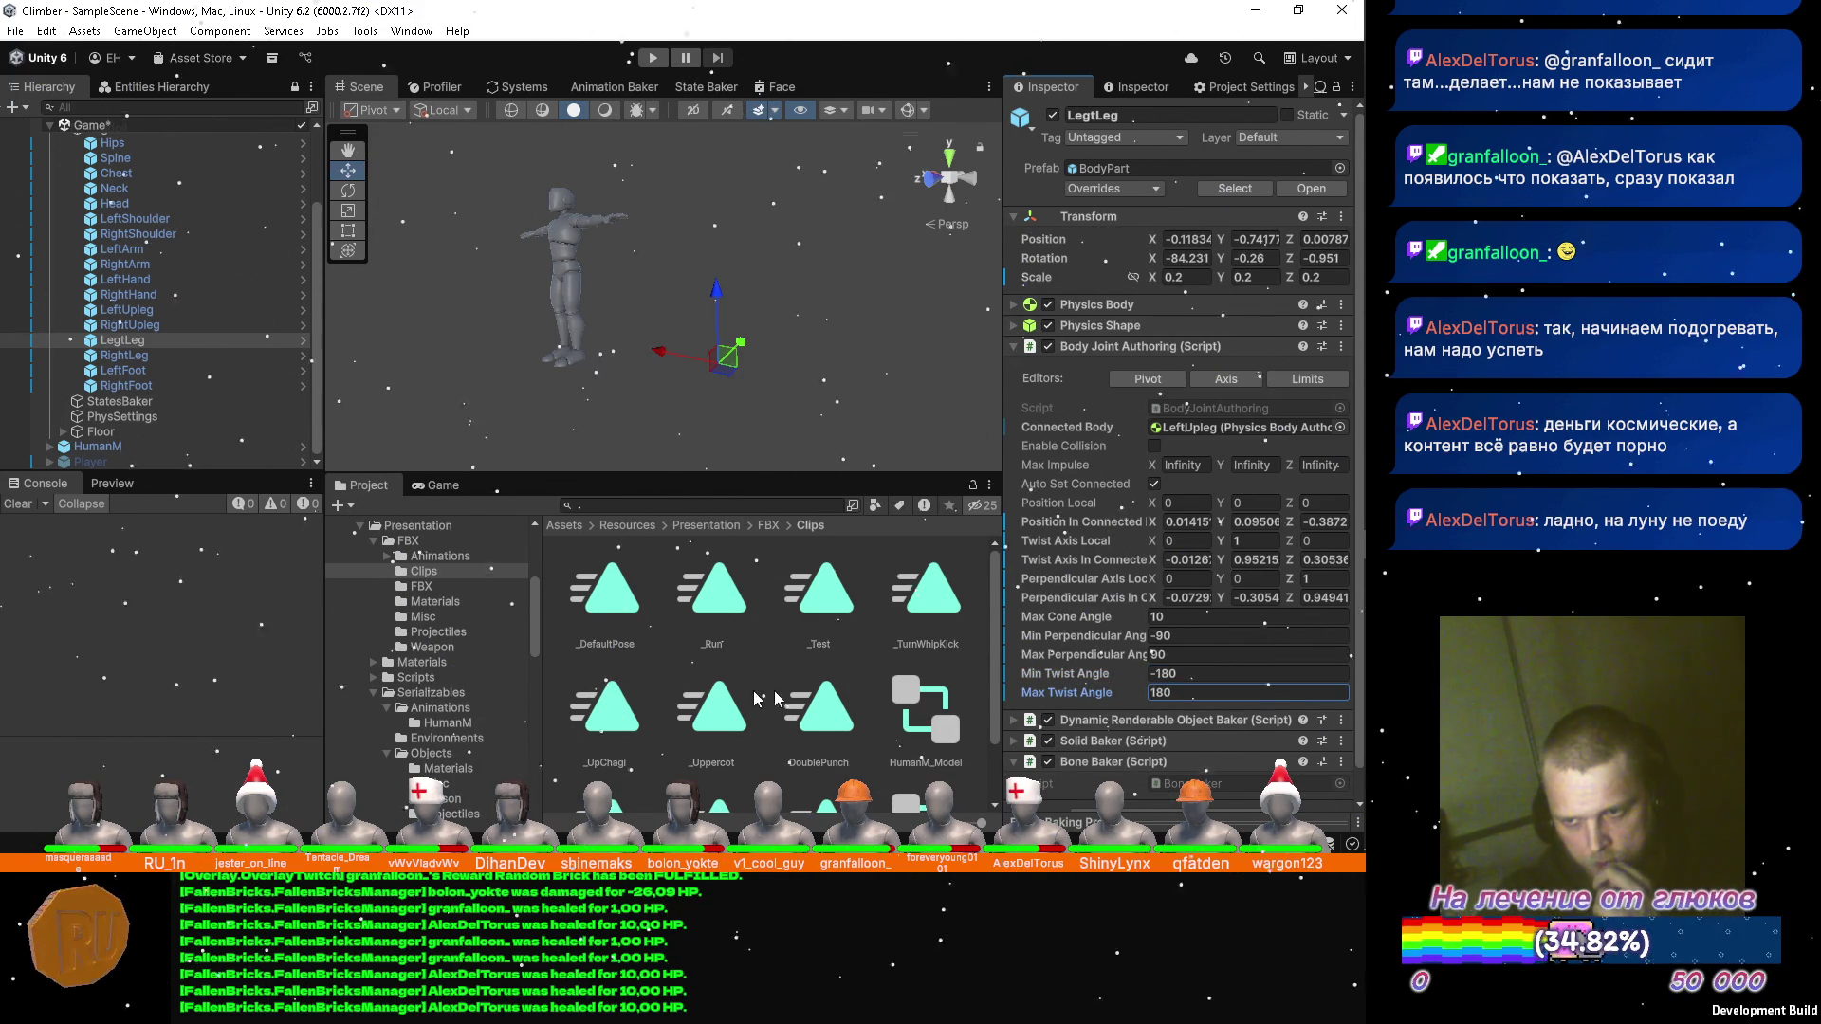
pyautogui.moveTo(1077, 625)
pyautogui.mouseDown()
pyautogui.moveTo(1352, 602)
pyautogui.moveTo(759, 552)
pyautogui.moveTo(76, 534)
pyautogui.mouseUp()
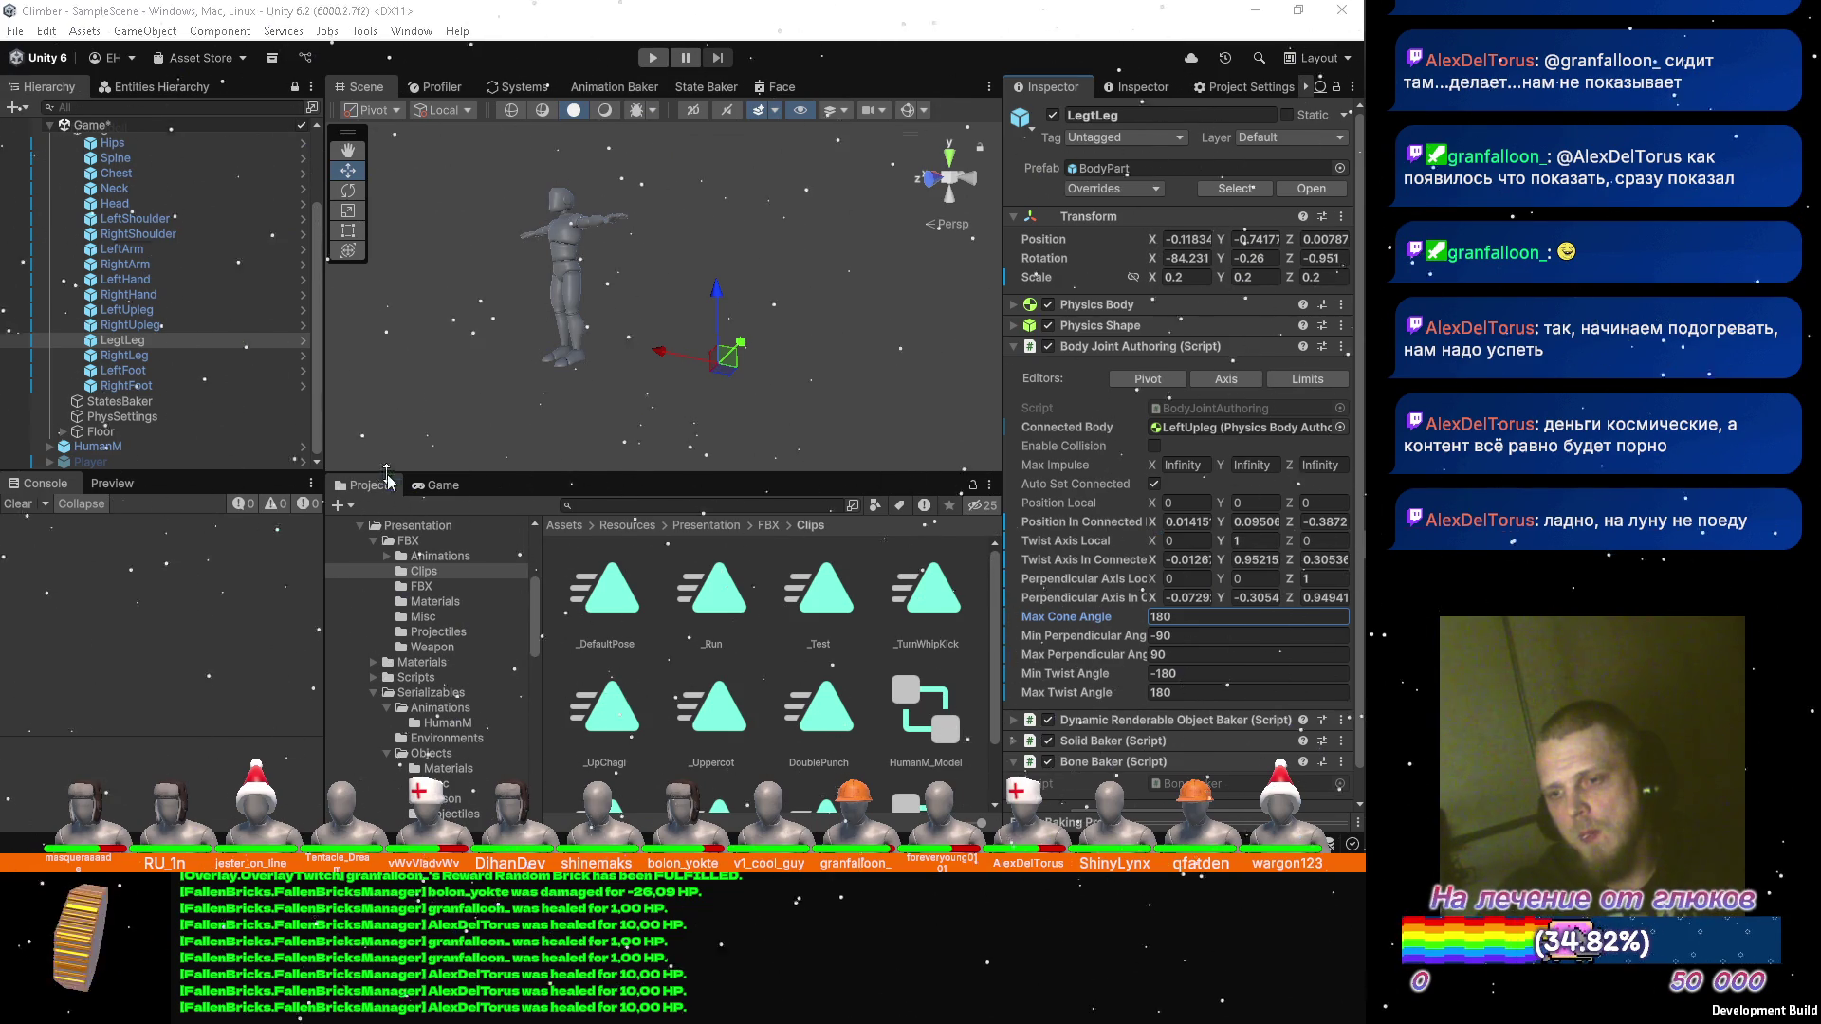
pyautogui.hotkey('alt', 'Tab')
pyautogui.hotkey('alt', 'Tab')
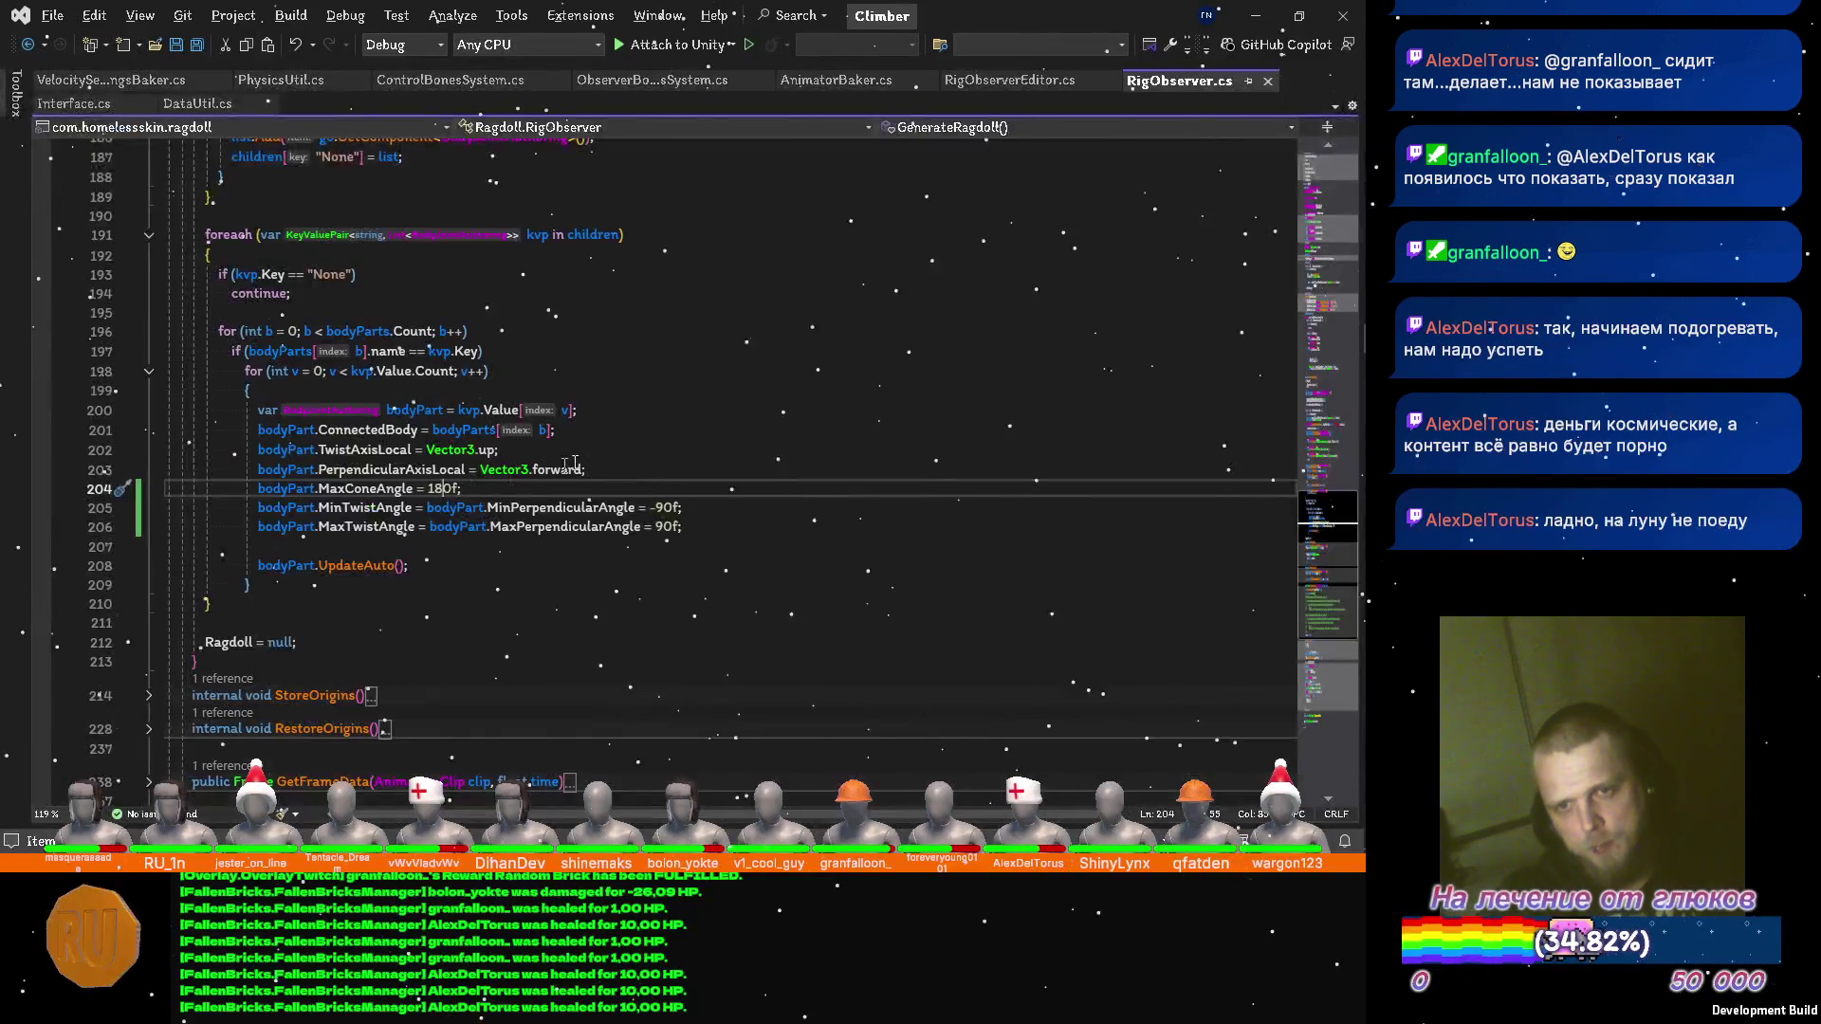
# Set MinTwistAngle to -180f and MaxTwistAngle to 180f on separate lines in RigObserver.cs.
pyautogui.press('Down')
pyautogui.press('Left')
pyautogui.hotkey('alt', 'Tab')
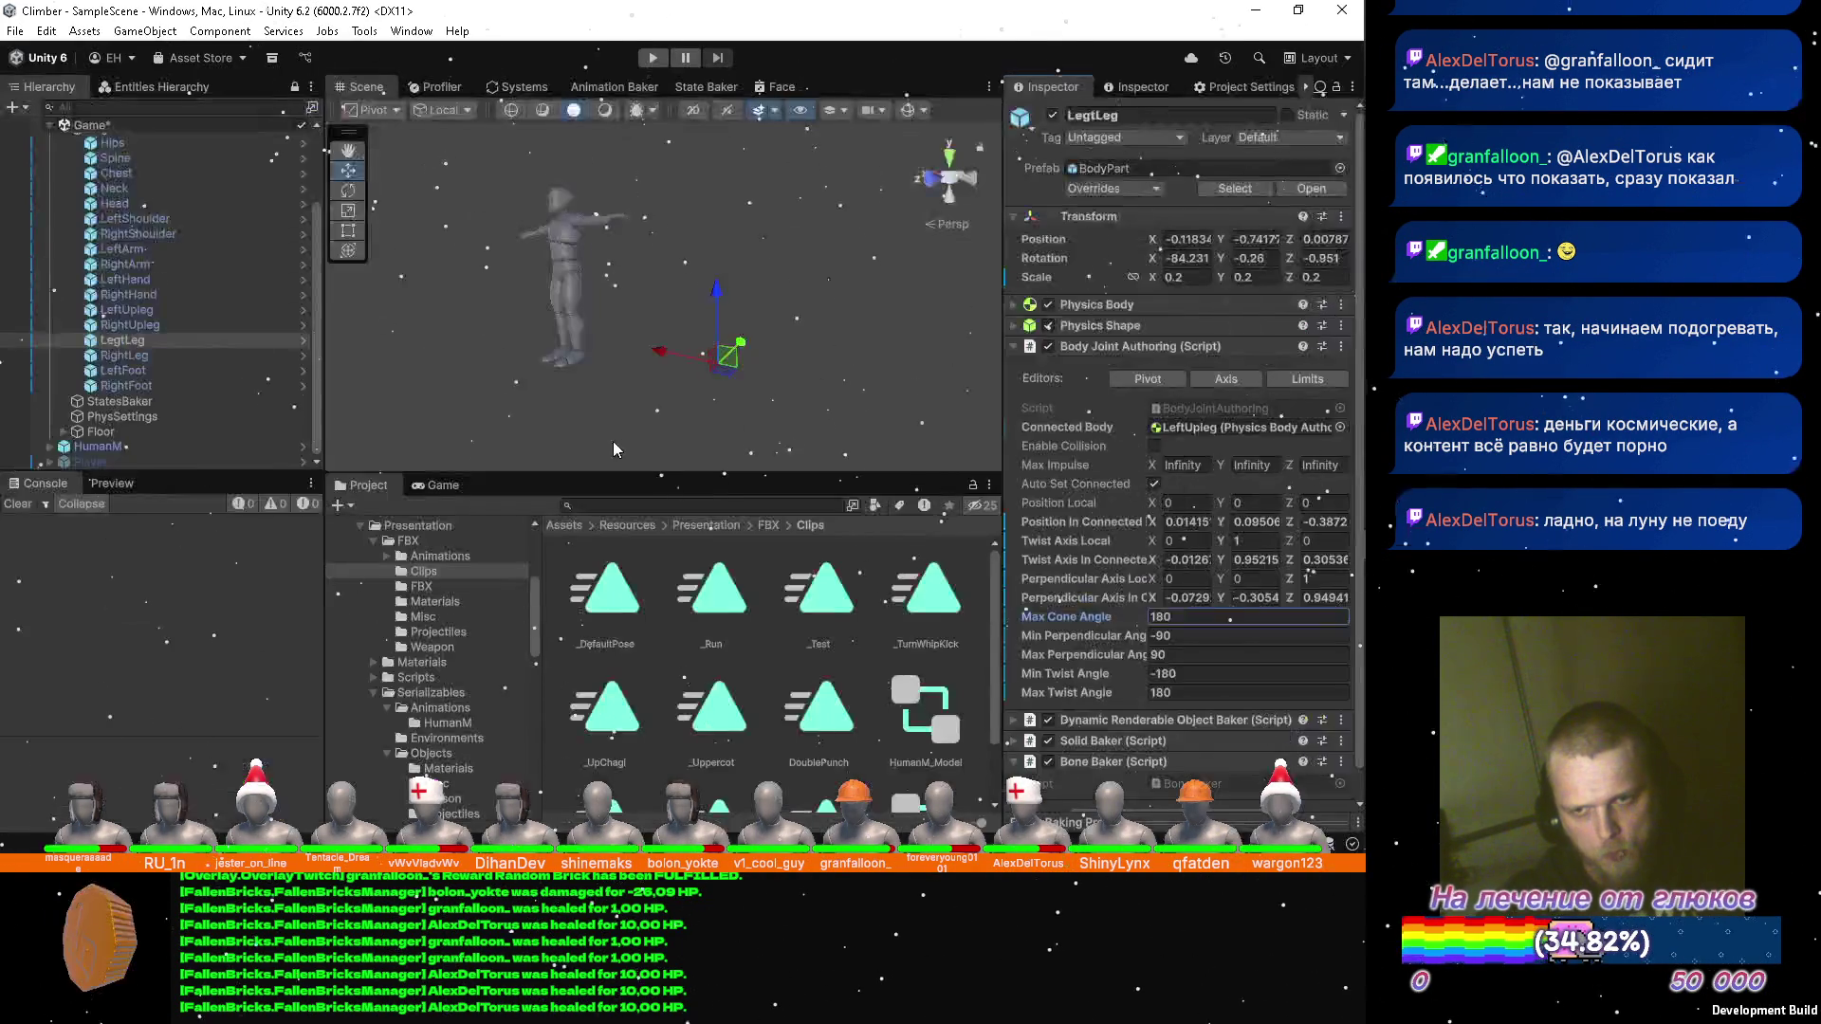
pyautogui.hotkey('alt', 'Tab')
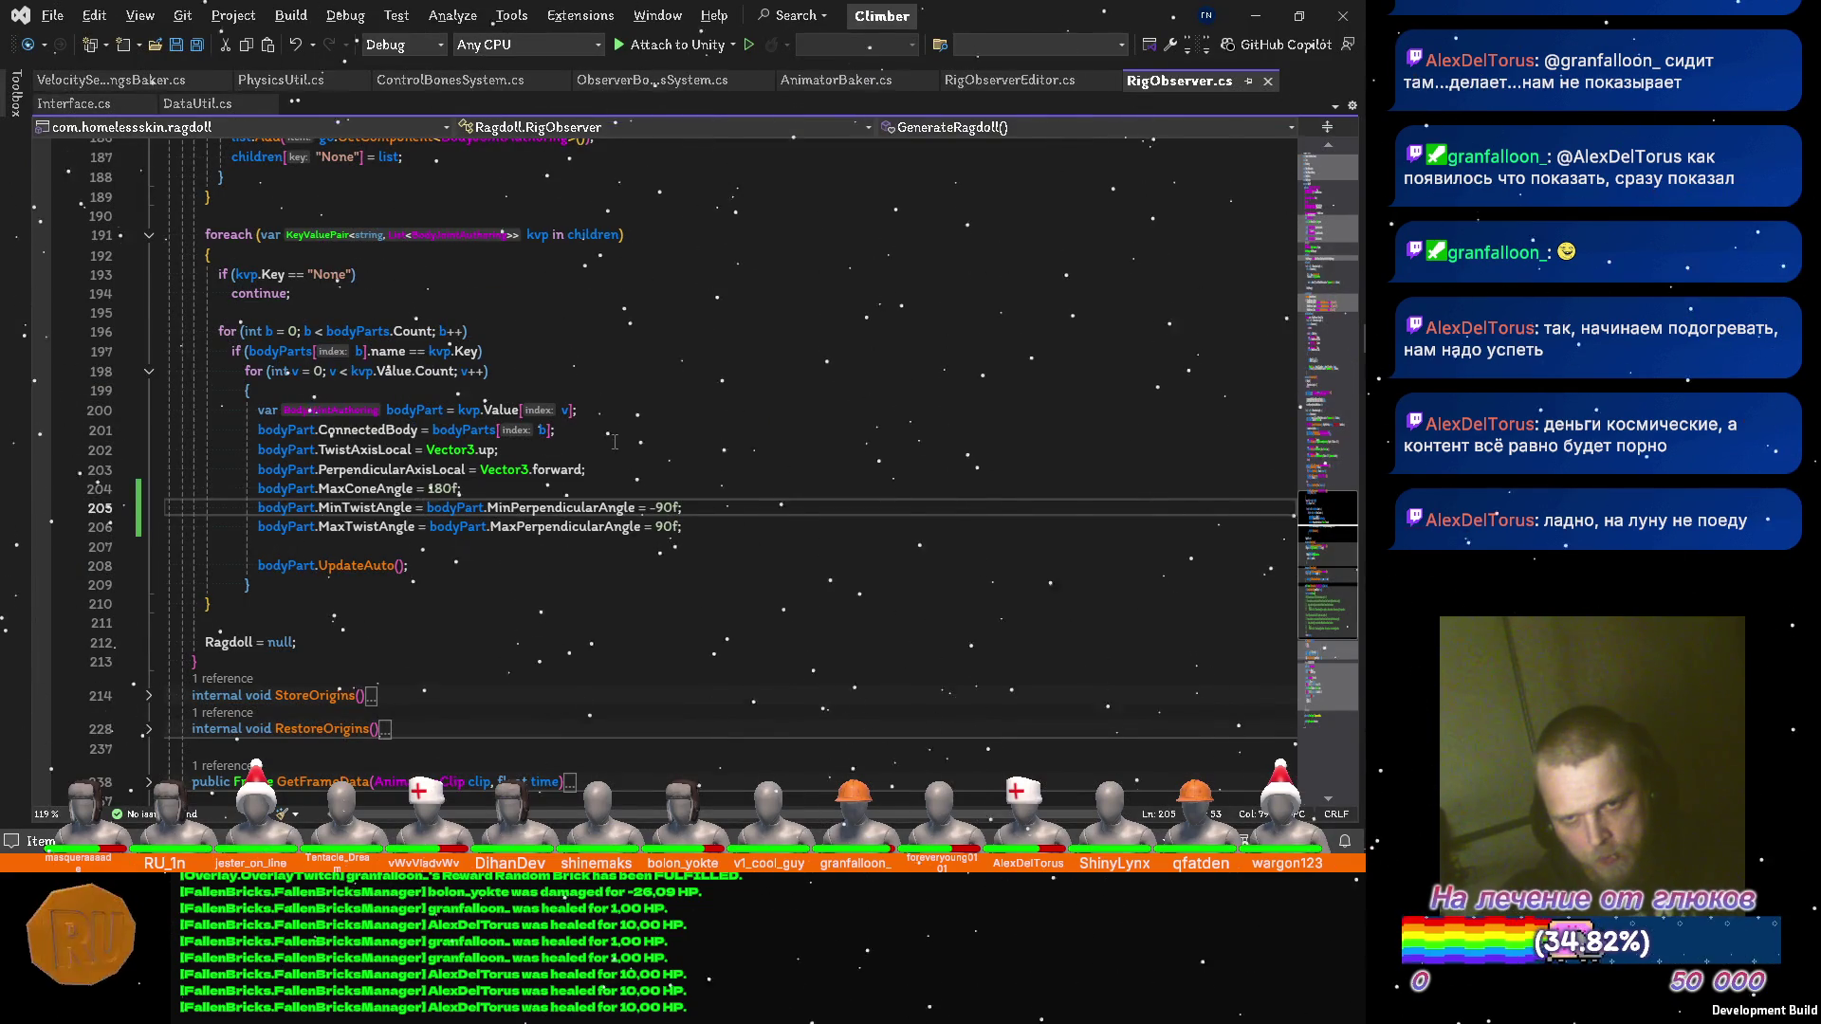
pyautogui.press('Return')
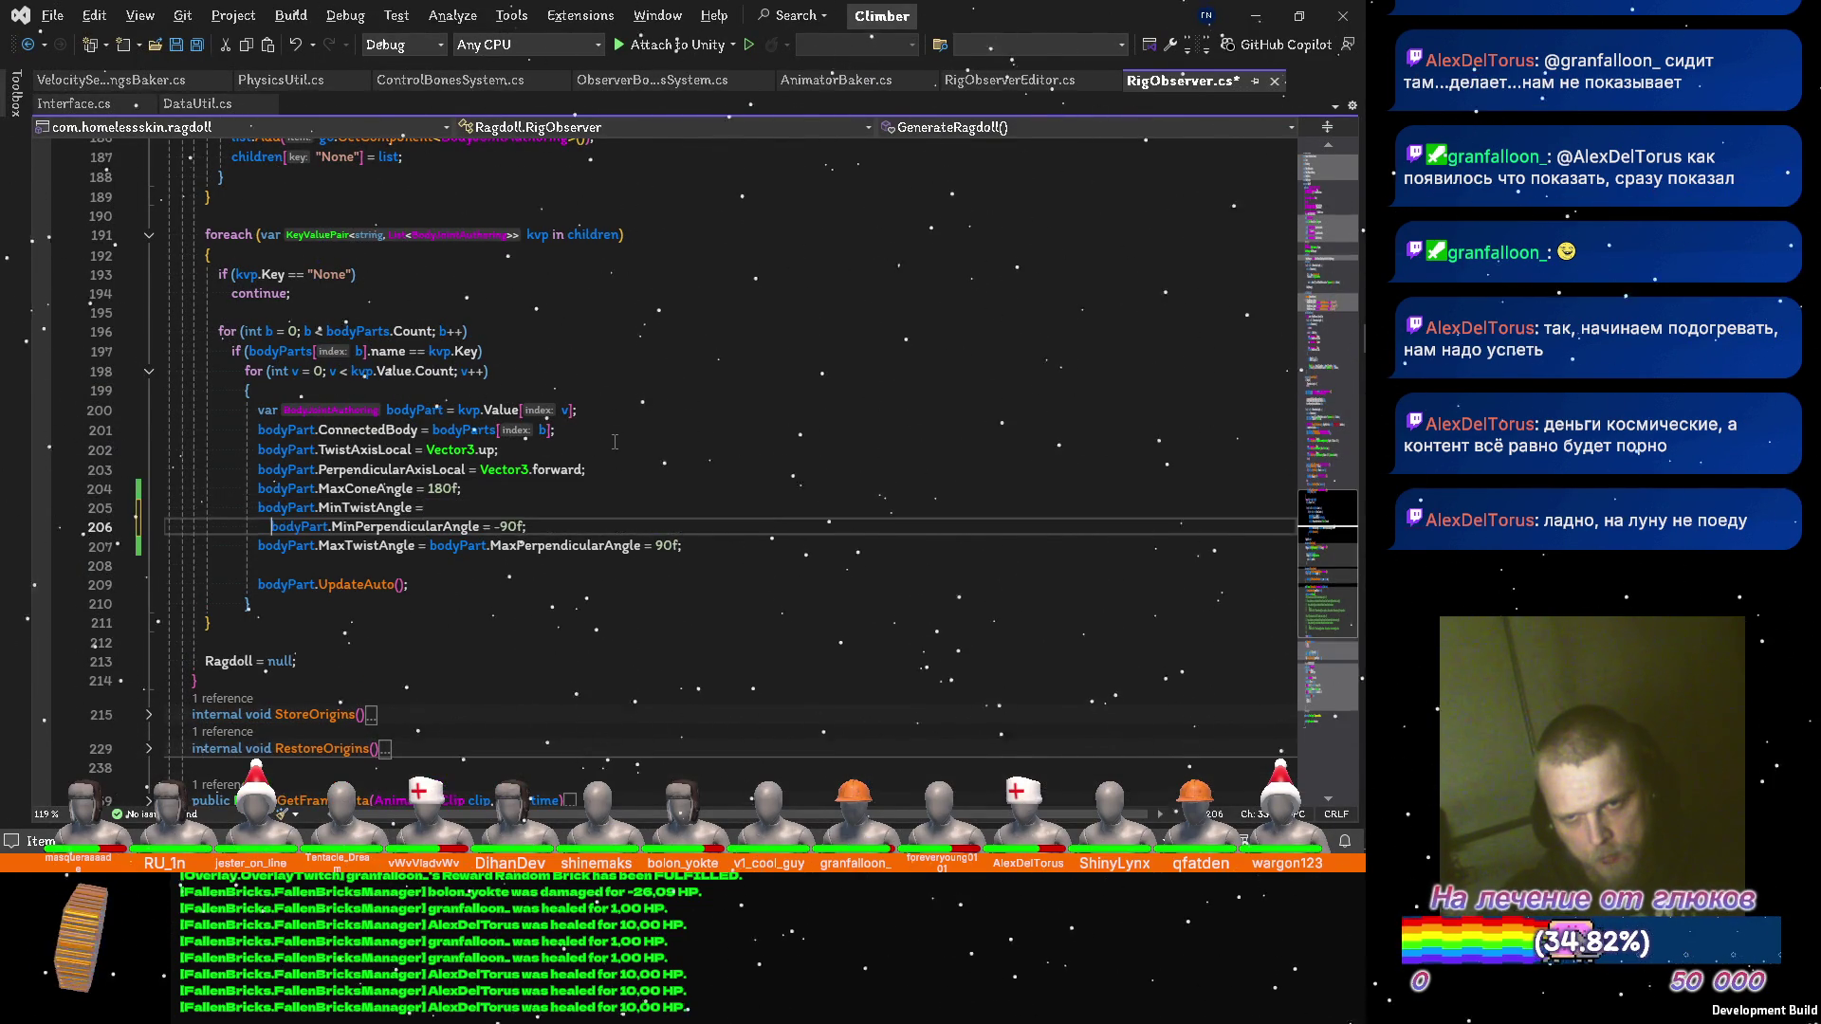
pyautogui.write('-')
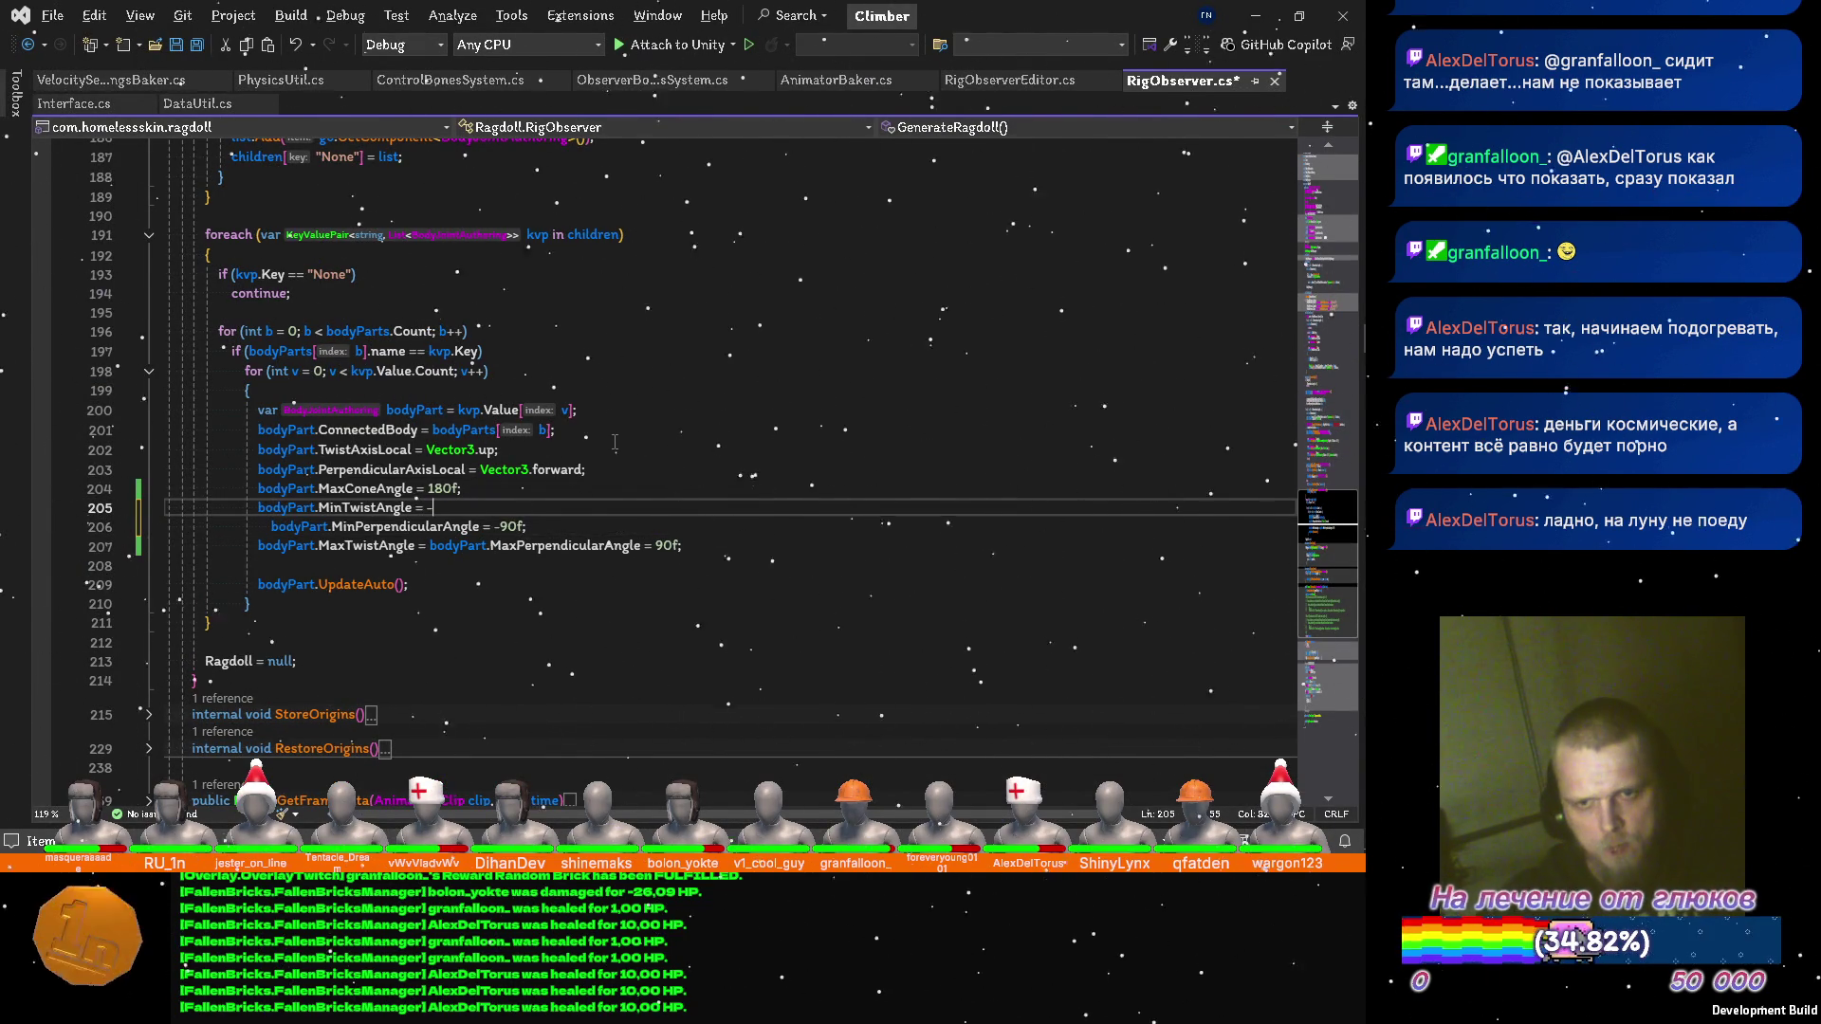
pyautogui.write('180f;')
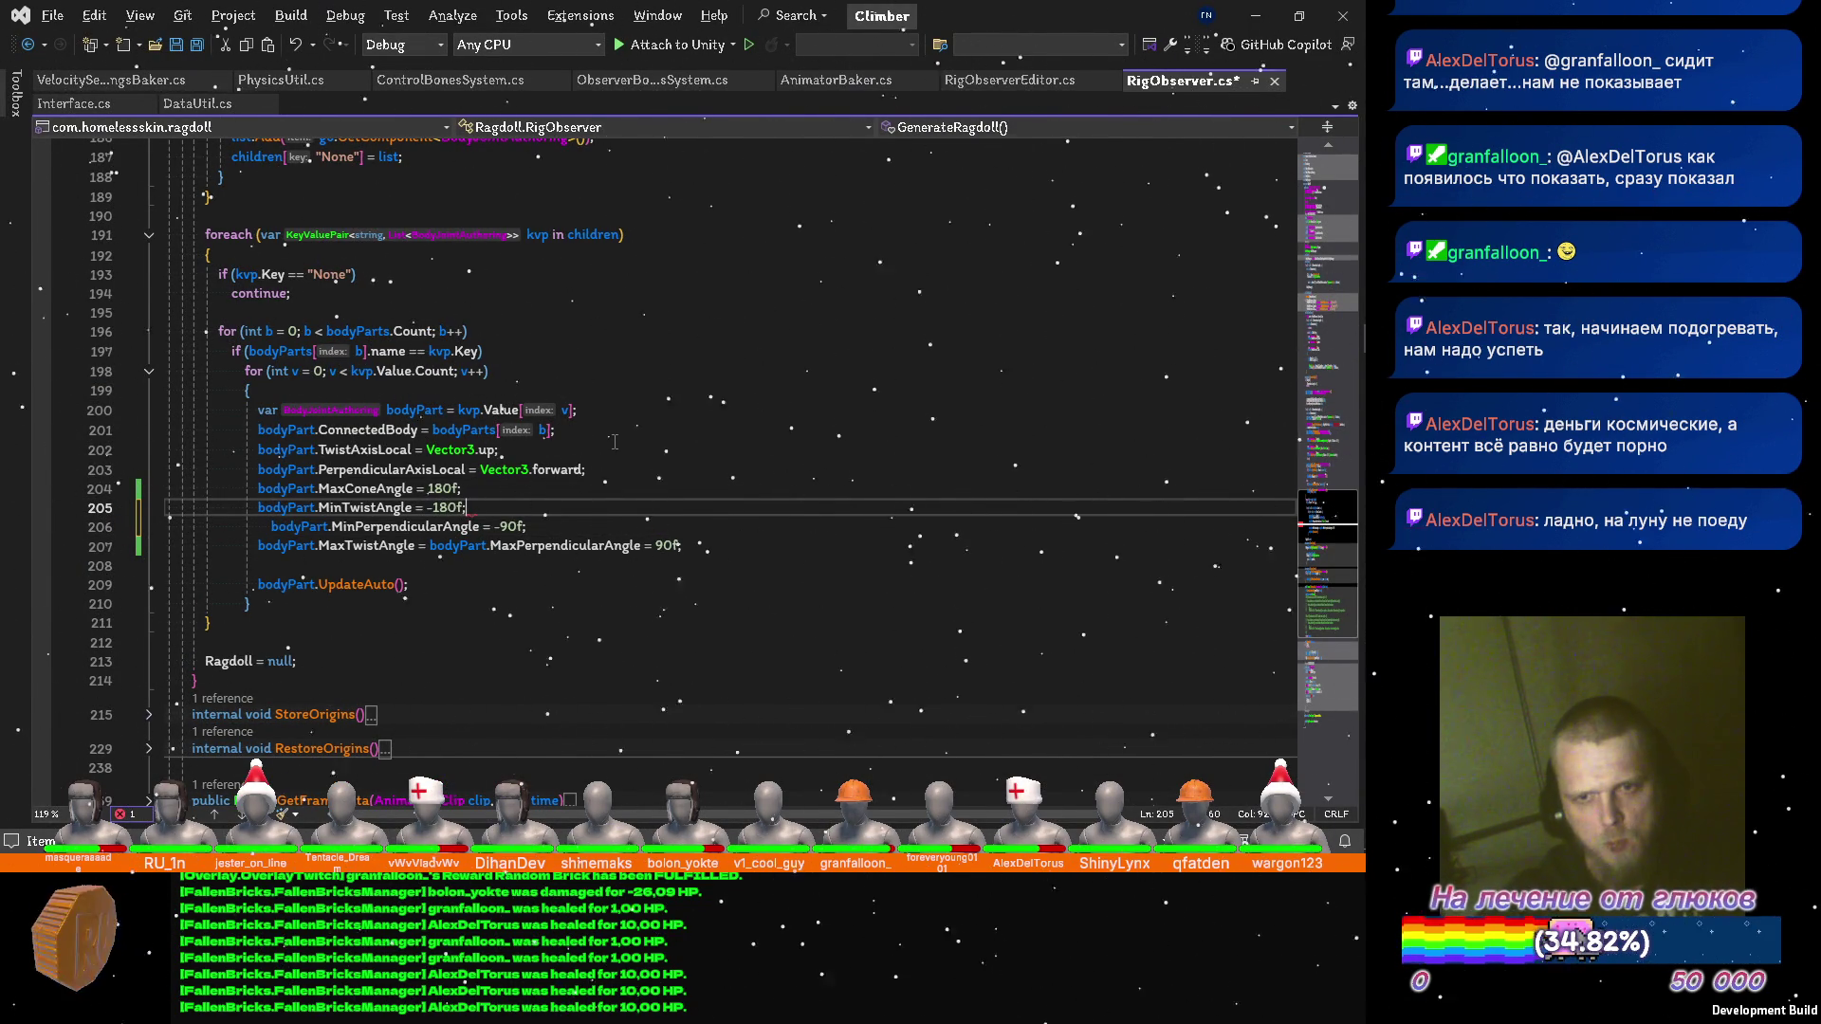
pyautogui.press('Down')
pyautogui.press('Down')
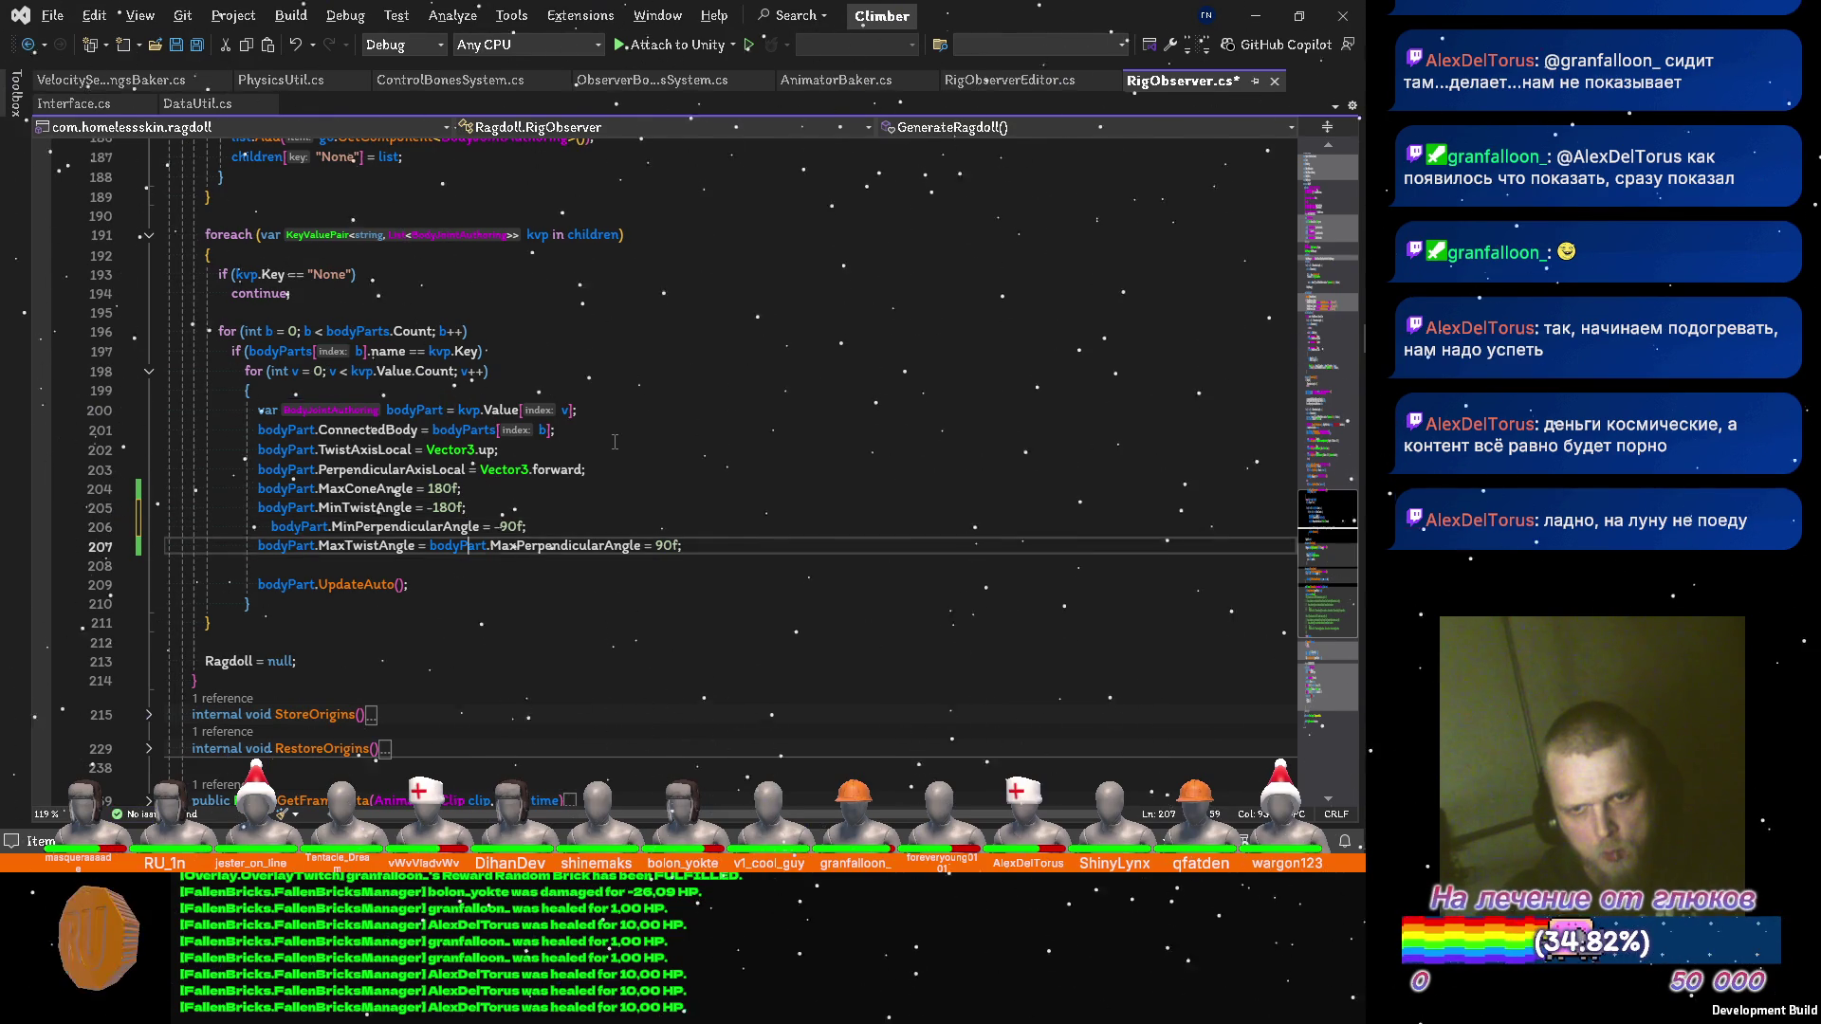
pyautogui.press('Left')
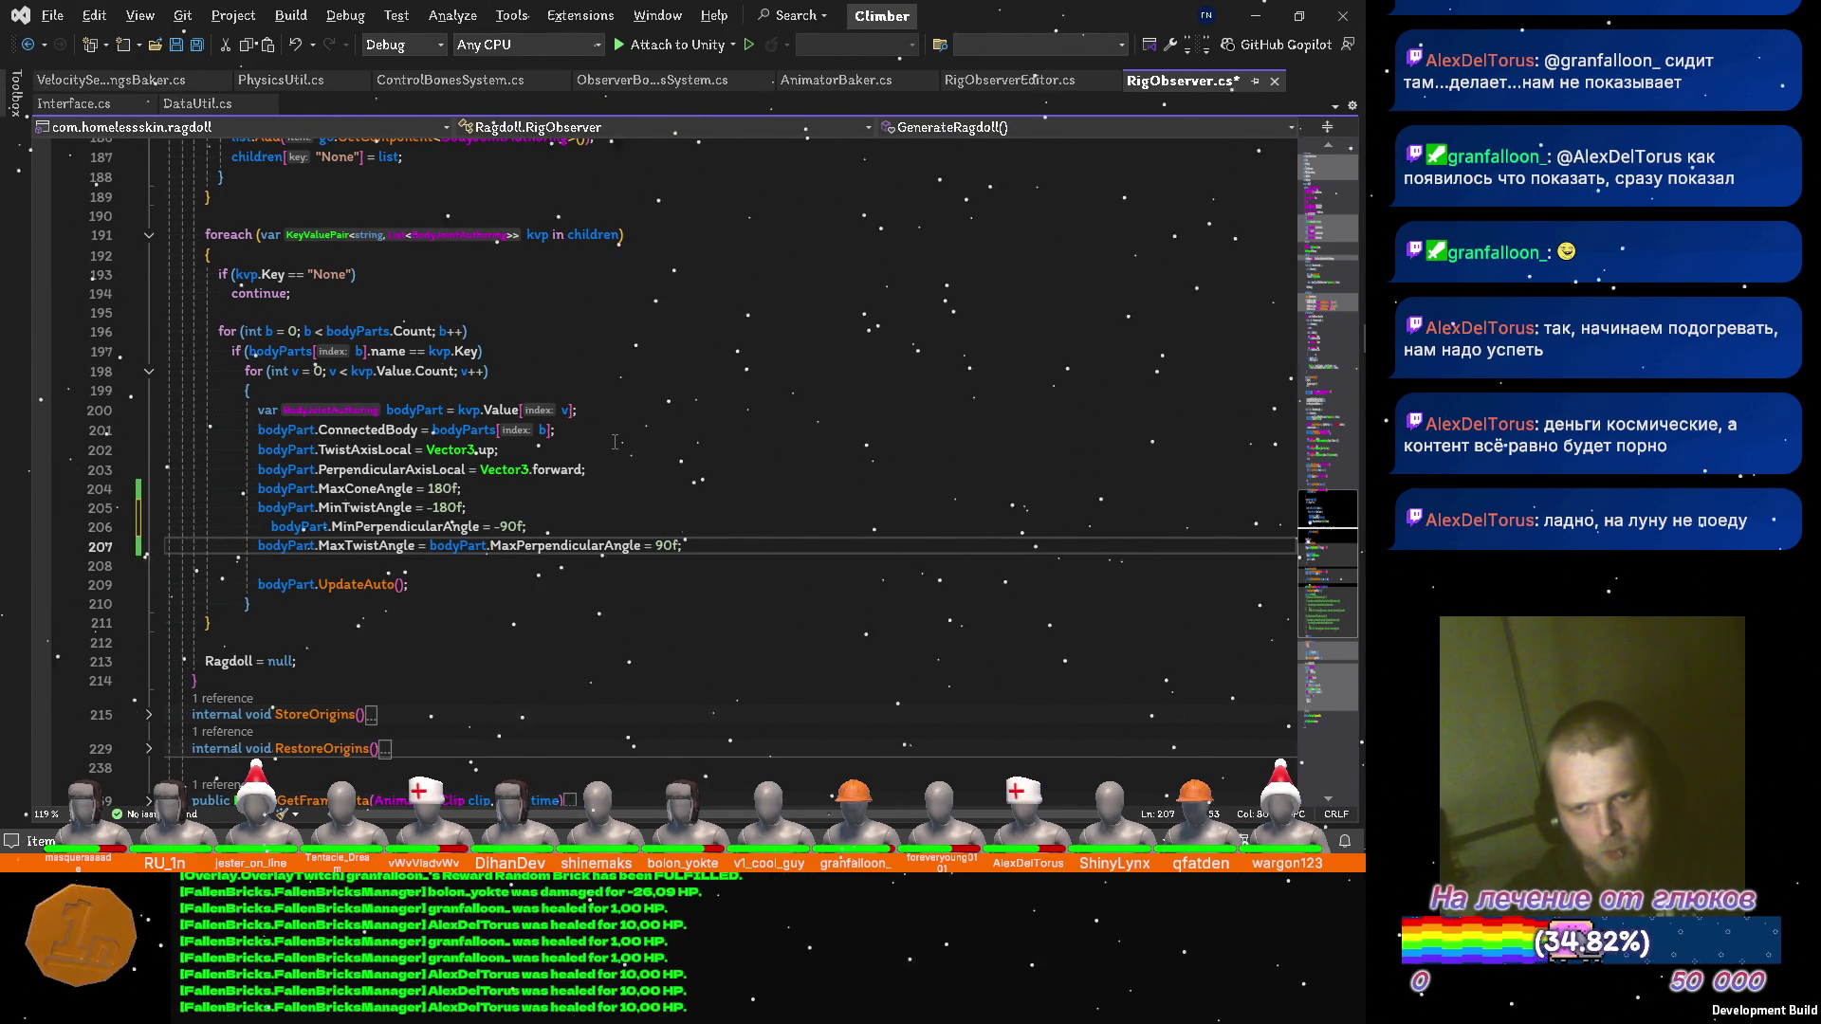
pyautogui.write('180f')
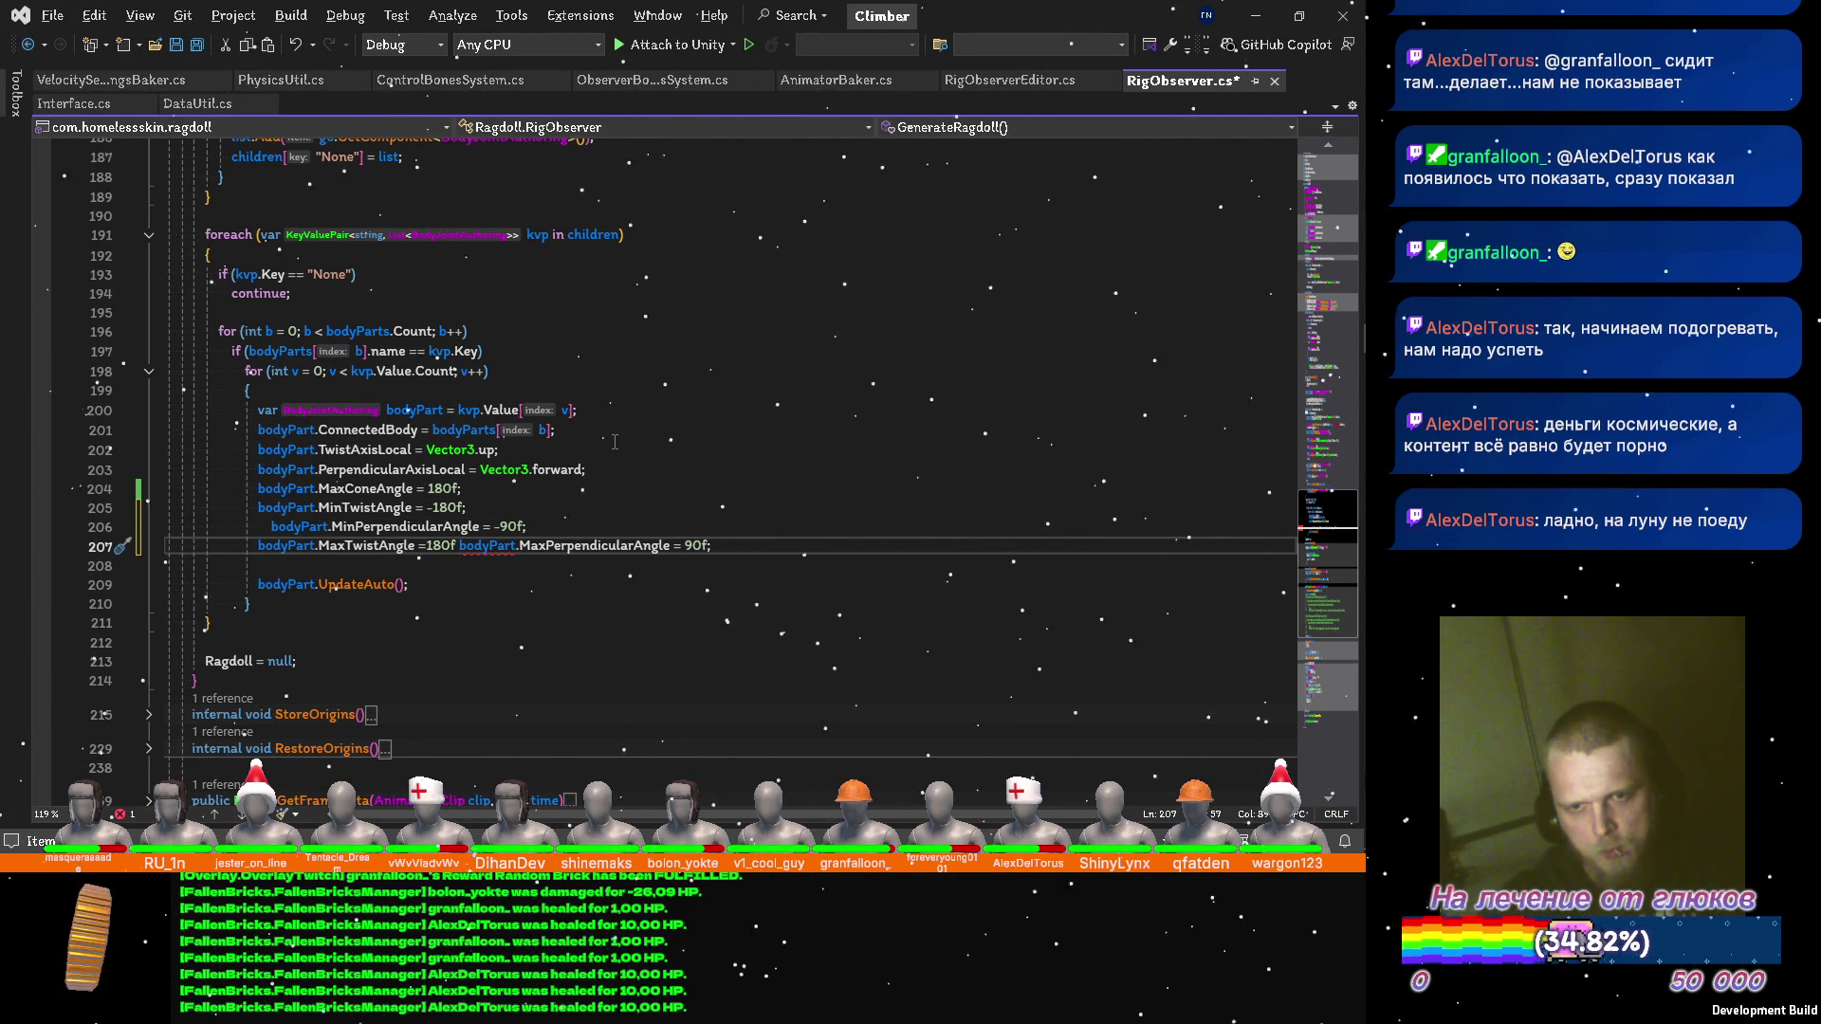
pyautogui.write(';')
# Order the angle assignments twist, perpendicular, then cone, save, and open MaxTwistAngle's declaration.
pyautogui.press('Return')
pyautogui.hotkey('alt', 'Up')
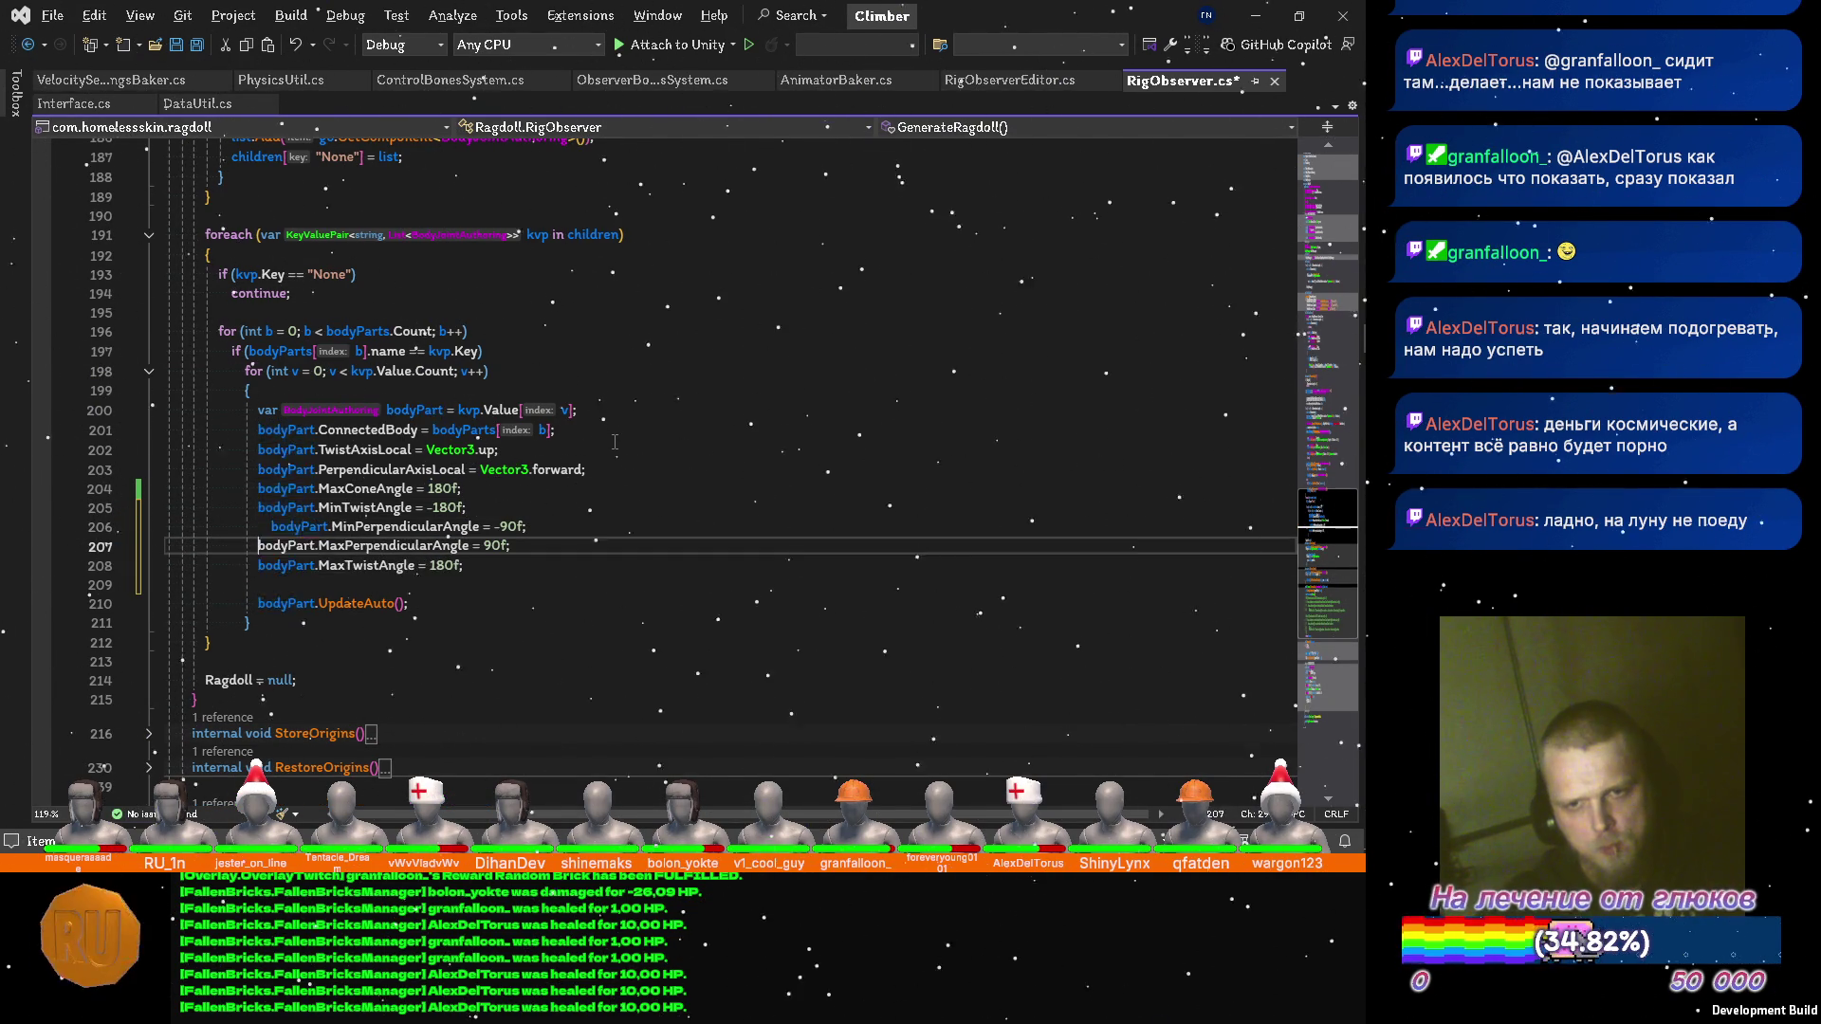
pyautogui.press('Down')
pyautogui.hotkey('alt', 'Up')
pyautogui.hotkey('alt', 'Up')
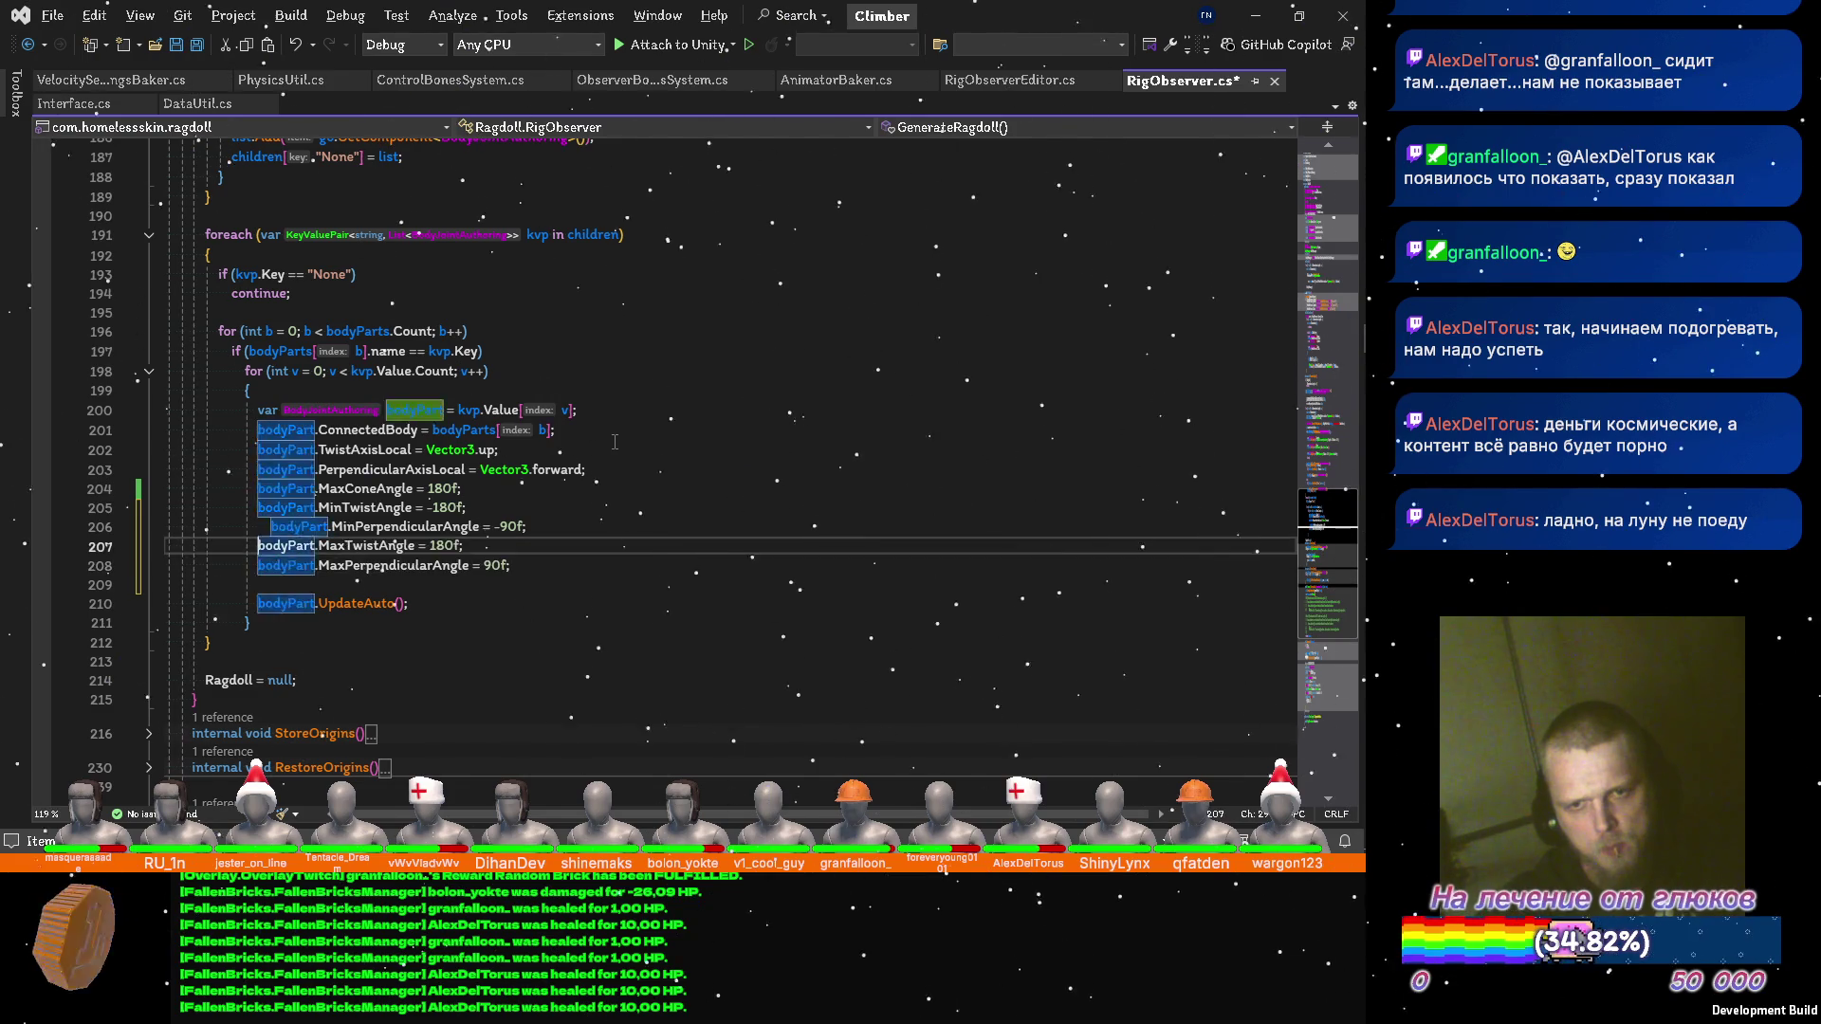
pyautogui.press('Down')
pyautogui.hotkey('alt', 'Down')
pyautogui.press('Up')
pyautogui.press('Up')
pyautogui.hotkey('alt', 'Up')
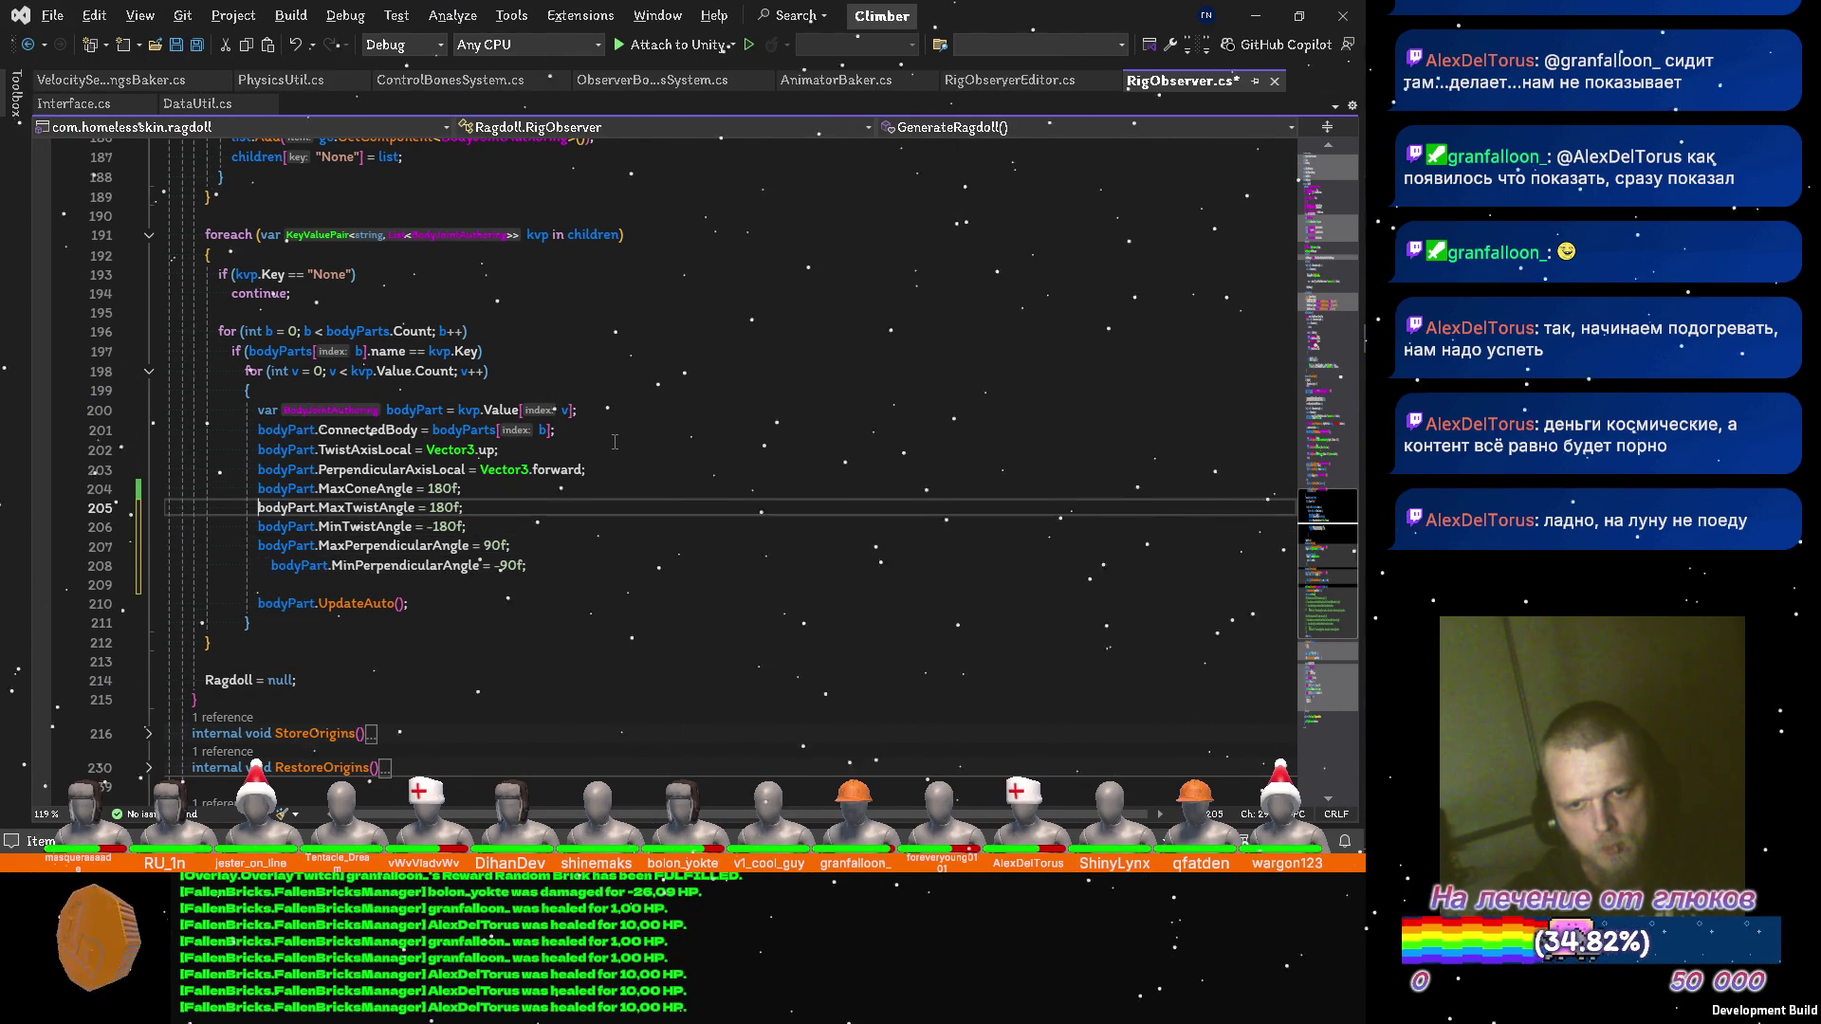
pyautogui.press('Up')
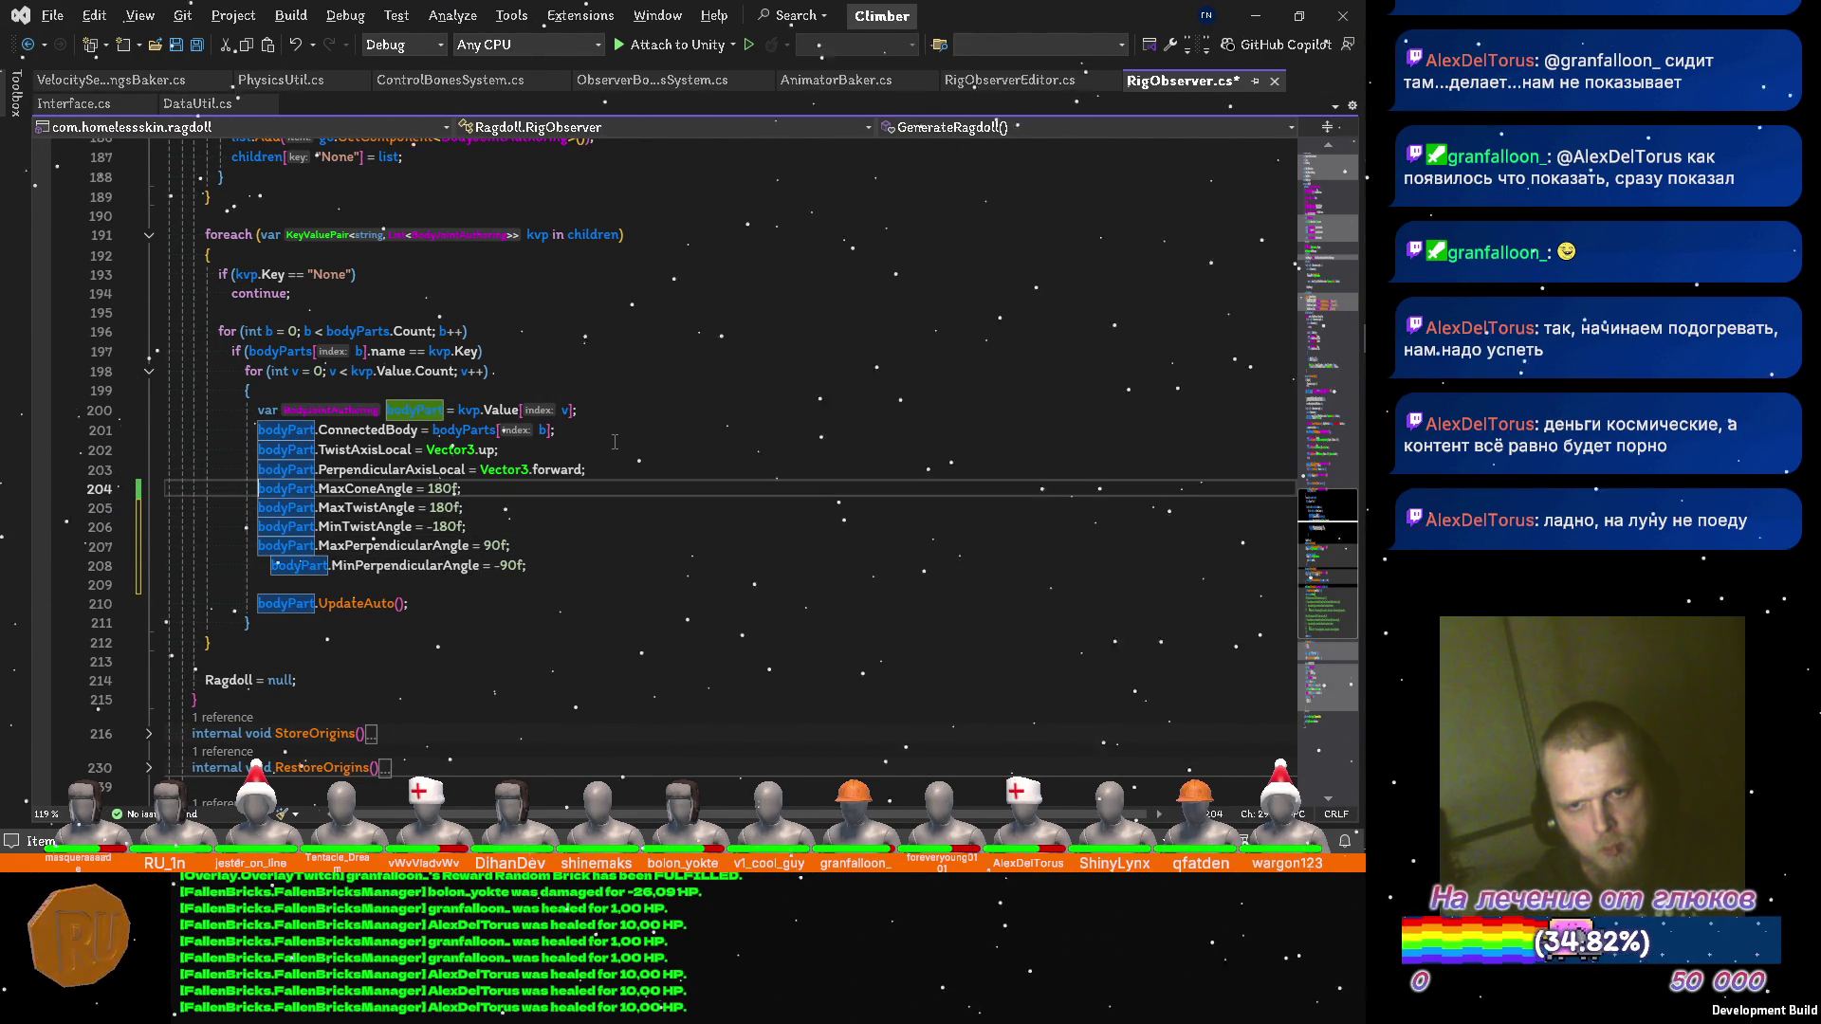
pyautogui.hotkey('ctrl', 's')
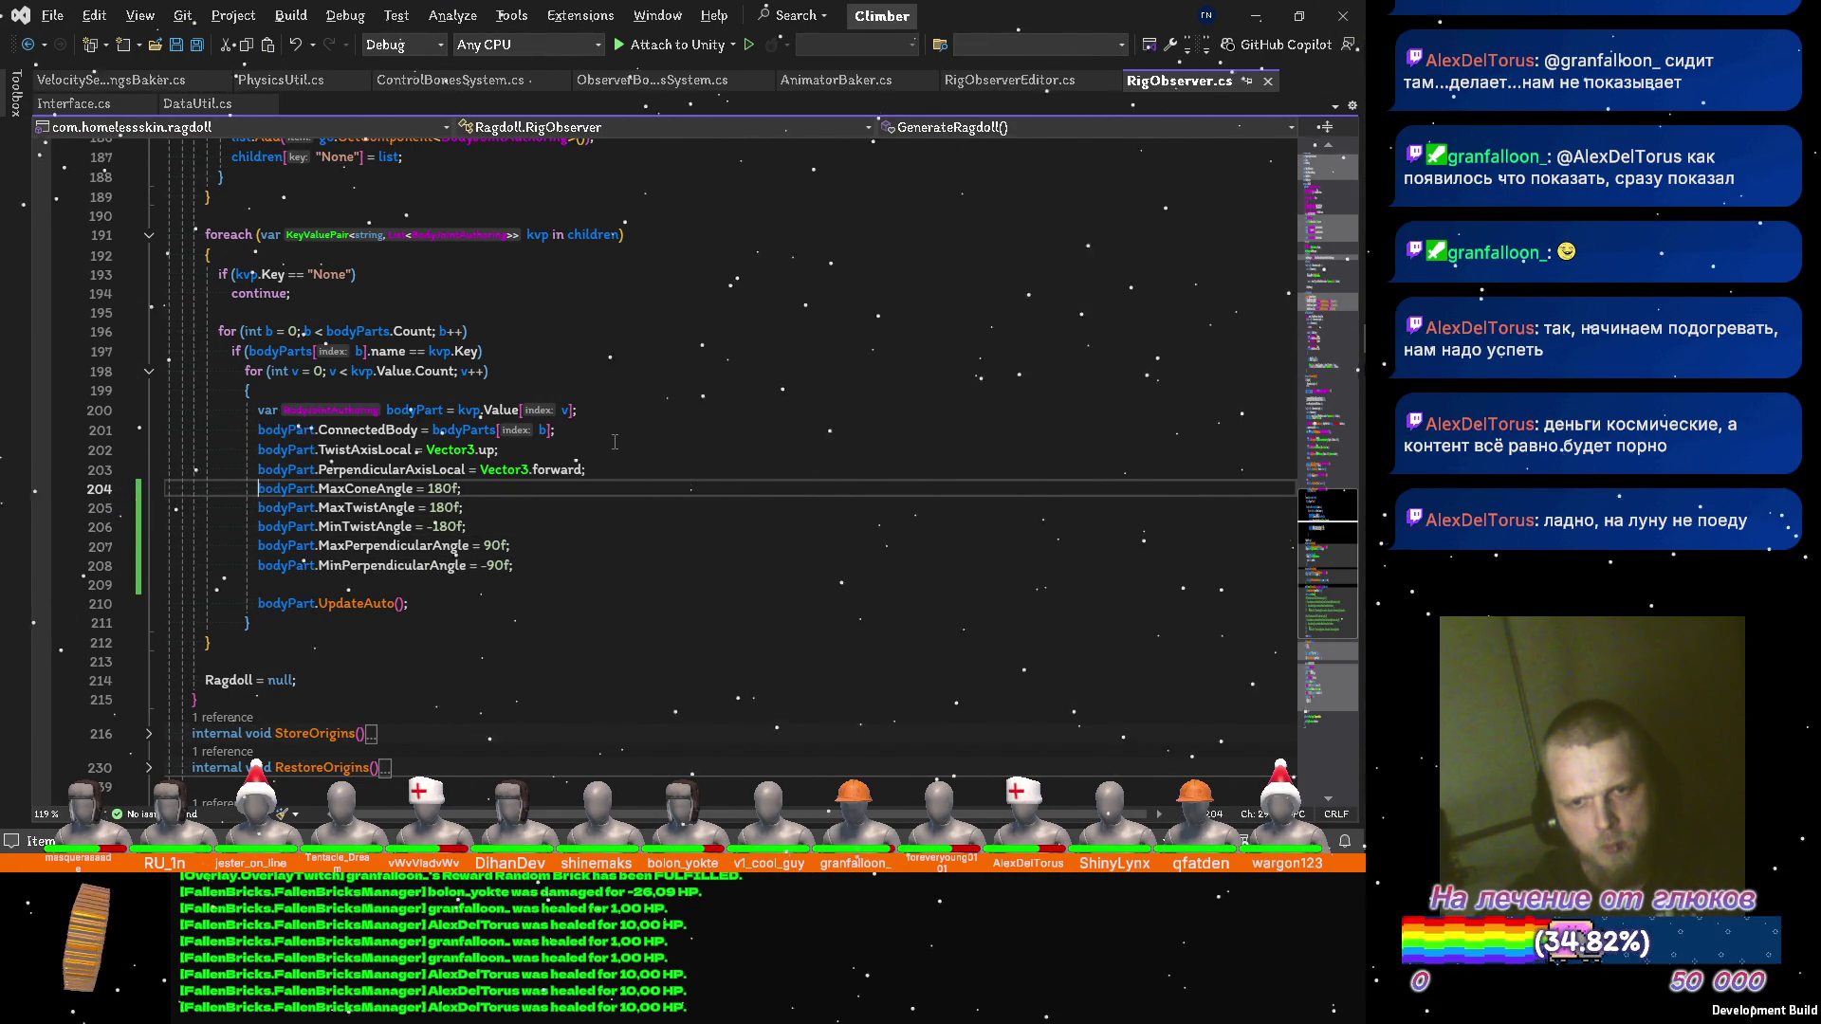
pyautogui.hotkey('alt', 'Down')
pyautogui.hotkey('alt', 'Down')
pyautogui.hotkey('alt', 'Down')
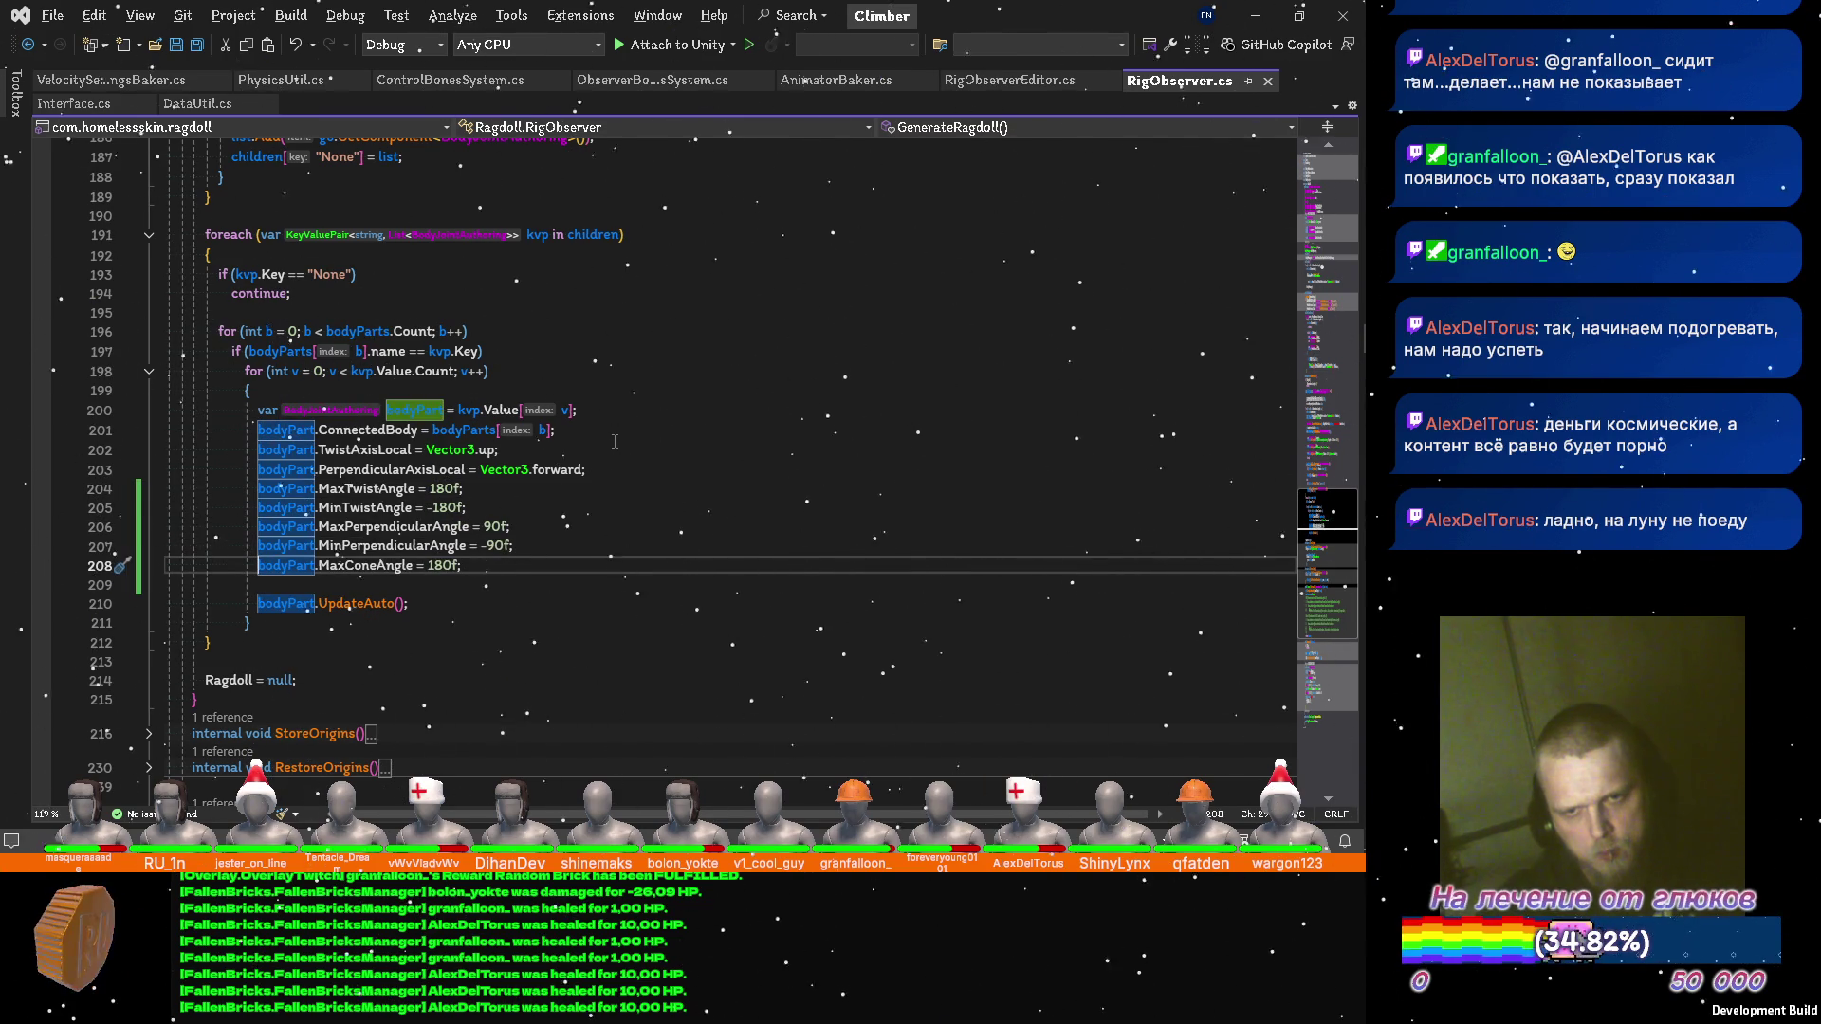
pyautogui.click(595, 488)
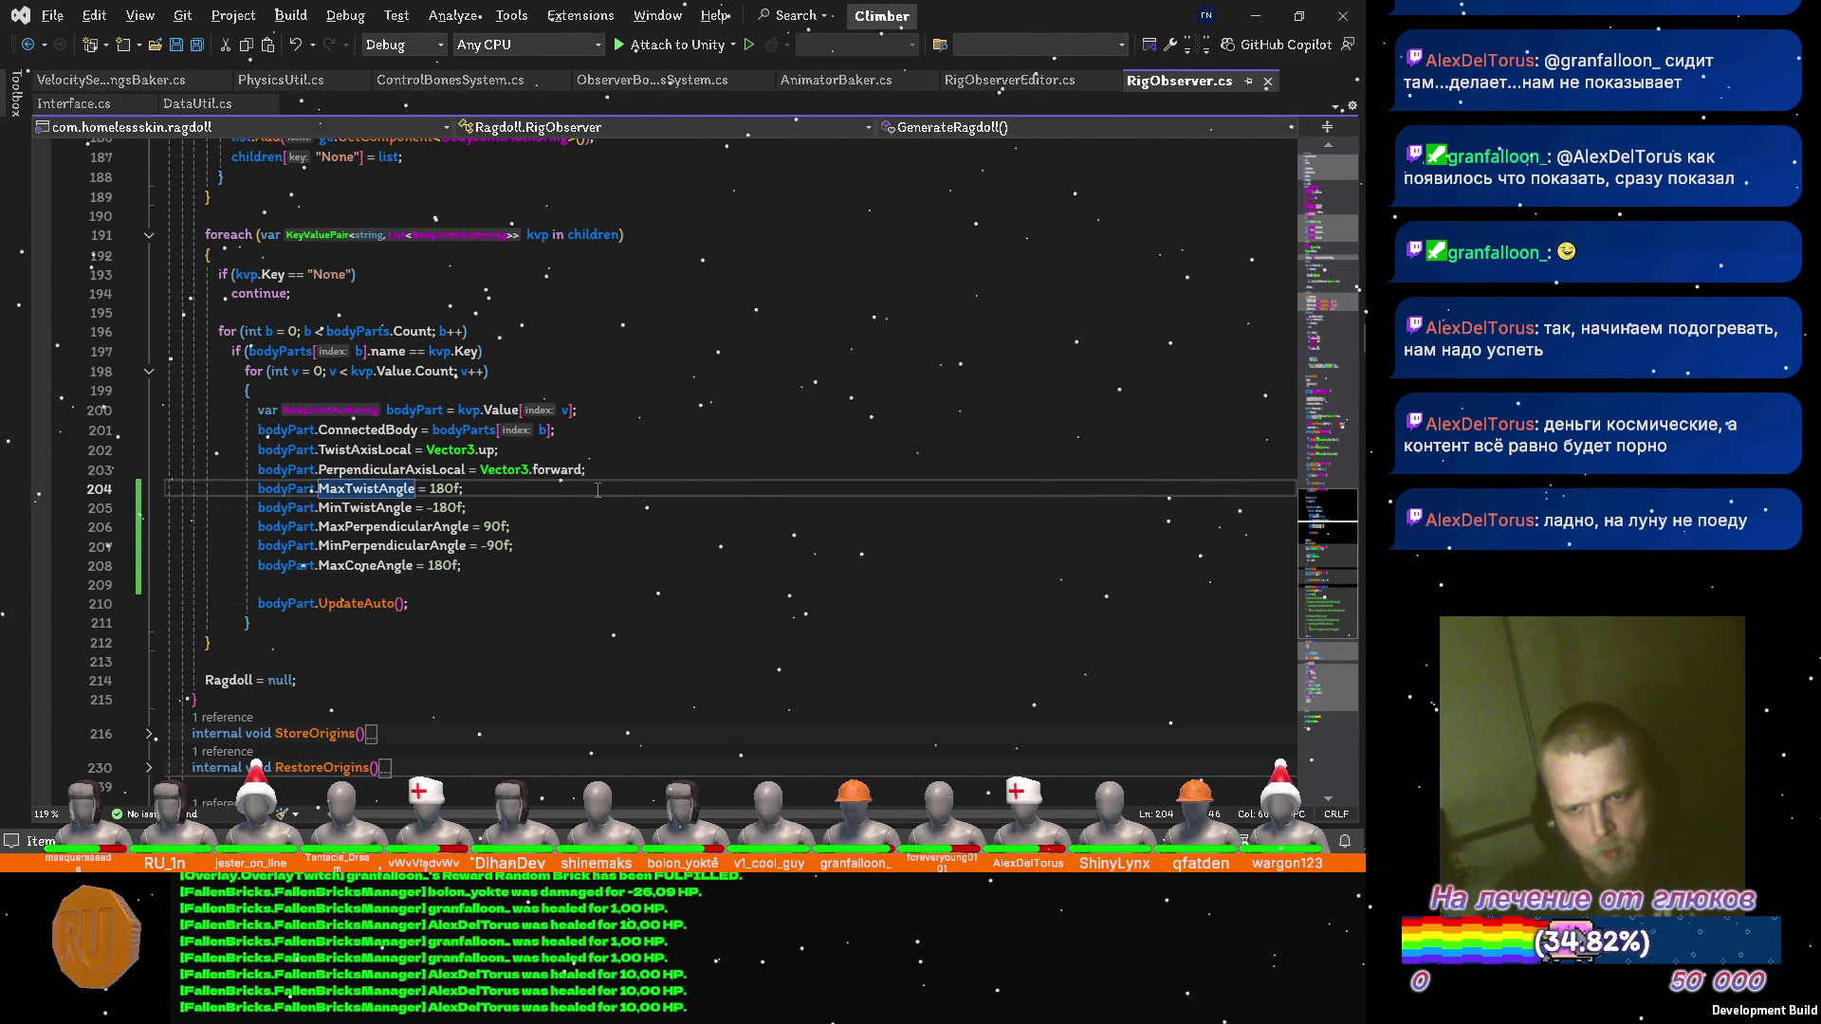
pyautogui.press('F12')
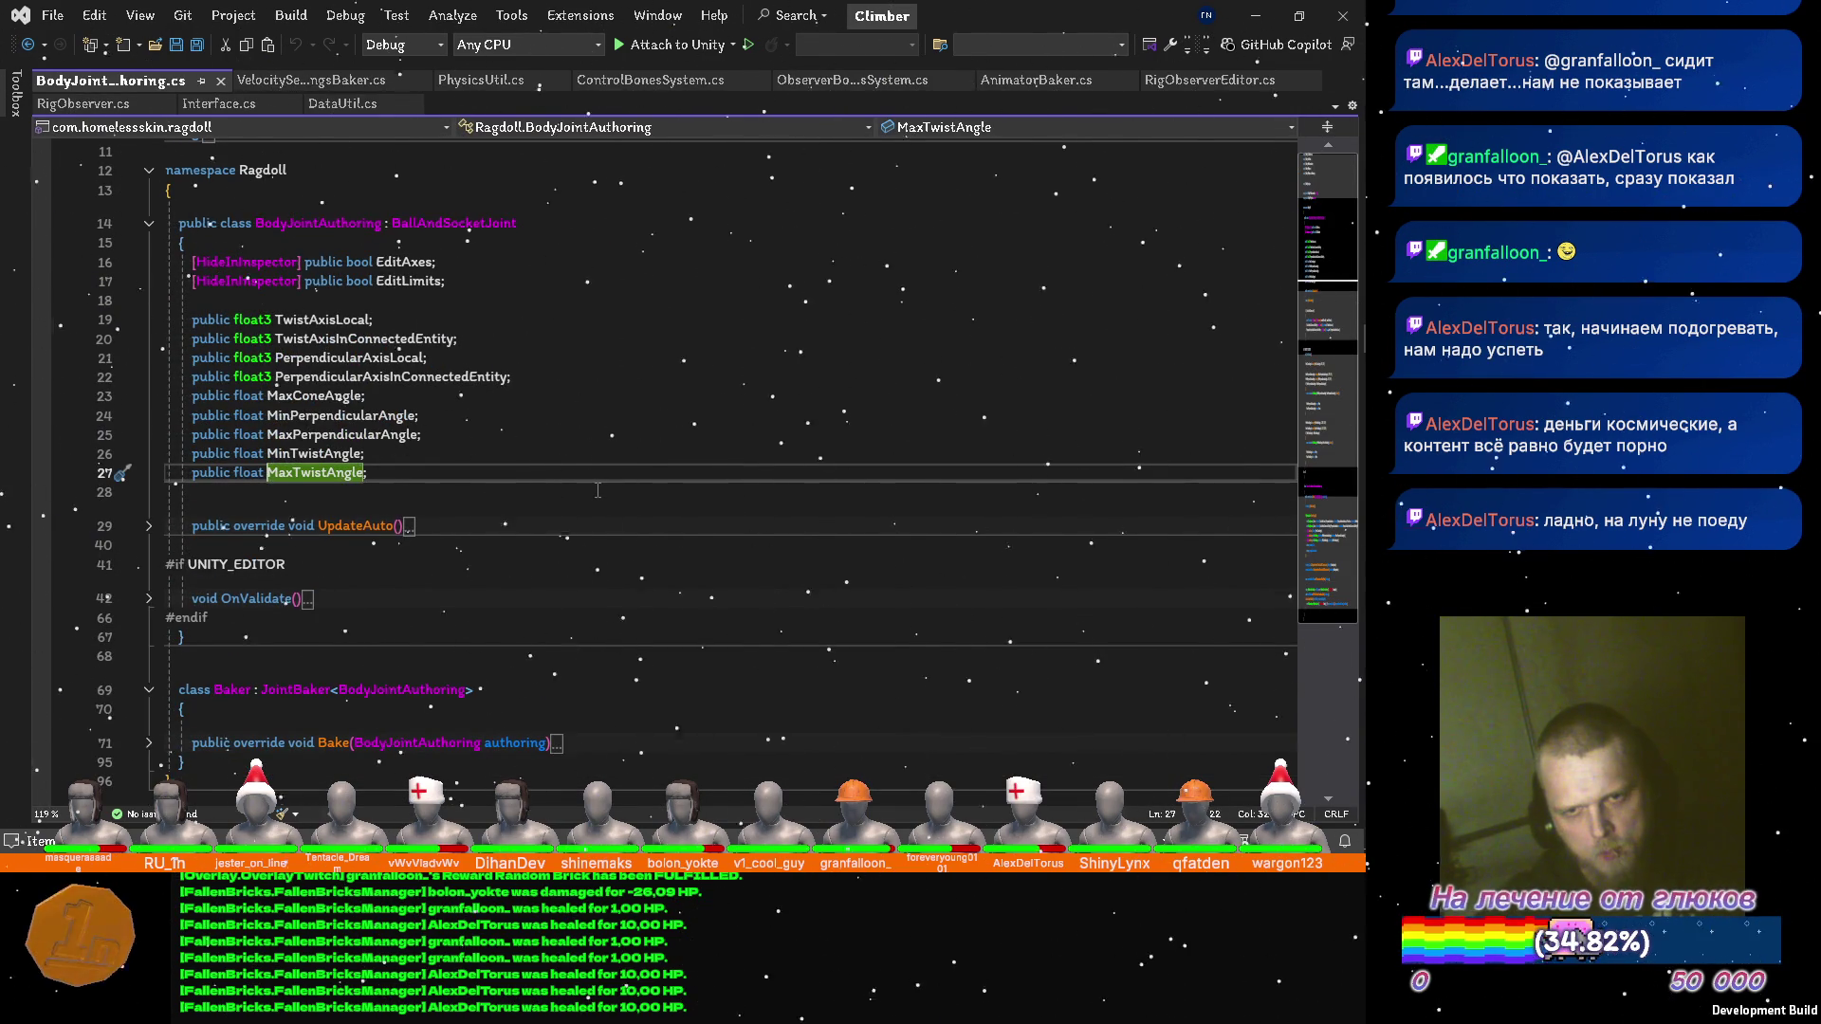
# Reorder the angle fields (MaxTwistAngle, MinTwistAngle, then perpendicular angles) above the axis fields, and save.
pyautogui.hotkey('alt', 'Up')
pyautogui.hotkey('alt', 'Up')
pyautogui.hotkey('alt', 'Up')
pyautogui.press('Down')
pyautogui.hotkey('alt', 'Down')
pyautogui.hotkey('alt', 'Down')
pyautogui.hotkey('alt', 'Down')
pyautogui.press('Up')
pyautogui.hotkey('alt', 'Up')
pyautogui.hotkey('alt', 'Up')
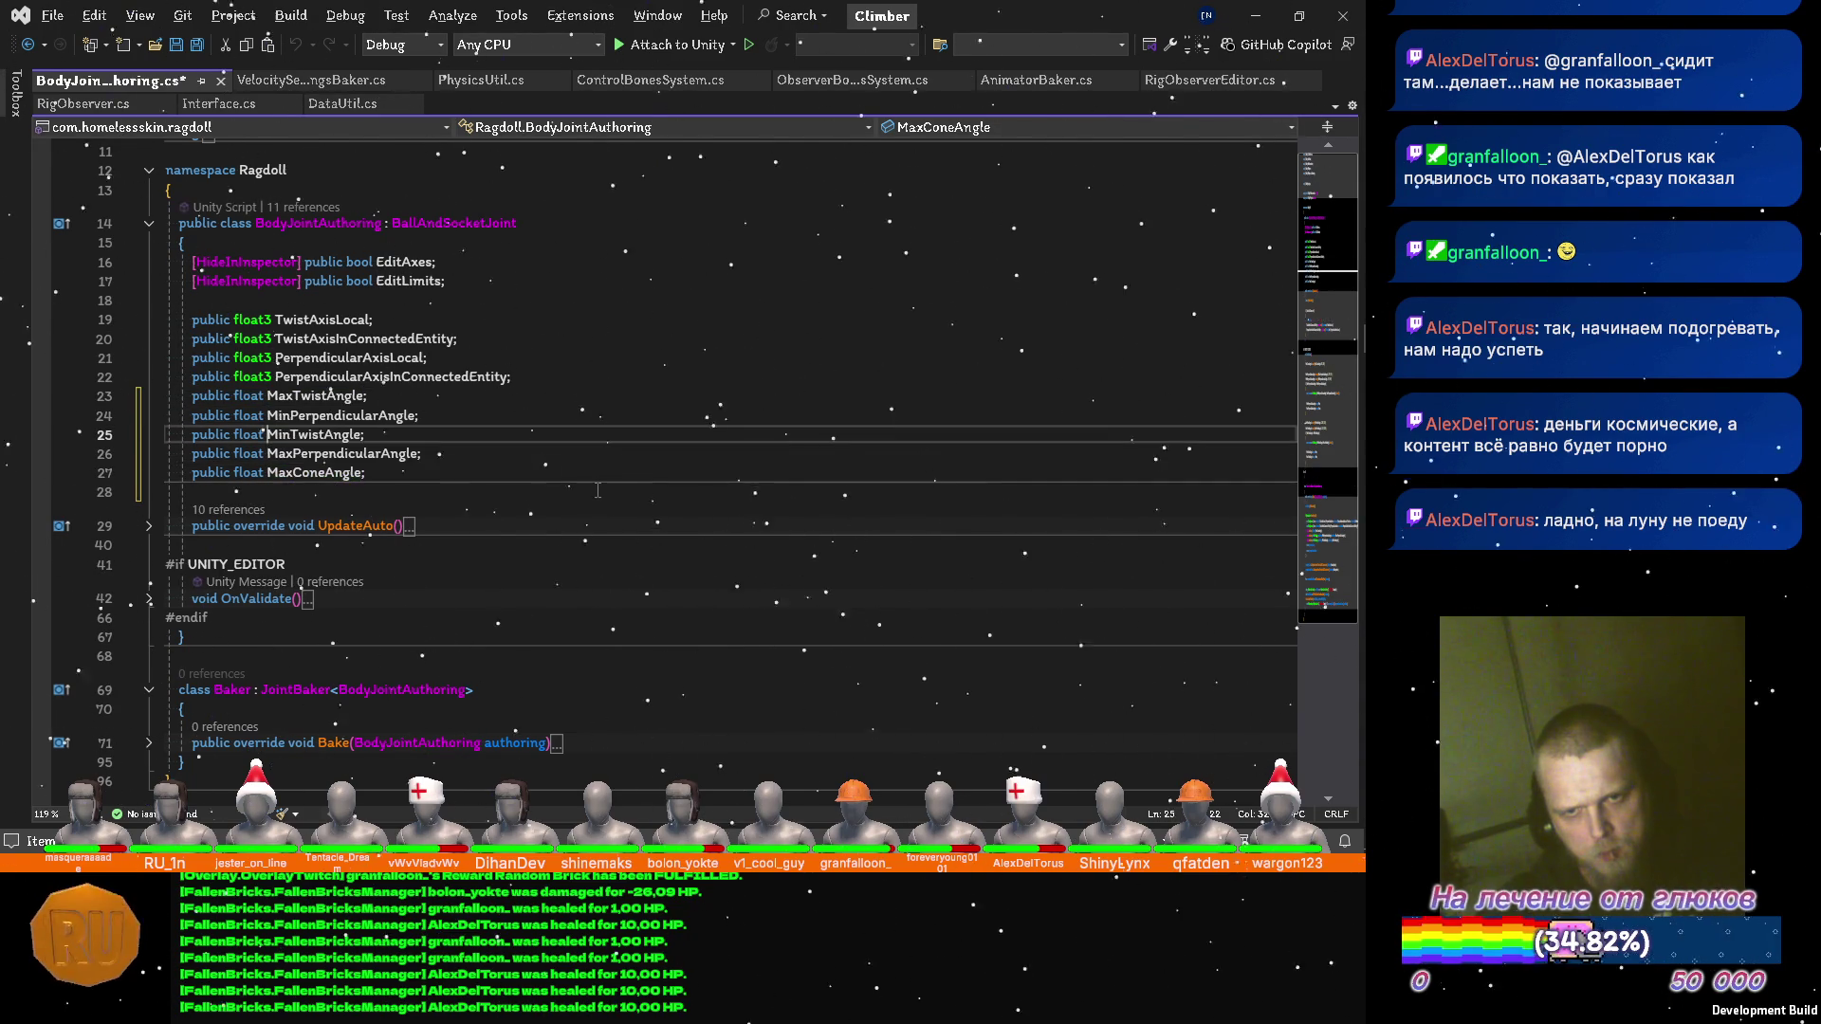
pyautogui.press('Down')
pyautogui.hotkey('alt', 'Down')
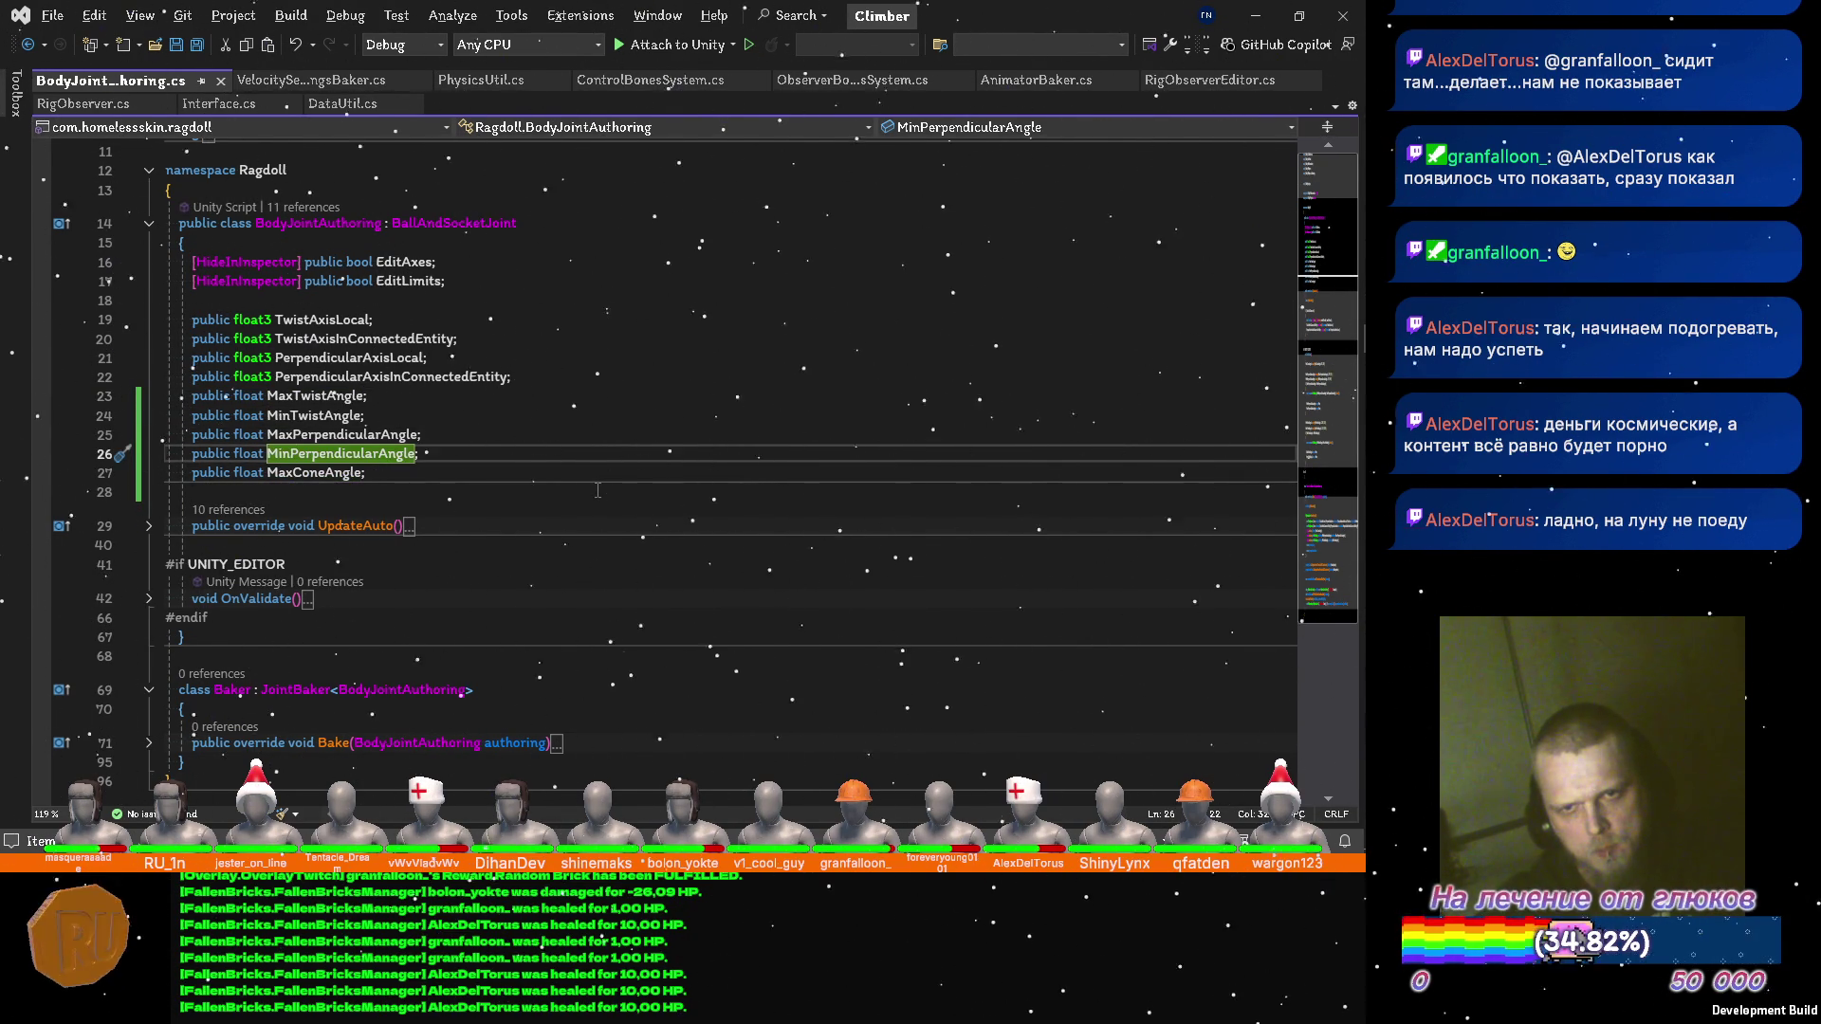
pyautogui.hotkey('shift', 'Up')
pyautogui.hotkey('shift', 'Up')
pyautogui.hotkey('shift', 'Up')
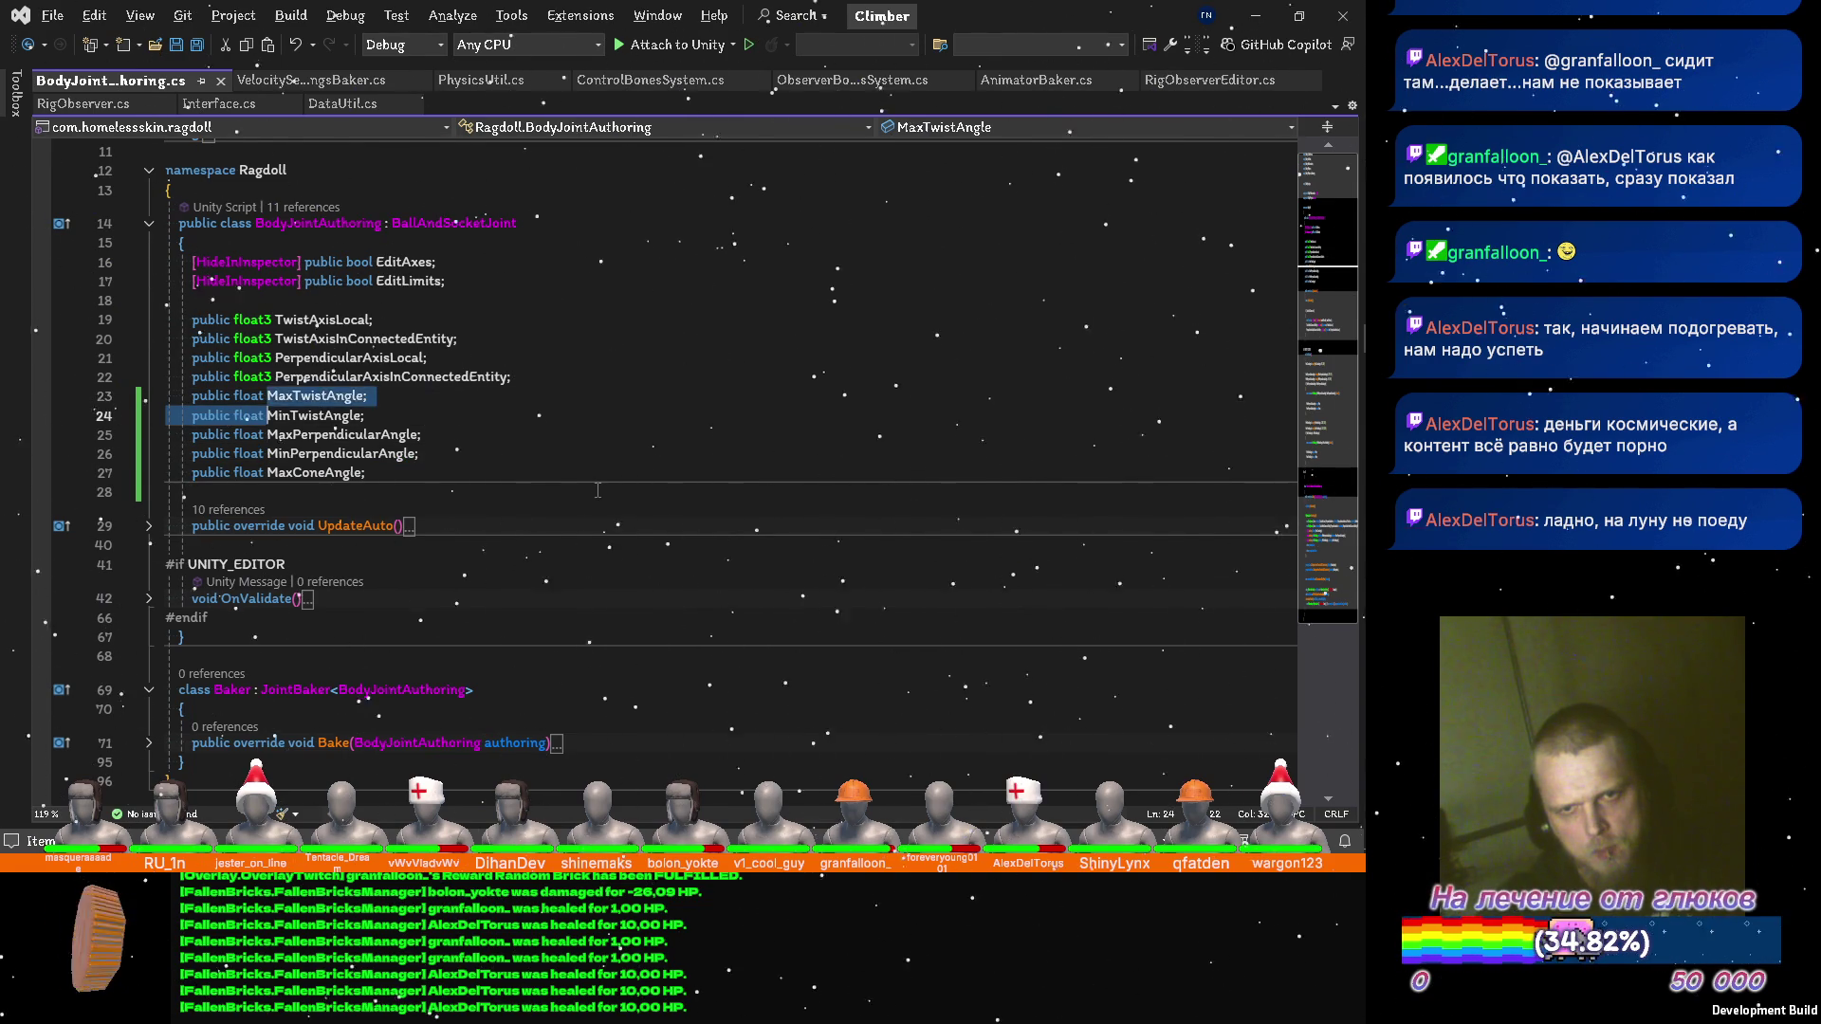
pyautogui.hotkey('shift', 'Down')
pyautogui.hotkey('alt', 'Up')
pyautogui.hotkey('alt', 'Up')
pyautogui.hotkey('alt', 'Up')
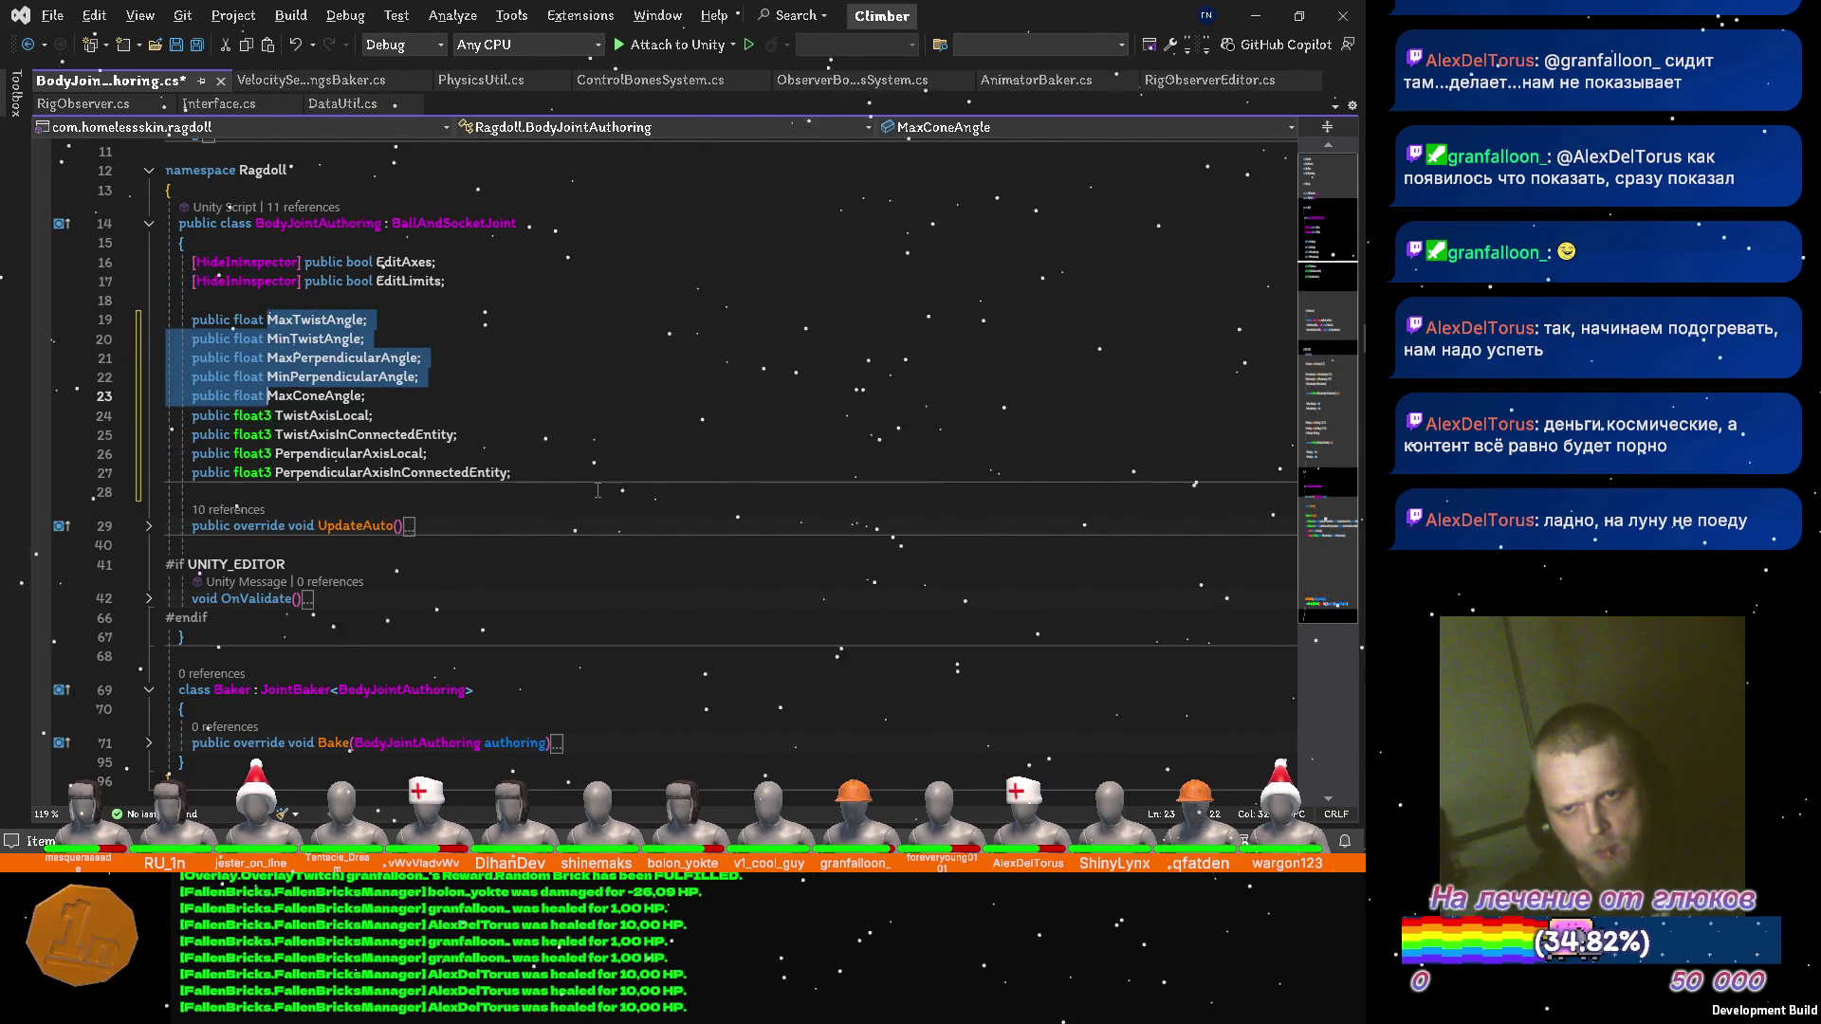
pyautogui.press('Escape')
pyautogui.hotkey('ctrl', 's')
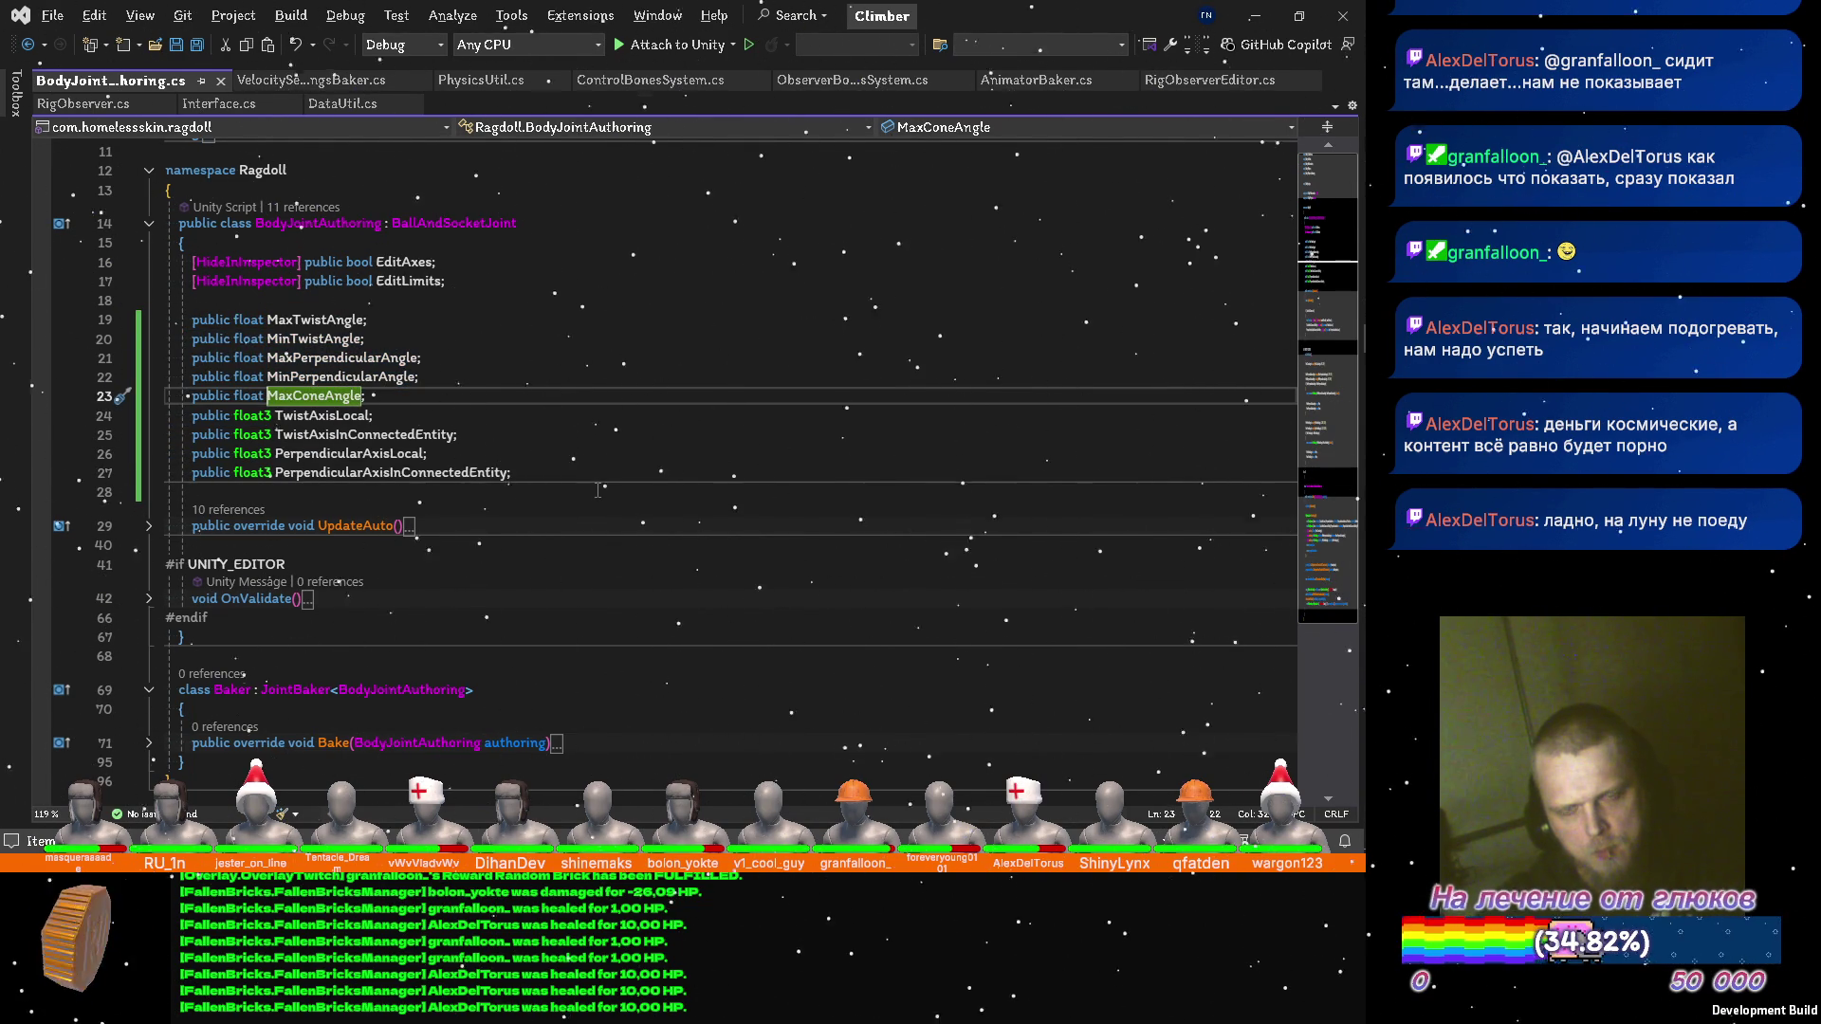
# Add [Space] attributes before MaxConeAngle, the perpendicular axis fields and the twist axis fields.
pyautogui.press('Up')
pyautogui.press('Up')
pyautogui.press('Up')
pyautogui.press('End')
pyautogui.press('Return')
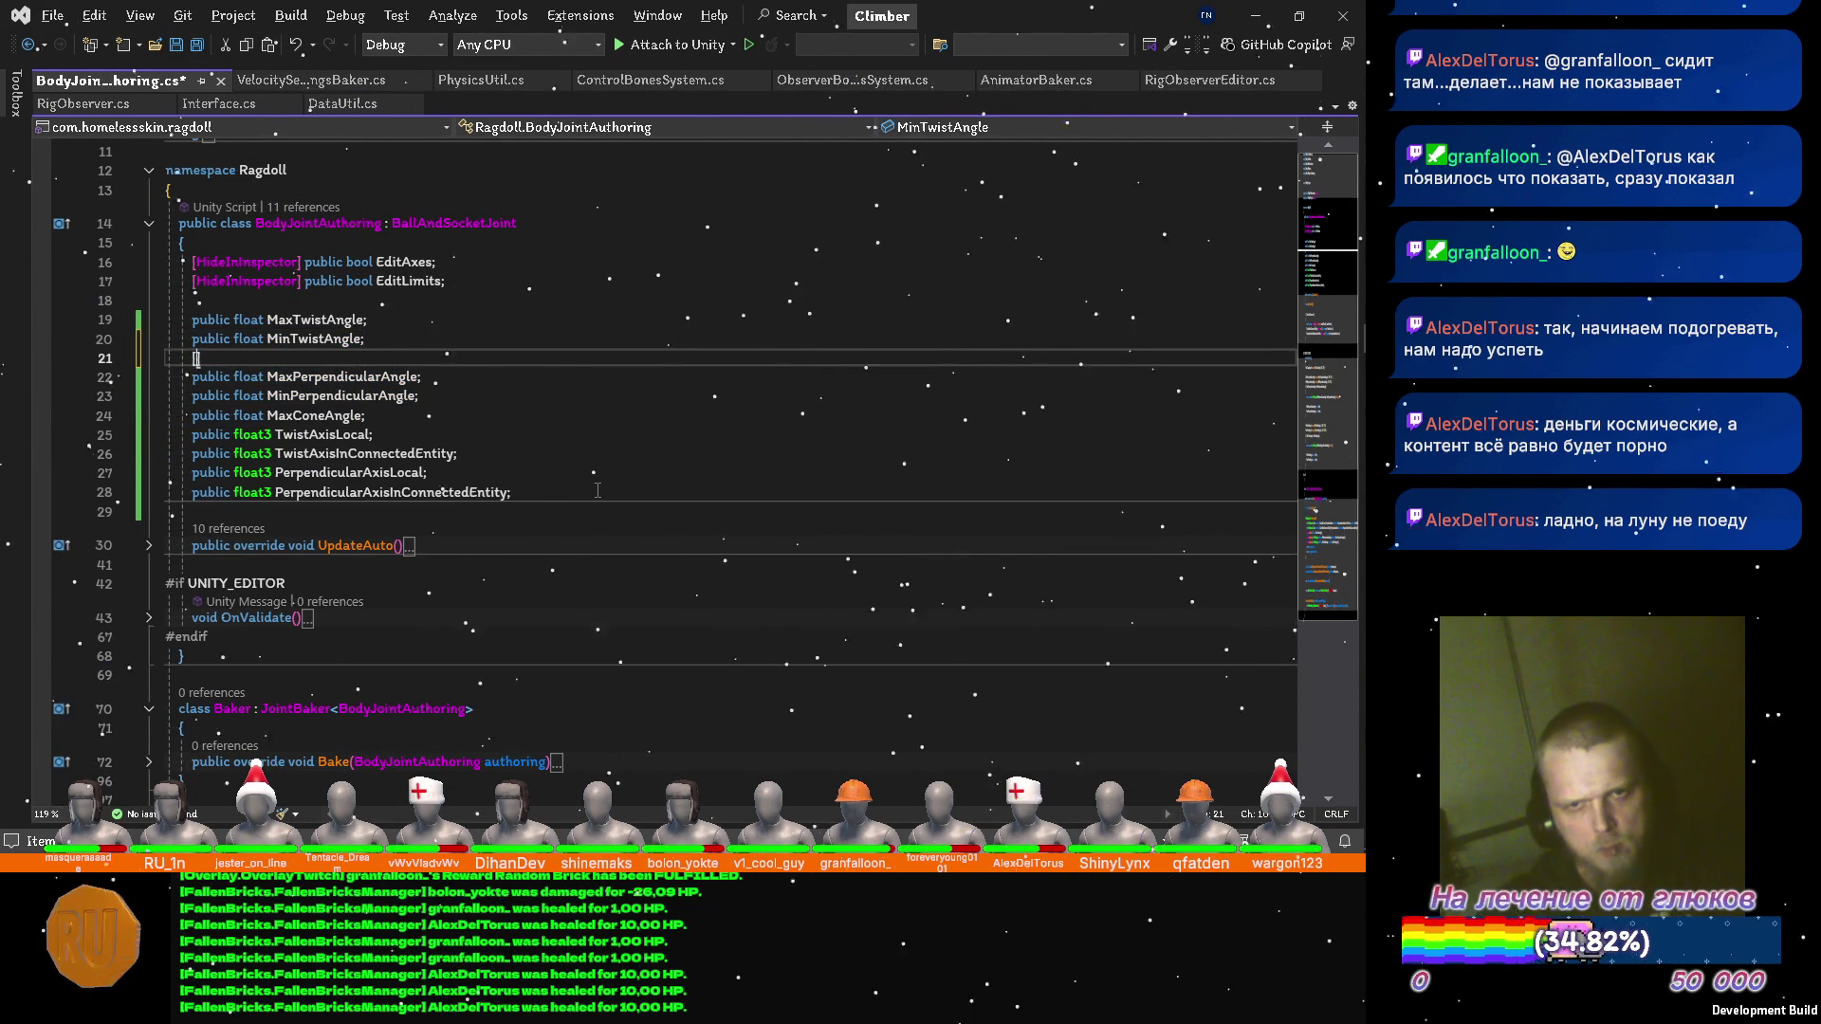
pyautogui.write('Space]')
pyautogui.hotkey('ctrl', 'c')
pyautogui.press('Down')
pyautogui.press('Down')
pyautogui.press('Down')
pyautogui.hotkey('ctrl', 'v')
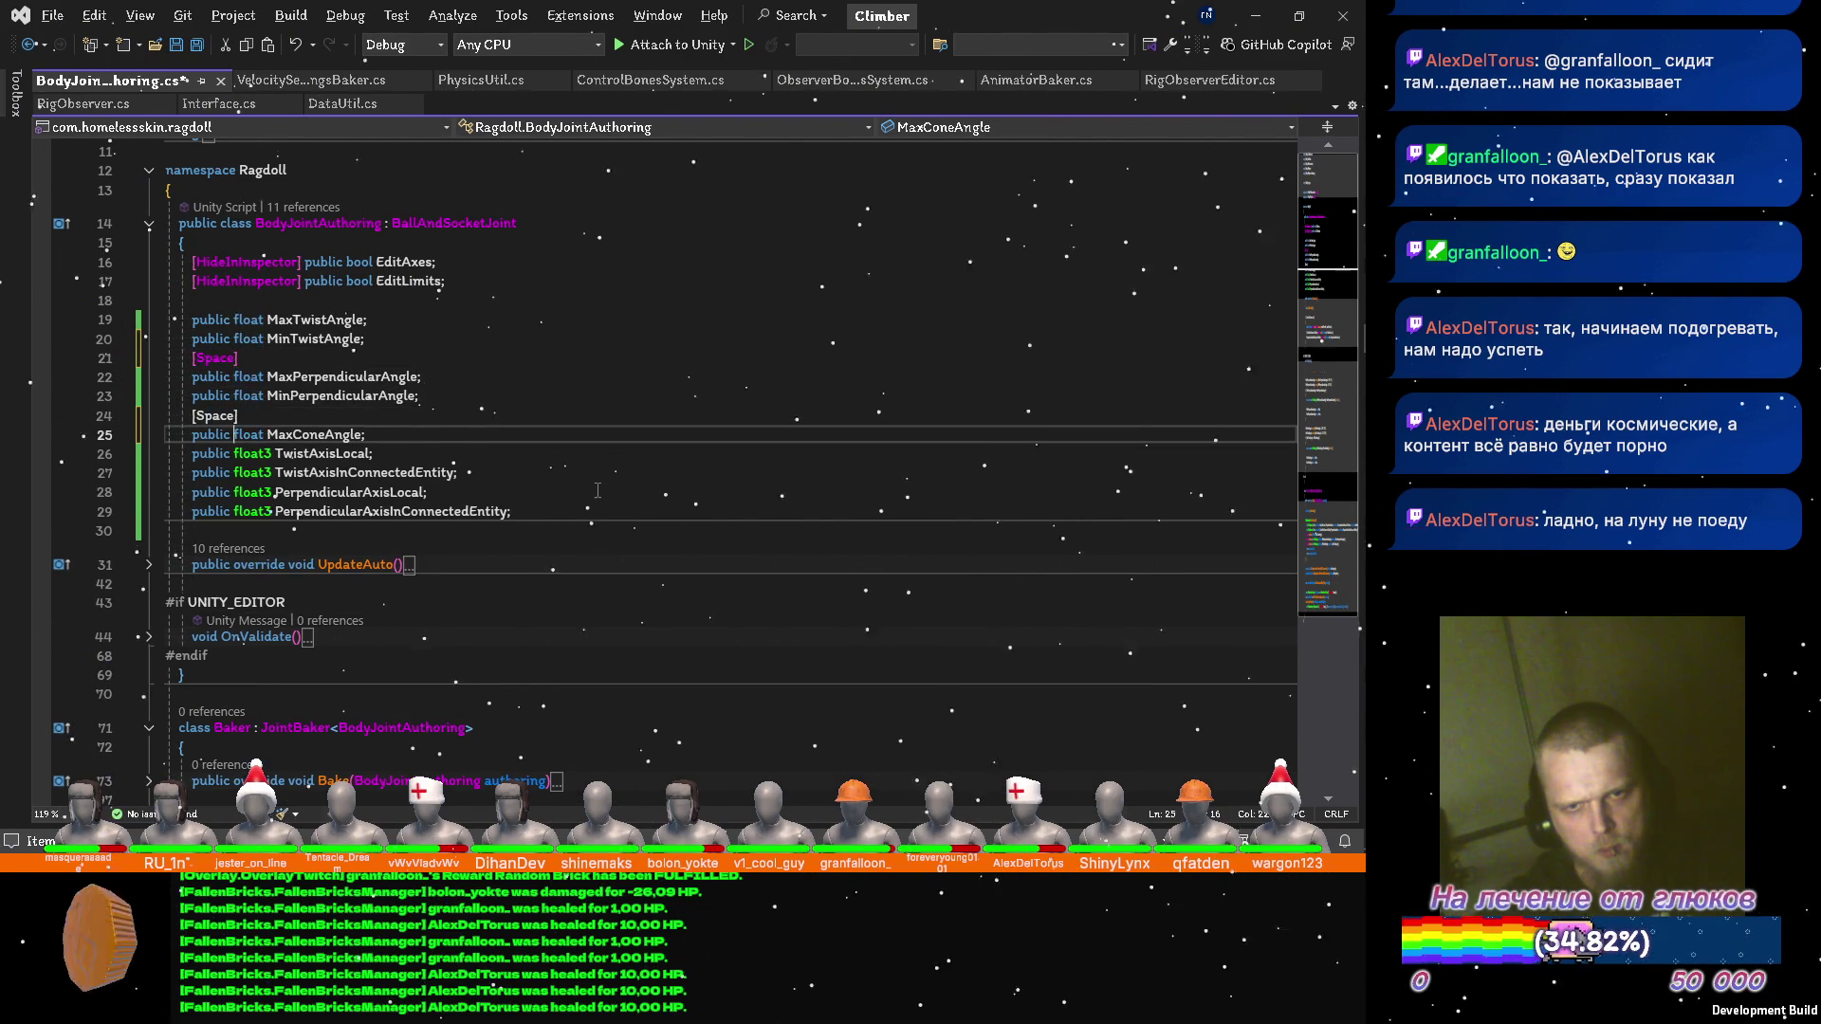
pyautogui.press('Down')
pyautogui.press('Down')
pyautogui.press('Down')
pyautogui.hotkey('ctrl', 'v')
pyautogui.press('Up')
pyautogui.press('Up')
pyautogui.press('Up')
pyautogui.hotkey('ctrl', 'v')
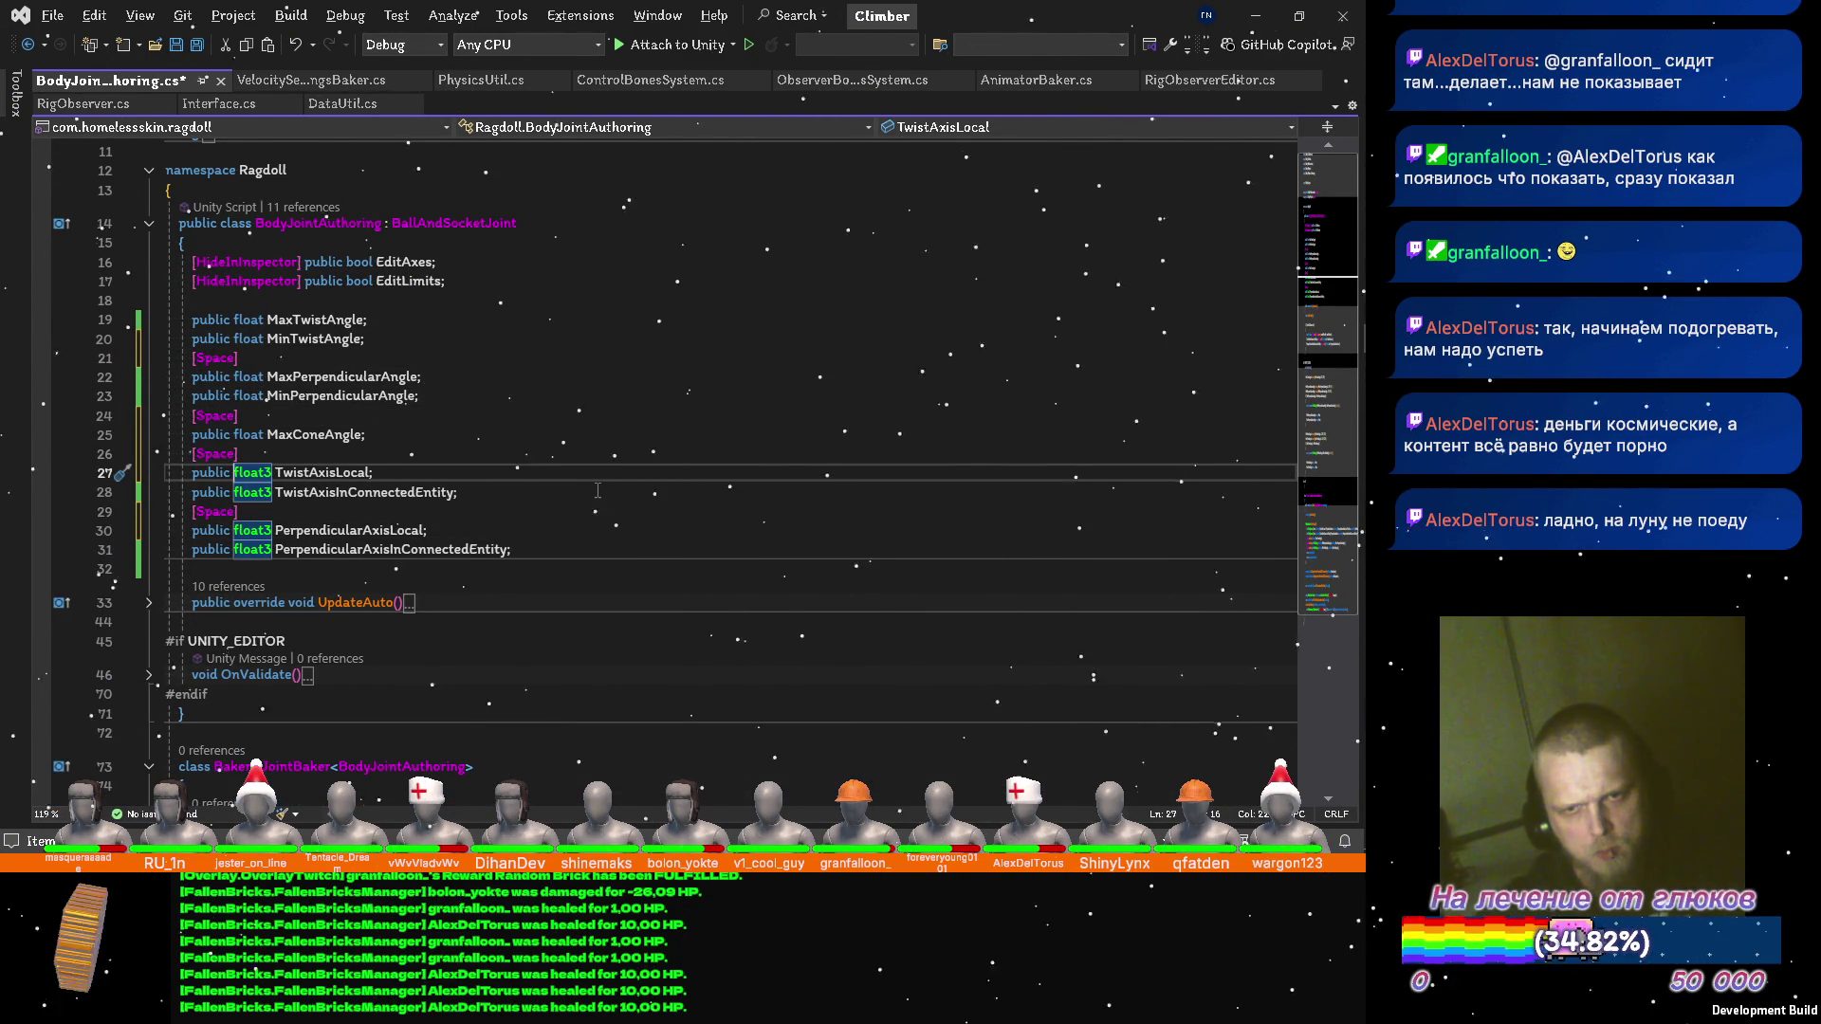
# Move the twist axes beside the twist angles and the perpendicular axes above MaxConeAngle, removing leftover spacing.
pyautogui.hotkey('shift', 'Down')
pyautogui.hotkey('alt', 'Up')
pyautogui.hotkey('alt', 'Up')
pyautogui.hotkey('alt', 'Up')
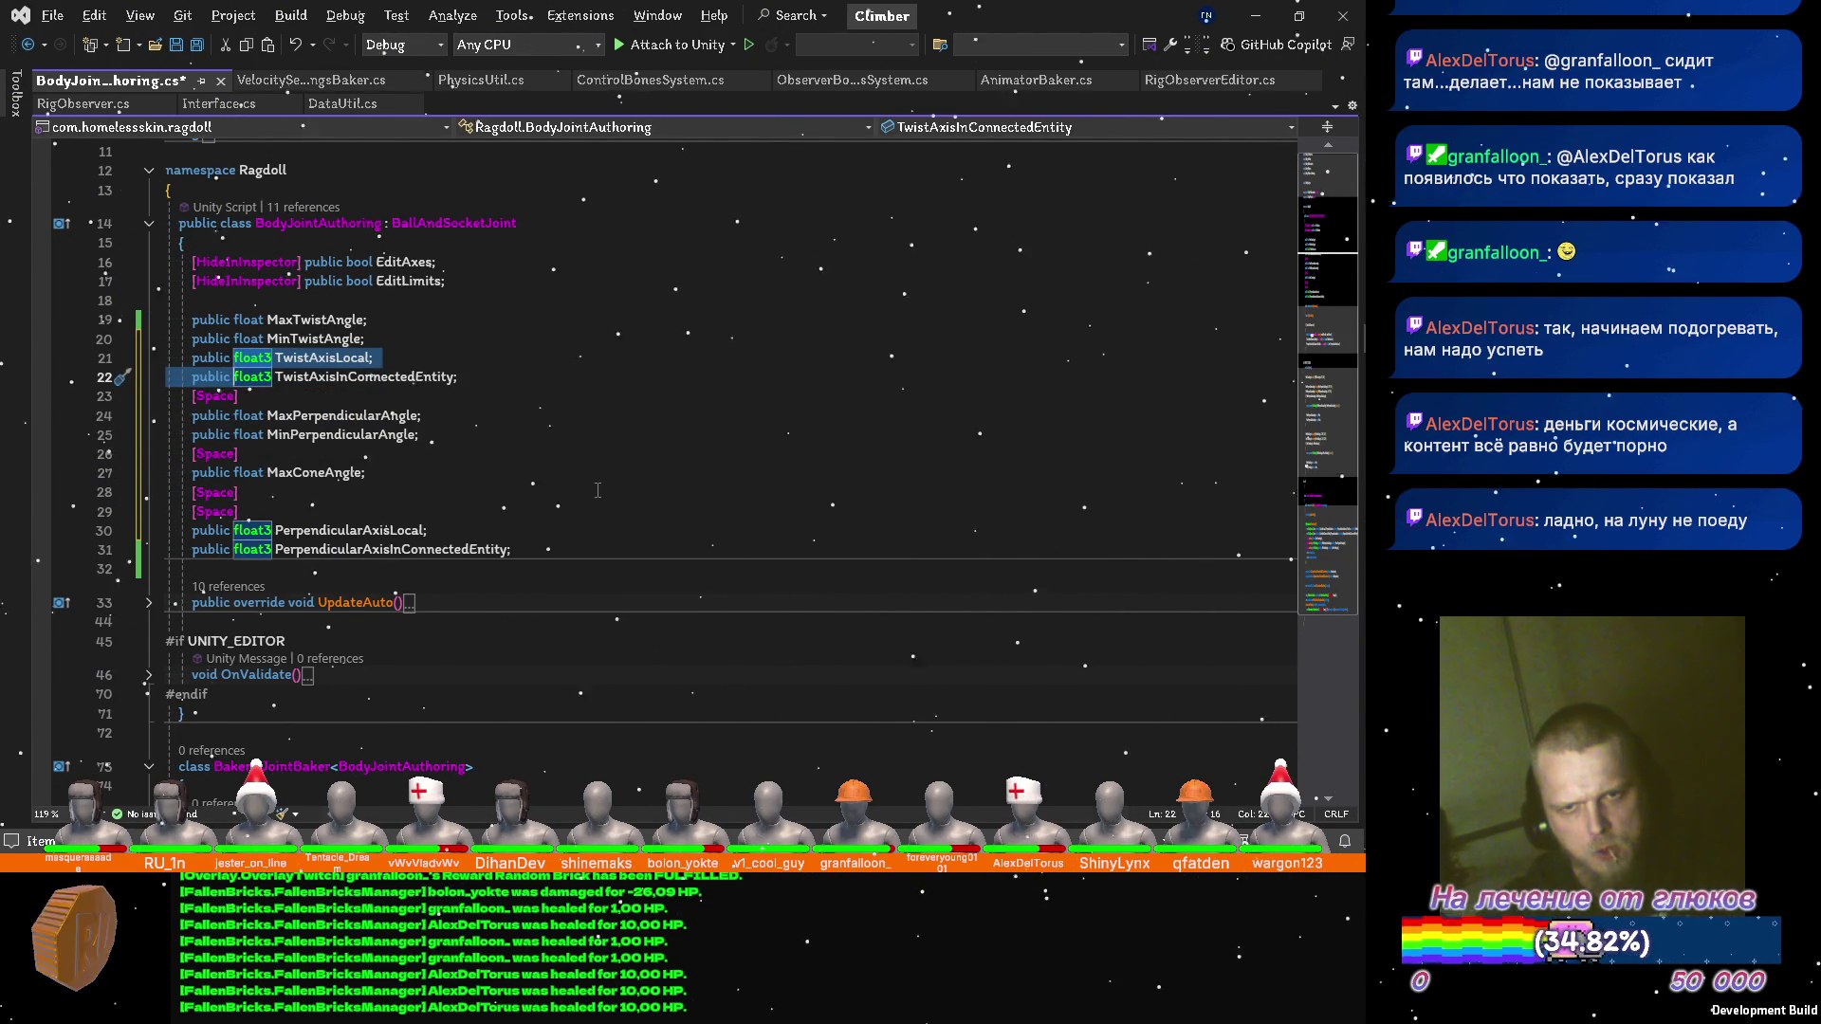
pyautogui.press('Down')
pyautogui.press('Down')
pyautogui.press('Down')
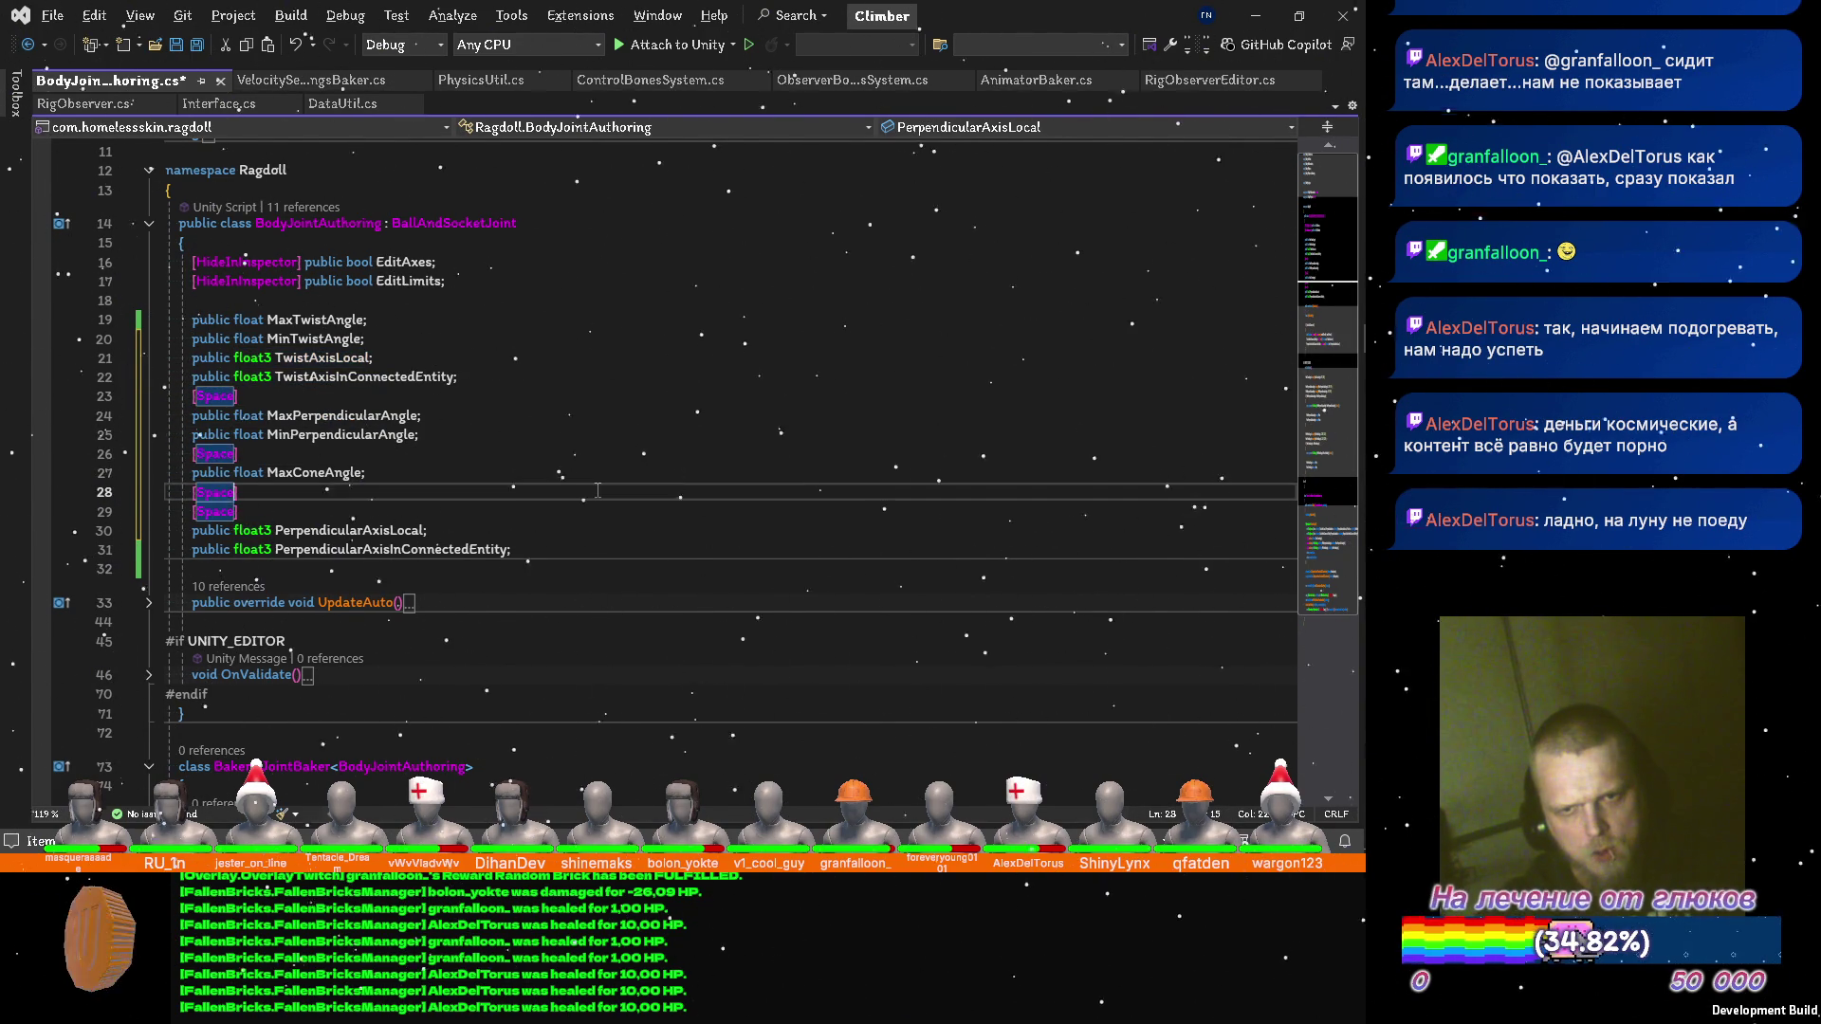
pyautogui.press('Down')
pyautogui.hotkey('shift', 'Down')
pyautogui.hotkey('shift', 'Down')
pyautogui.hotkey('alt', 'Up')
pyautogui.hotkey('alt', 'Up')
pyautogui.hotkey('alt', 'Up')
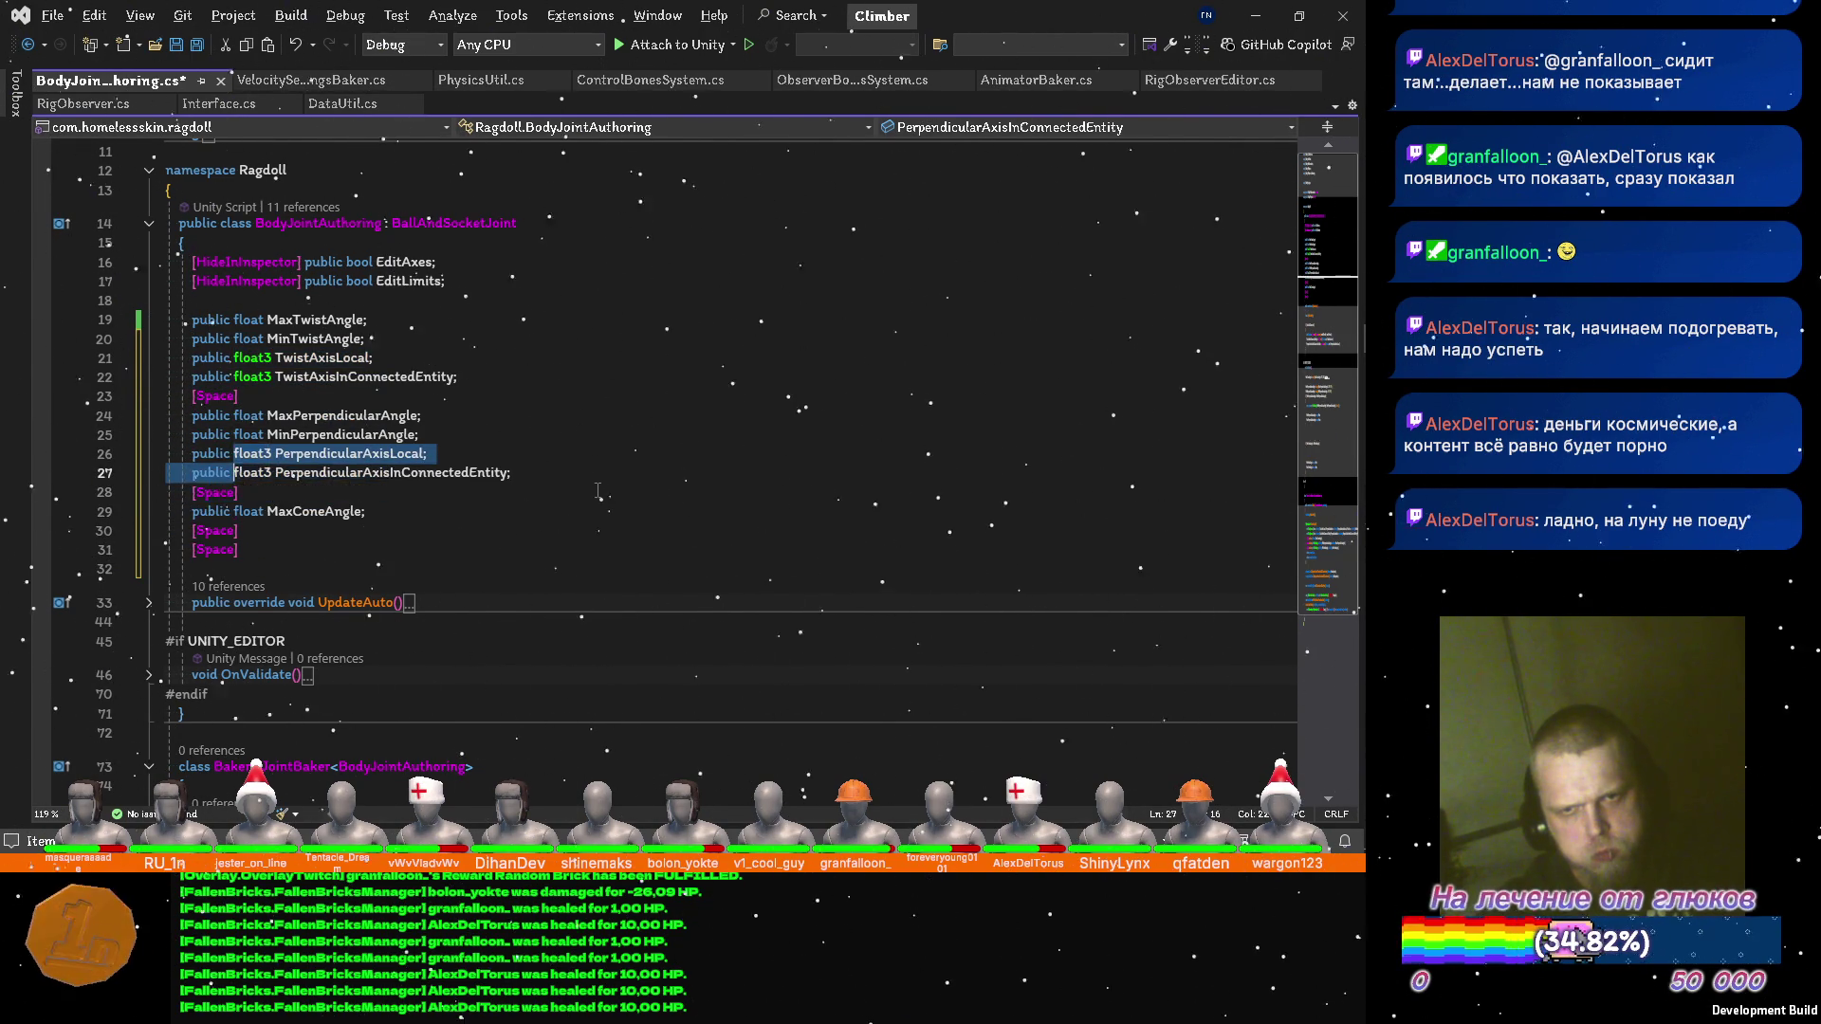
pyautogui.press('Down')
pyautogui.press('Down')
pyautogui.hotkey('ctrl', 'x')
pyautogui.hotkey('ctrl', 'x')
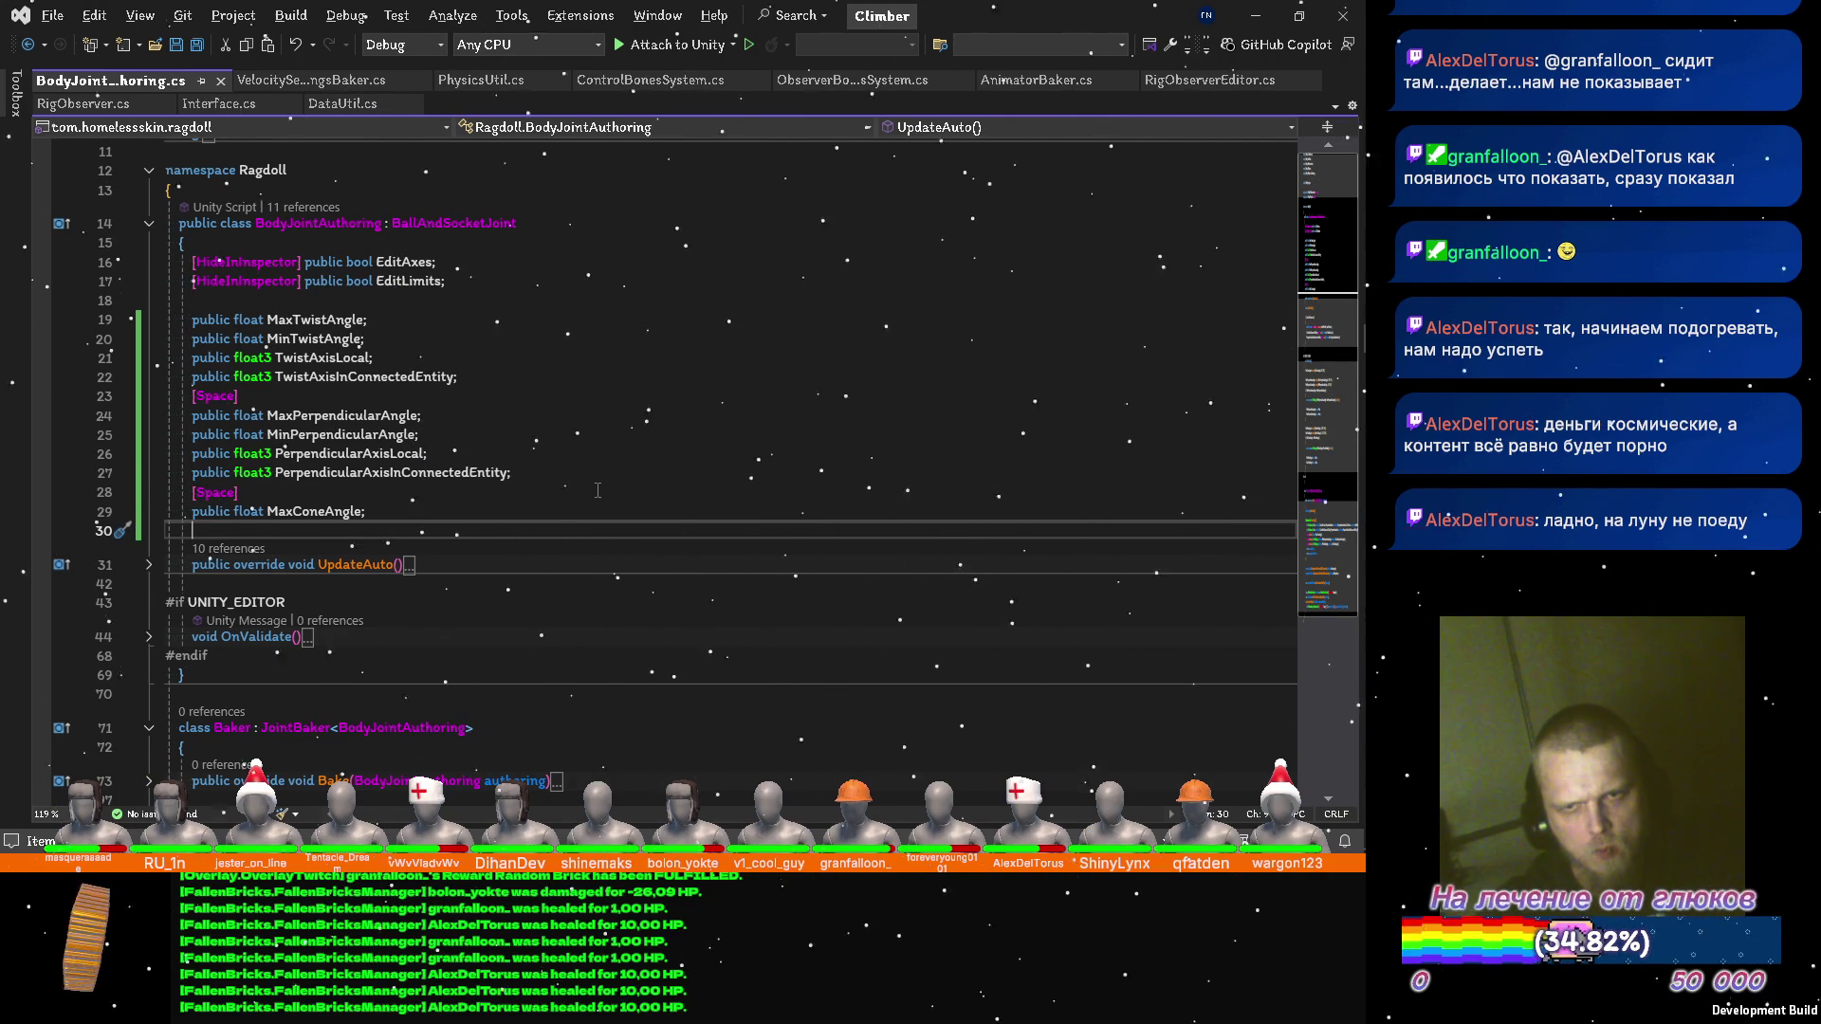
pyautogui.hotkey('alt', 'Tab')
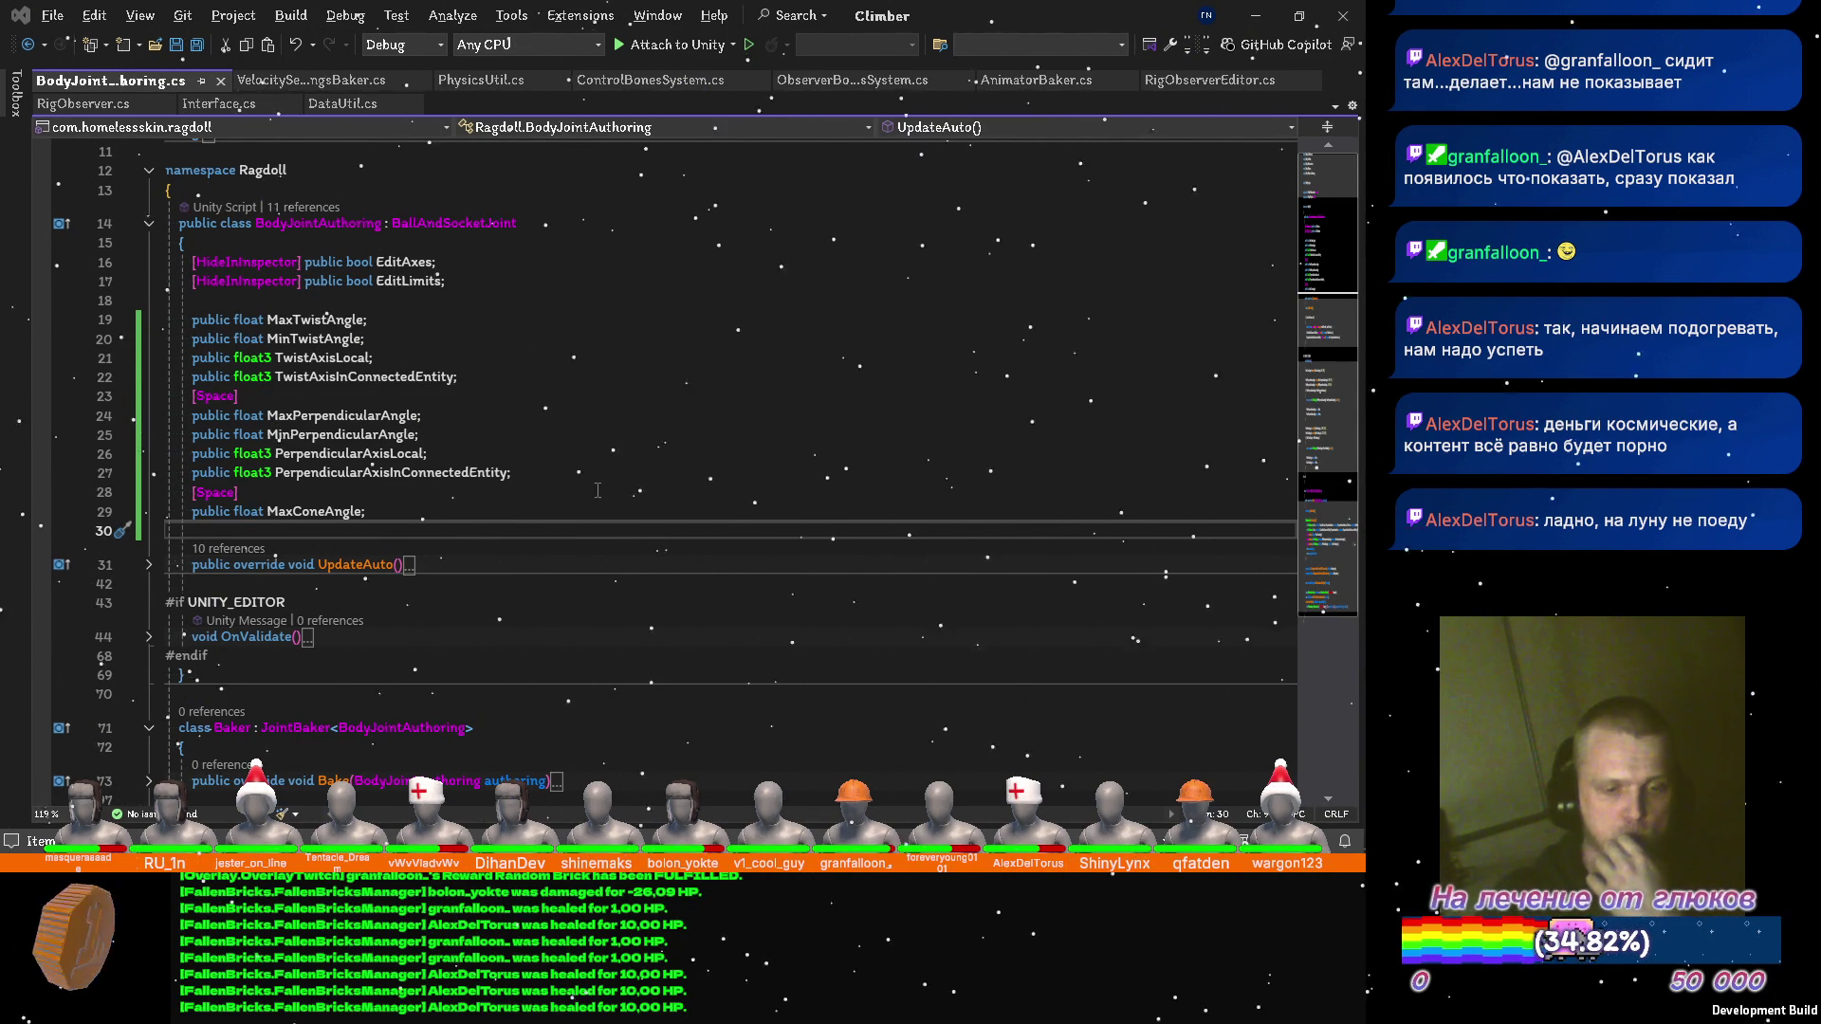
pyautogui.hotkey('alt', 'Tab')
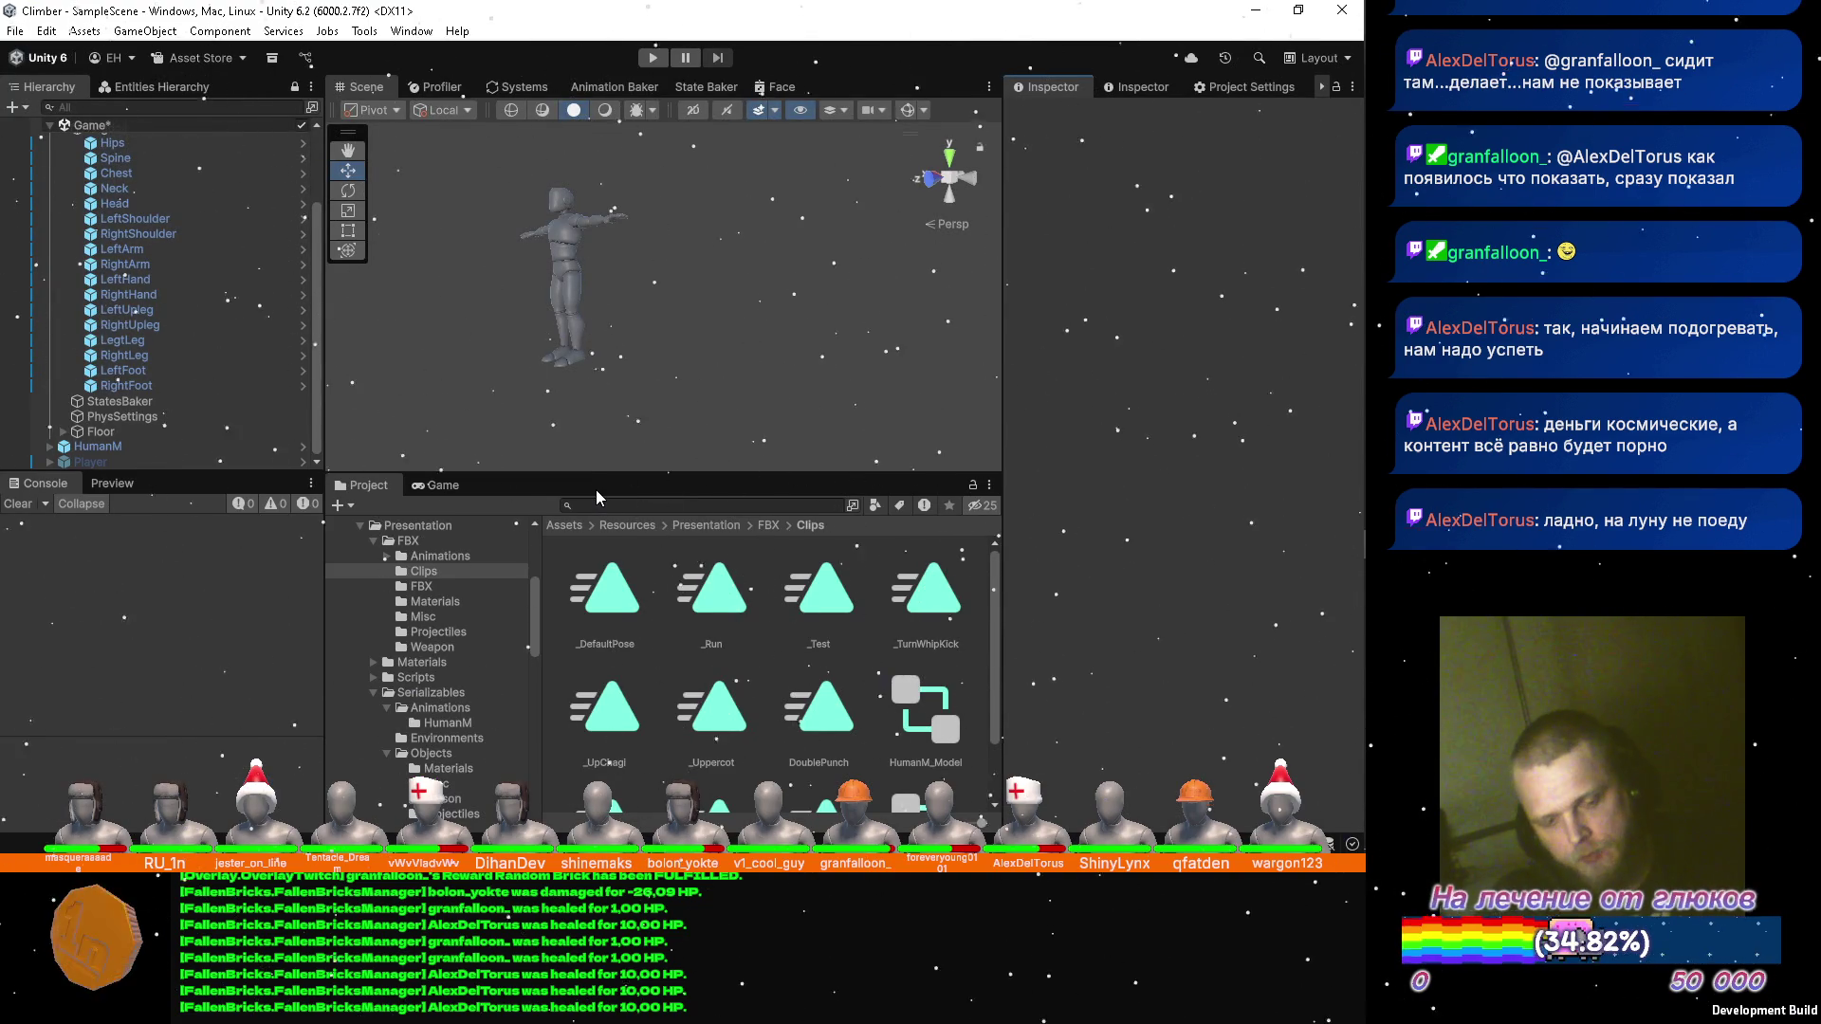
# Save the Game subscene and create a new empty top-level object named Ragdoll.
pyautogui.scroll(3, 151, 296)
pyautogui.hotkey('ctrl', 's')
pyautogui.click(63, 231)
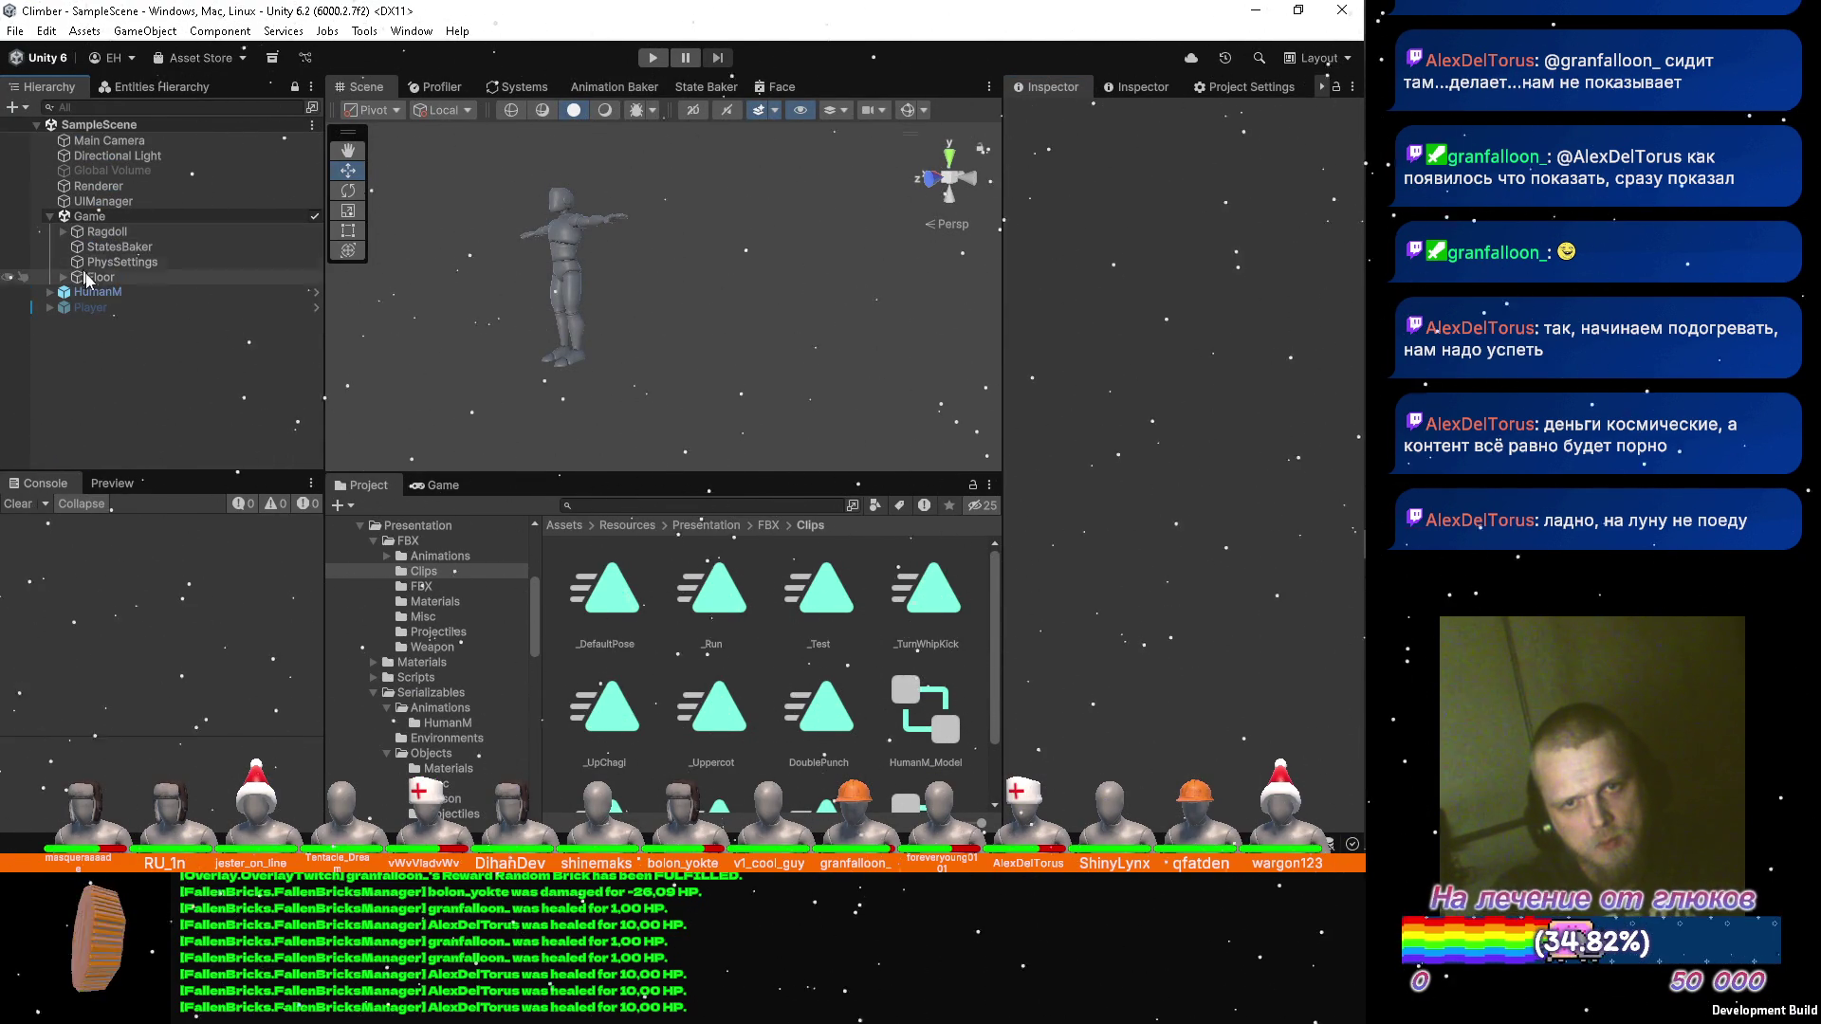
pyautogui.rightClick(93, 290)
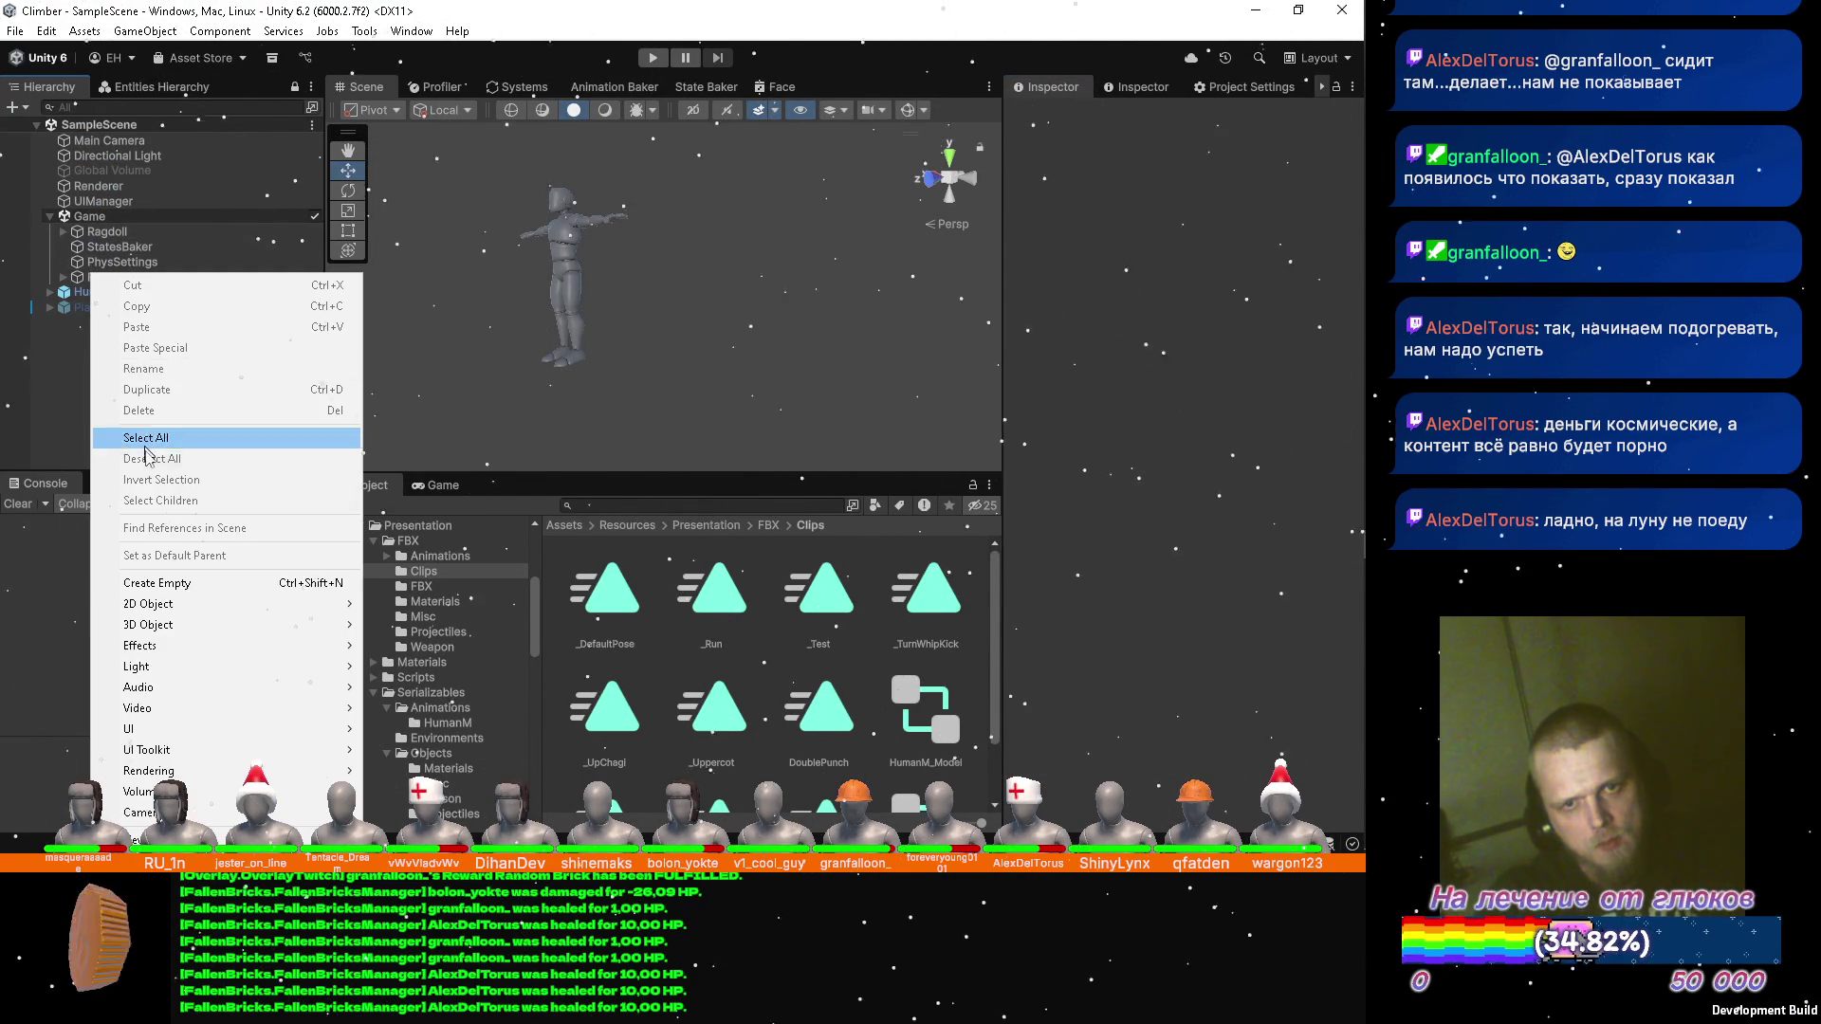
pyautogui.click(176, 584)
pyautogui.write('Ragdoll')
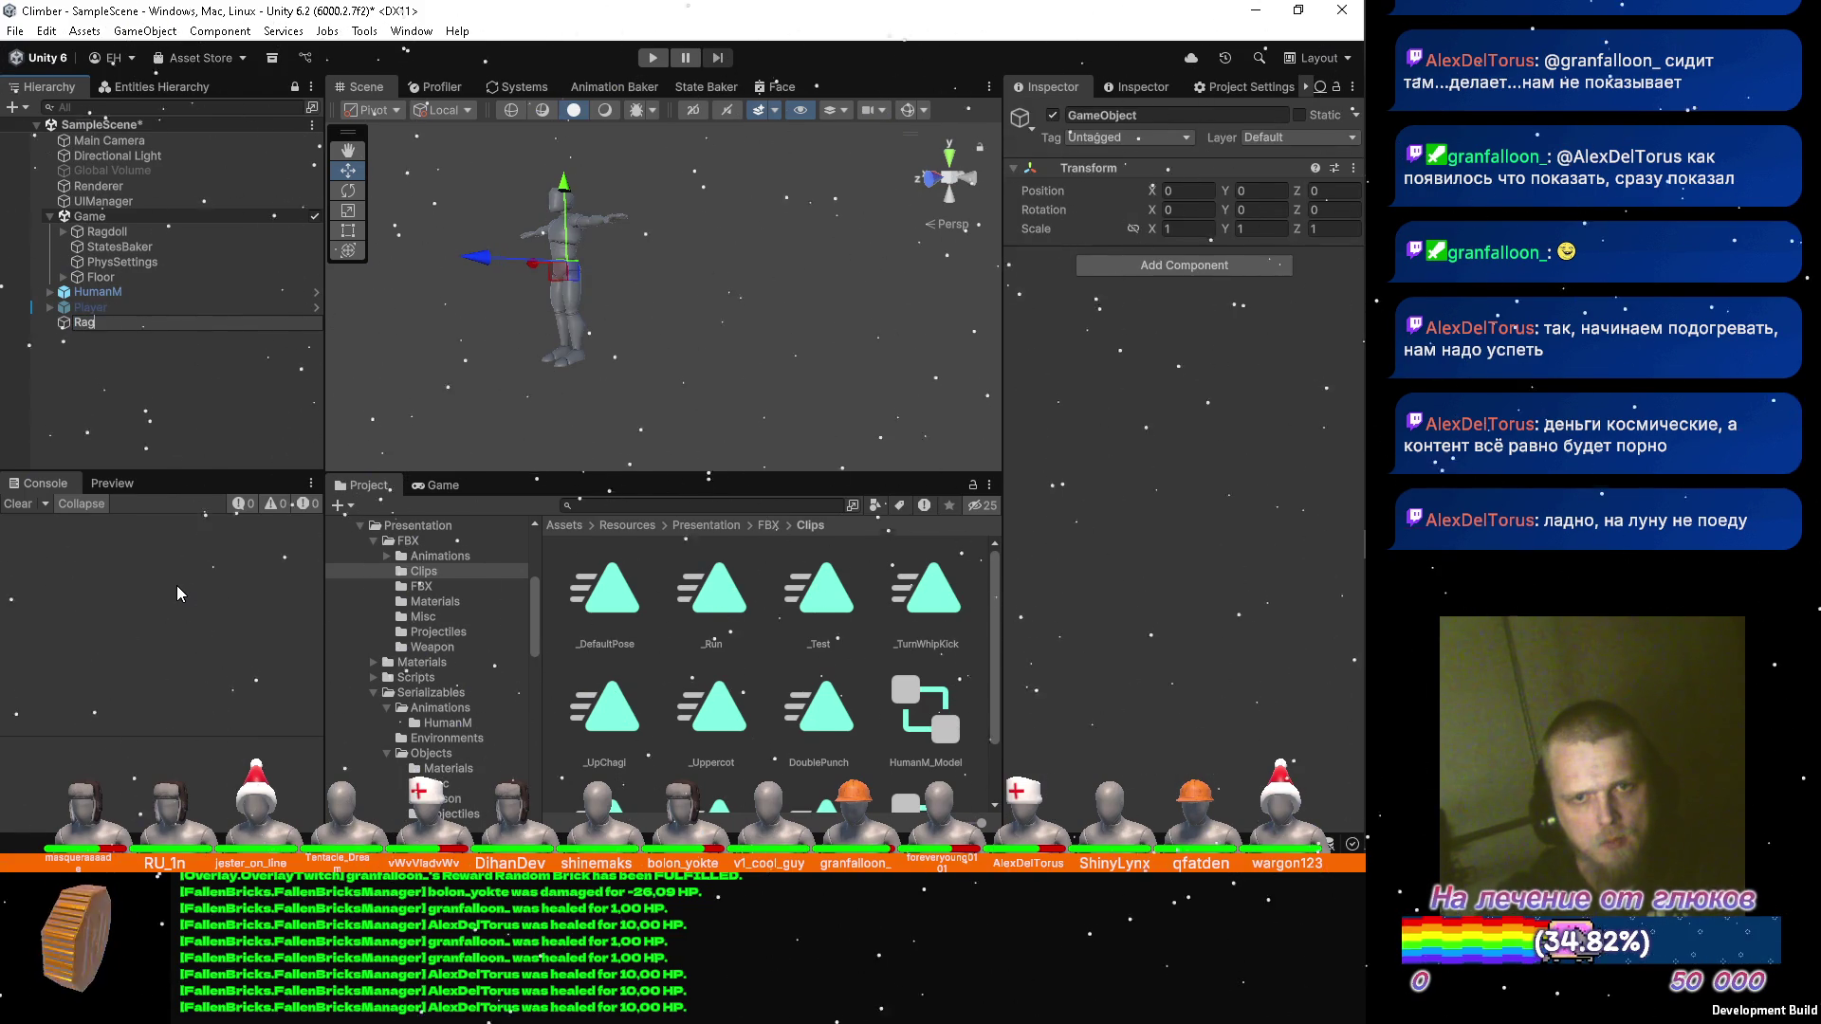
pyautogui.press('Return')
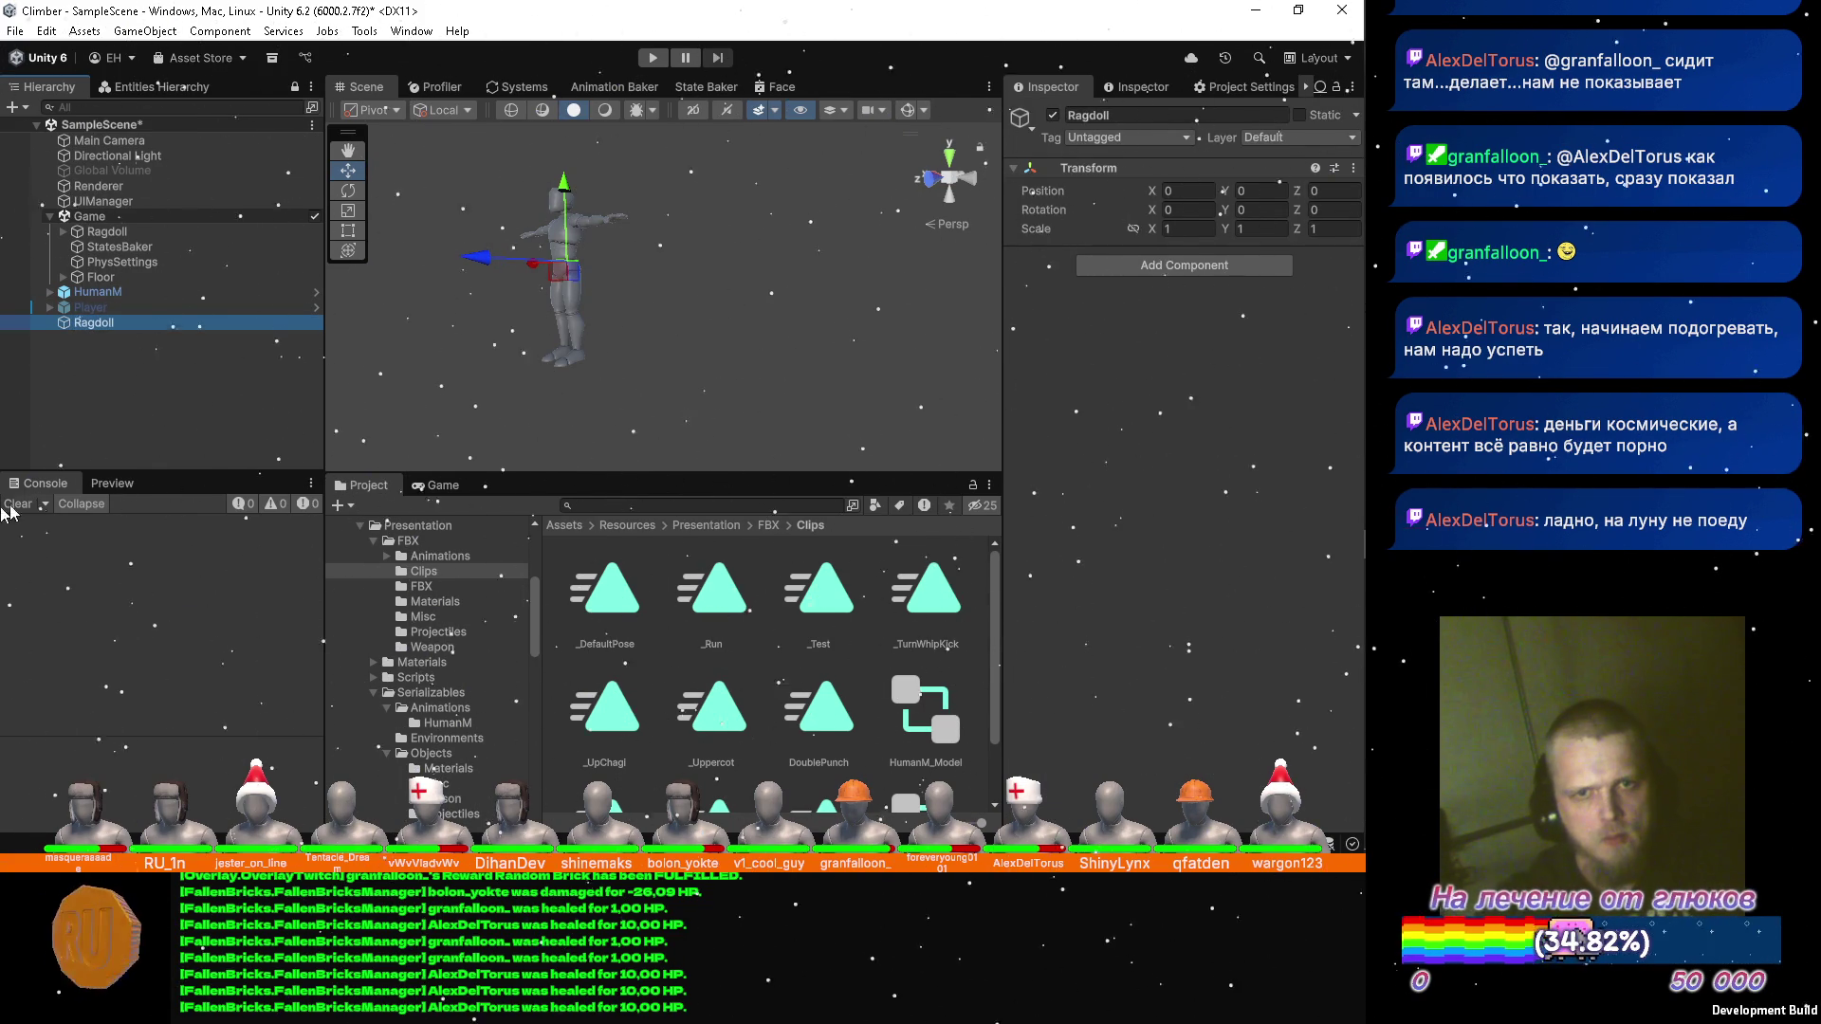
pyautogui.click(151, 233)
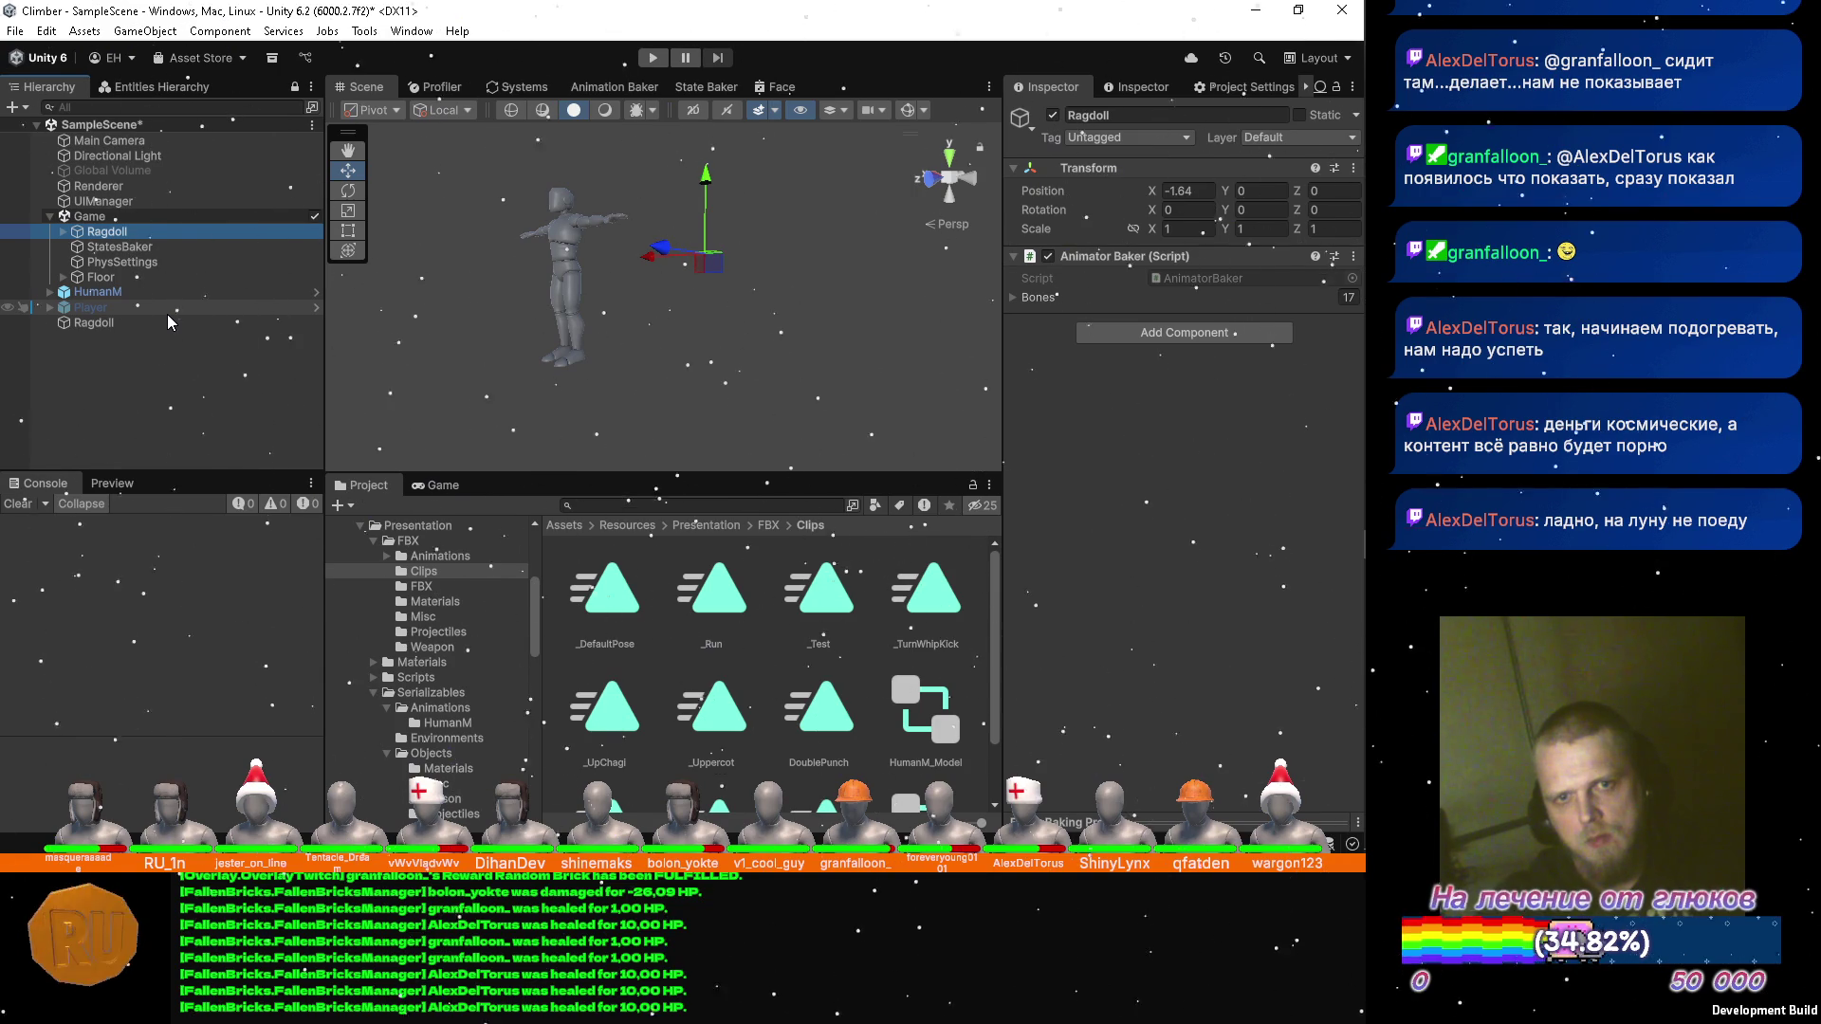
# Copy the original Ragdoll's Animator Baker and paste it as a new component on the top-level Ragdoll.
pyautogui.click(1359, 258)
pyautogui.click(1224, 368)
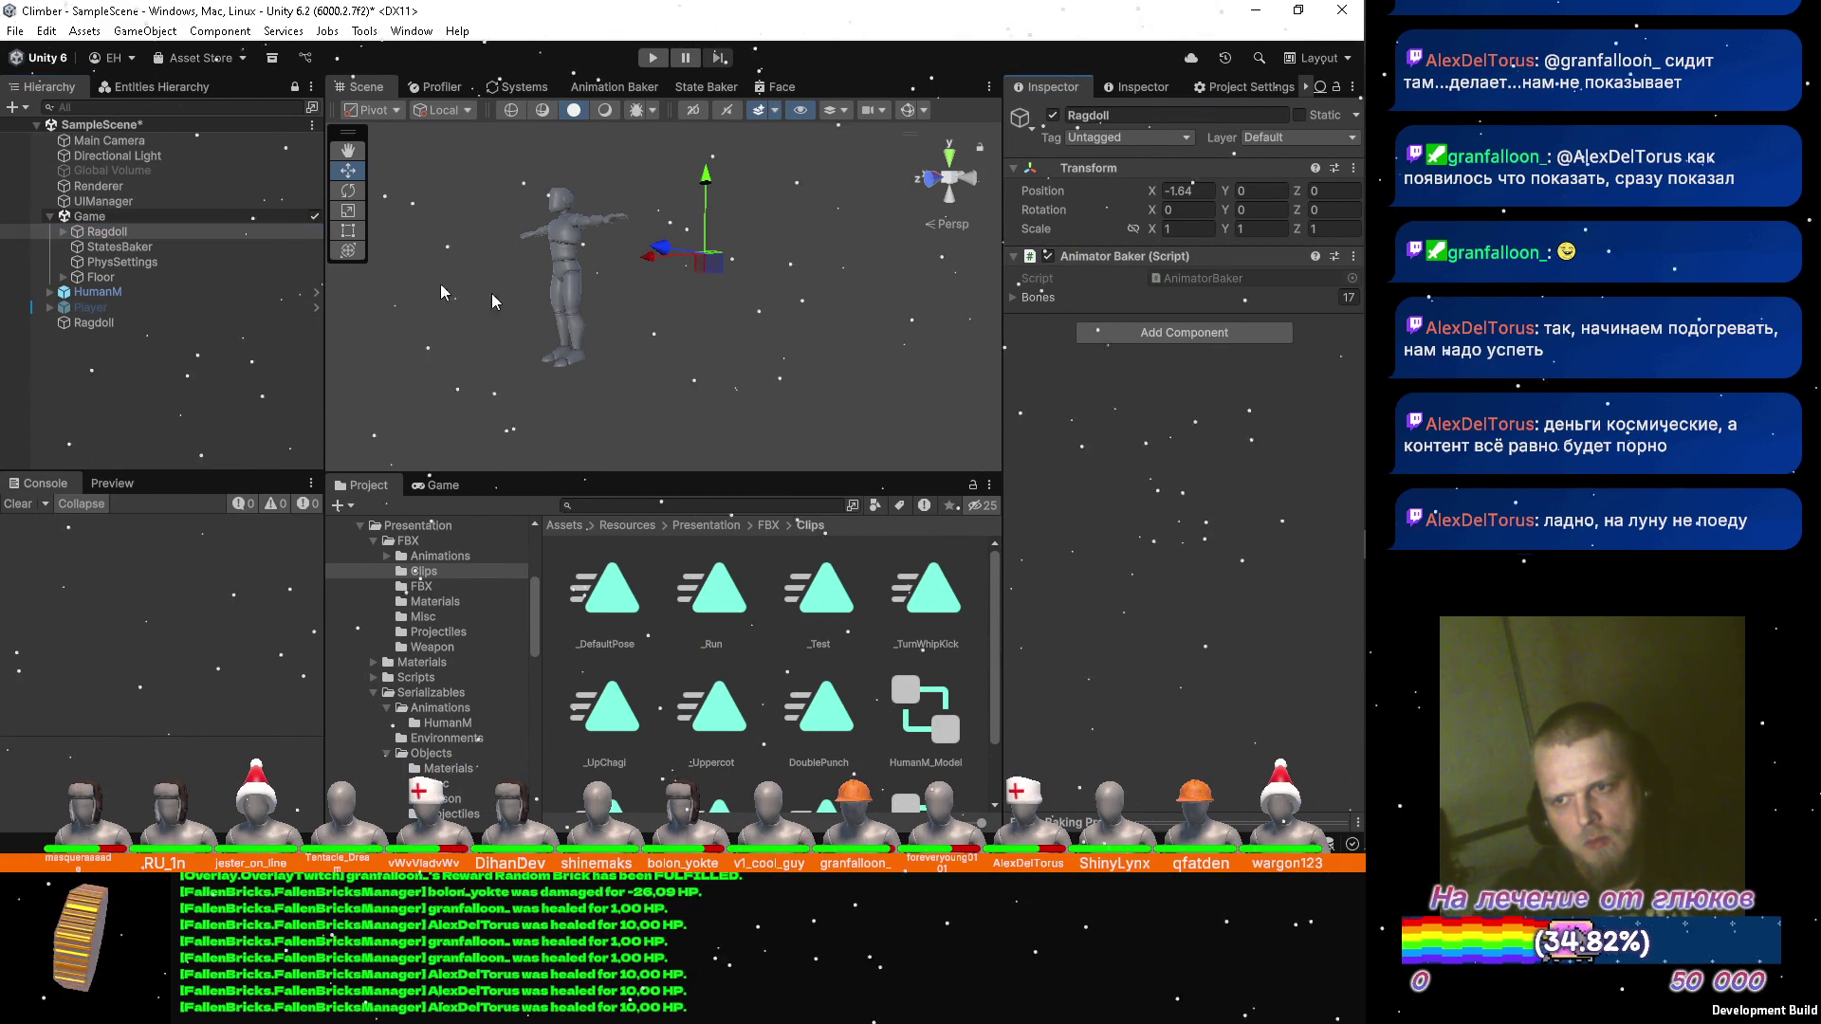
pyautogui.click(131, 320)
pyautogui.click(1239, 269)
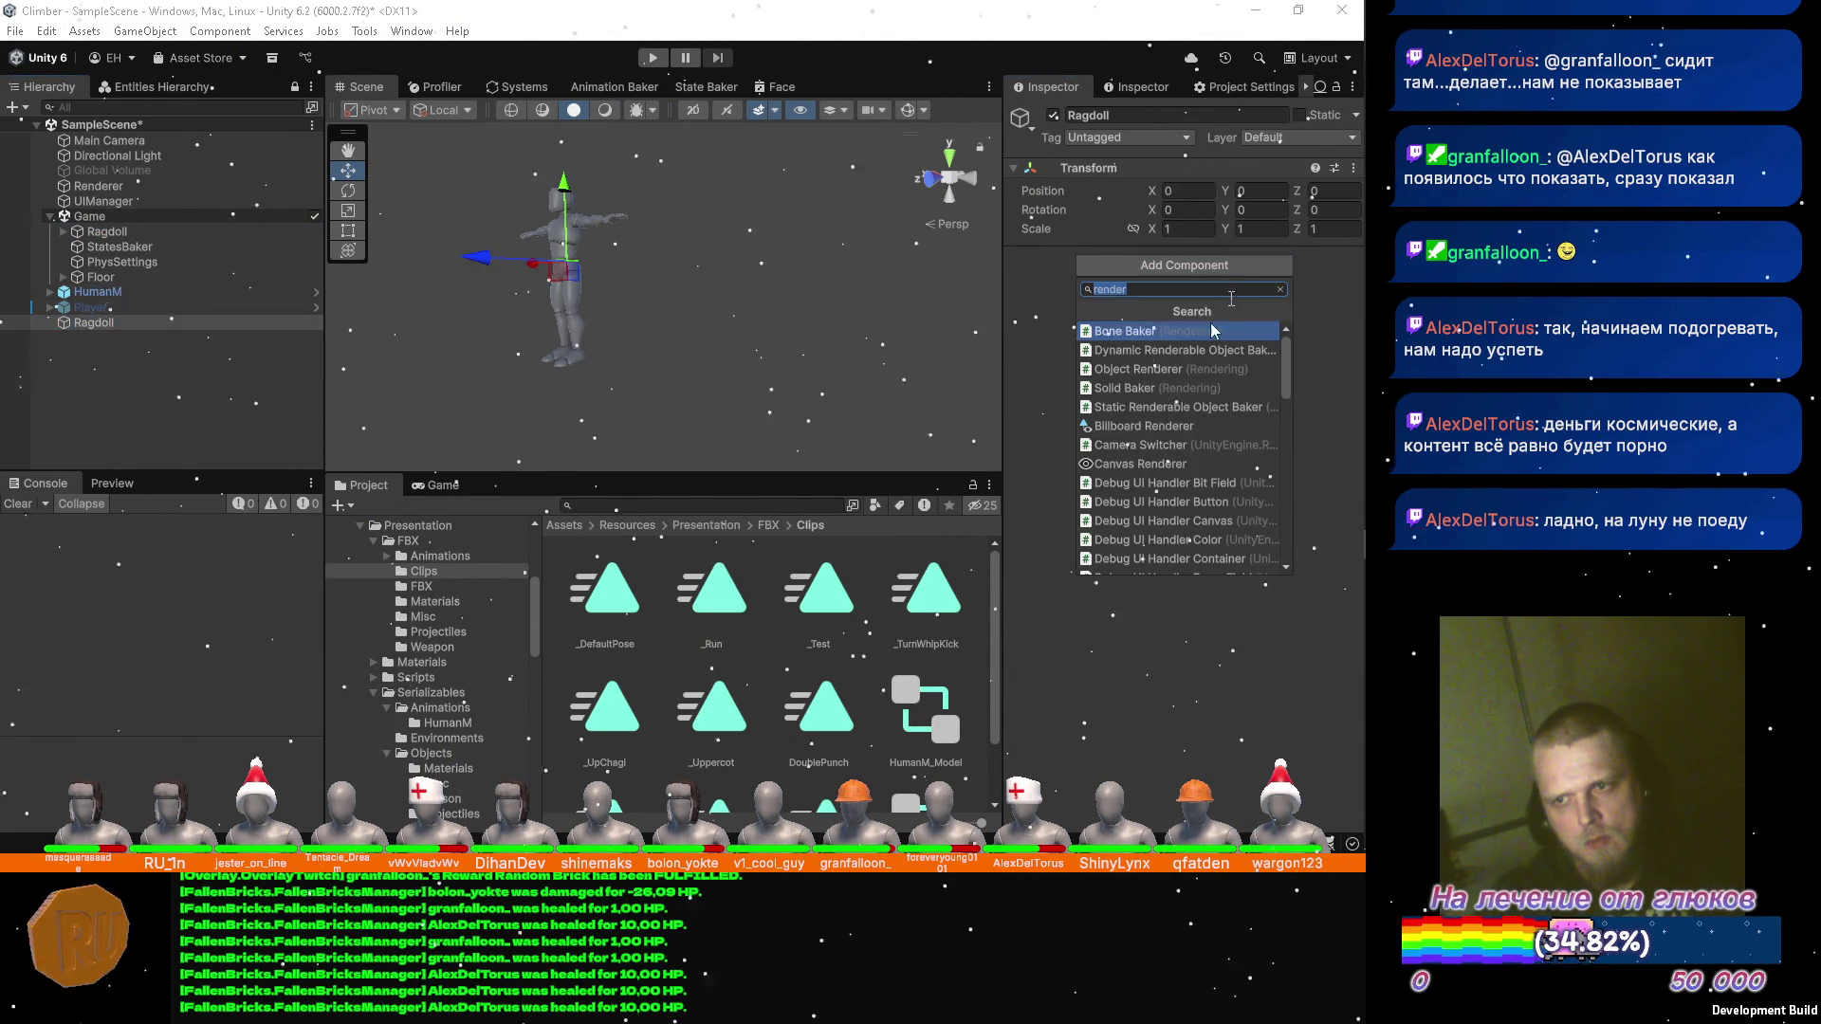
pyautogui.click(1353, 168)
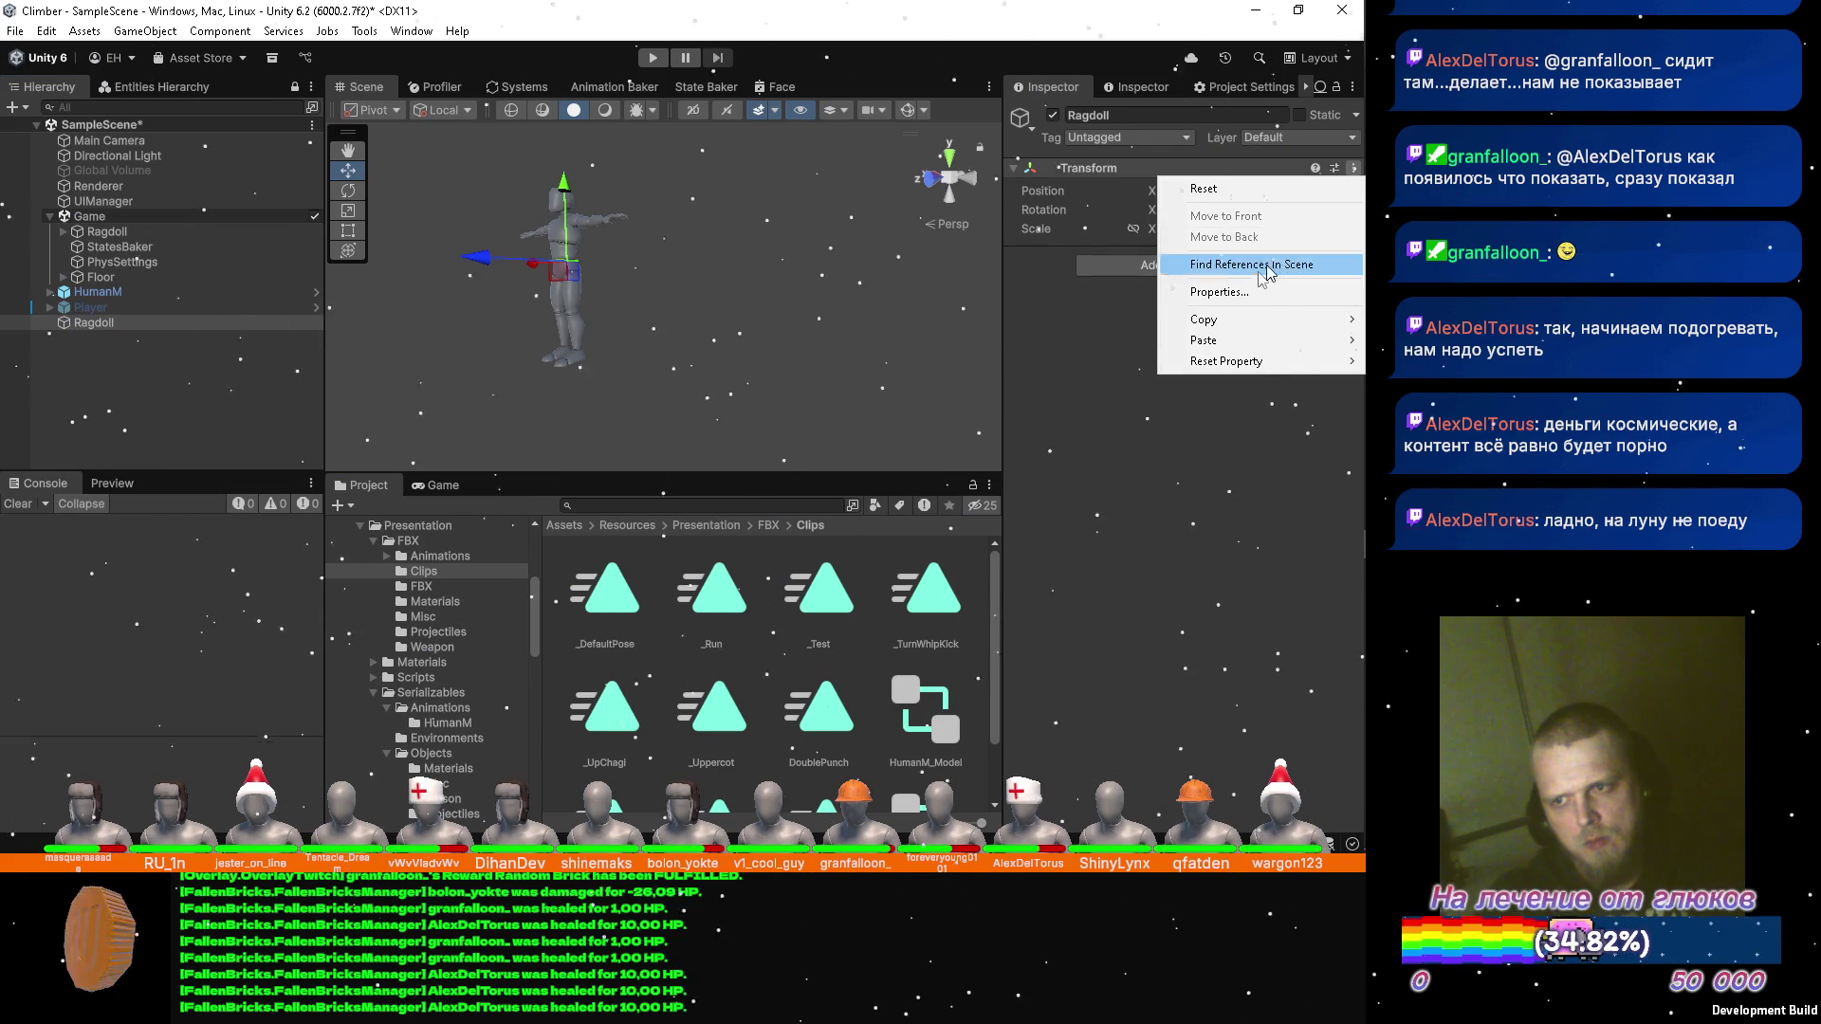
pyautogui.moveTo(1224, 340)
pyautogui.click(1093, 439)
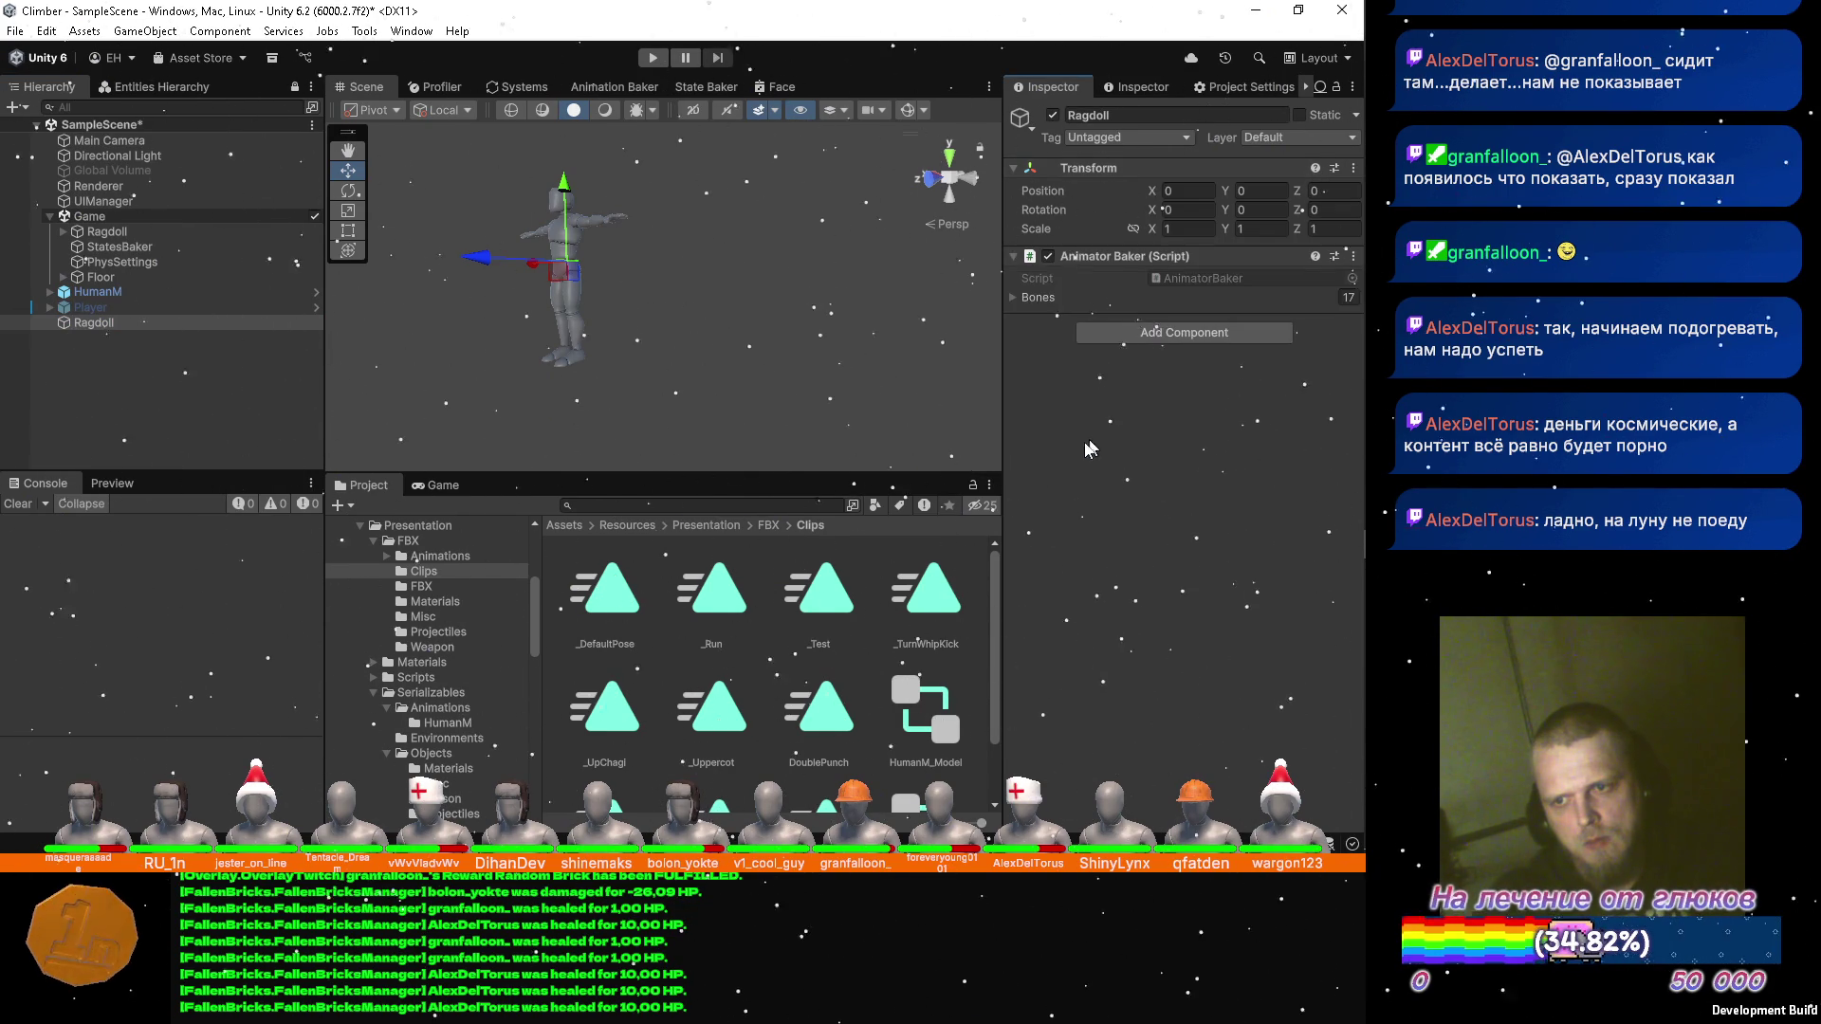
# Save the scene and delete the old Ragdoll inside Game.
pyautogui.click(1015, 298)
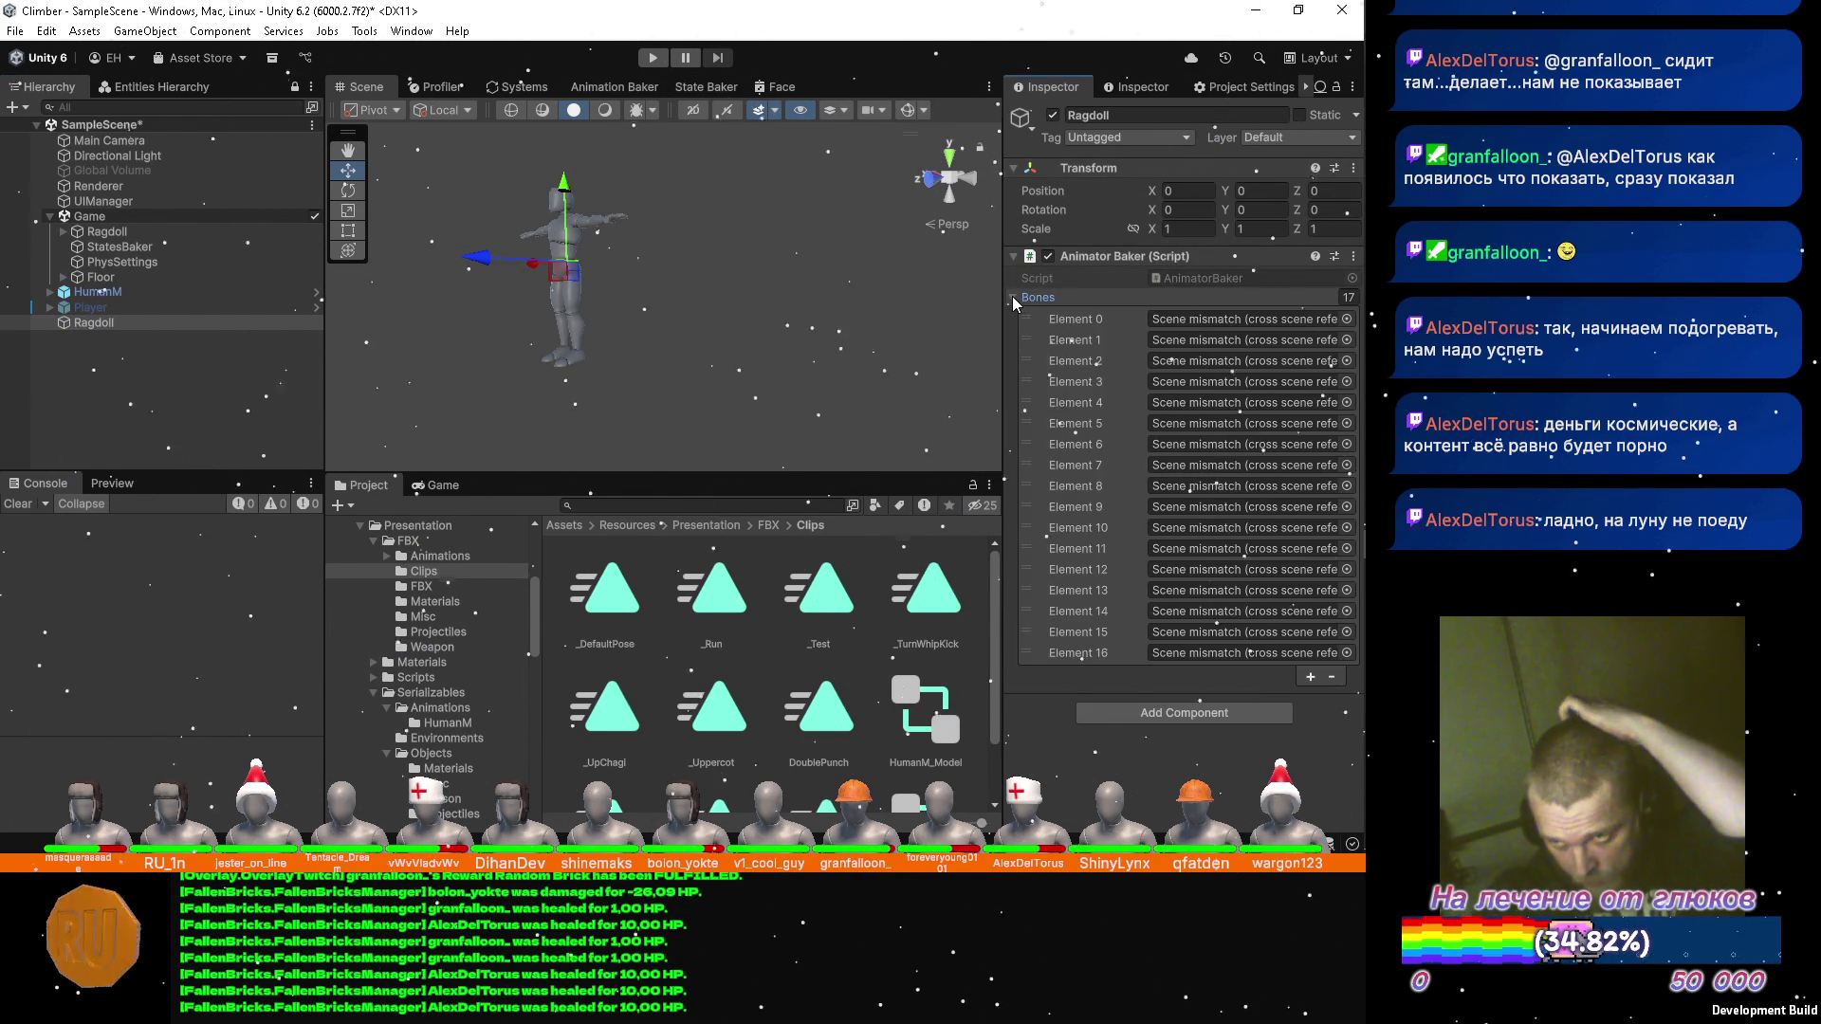
pyautogui.click(1015, 297)
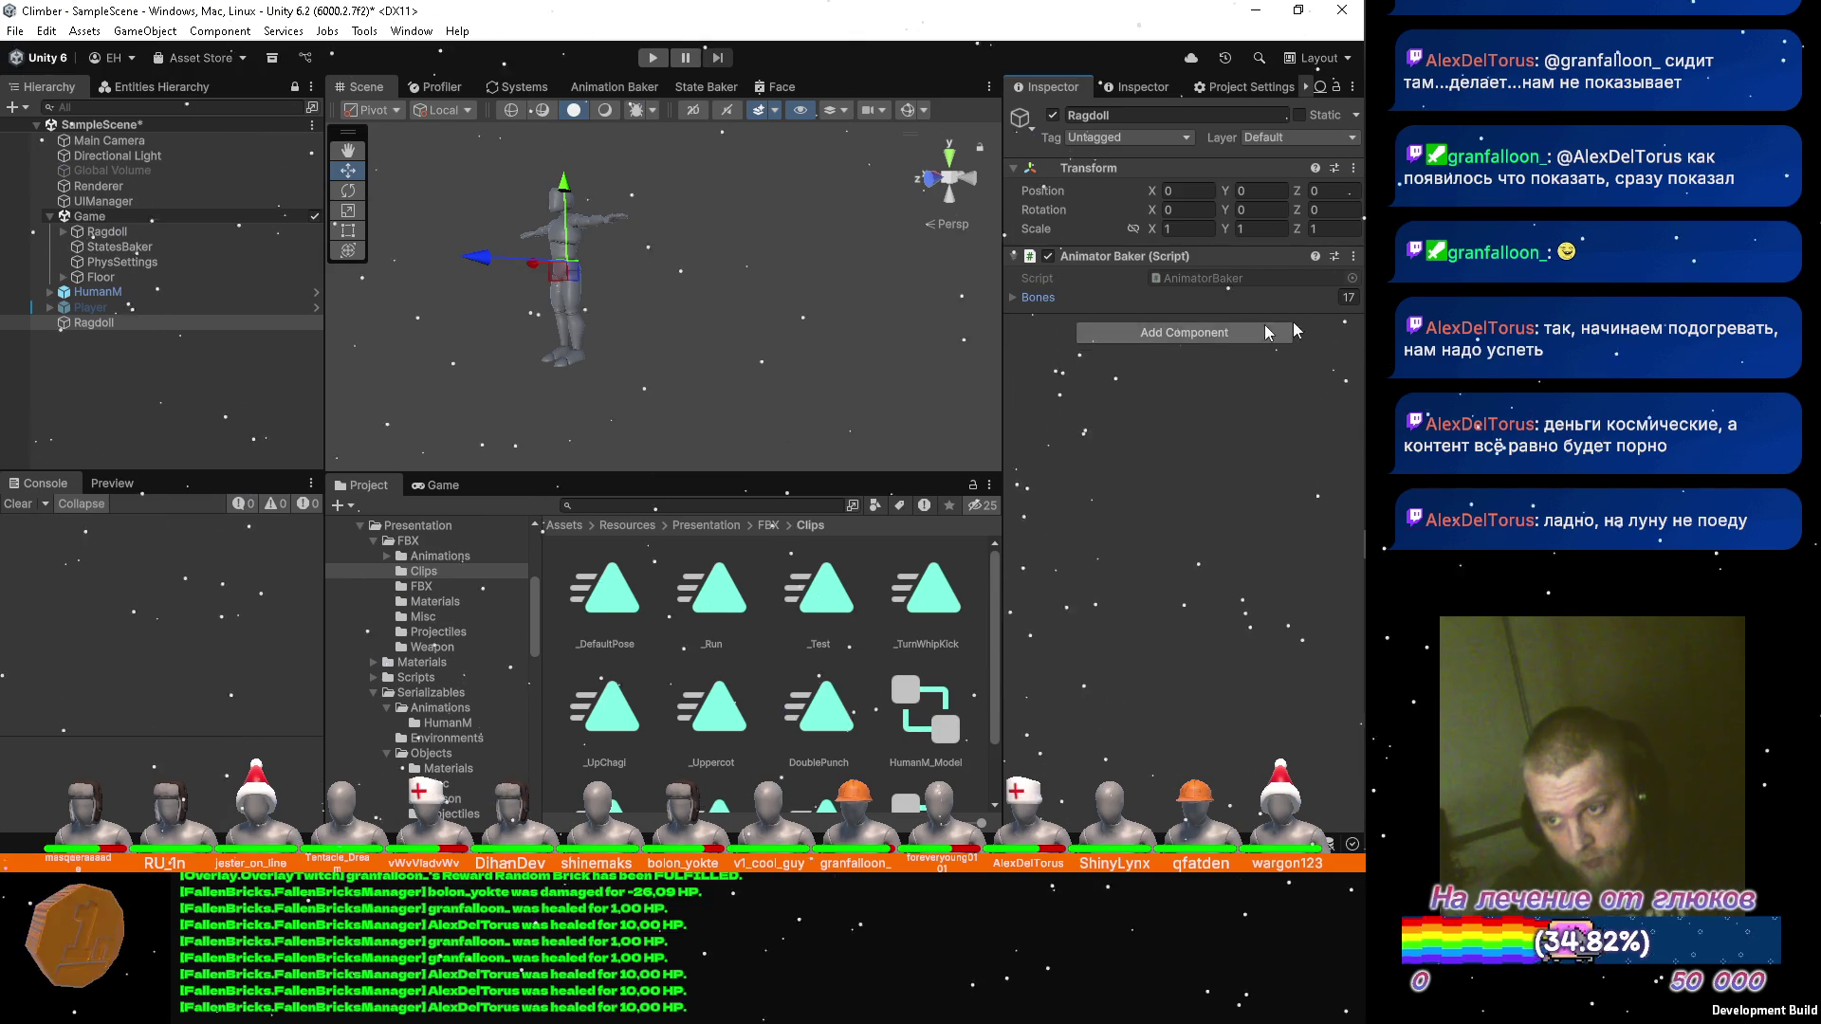
pyautogui.write('0')
pyautogui.hotkey('ctrl', 's')
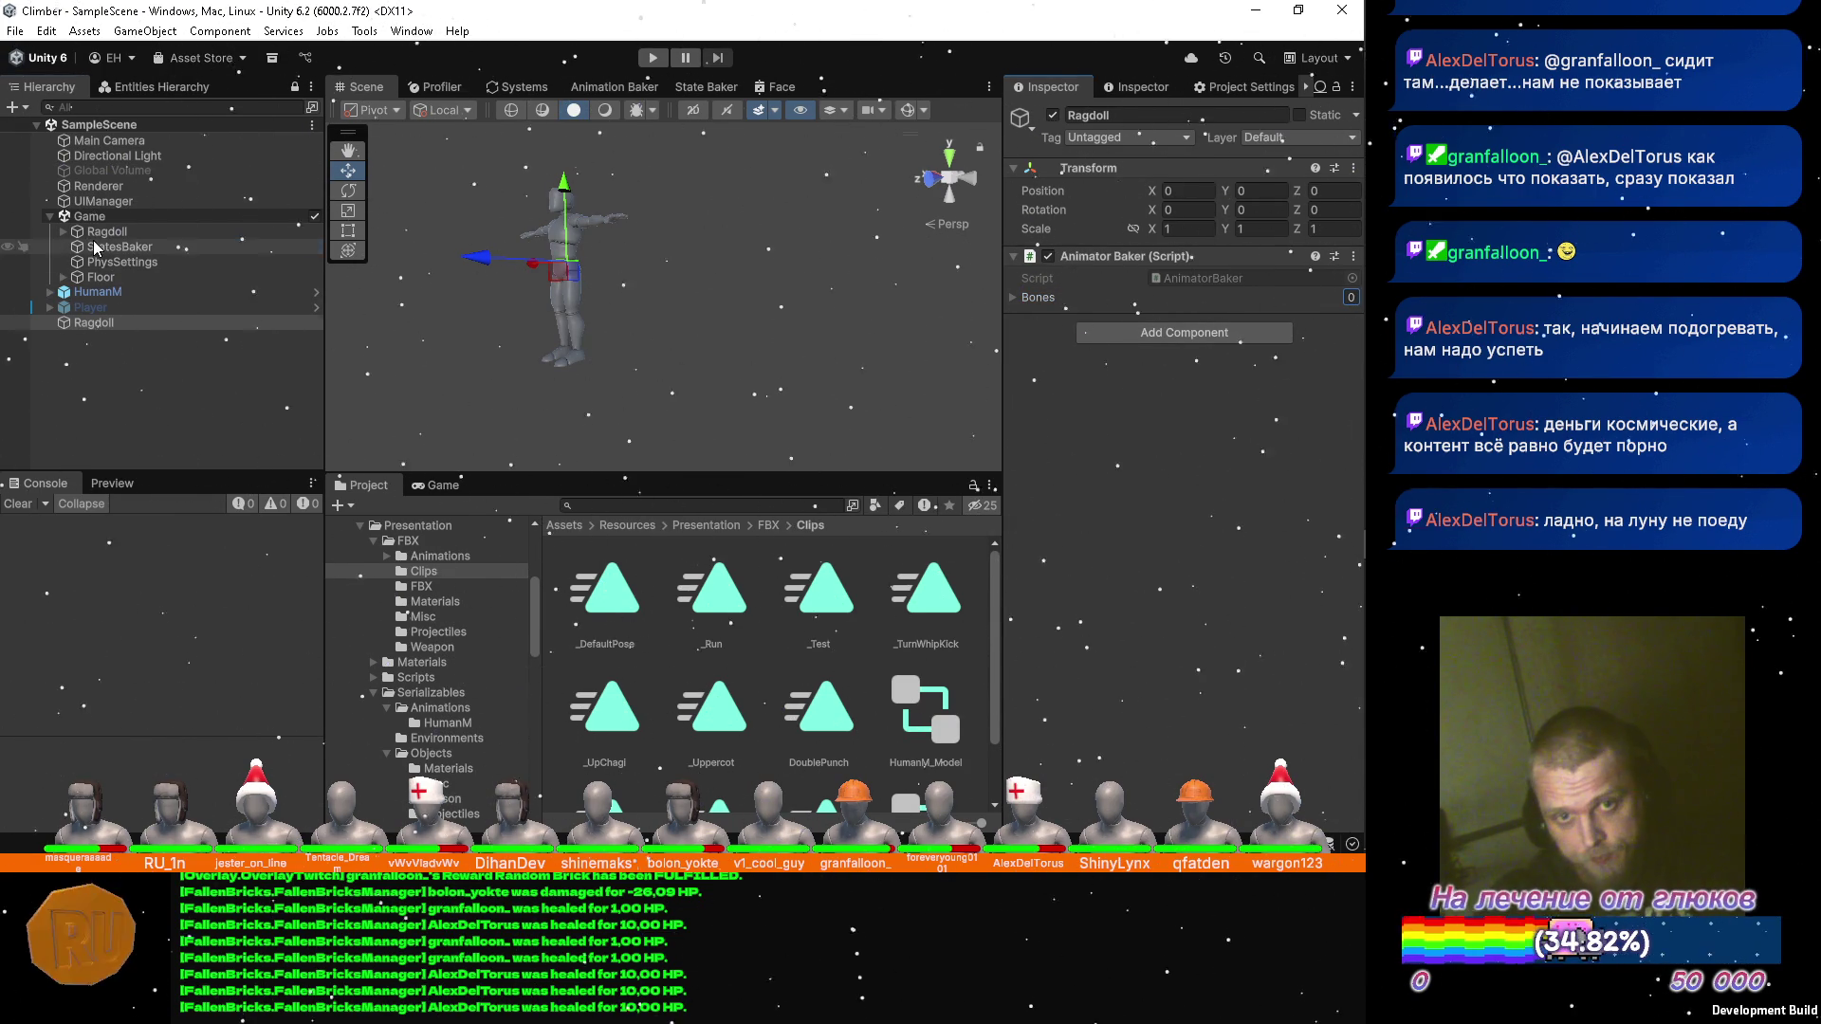
pyautogui.click(107, 231)
pyautogui.press('Delete')
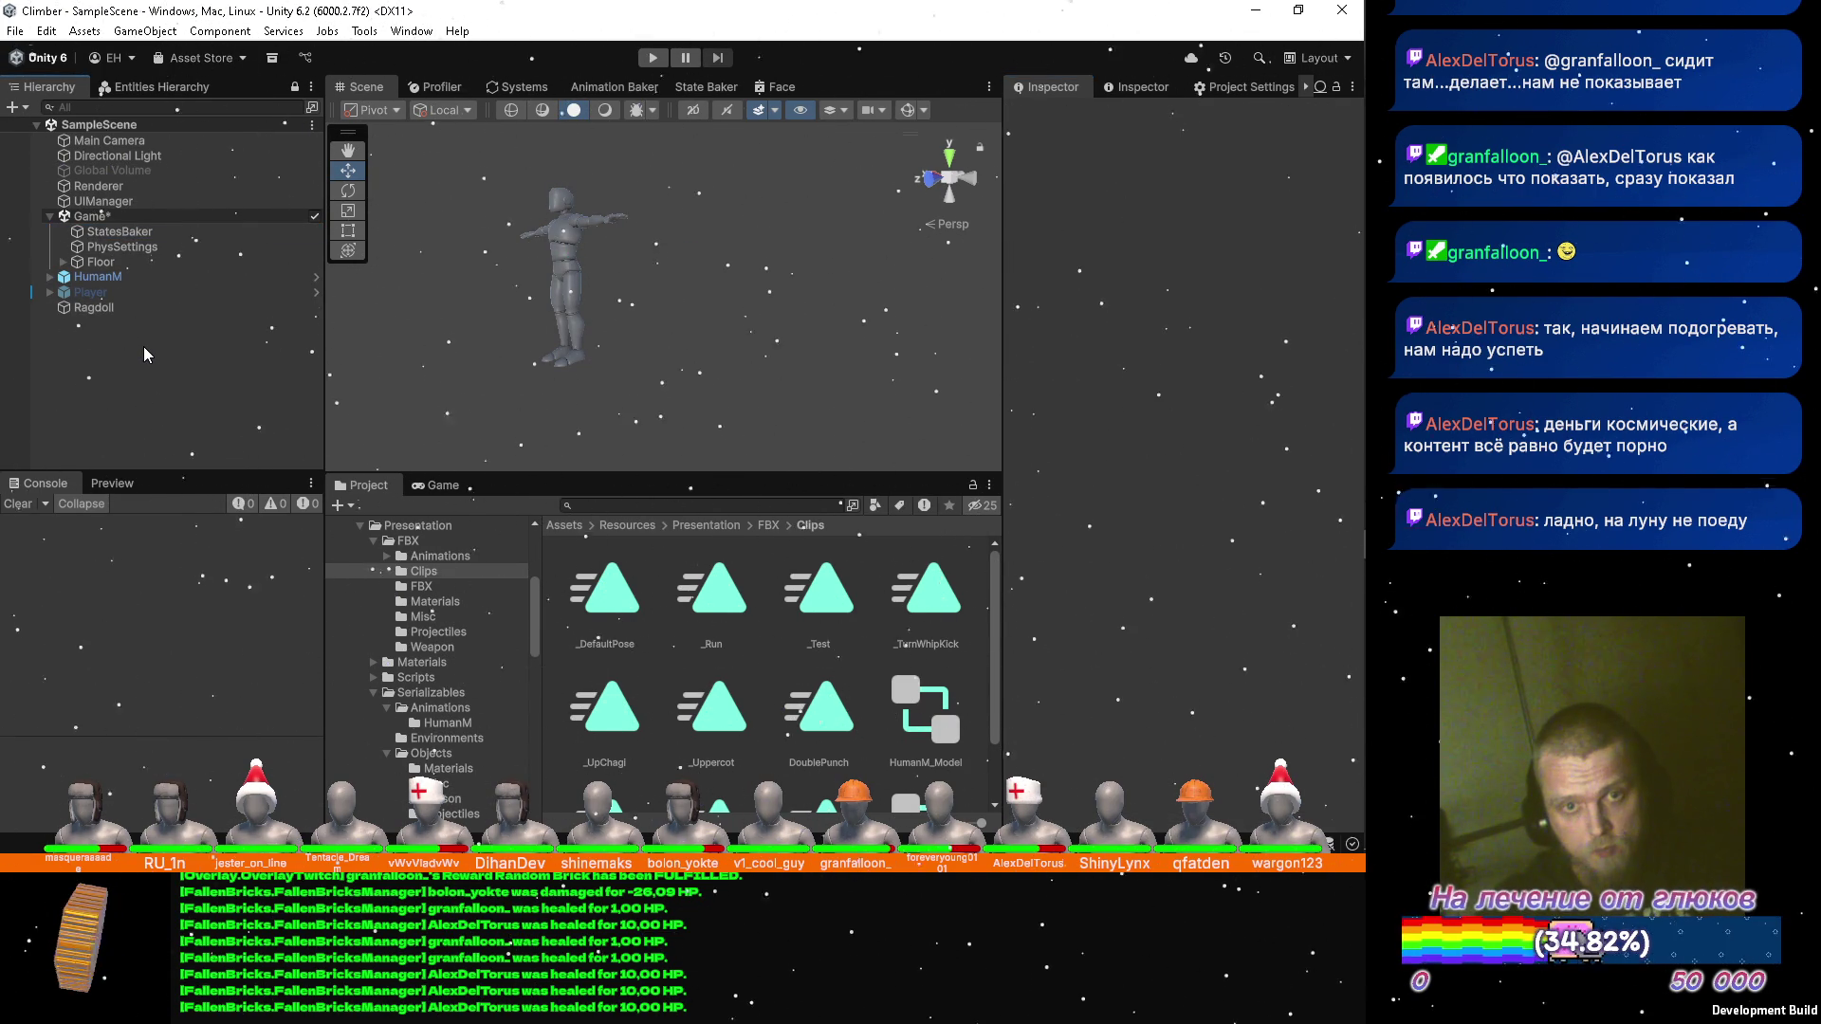
# Try HumanM's Generate Ragdoll, revert its Ragdoll field, save, and parent Ragdoll under Game.
pyautogui.click(134, 276)
pyautogui.moveTo(120, 309)
pyautogui.mouseDown()
pyautogui.moveTo(451, 311)
pyautogui.moveTo(1164, 379)
pyautogui.moveTo(1197, 455)
pyautogui.mouseUp()
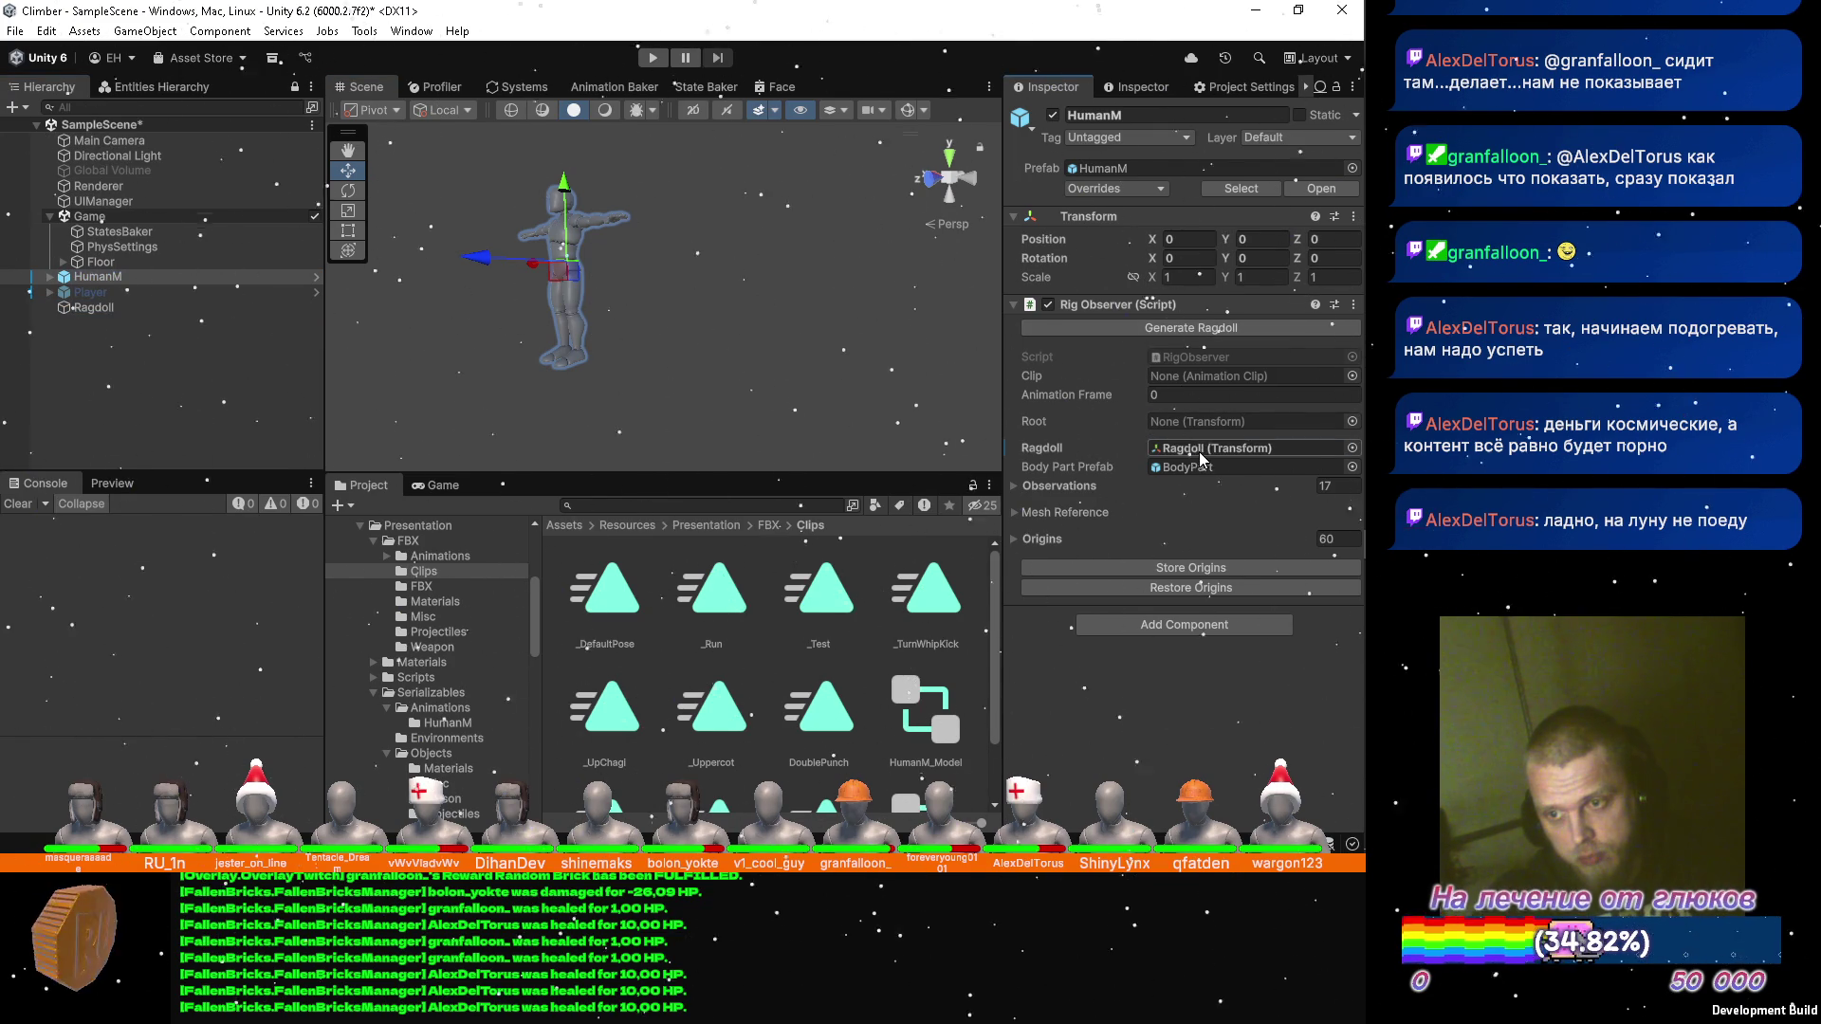
pyautogui.click(1140, 322)
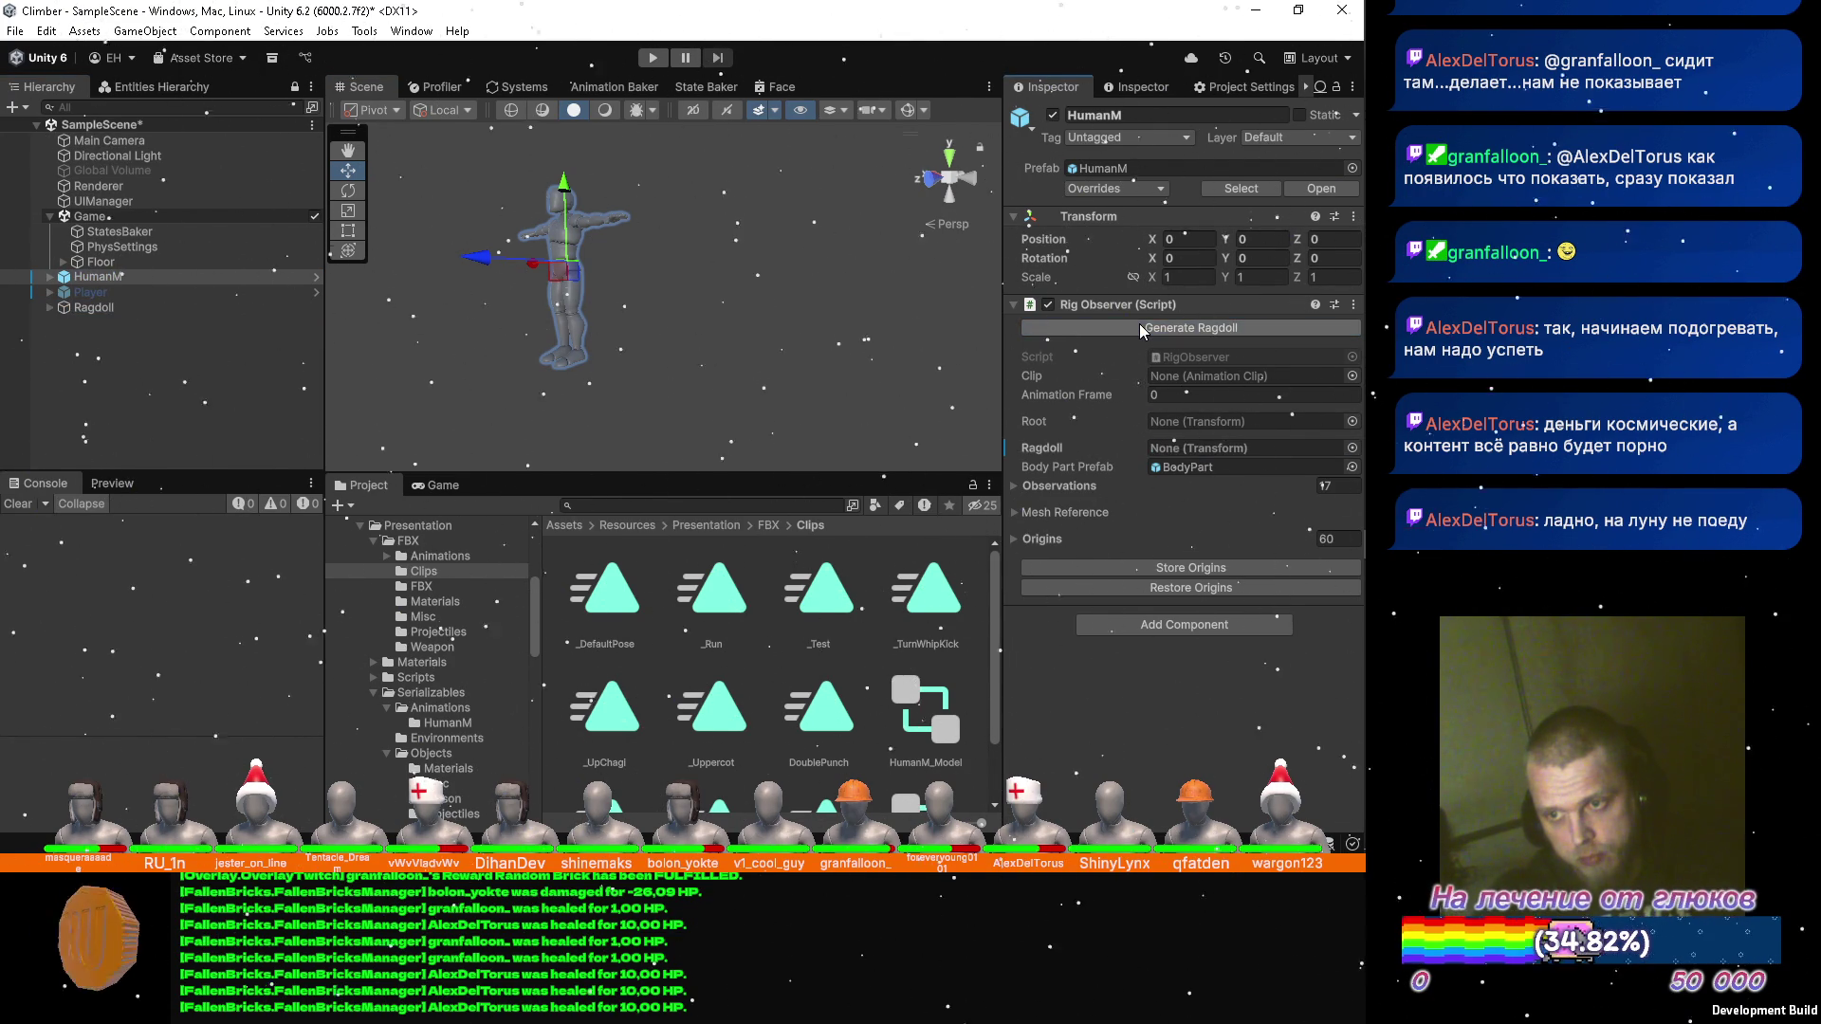
pyautogui.moveTo(1364, 472)
pyautogui.rightClick(1062, 446)
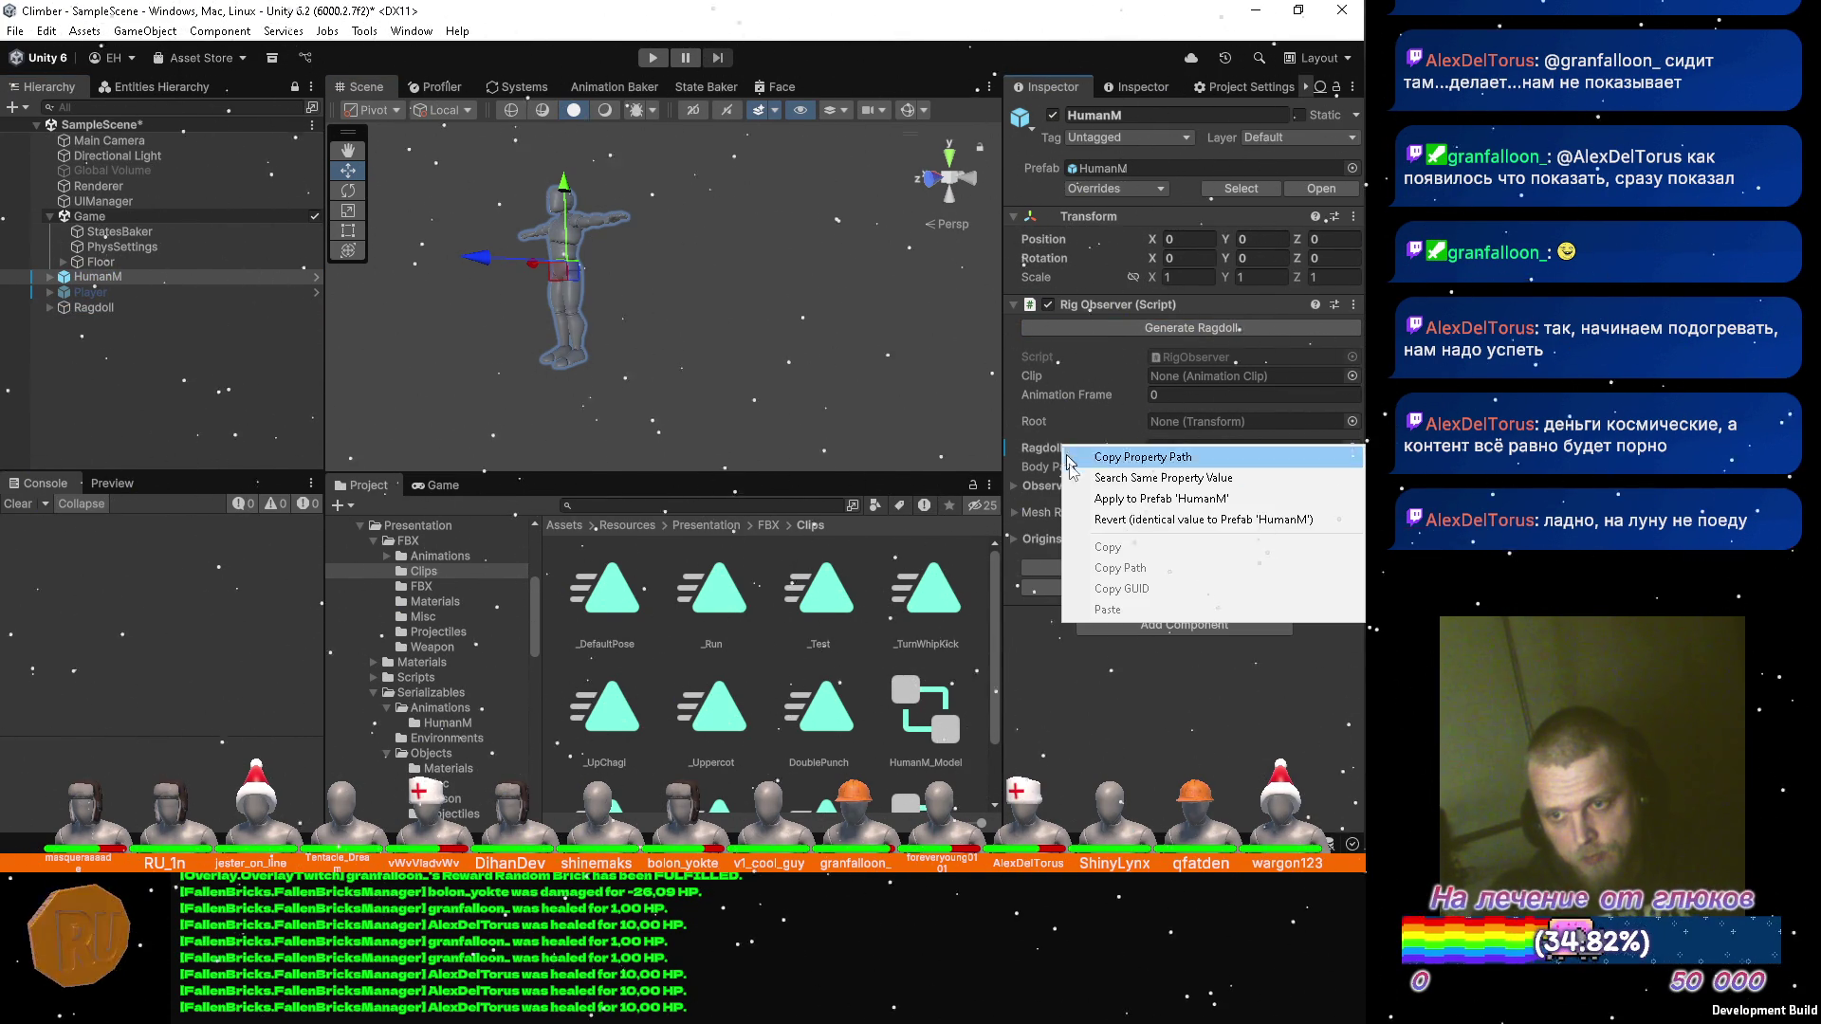
pyautogui.click(1101, 521)
pyautogui.hotkey('ctrl', 's')
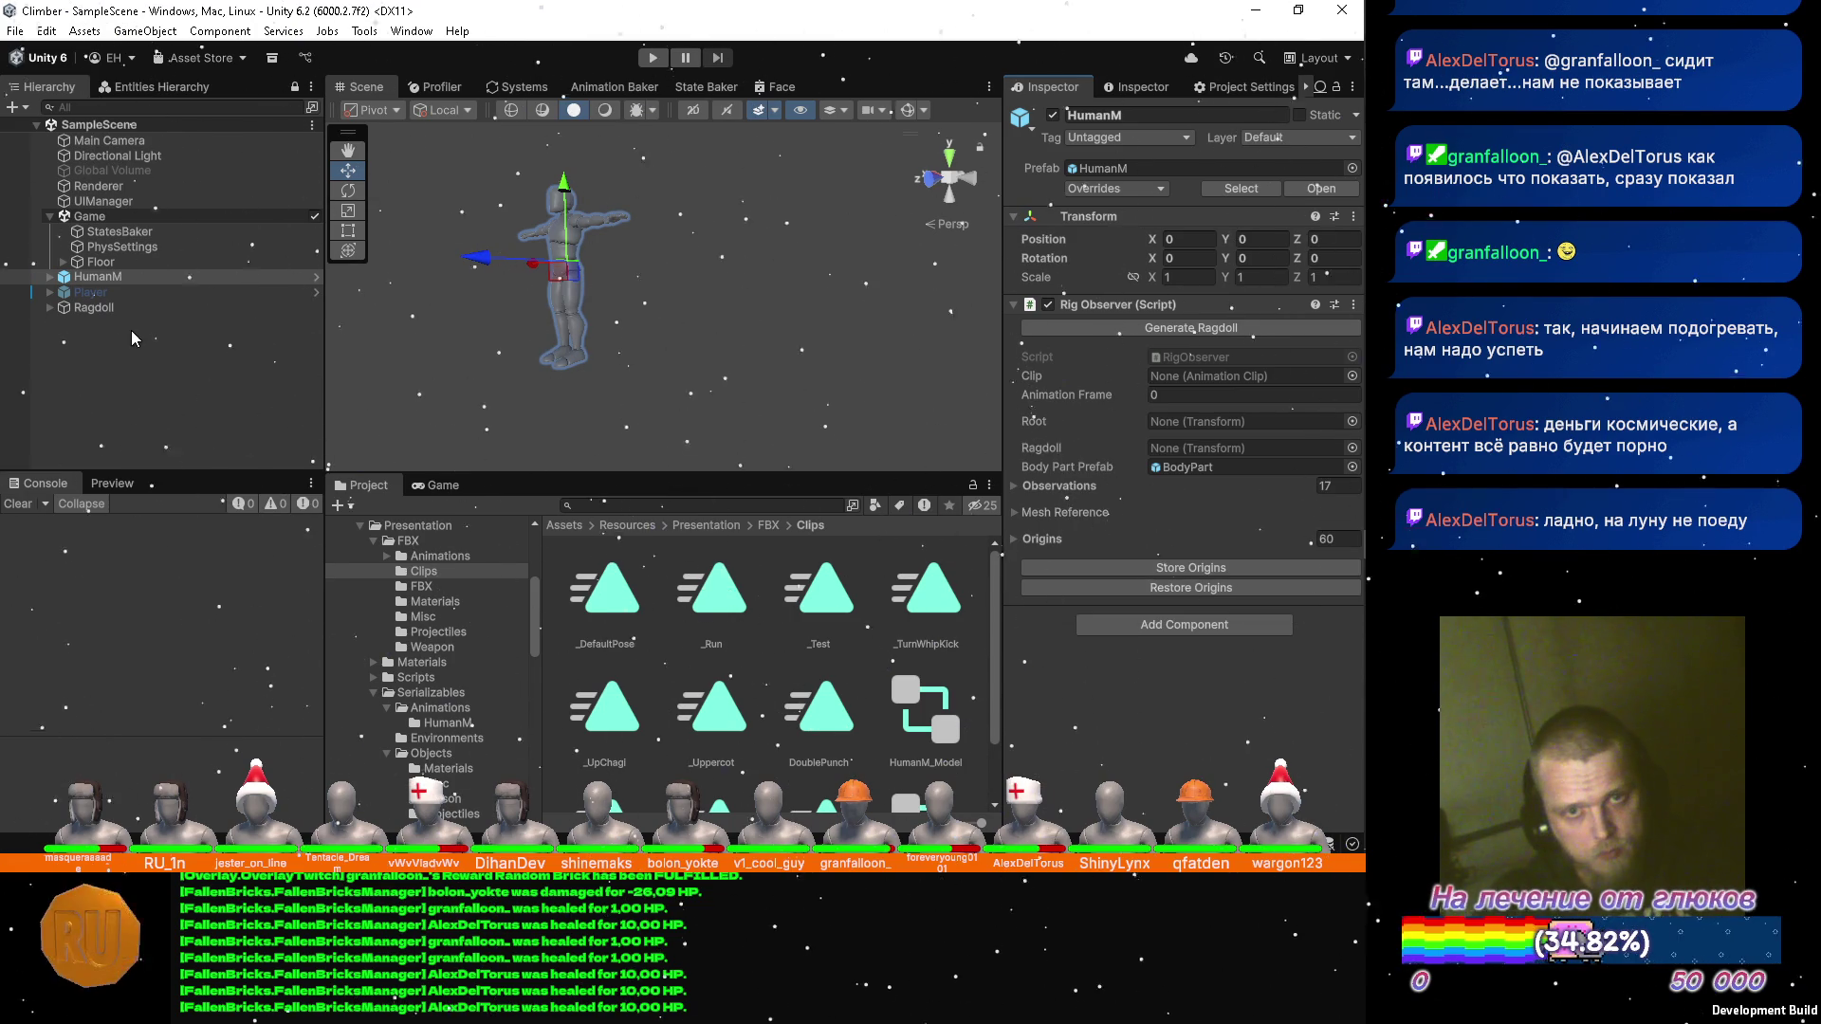
pyautogui.click(106, 309)
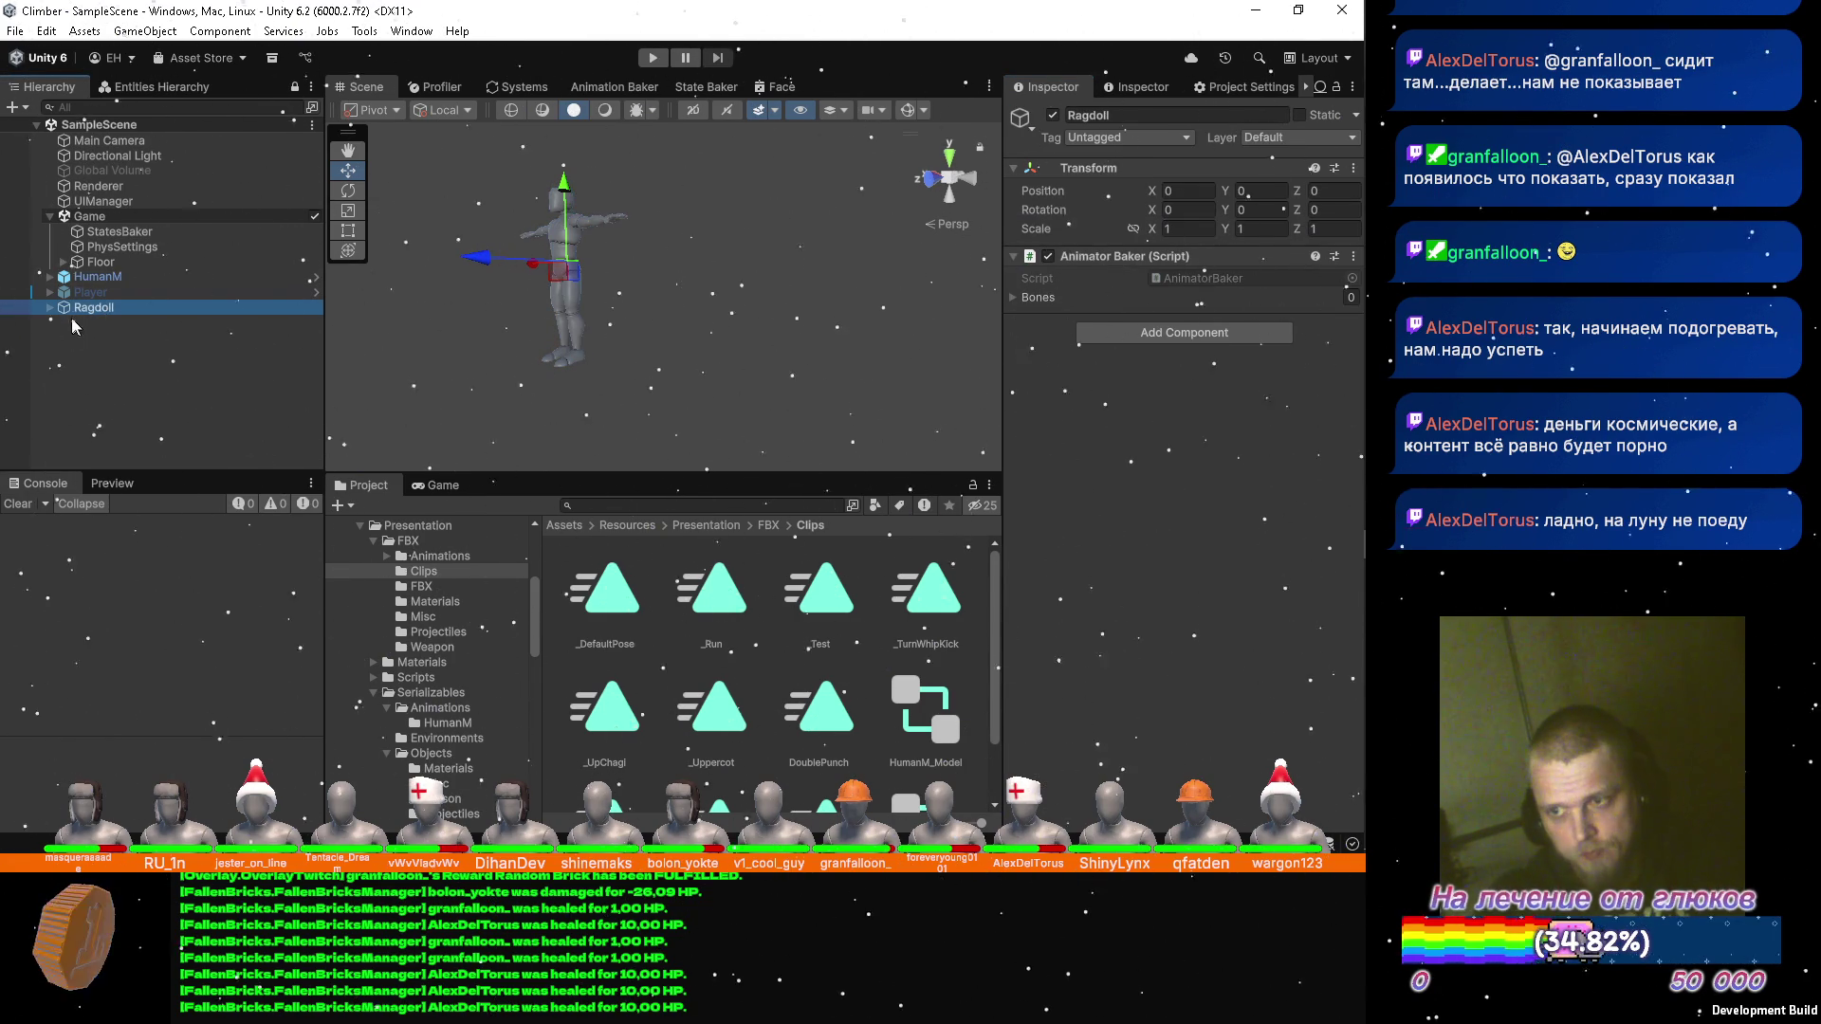
pyautogui.moveTo(80, 309); pyautogui.dragTo(135, 235)
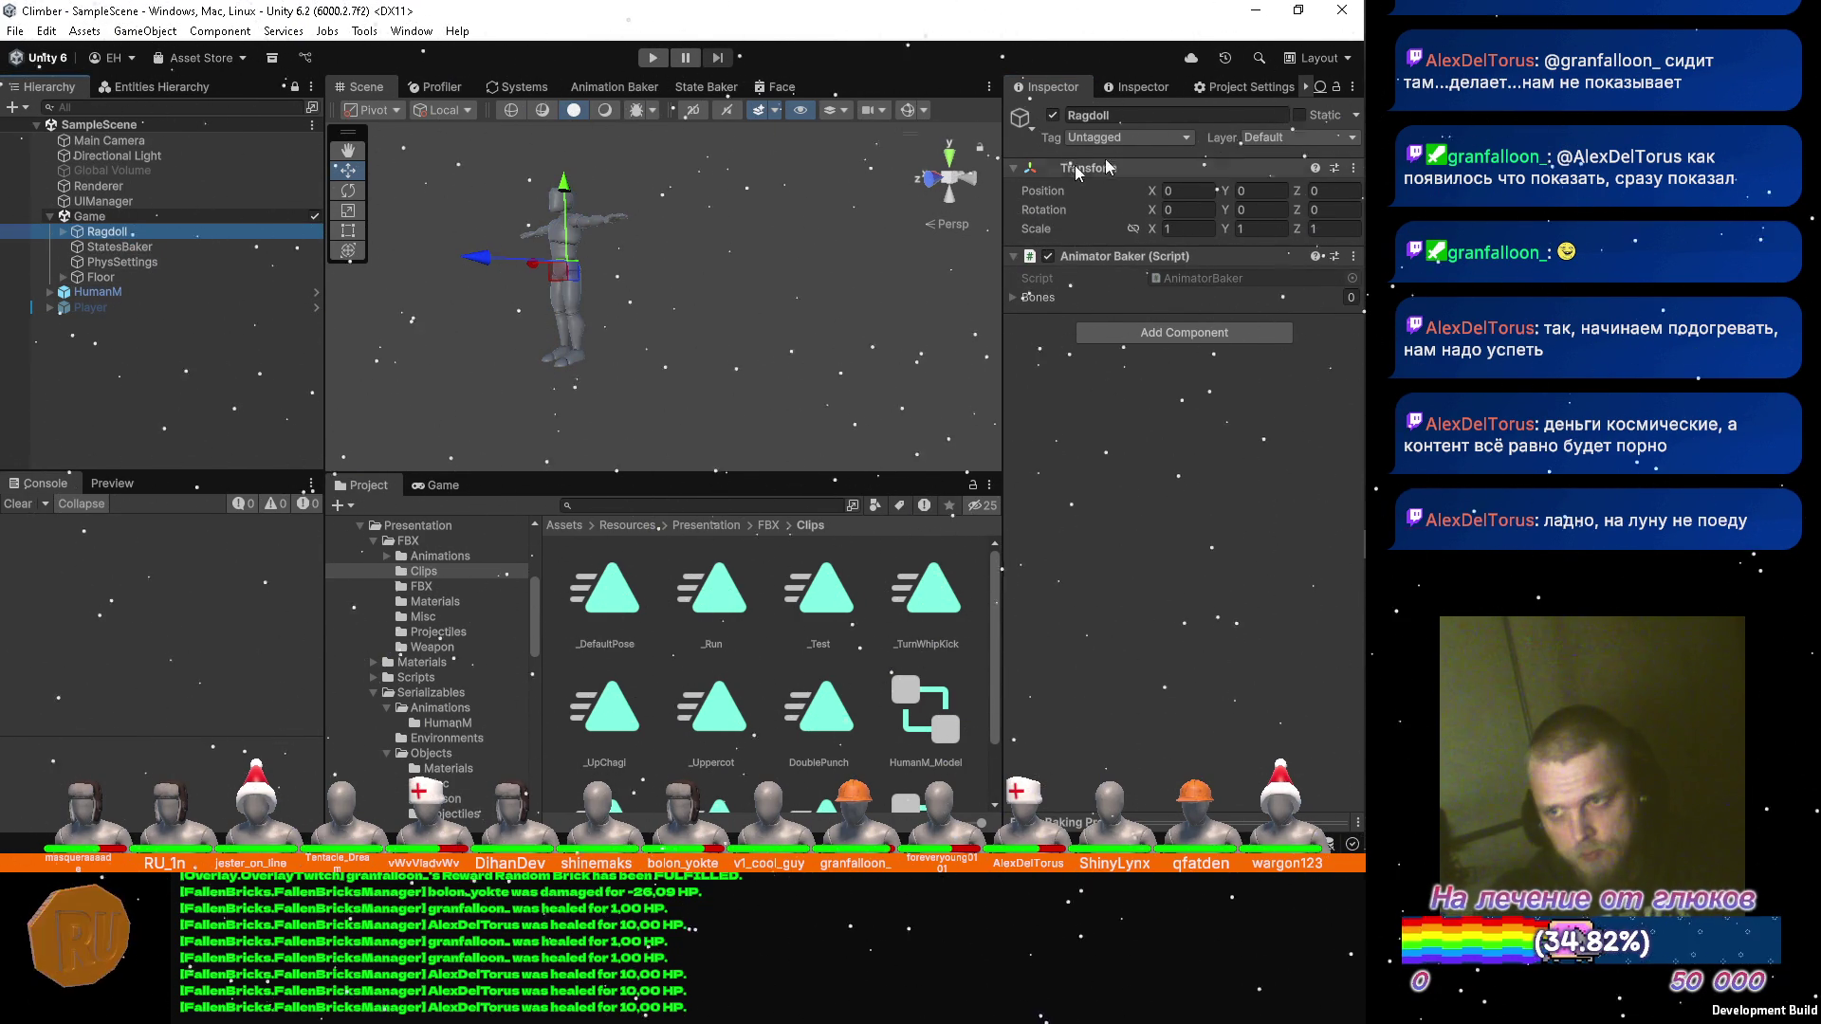
# Drag the 17 bones, Hips through RightFoot, into the Animator Baker's Bones list, then select Hips.
pyautogui.click(62, 231)
pyautogui.scroll(-3, 161, 300)
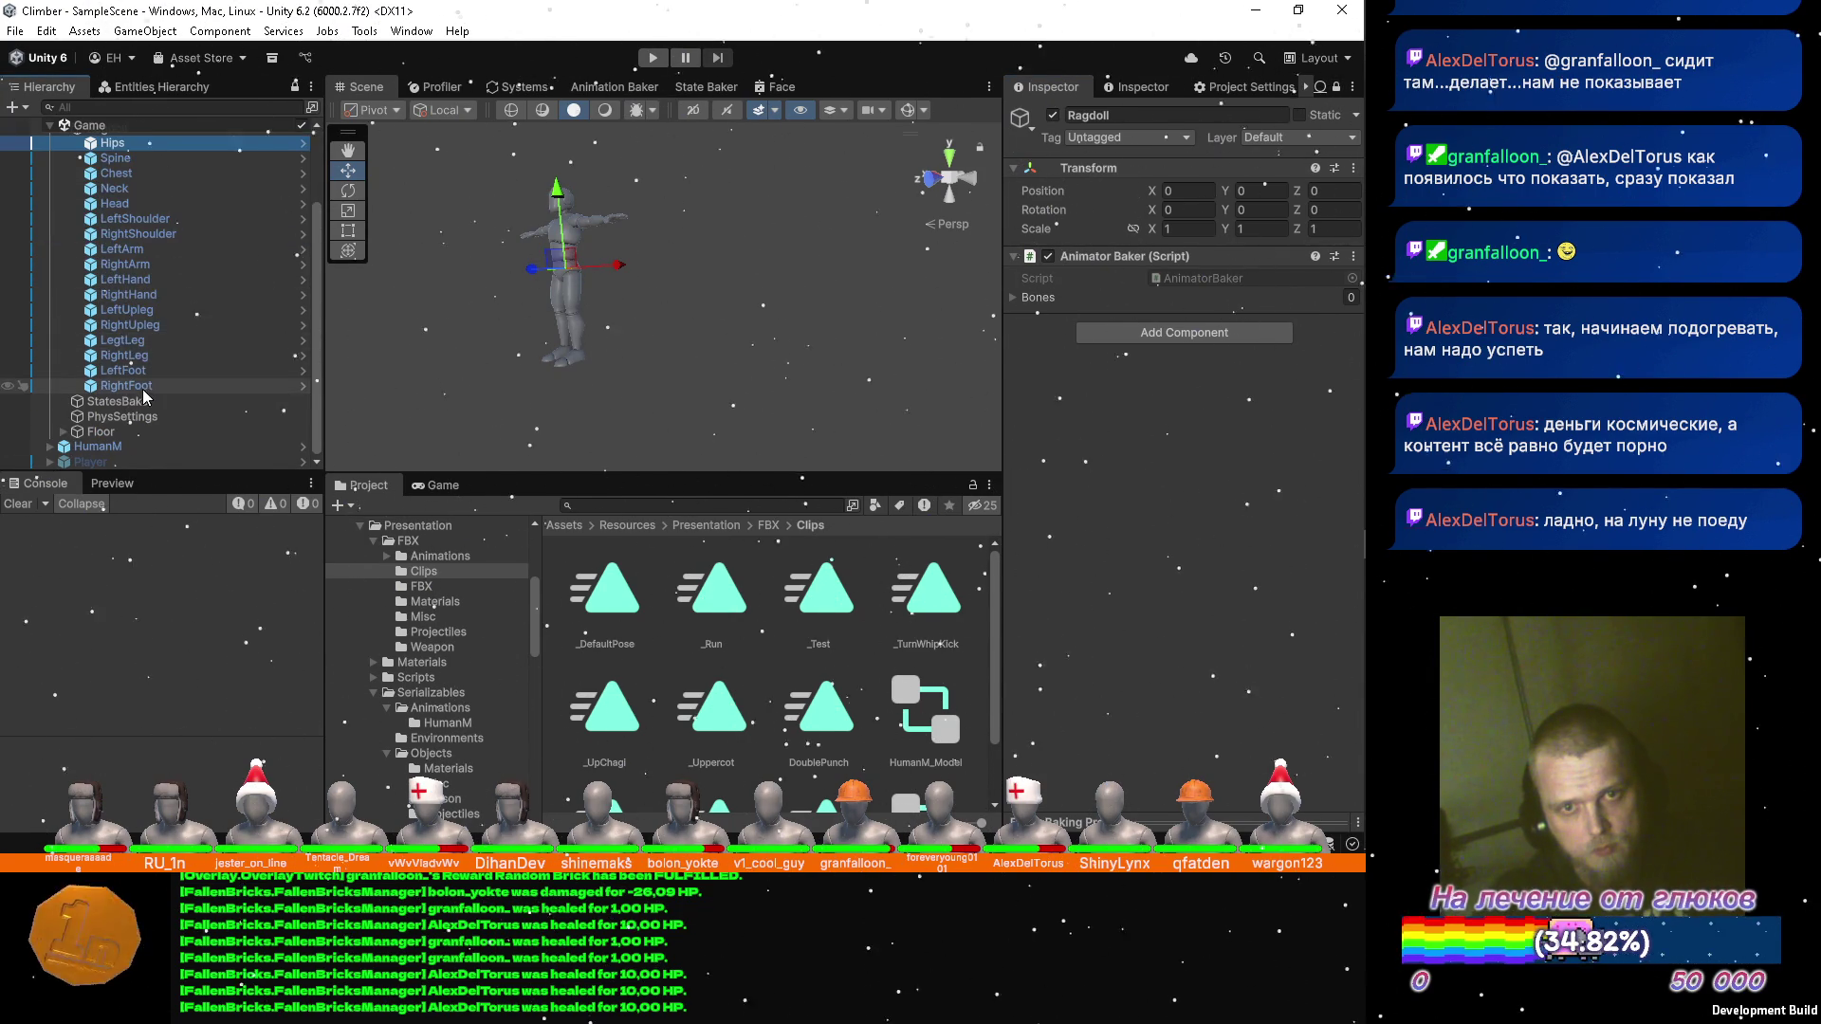
pyautogui.keyDown('shift'); pyautogui.click(127, 385); pyautogui.keyUp('shift')
pyautogui.moveTo(126, 385)
pyautogui.mouseDown()
pyautogui.moveTo(665, 313)
pyautogui.moveTo(1097, 298)
pyautogui.mouseUp()
pyautogui.scroll(3, 184, 270)
pyautogui.click(63, 231)
pyautogui.moveTo(827, 245); pyautogui.dragTo(459, 203)
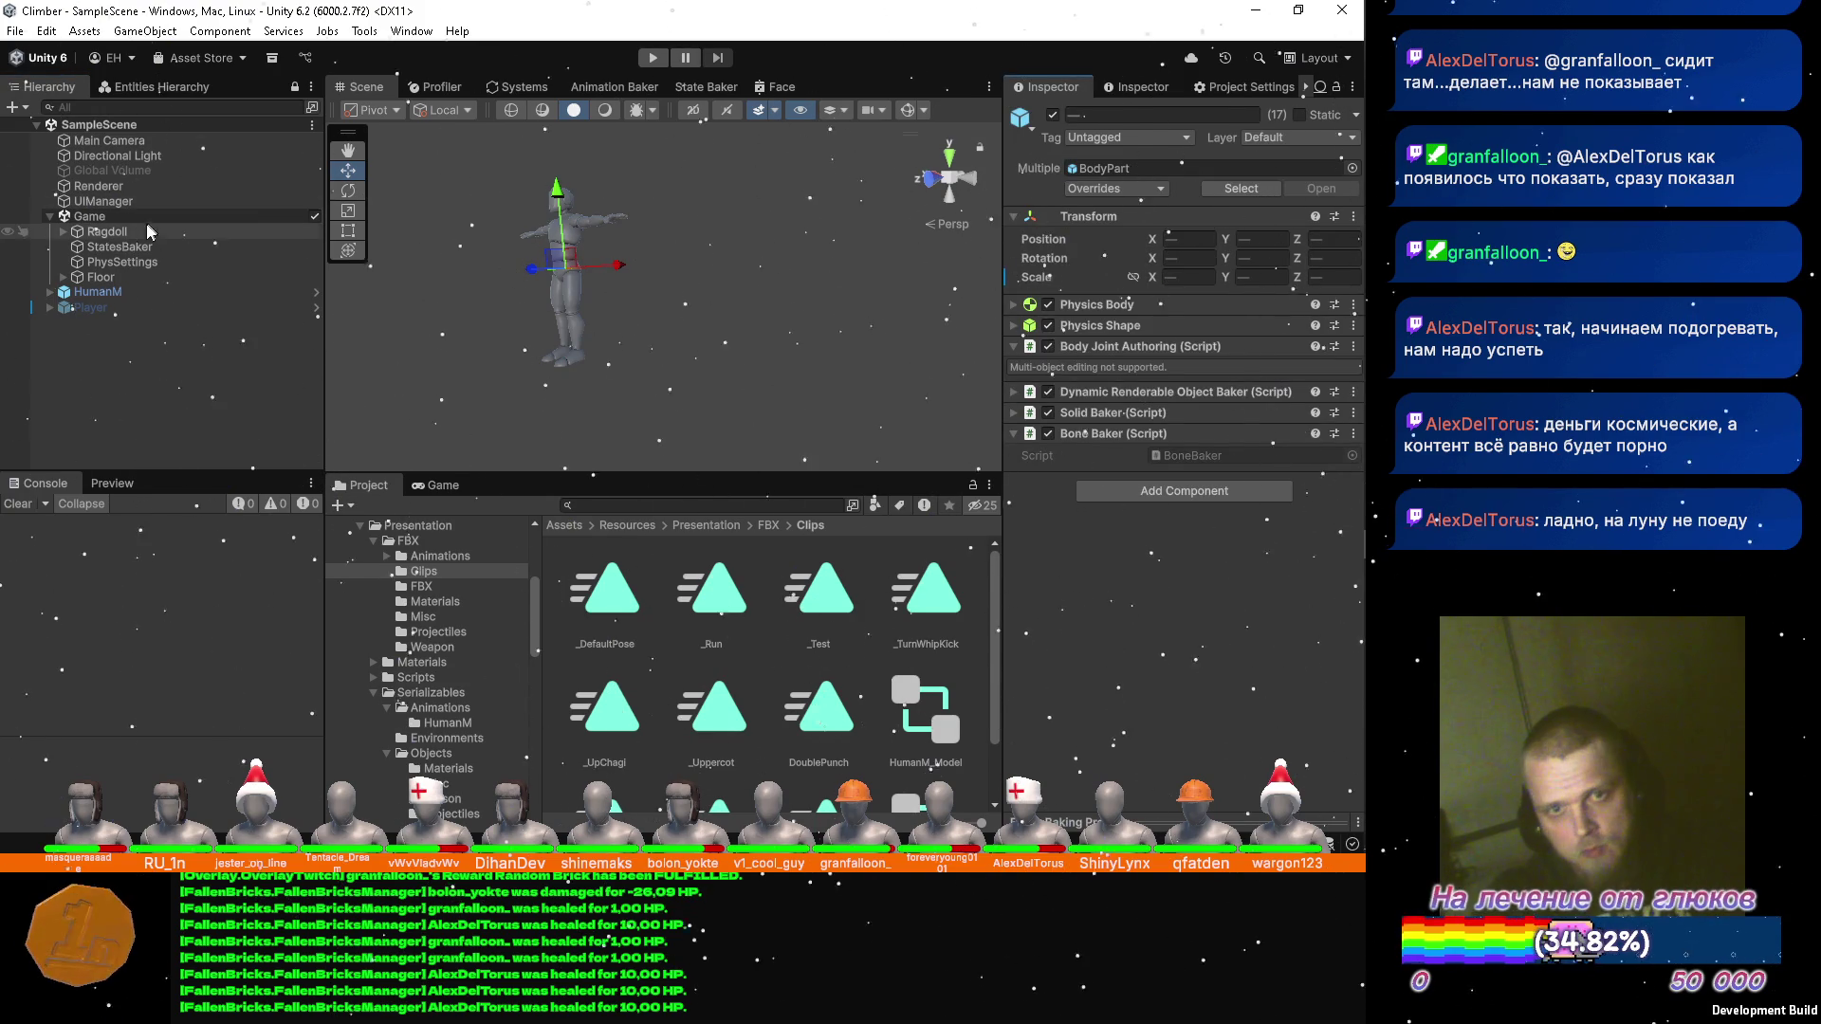
pyautogui.click(64, 231)
pyautogui.click(112, 246)
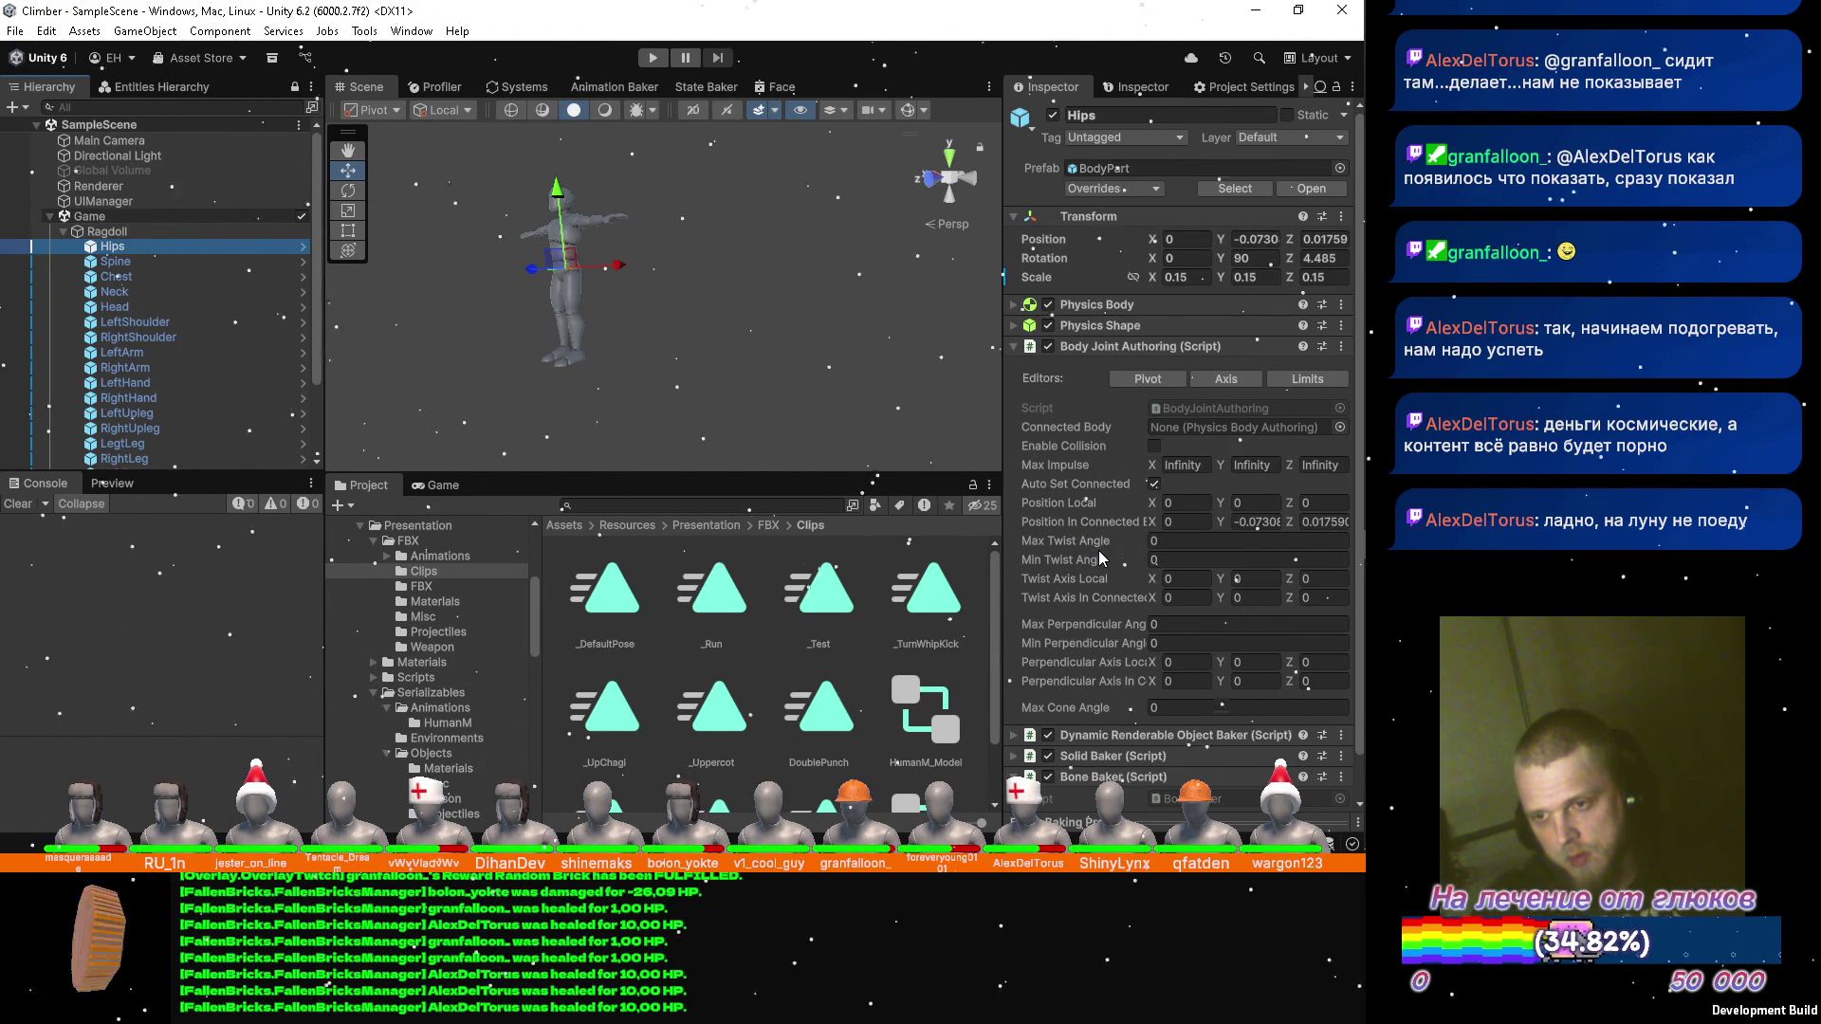
# Paste a [Space] attribute line above MaxTwistAngle on line 19 of BodyJointAuthoring.cs.
pyautogui.hotkey('alt', 'Tab')
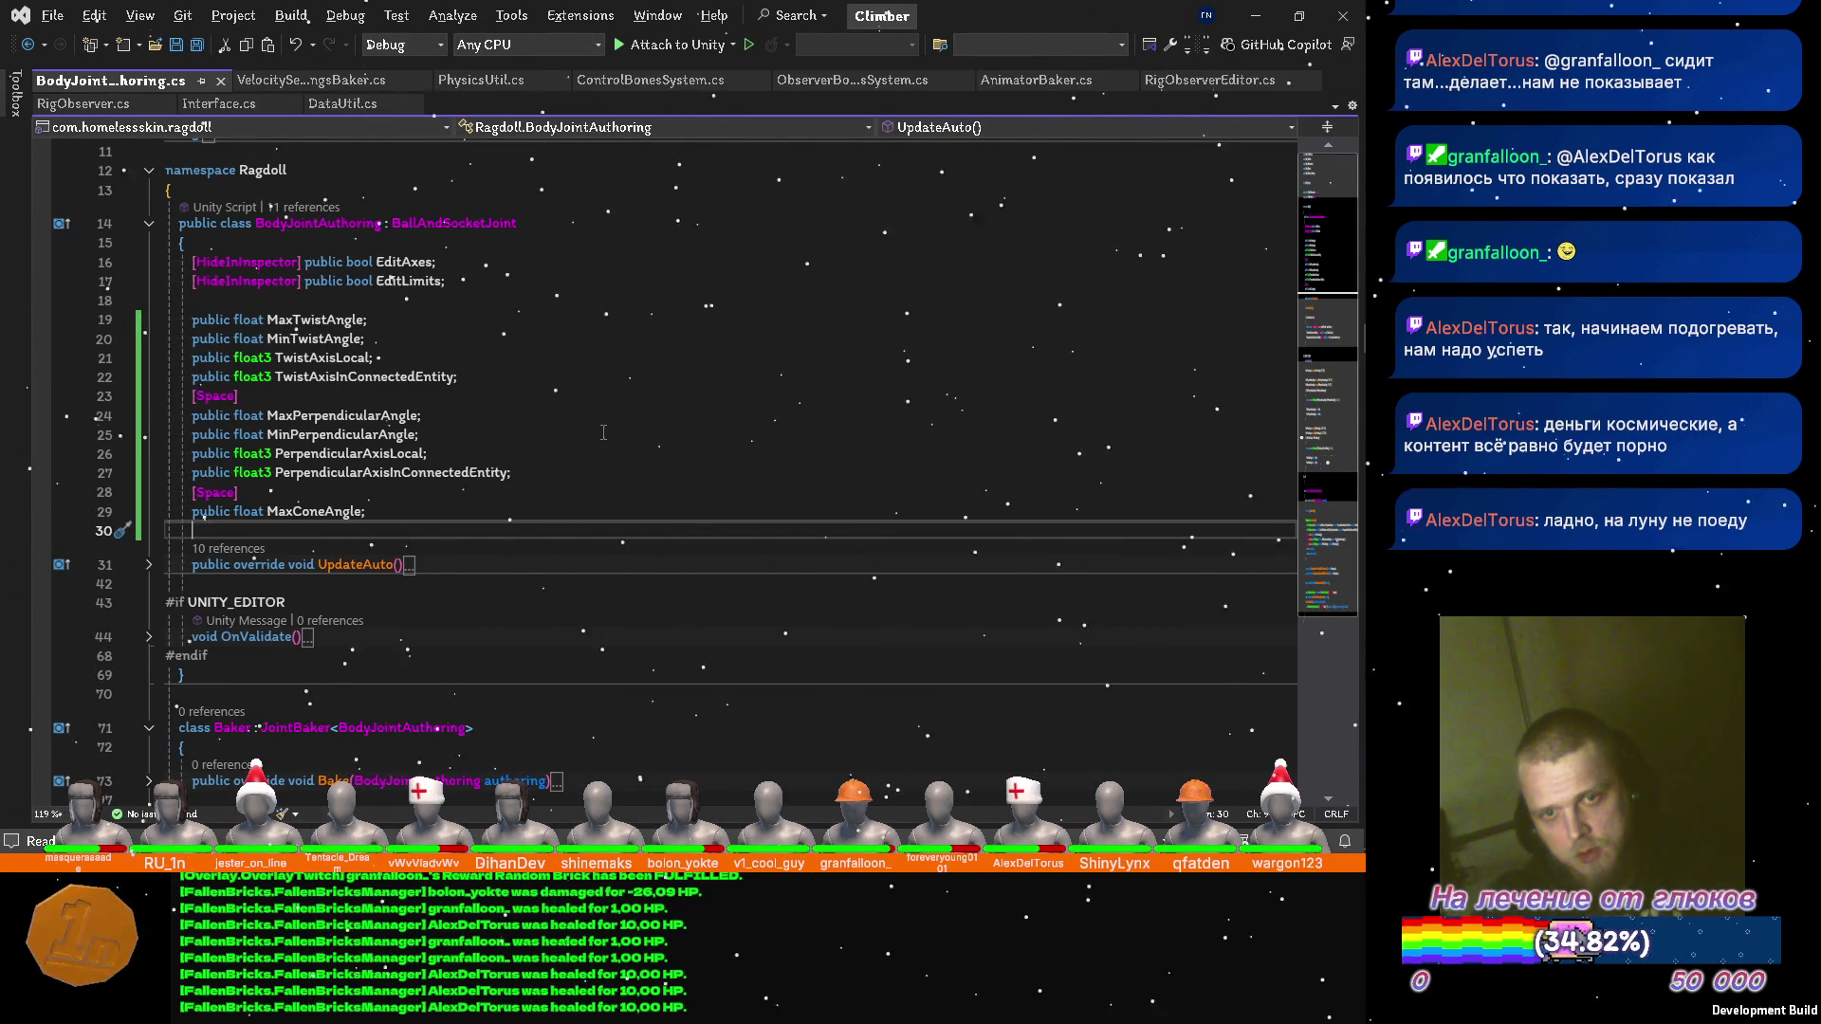
pyautogui.hotkey('alt', 'Tab')
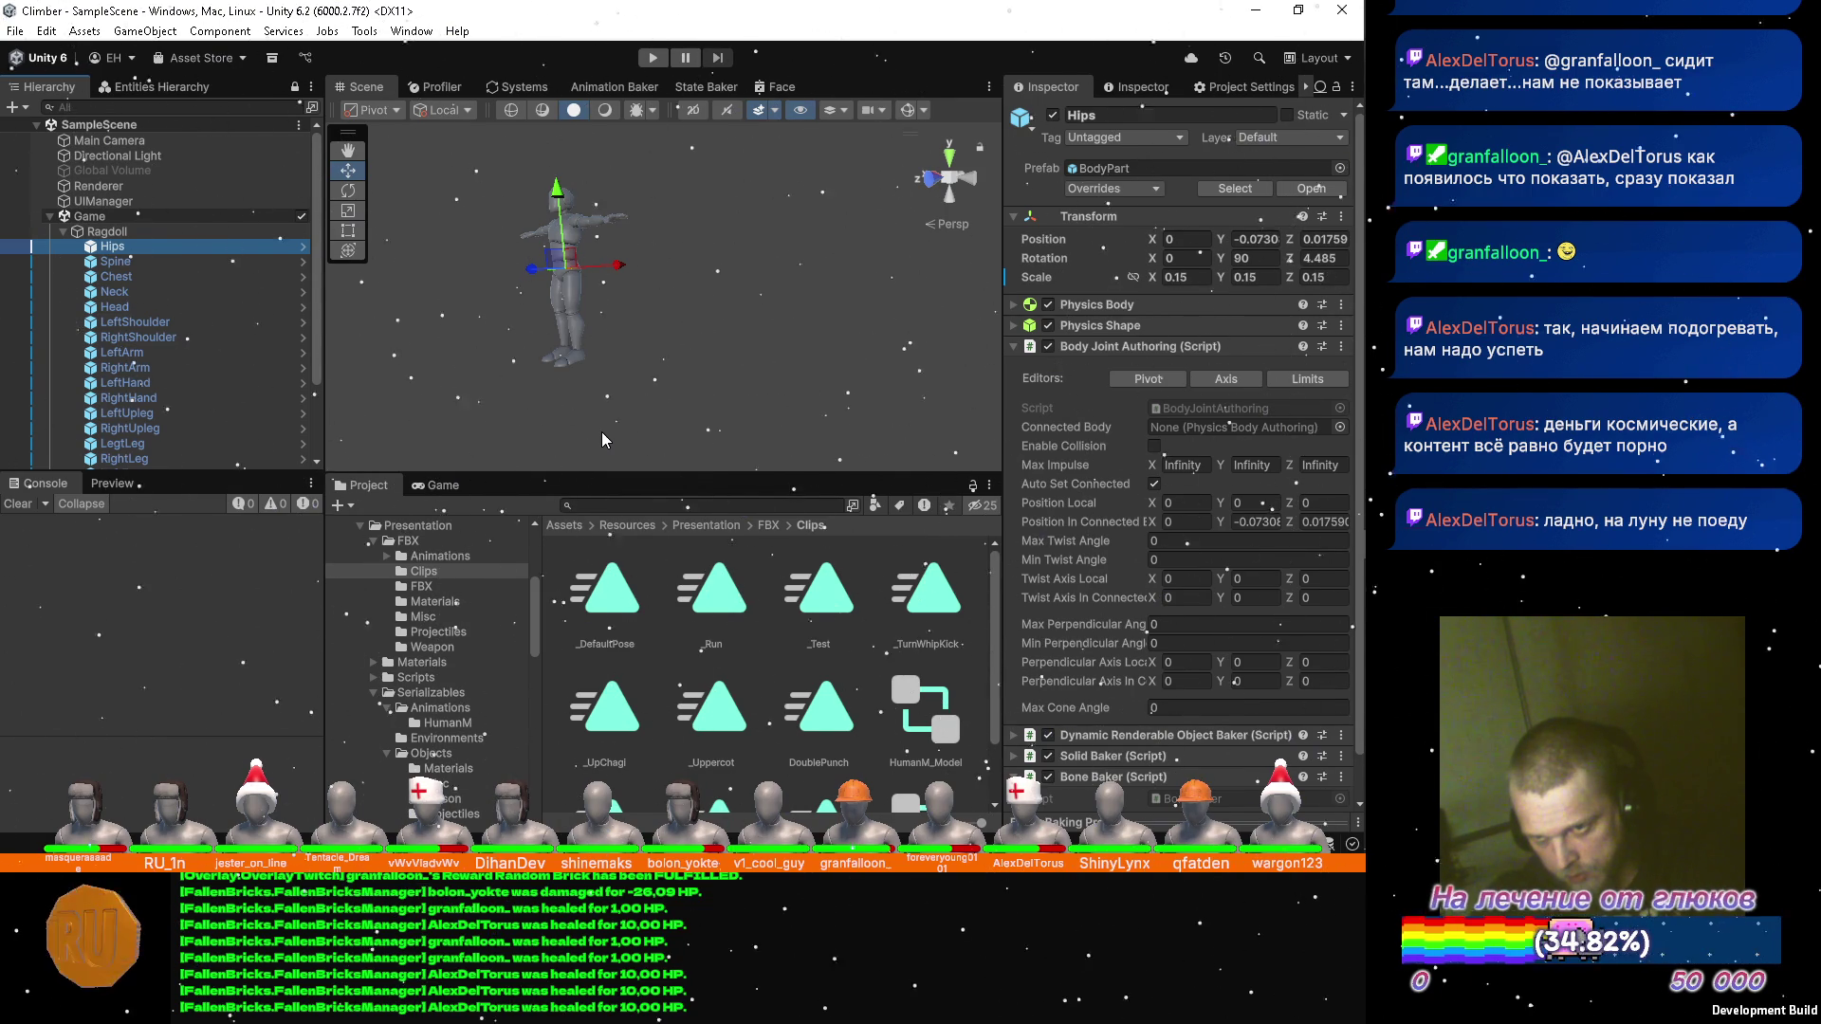
pyautogui.hotkey('alt', 'Tab')
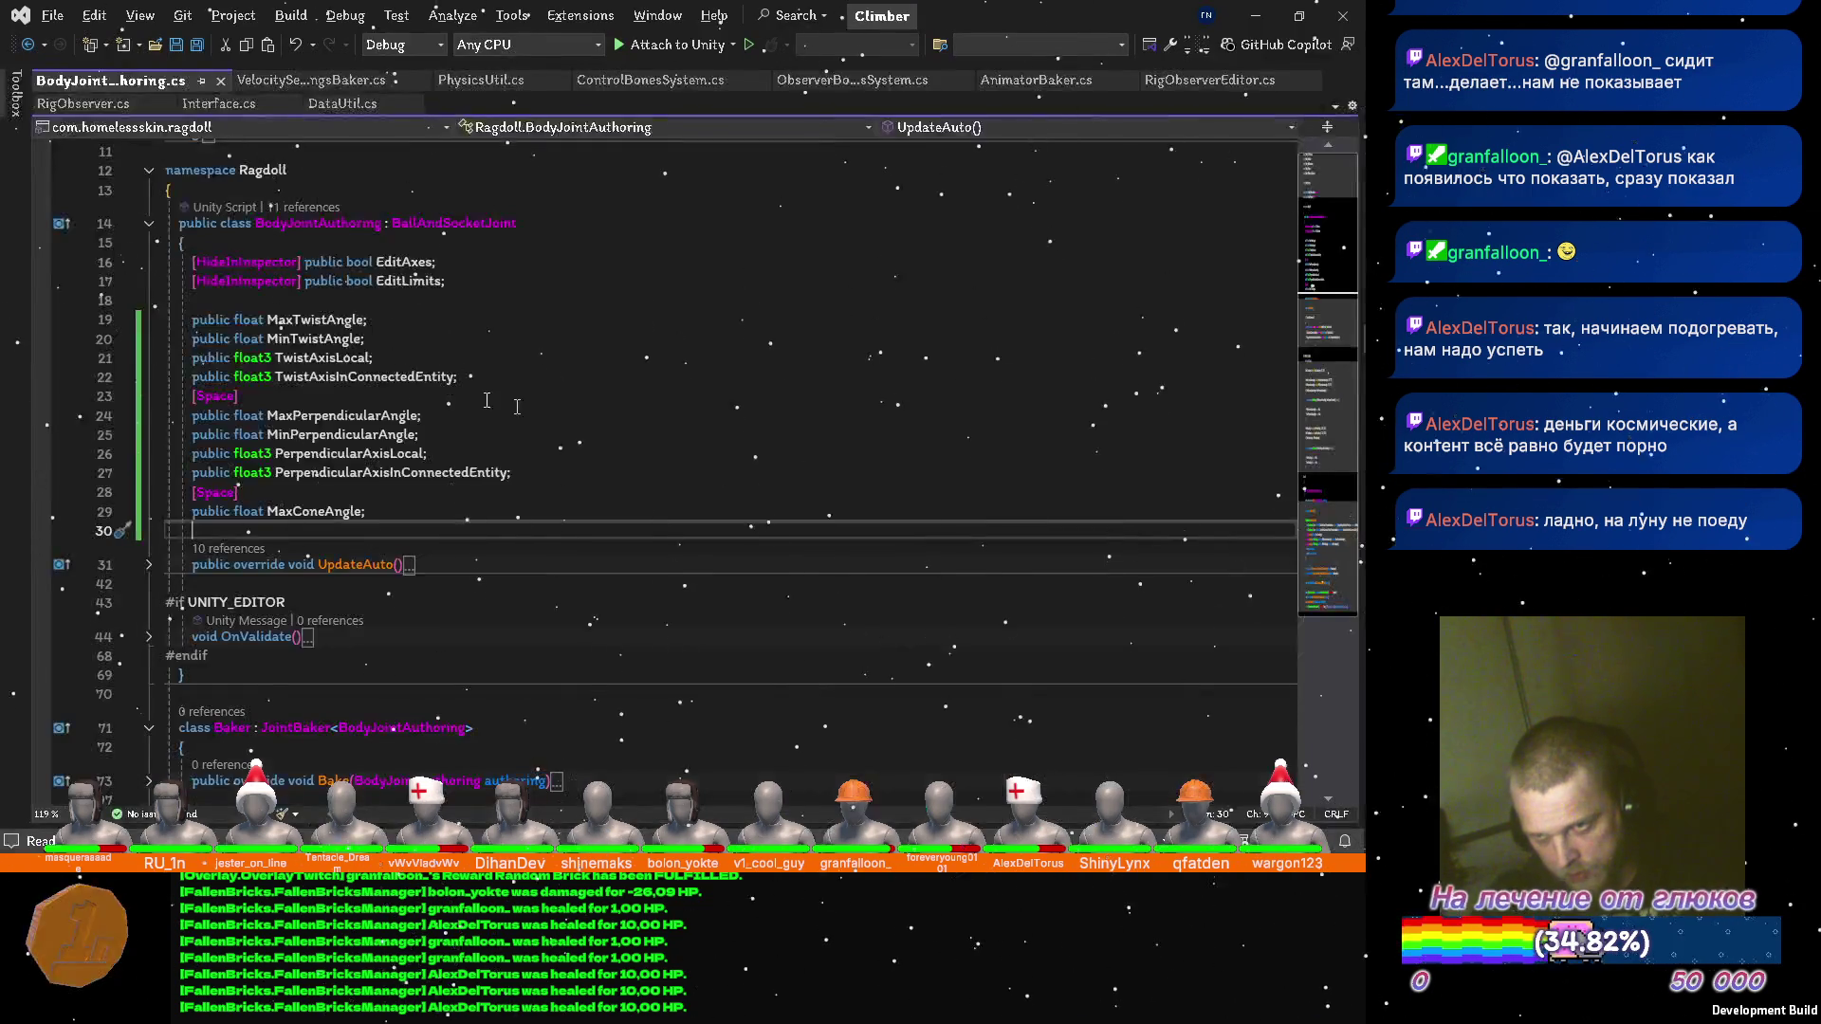
pyautogui.click(253, 390)
pyautogui.hotkey('ctrl', 'c')
pyautogui.click(457, 323)
pyautogui.hotkey('ctrl', 'v')
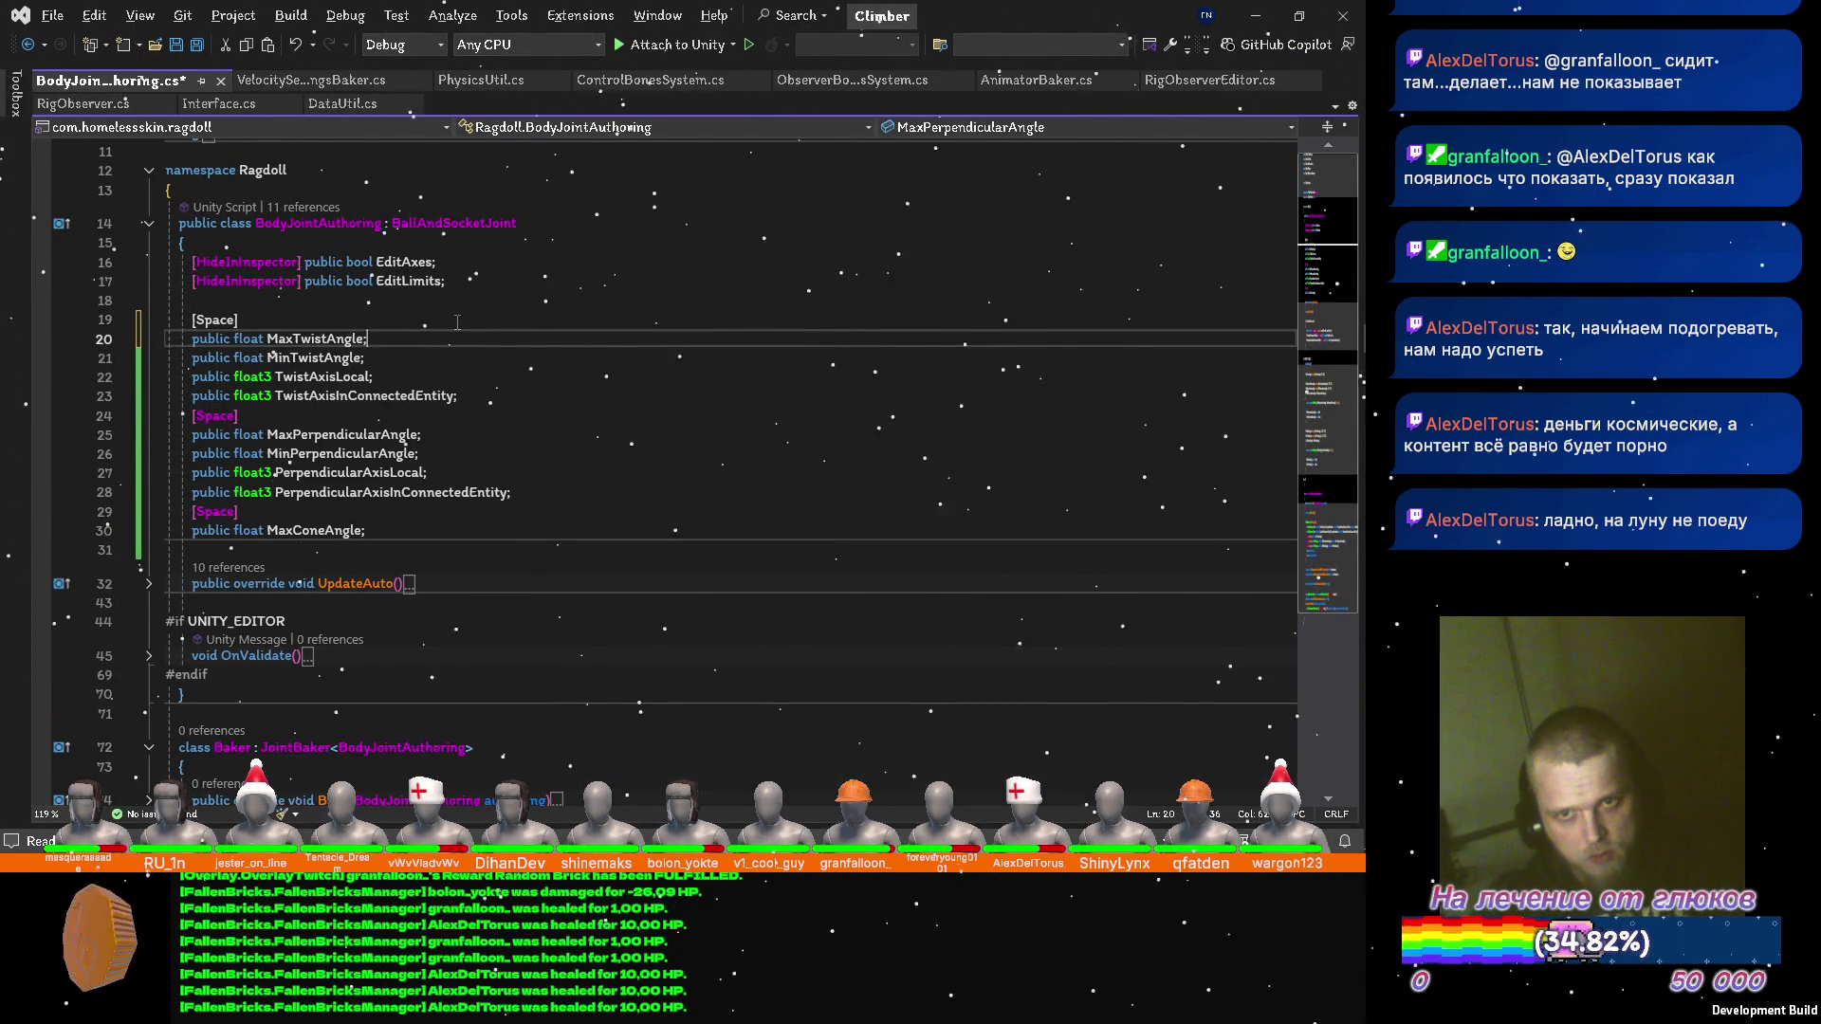
pyautogui.hotkey('alt', 'Tab')
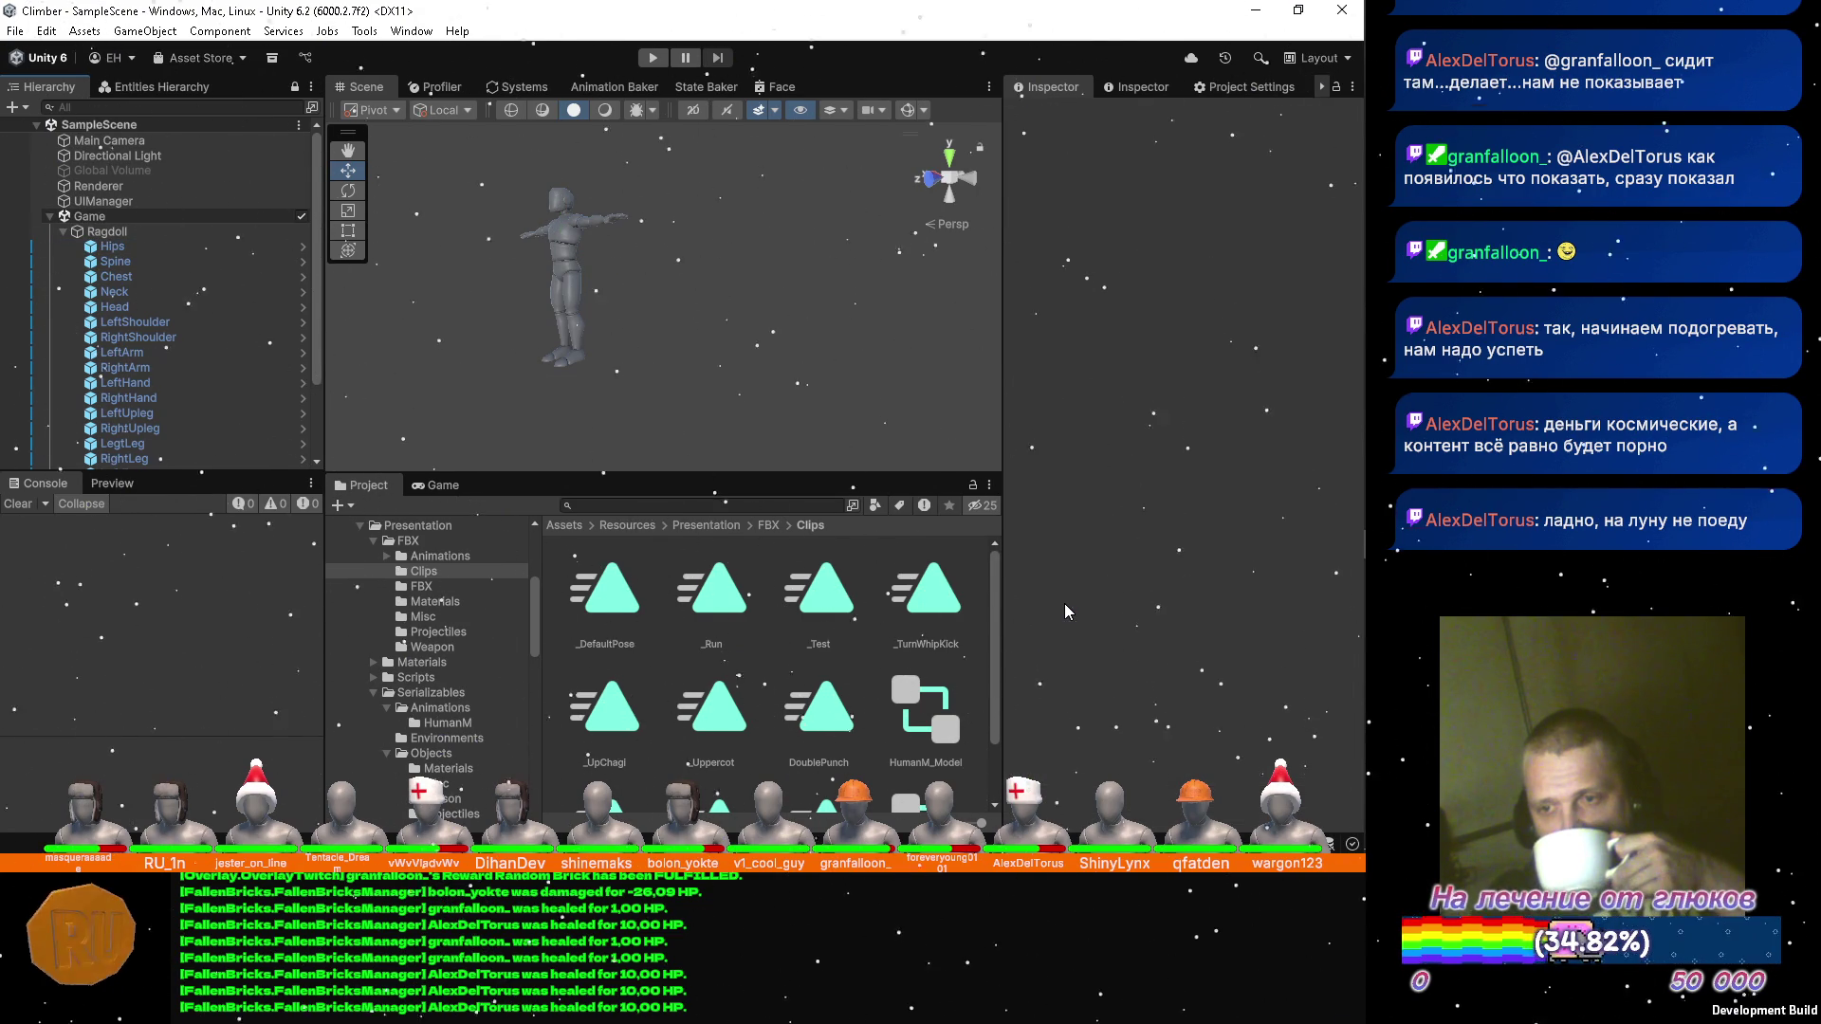
# Inspect the Hips and Spine bones' joint limit values.
pyautogui.click(188, 248)
pyautogui.scroll(-2, 1099, 448)
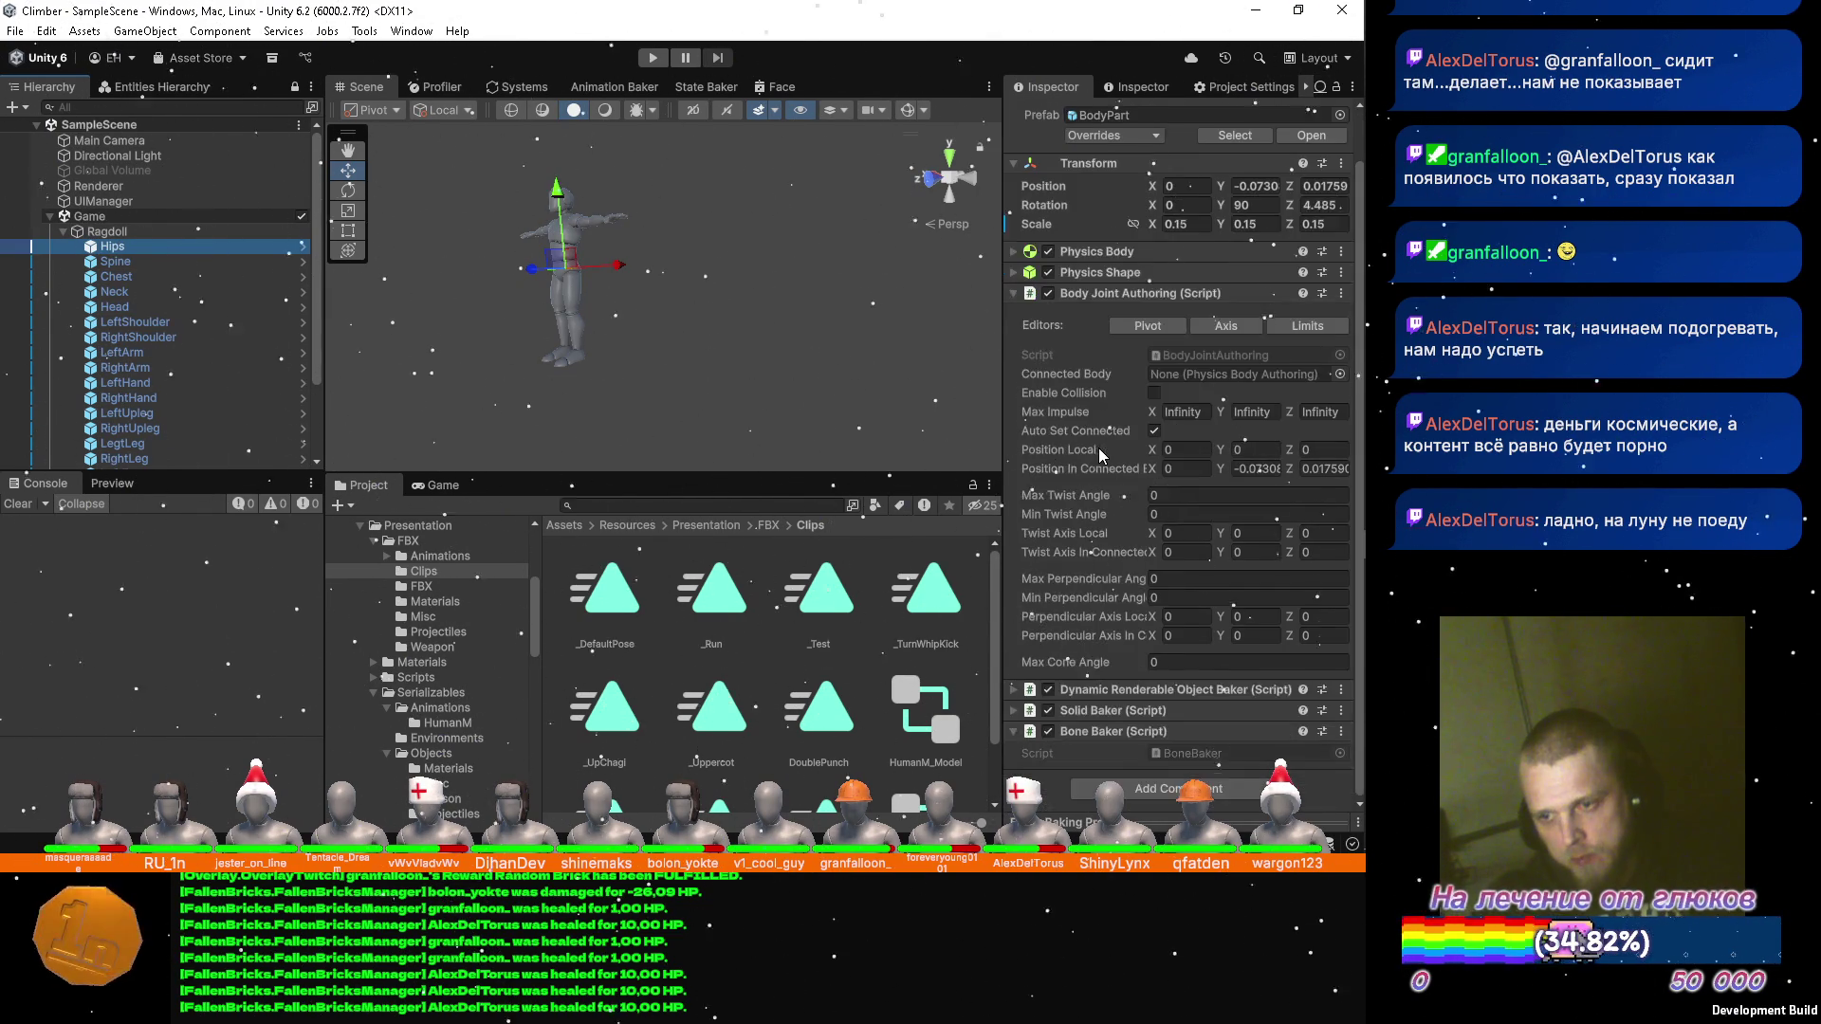
pyautogui.click(152, 259)
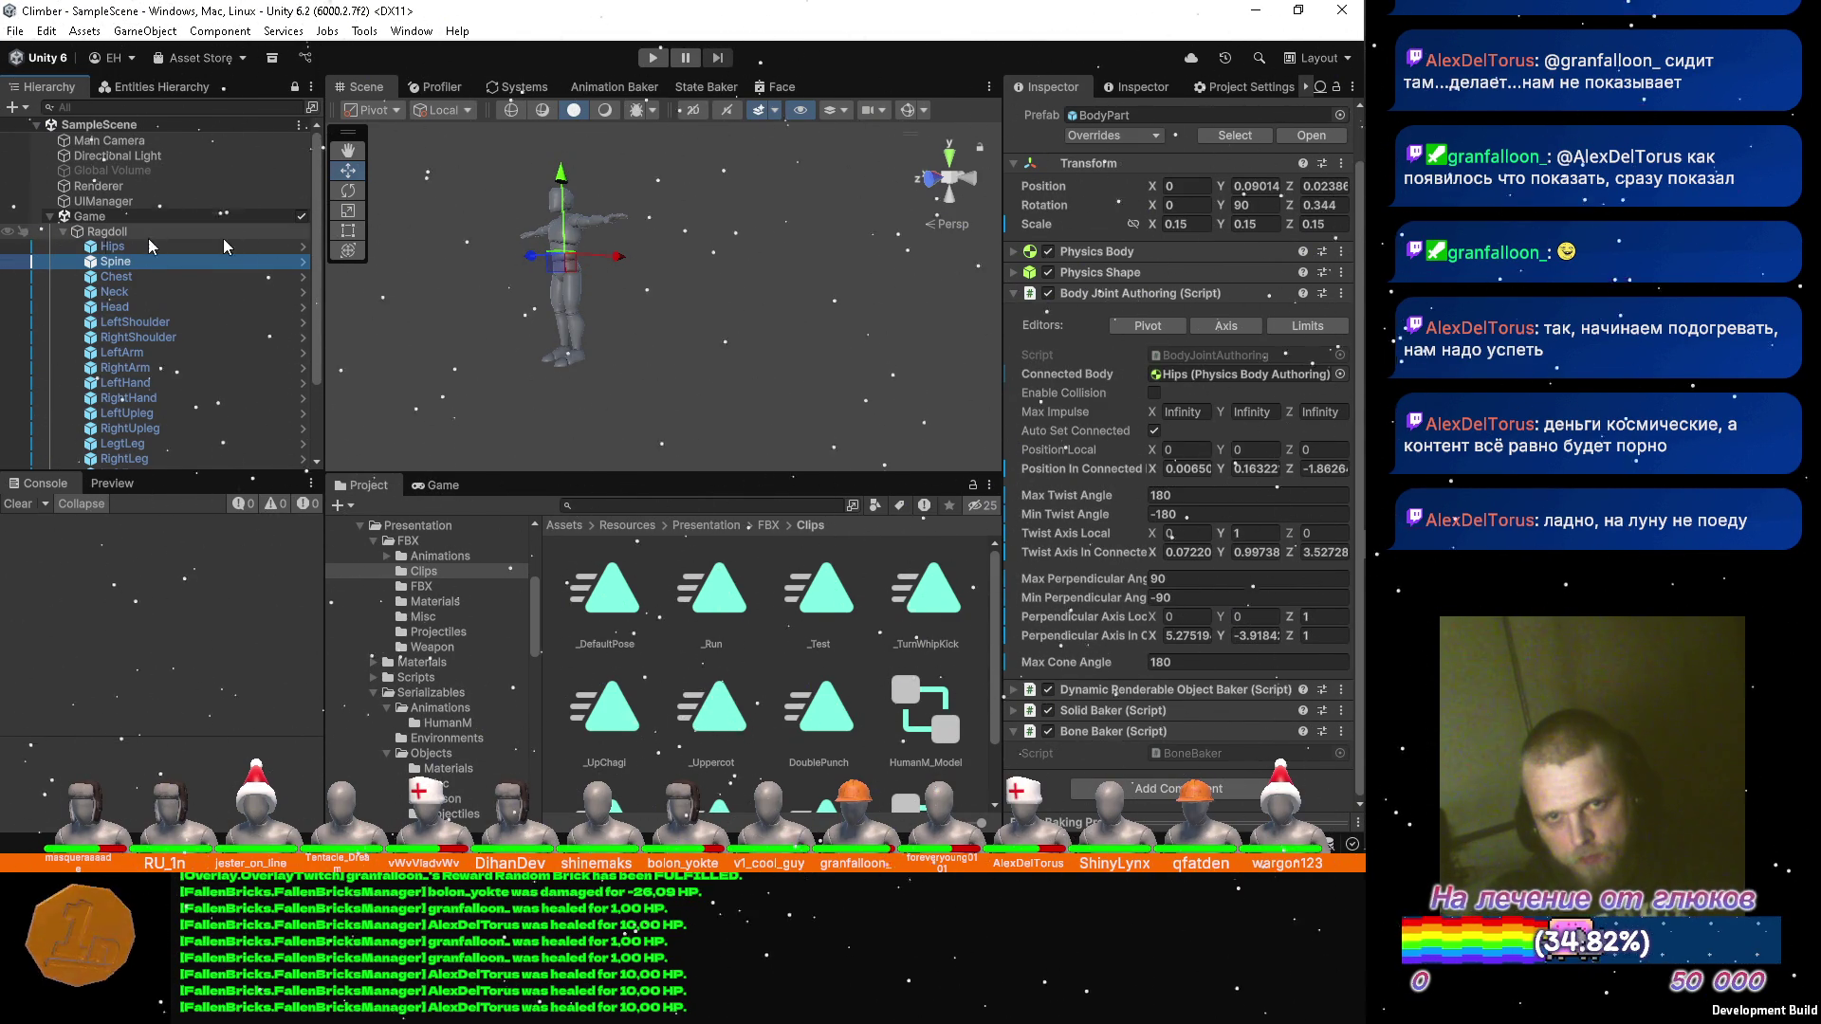
# Play-test the ragdoll with its Position X set to -1.5, then stop Play mode.
pyautogui.click(652, 58)
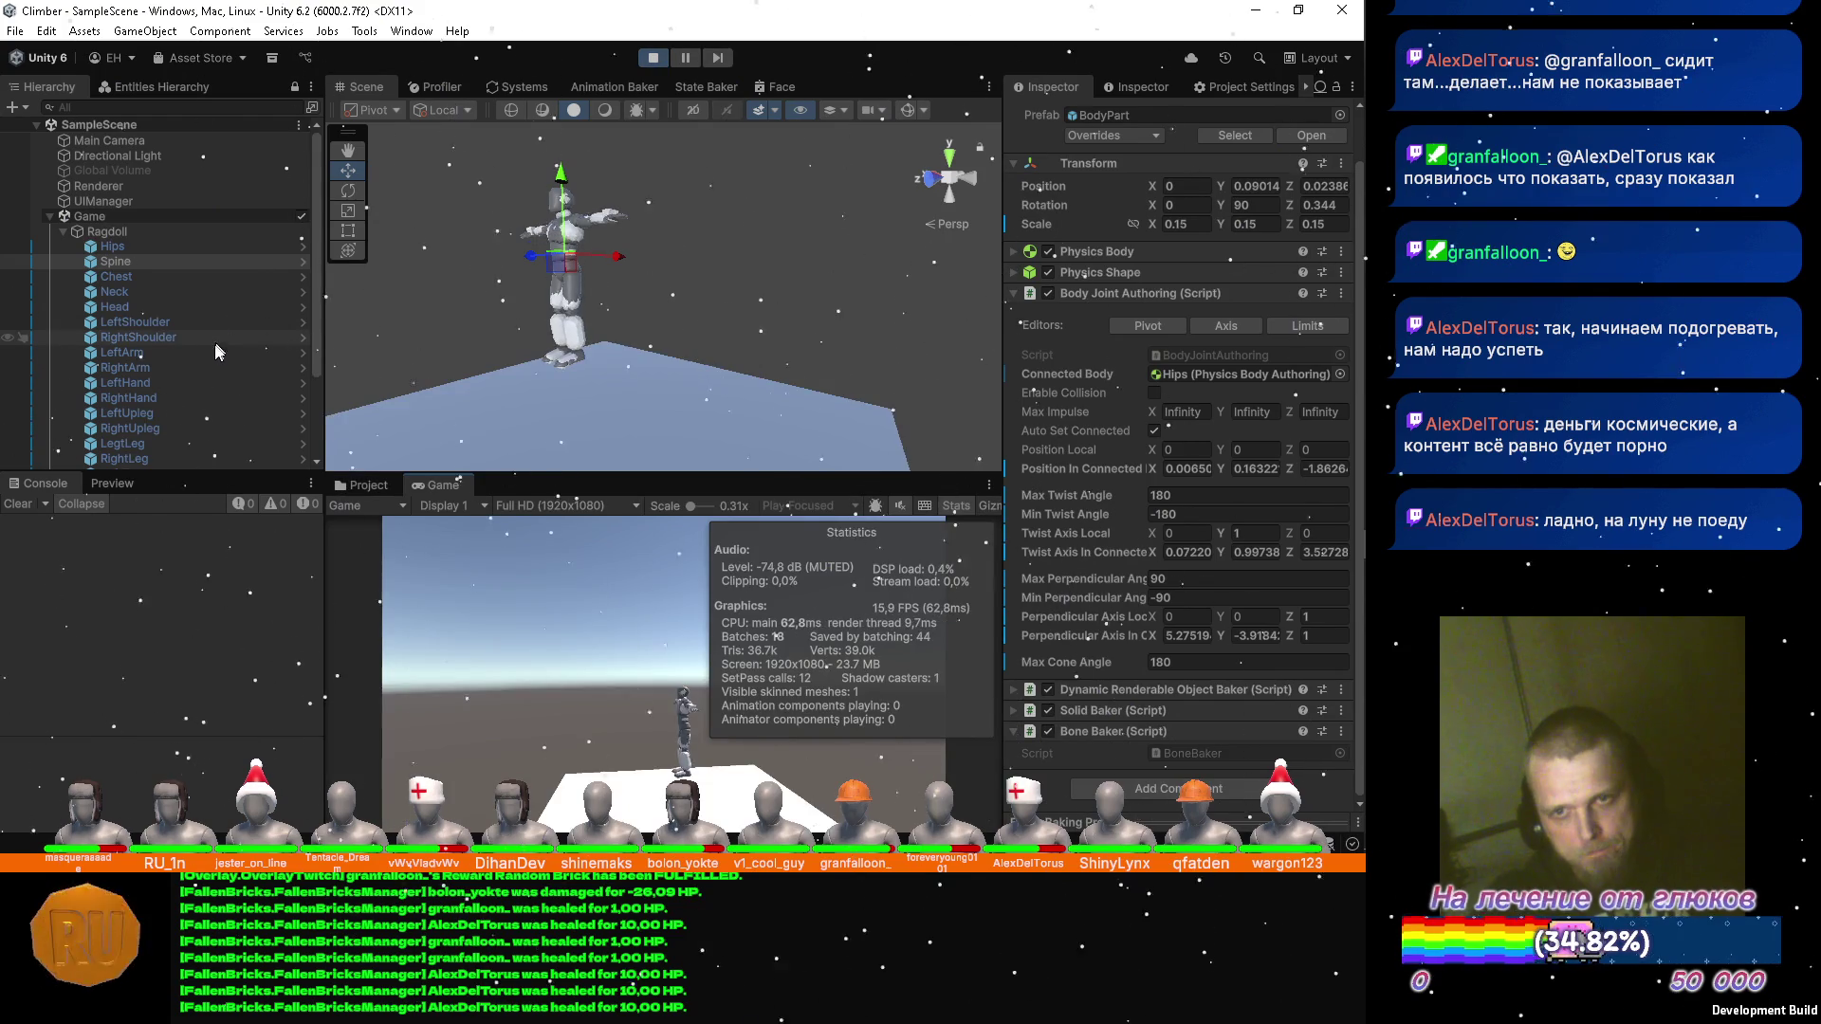
pyautogui.scroll(-3, 213, 337)
pyautogui.scroll(3, 185, 247)
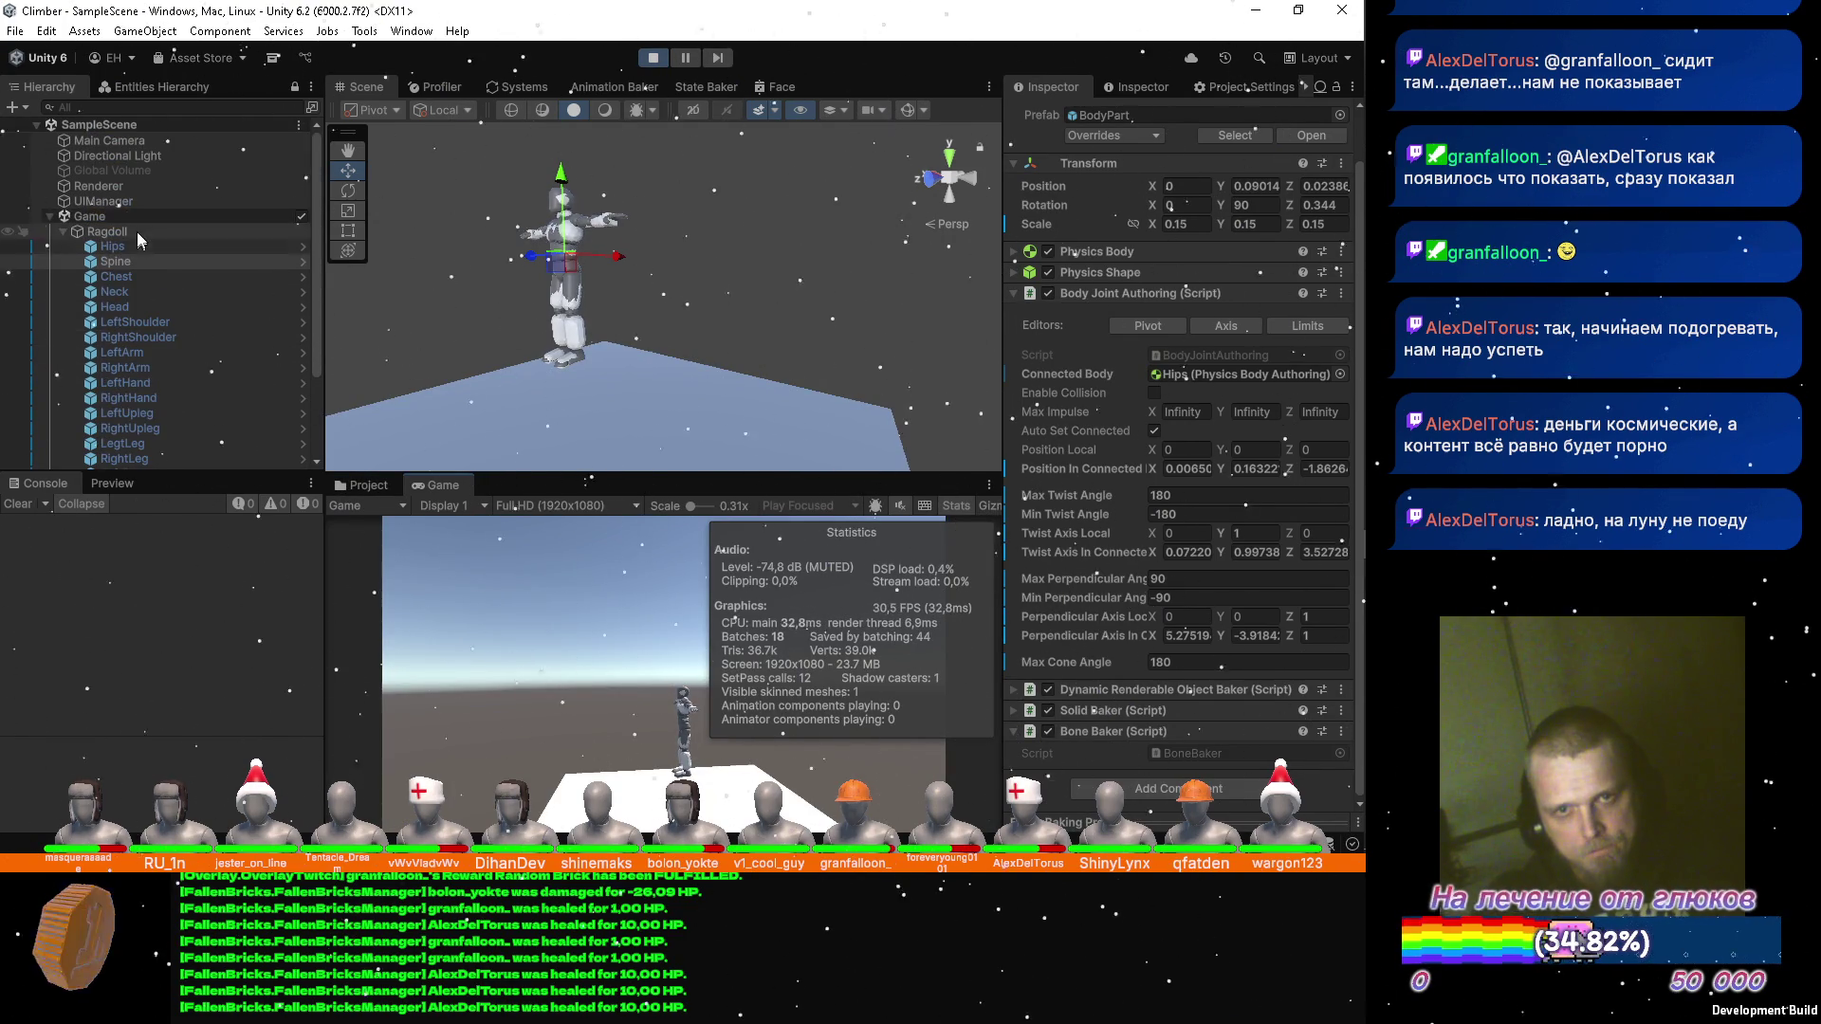
pyautogui.click(133, 231)
pyautogui.click(1185, 191)
pyautogui.write('-1.5')
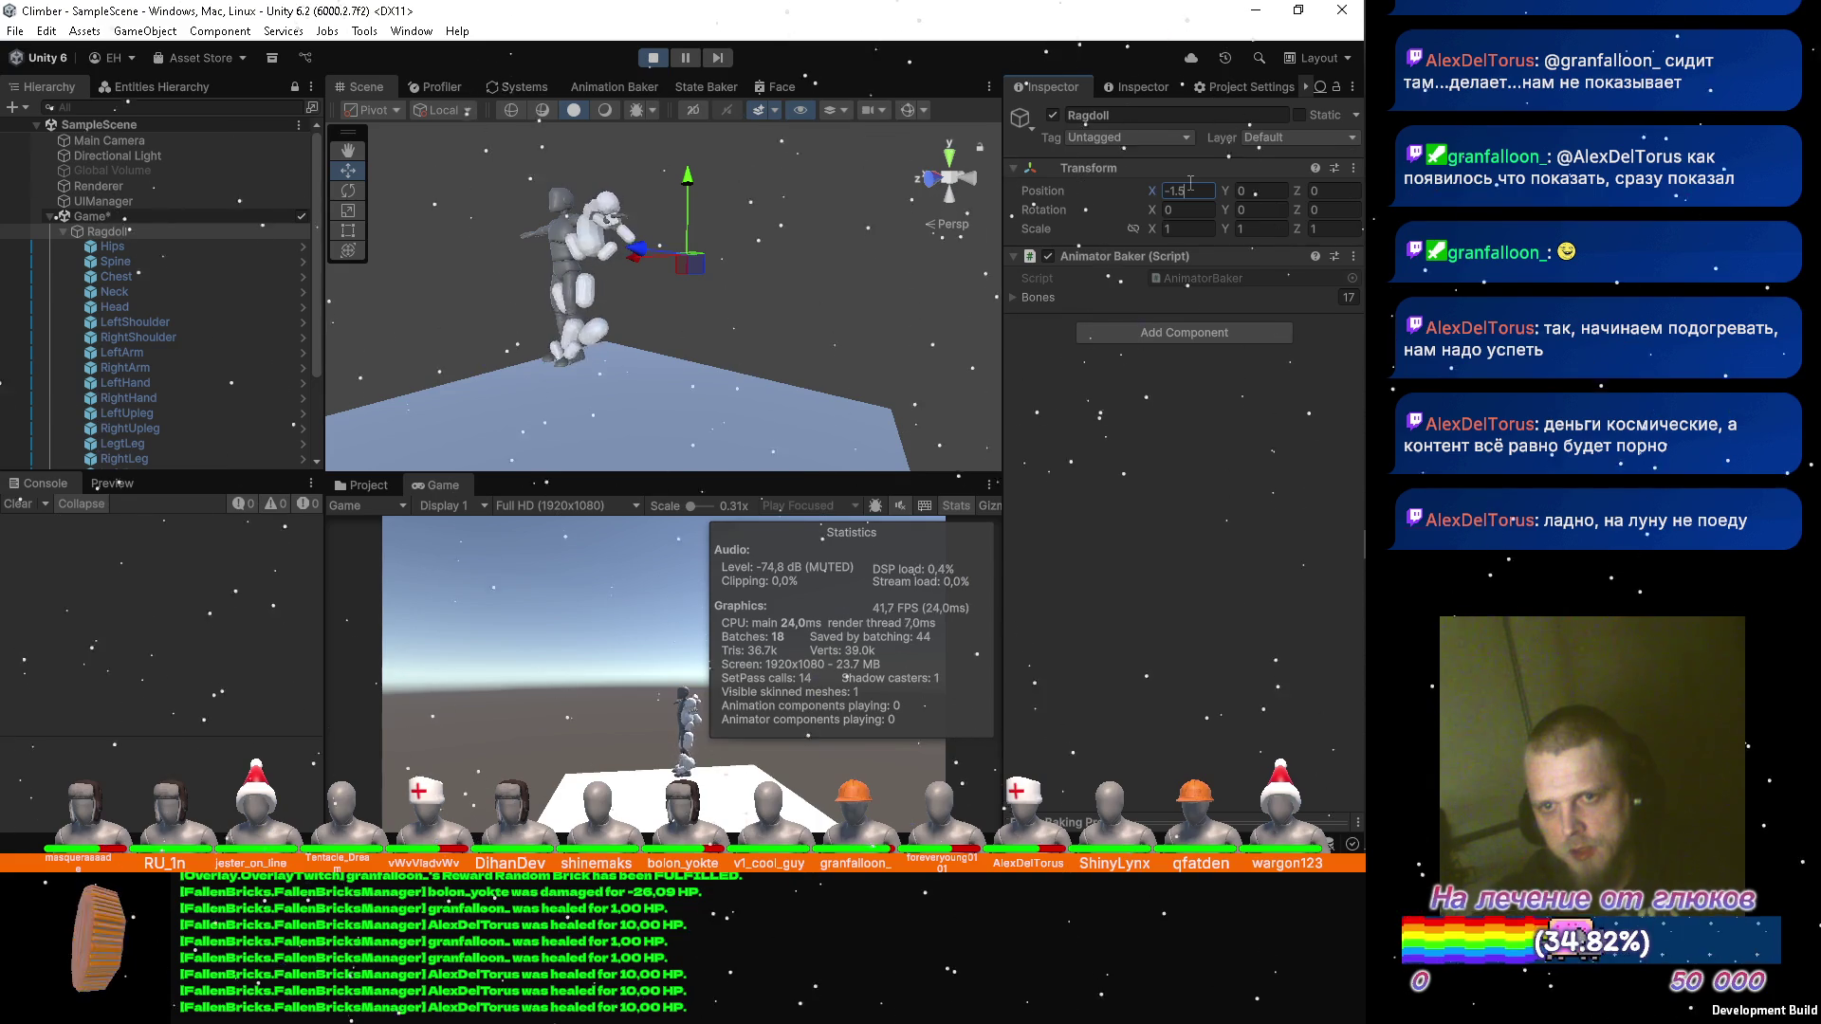
pyautogui.click(645, 60)
pyautogui.click(133, 247)
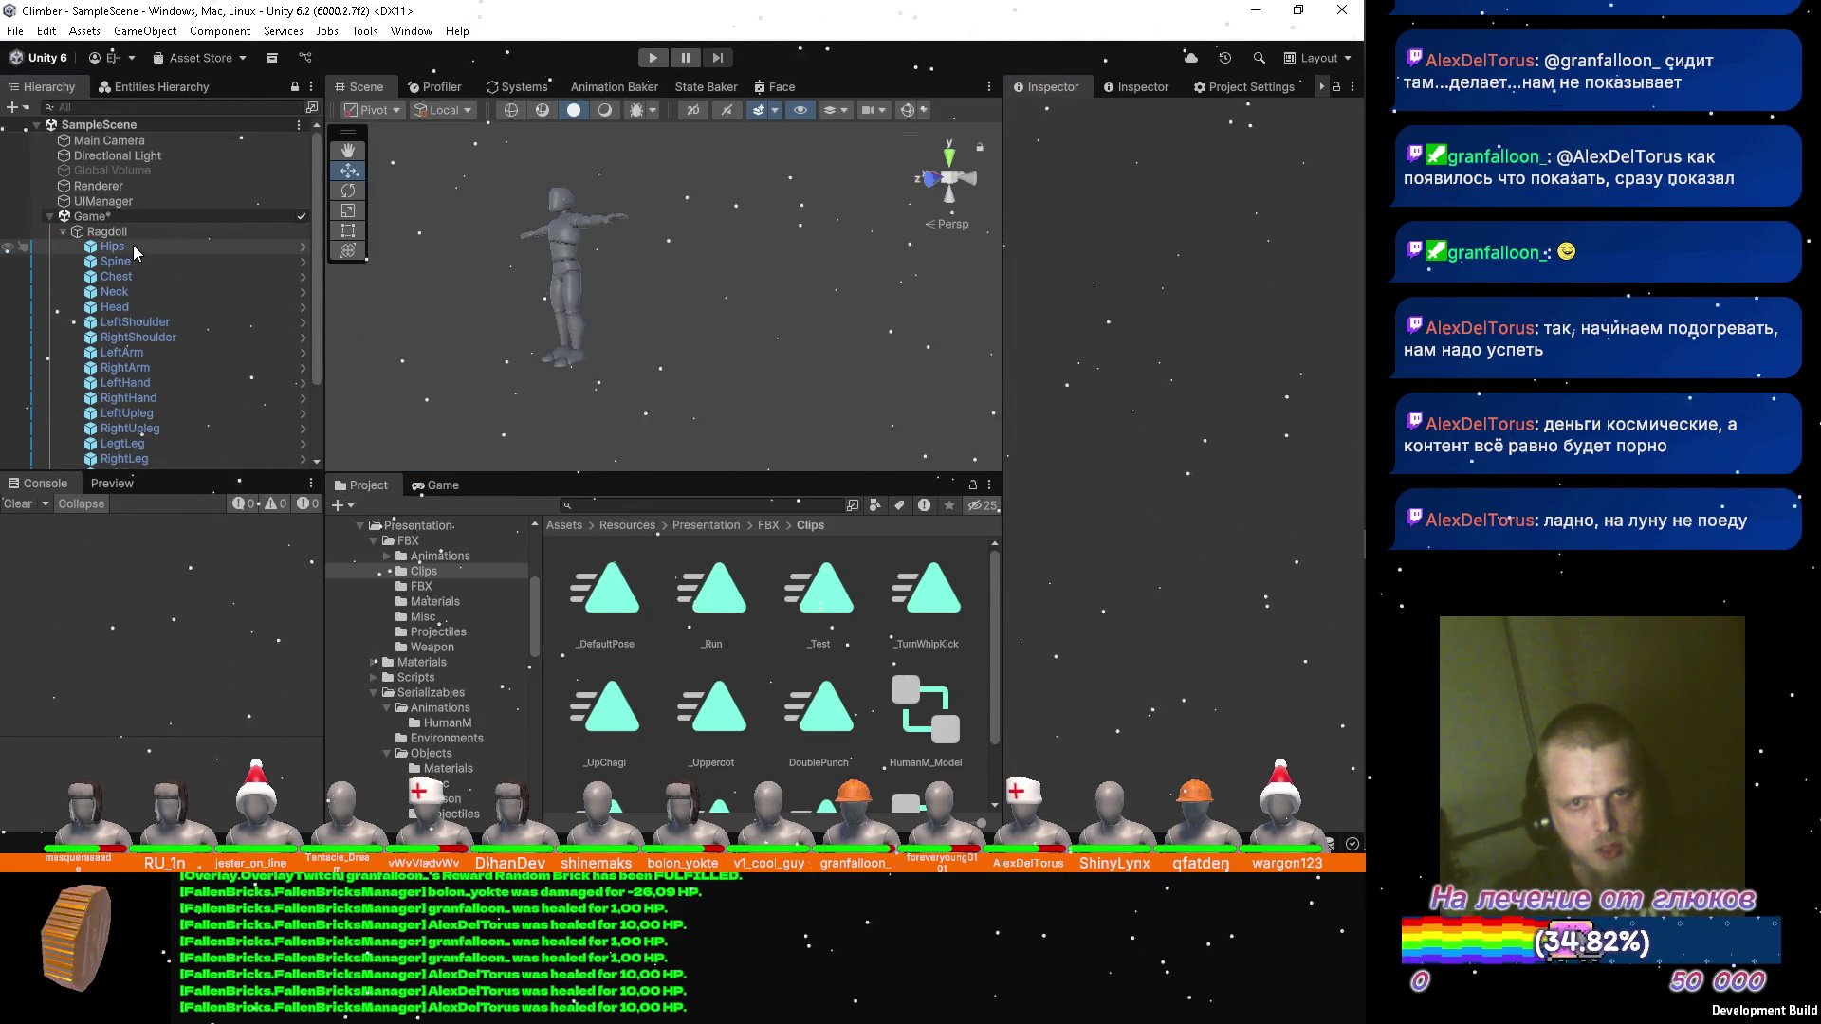
# Disable the Hips Body Joint Authoring, play the scene with Ragdoll selected, then select HumanM.
pyautogui.click(1048, 346)
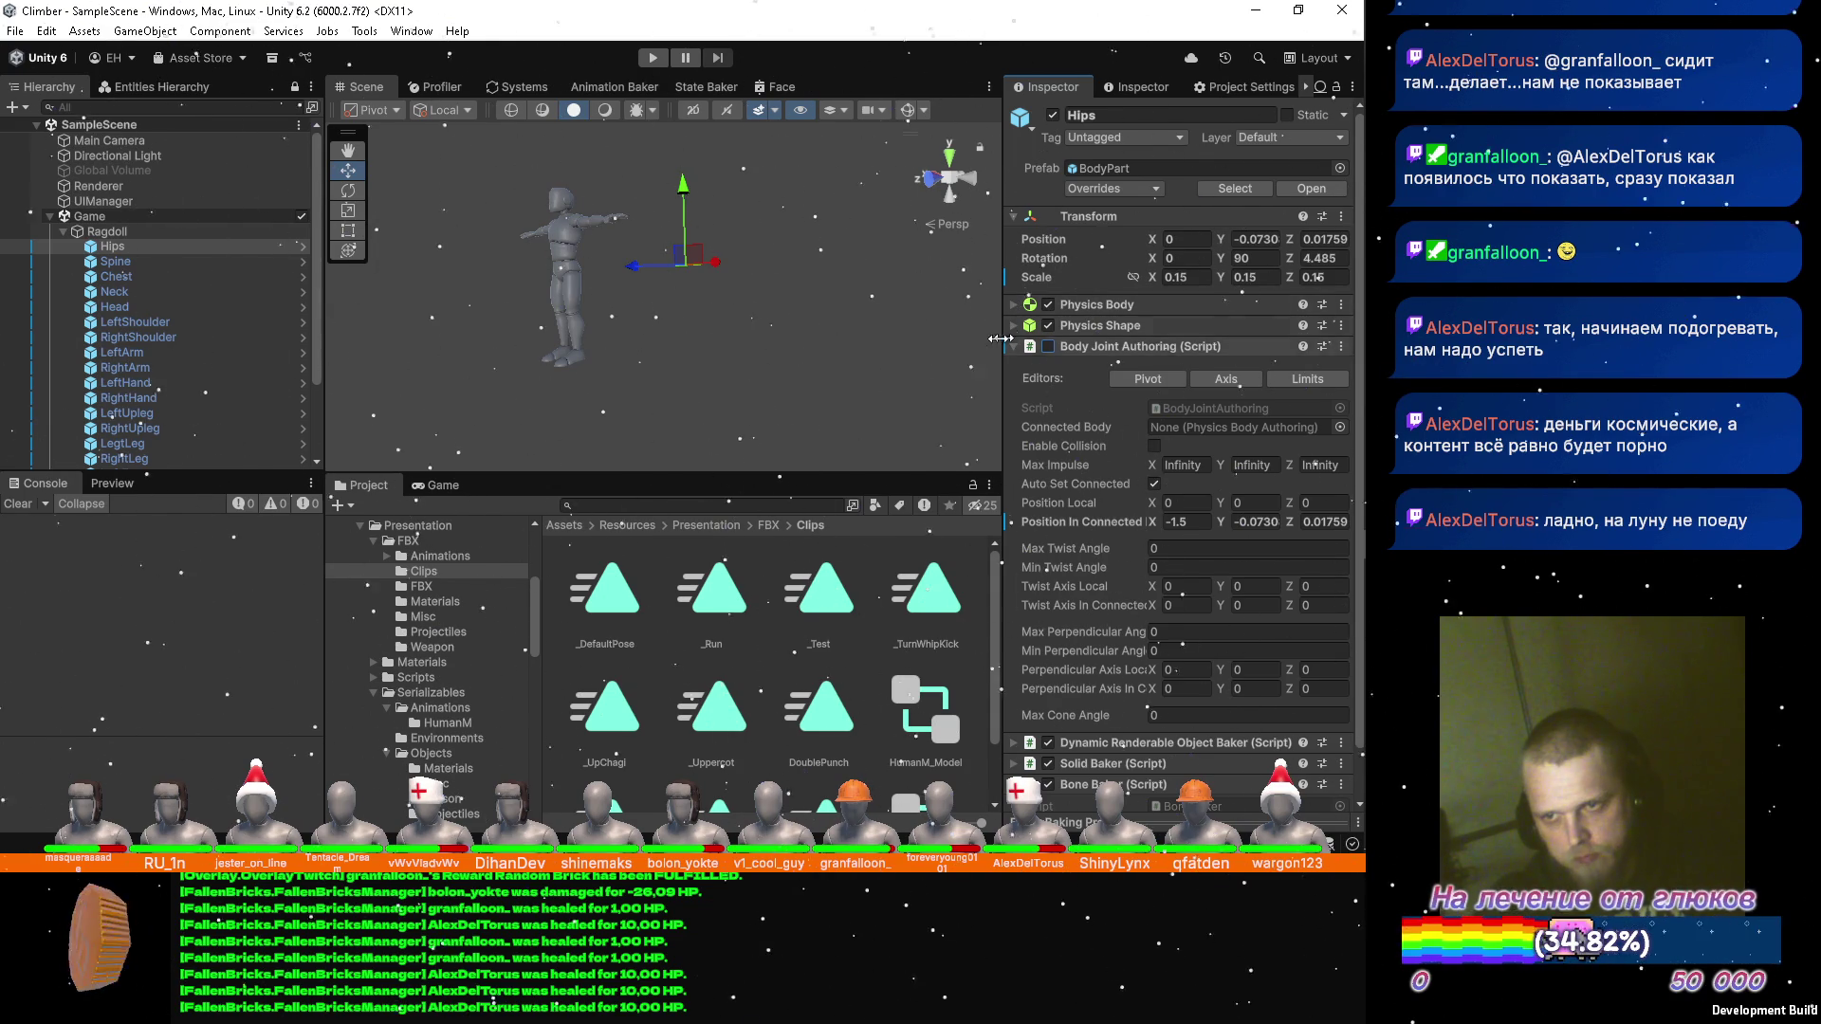
pyautogui.click(141, 231)
pyautogui.click(664, 60)
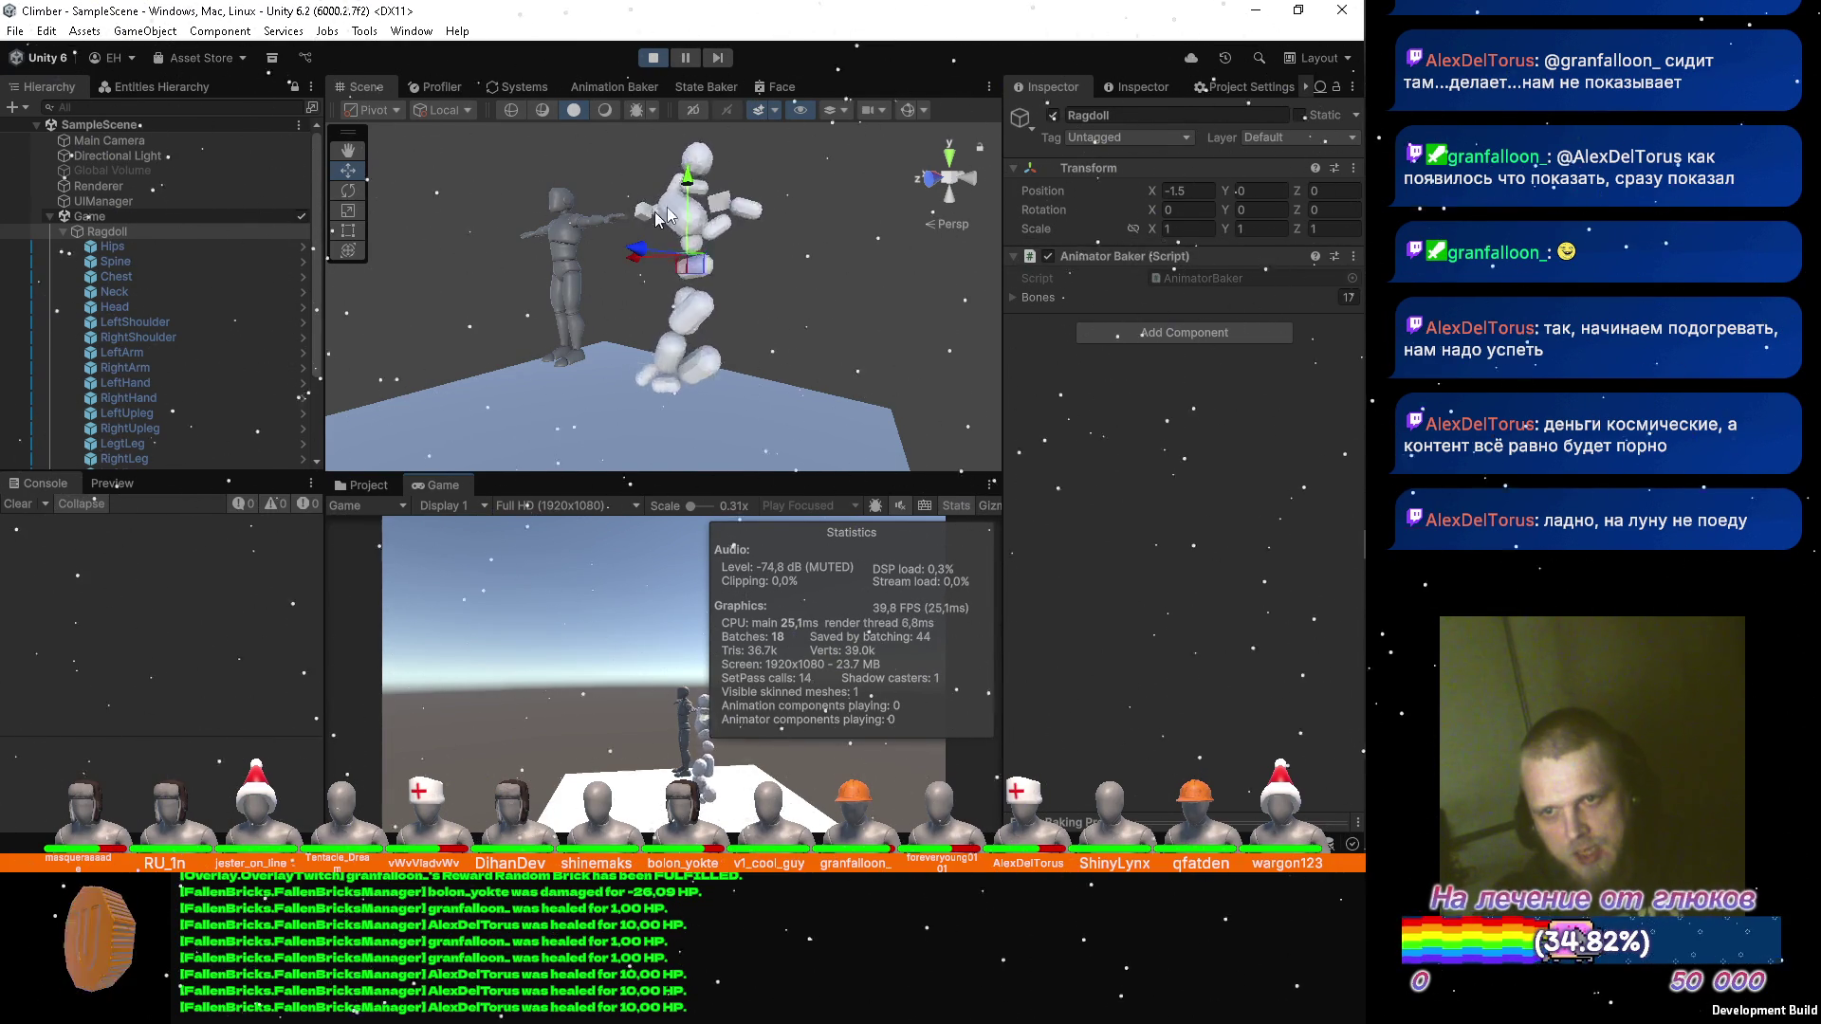
pyautogui.click(1262, 190)
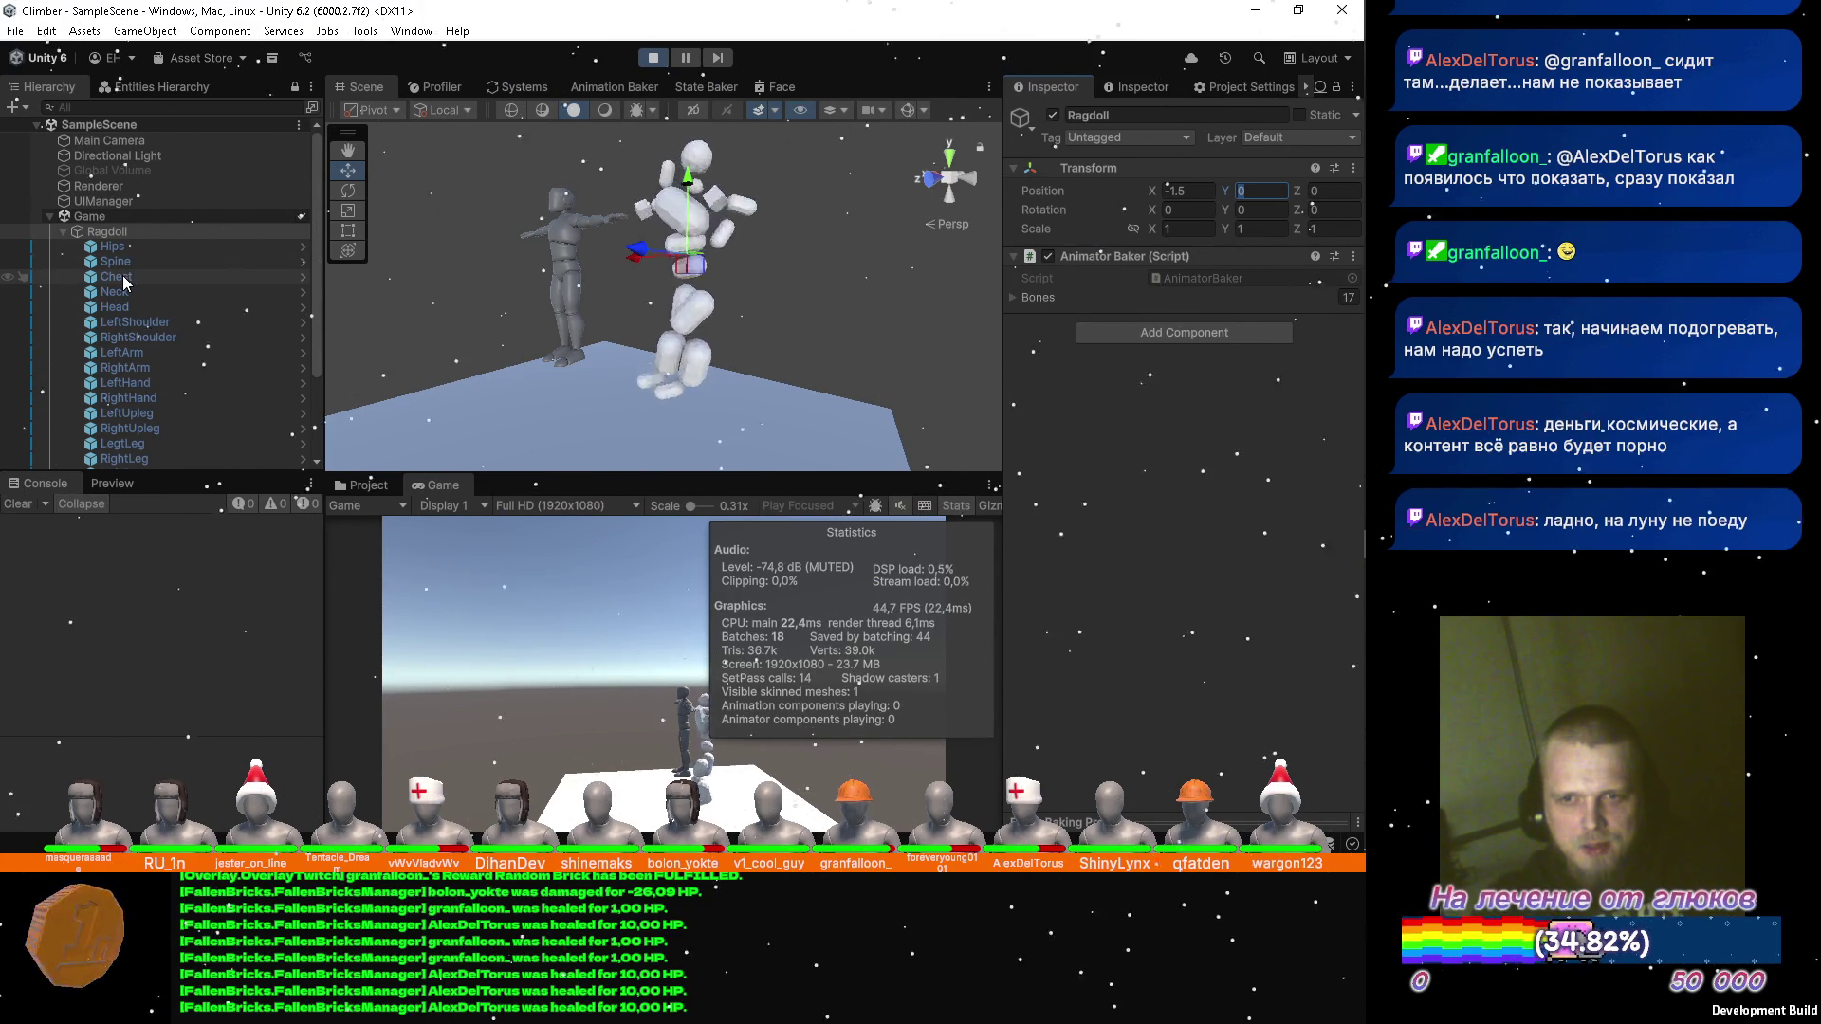
pyautogui.scroll(-5, 124, 379)
pyautogui.click(124, 432)
pyautogui.click(369, 485)
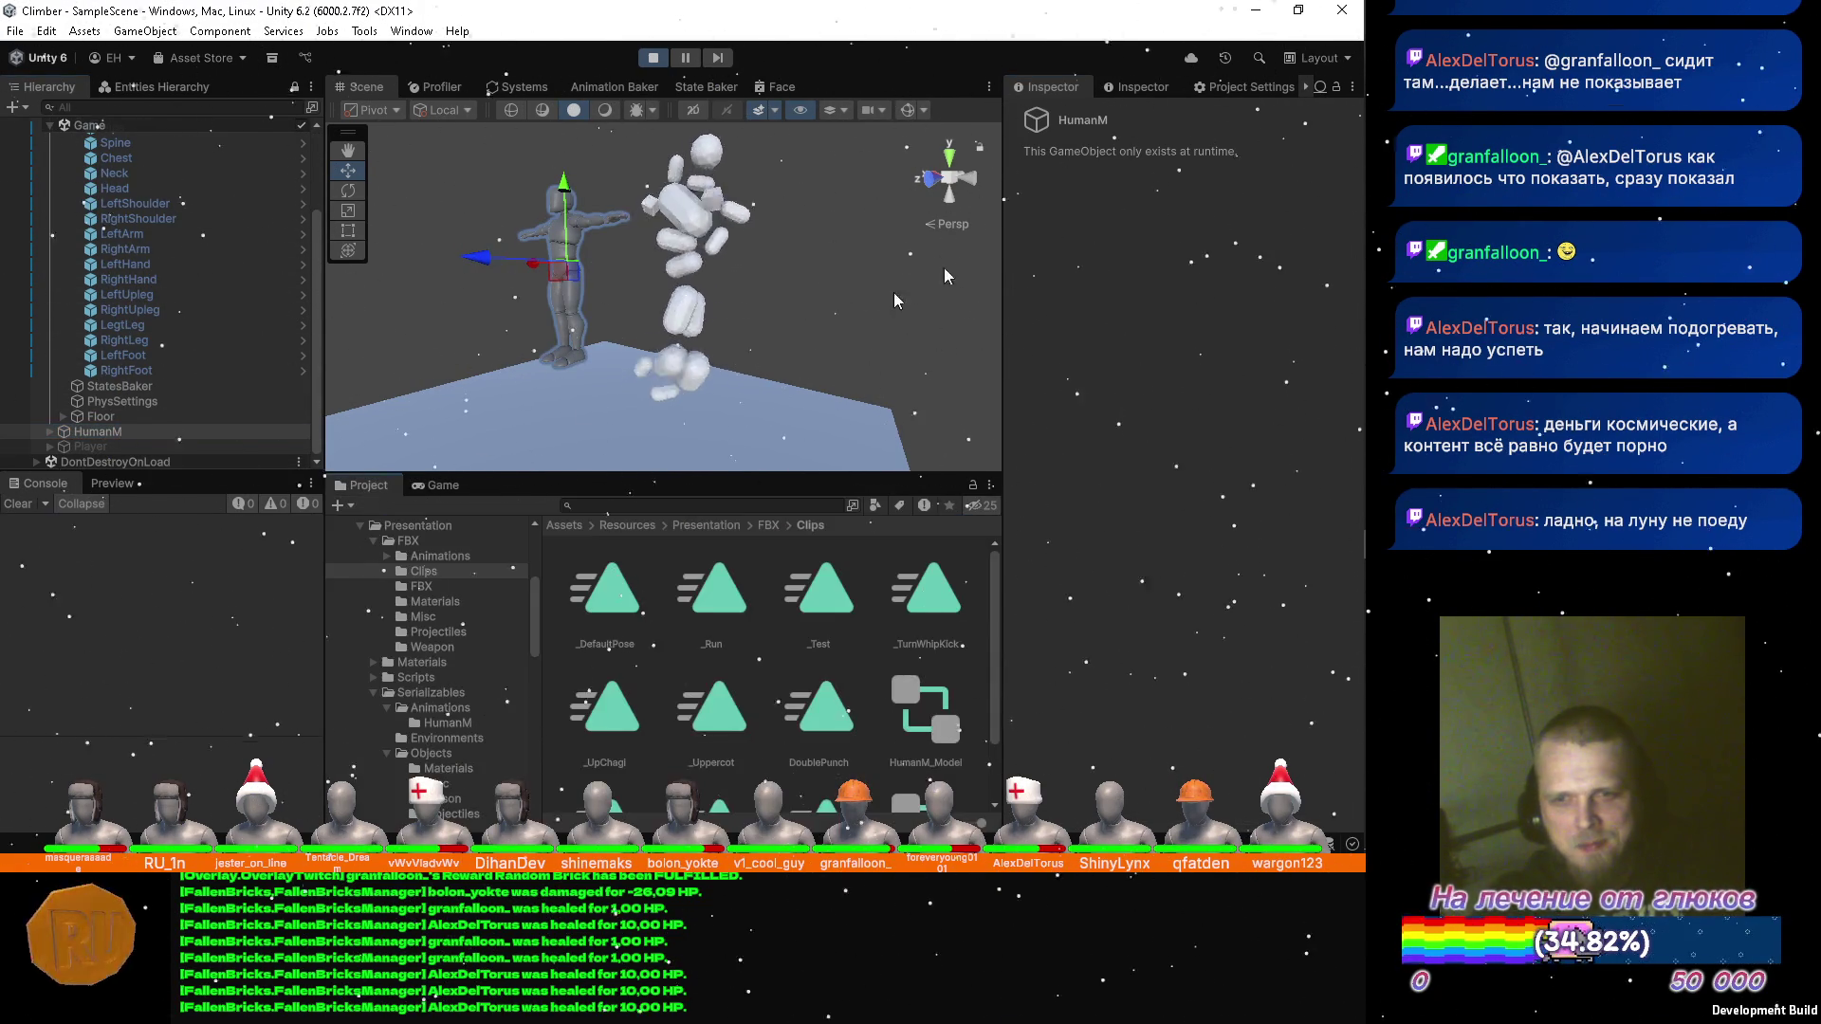
# Assign _TurnWhipKick to HumanM's Rig Observer, pose frames 31, 110, 76, scrub to 32, then stop.
pyautogui.click(1135, 87)
pyautogui.moveTo(712, 619)
pyautogui.mouseDown()
pyautogui.moveTo(773, 626)
pyautogui.moveTo(935, 581)
pyautogui.moveTo(1182, 332)
pyautogui.mouseUp()
pyautogui.click(1149, 347)
pyautogui.write('31')
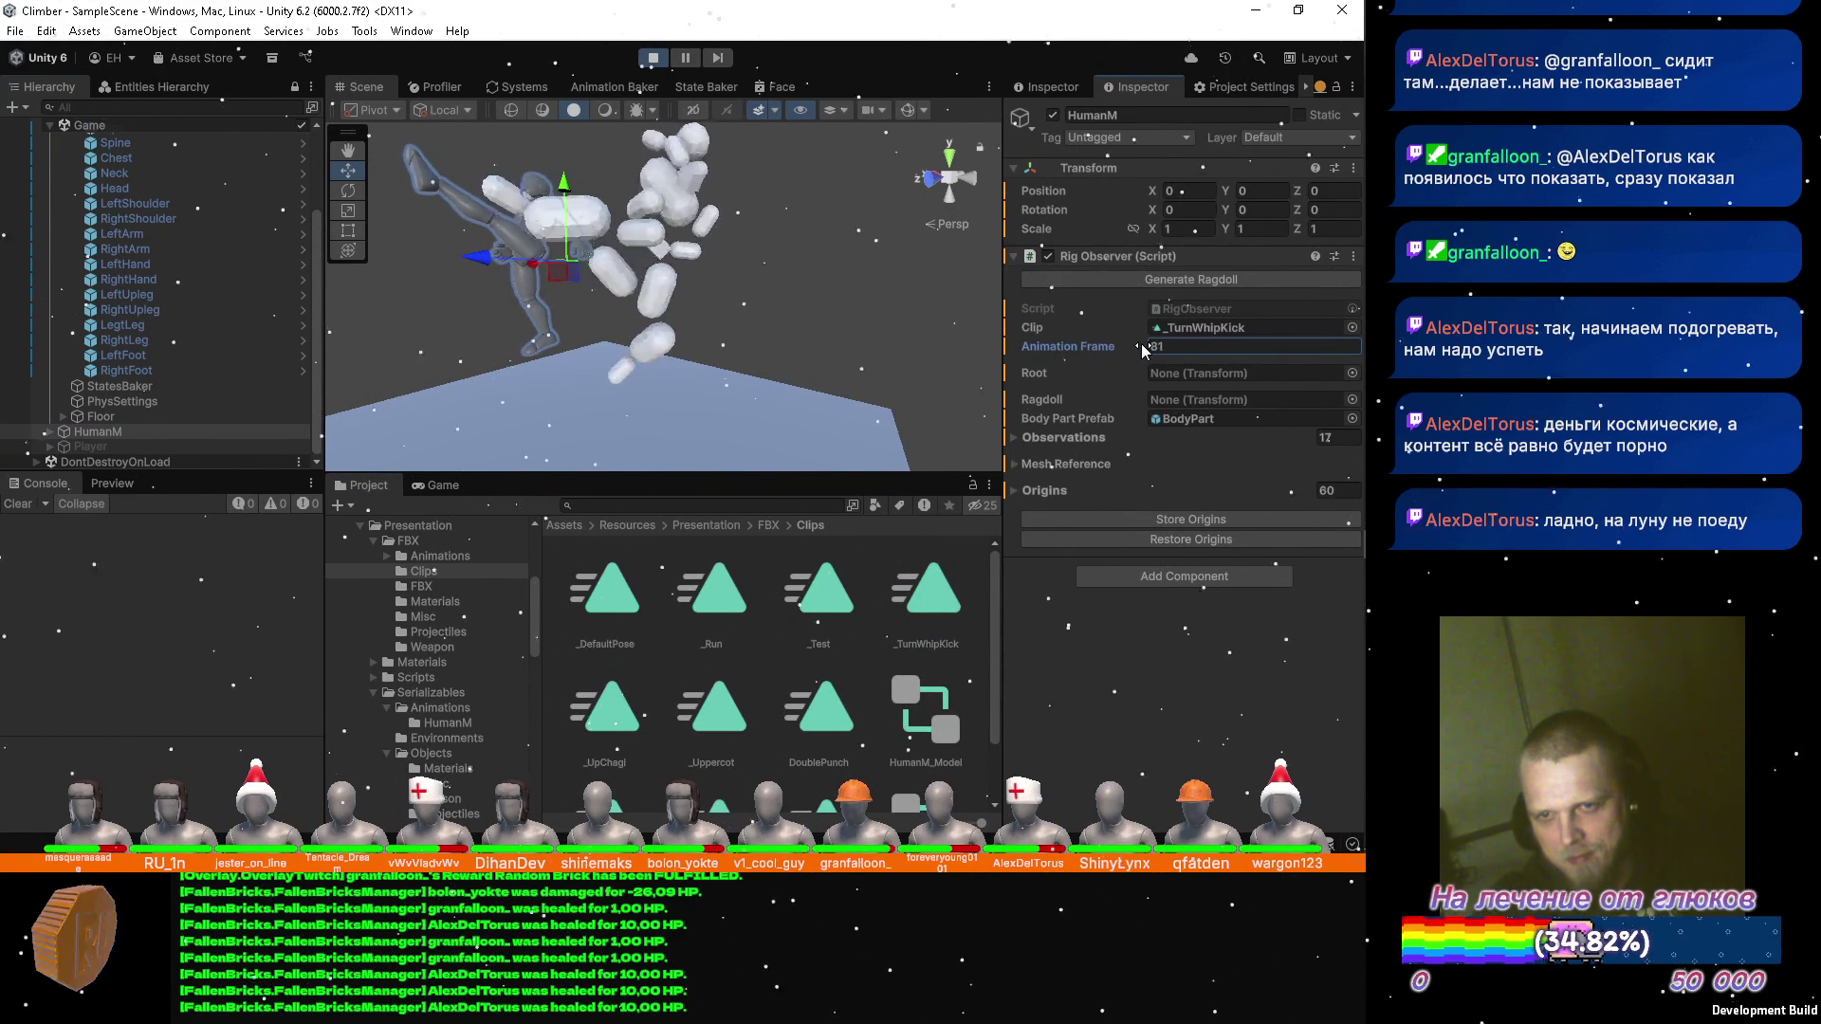
pyautogui.press('BackSpace')
pyautogui.press('BackSpace')
pyautogui.write('110')
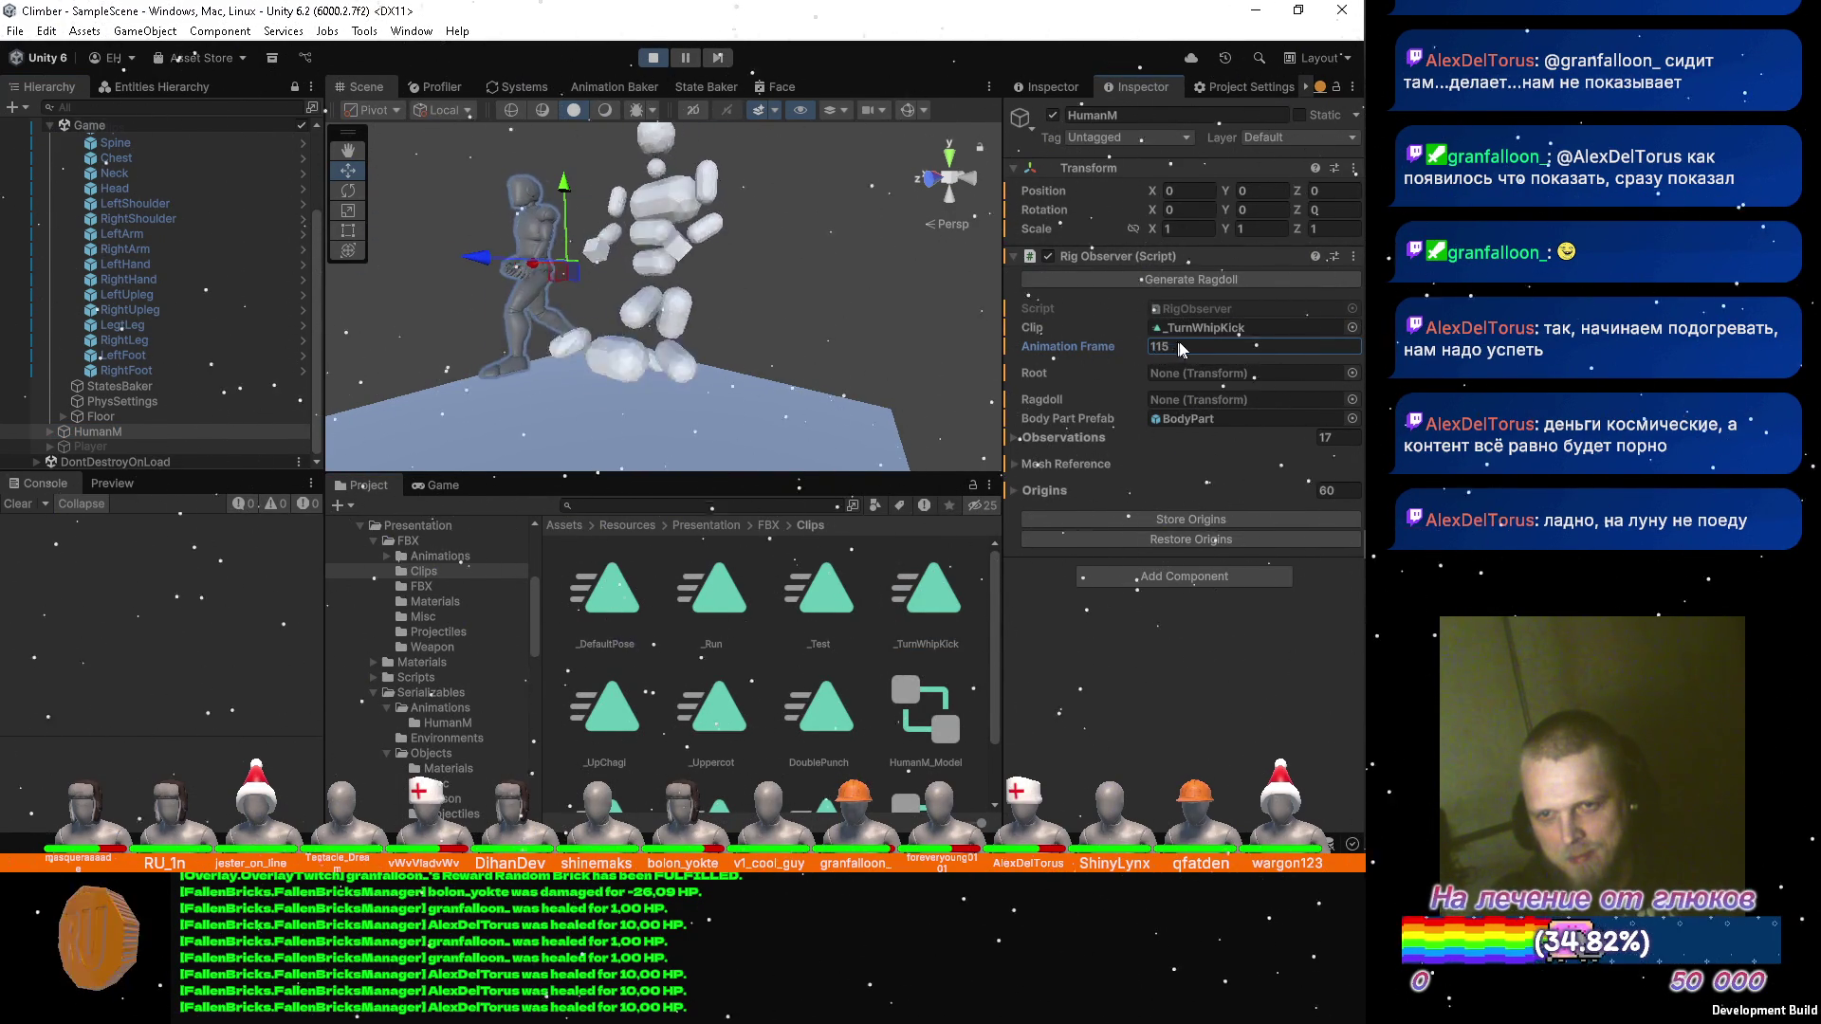
pyautogui.press('BackSpace')
pyautogui.press('BackSpace')
pyautogui.press('BackSpace')
pyautogui.write('76')
pyautogui.moveTo(1136, 338)
pyautogui.mouseDown()
pyautogui.moveTo(1096, 330)
pyautogui.moveTo(1169, 343)
pyautogui.moveTo(1063, 334)
pyautogui.mouseUp()
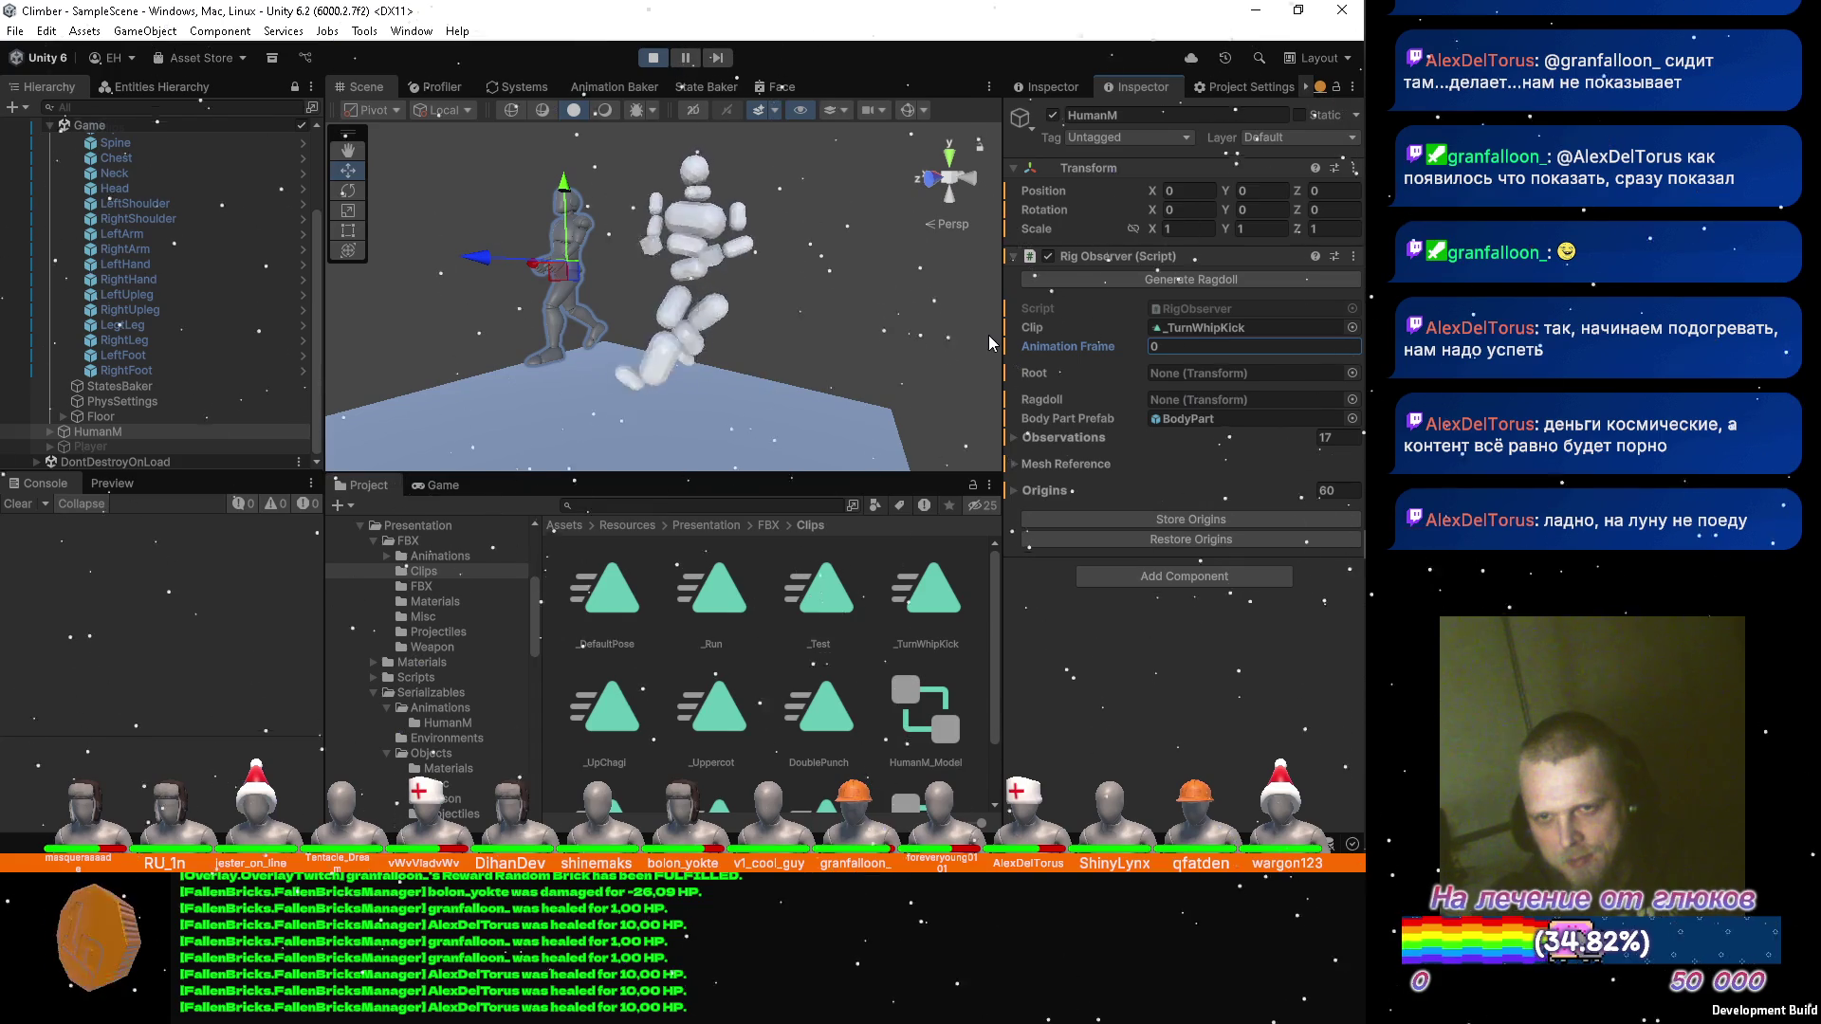
pyautogui.click(651, 58)
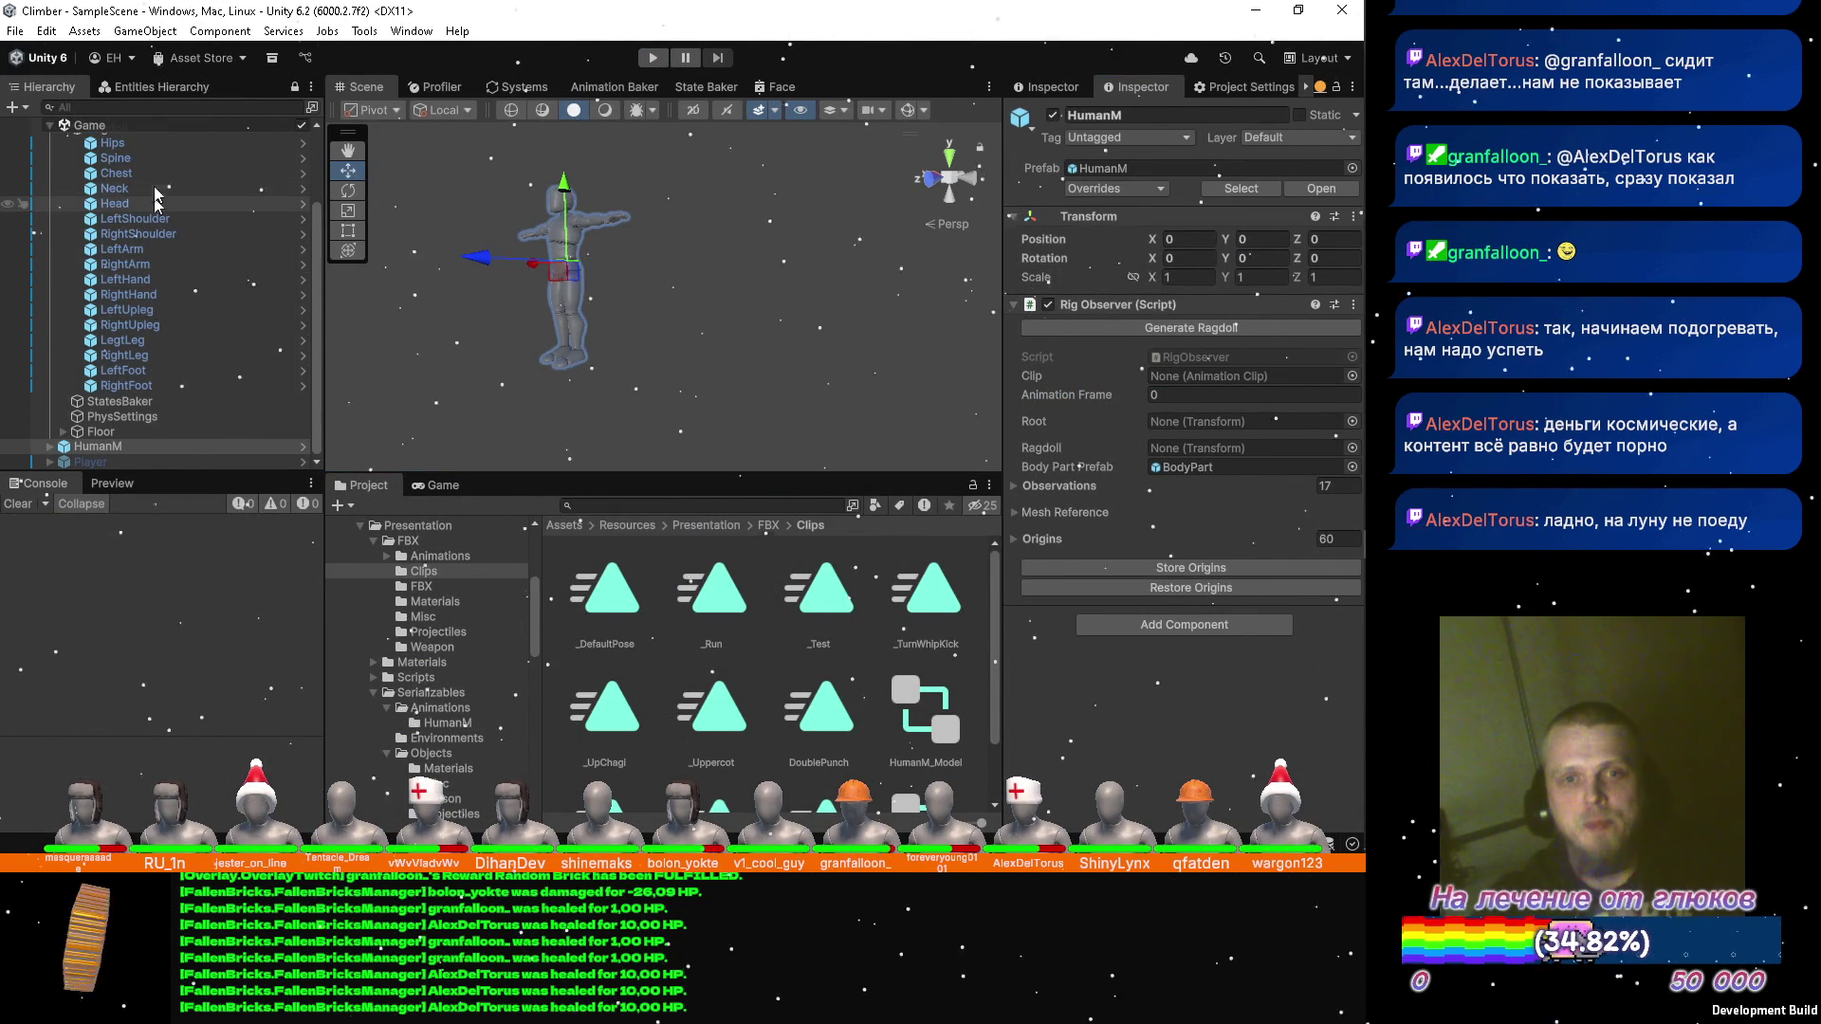
# Enable PhysSettings' Draw Collider Edges and Gizmos so colliders show as green wireframes.
pyautogui.click(144, 157)
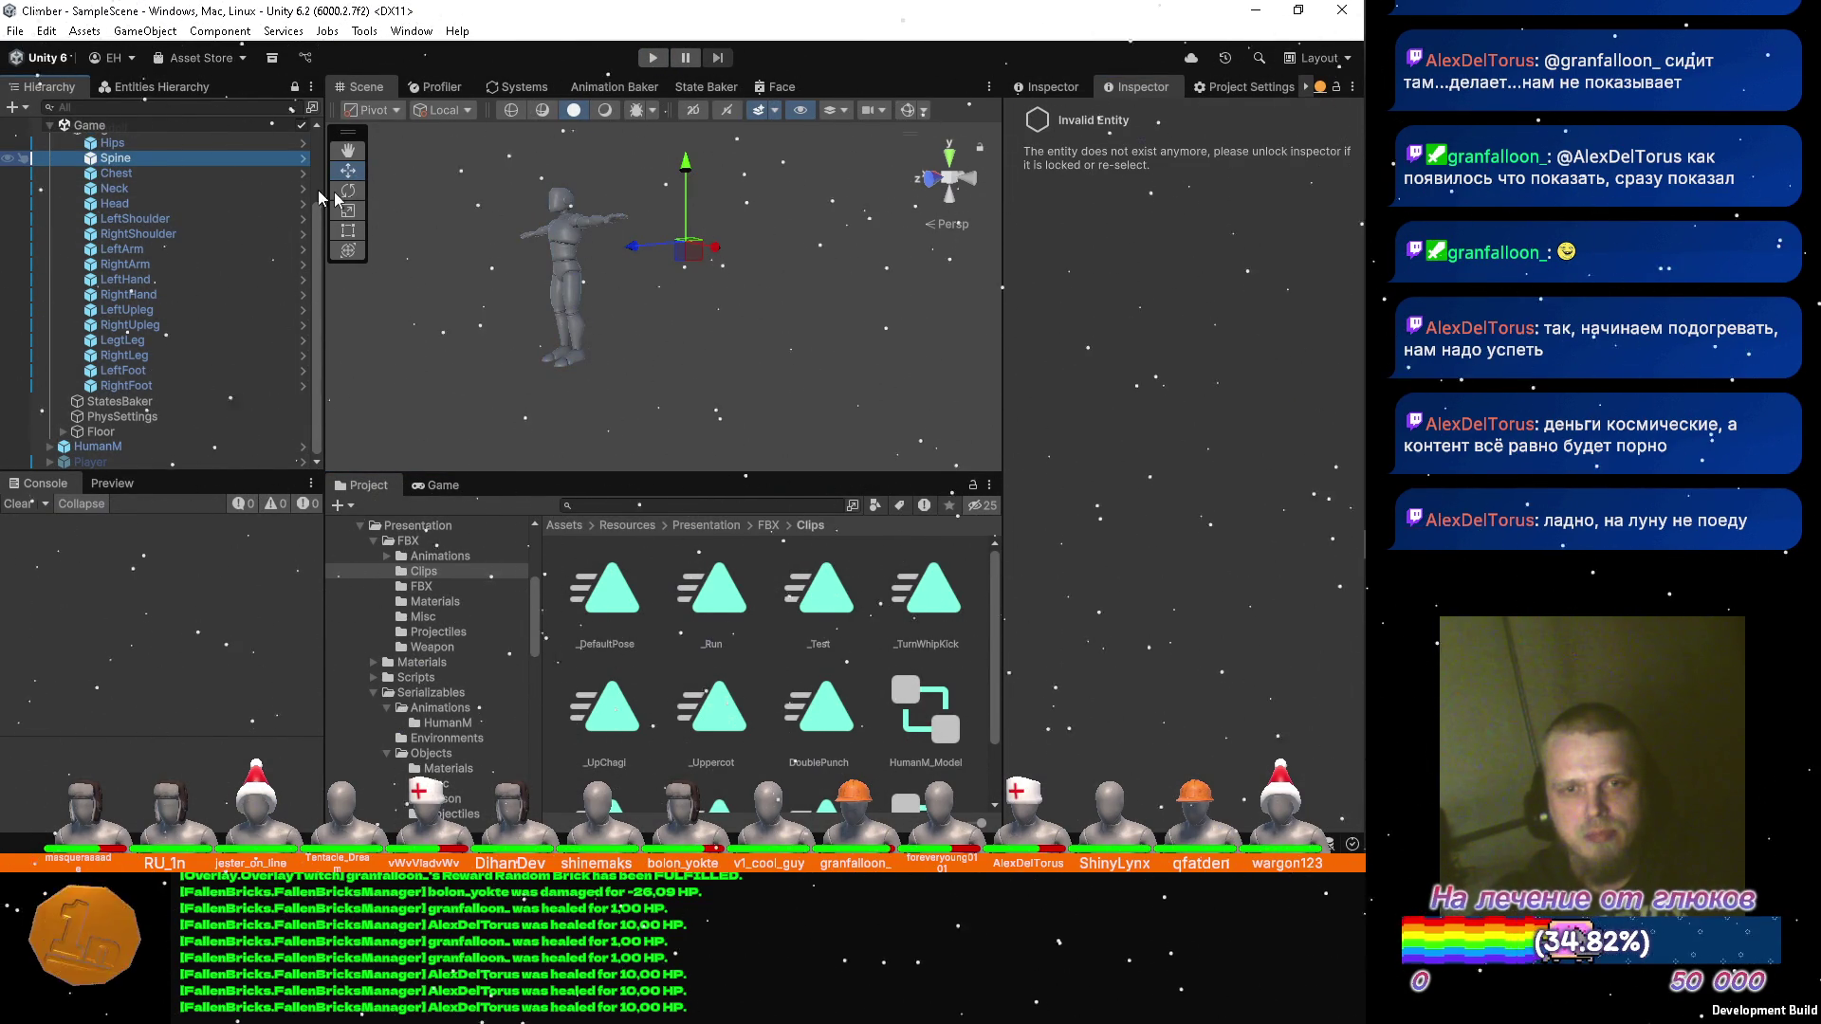
pyautogui.press('f')
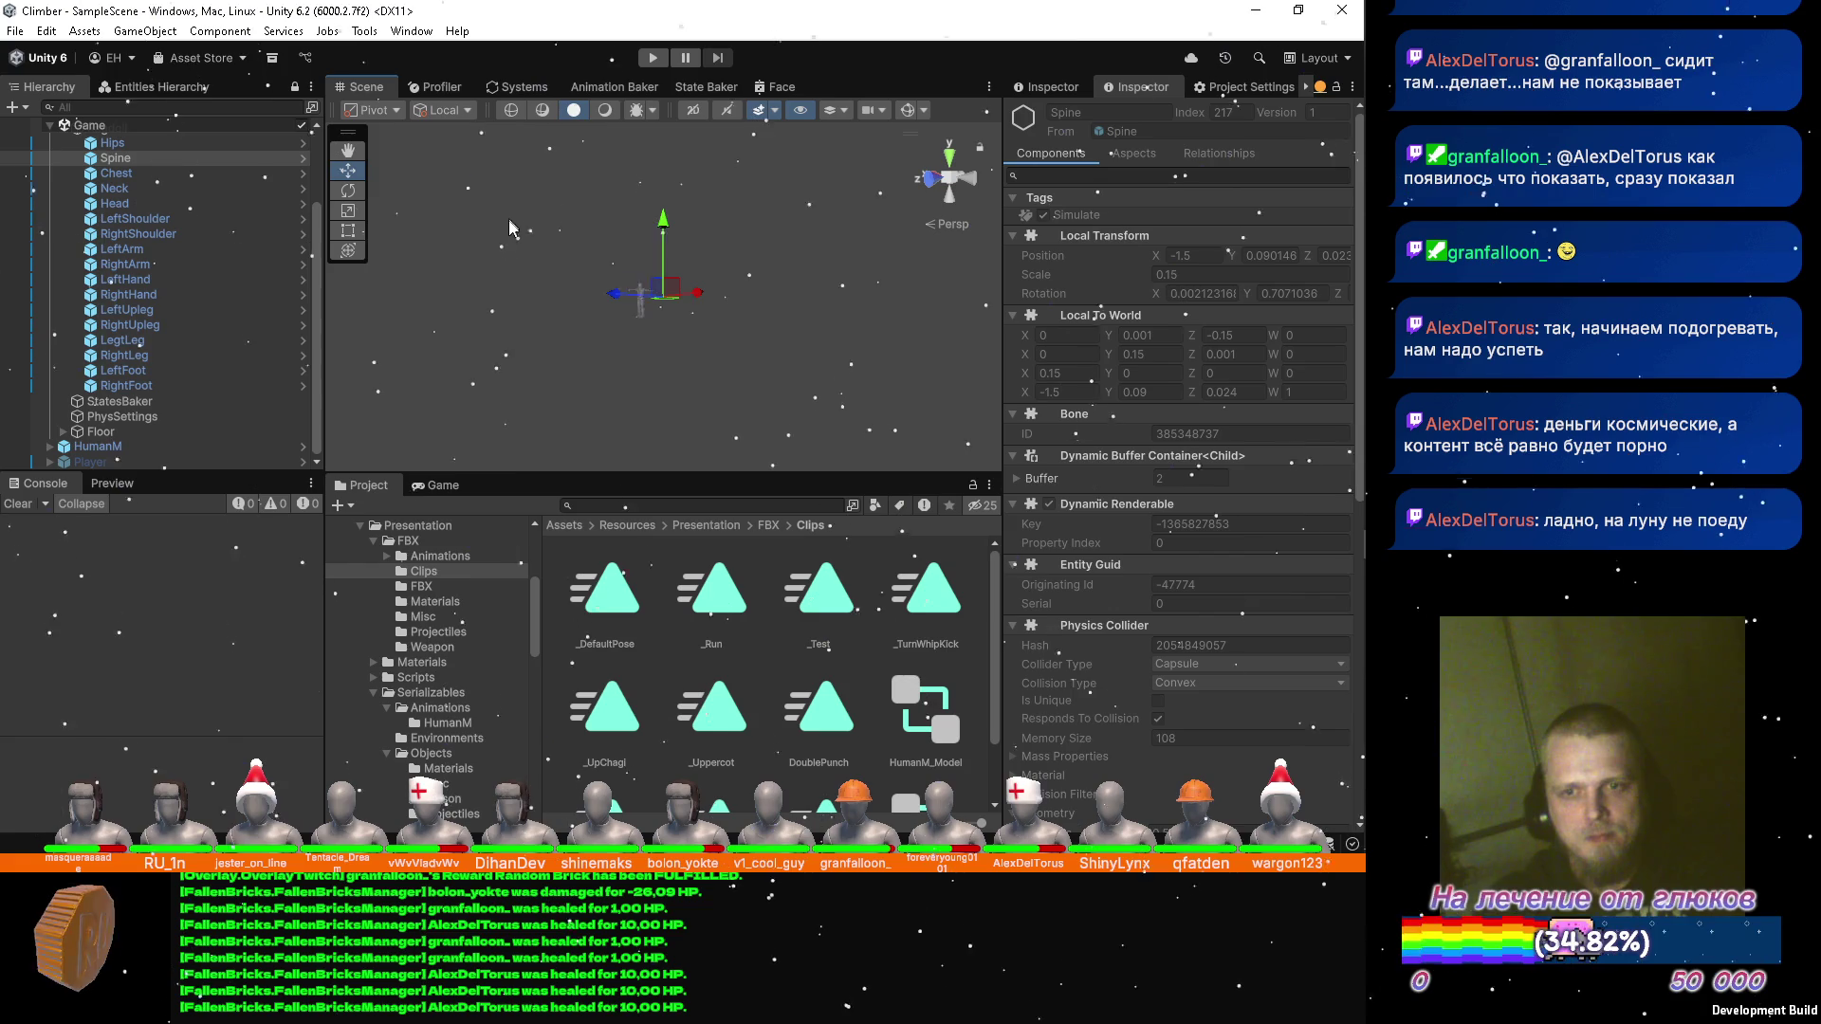
pyautogui.click(130, 421)
pyautogui.click(1068, 99)
pyautogui.click(1068, 95)
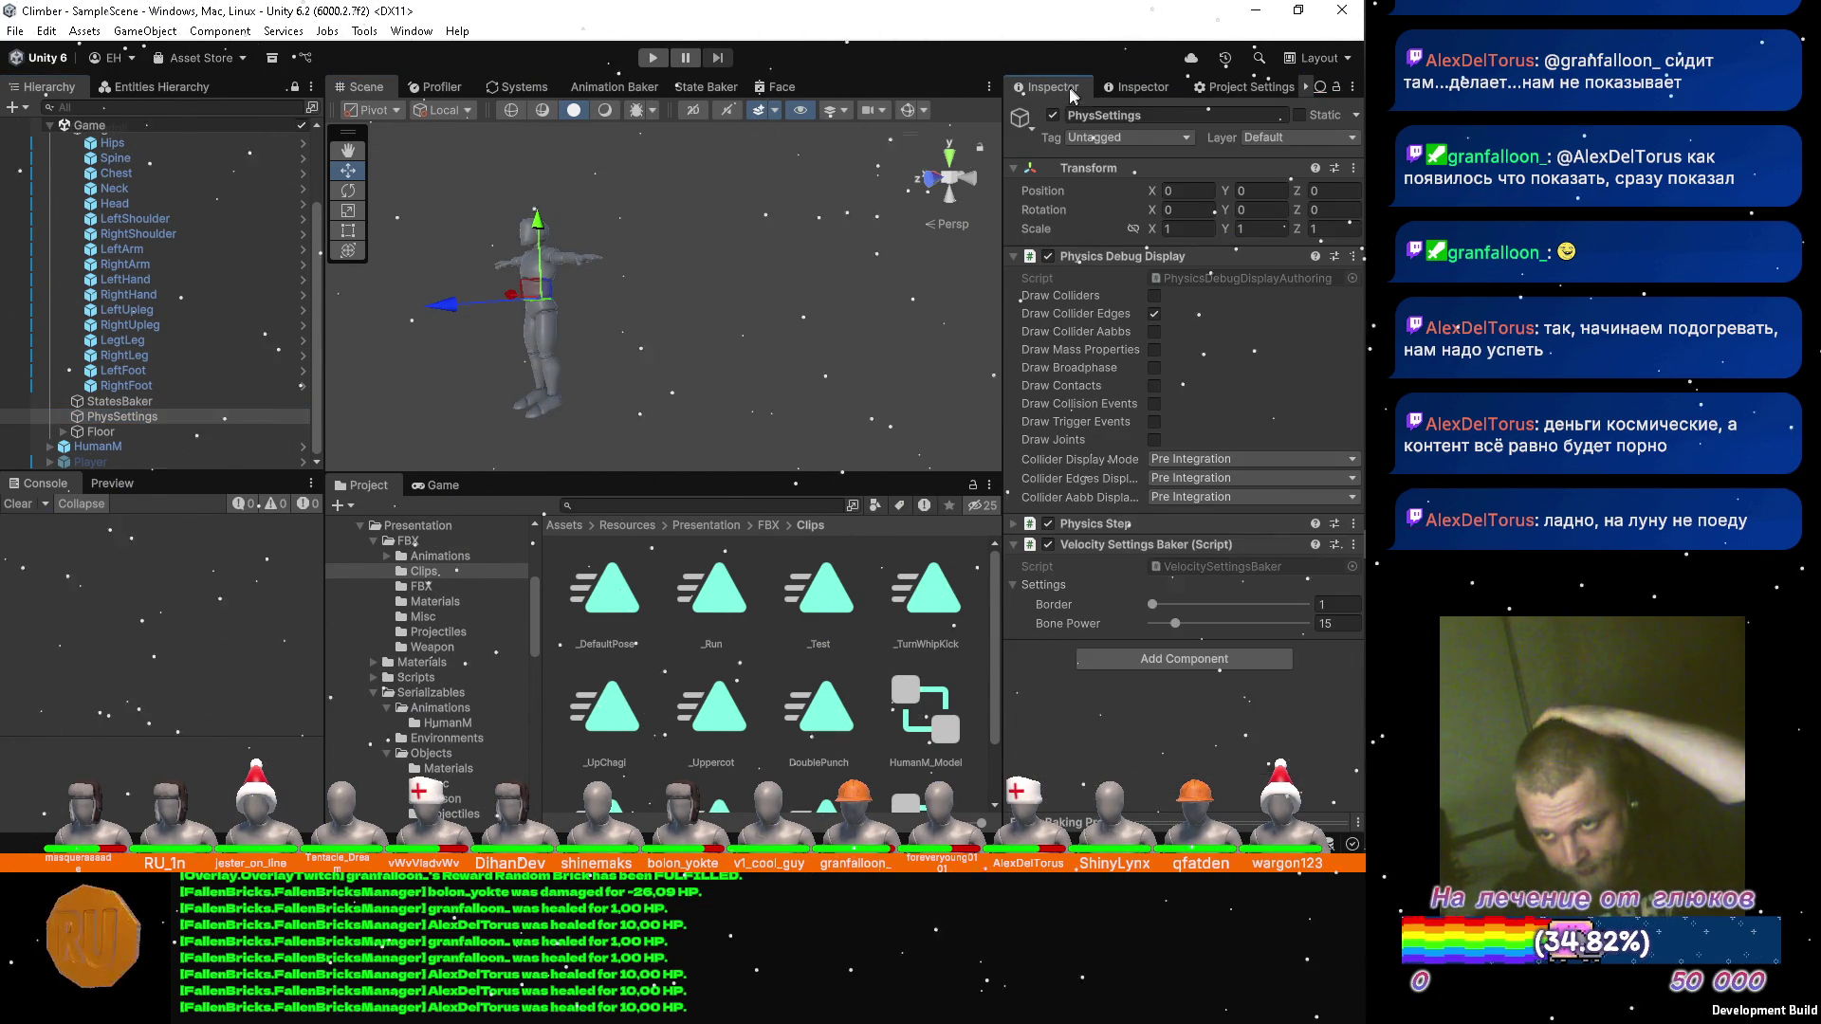
pyautogui.click(1154, 314)
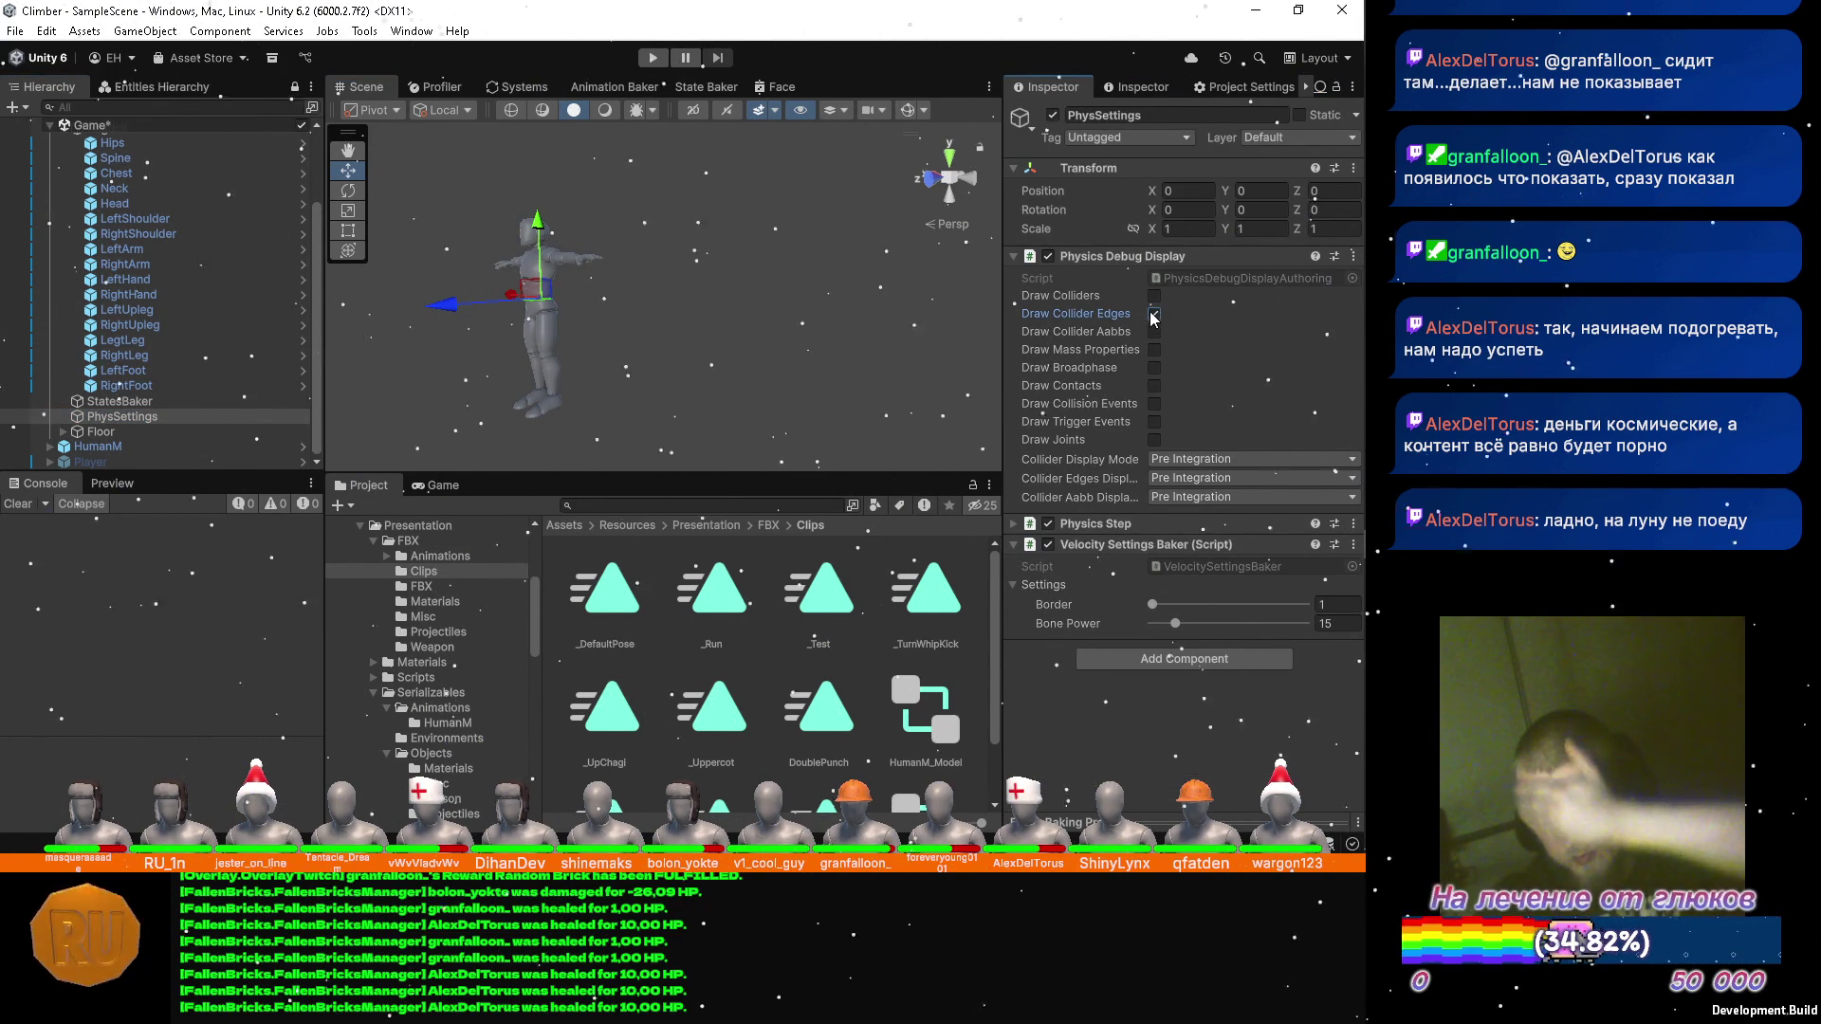
pyautogui.click(908, 110)
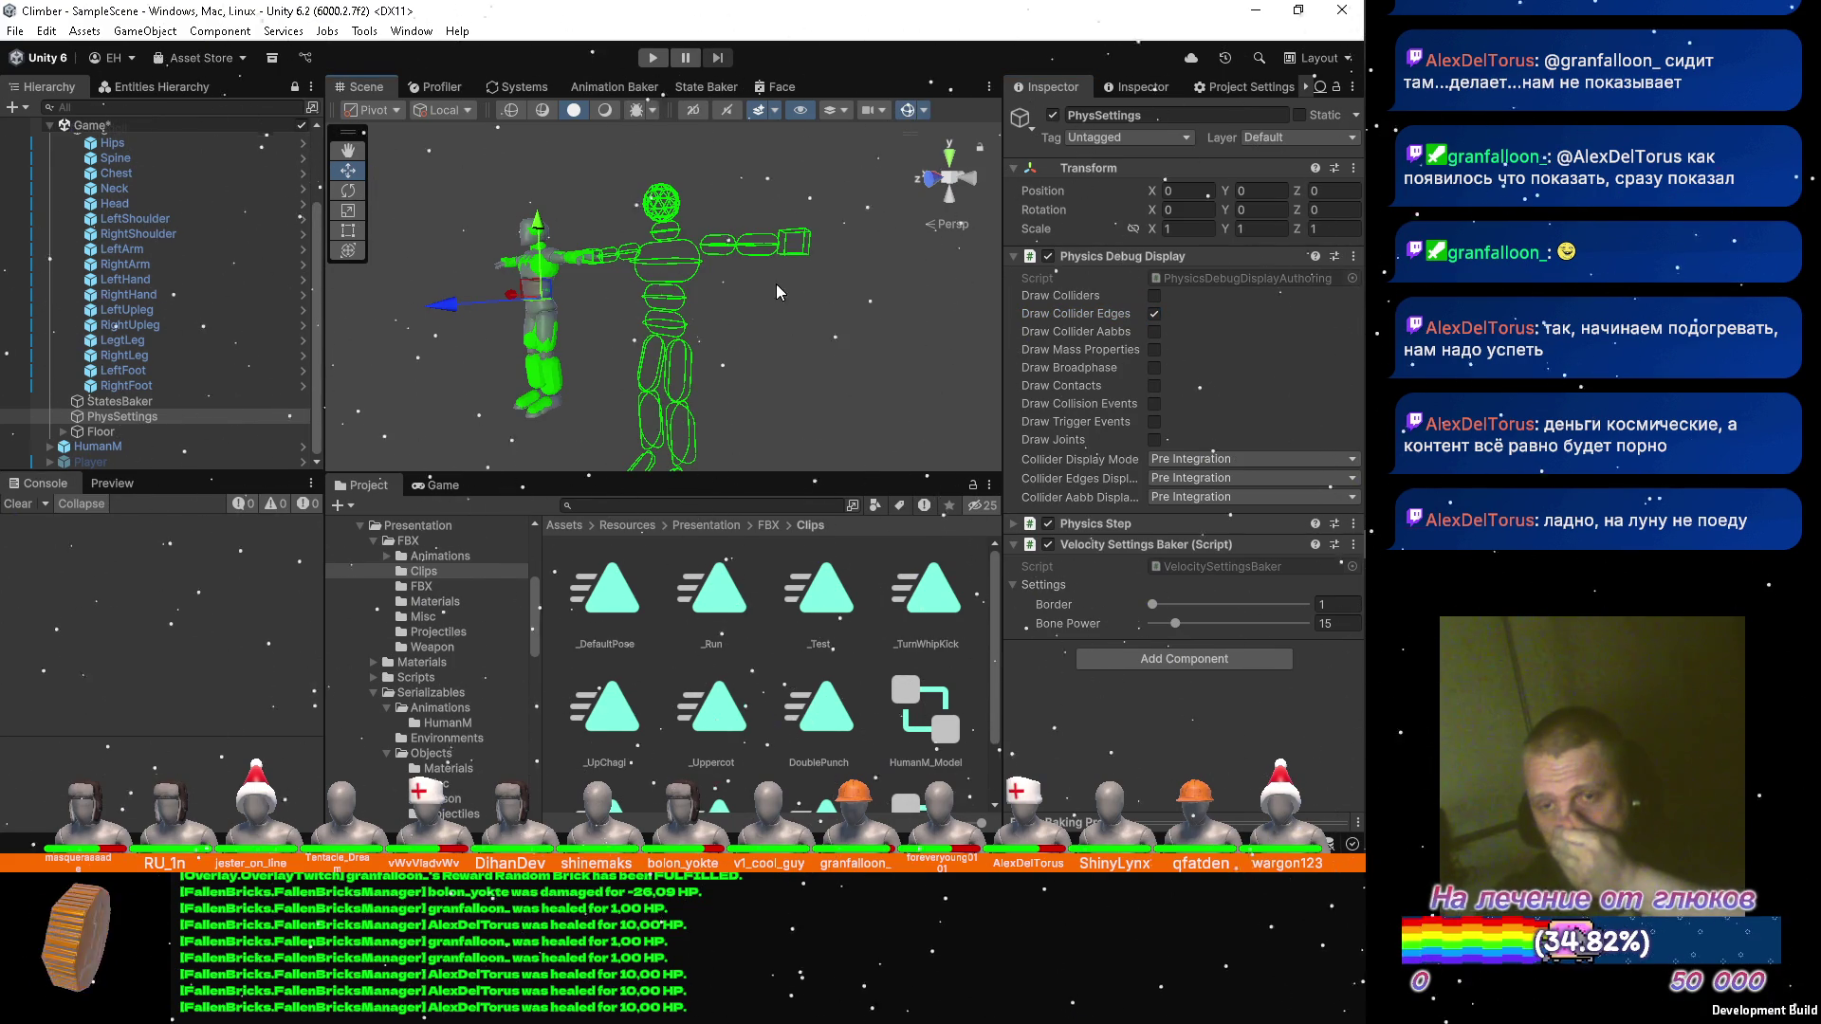
# Move the Ragdoll to Position X -2 and select the Spine bone.
pyautogui.moveTo(759, 294); pyautogui.dragTo(786, 275)
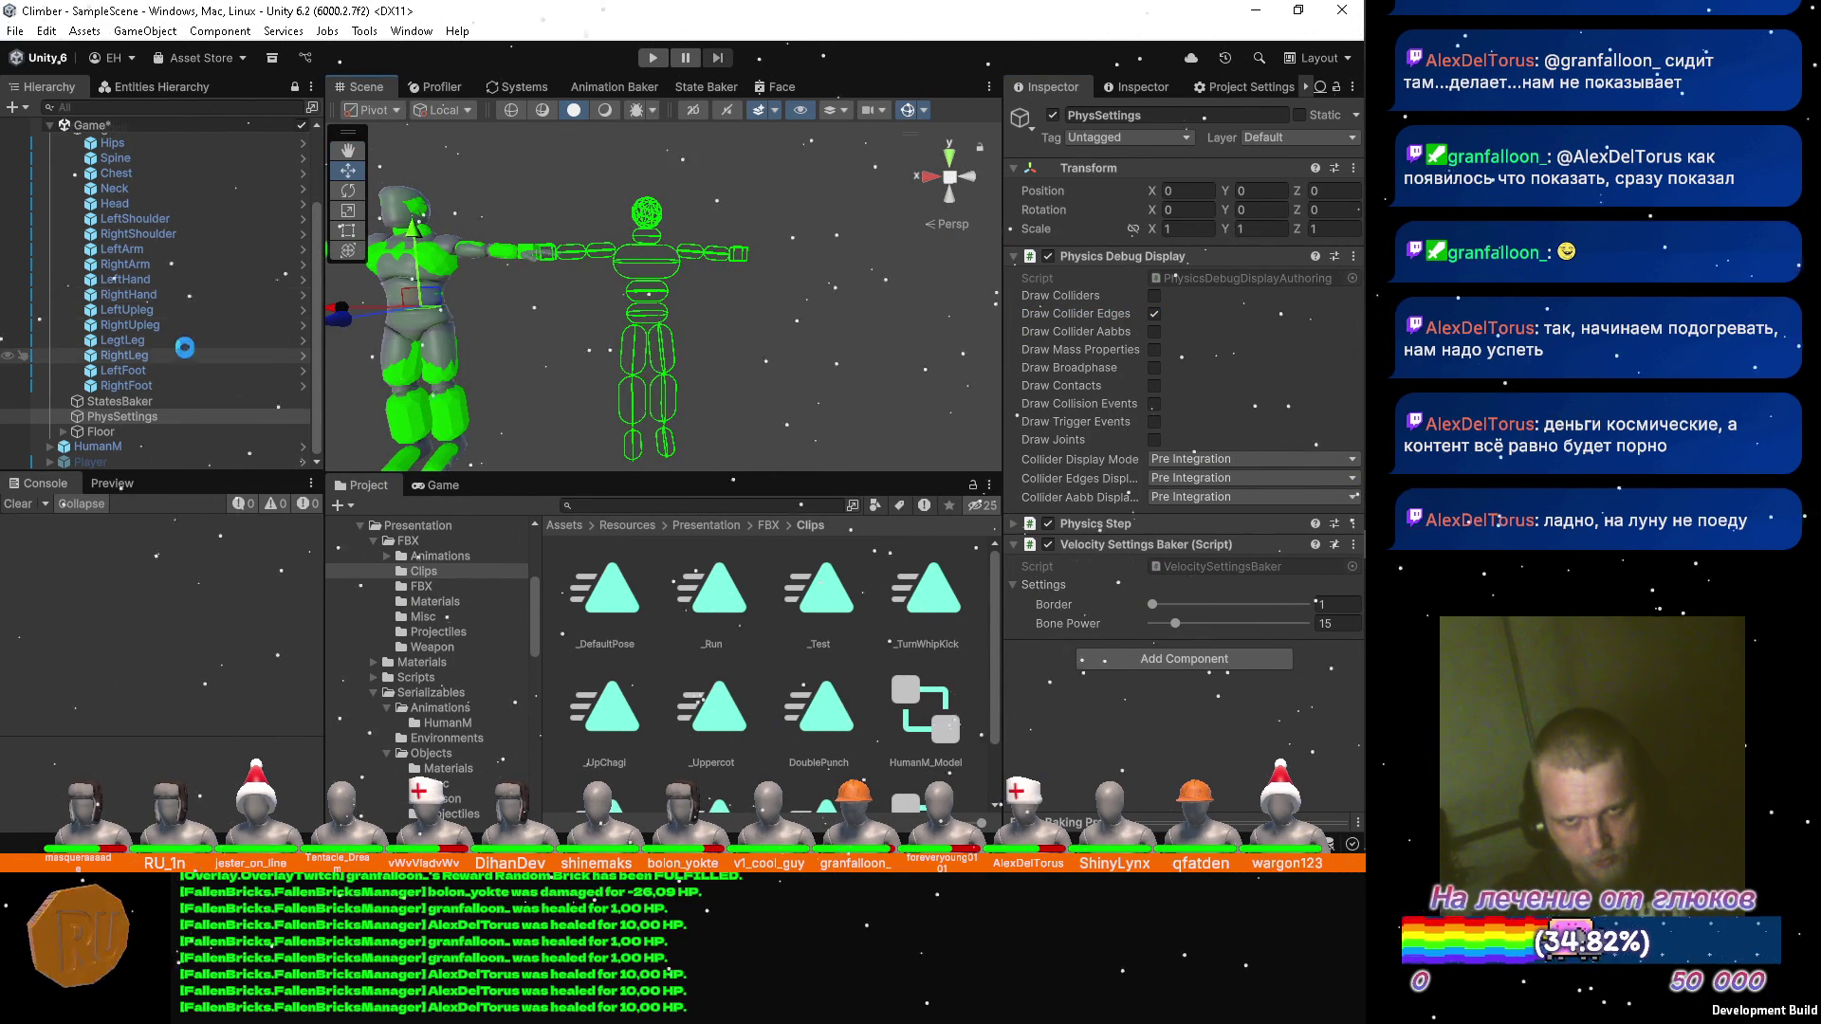
pyautogui.scroll(5, 185, 352)
pyautogui.click(134, 230)
pyautogui.click(1181, 190)
pyautogui.write('2')
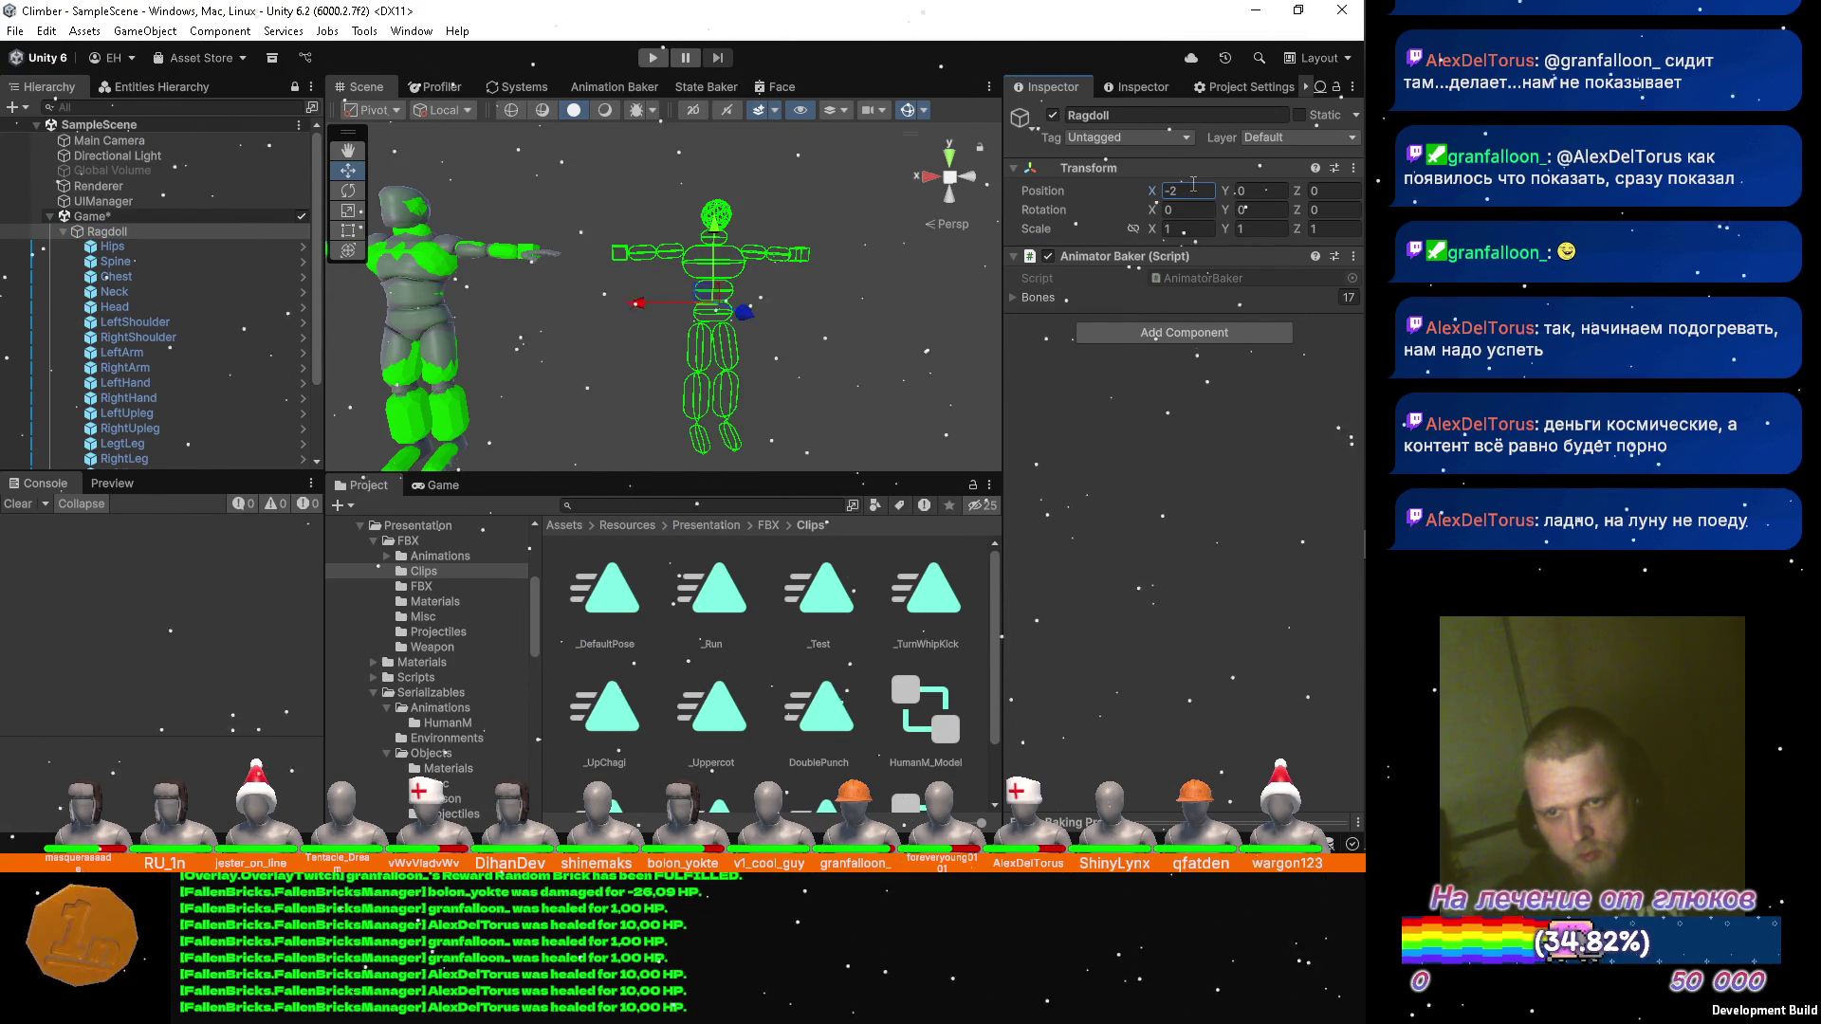
pyautogui.moveTo(736, 328)
pyautogui.mouseDown()
pyautogui.moveTo(667, 303)
pyautogui.moveTo(702, 241)
pyautogui.moveTo(693, 262)
pyautogui.mouseUp()
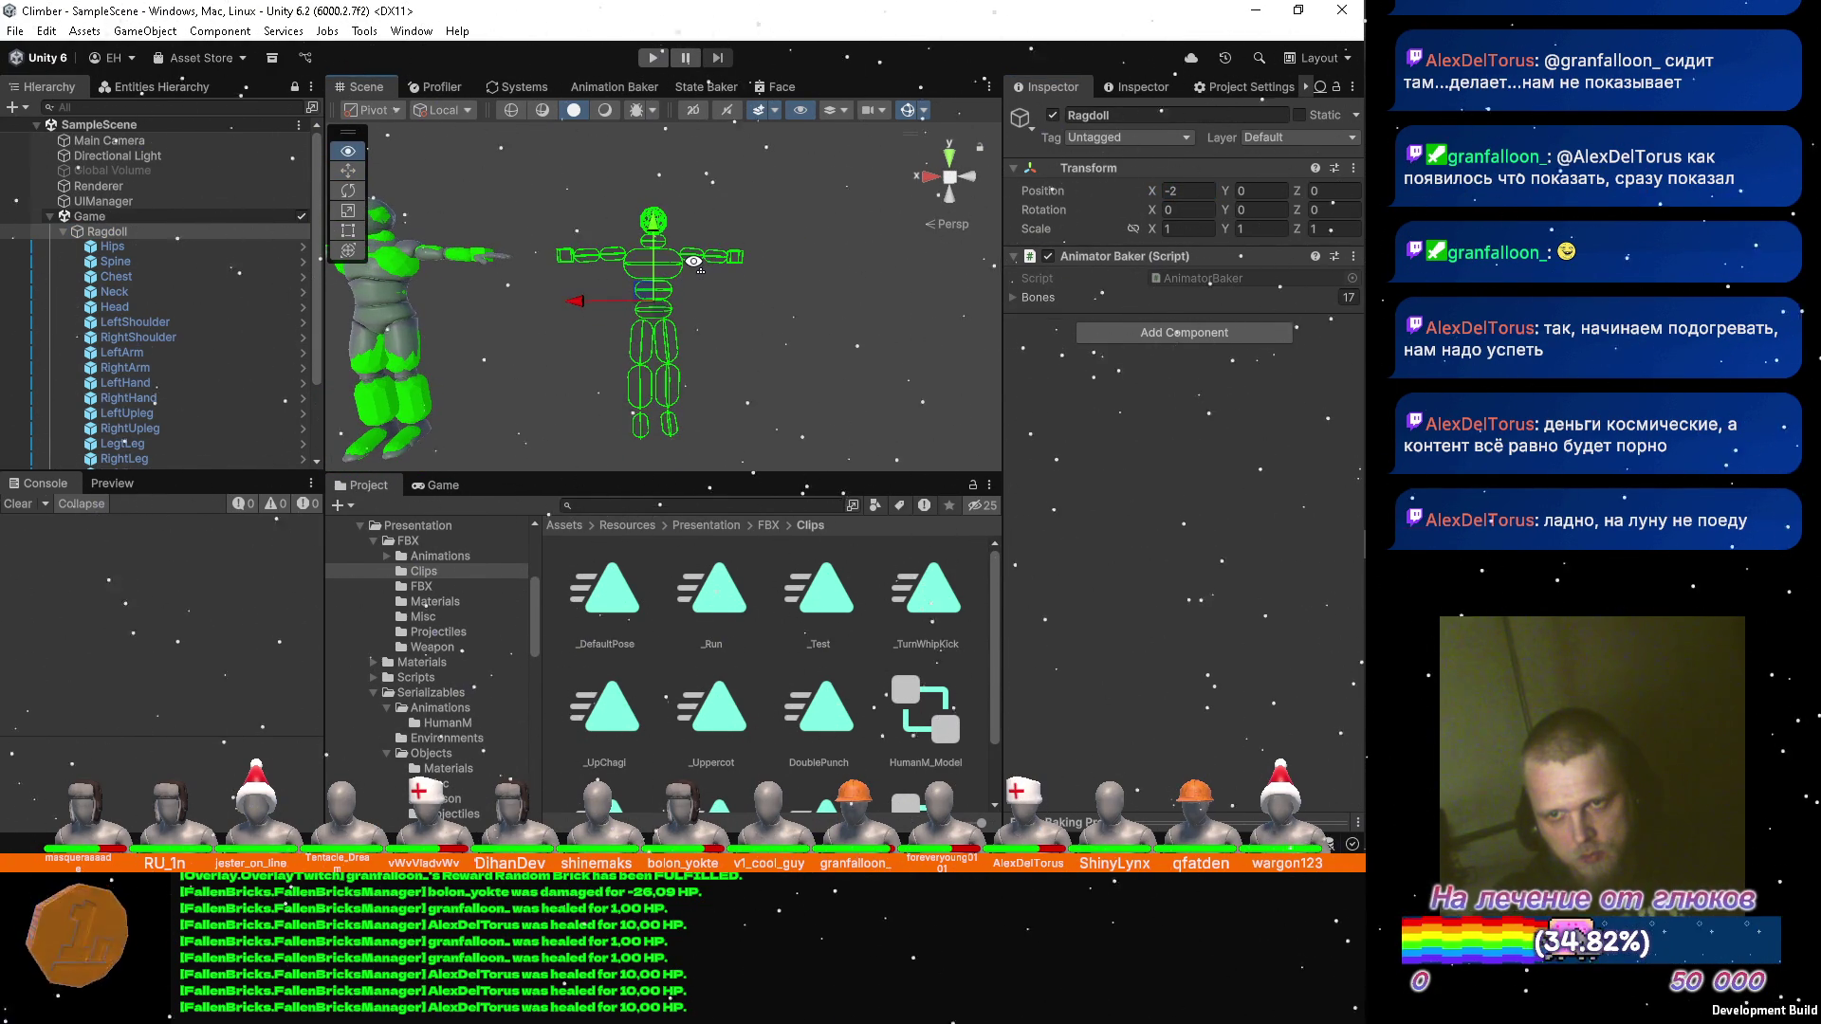
pyautogui.click(143, 262)
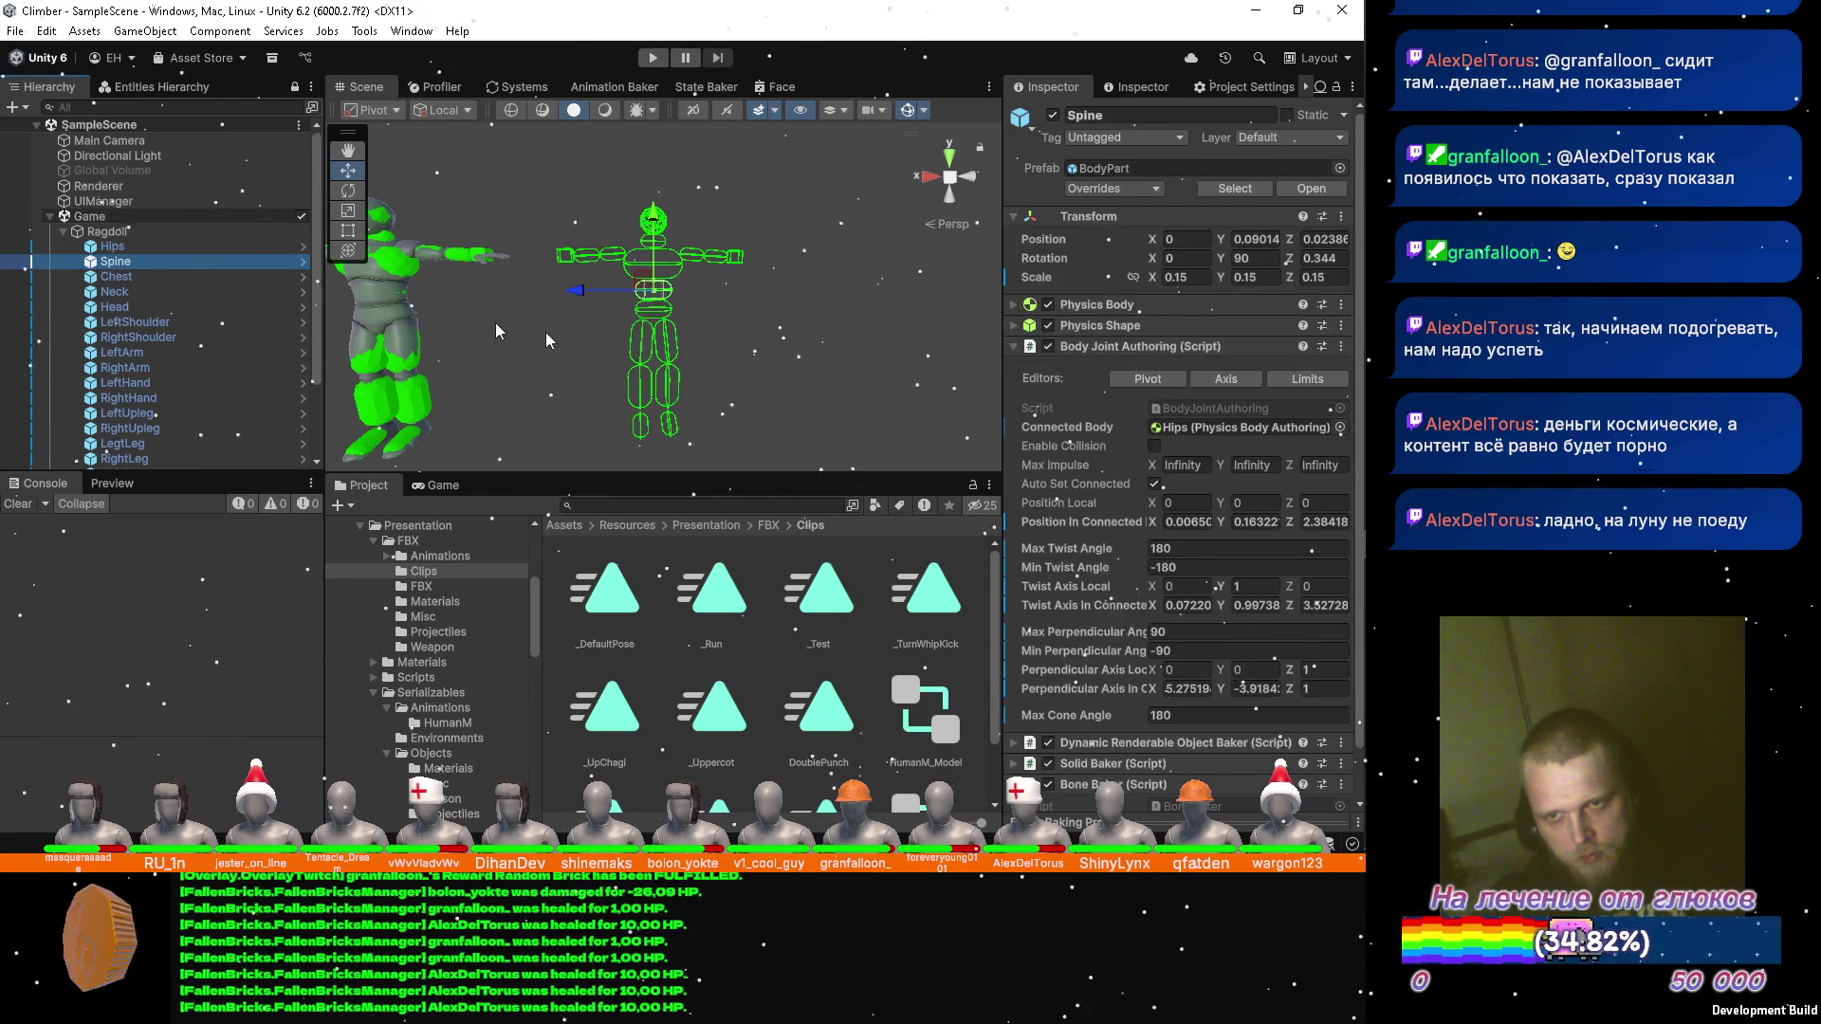
# Give the Spine joint Twist Axis Local (0, 0, -1) and Perpendicular Axis Local (0, 1, 0).
pyautogui.click(156, 248)
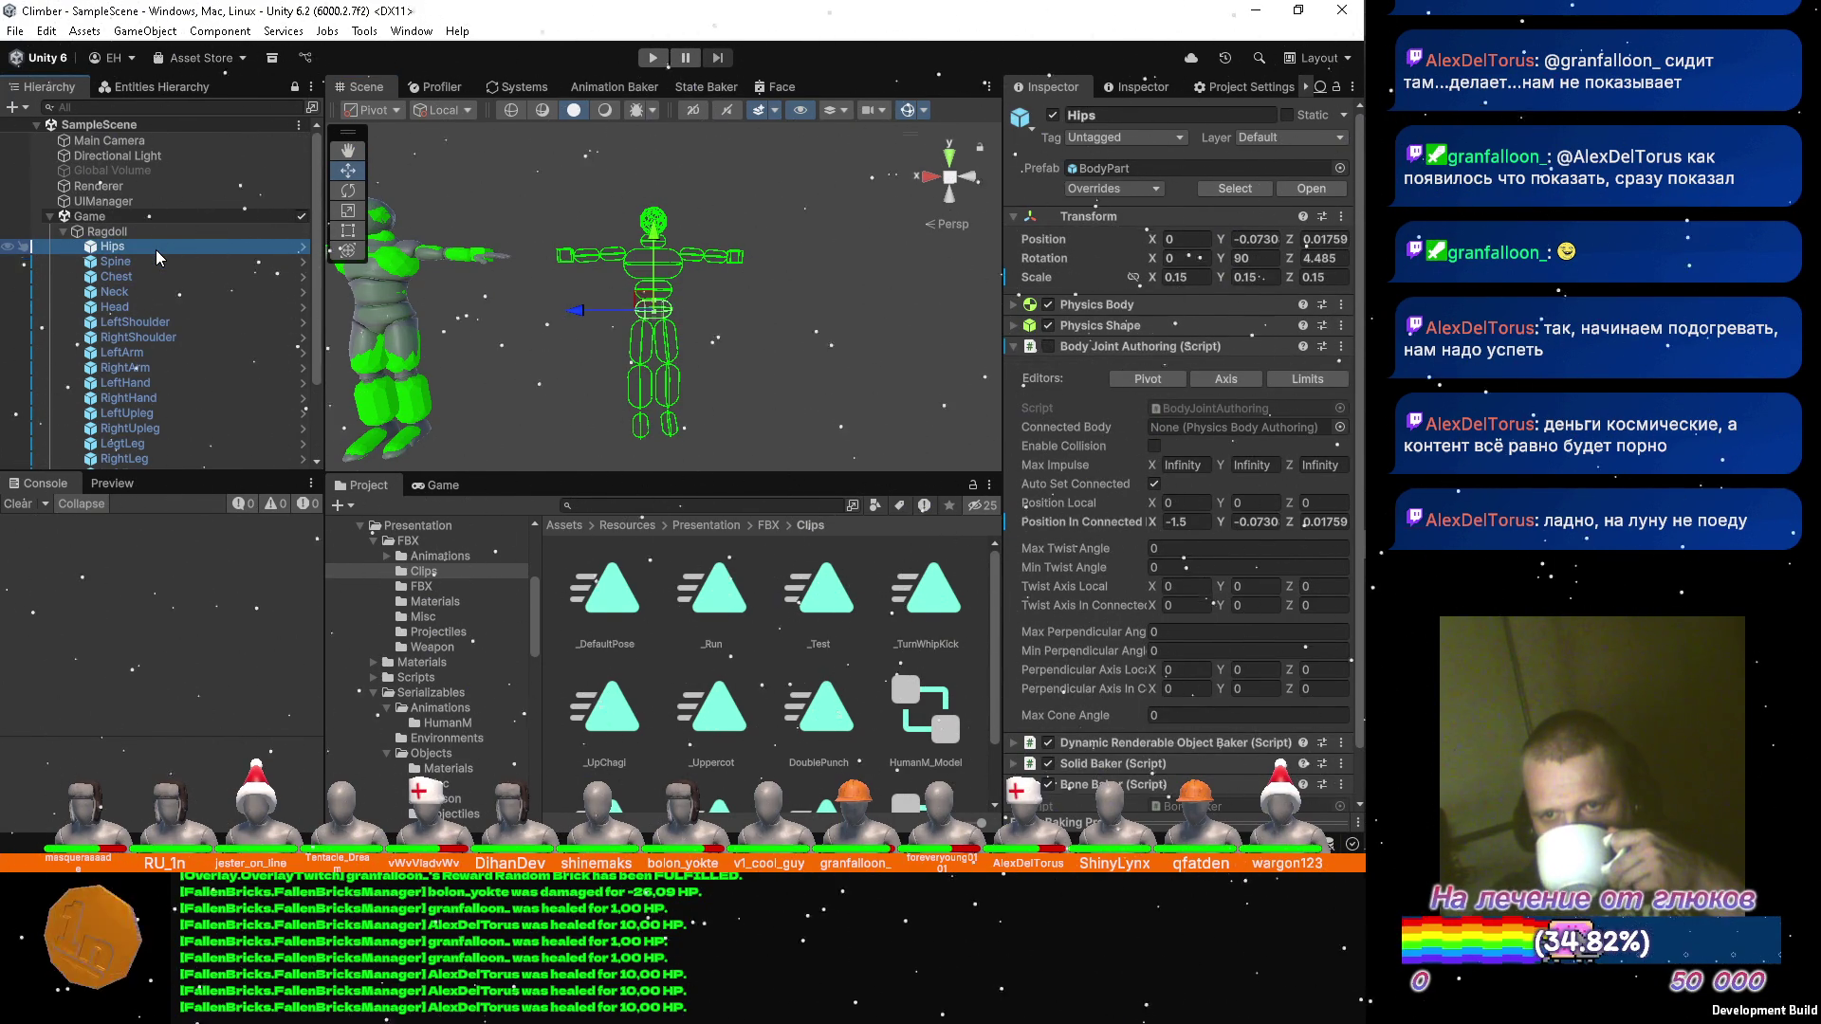
pyautogui.moveTo(859, 362)
pyautogui.mouseDown()
pyautogui.moveTo(713, 316)
pyautogui.moveTo(601, 369)
pyautogui.moveTo(743, 375)
pyautogui.moveTo(869, 306)
pyautogui.moveTo(898, 261)
pyautogui.mouseUp()
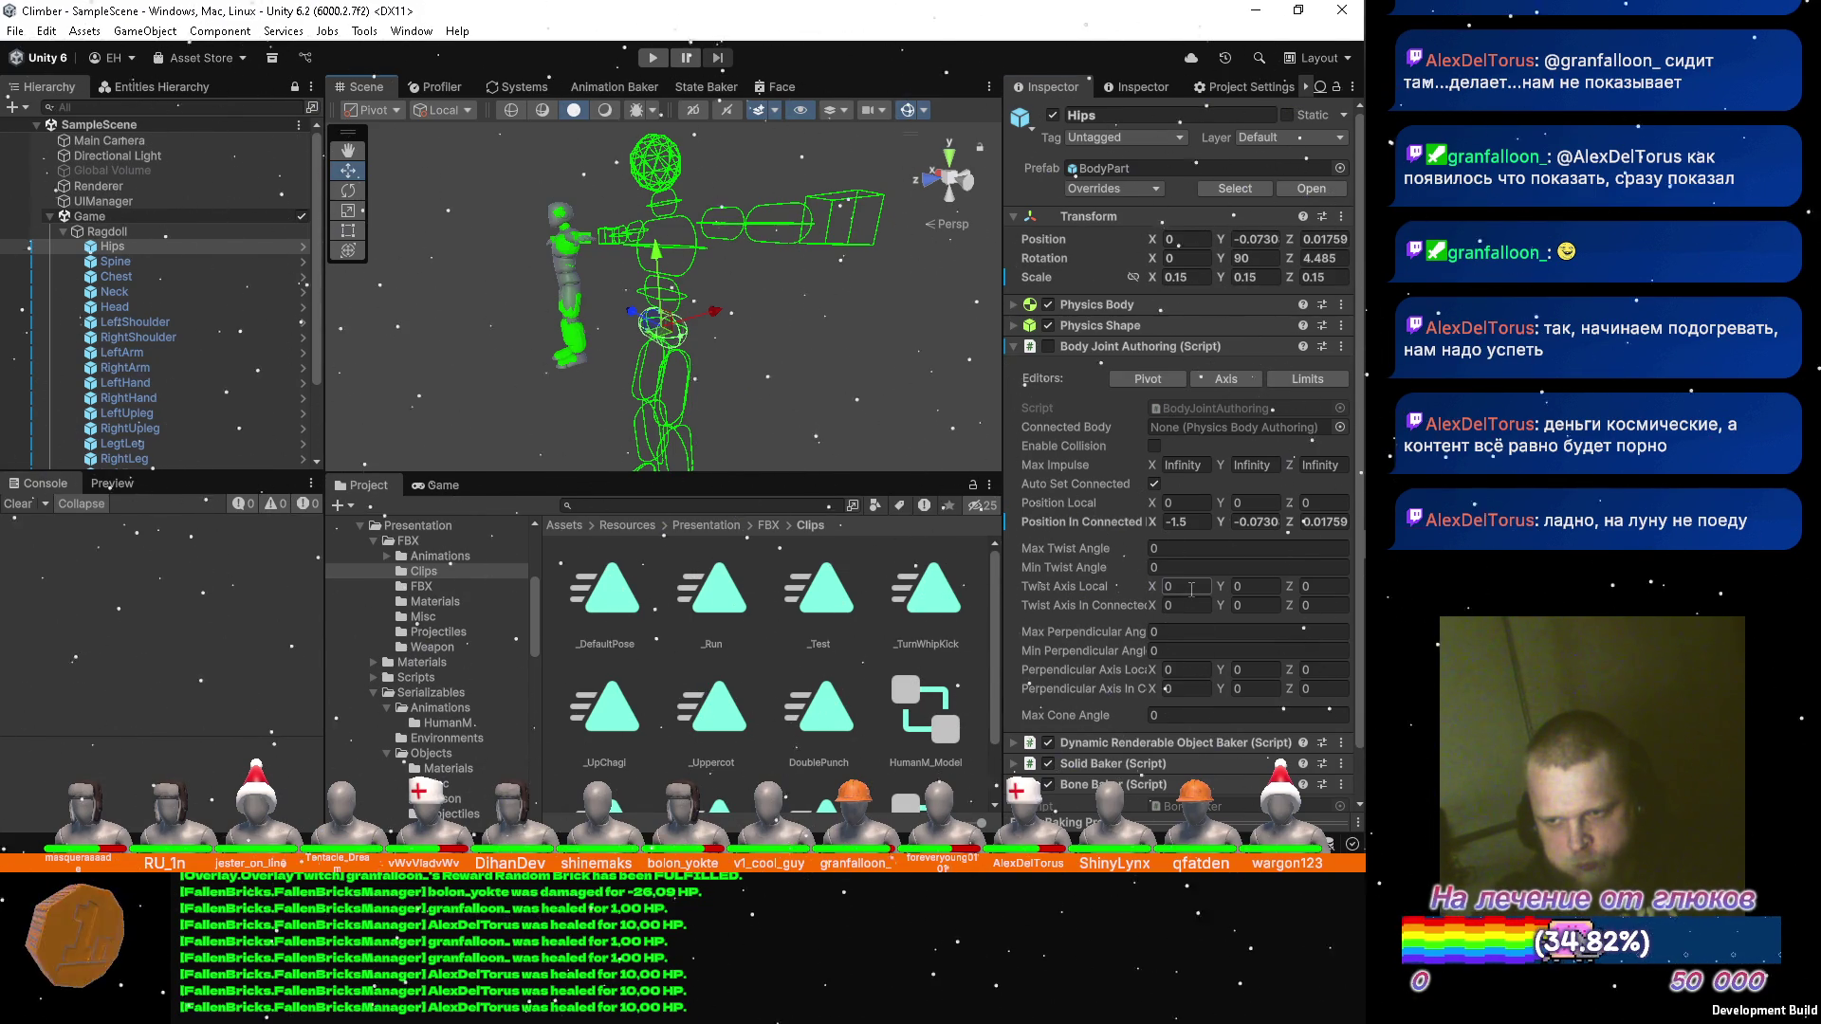
pyautogui.write('1')
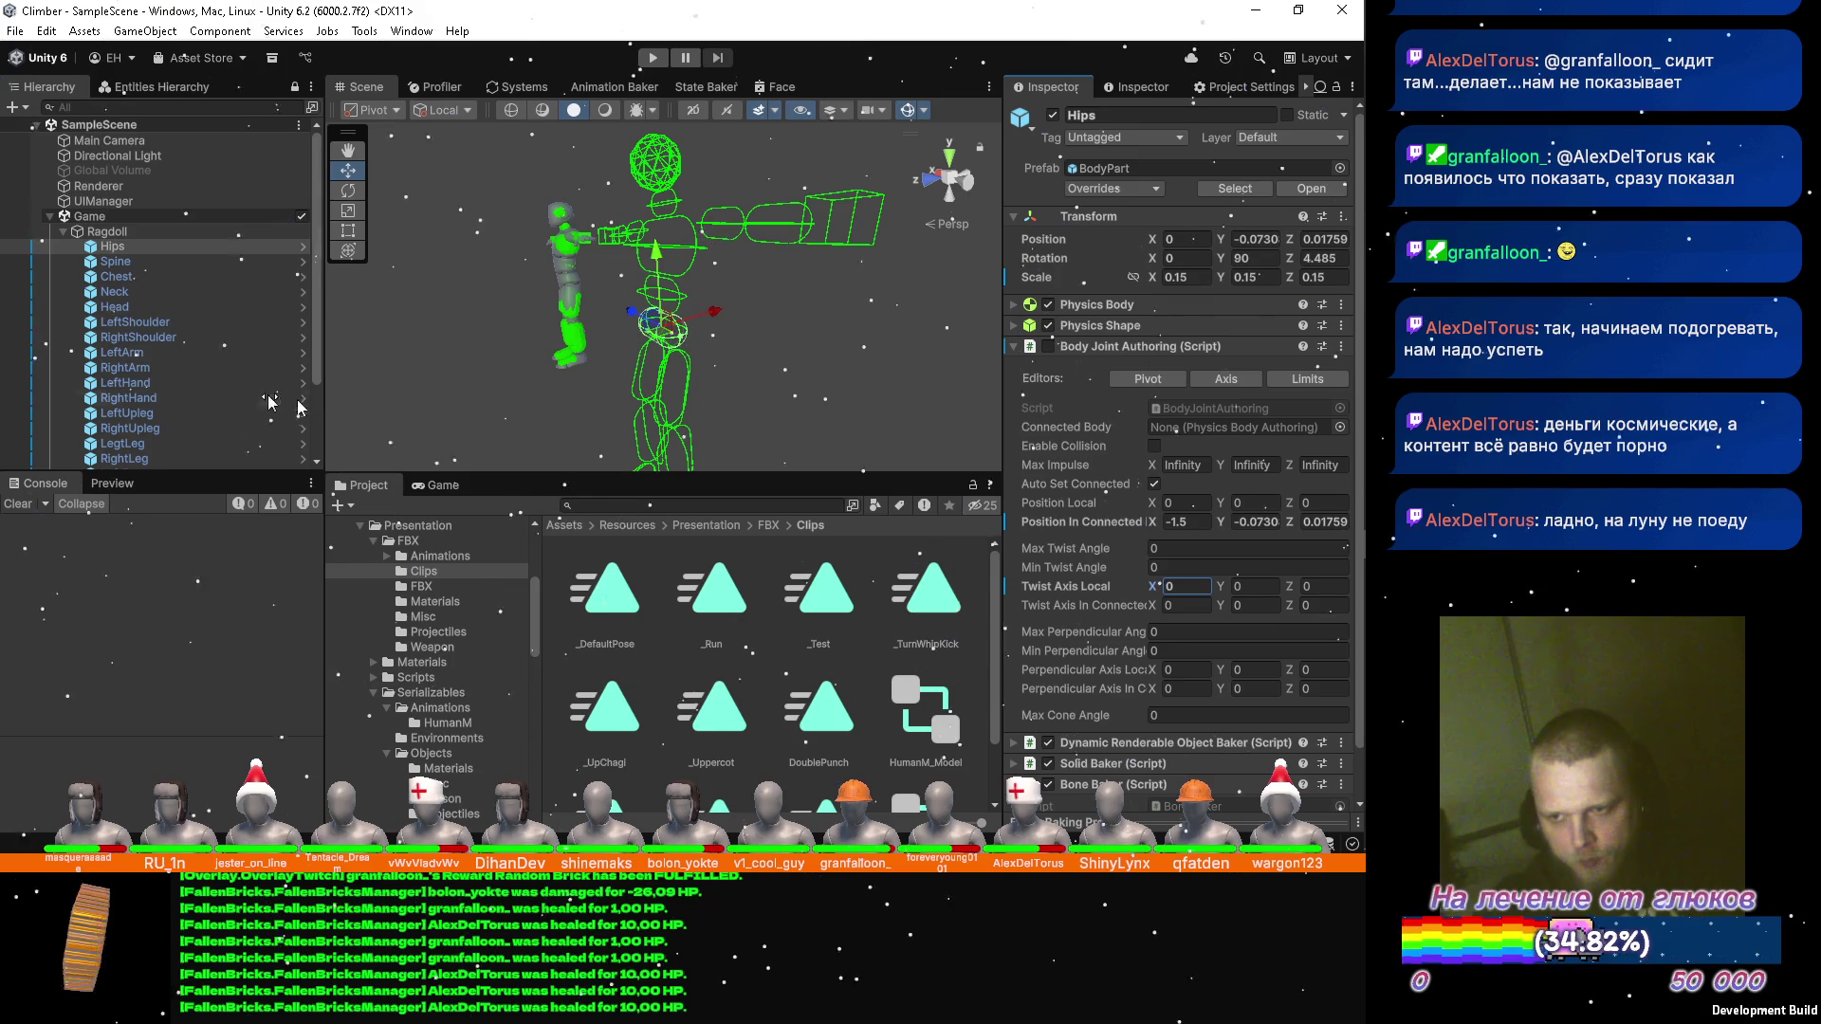
pyautogui.click(137, 260)
pyautogui.click(1238, 586)
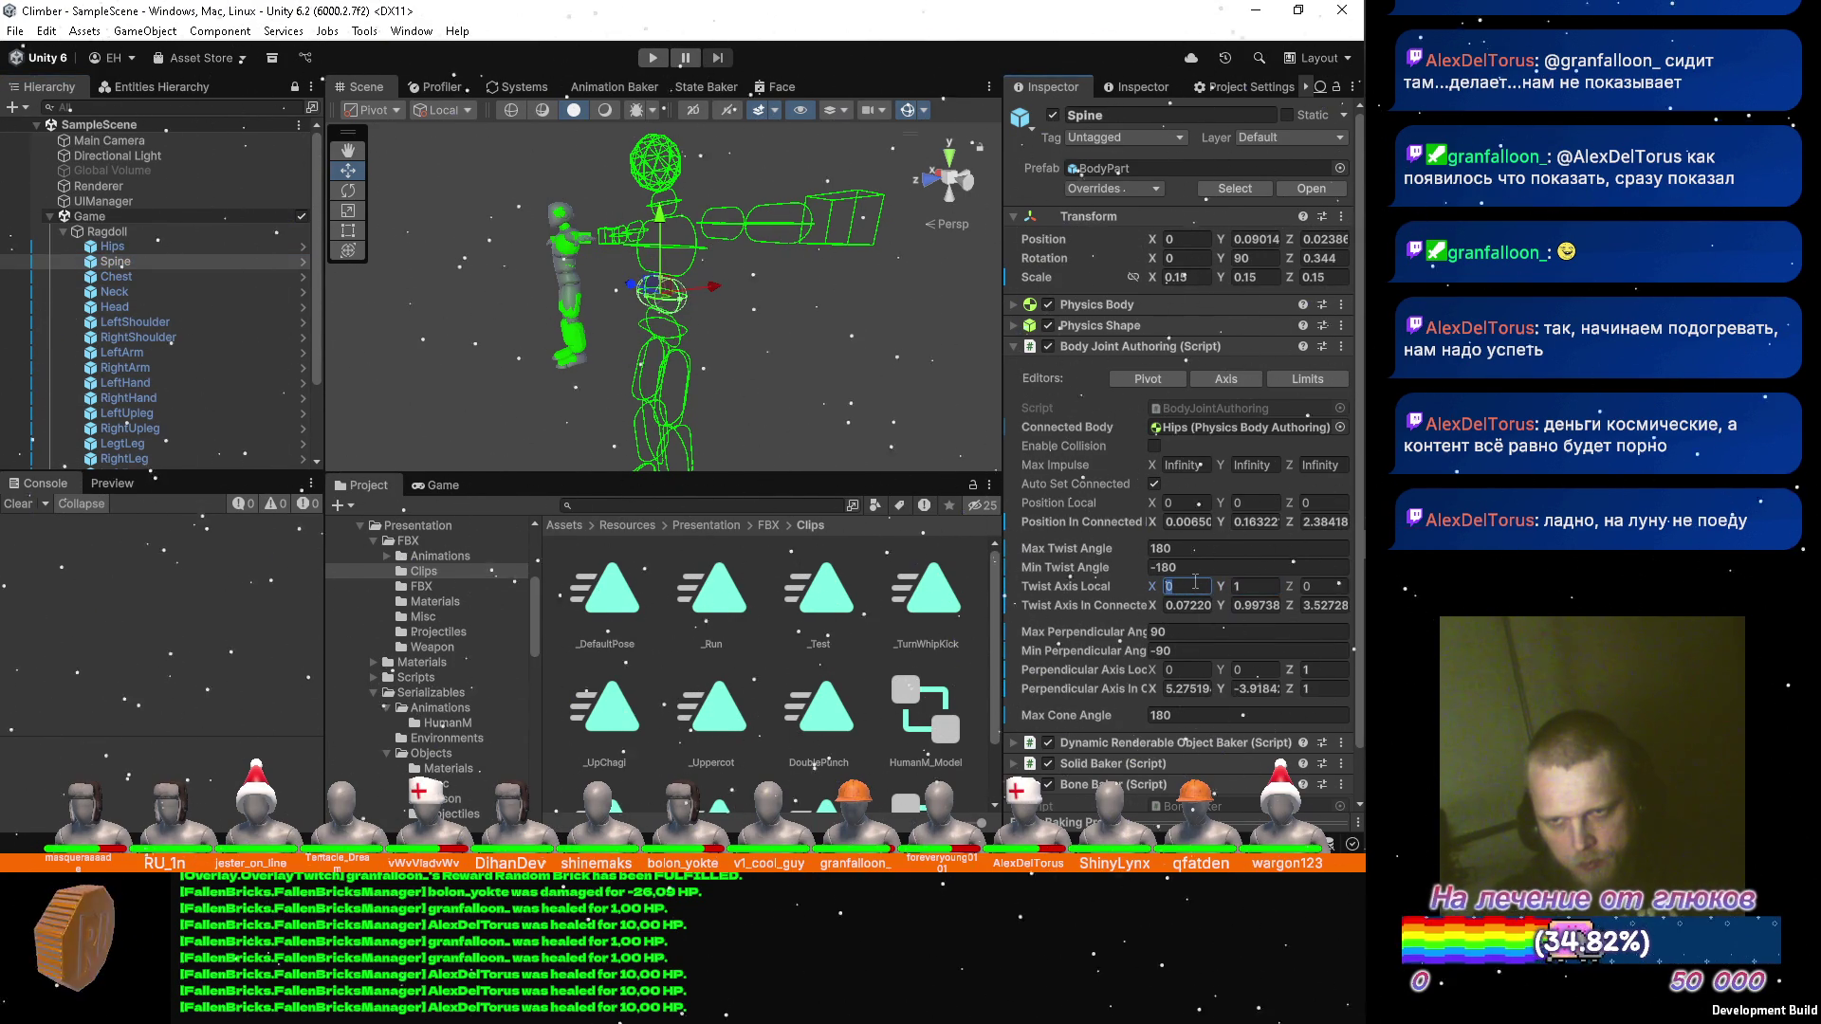
pyautogui.write('0')
pyautogui.press('Tab')
pyautogui.write('-1')
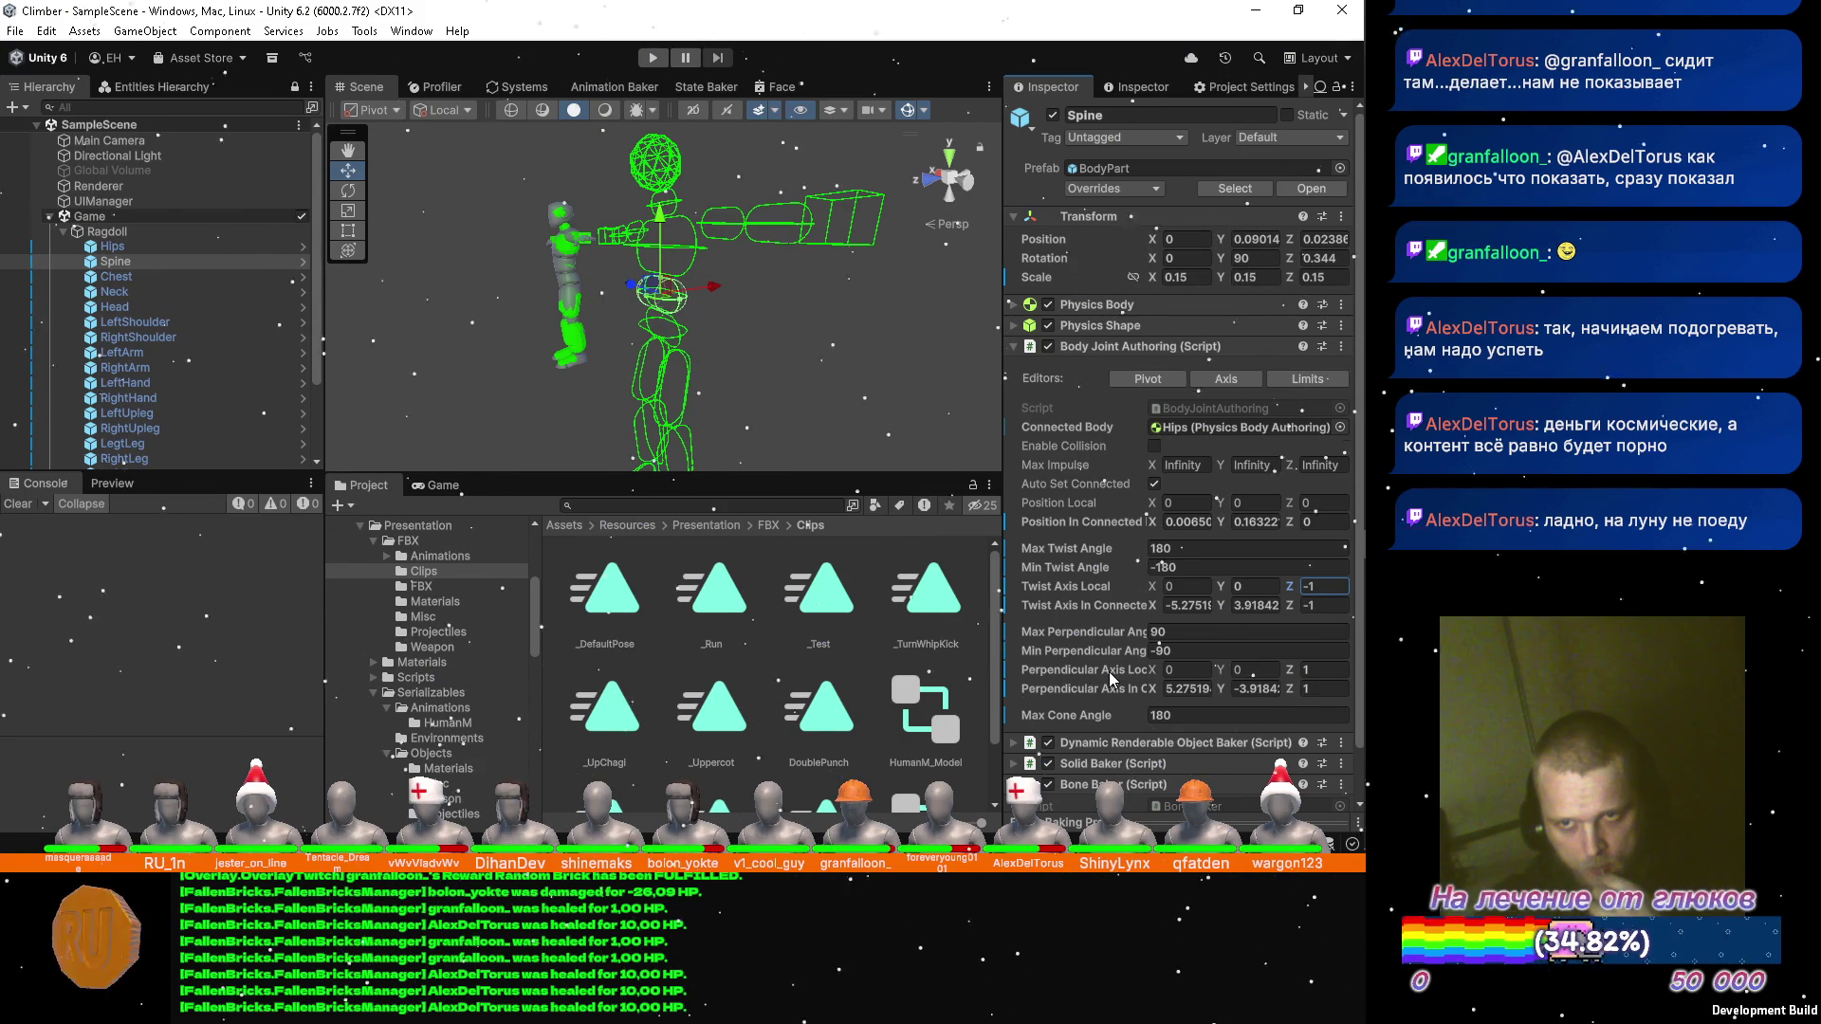
pyautogui.click(1277, 670)
pyautogui.write('1')
pyautogui.write('0')
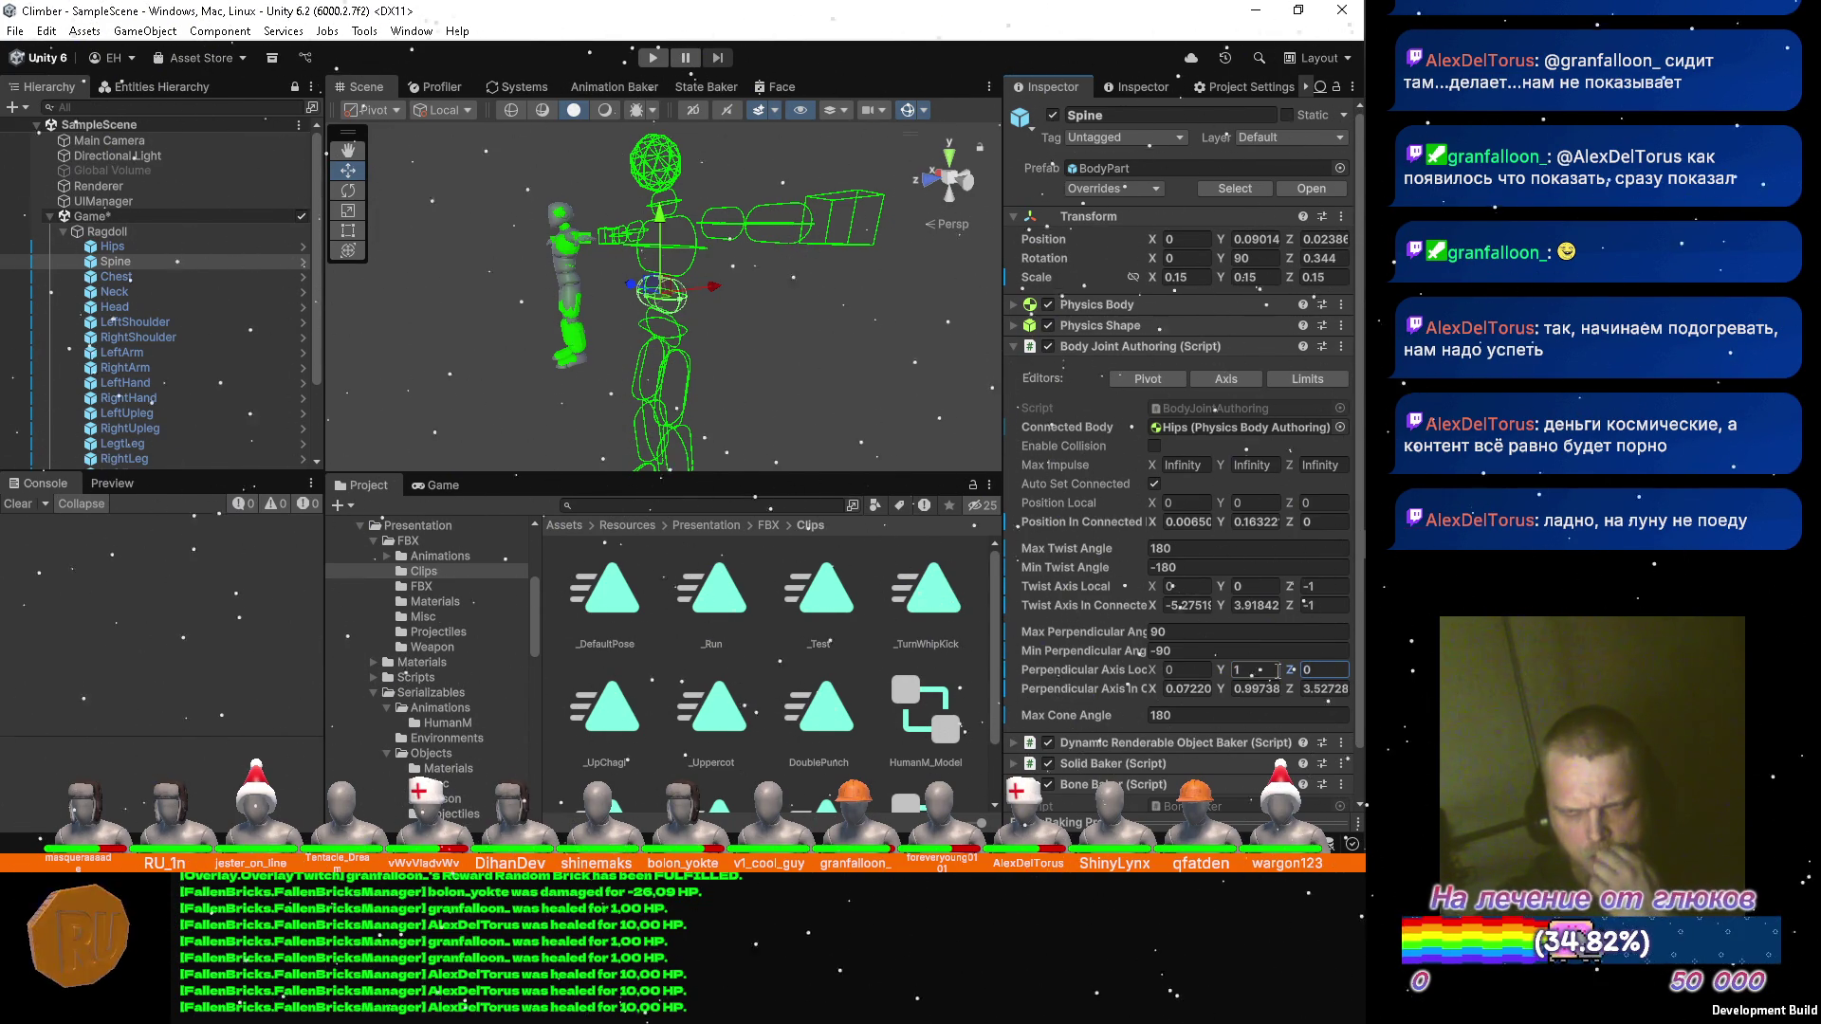
# Set the Chest joint's twist axis Y to 0 and Z to -1, and its perpendicular axis Z to 0.
pyautogui.click(167, 278)
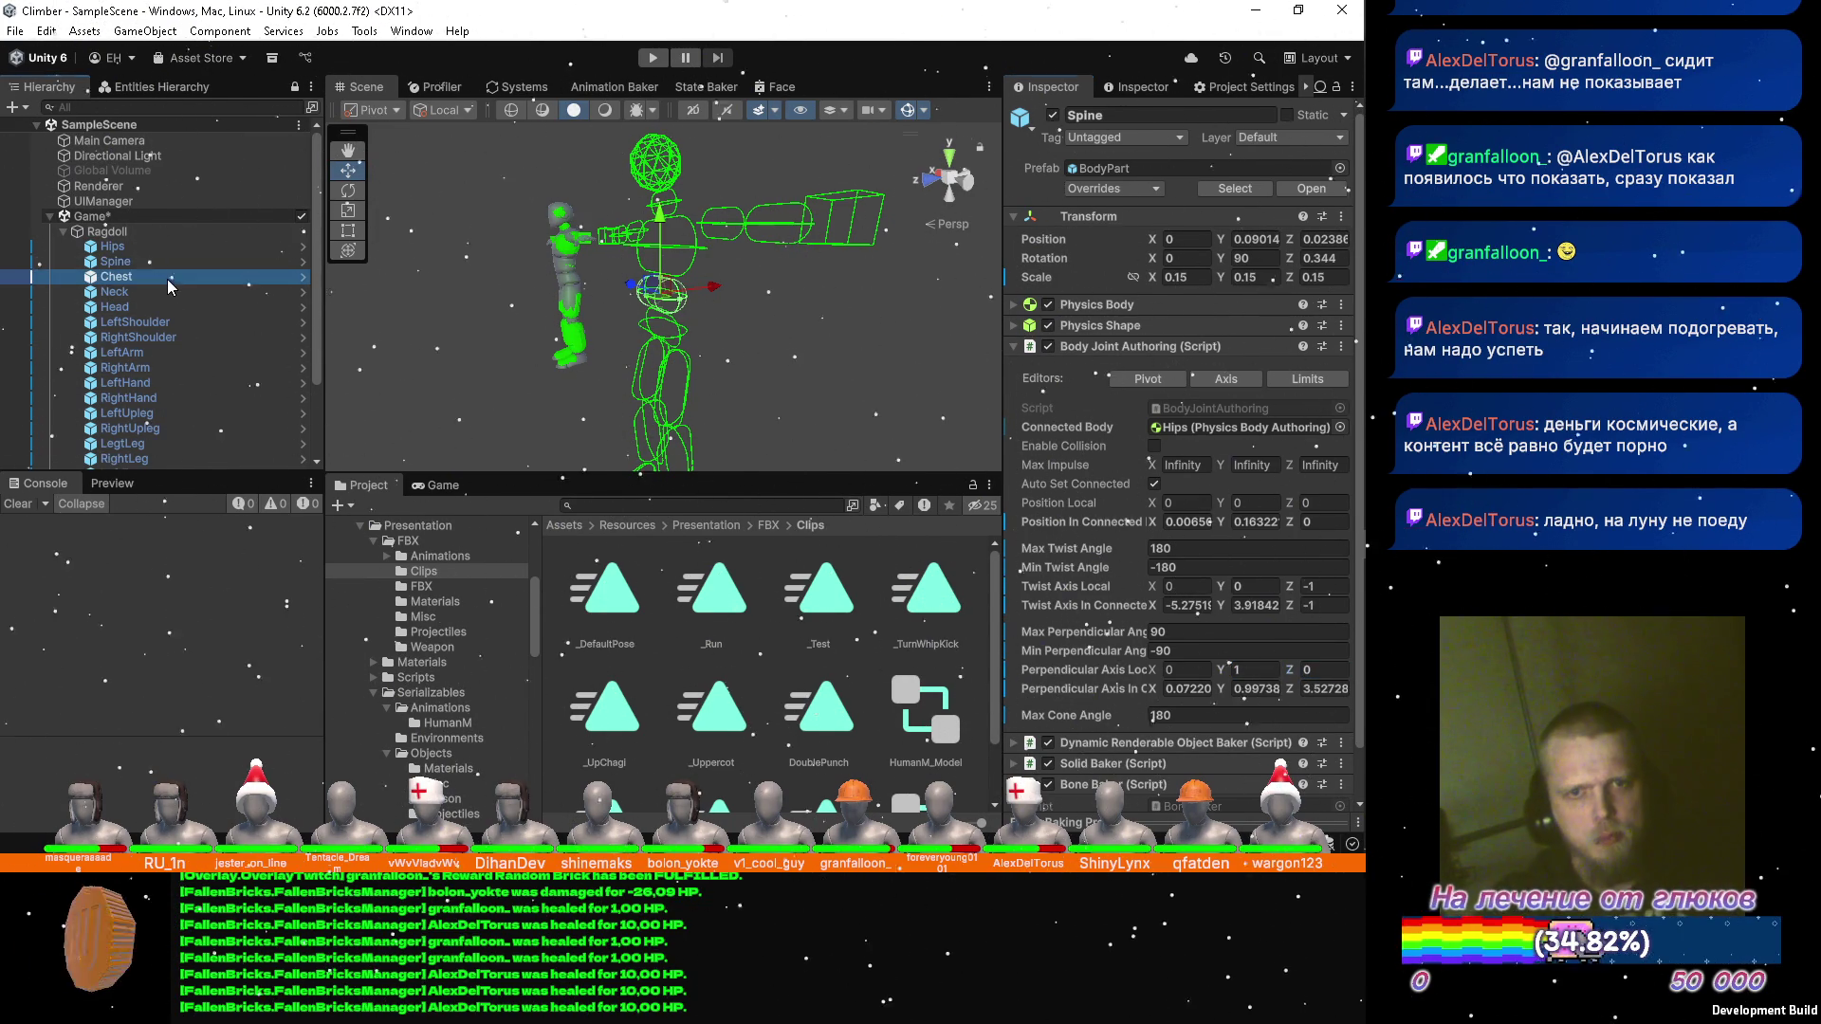
pyautogui.moveTo(630, 296); pyautogui.dragTo(723, 267)
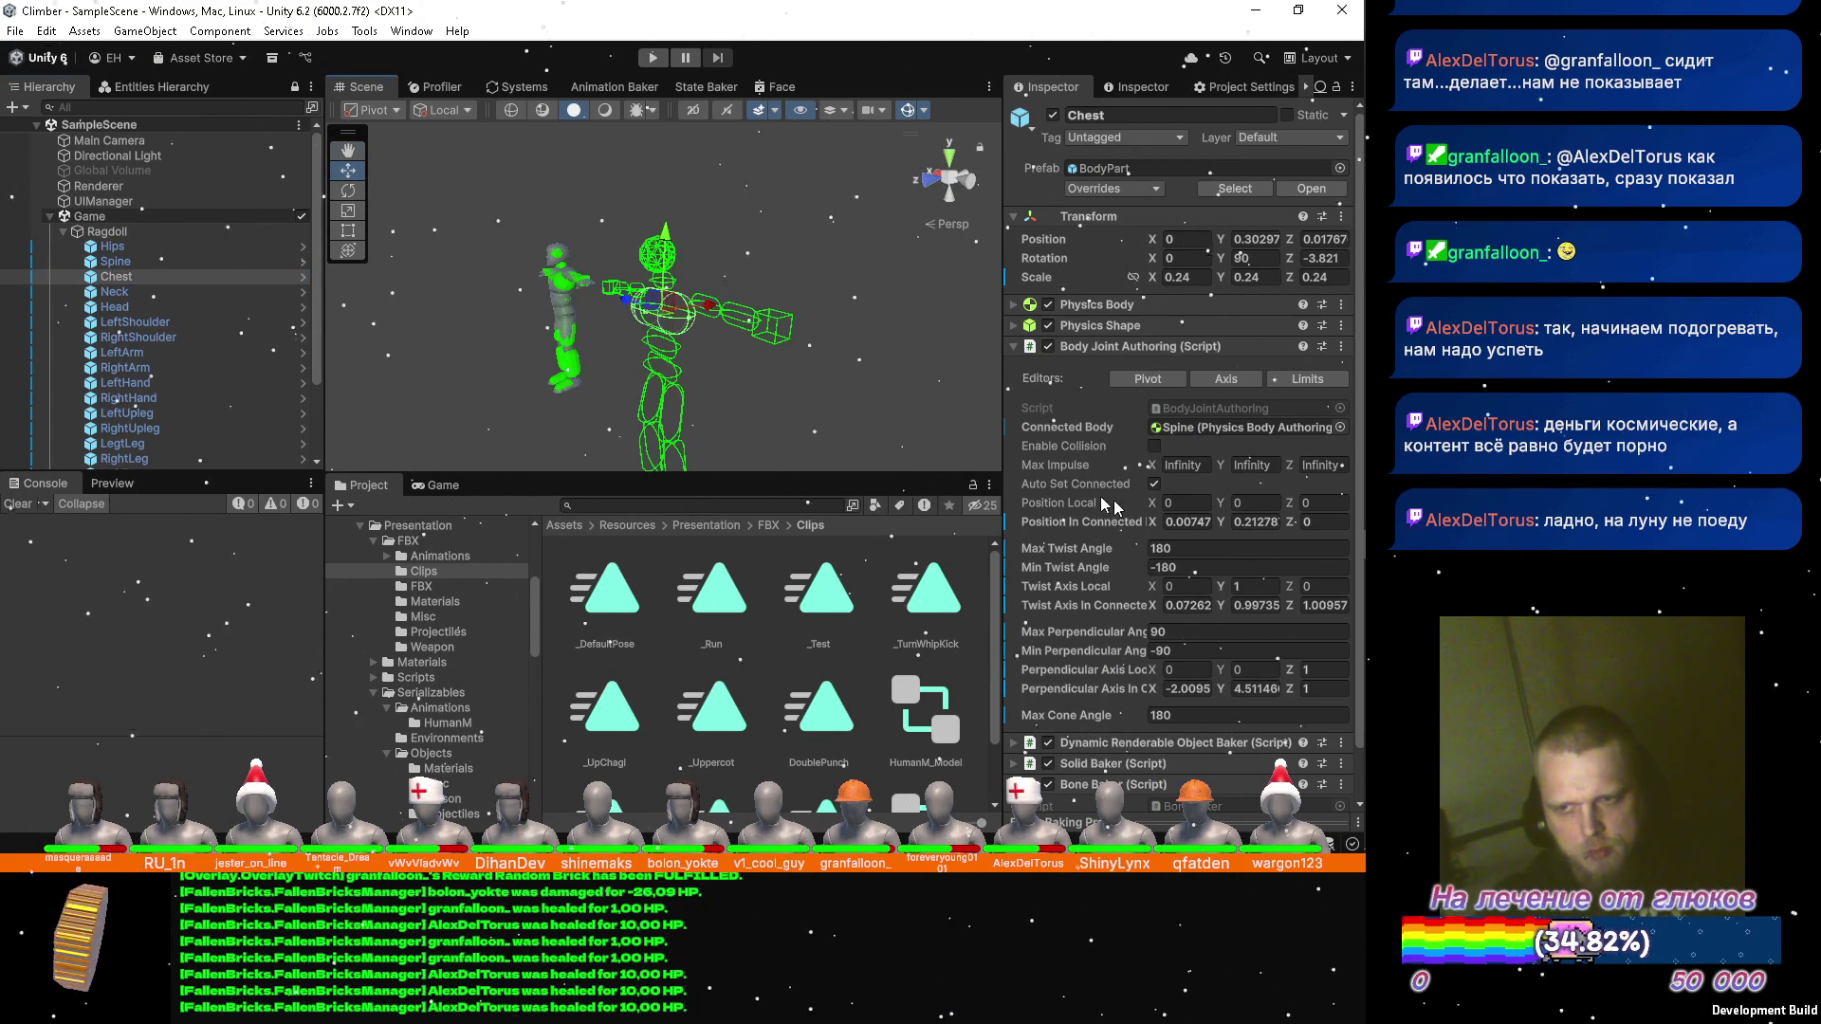
pyautogui.click(1267, 588)
pyautogui.write('0')
pyautogui.press('Tab')
pyautogui.write('-1')
pyautogui.click(1264, 670)
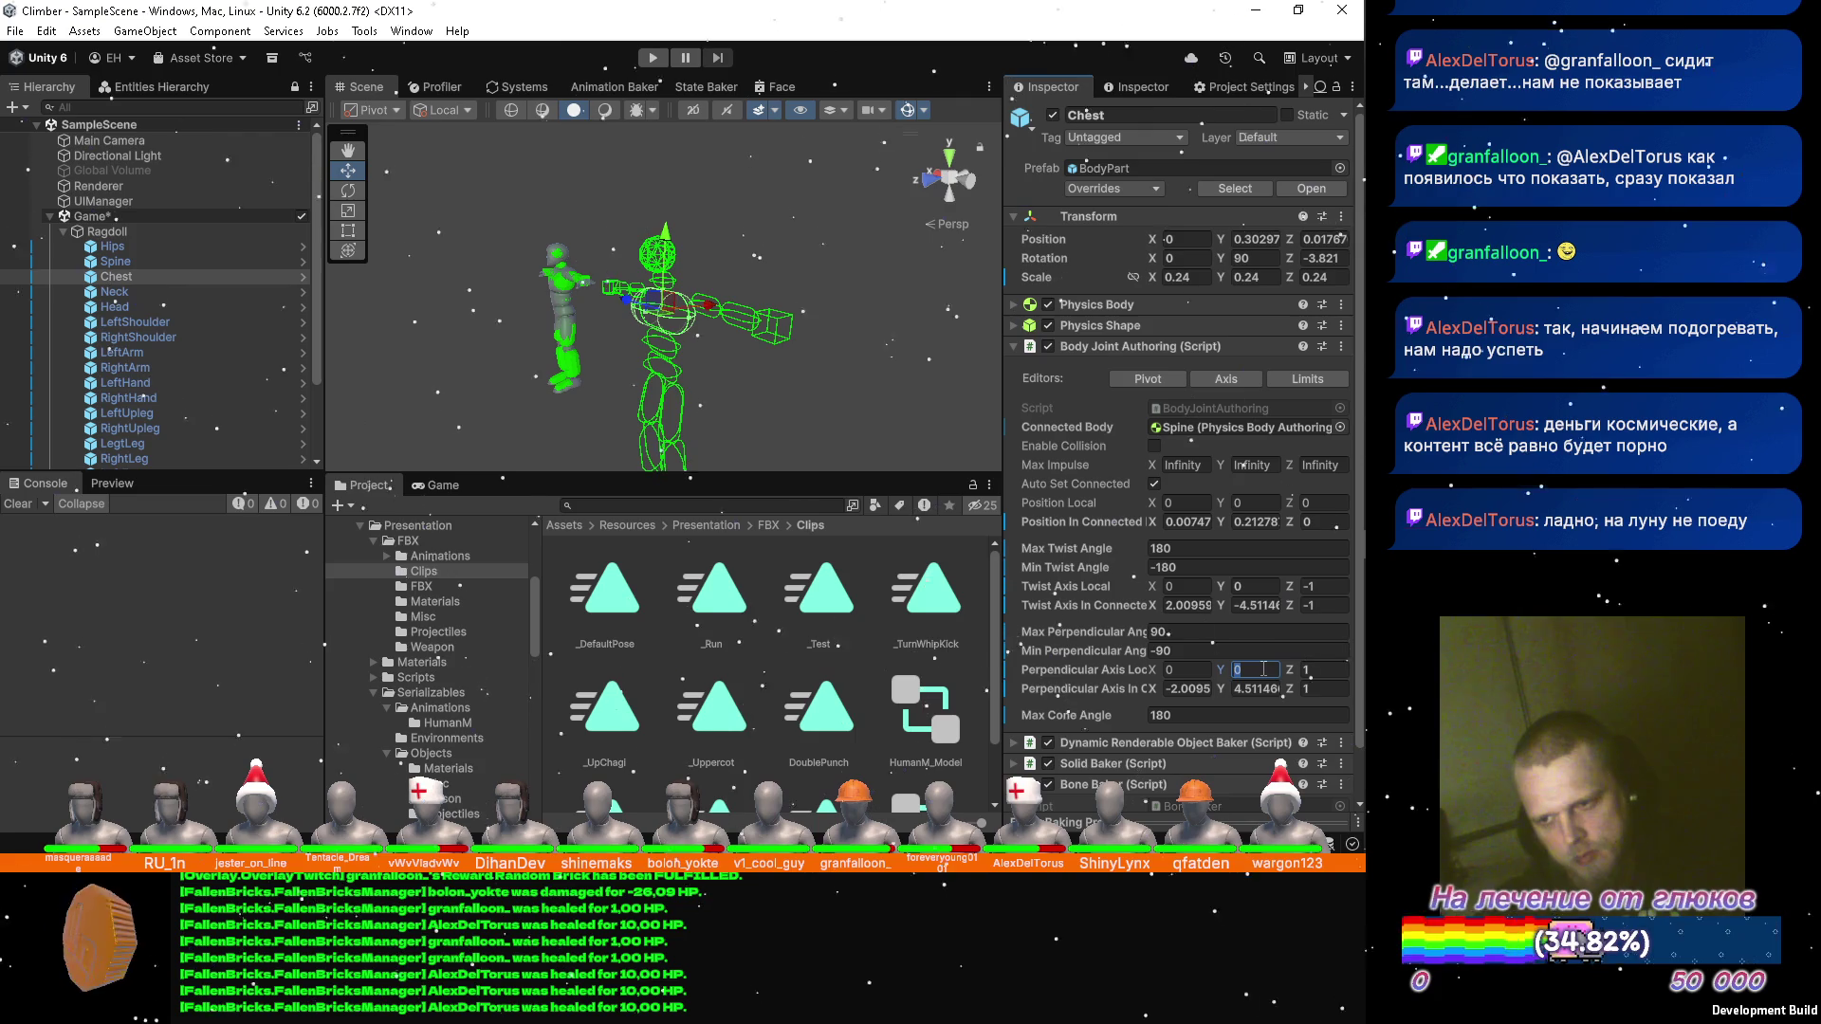
pyautogui.press('Tab')
pyautogui.write('0')
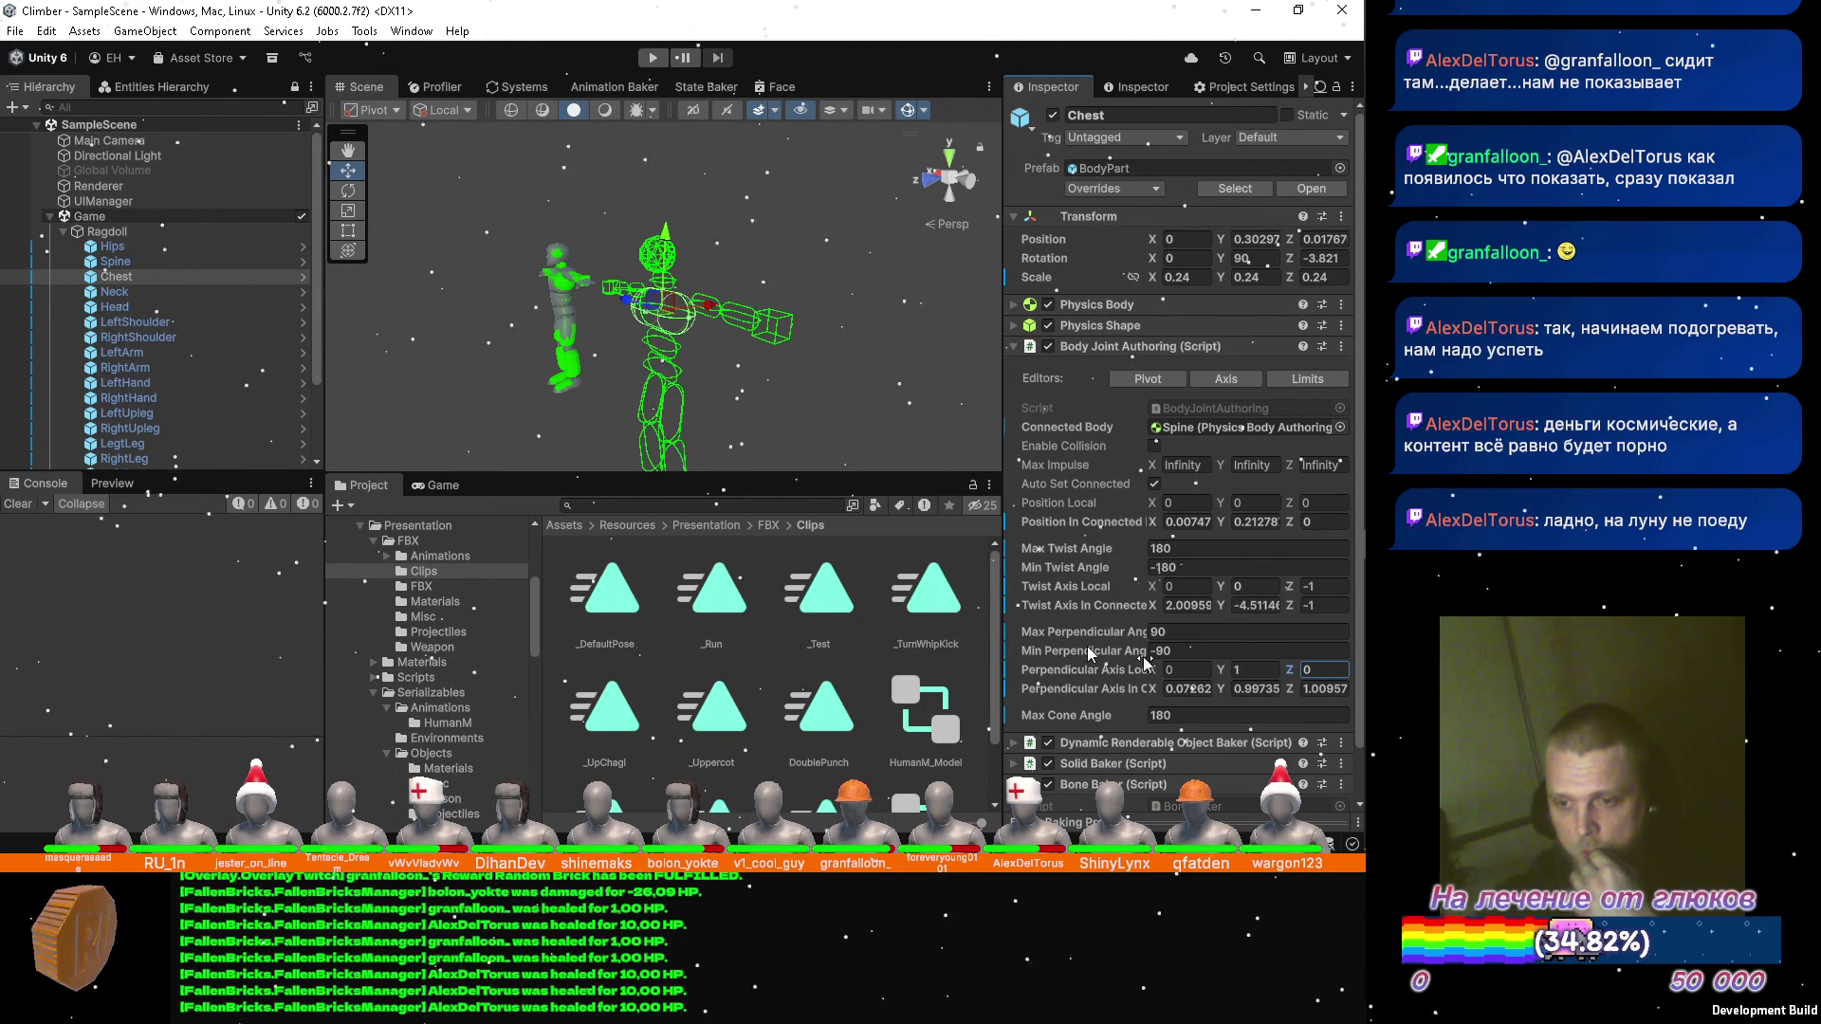
# Give the Neck joint twist axis (0, 0, -1) and perpendicular axis (0, 1, 0), then select Head.
pyautogui.click(114, 294)
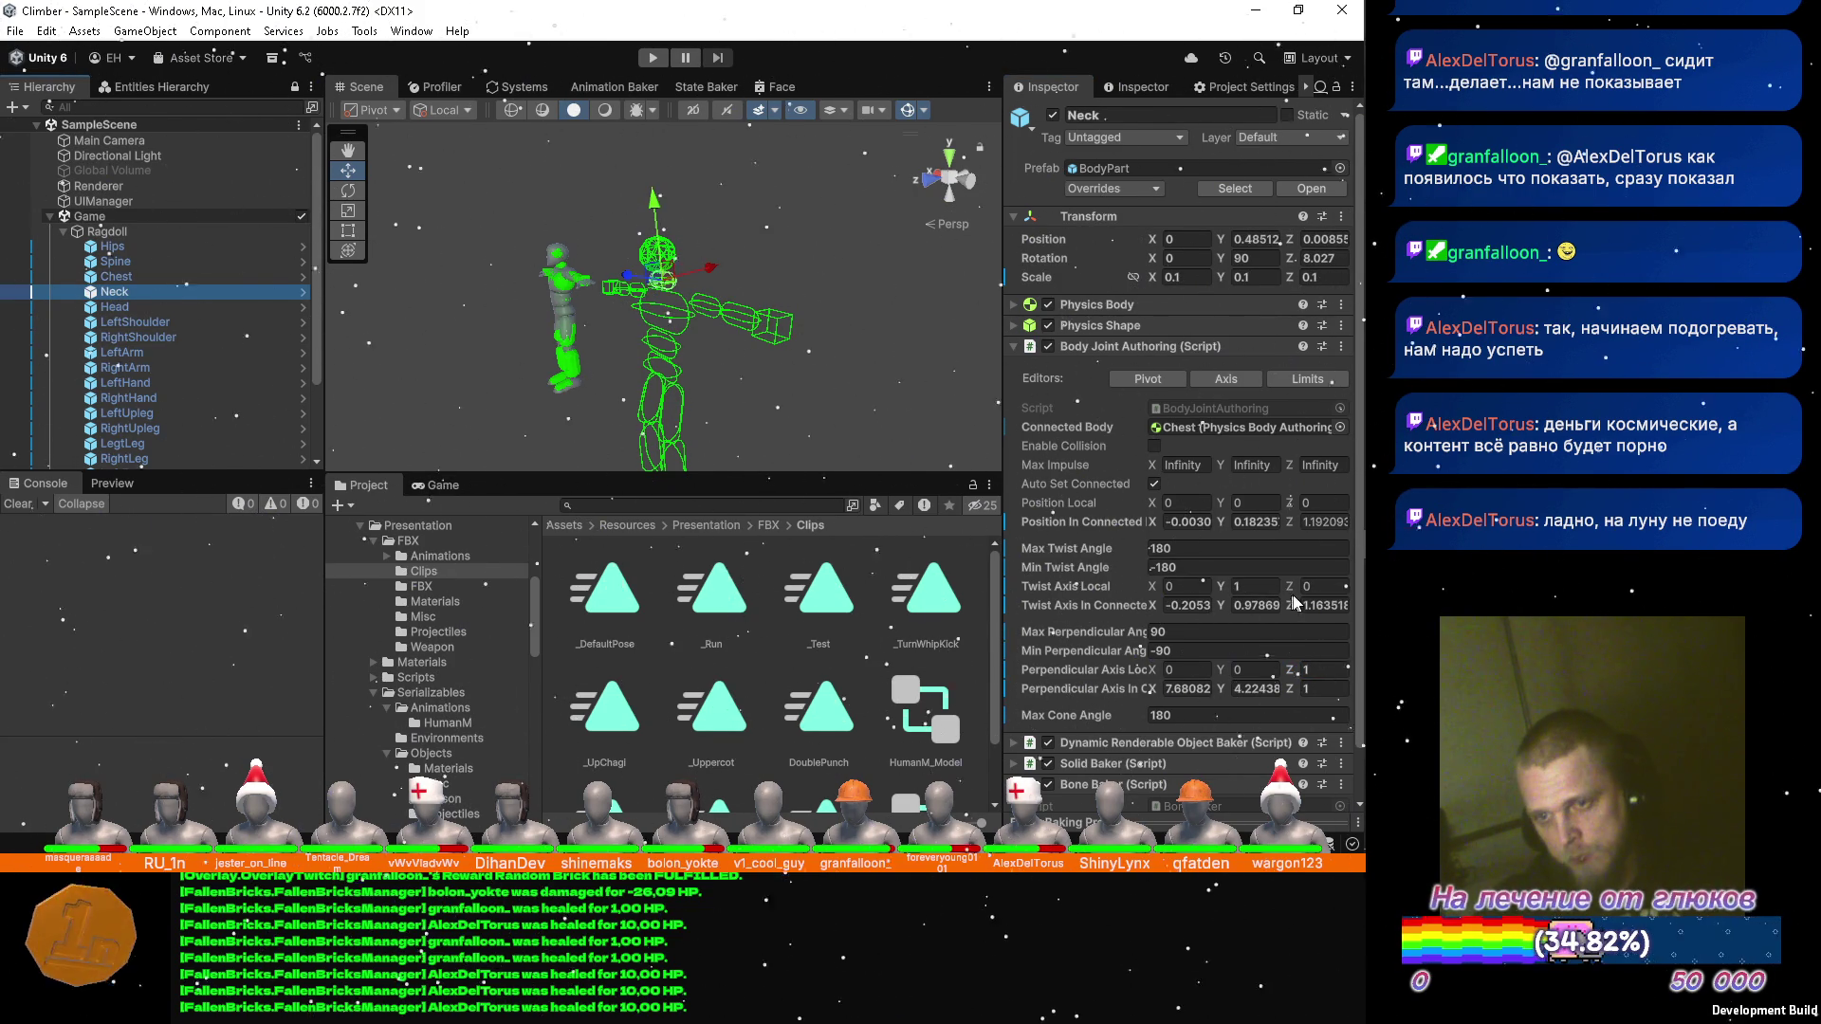
pyautogui.click(1257, 585)
pyautogui.write('0')
pyautogui.press('Tab')
pyautogui.write('-1')
pyautogui.click(1257, 668)
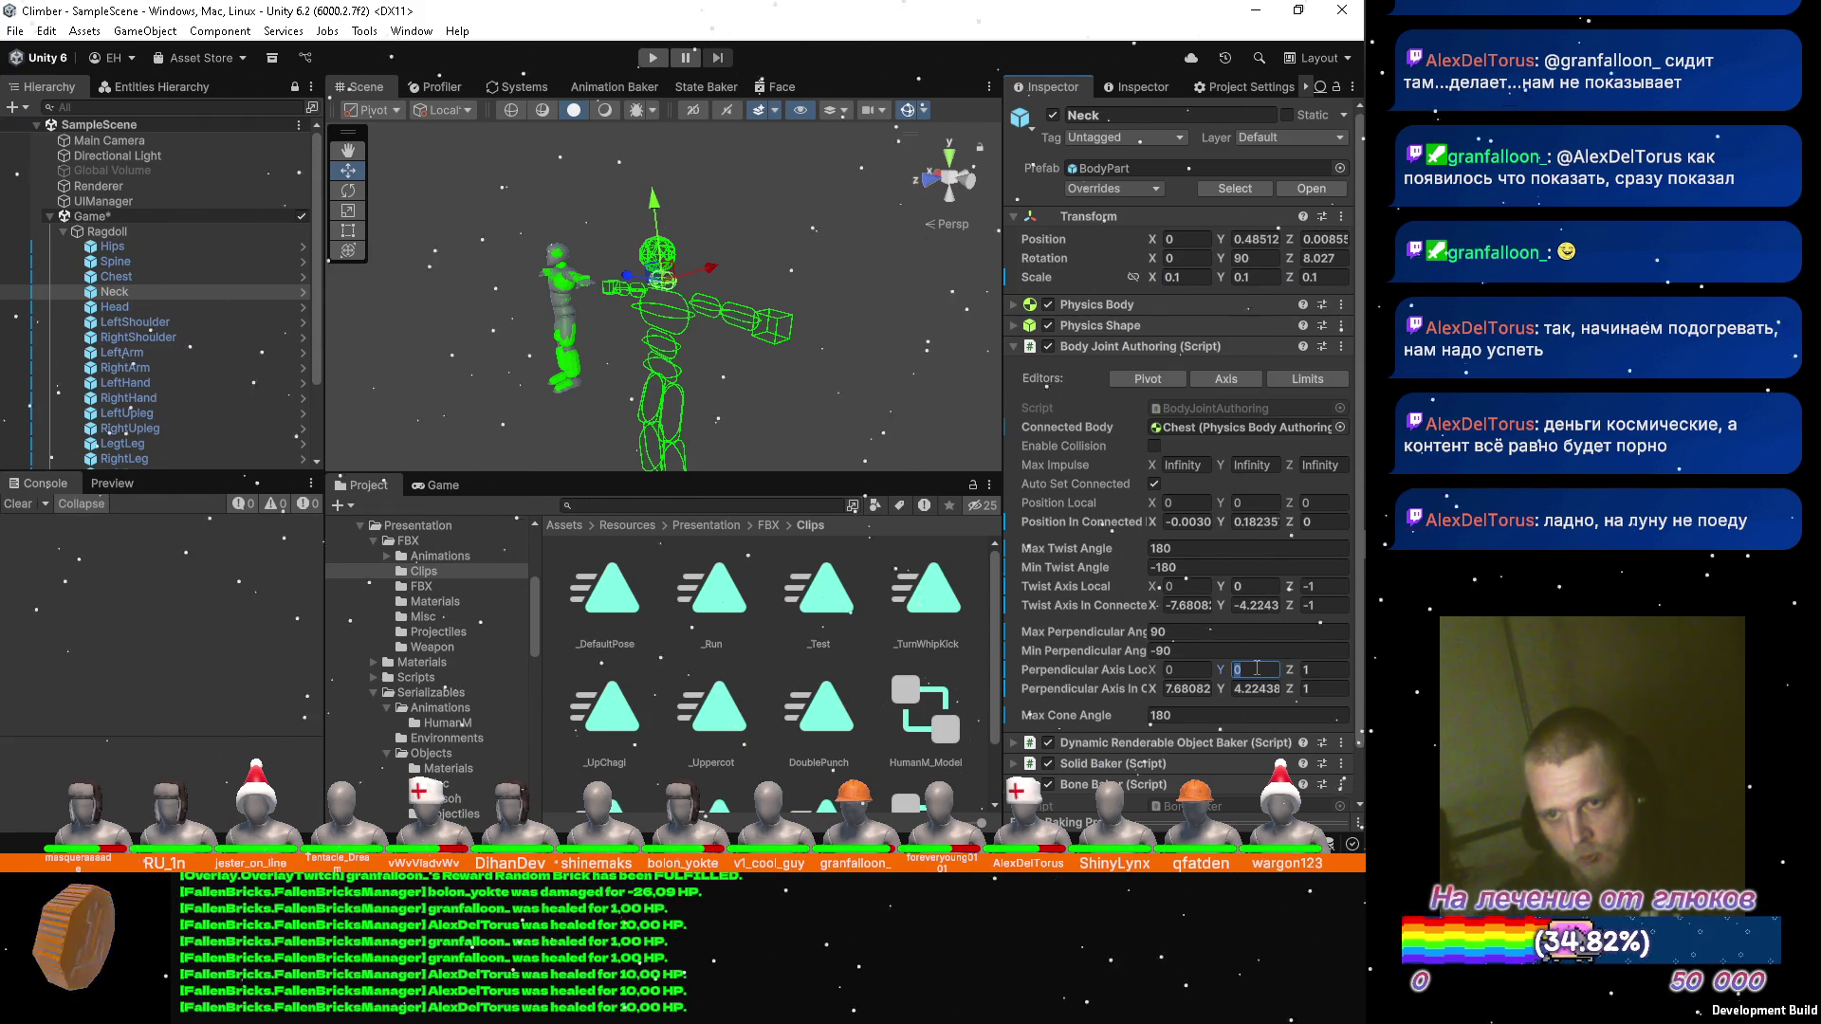
pyautogui.write('1')
pyautogui.press('Tab')
pyautogui.write('0')
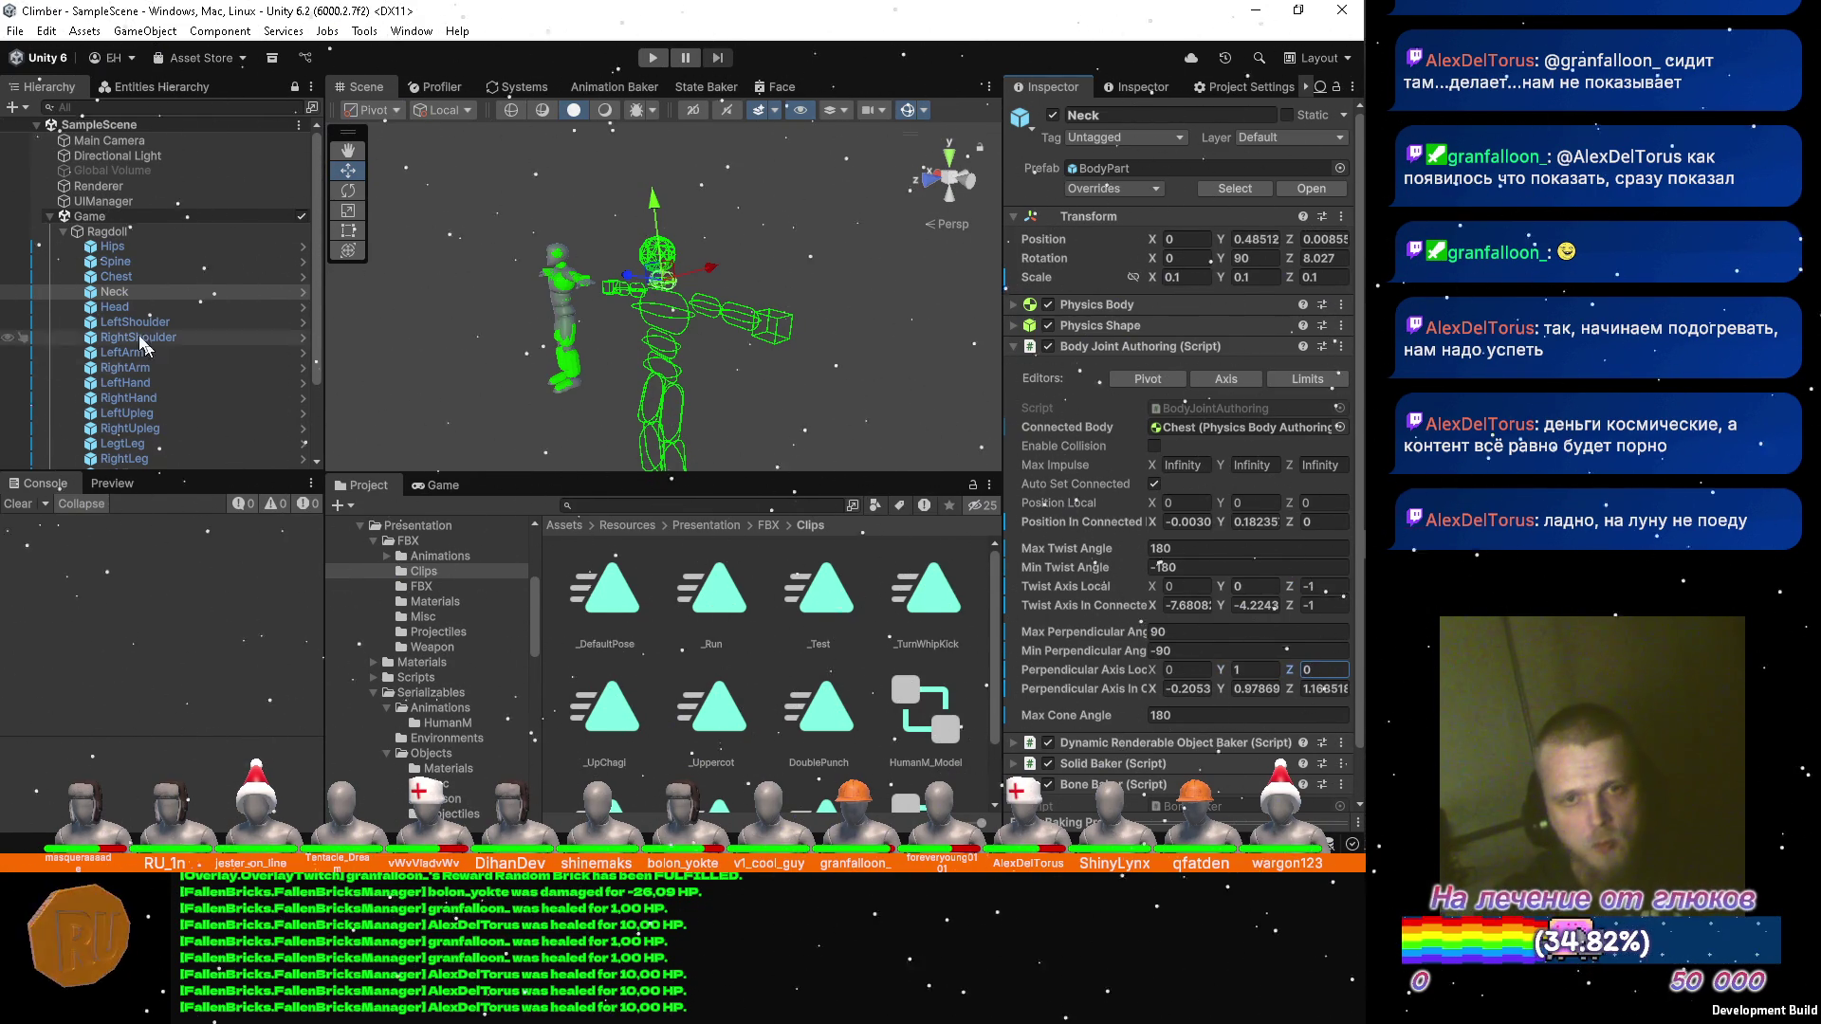
pyautogui.click(140, 305)
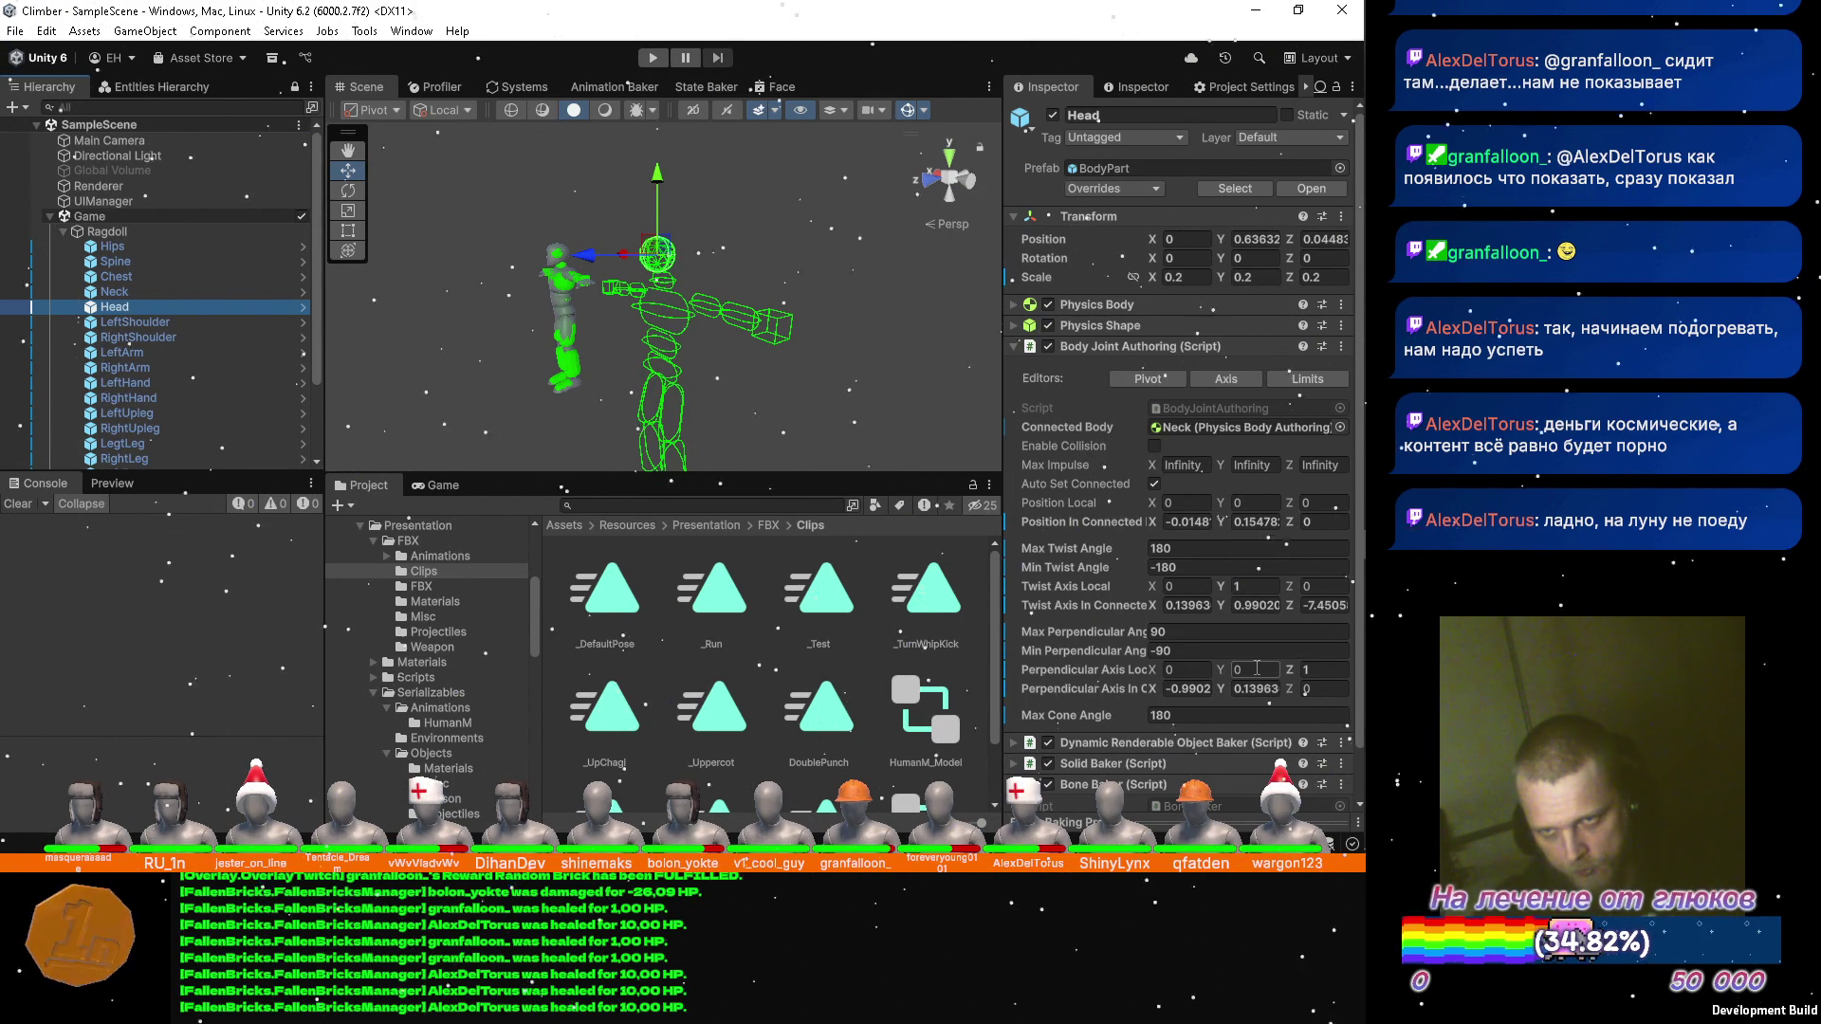
# Set Head's perpendicular axis X to 1 and Z to 0, then select LeftShoulder.
pyautogui.click(1186, 670)
pyautogui.write('1')
pyautogui.click(1311, 670)
pyautogui.write('0')
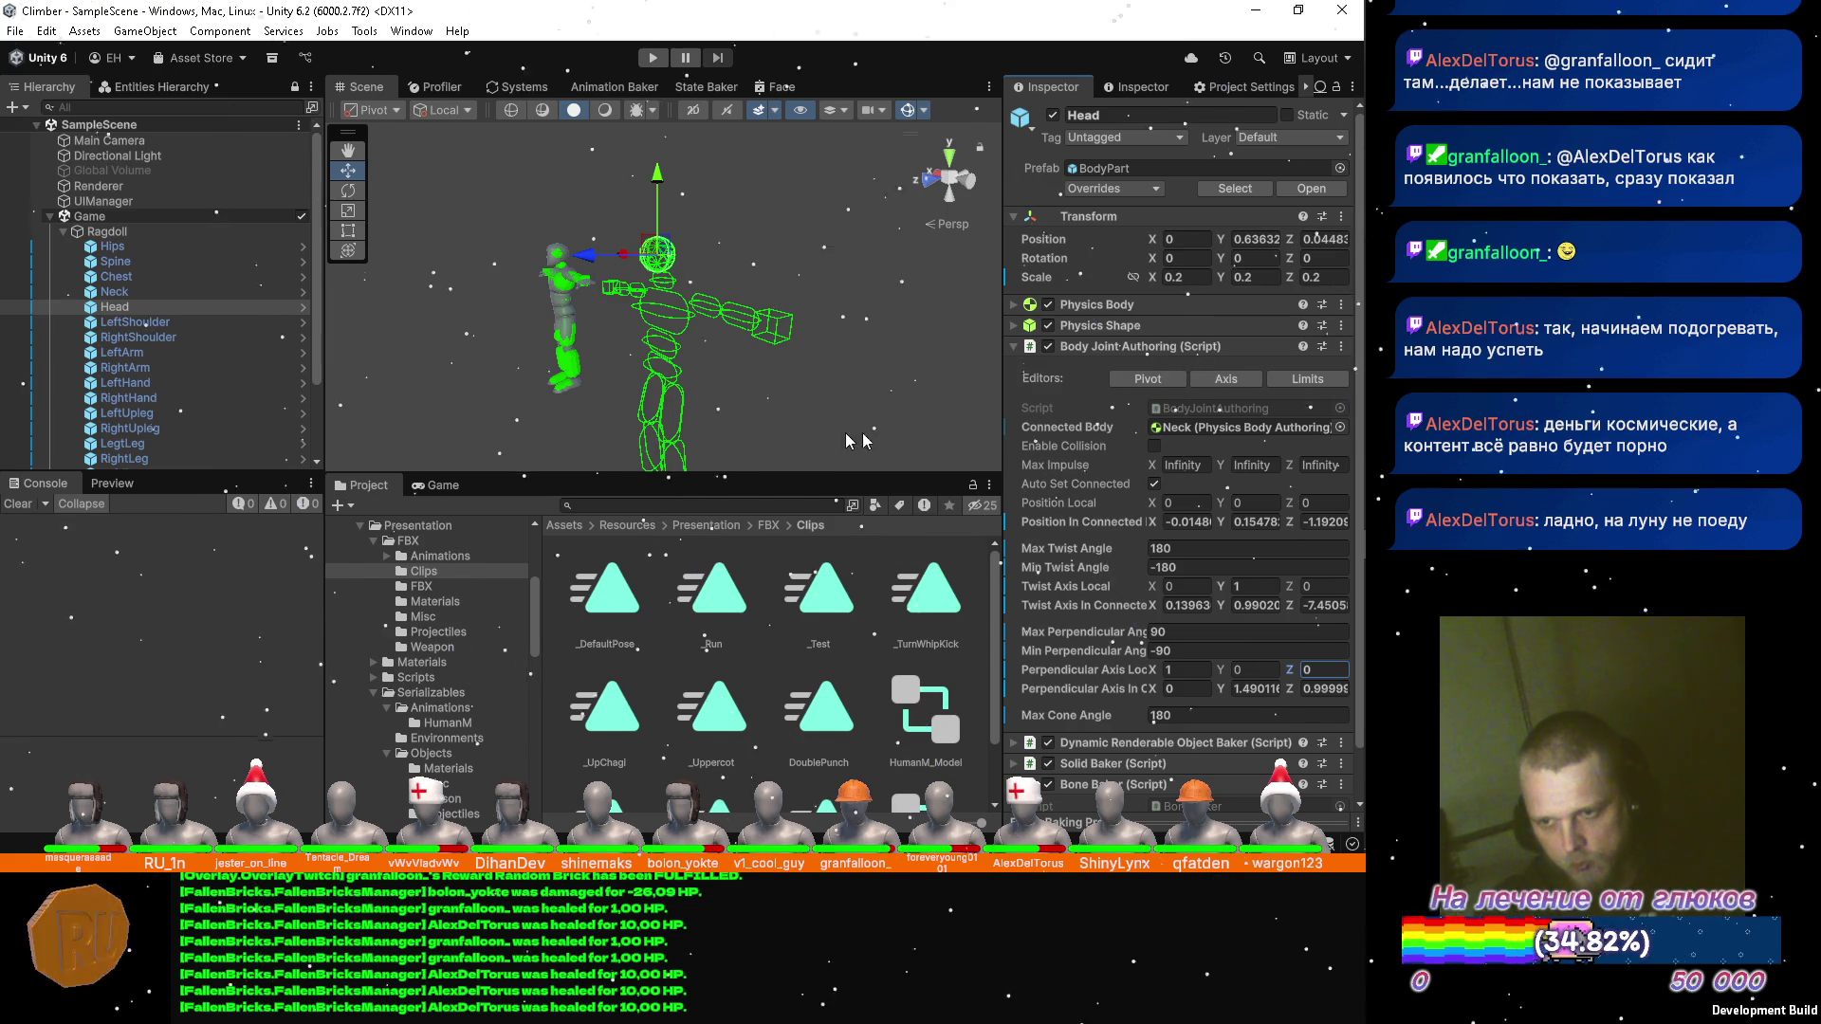
pyautogui.click(161, 323)
pyautogui.moveTo(683, 303); pyautogui.dragTo(802, 296)
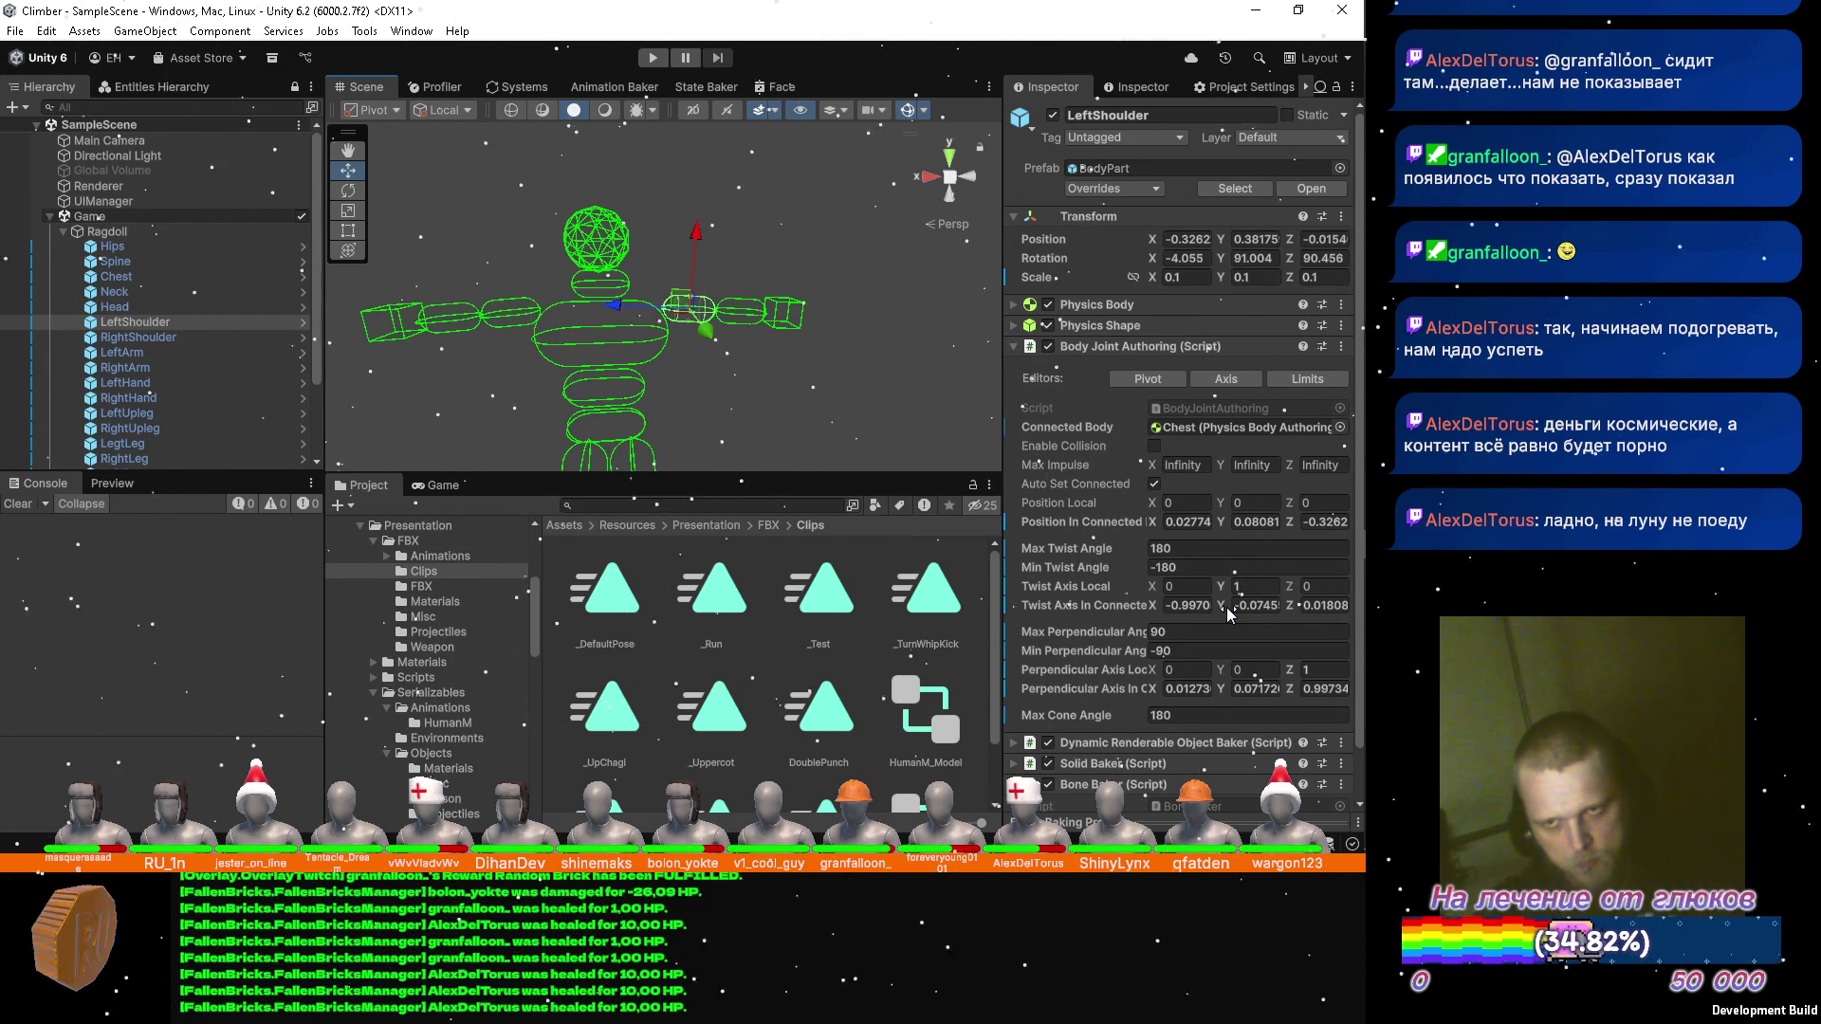
# Enter LeftShoulder's perpendicular axis X as 1 and Z as 0.
pyautogui.click(1185, 669)
pyautogui.write('1')
pyautogui.click(1314, 670)
pyautogui.write('0')
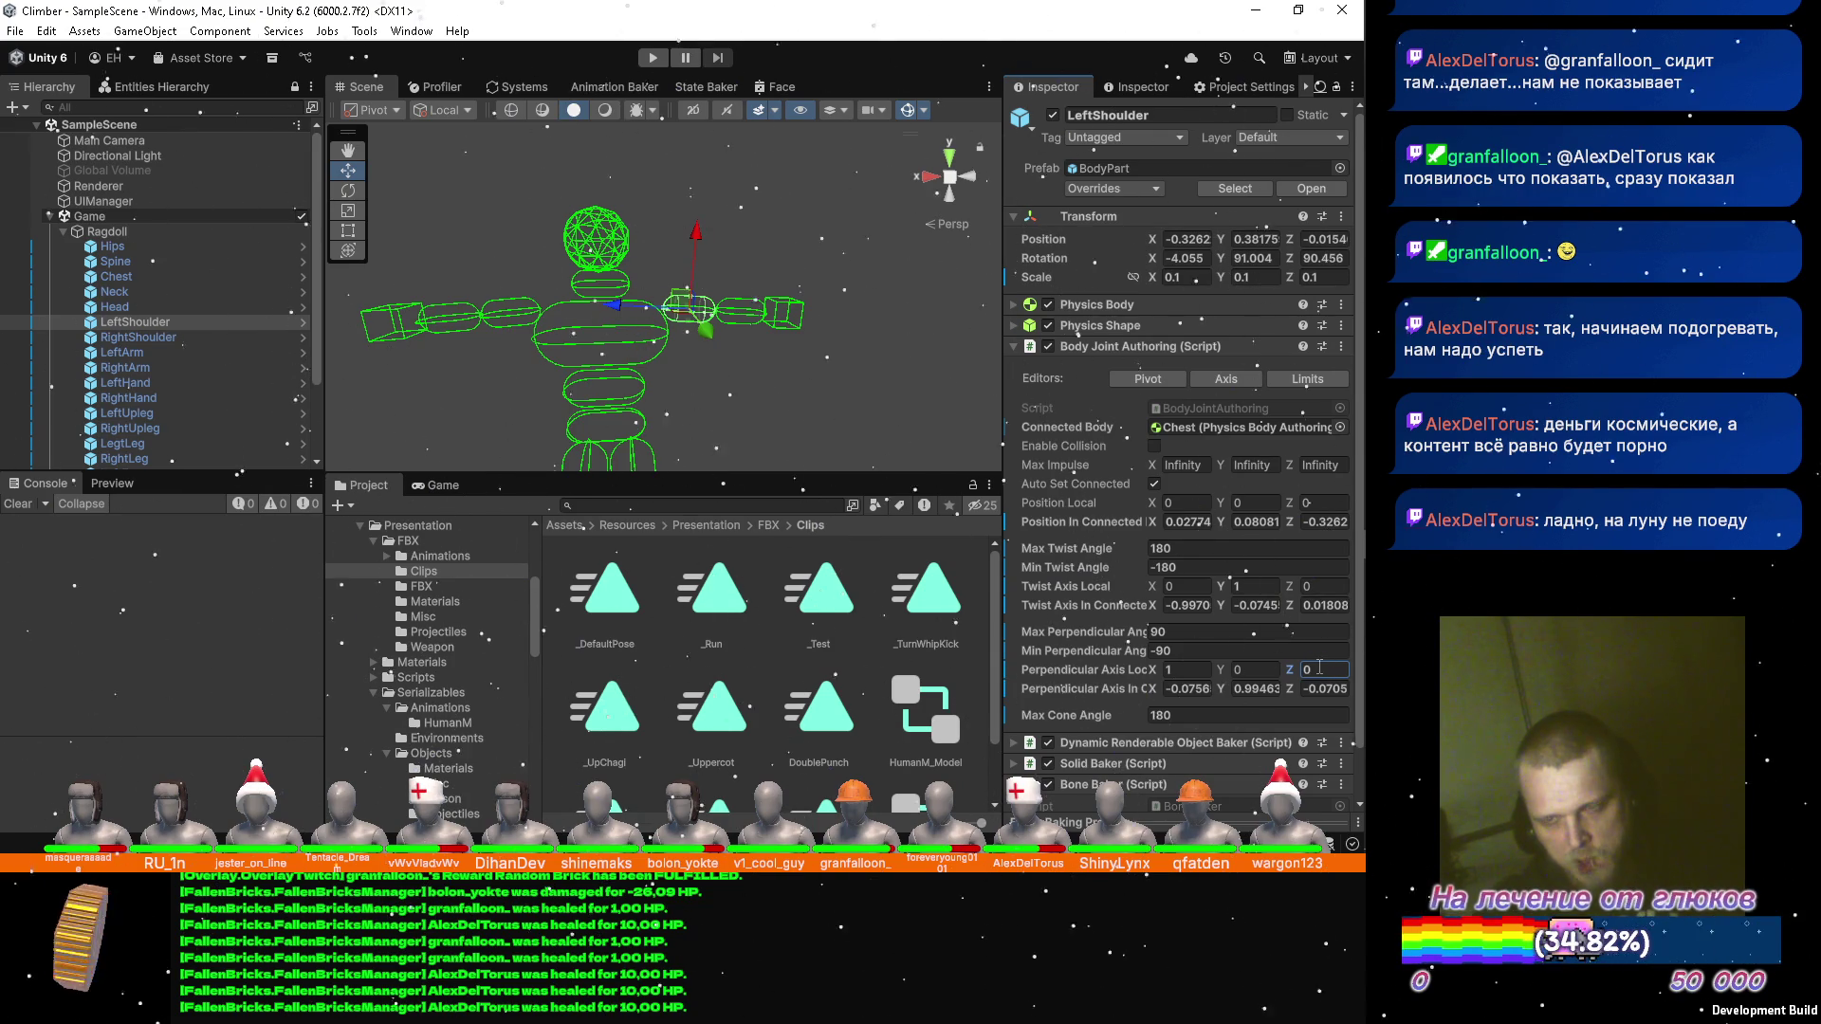
# Begin RightShoulder's joint edits: twist Y value 1, perpendicular X -1 and Z 0.
pyautogui.click(156, 338)
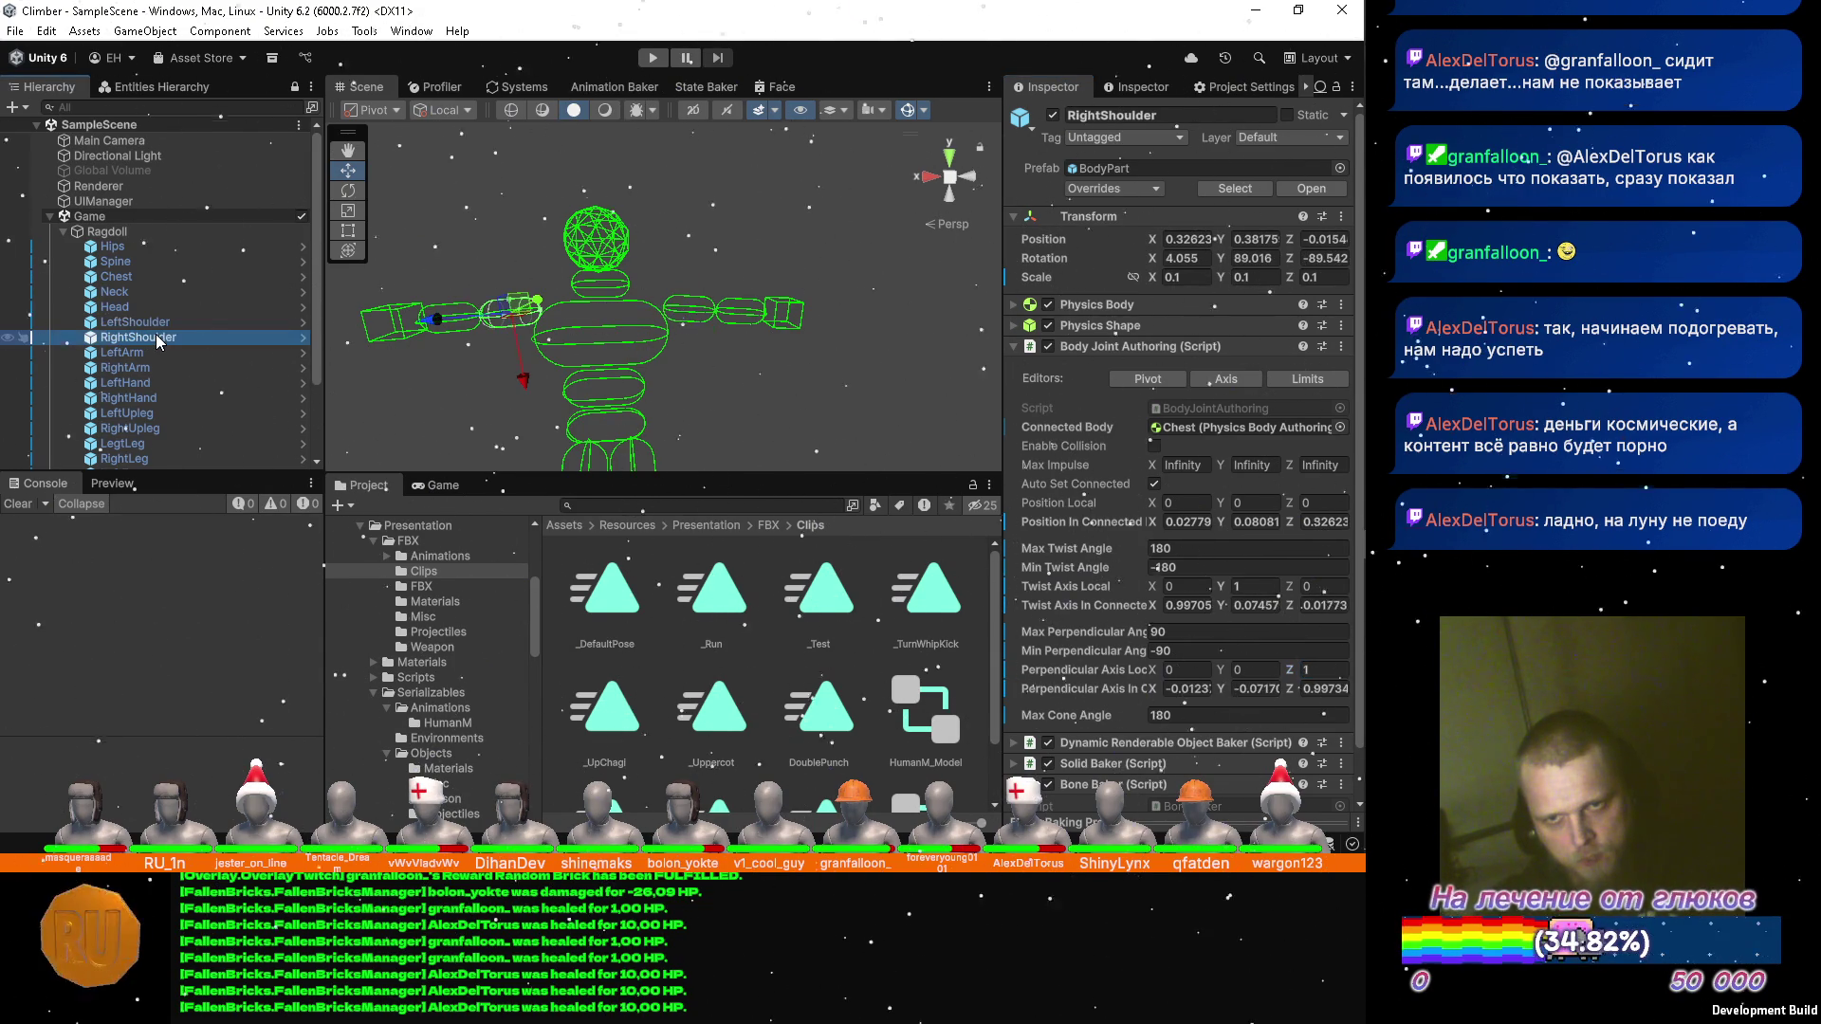
pyautogui.press('Up')
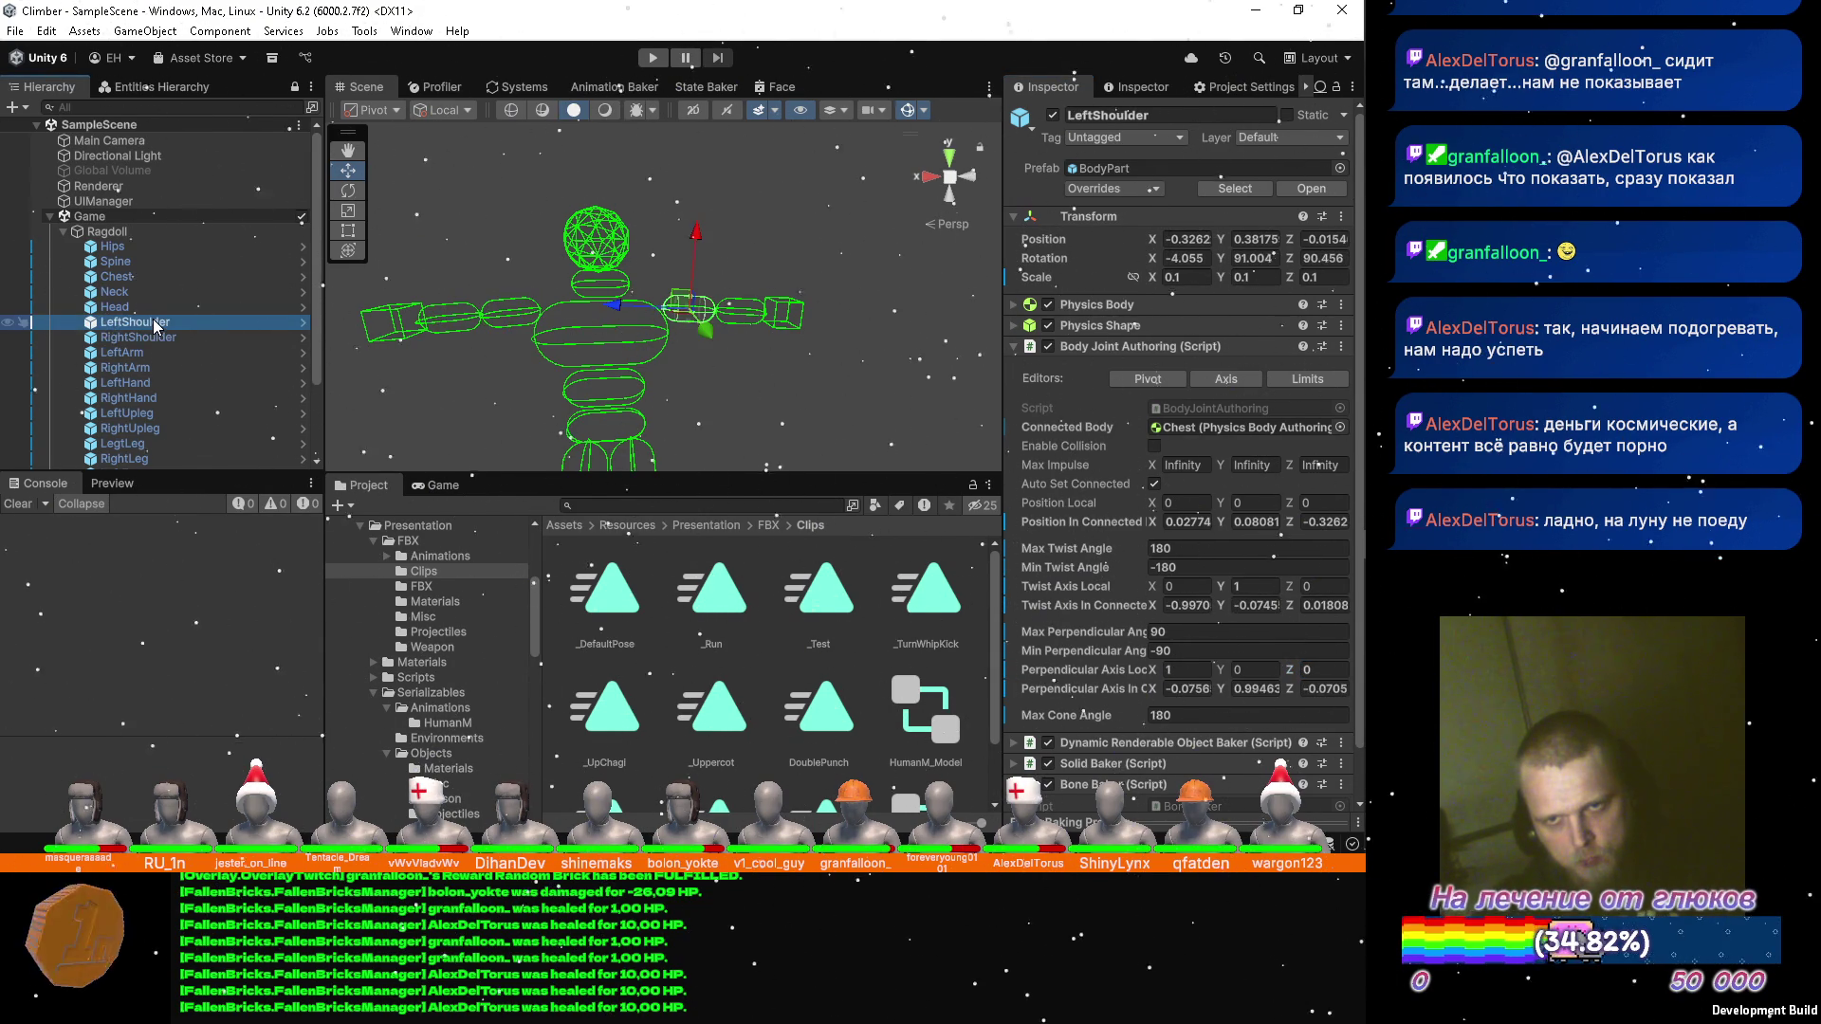
pyautogui.click(147, 333)
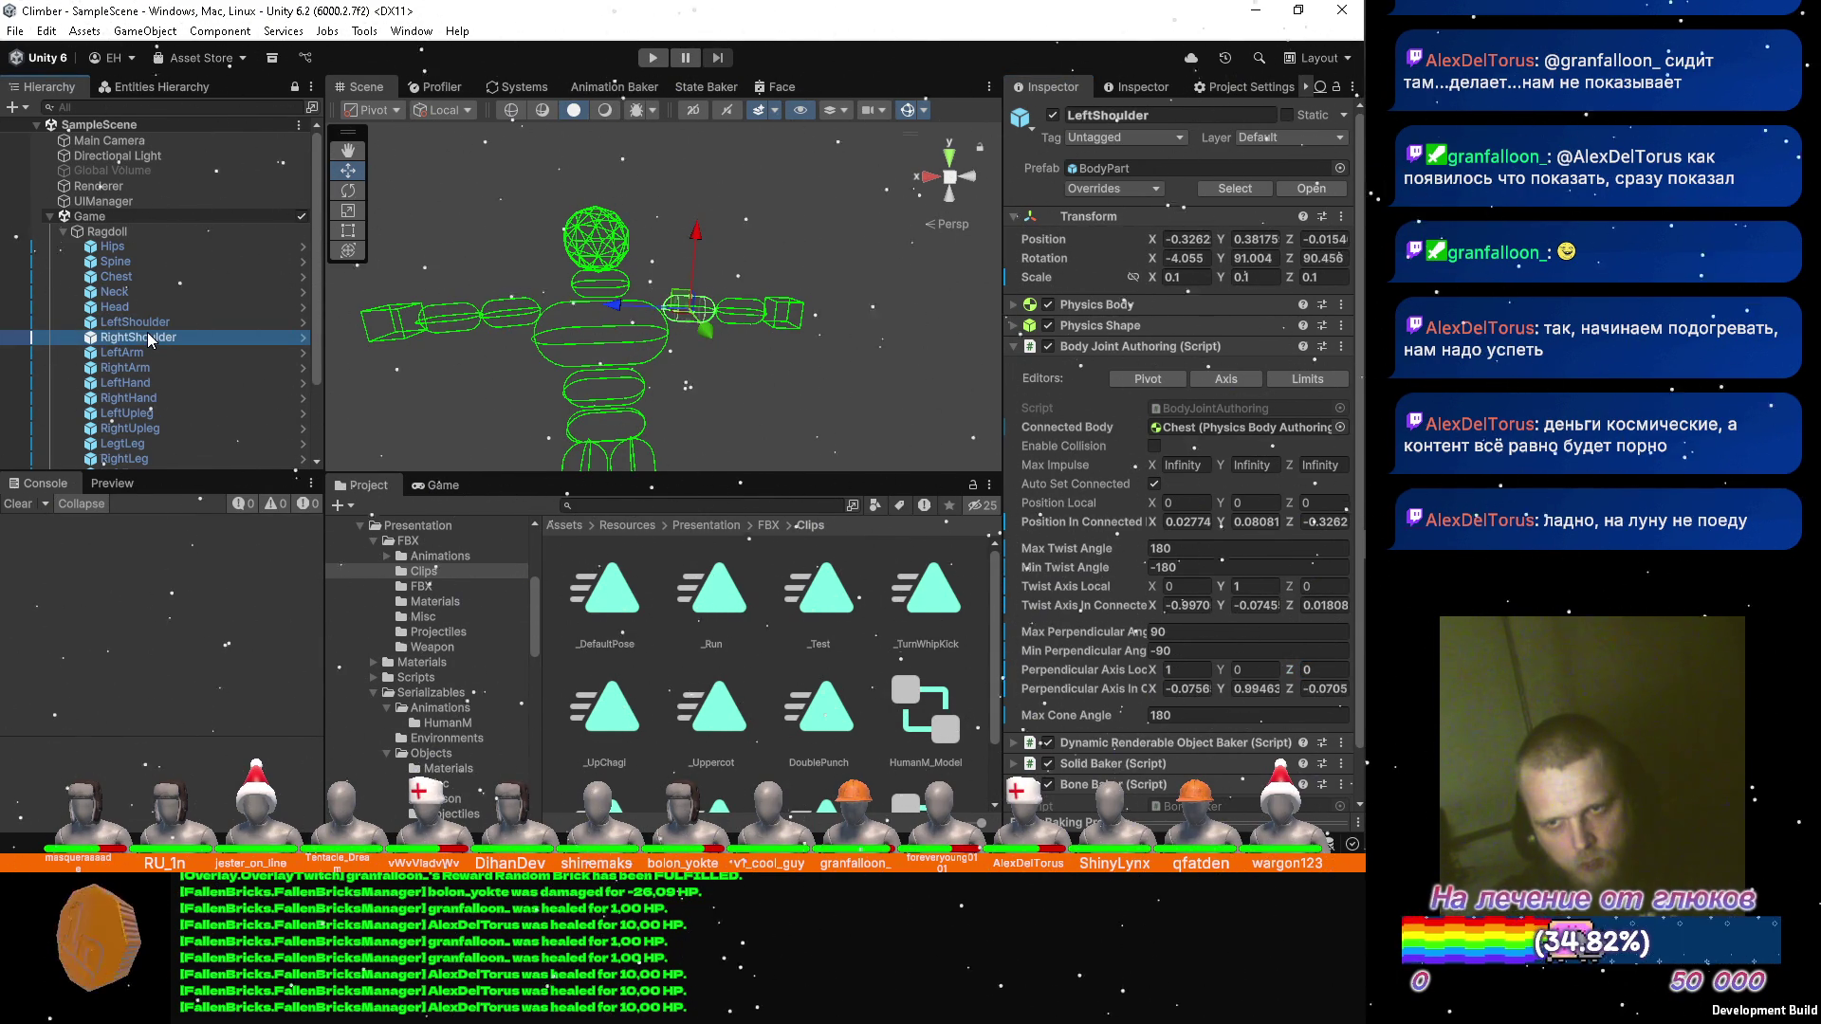
pyautogui.click(1252, 587)
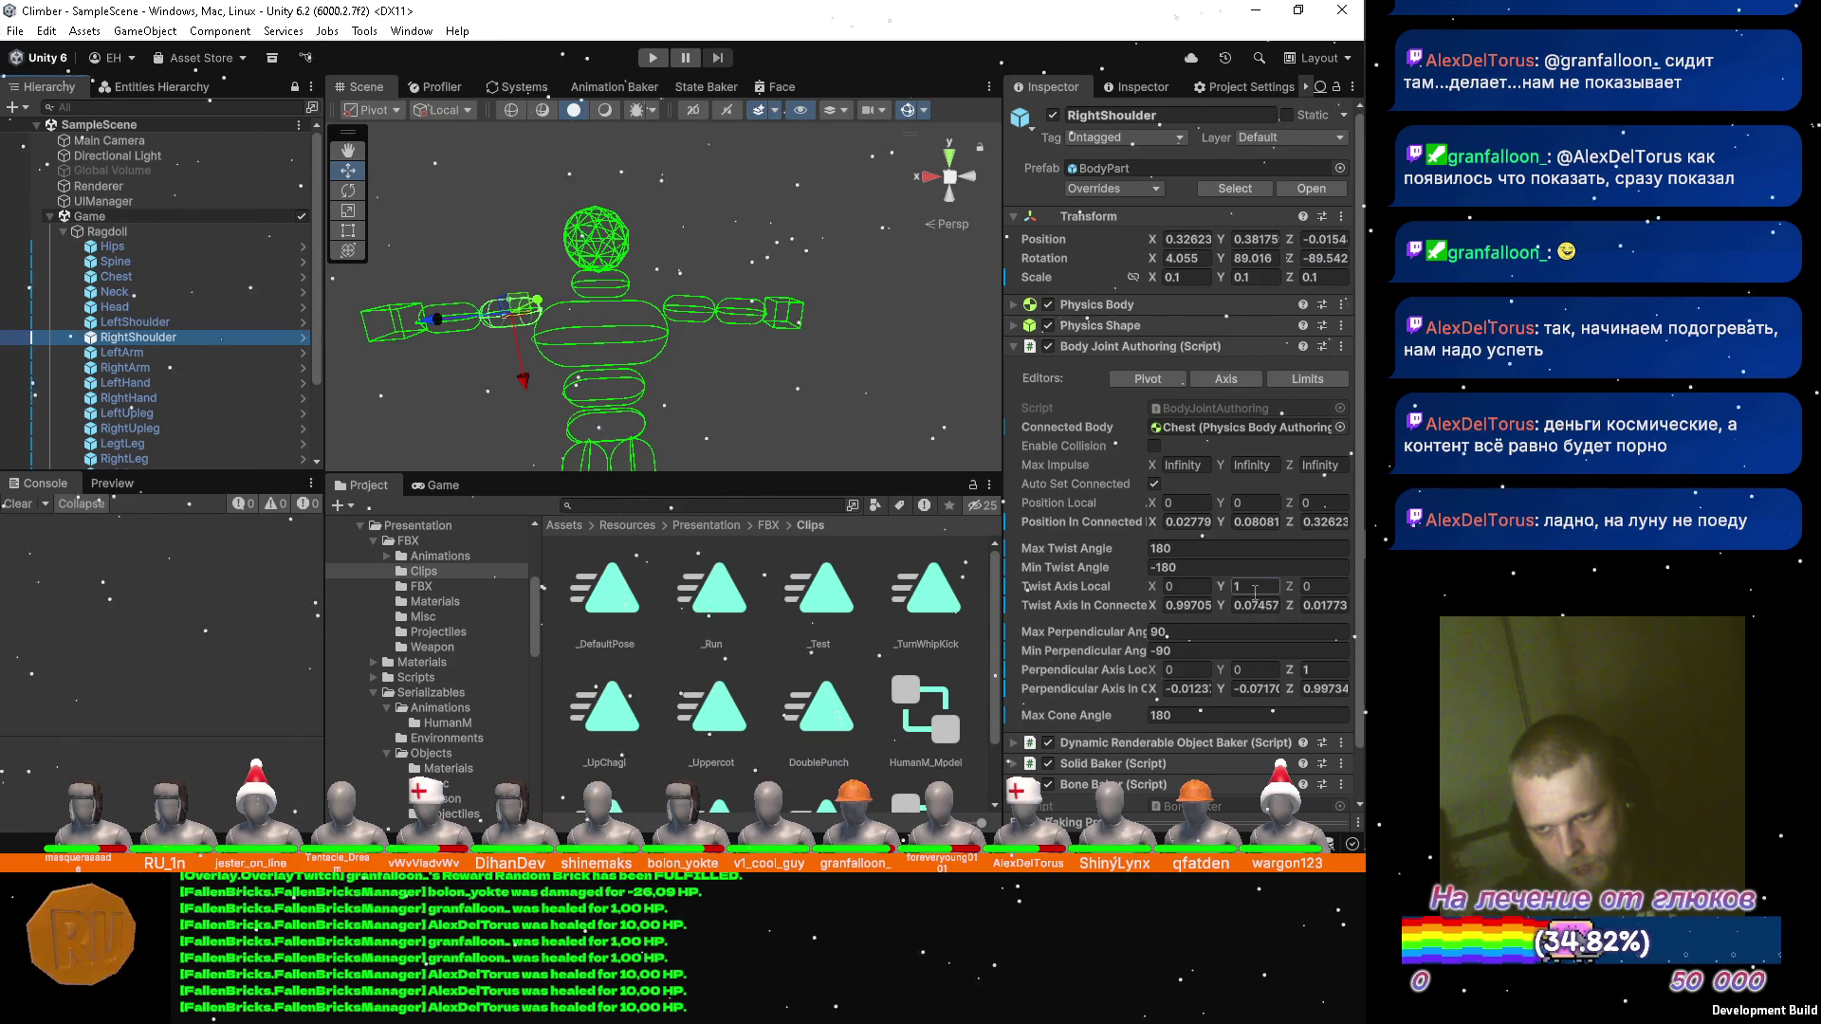
pyautogui.press('BackSpace')
pyautogui.write('1')
pyautogui.click(1185, 668)
pyautogui.write('-1')
pyautogui.press('Tab')
pyautogui.press('Tab')
pyautogui.write('0')
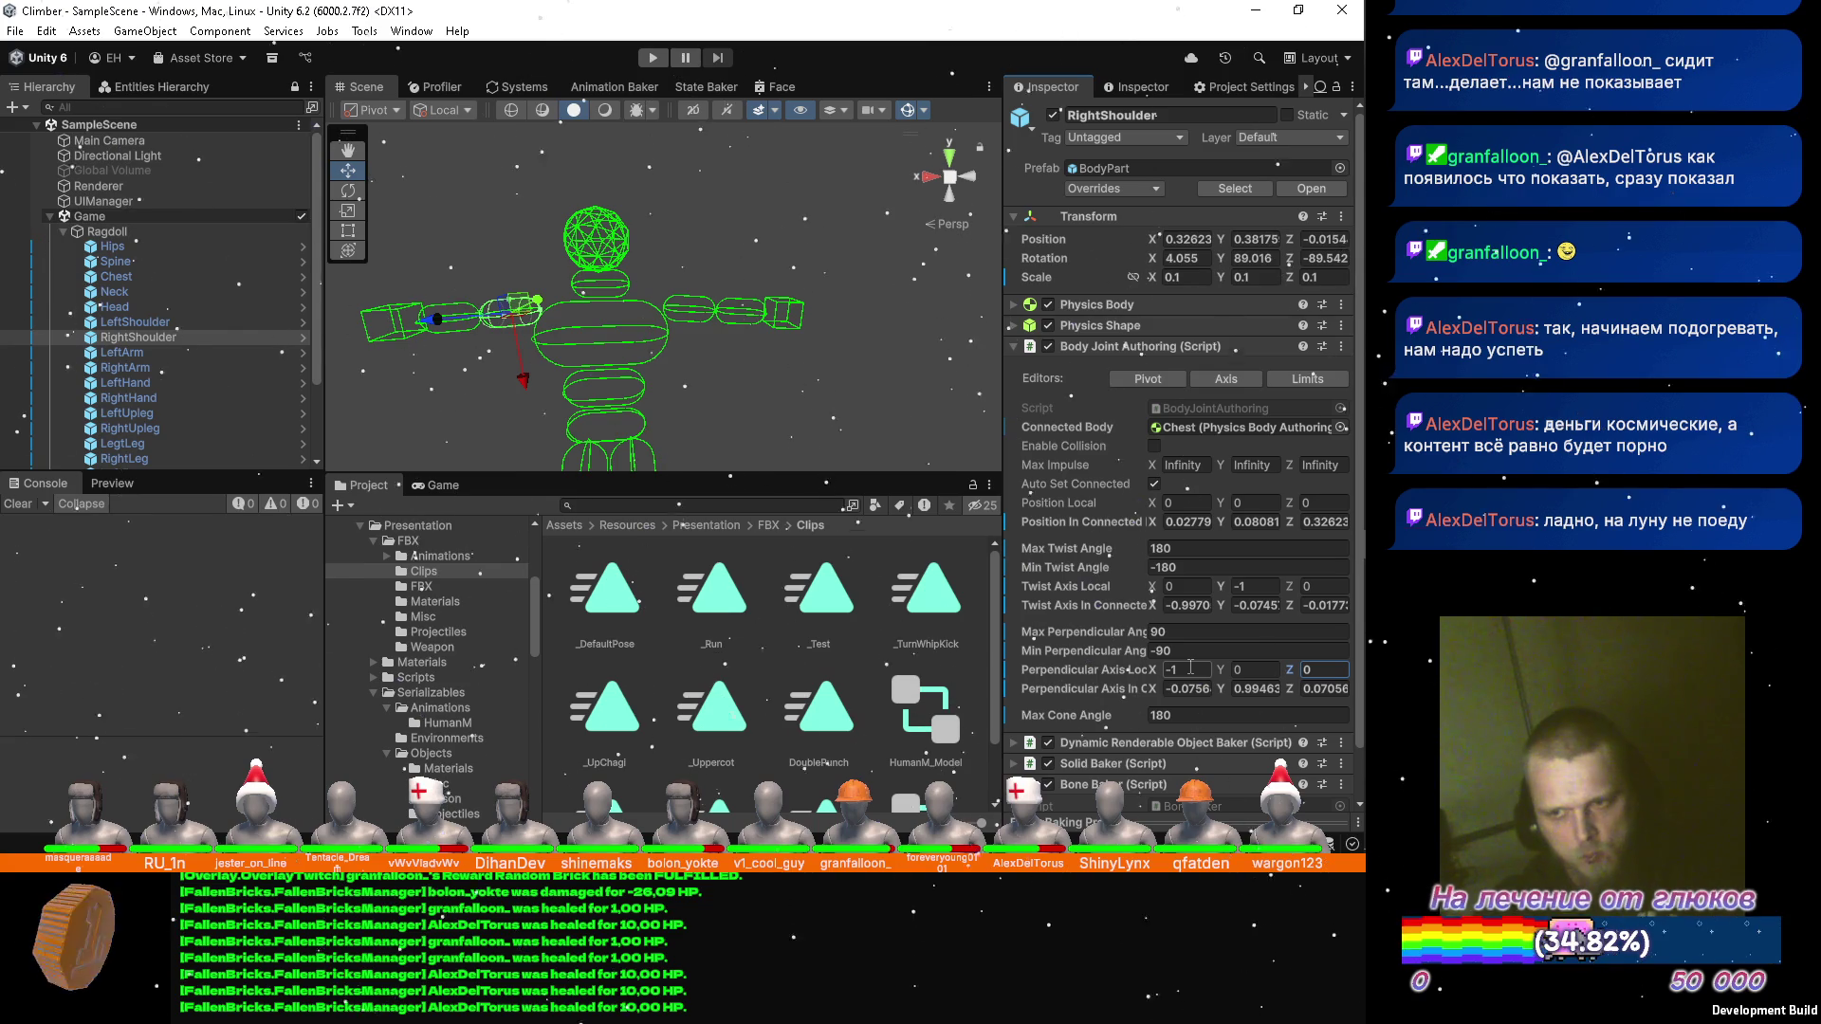
# Correct RightShoulder to twist axis (-1, 0, 0) and perpendicular X 0.
pyautogui.click(1203, 585)
pyautogui.write('-')
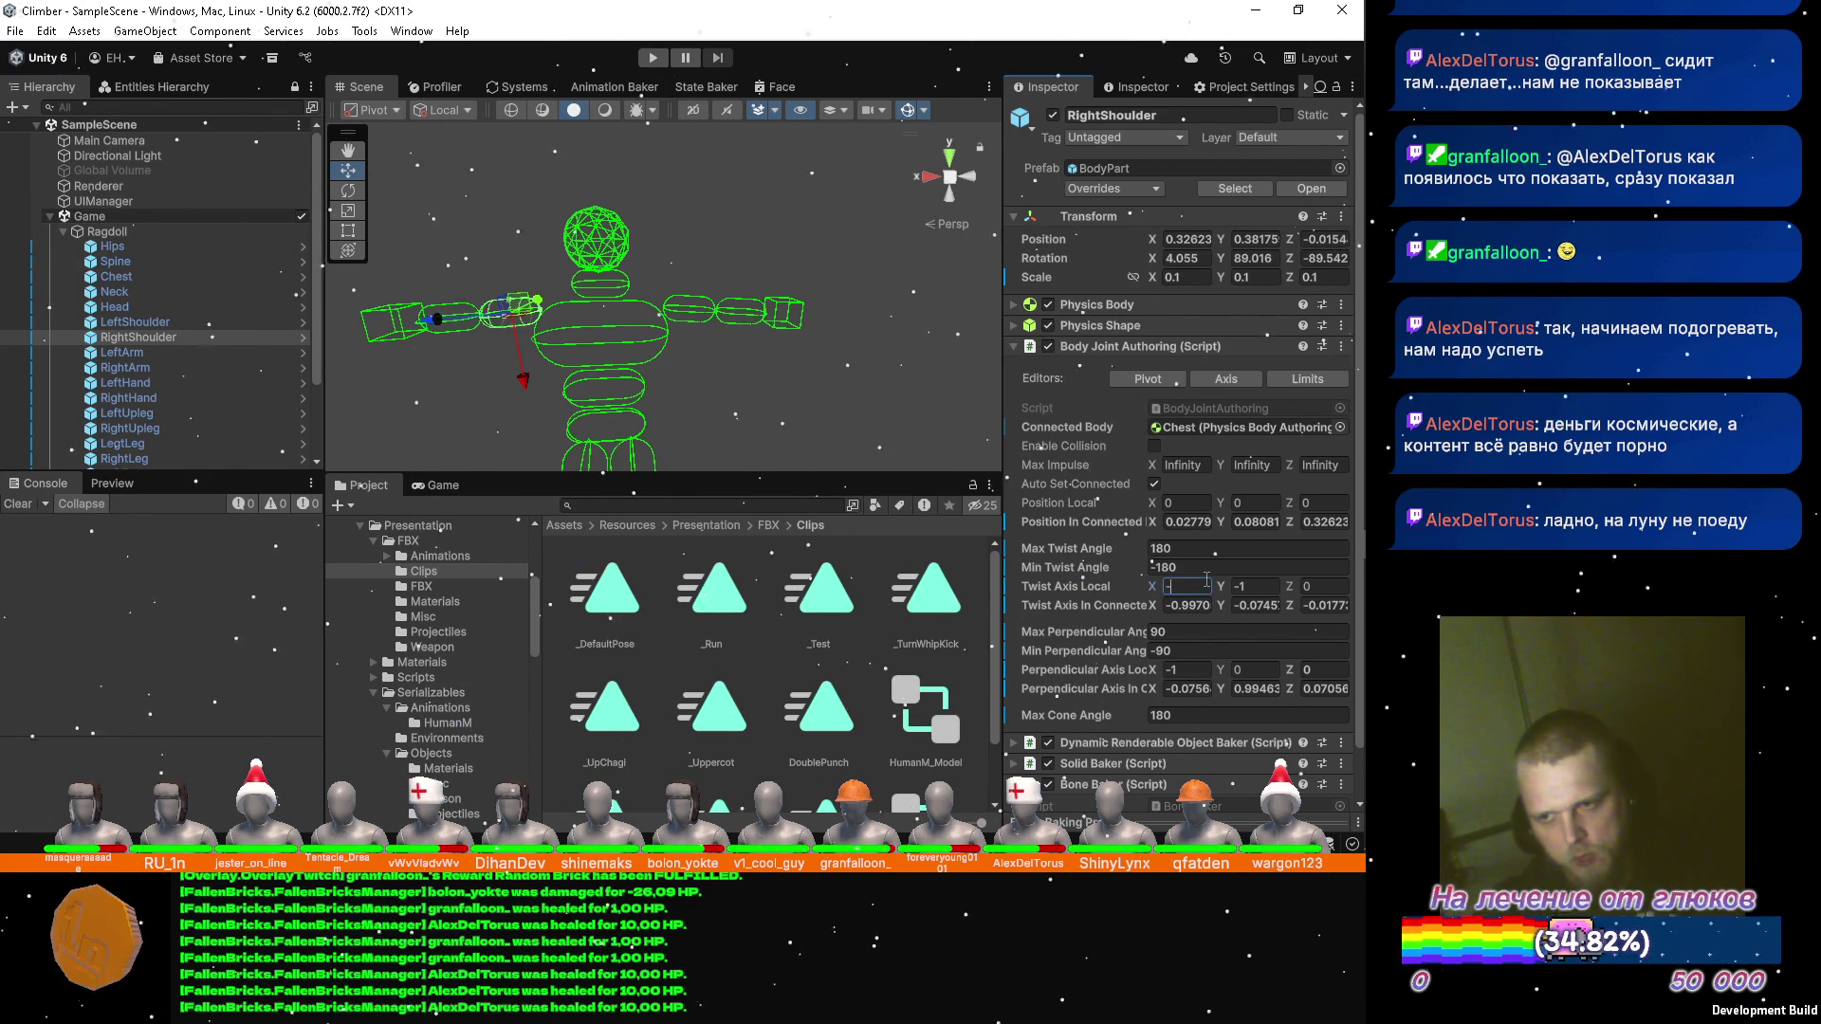
pyautogui.write('1')
pyautogui.press('Return')
pyautogui.click(1198, 667)
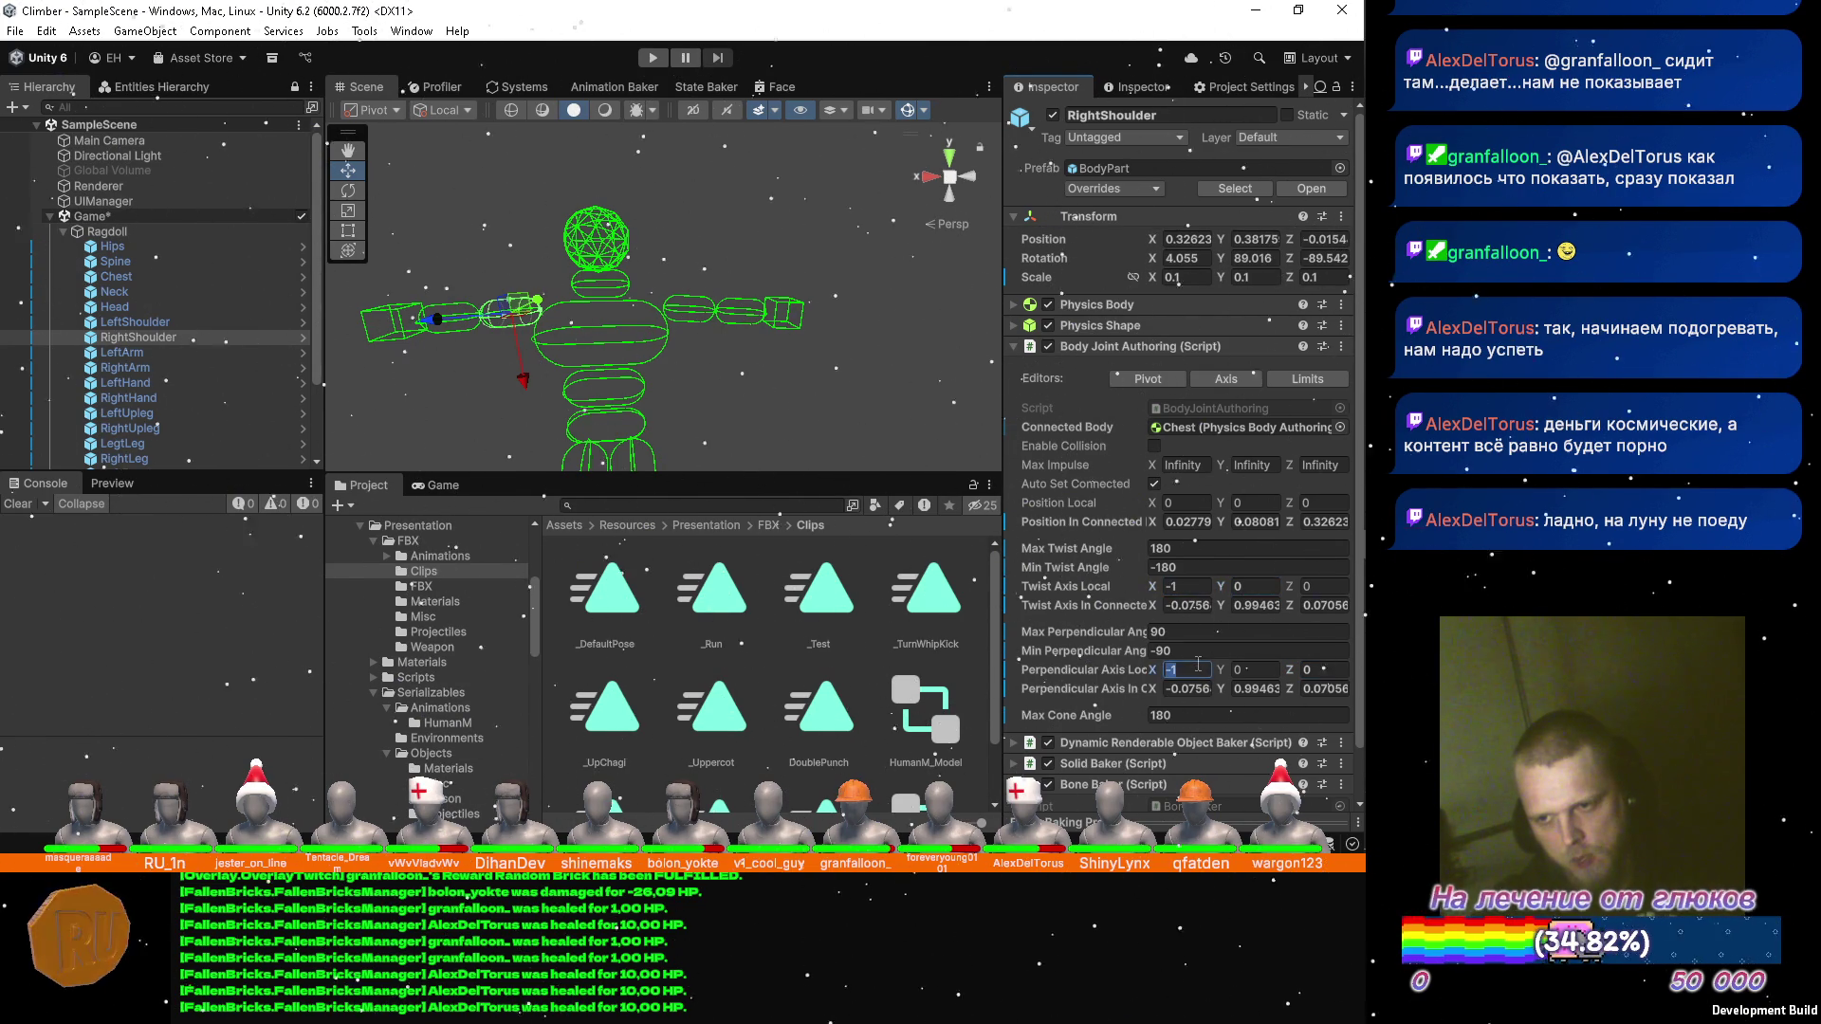
pyautogui.write('0')
pyautogui.press('Tab')
pyautogui.write('-1')
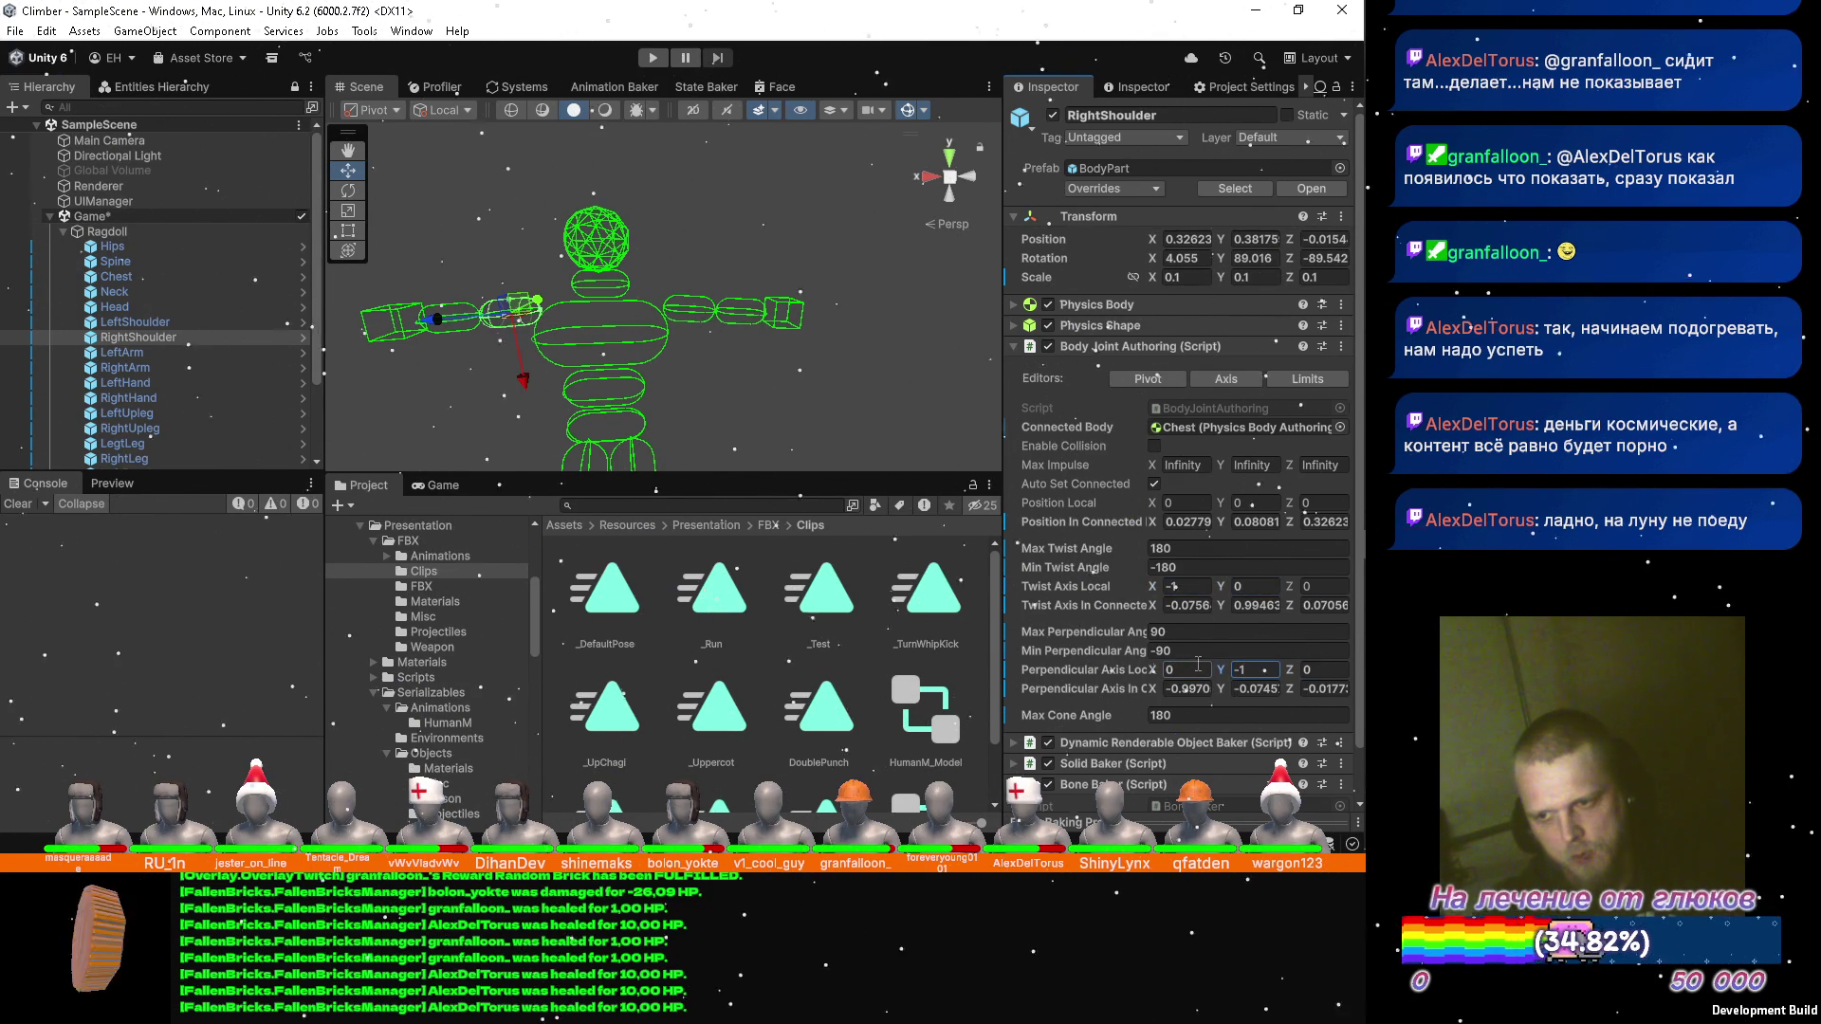
# Finish LeftShoulder with twist axis (1, 0, 0) and perpendicular axis (0, 1, 0).
pyautogui.click(177, 322)
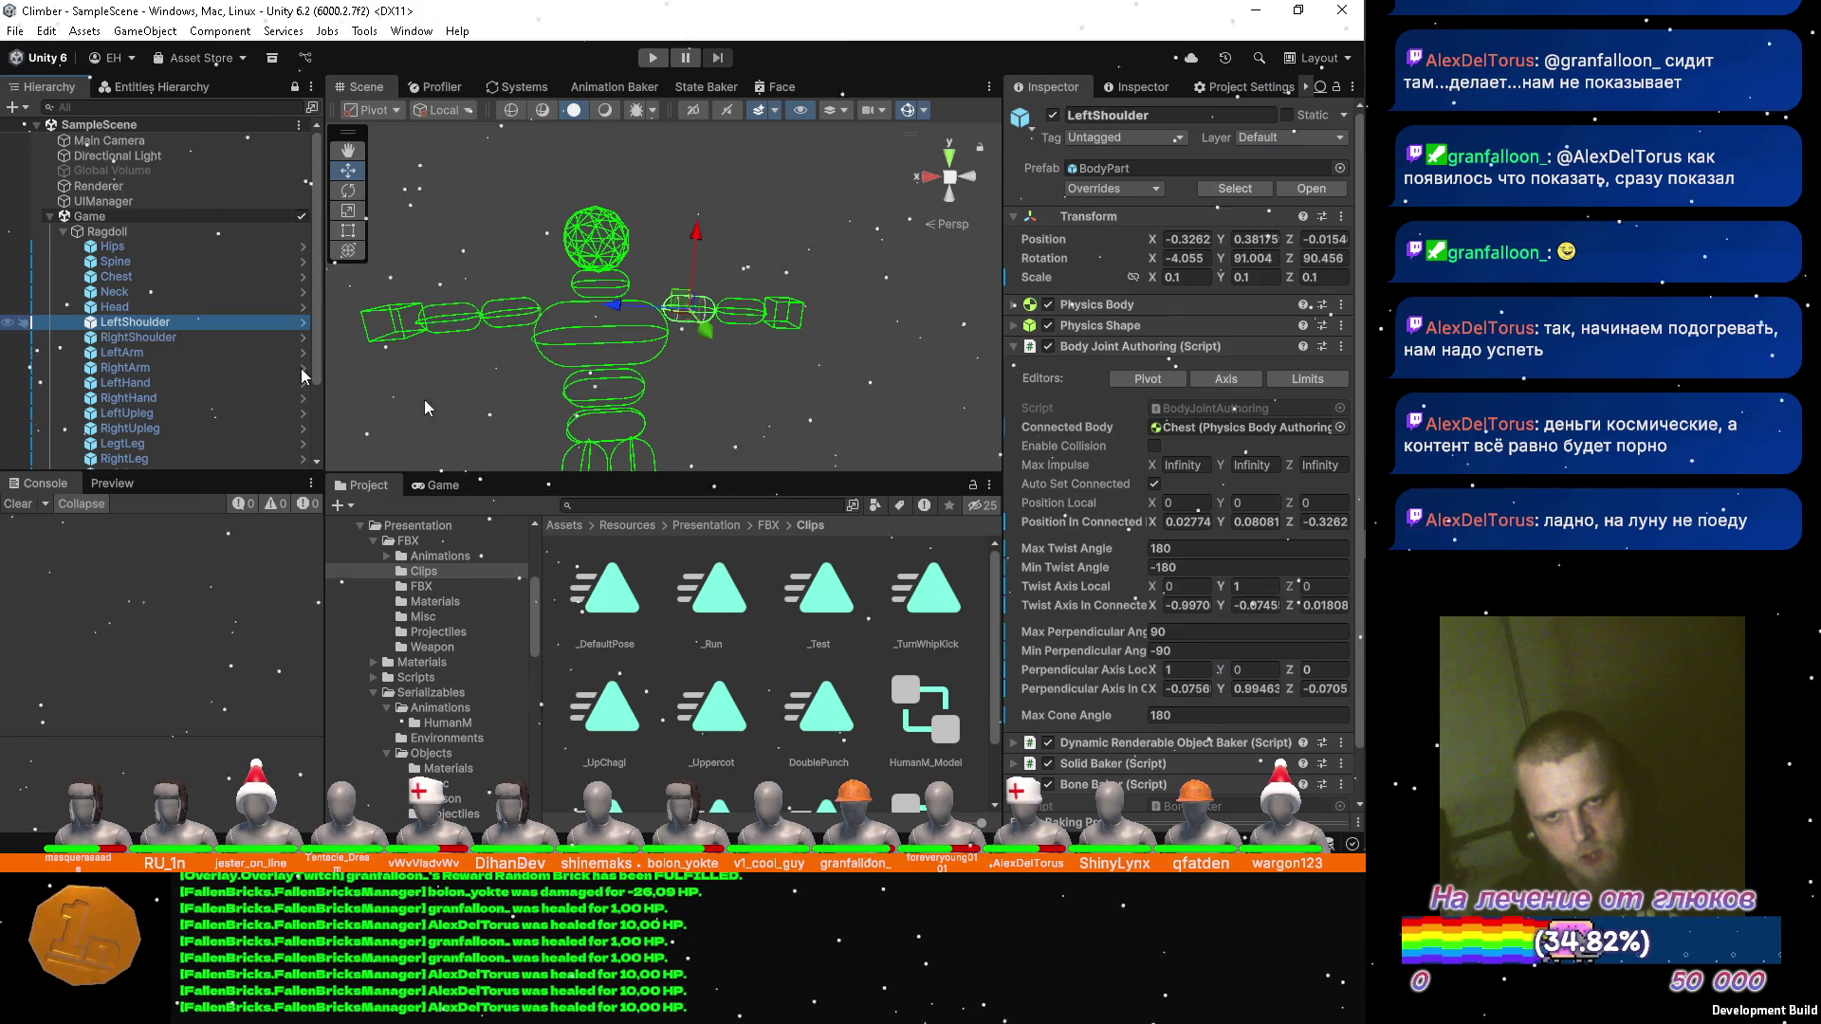
pyautogui.click(1181, 586)
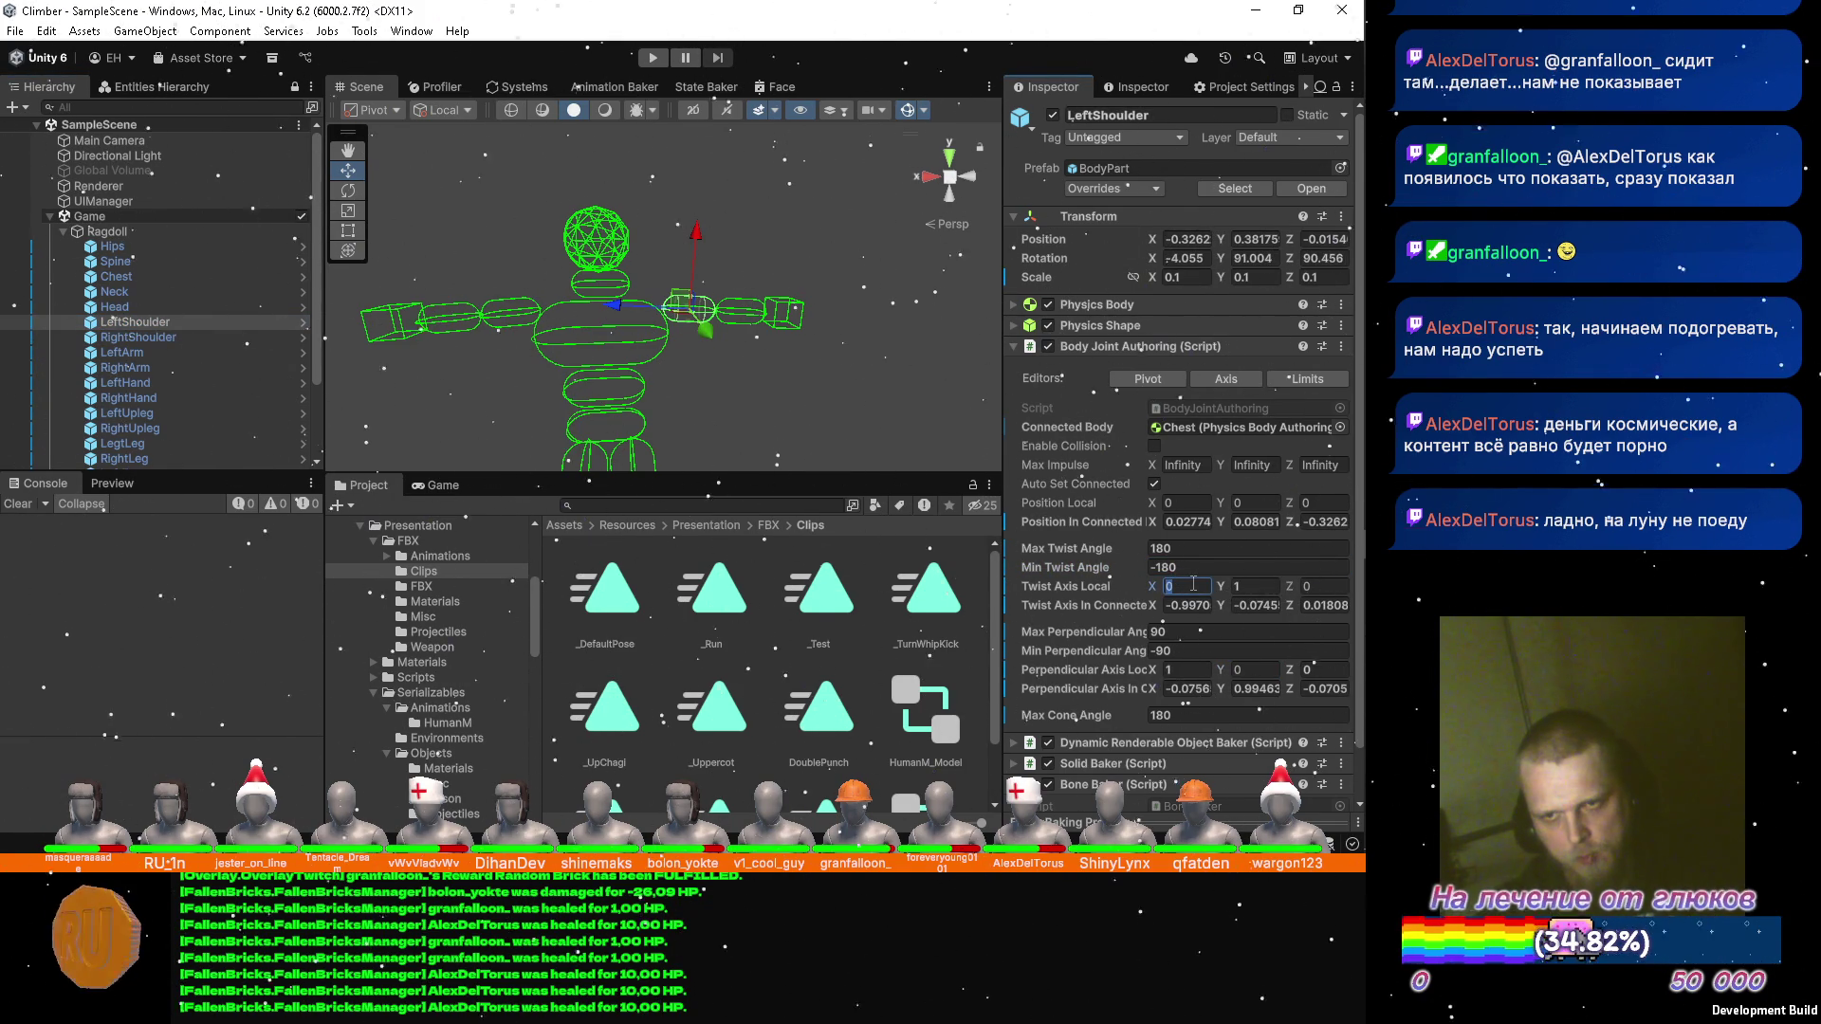
pyautogui.write('1')
pyautogui.press('Tab')
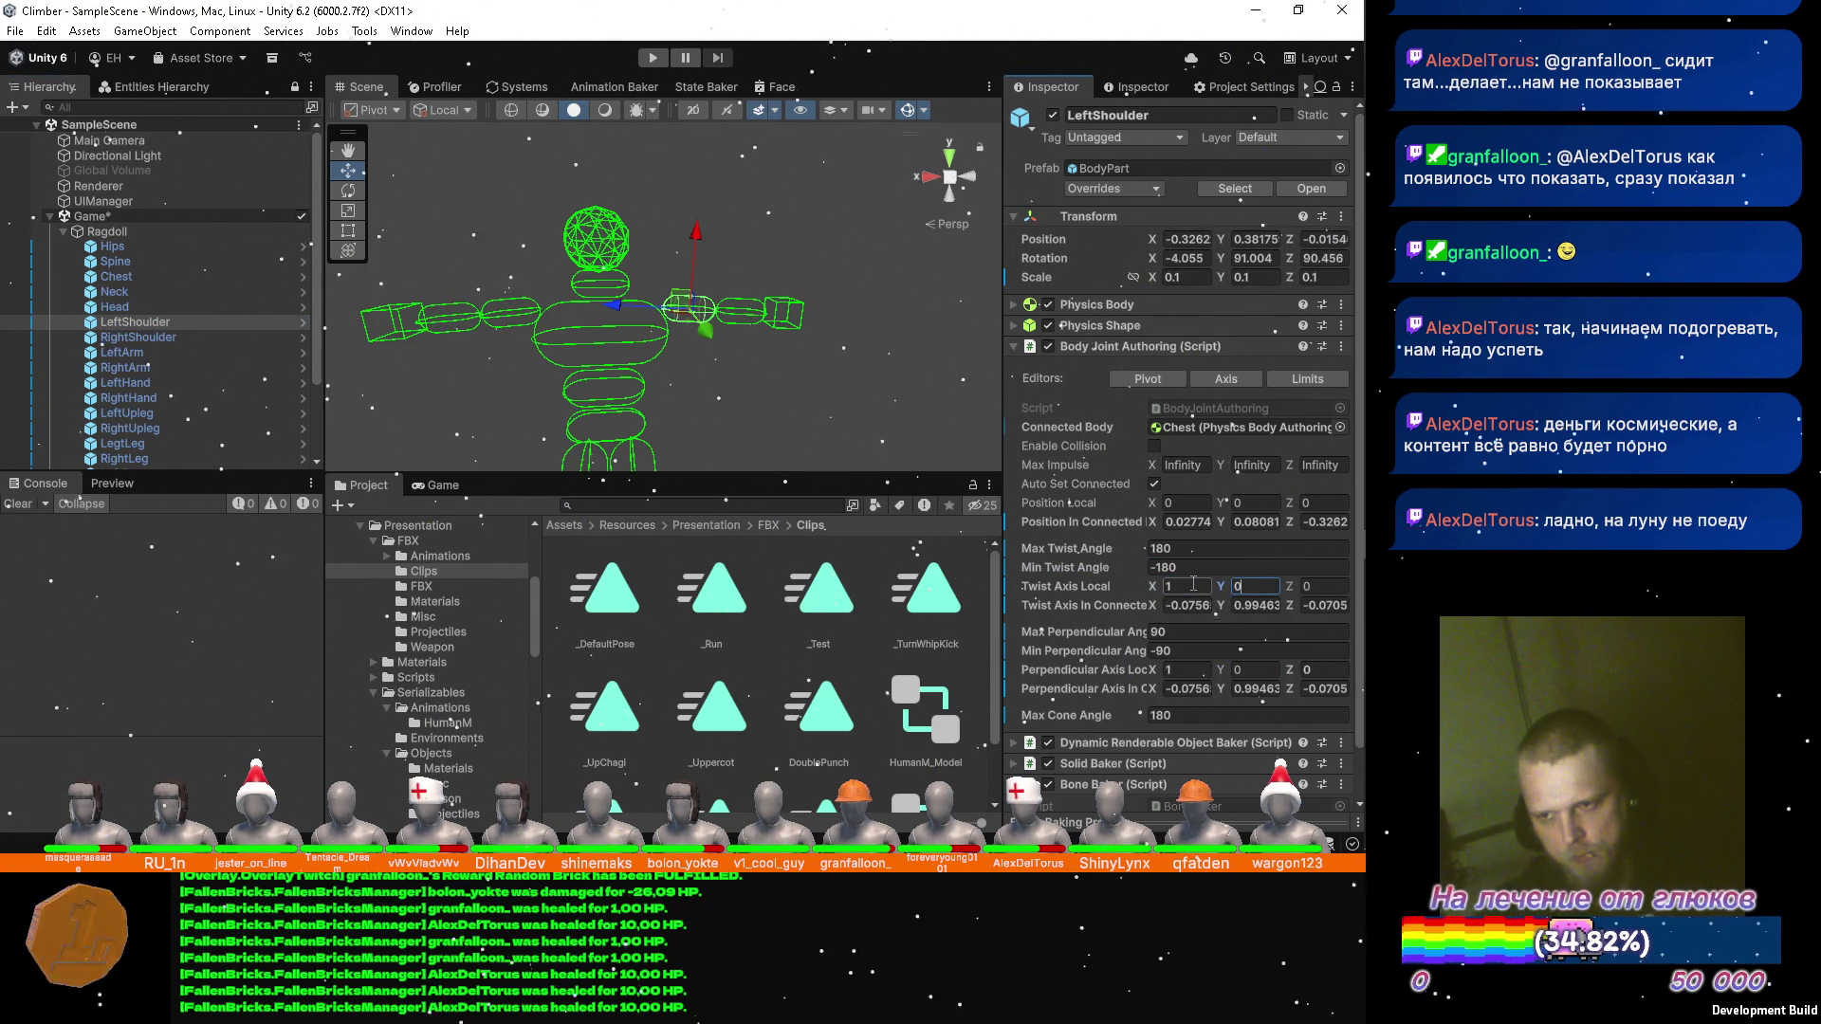
pyautogui.click(1200, 669)
pyautogui.write('0')
pyautogui.press('Tab')
pyautogui.write('1')
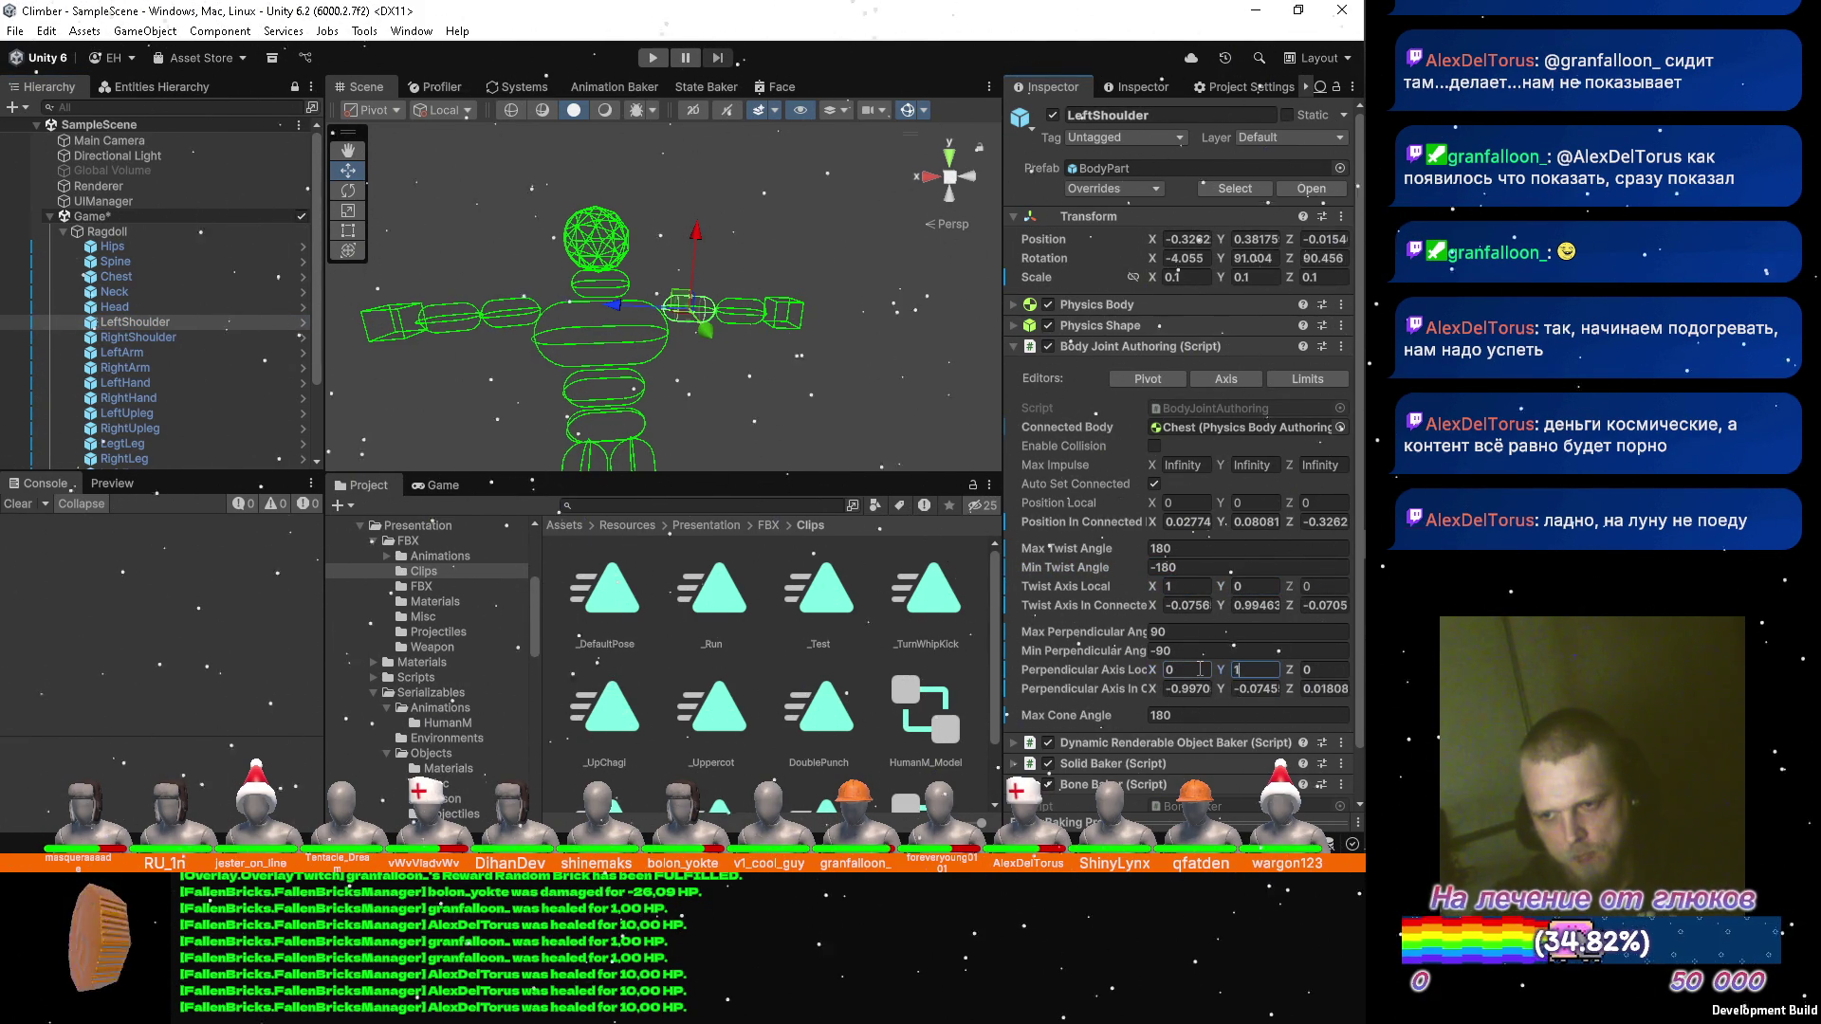
pyautogui.click(165, 356)
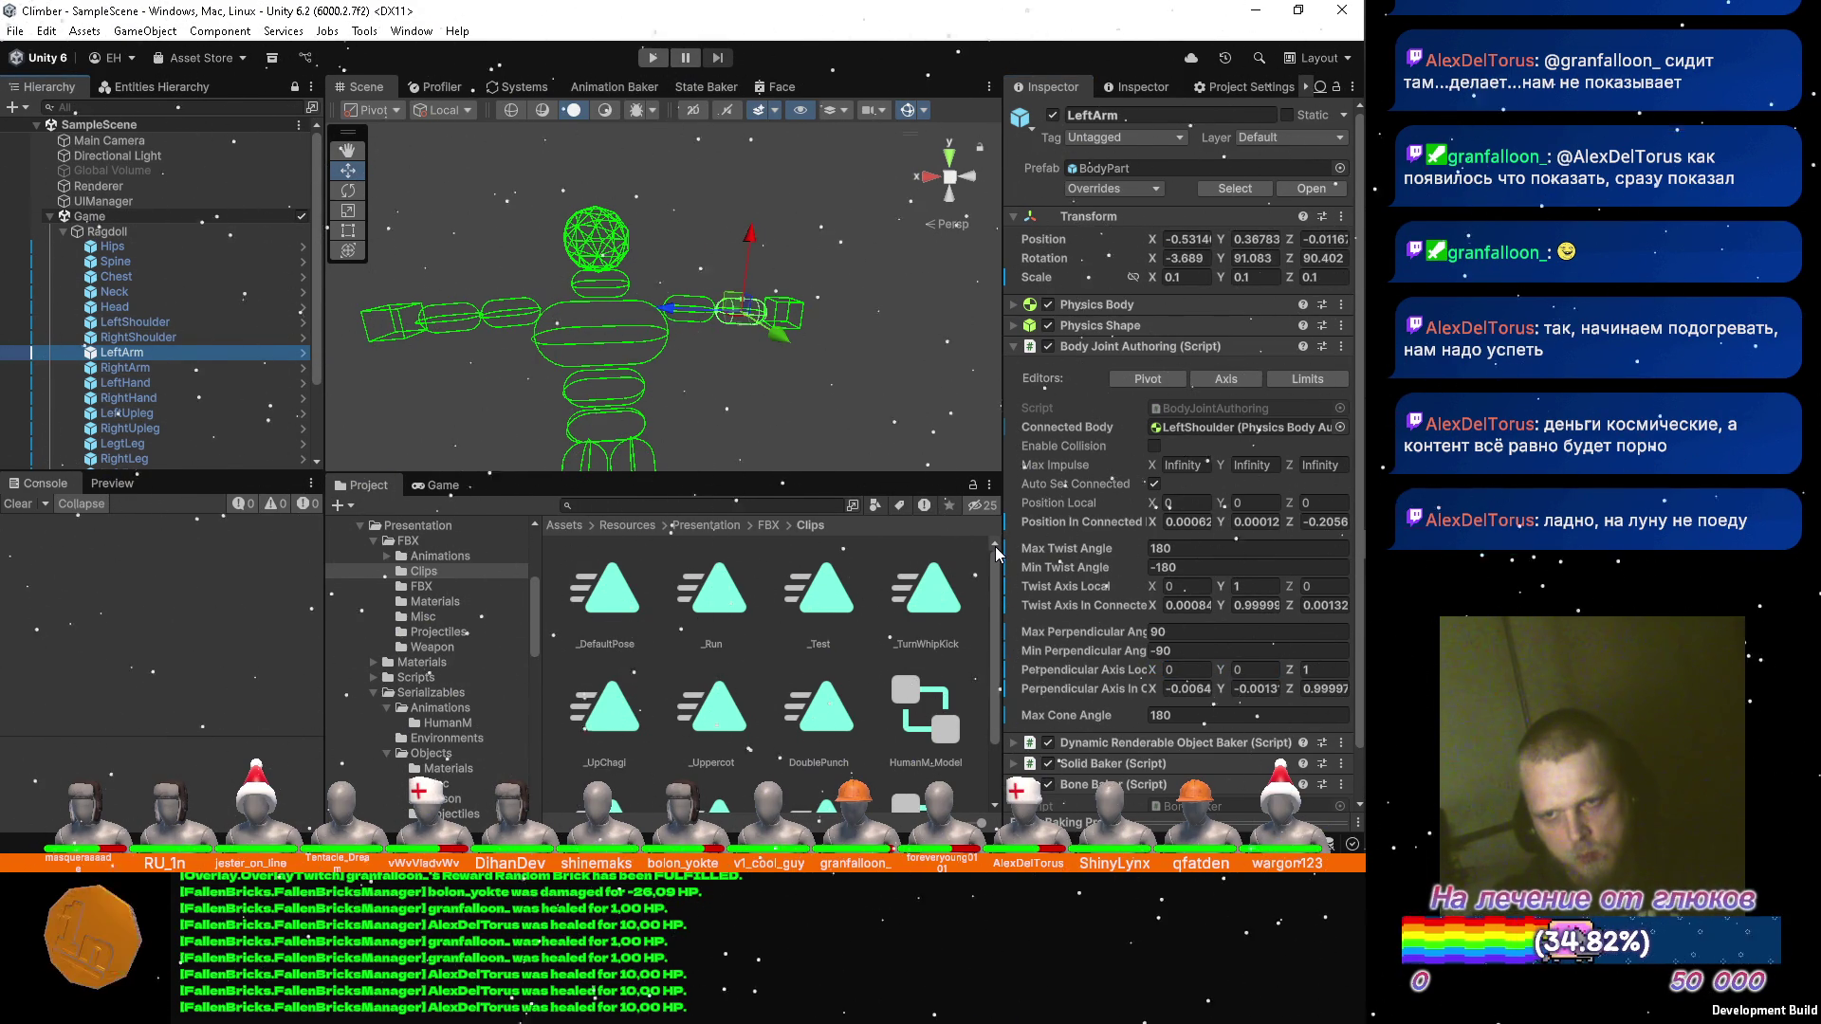
# Set LeftArm's twist axis X to 1, then move on to RightArm.
pyautogui.click(1187, 585)
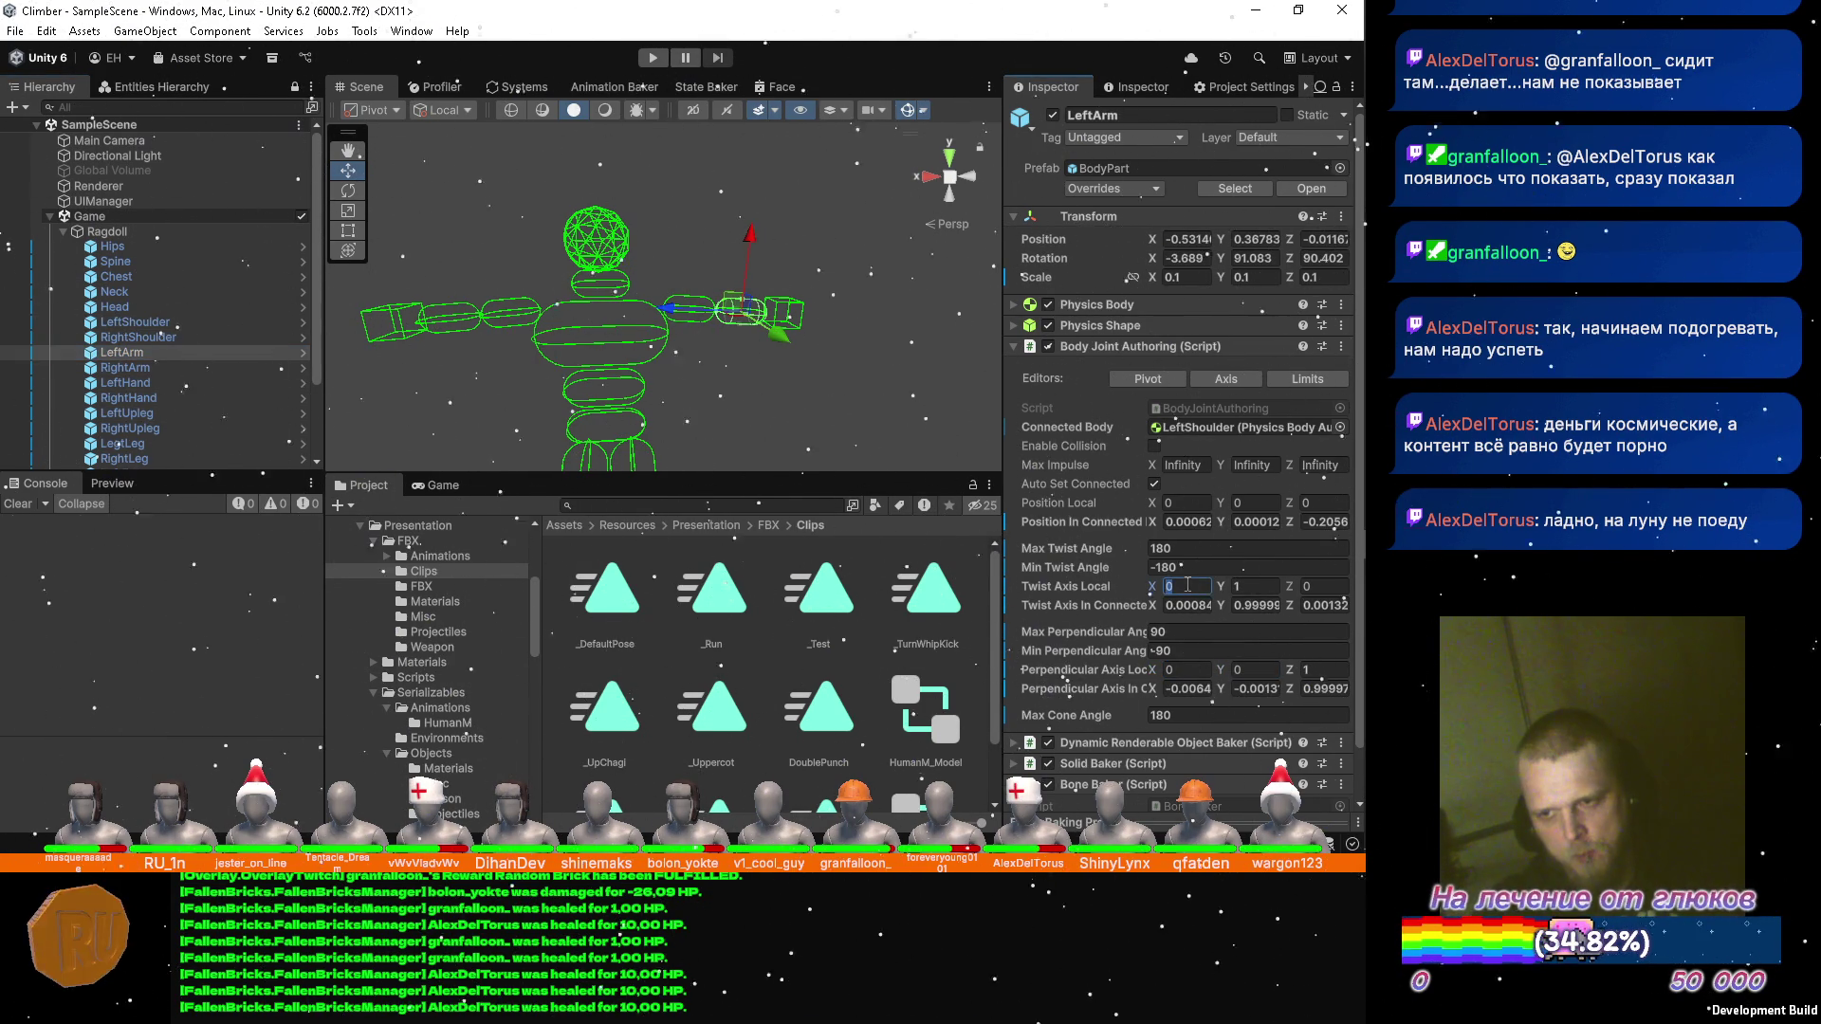
pyautogui.write('1')
pyautogui.press('Tab')
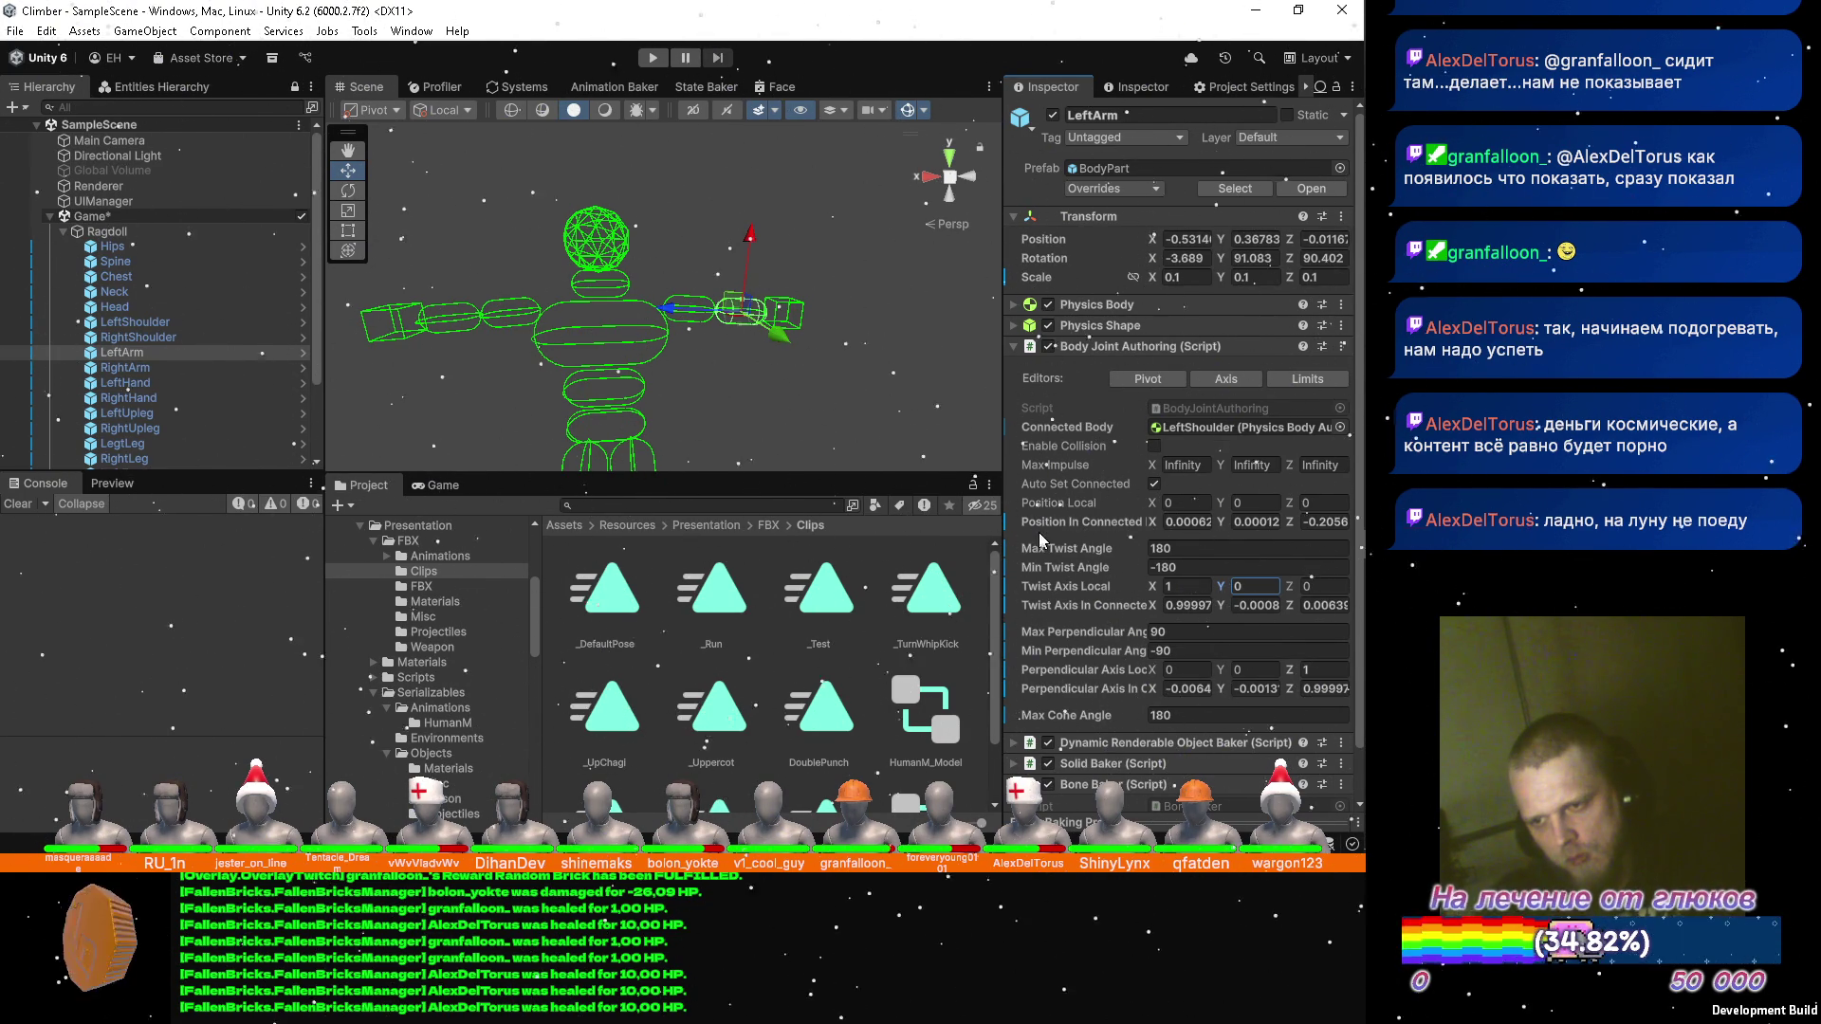
pyautogui.click(145, 367)
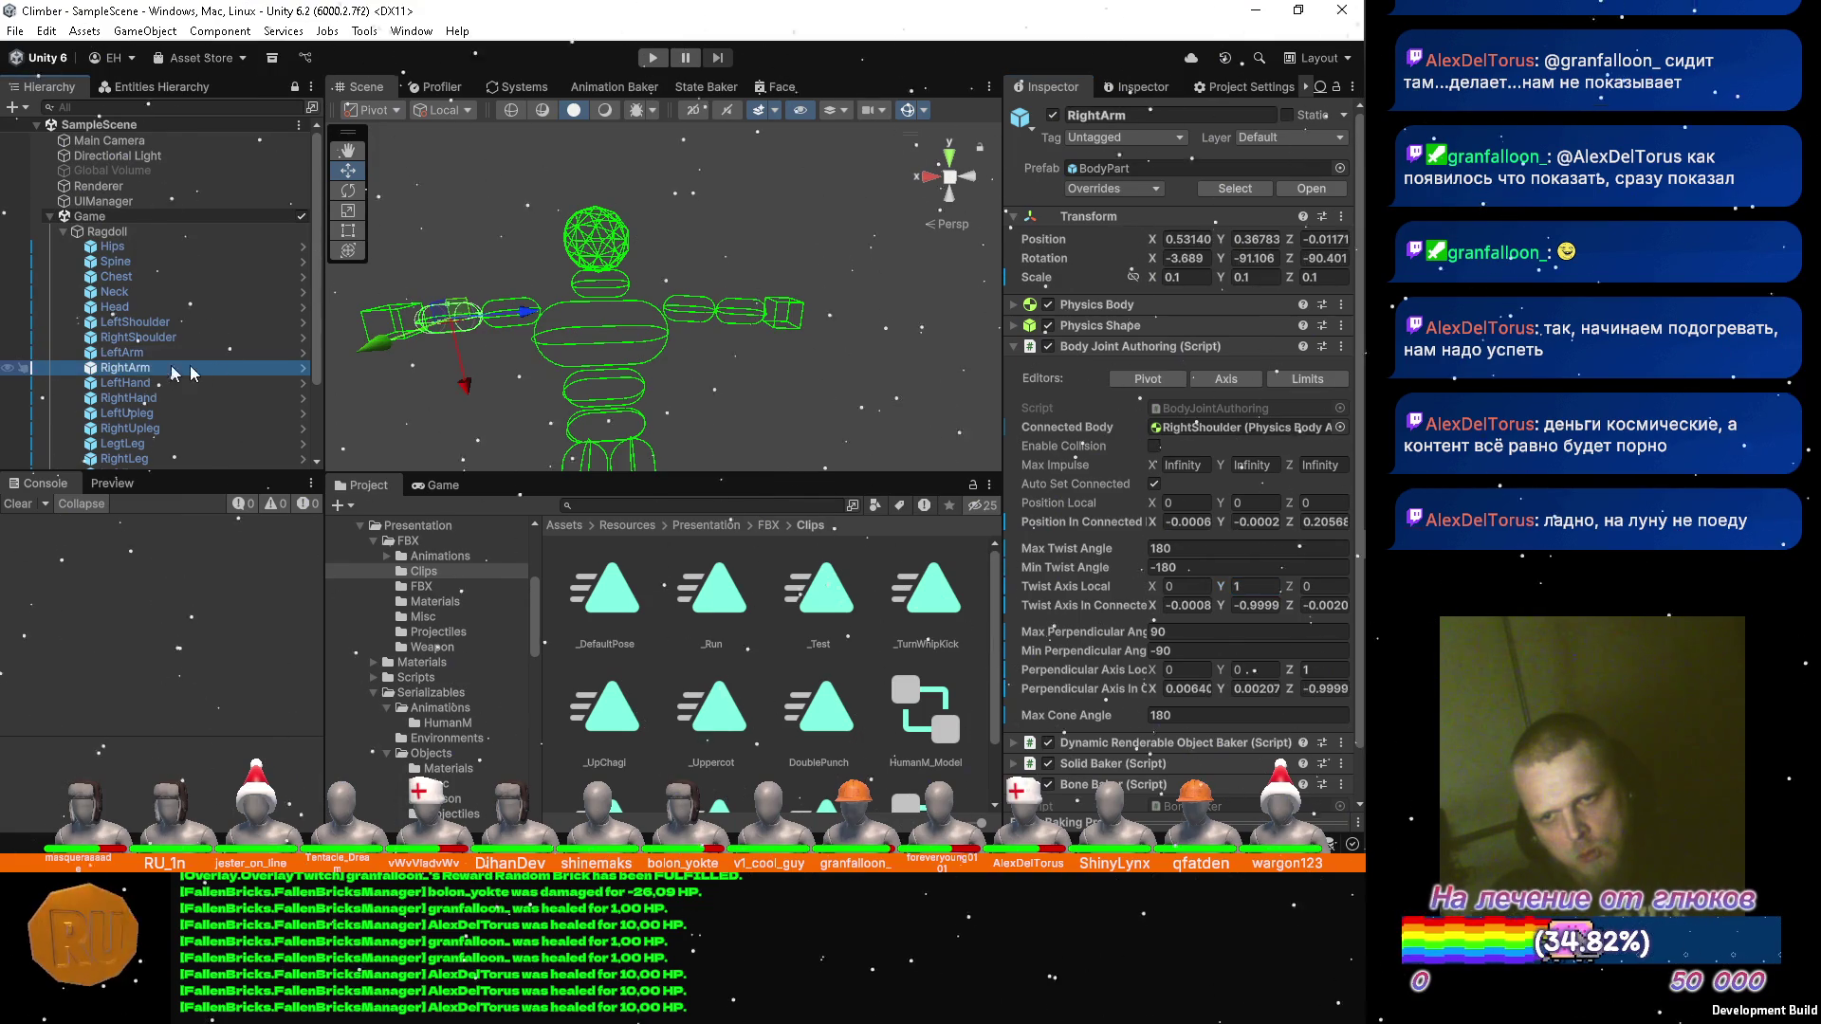
pyautogui.click(170, 353)
pyautogui.click(162, 367)
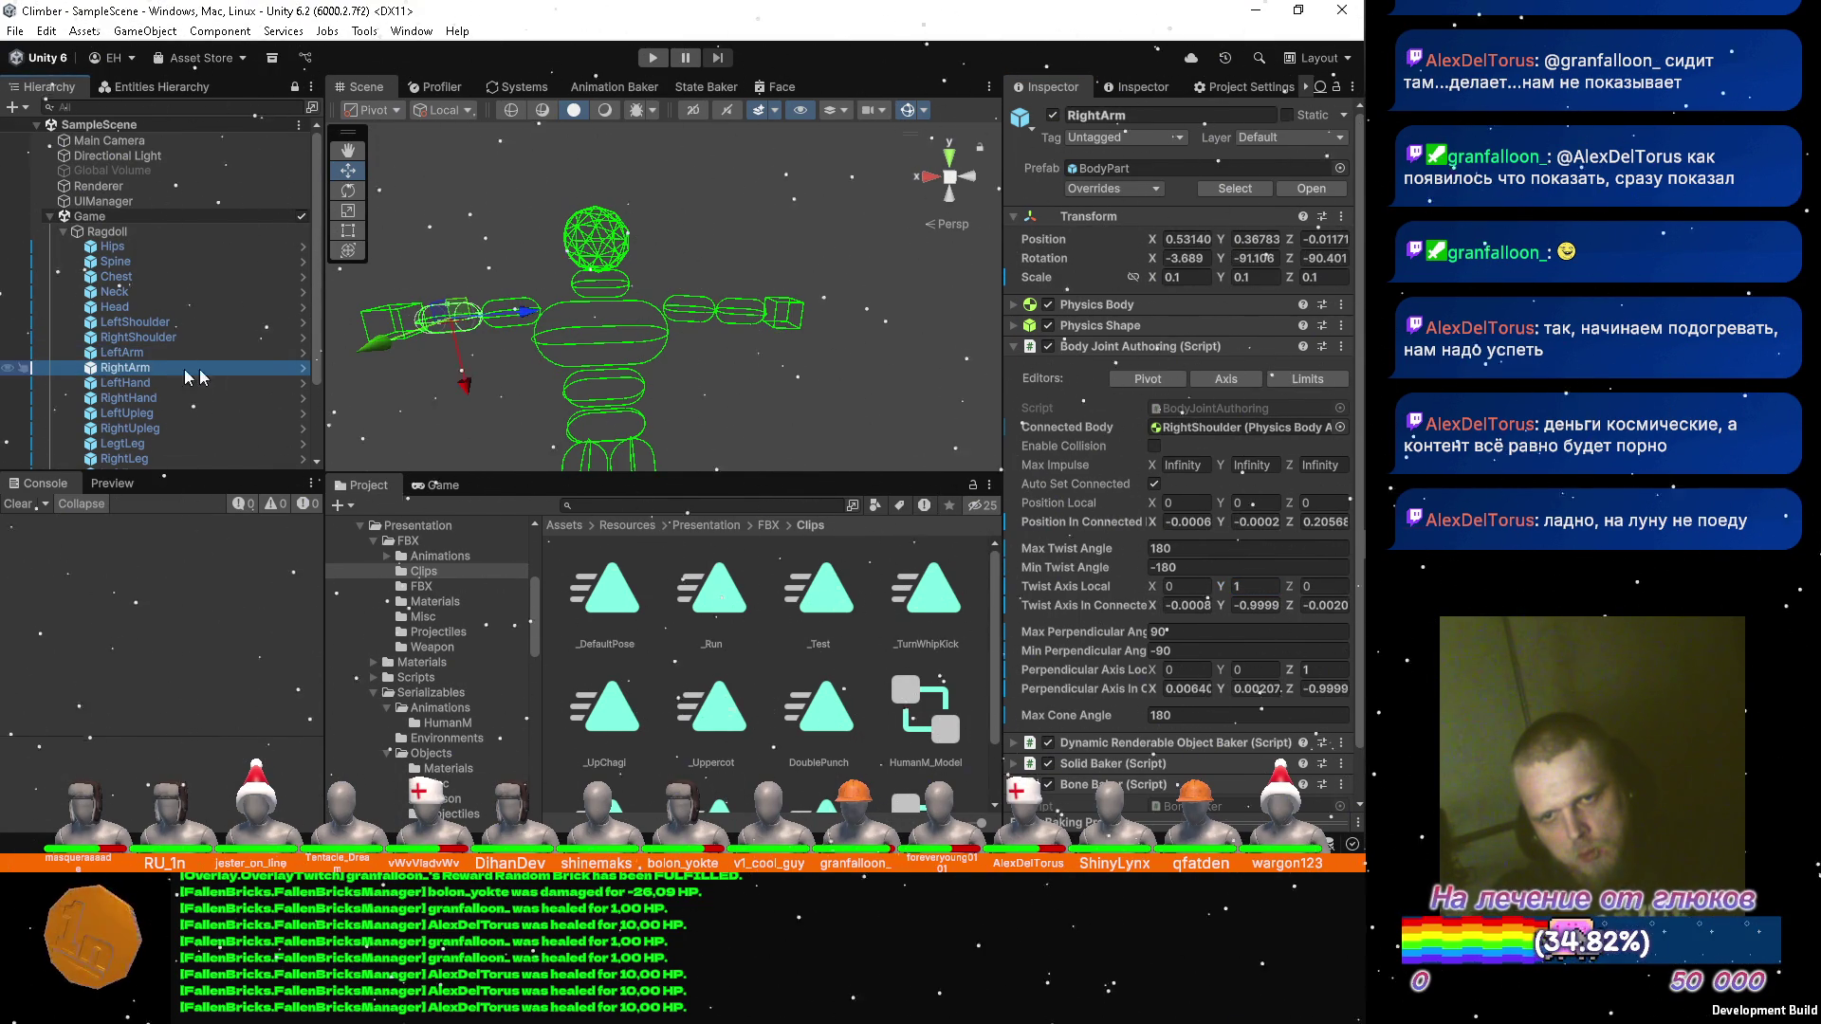
# Give RightArm twist axis (-1, 0, 0) and perpendicular Z -1, and save the scene.
pyautogui.click(1176, 586)
pyautogui.write('-1')
pyautogui.press('Tab')
pyautogui.write('0')
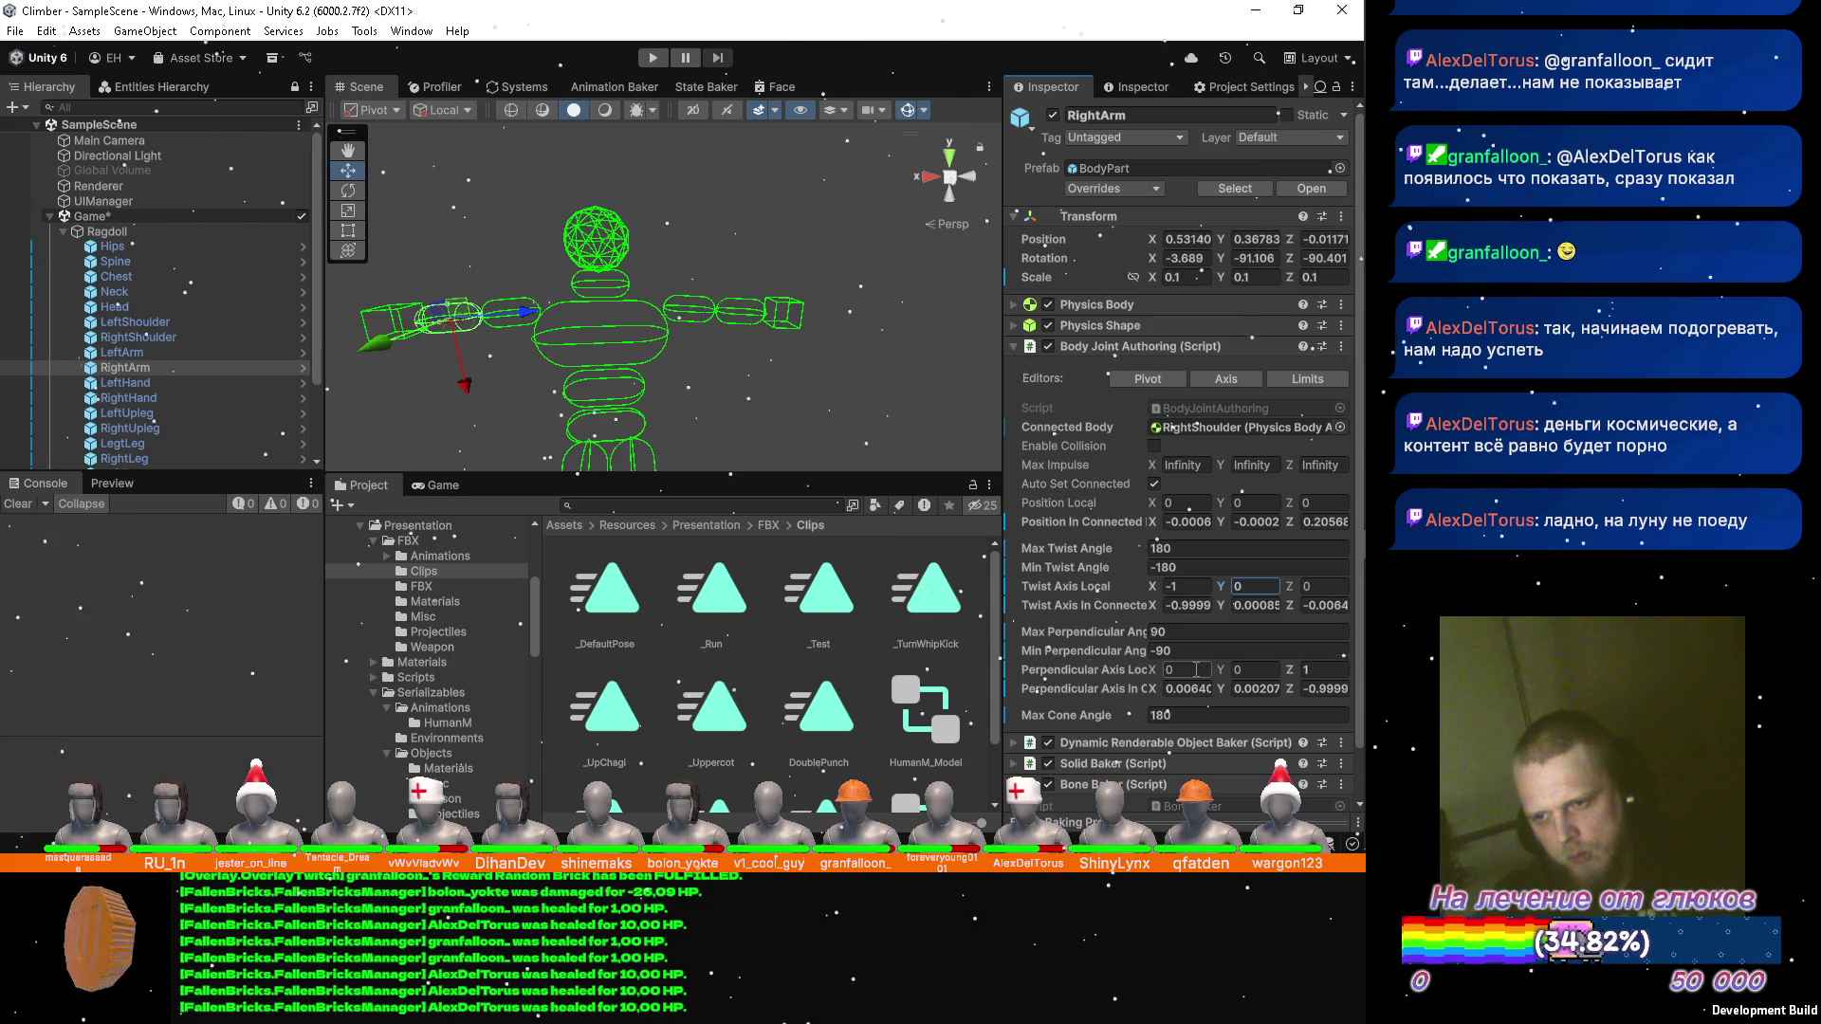
pyautogui.click(1337, 673)
pyautogui.write('-1')
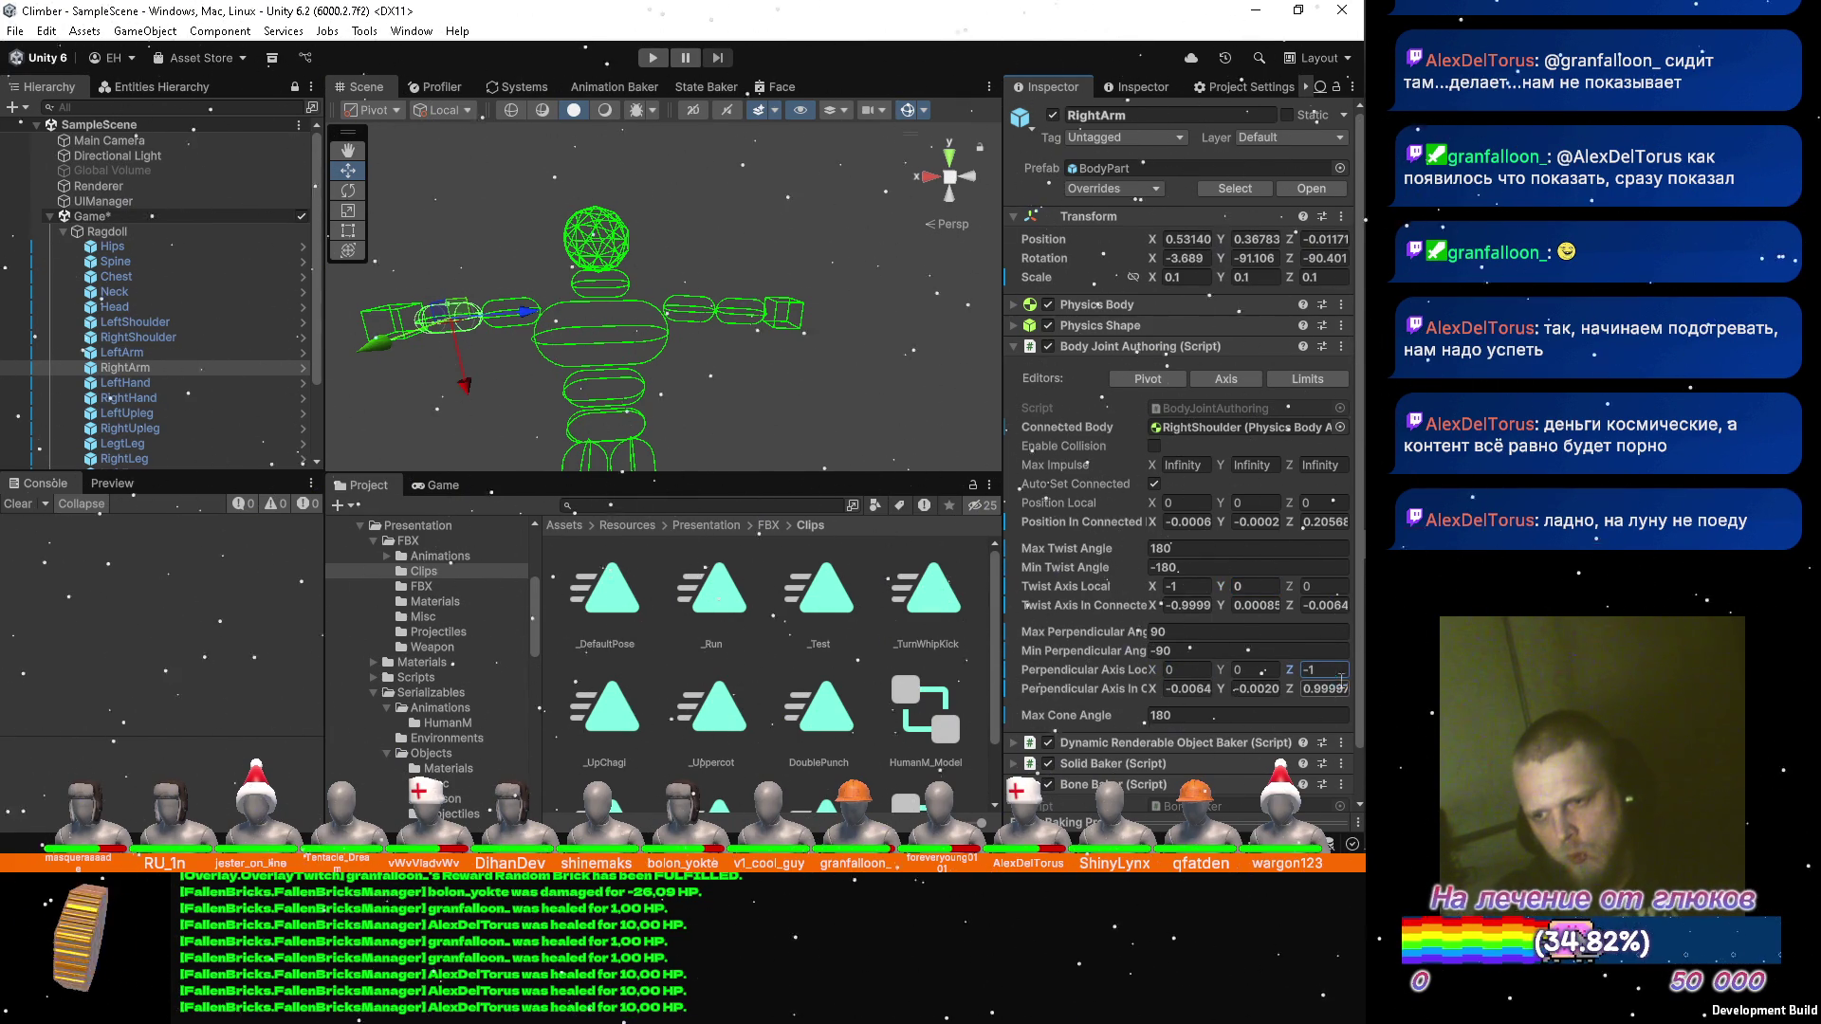
pyautogui.hotkey('ctrl', 's')
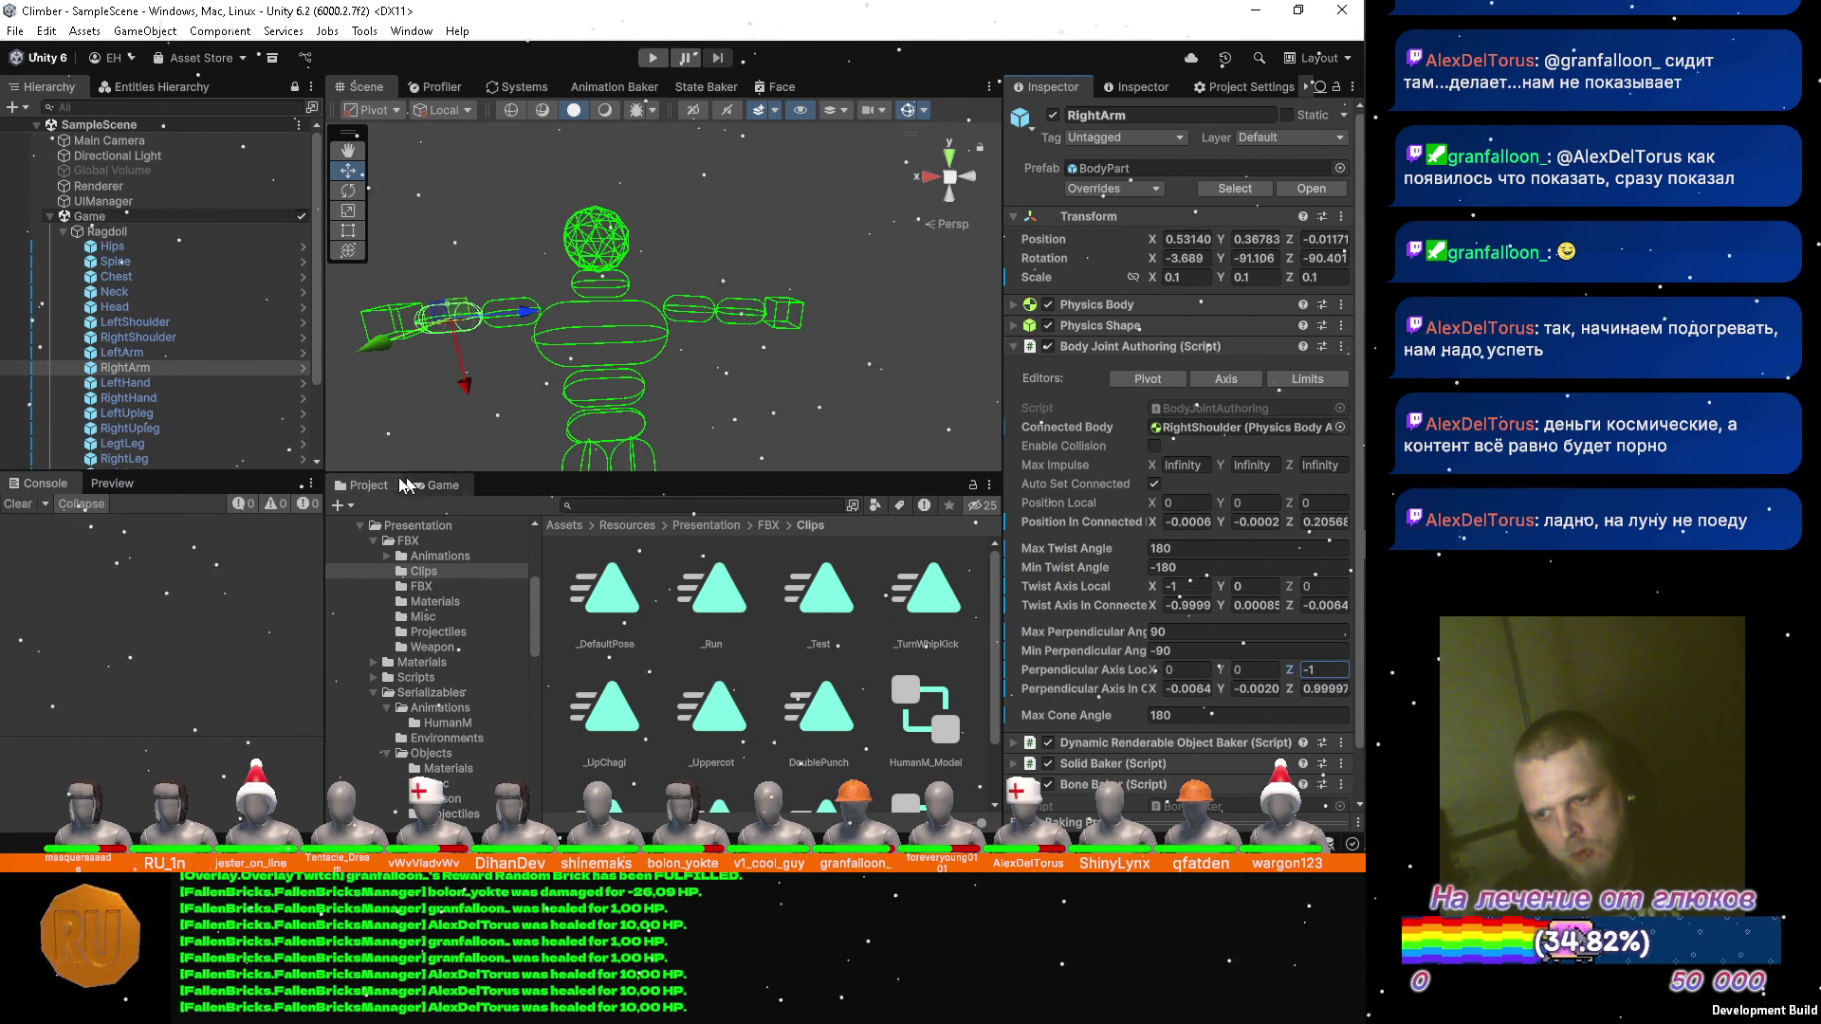
pyautogui.click(145, 385)
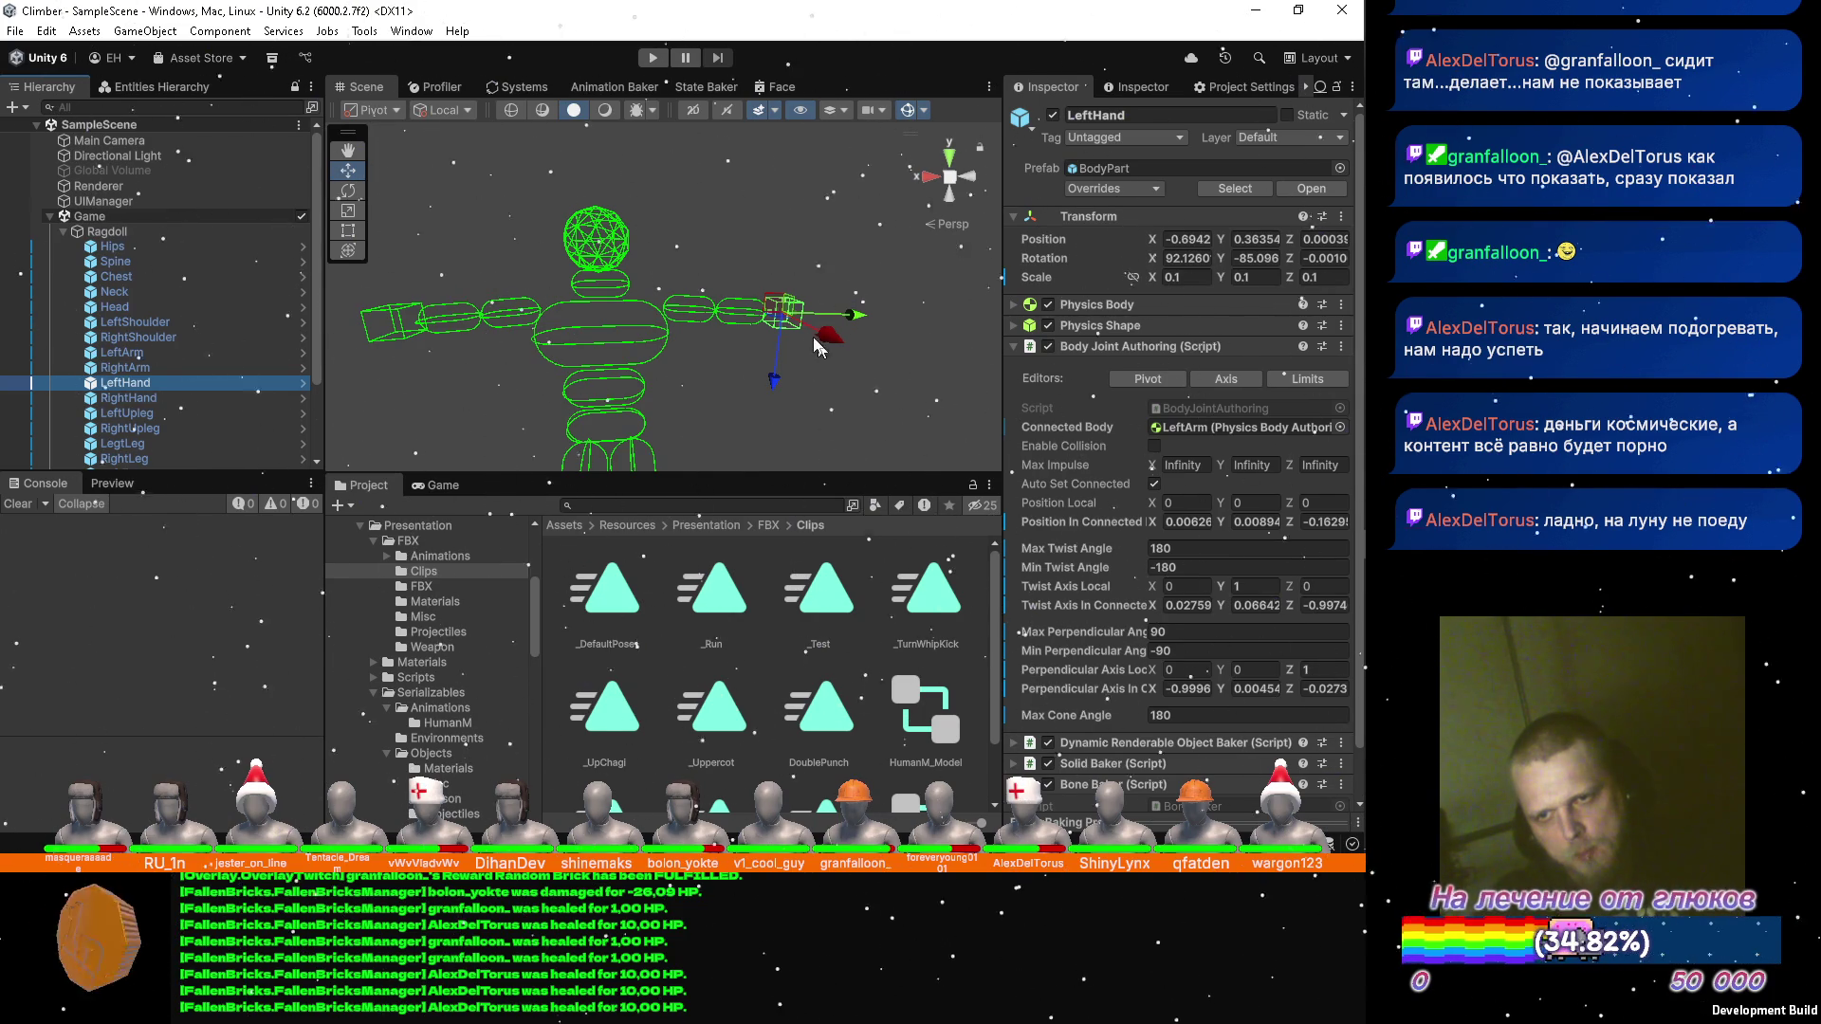
# Set LeftHand's twist axis X to 1 and save the scene.
pyautogui.click(1172, 584)
pyautogui.write('1')
pyautogui.press('Tab')
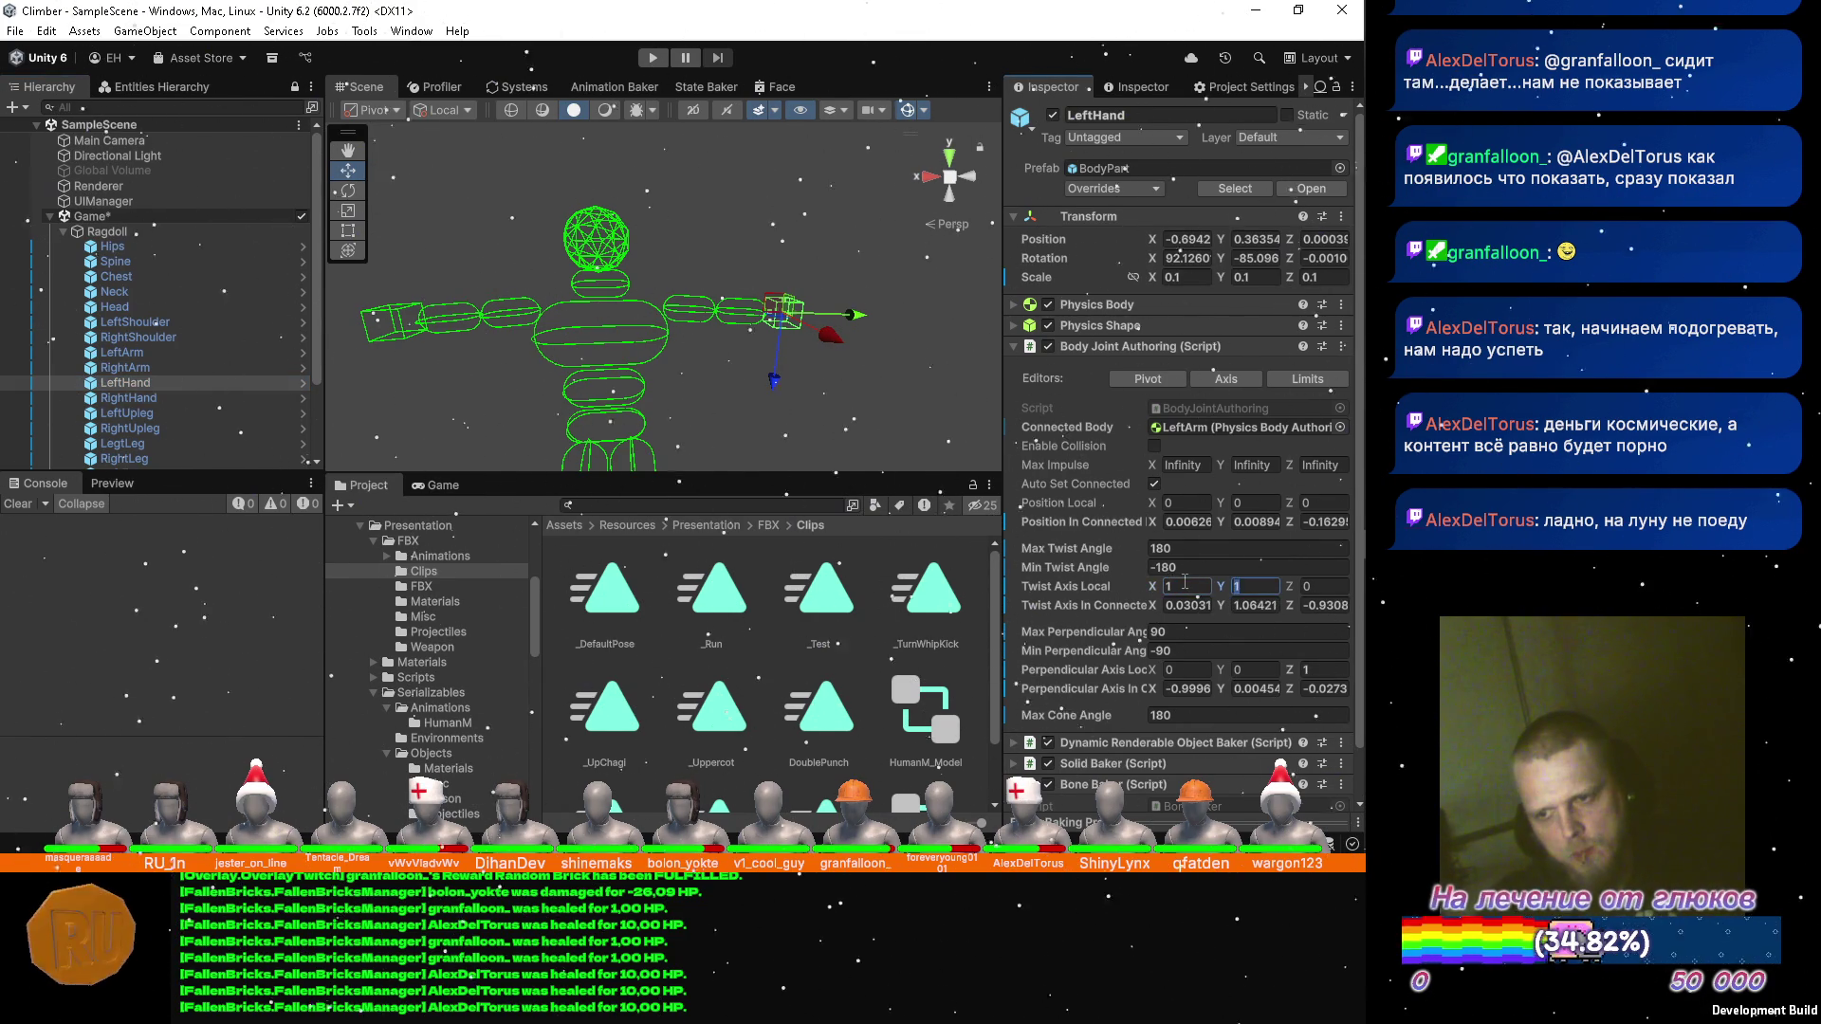
pyautogui.write('0')
pyautogui.hotkey('ctrl', 's')
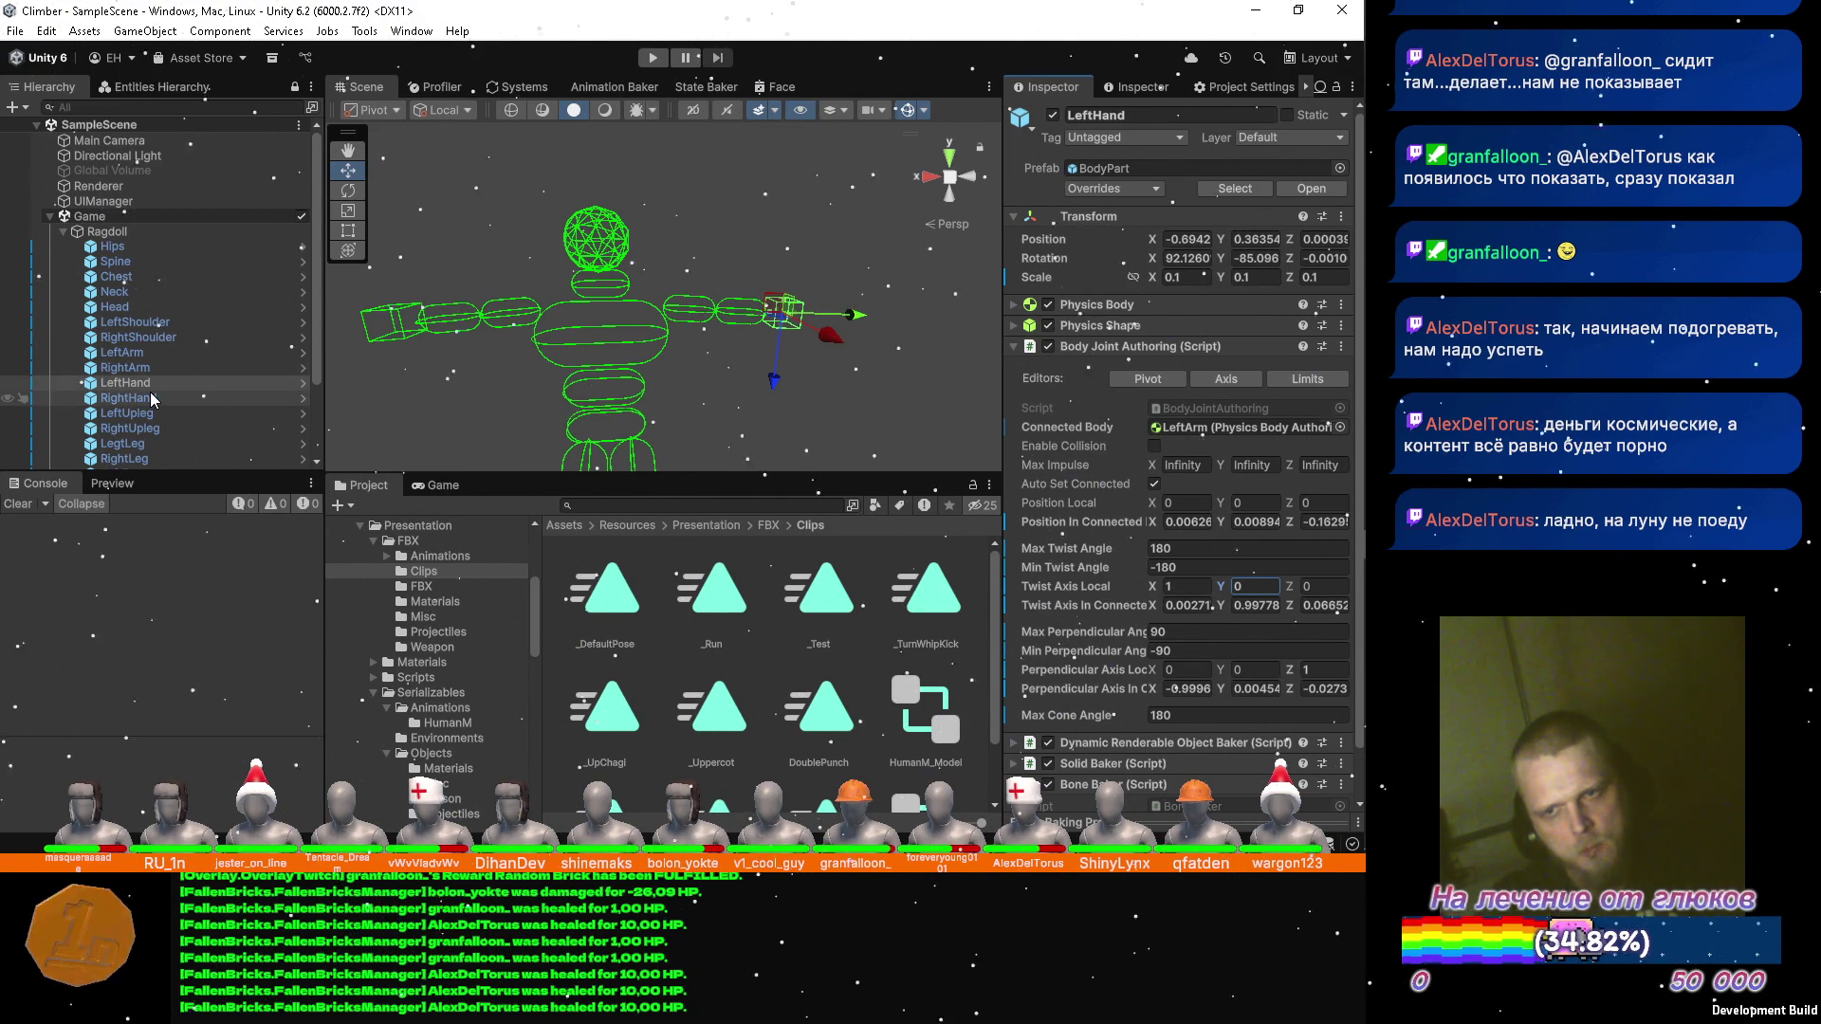
# Give RightHand twist axis (-1, 0, 0) and perpendicular axis Z -1.
pyautogui.click(123, 399)
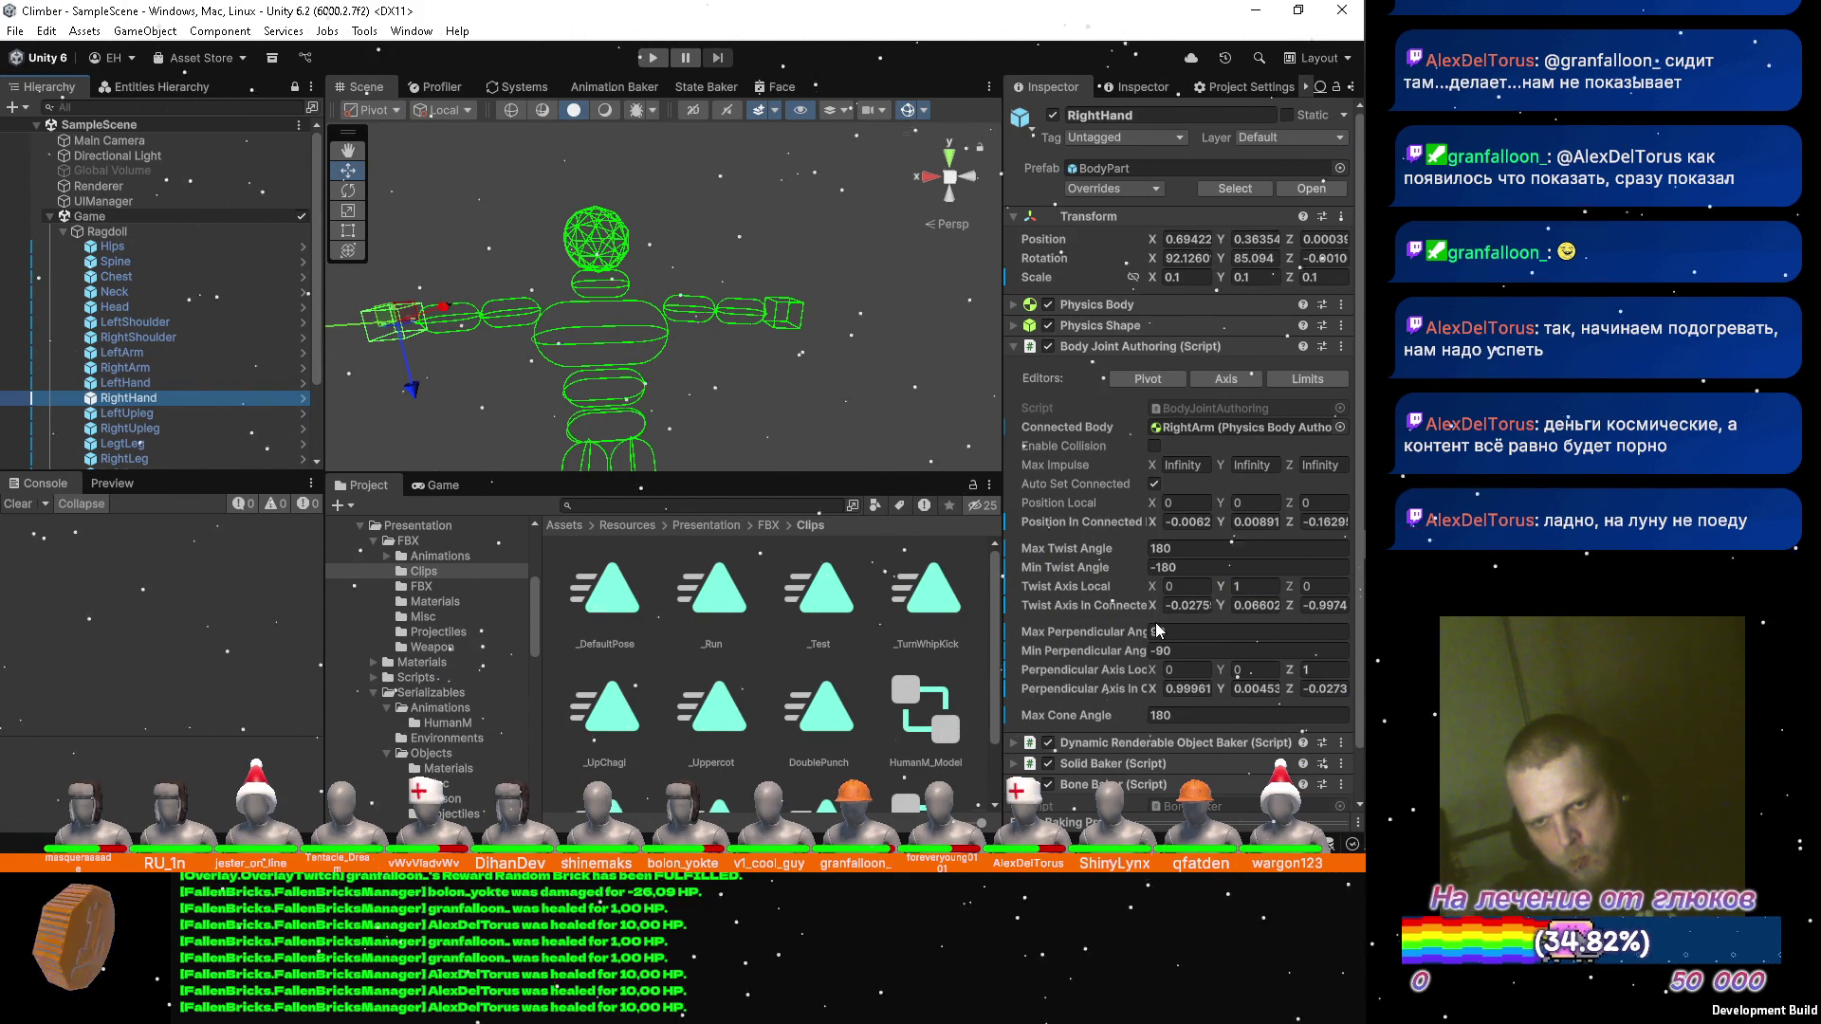
pyautogui.click(1197, 588)
pyautogui.write('-1')
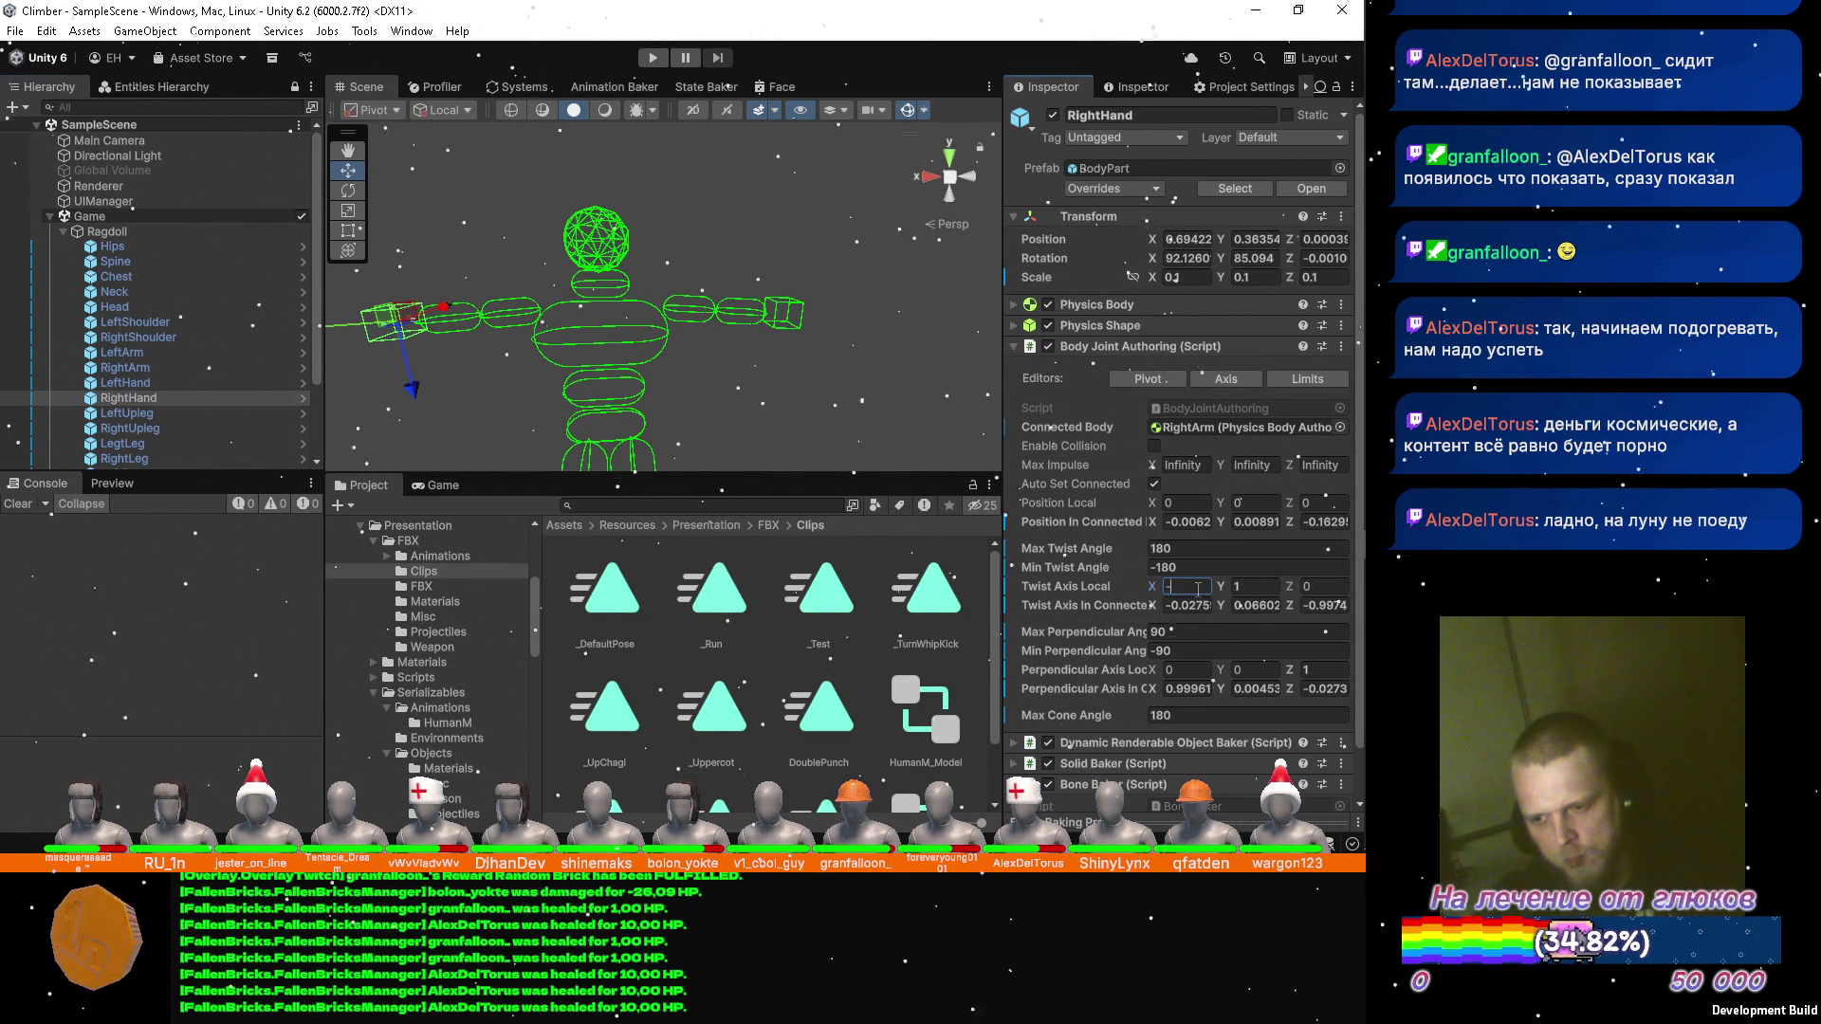
pyautogui.press('Tab')
pyautogui.write('0')
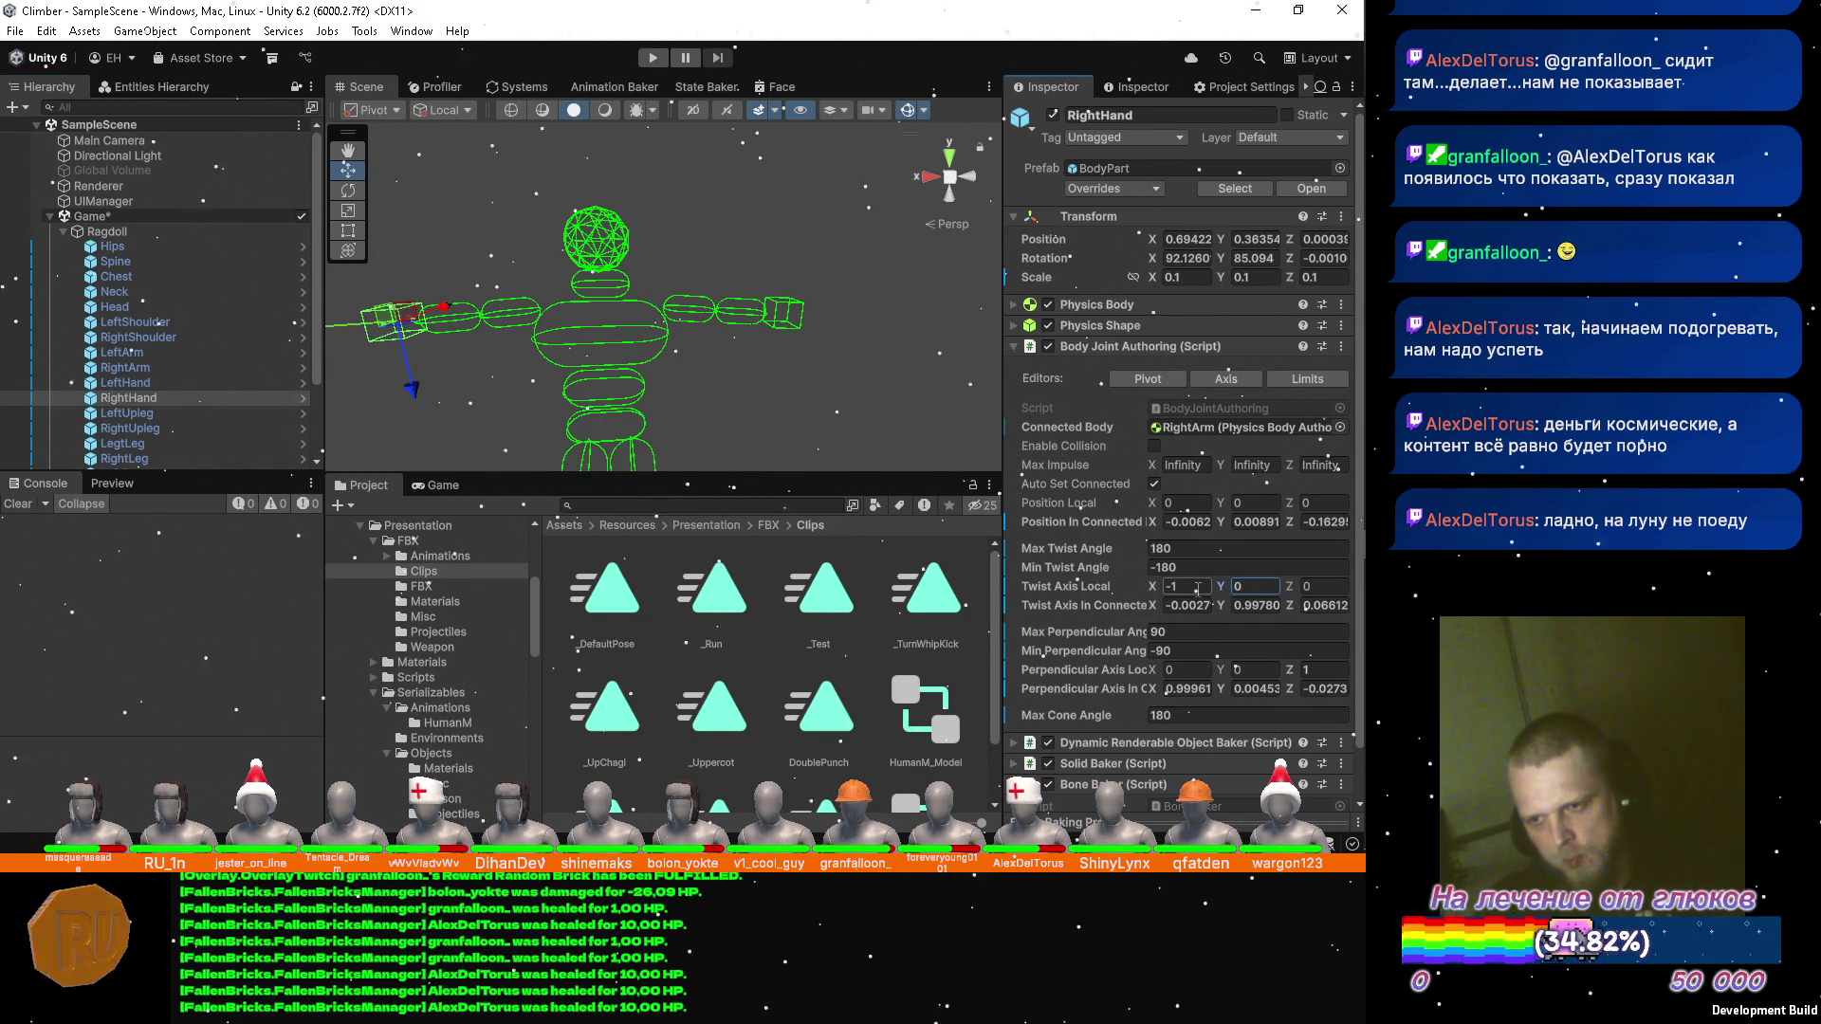
pyautogui.click(1325, 672)
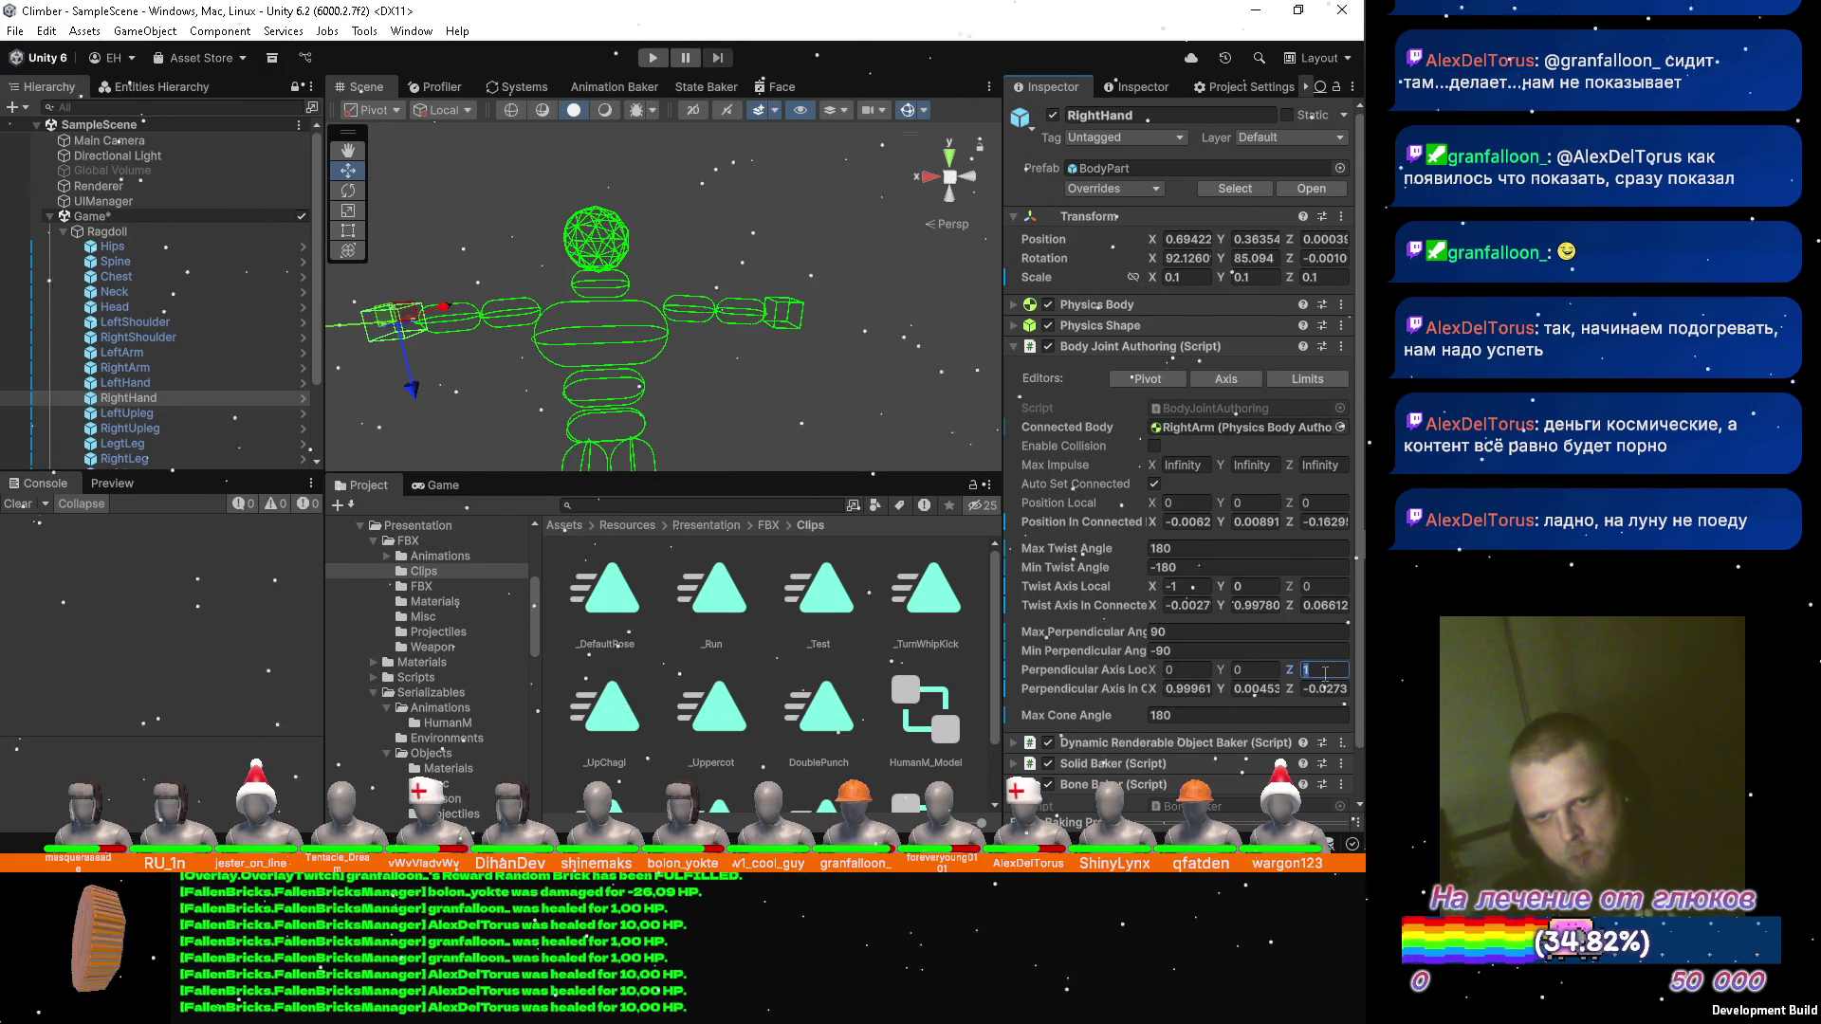
pyautogui.write('-1')
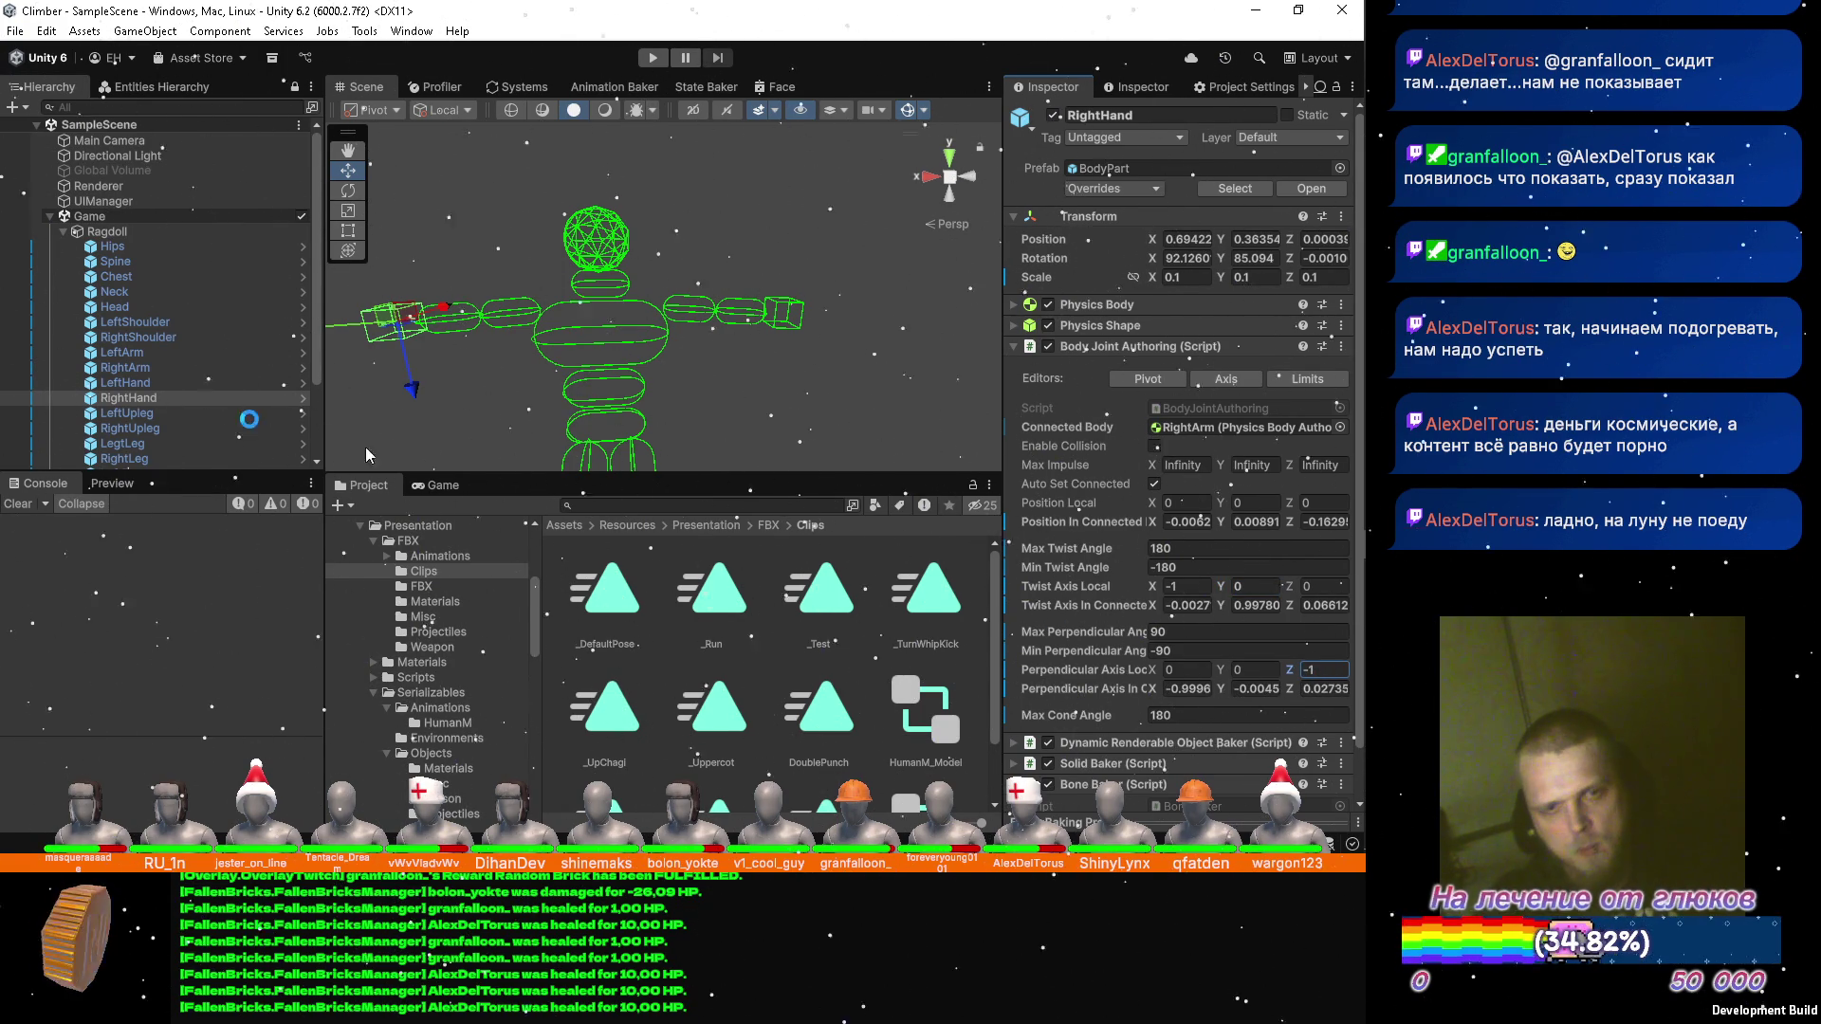
pyautogui.scroll(-3, 142, 334)
# Set LeftUpleg's joint to twist axis (1, 0, 0) and perpendicular axis (0, -1, 0).
pyautogui.click(147, 311)
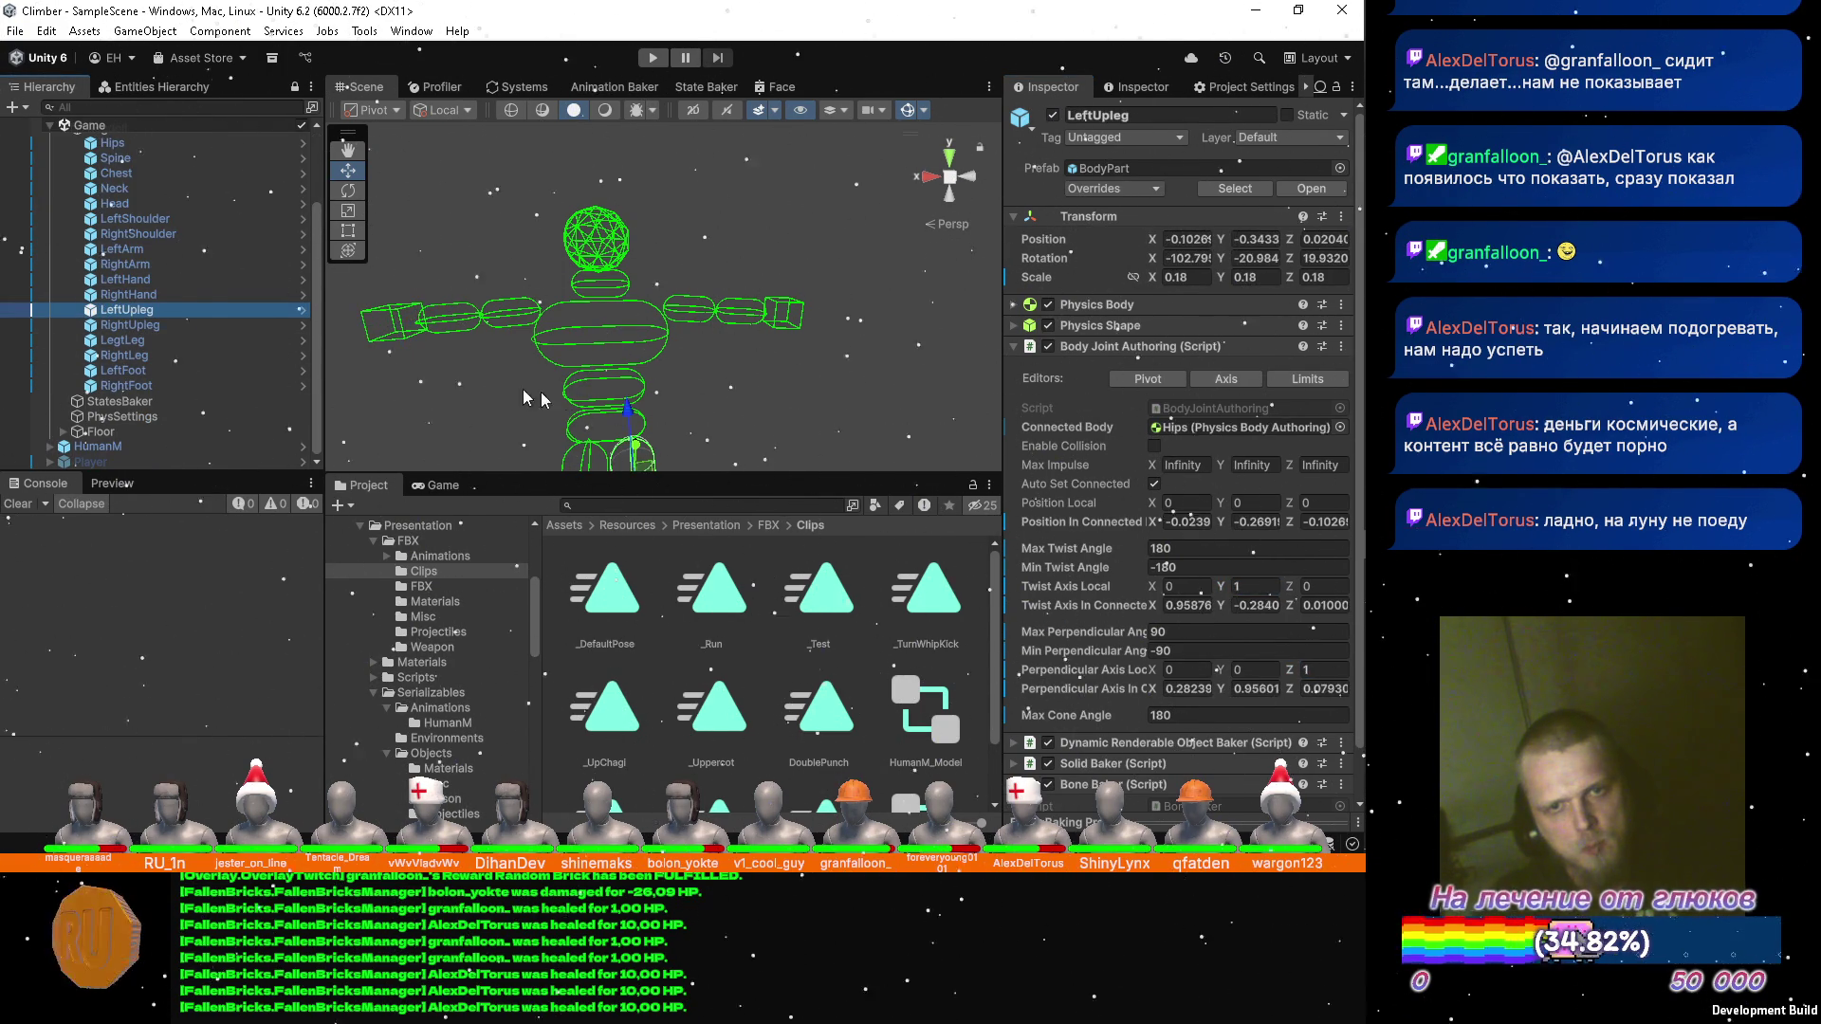
pyautogui.moveTo(612, 394); pyautogui.dragTo(659, 166)
pyautogui.press('w')
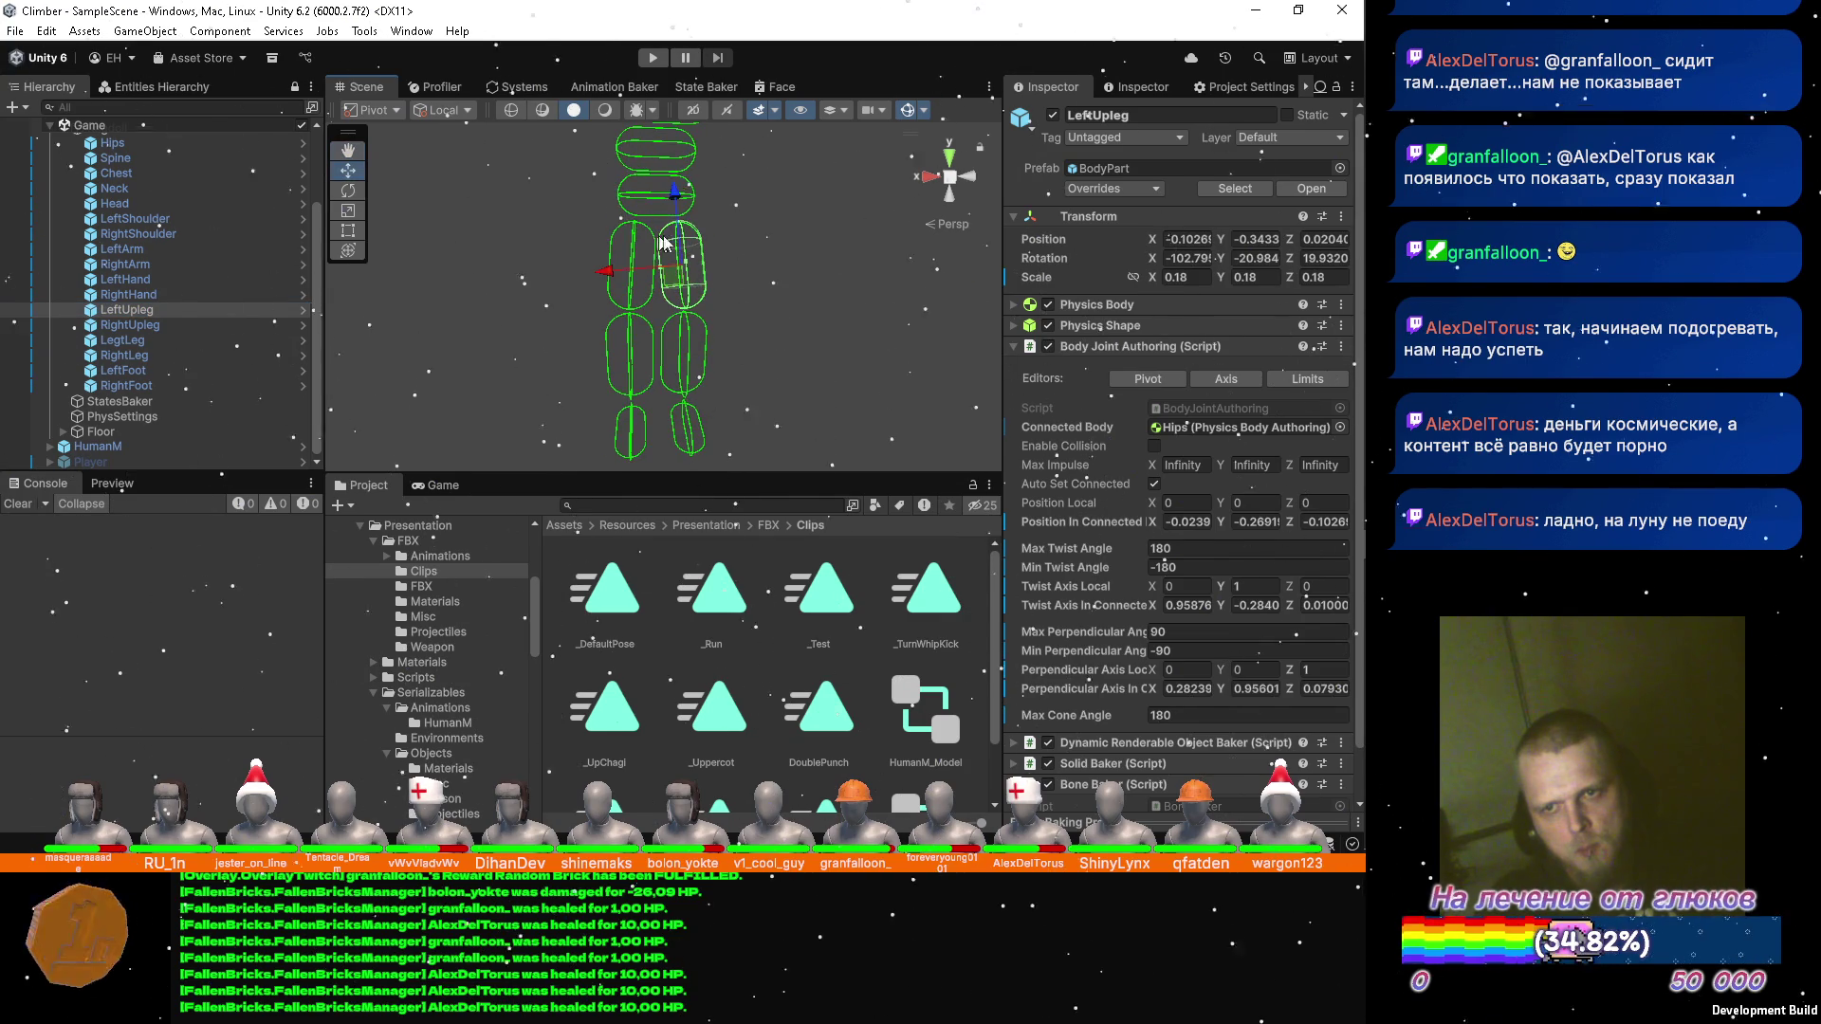
pyautogui.moveTo(813, 221)
pyautogui.mouseDown()
pyautogui.moveTo(557, 214)
pyautogui.moveTo(494, 265)
pyautogui.mouseUp()
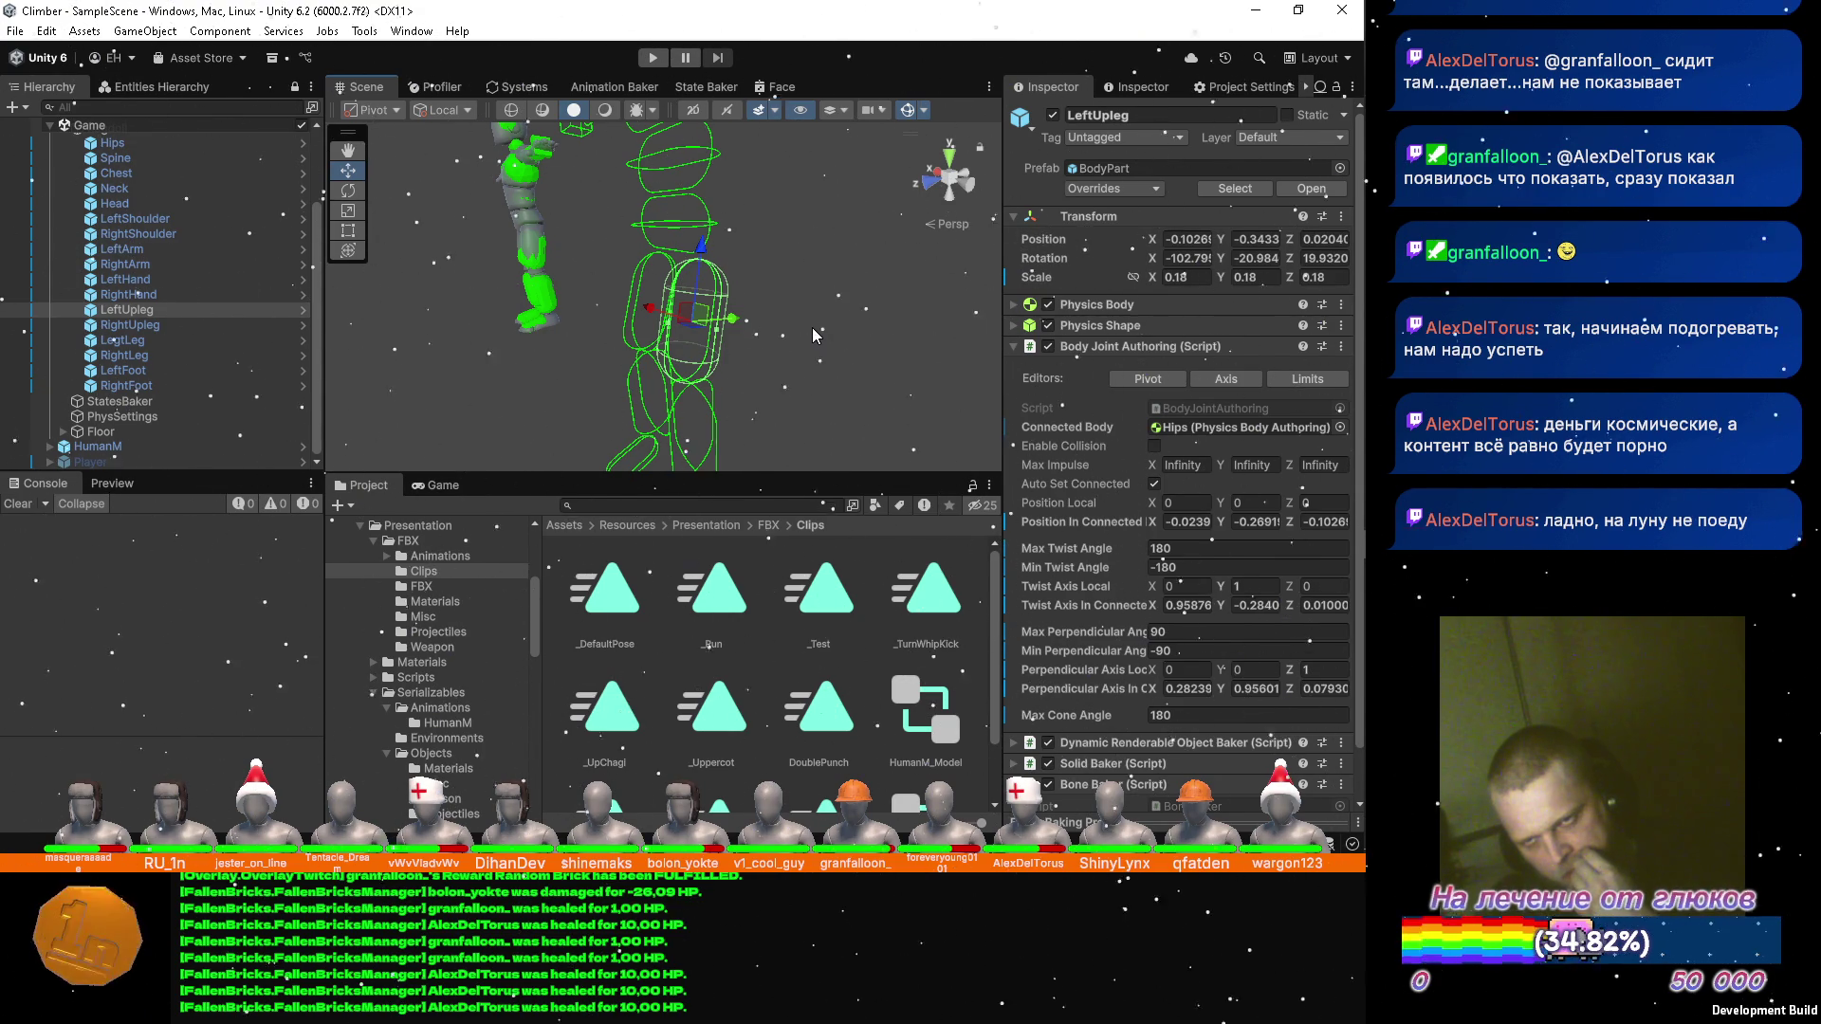
pyautogui.click(1186, 586)
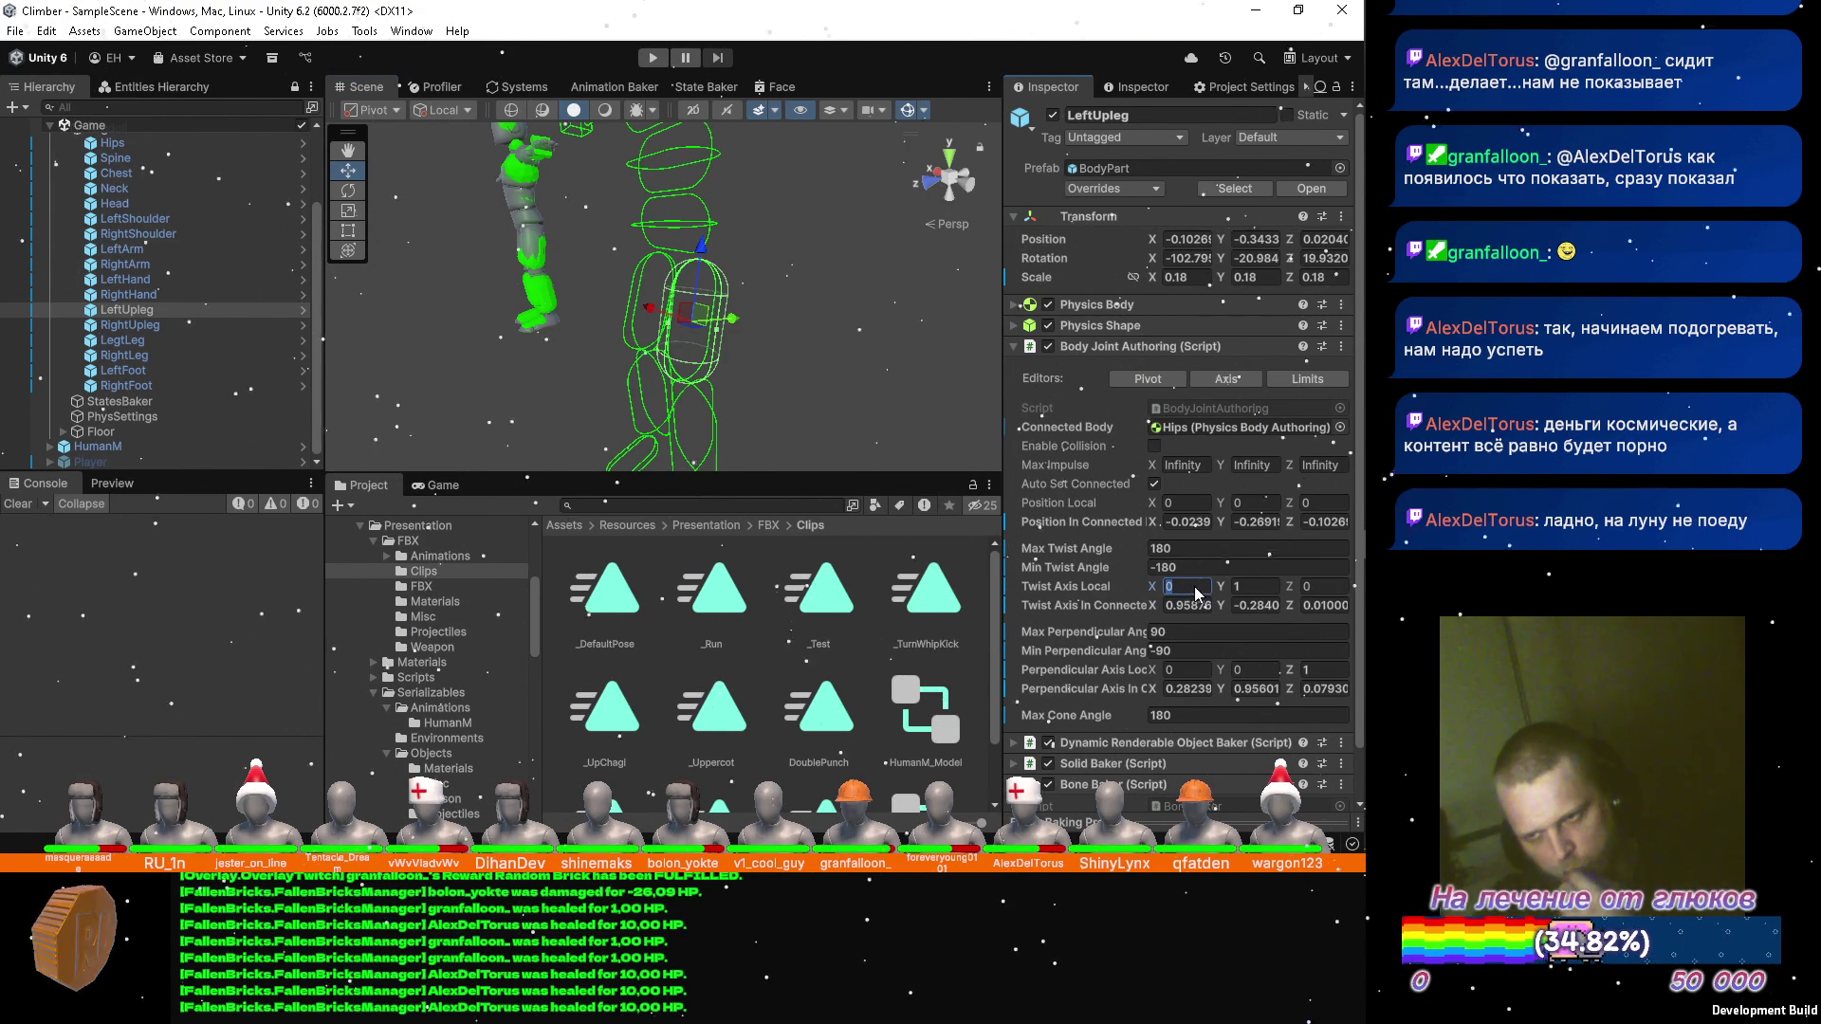
pyautogui.write('1')
pyautogui.press('Tab')
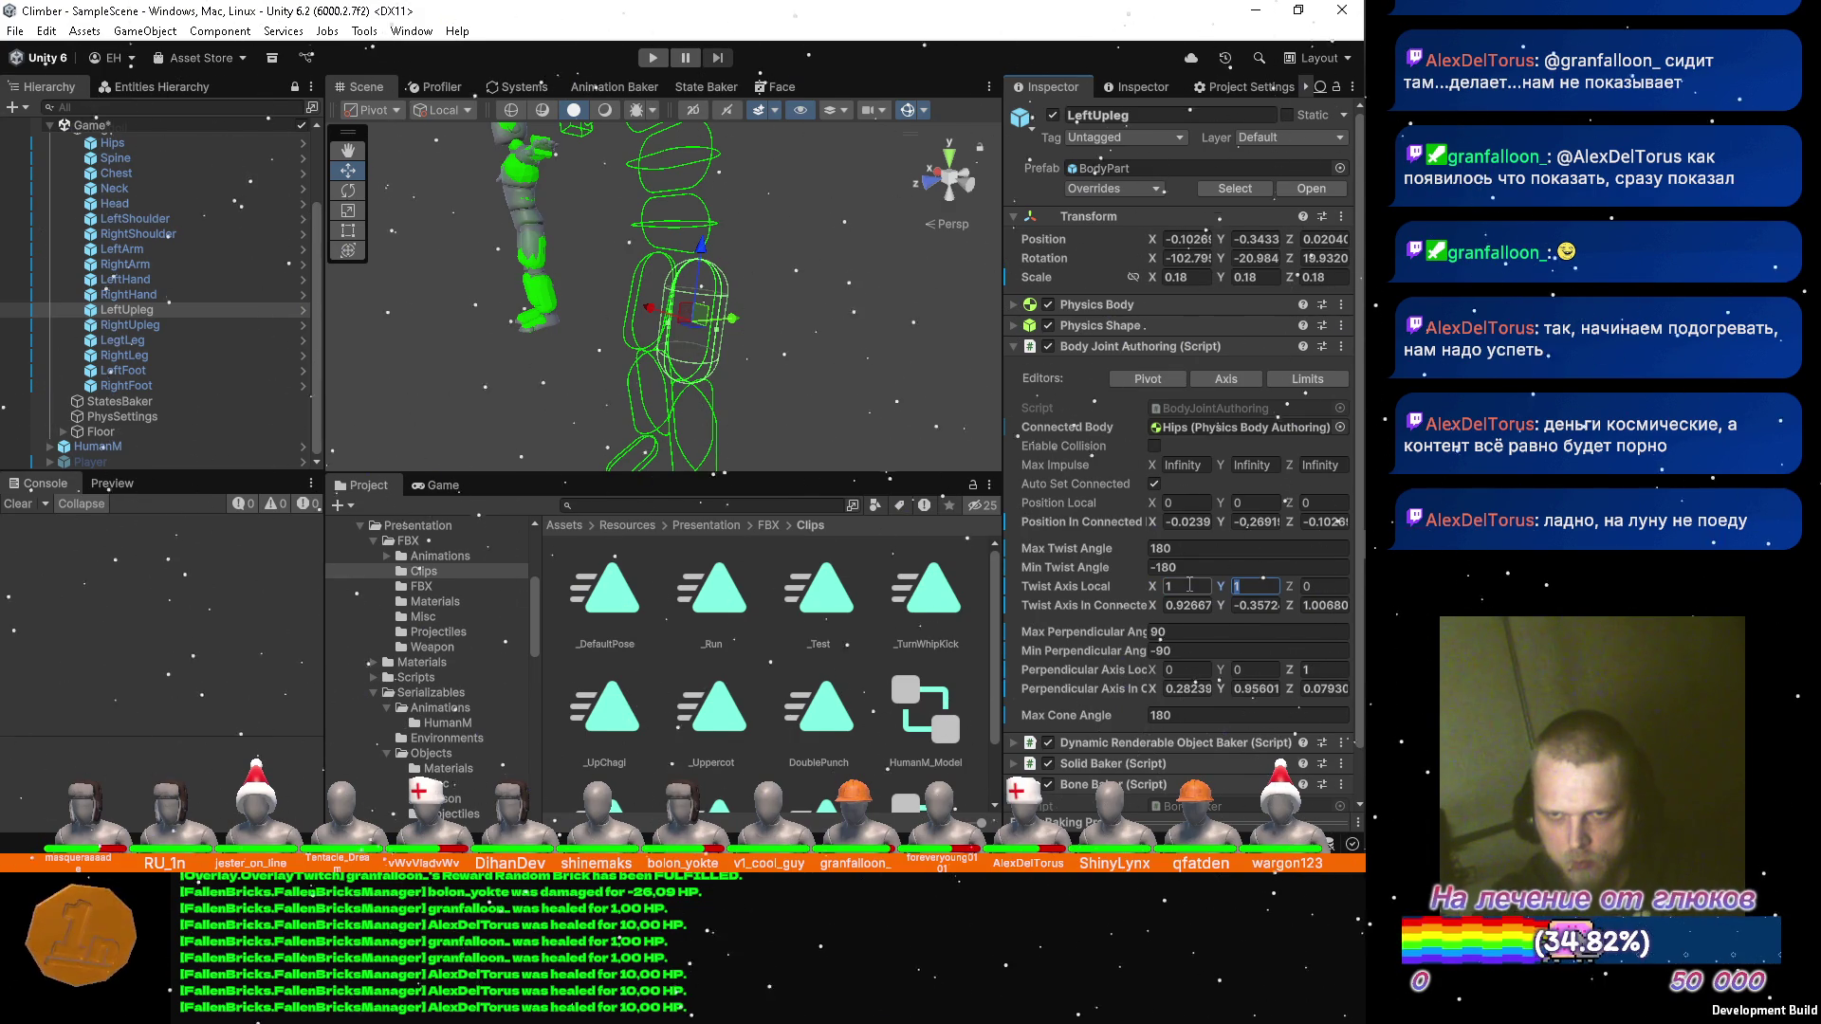
pyautogui.write('0')
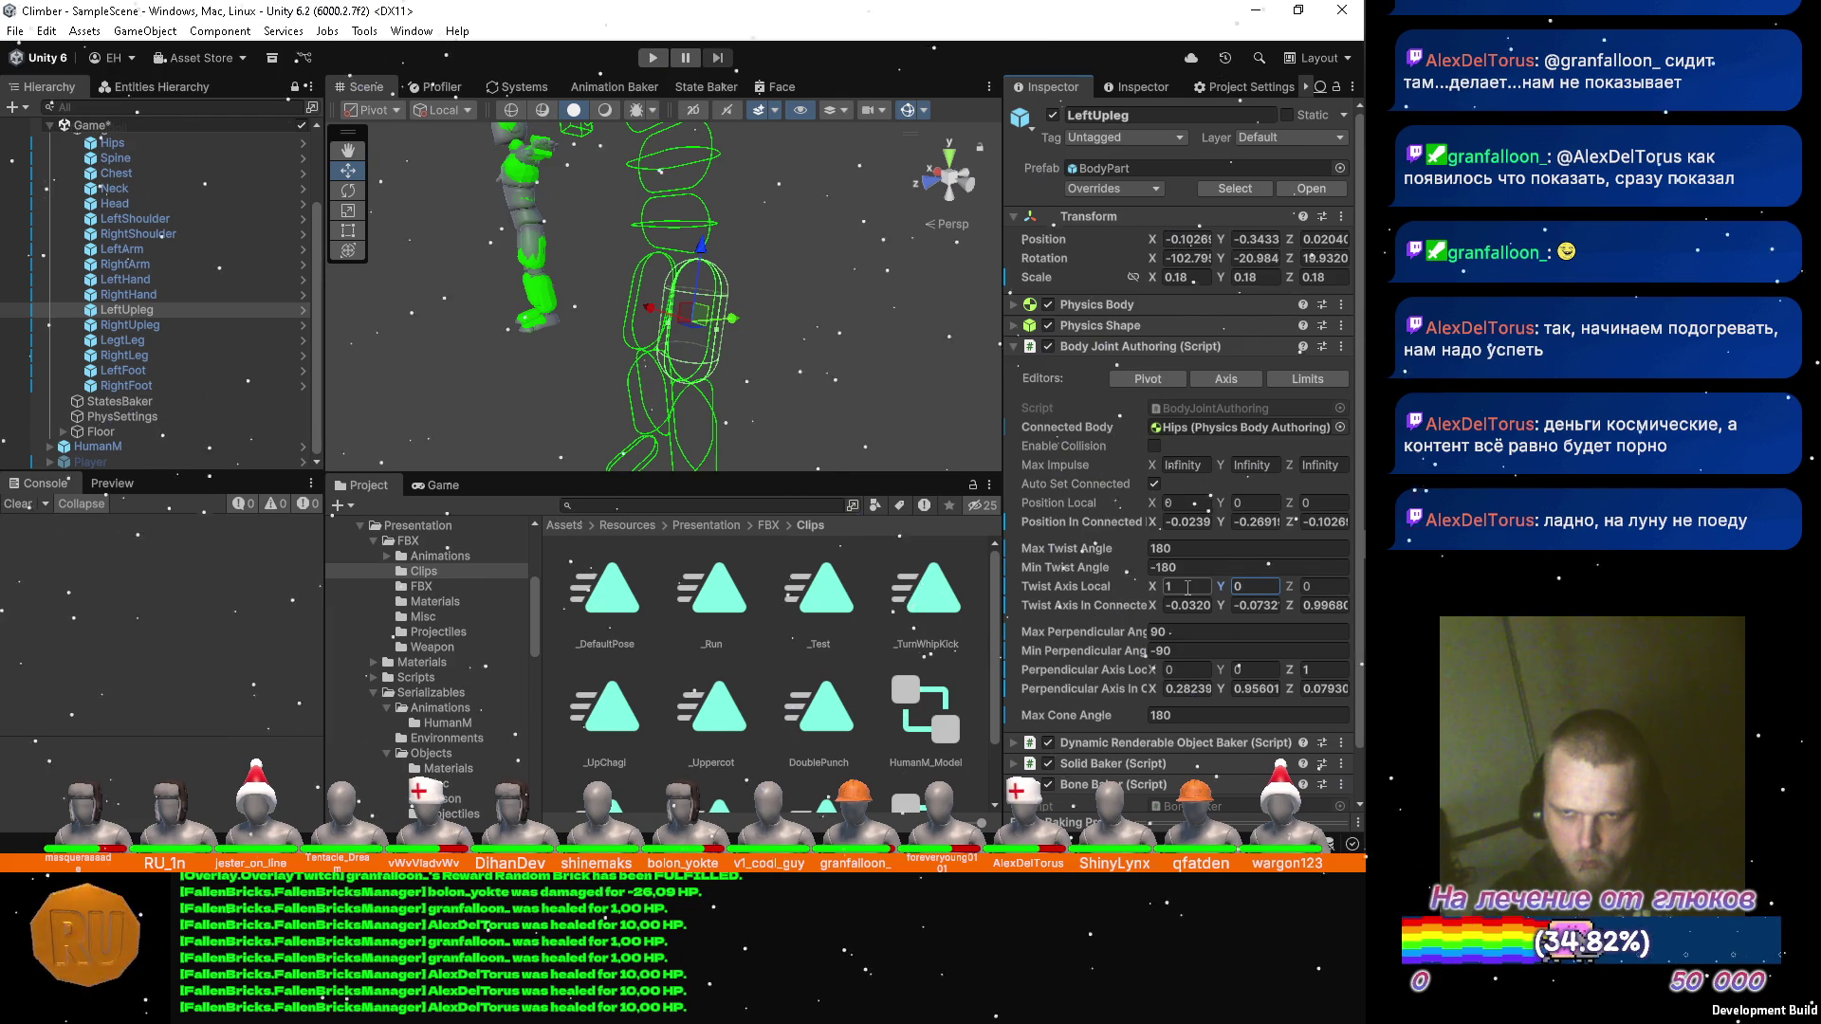
pyautogui.click(1257, 667)
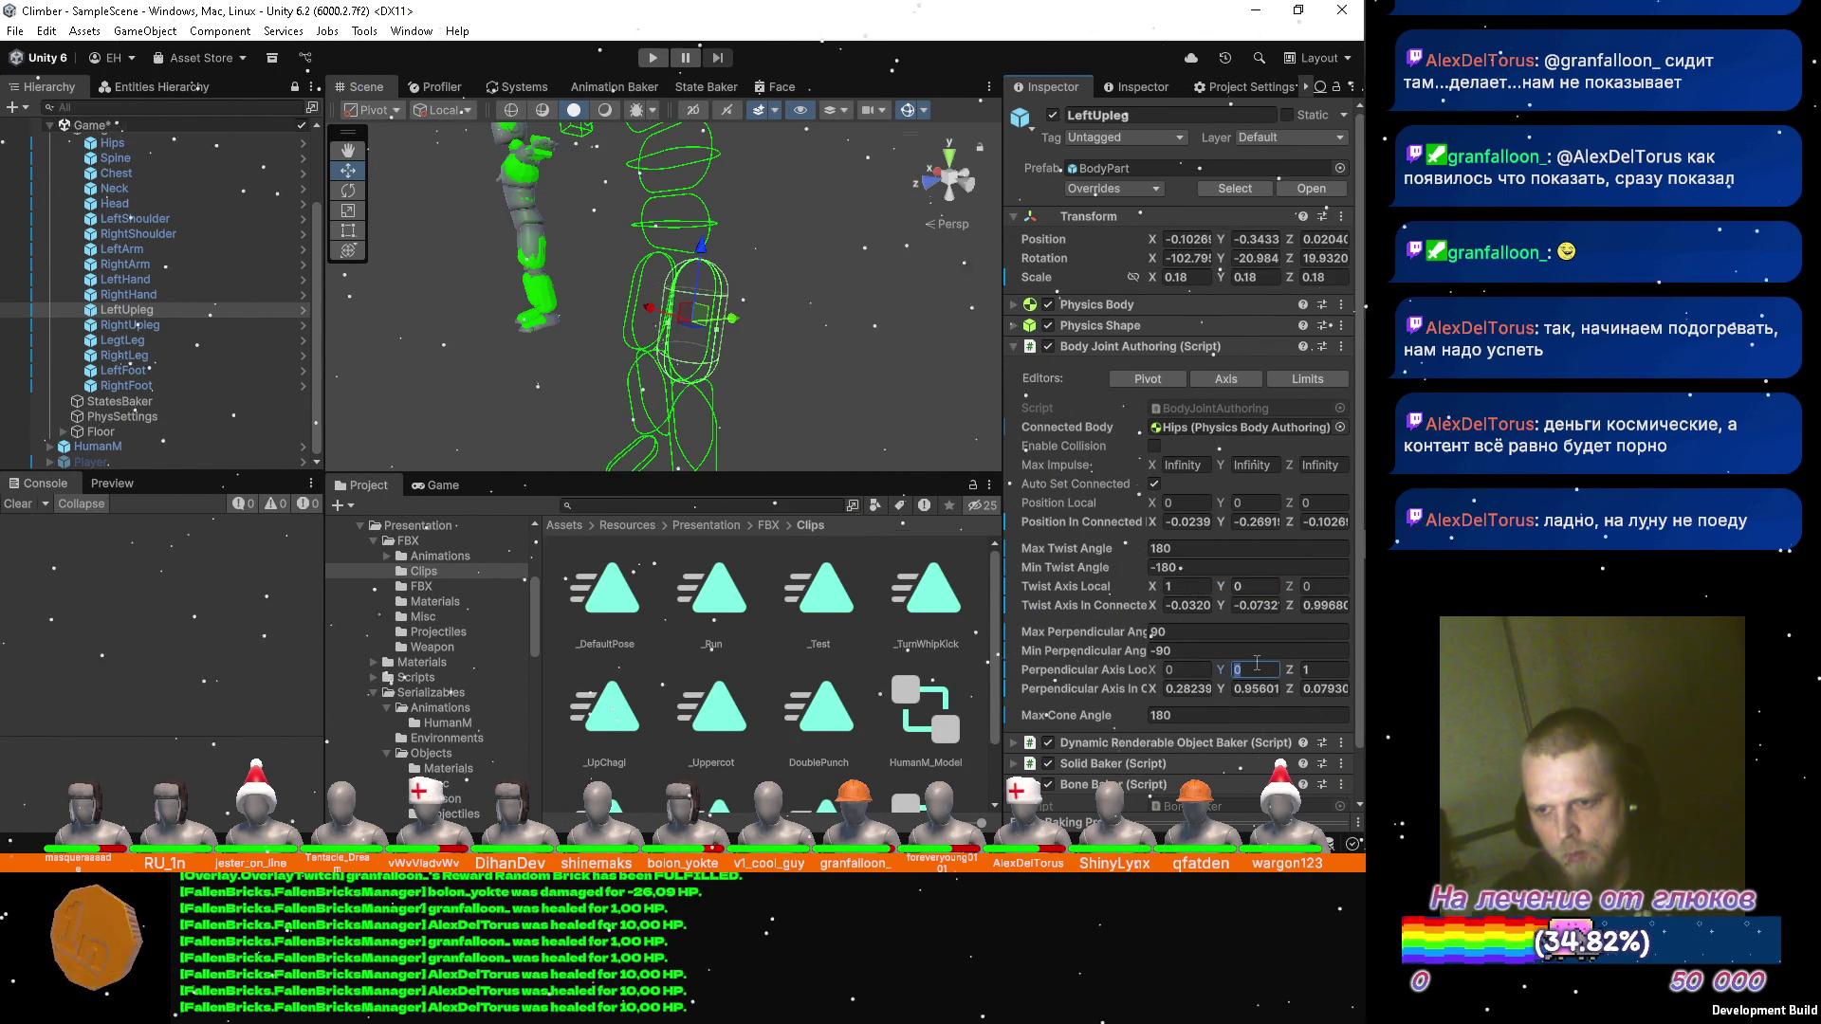
pyautogui.write('1')
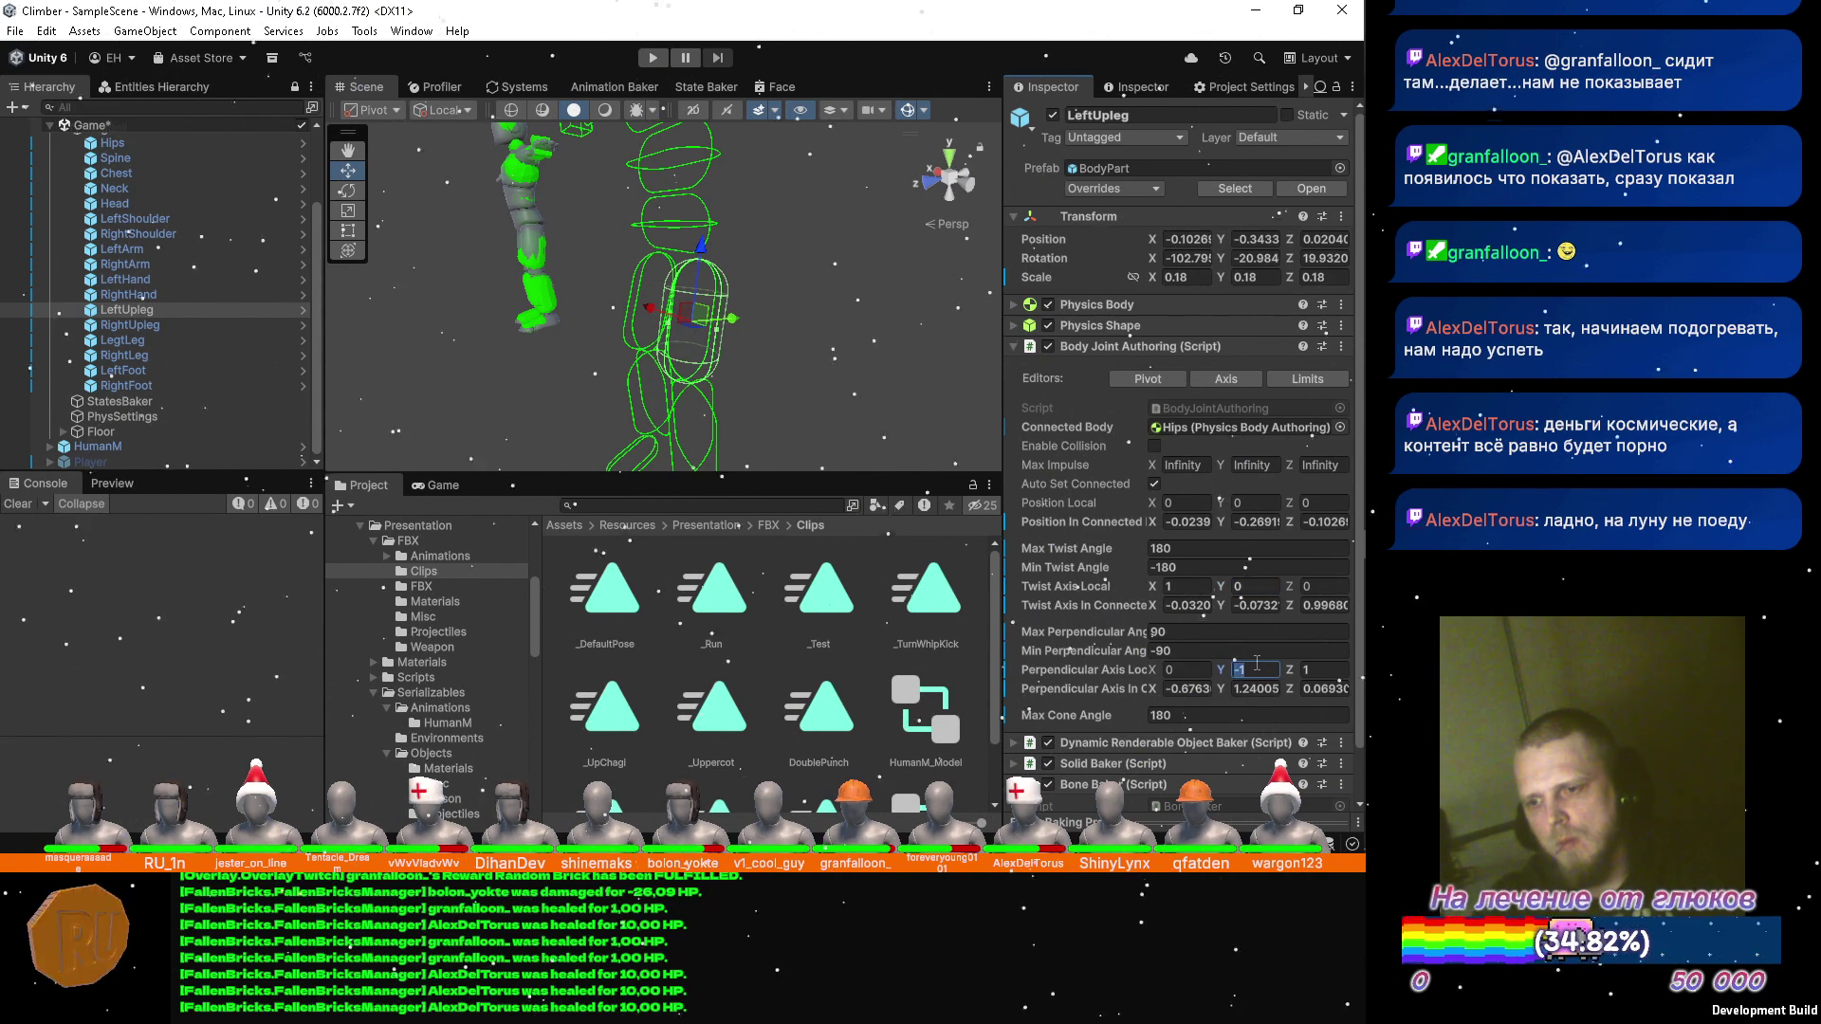
pyautogui.press('Tab')
pyautogui.write('0')
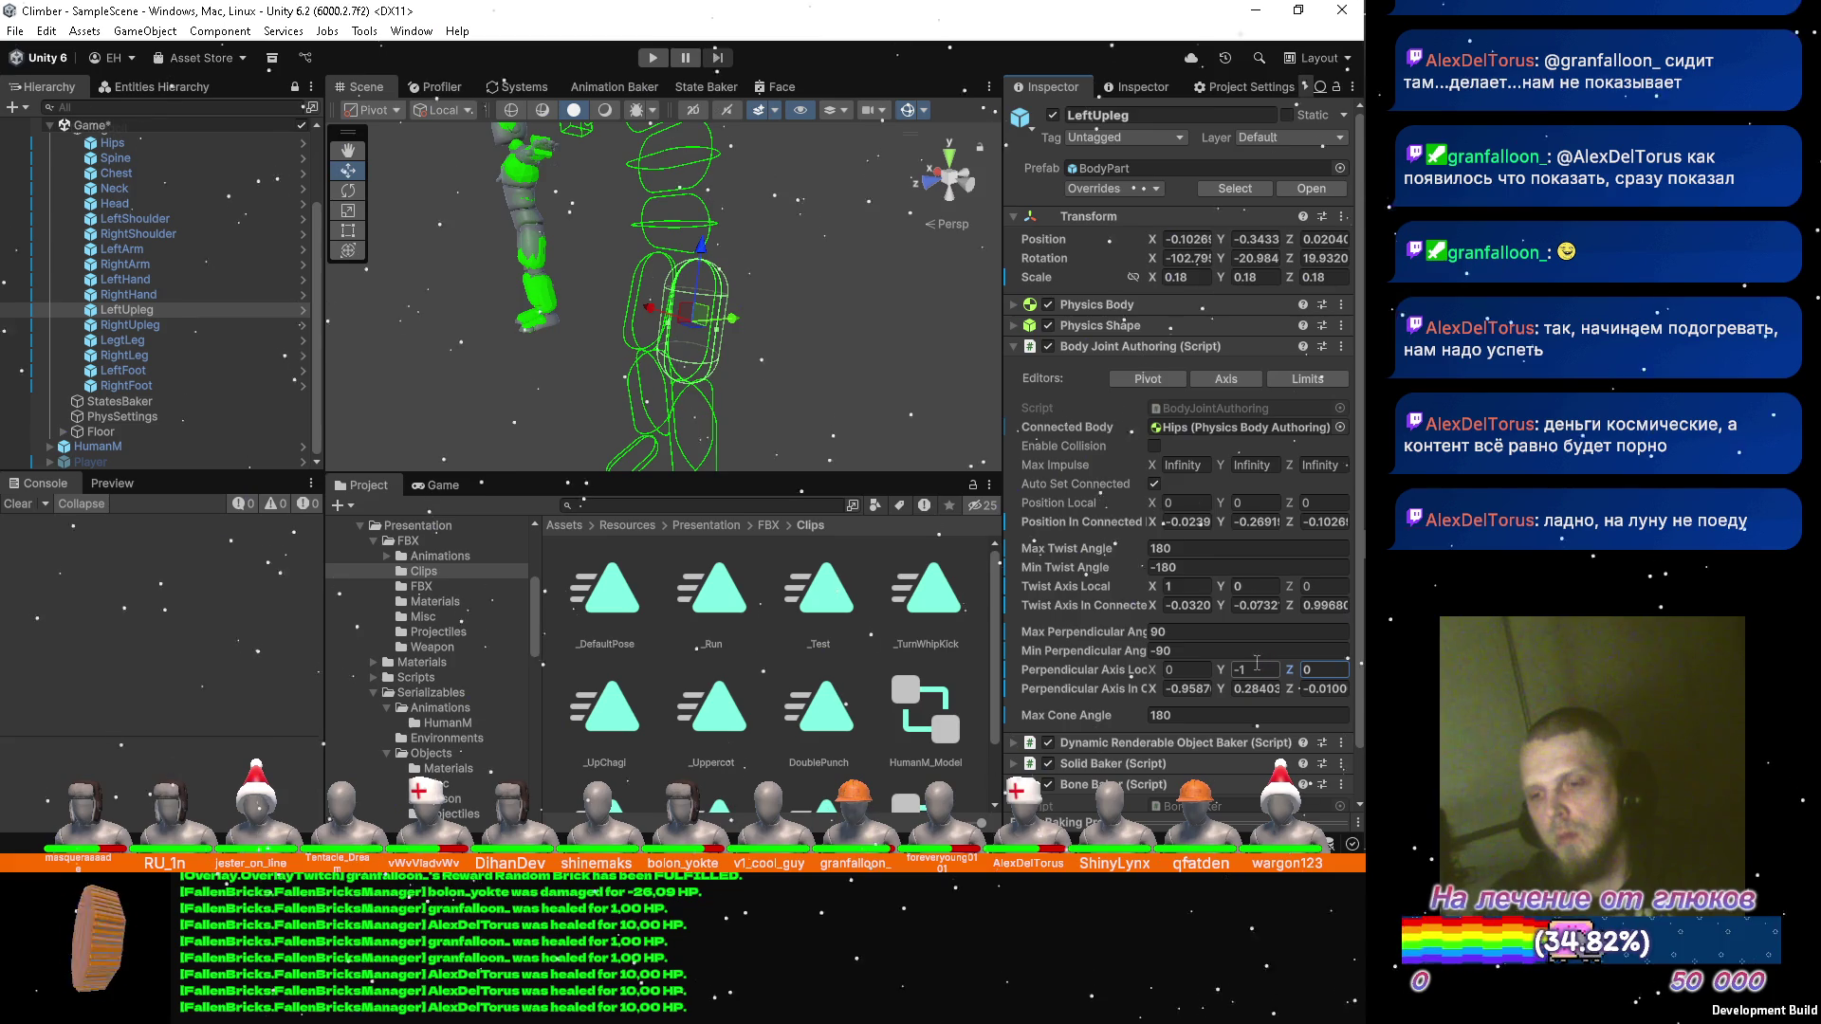
# Compare the two upper legs, then set RightUpleg's twist axis to (1, 0, 0).
pyautogui.click(133, 327)
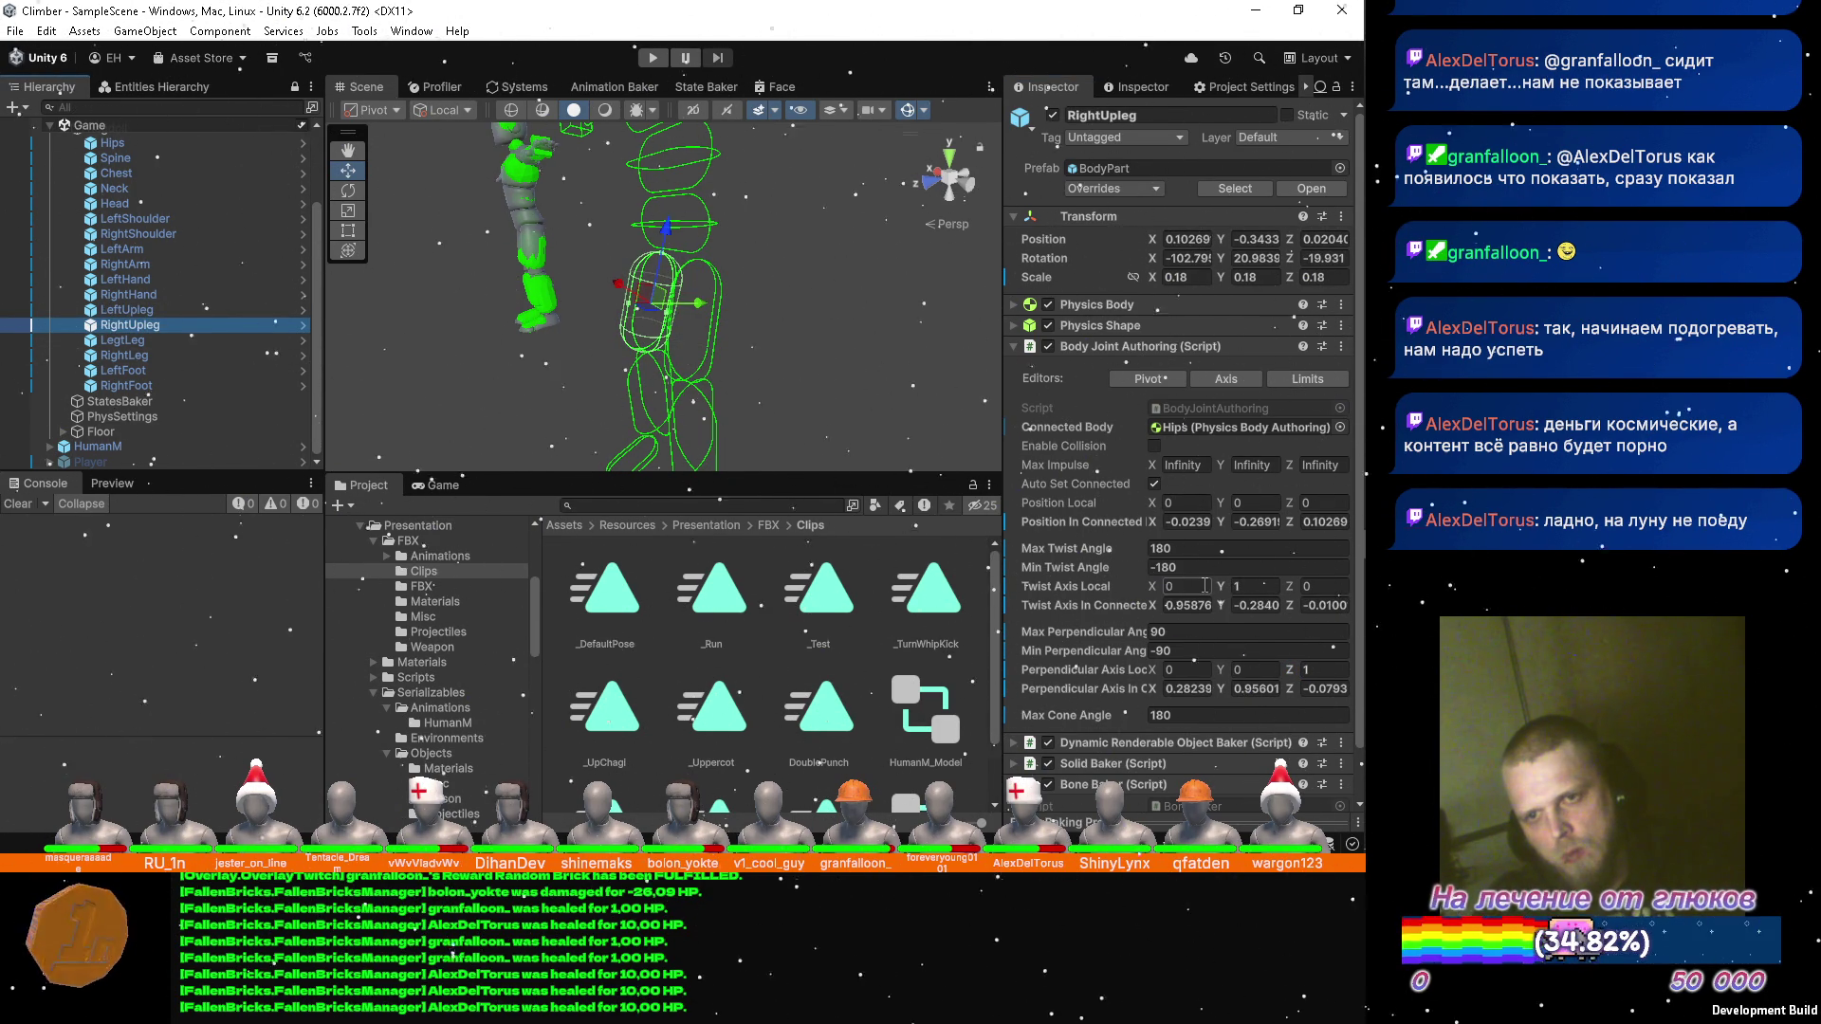
pyautogui.click(176, 312)
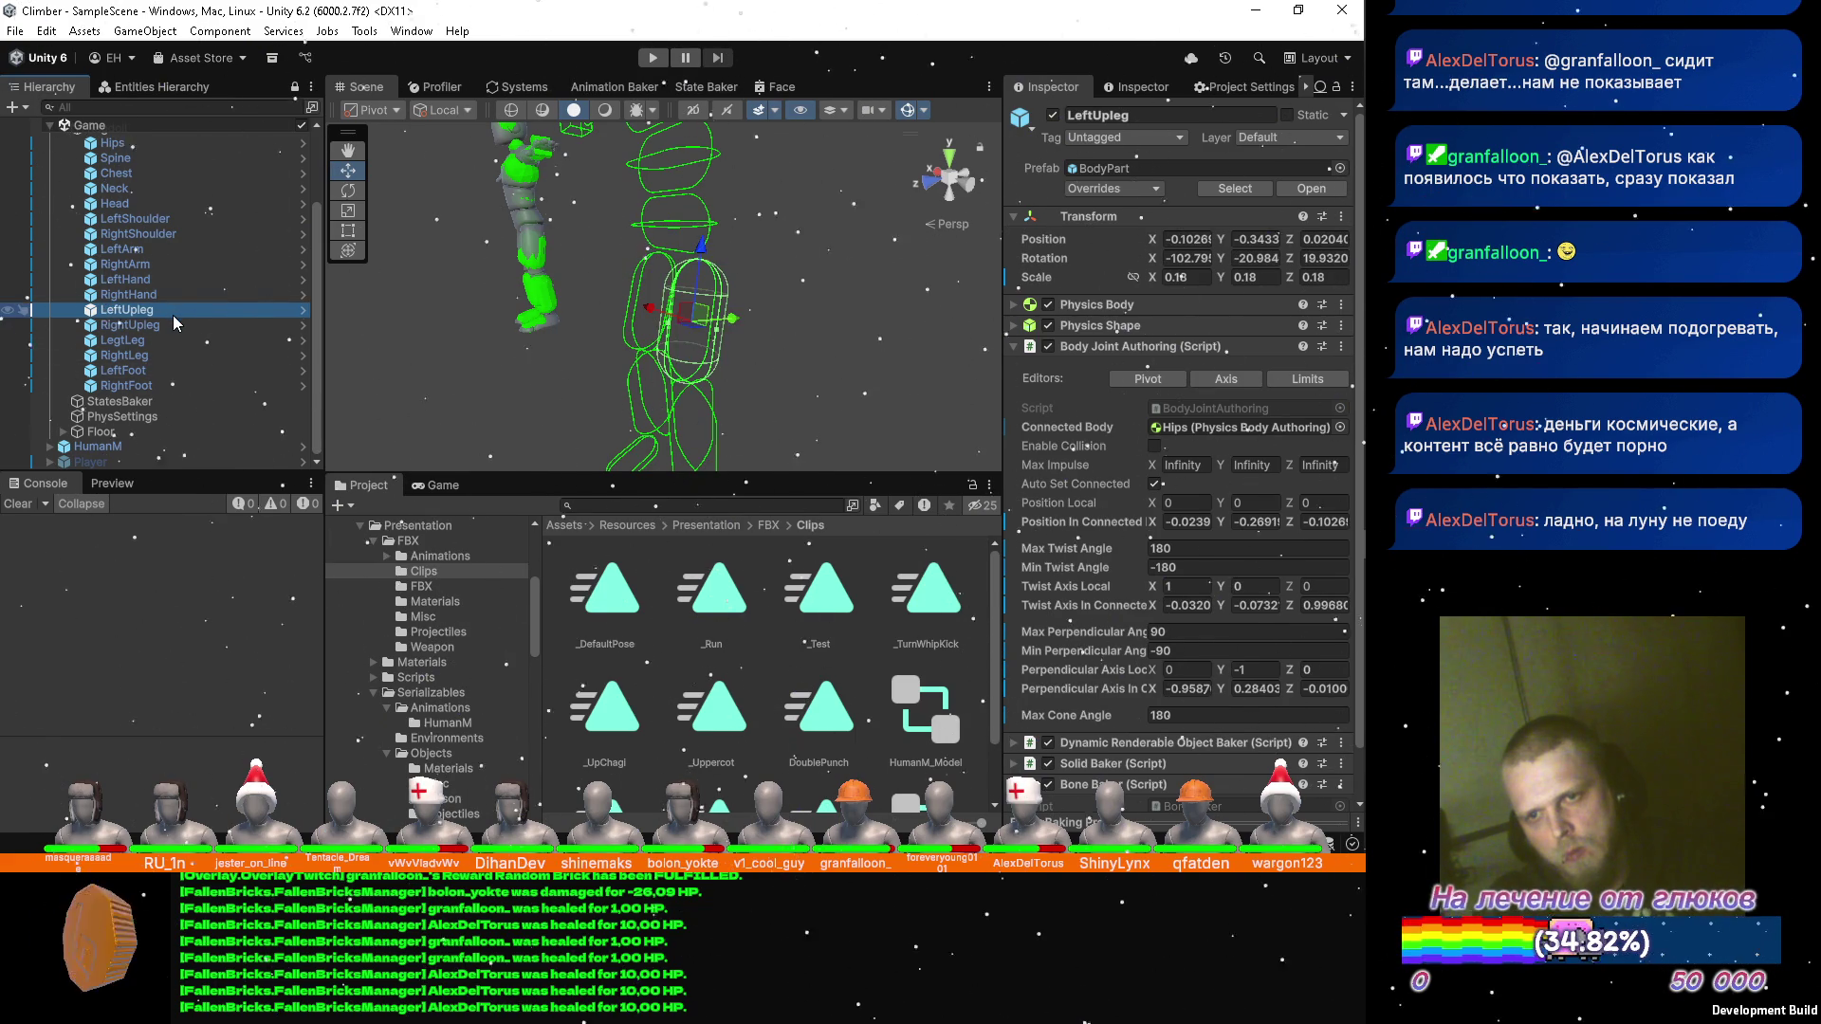
pyautogui.click(169, 321)
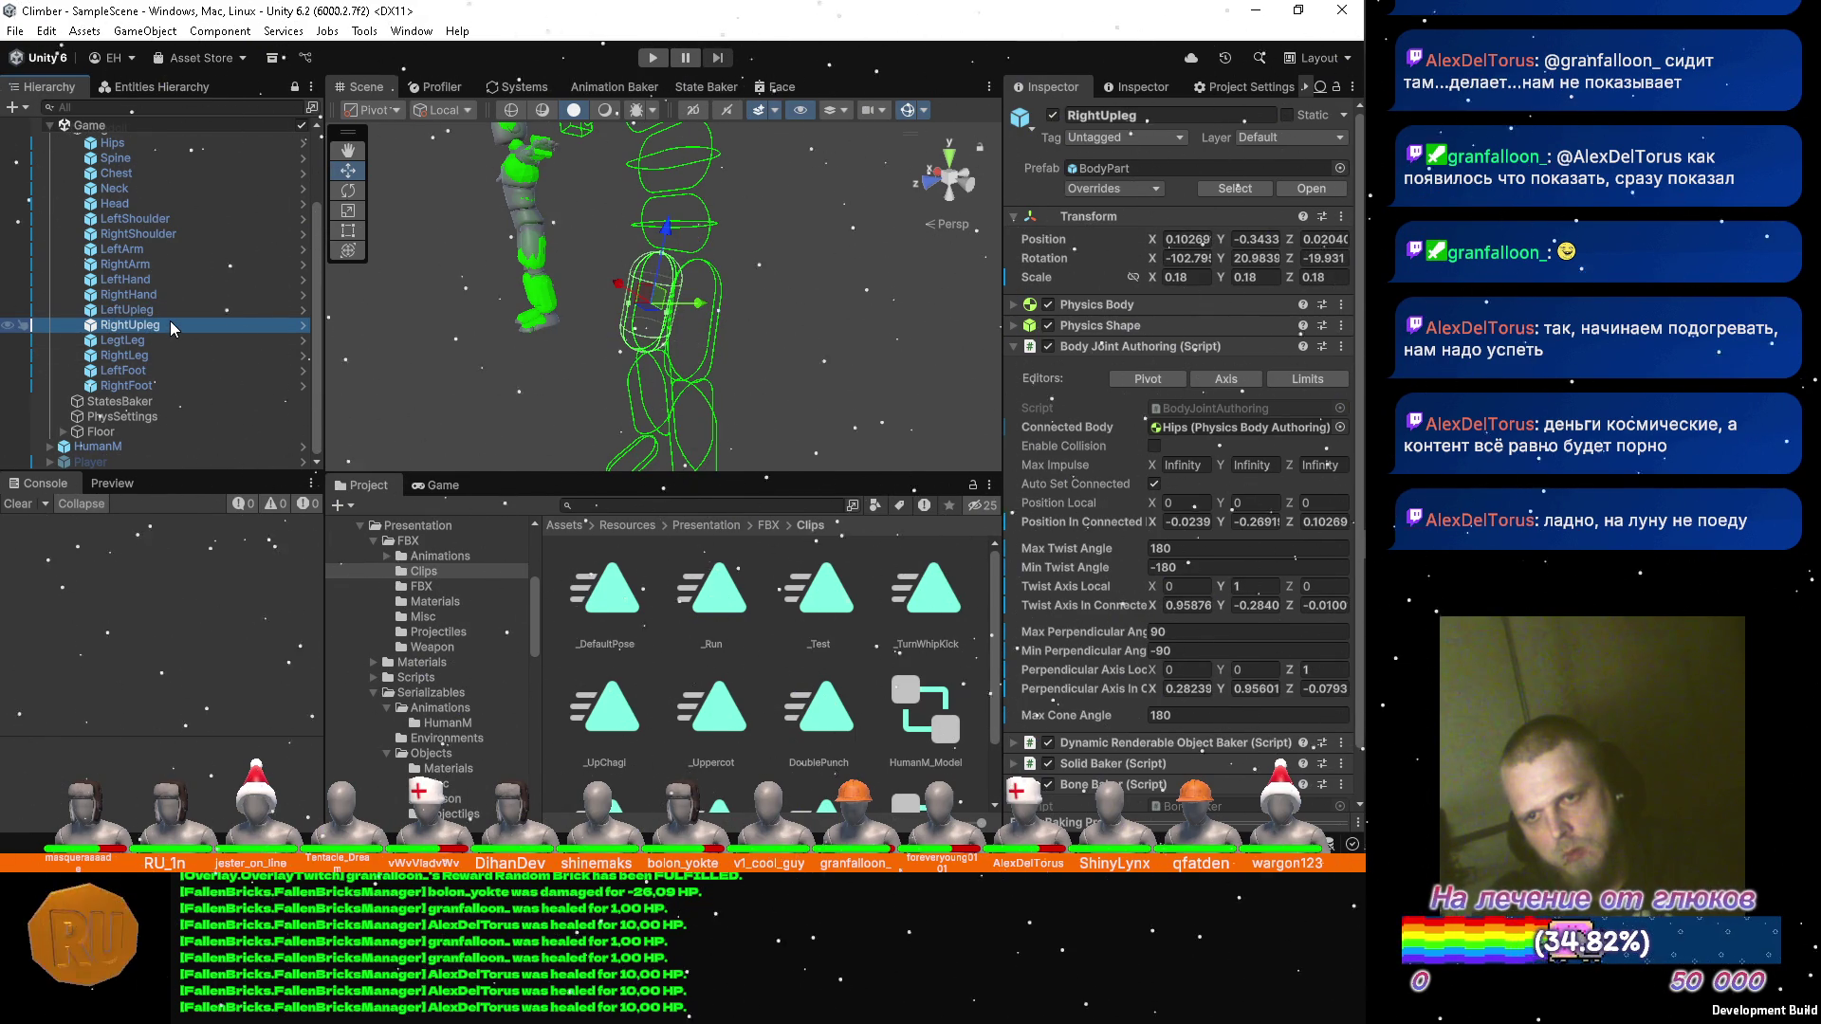
pyautogui.click(173, 308)
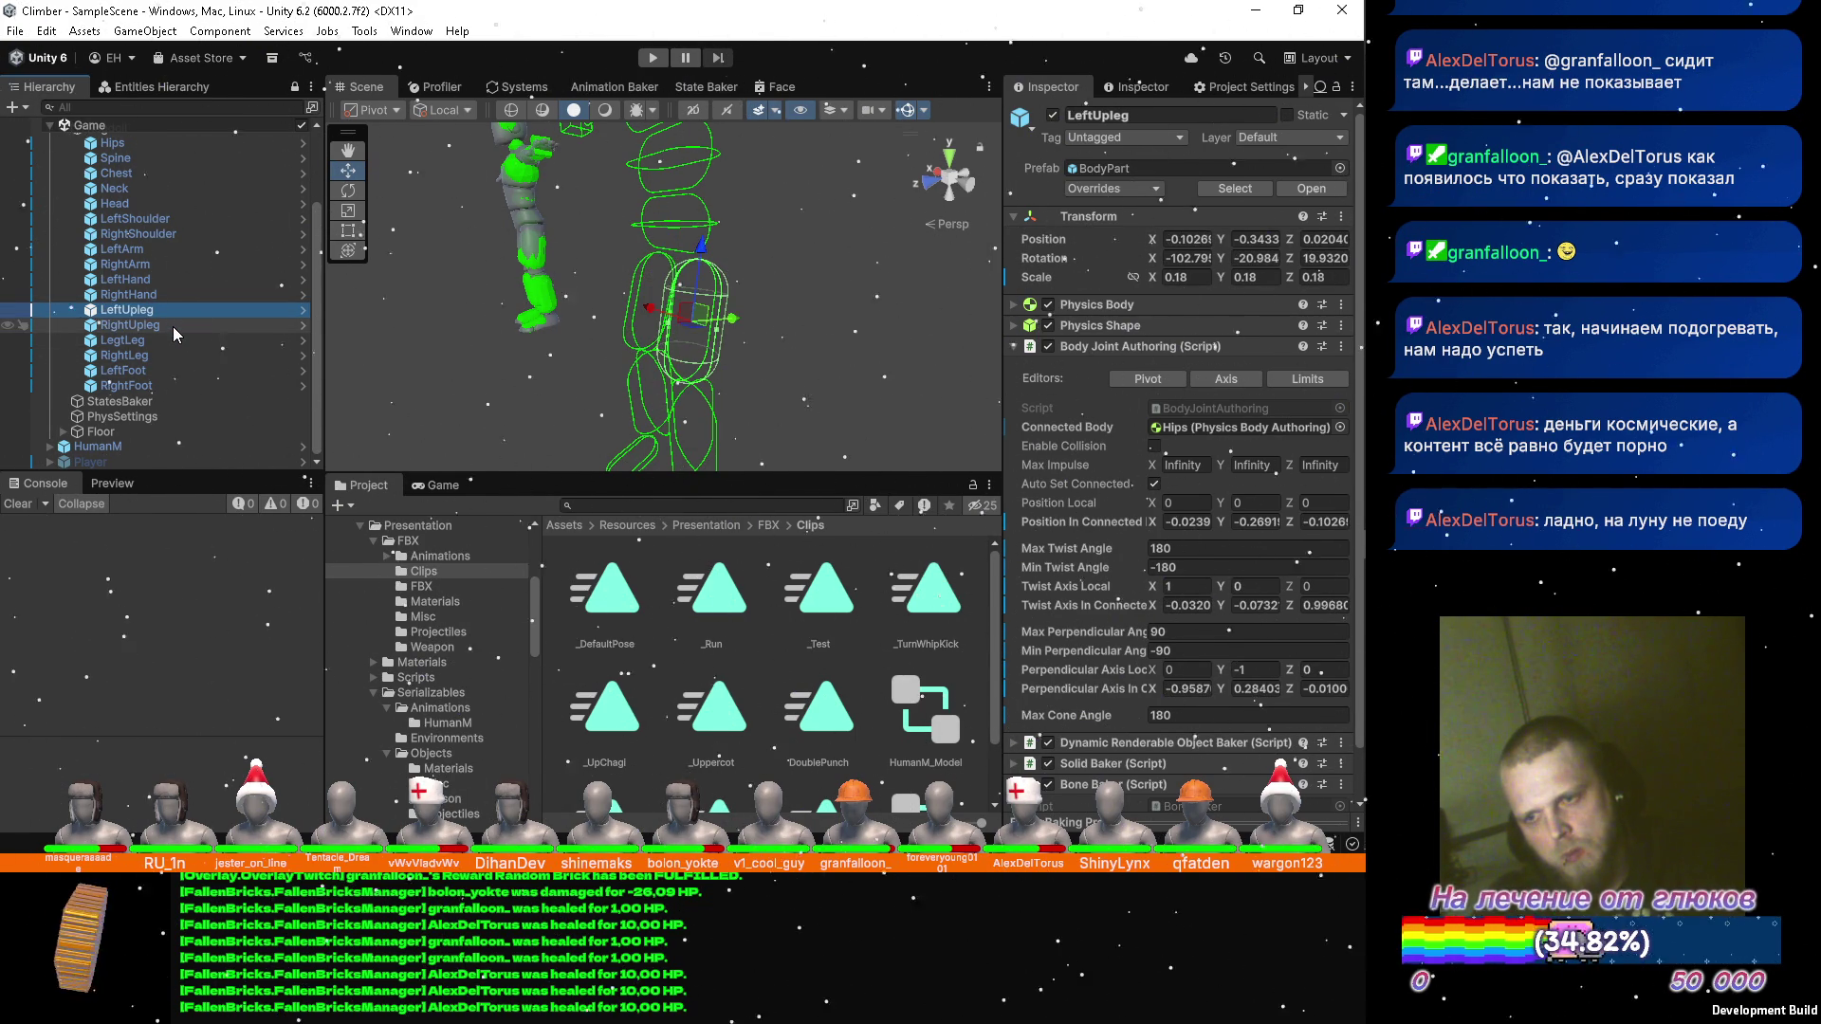
pyautogui.click(173, 327)
pyautogui.click(1185, 585)
pyautogui.write('1')
pyautogui.press('Tab')
pyautogui.write('0')
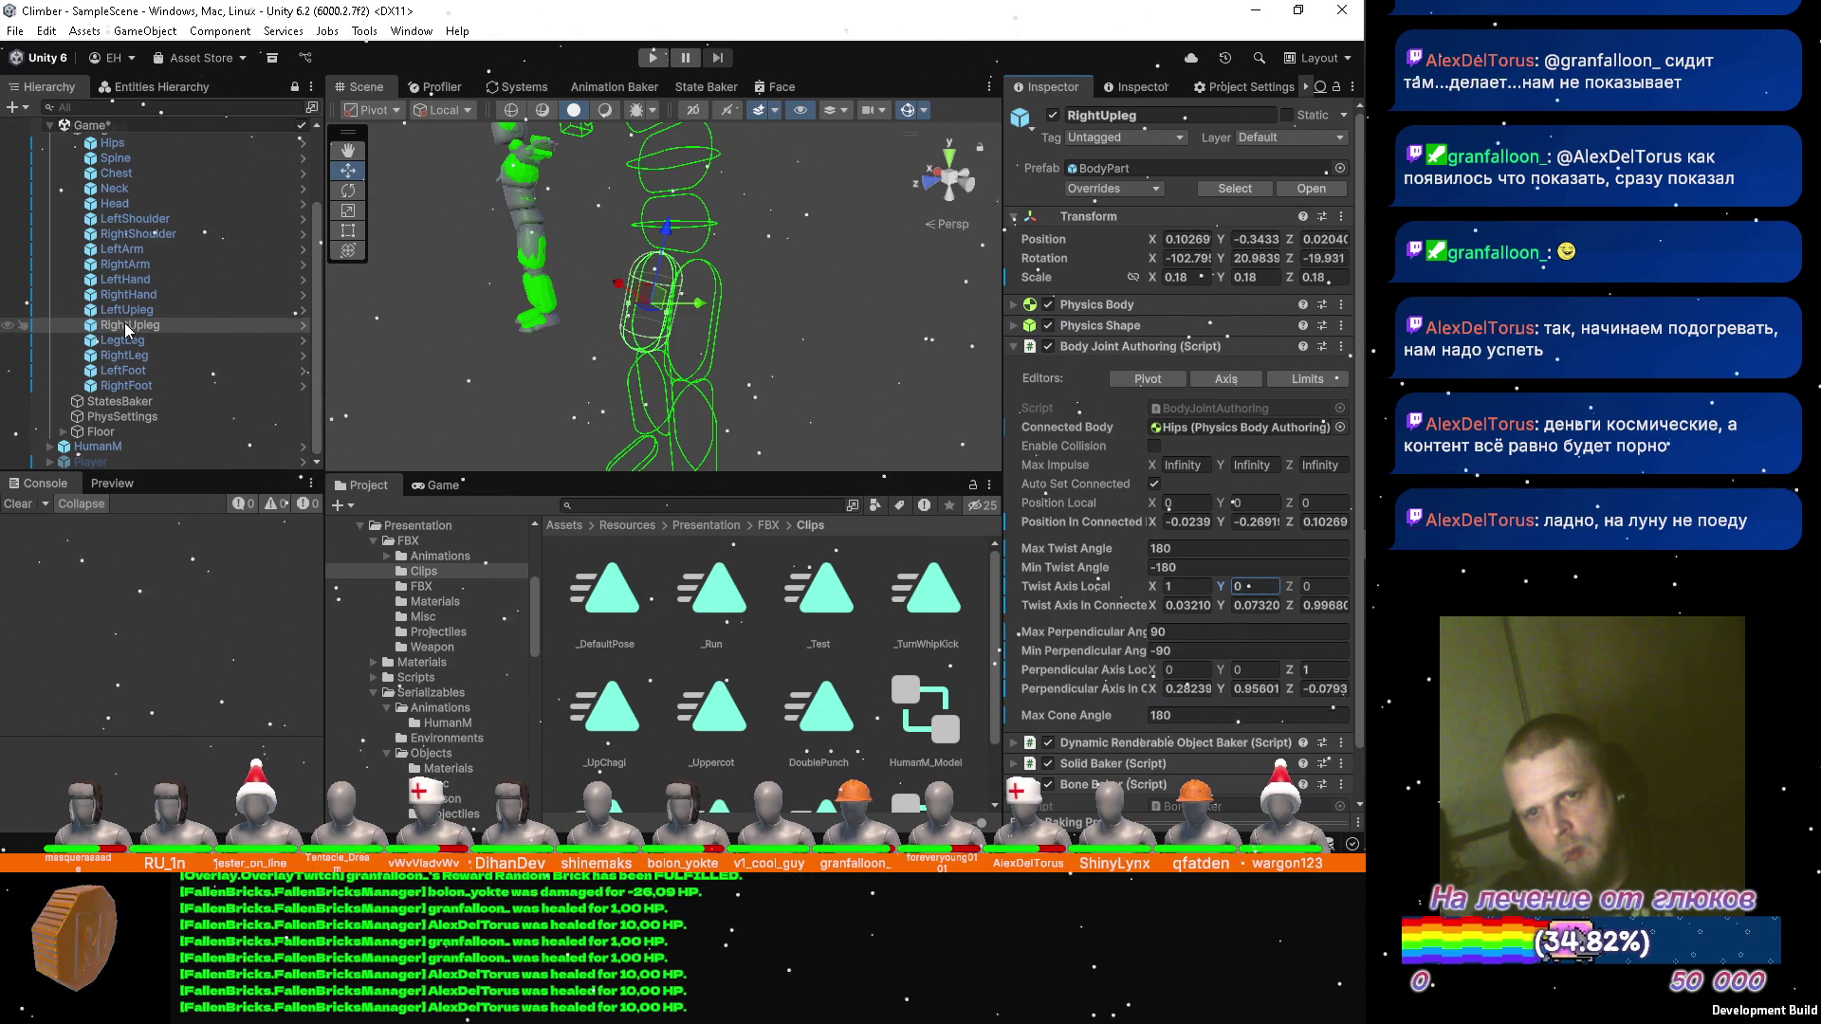
# Set RightUpleg's perpendicular axis to (0, -1, 0), matching LeftUpleg.
pyautogui.click(129, 313)
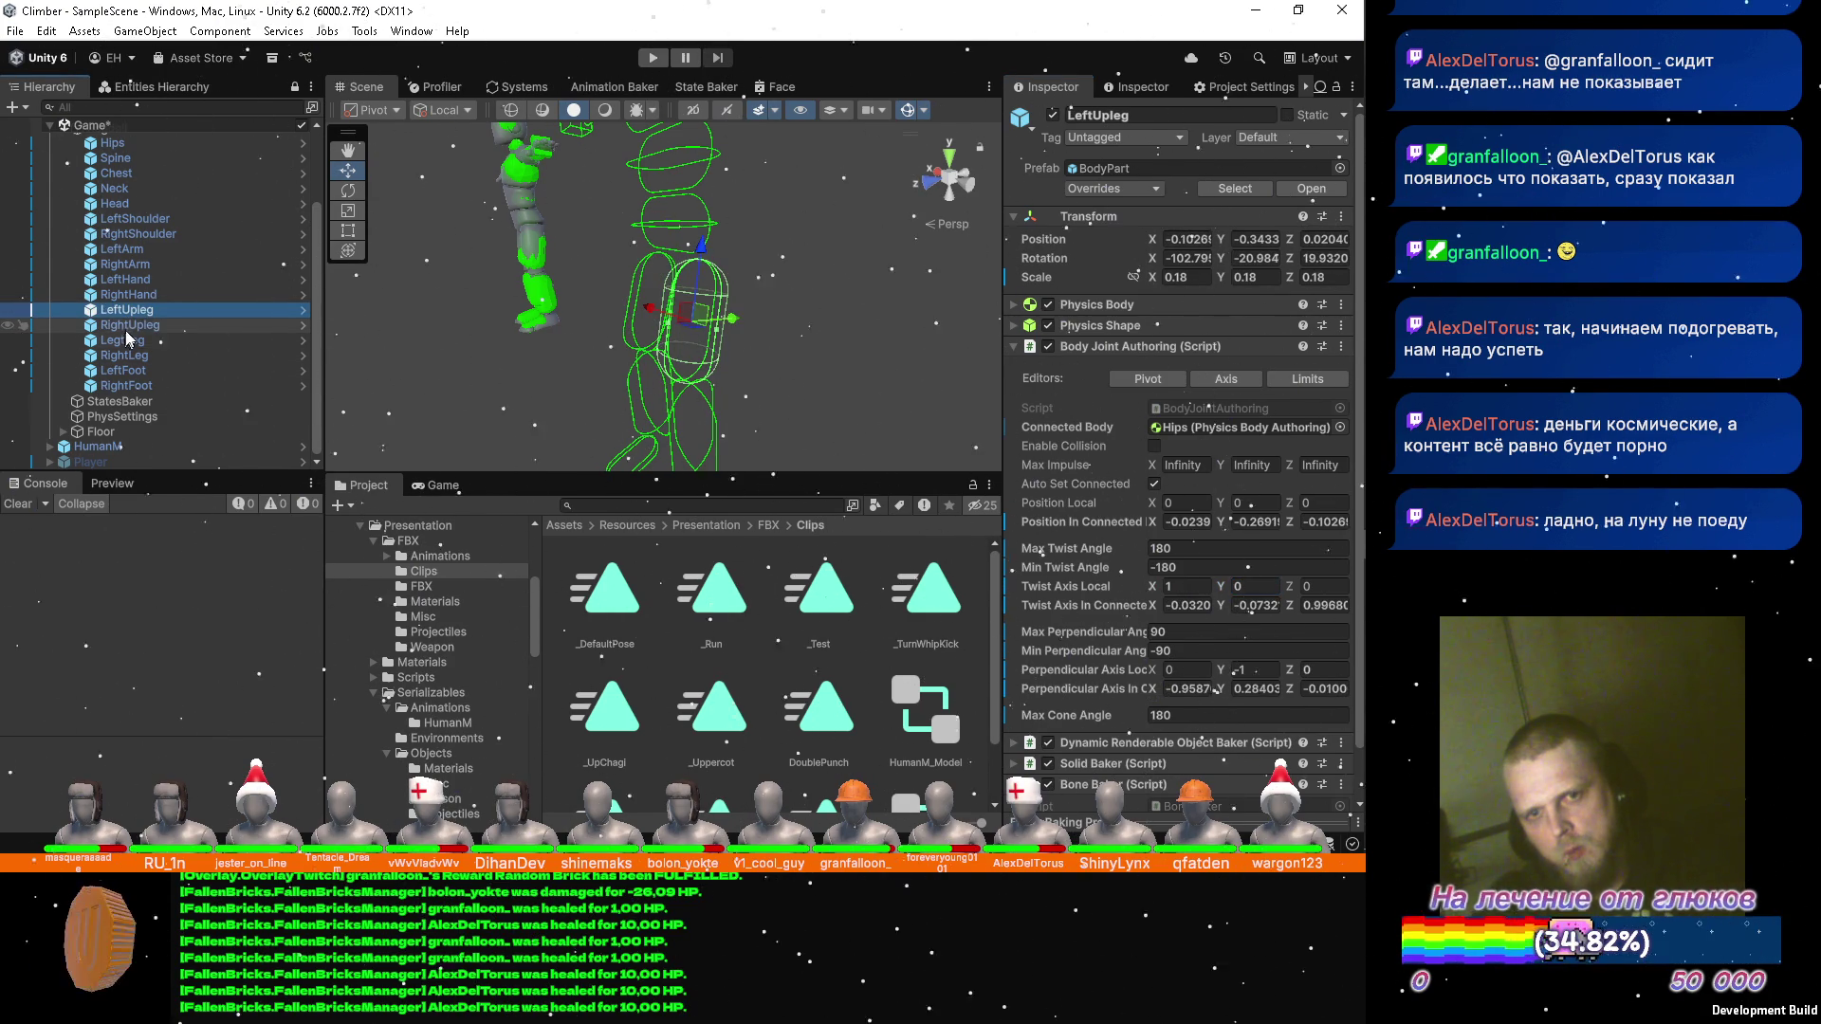
pyautogui.click(130, 324)
pyautogui.click(1323, 670)
pyautogui.write('1')
pyautogui.click(1250, 669)
pyautogui.write('-1')
pyautogui.press('Tab')
pyautogui.write('0')
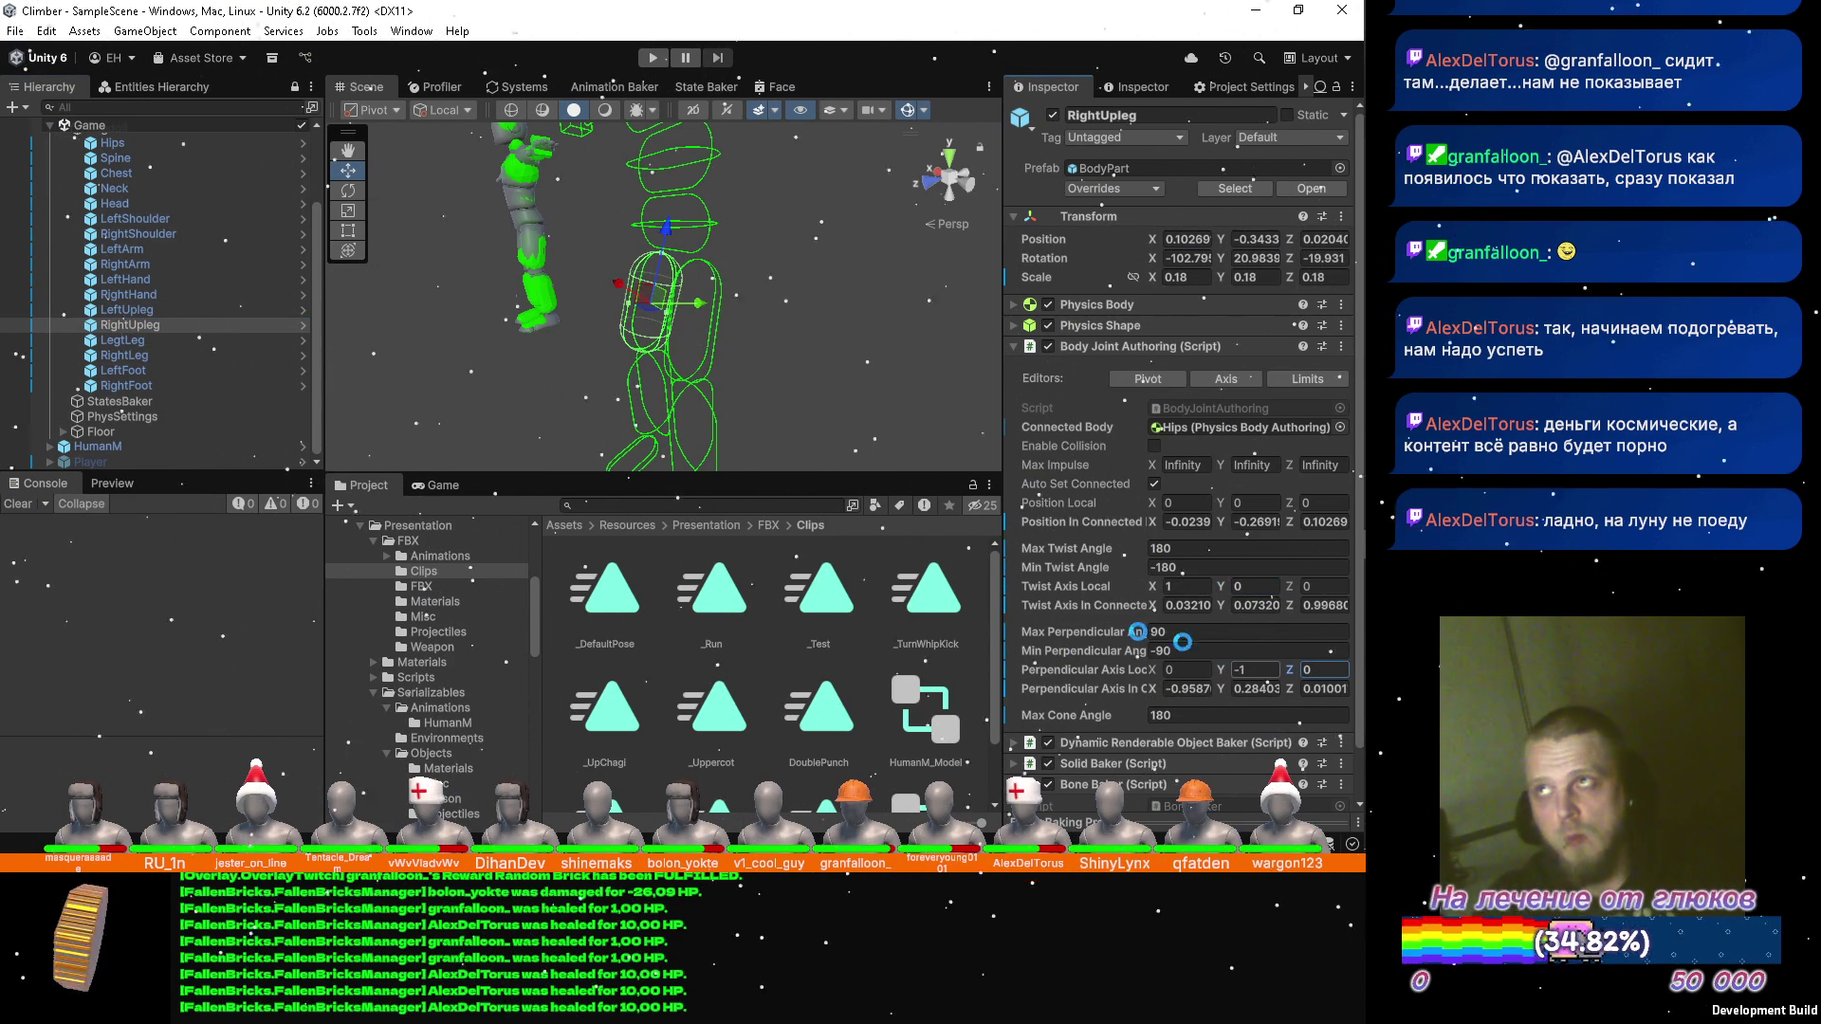
pyautogui.click(123, 339)
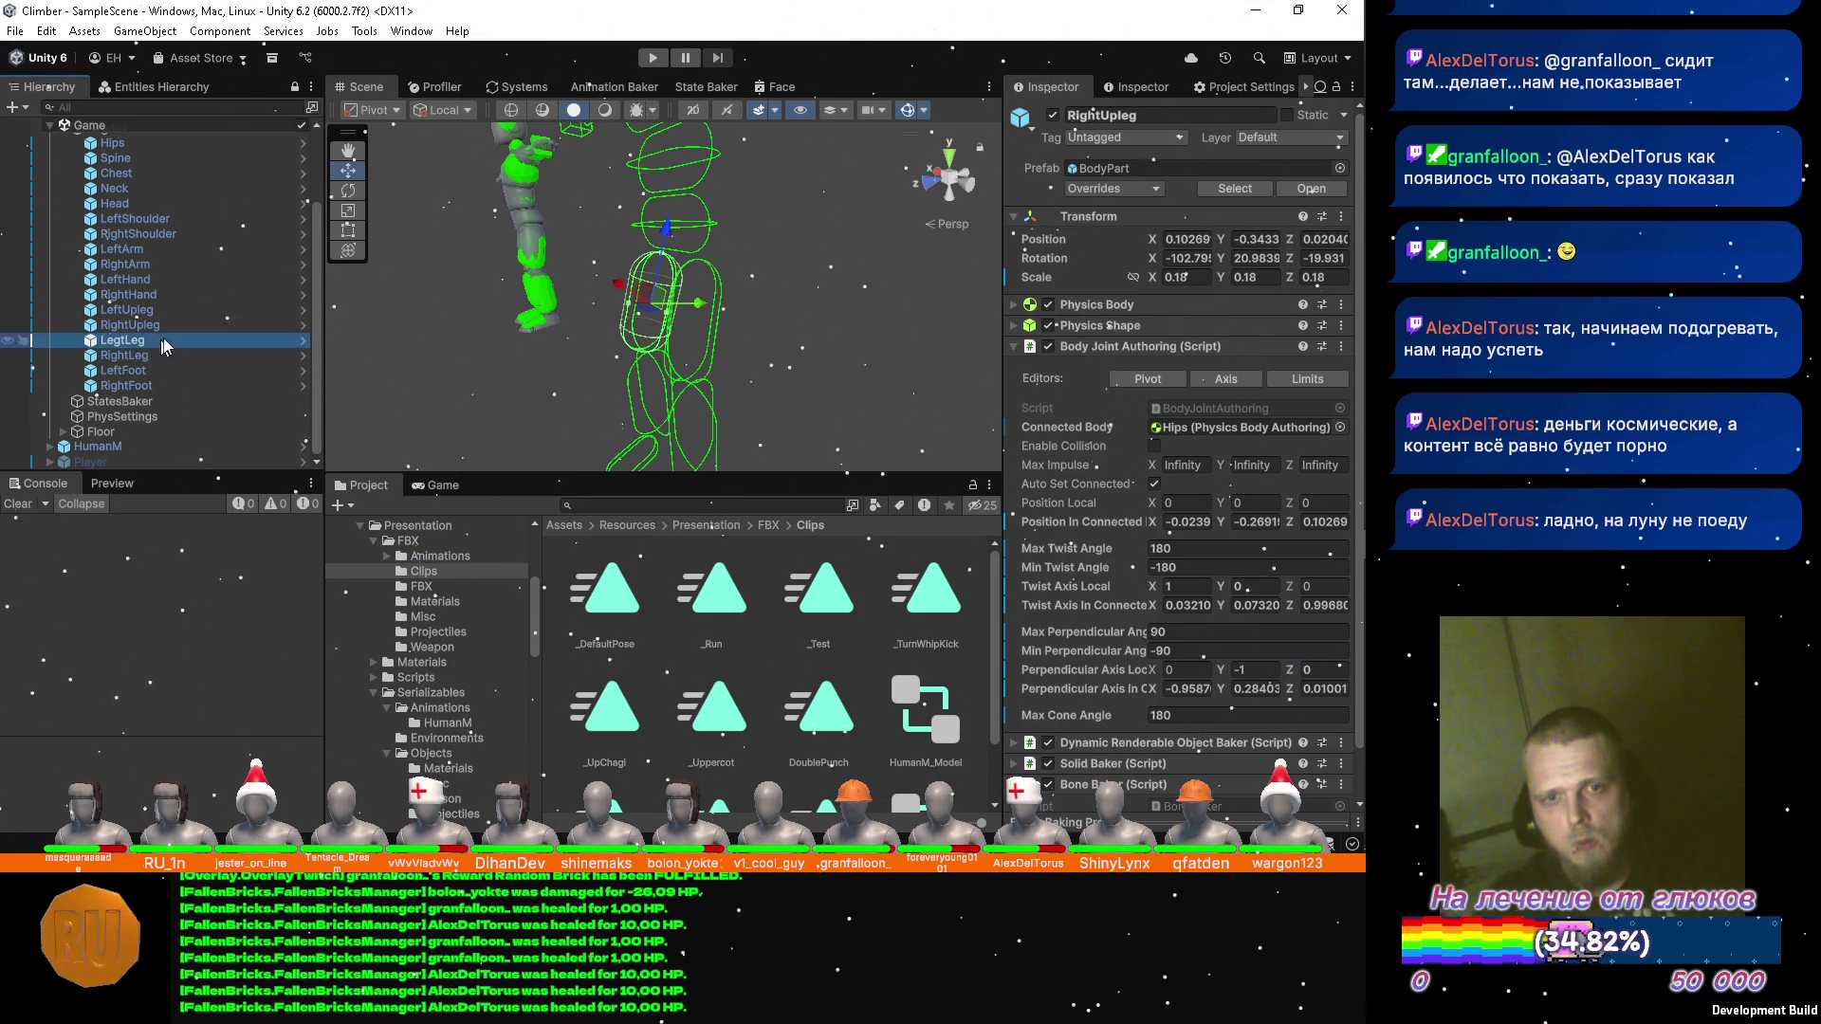
# Set LegtLeg's joint to twist axis (1, 0, 0) and perpendicular axis (0, -1, 0).
pyautogui.moveTo(654, 303)
pyautogui.mouseDown()
pyautogui.moveTo(651, 282)
pyautogui.moveTo(781, 238)
pyautogui.mouseUp()
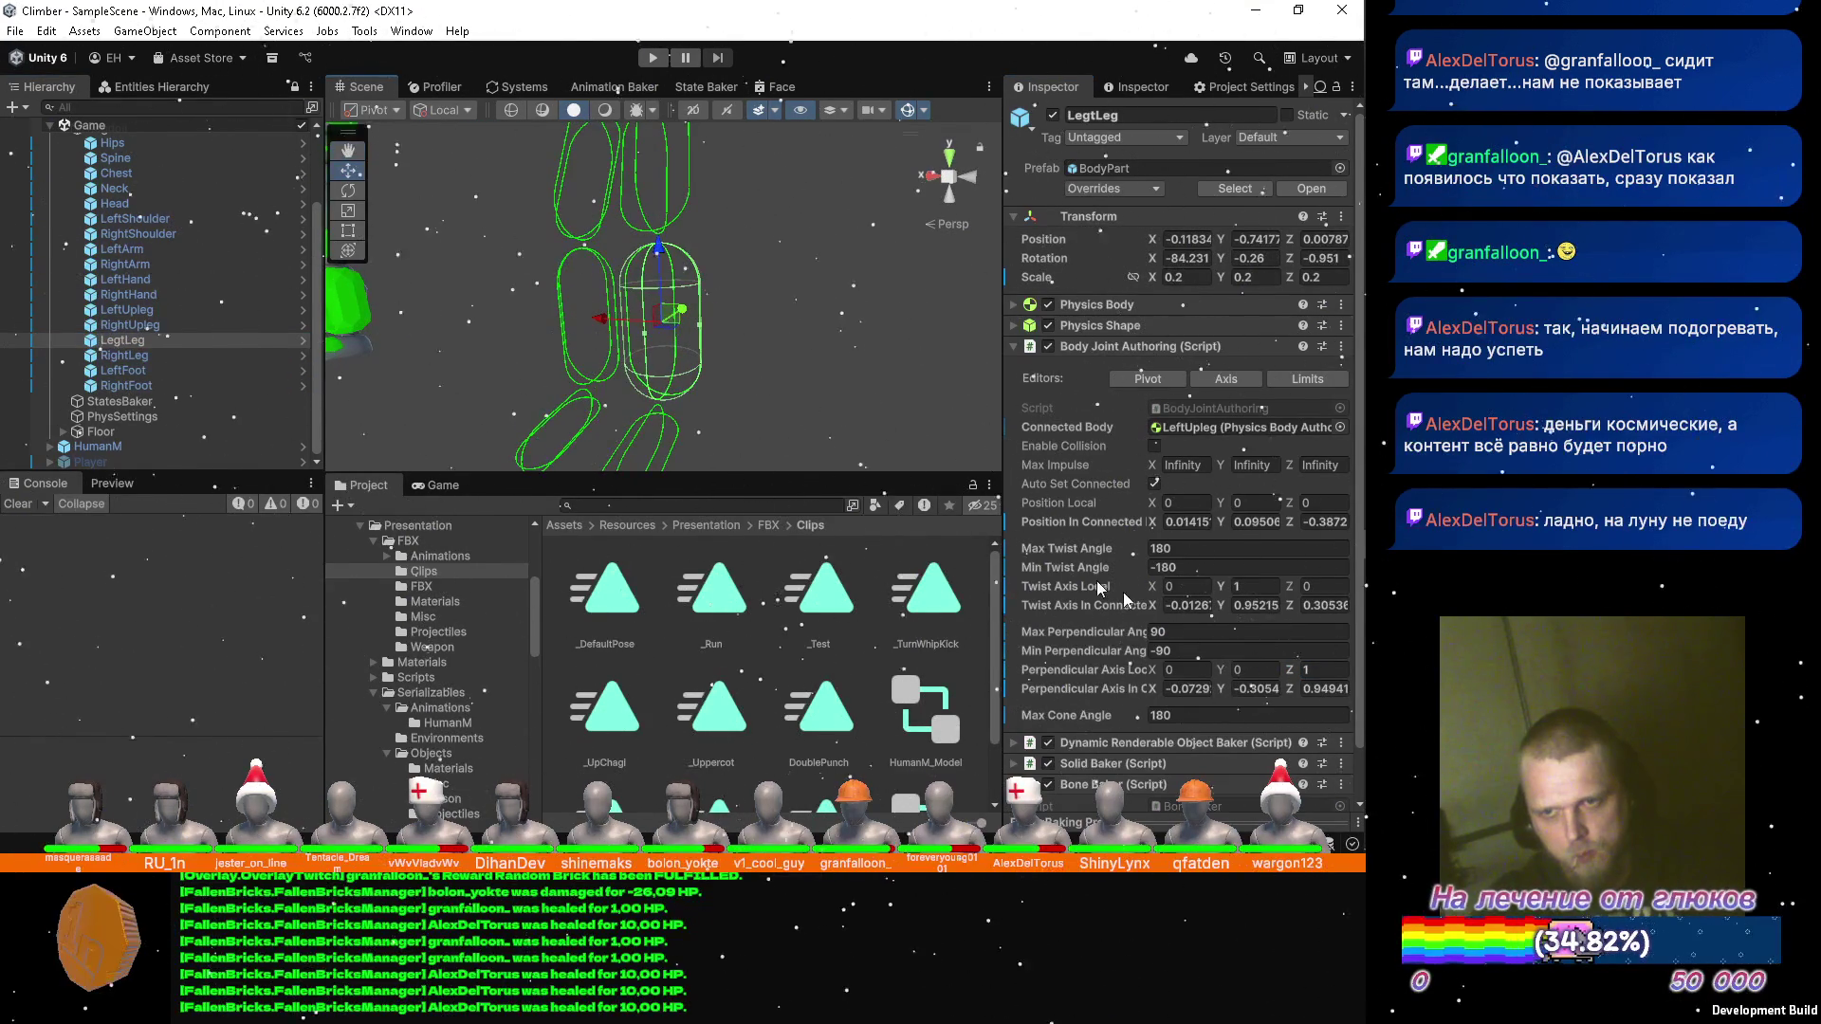
pyautogui.click(1203, 586)
pyautogui.write('10')
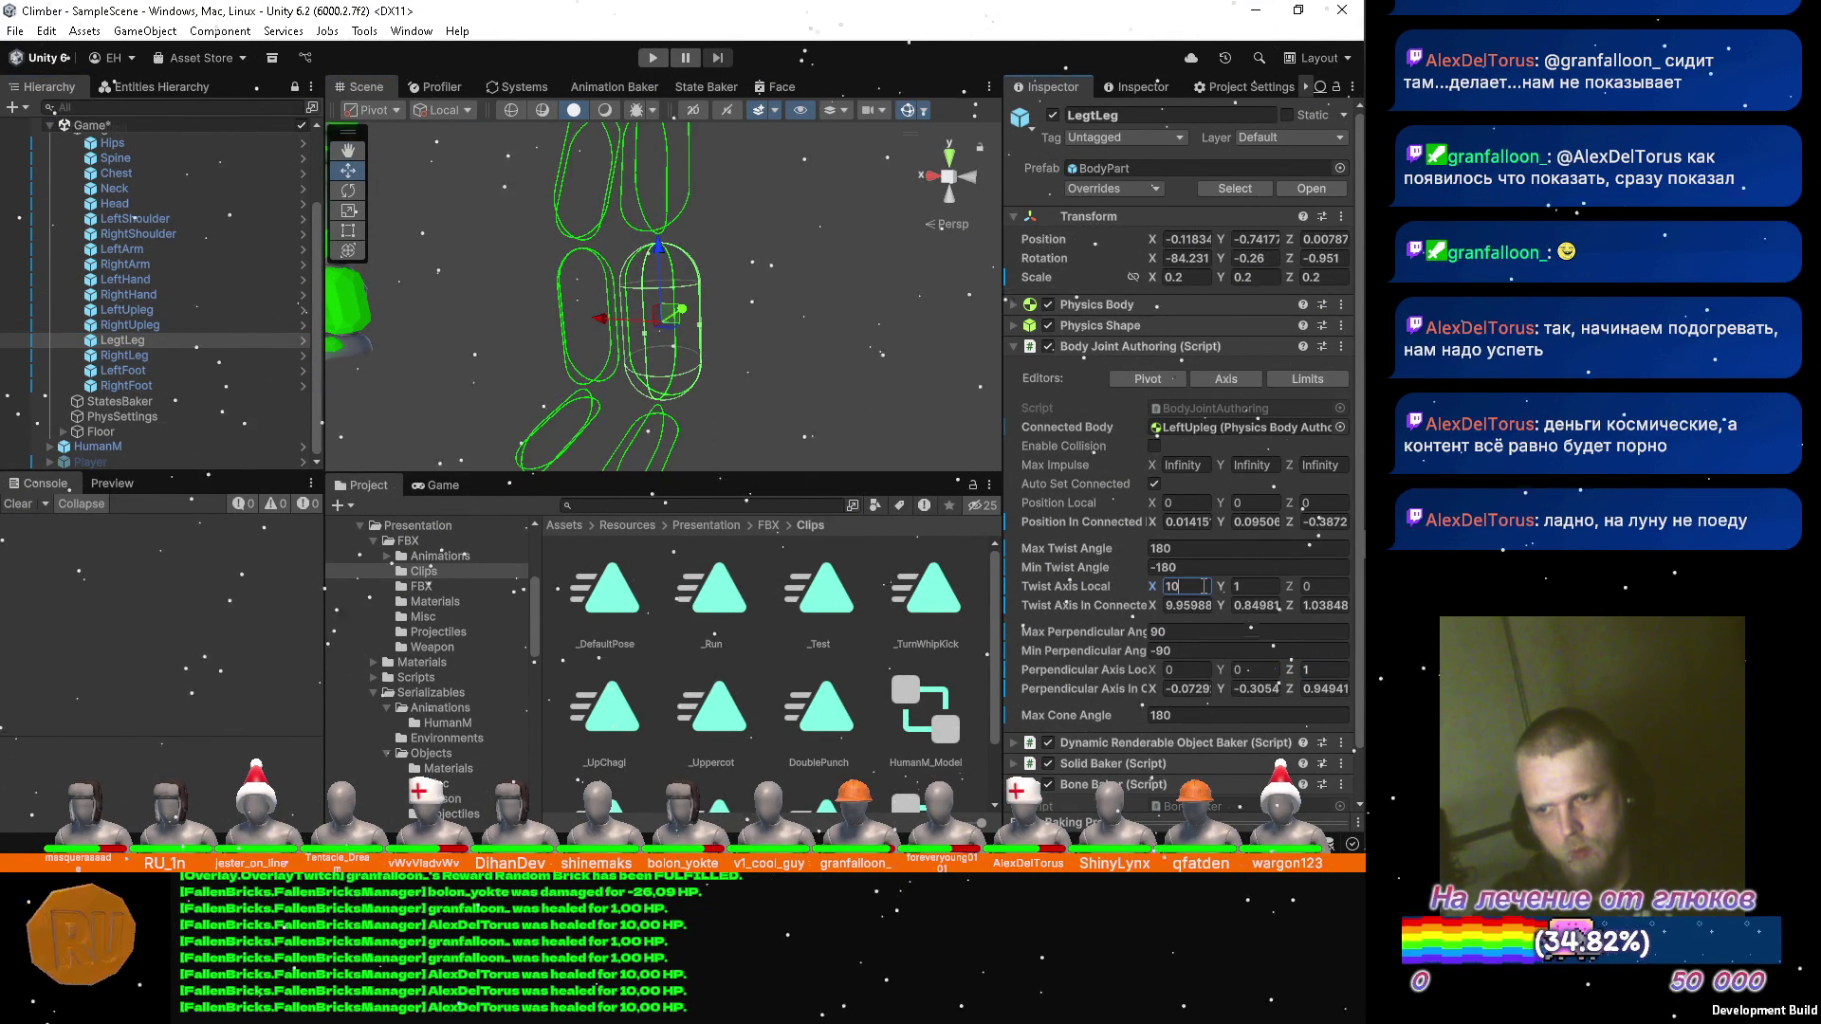
pyautogui.press('BackSpace')
pyautogui.press('Tab')
pyautogui.write('0')
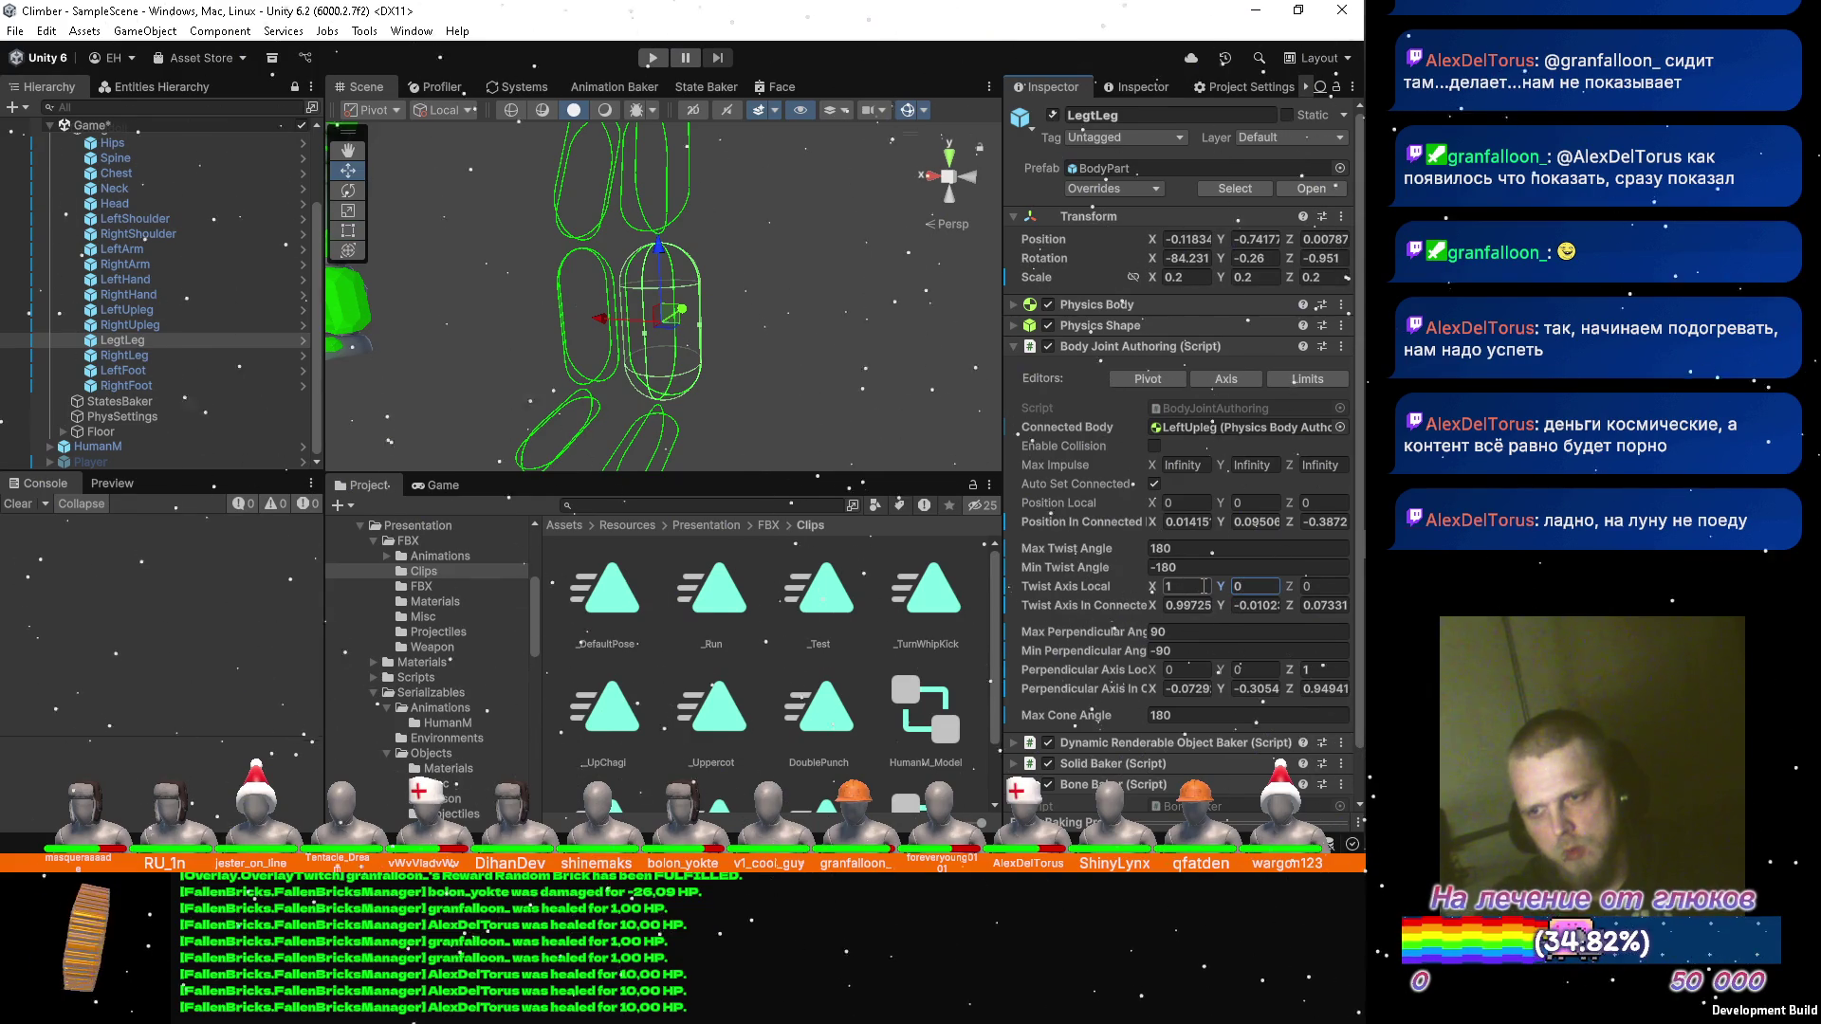
pyautogui.click(1266, 669)
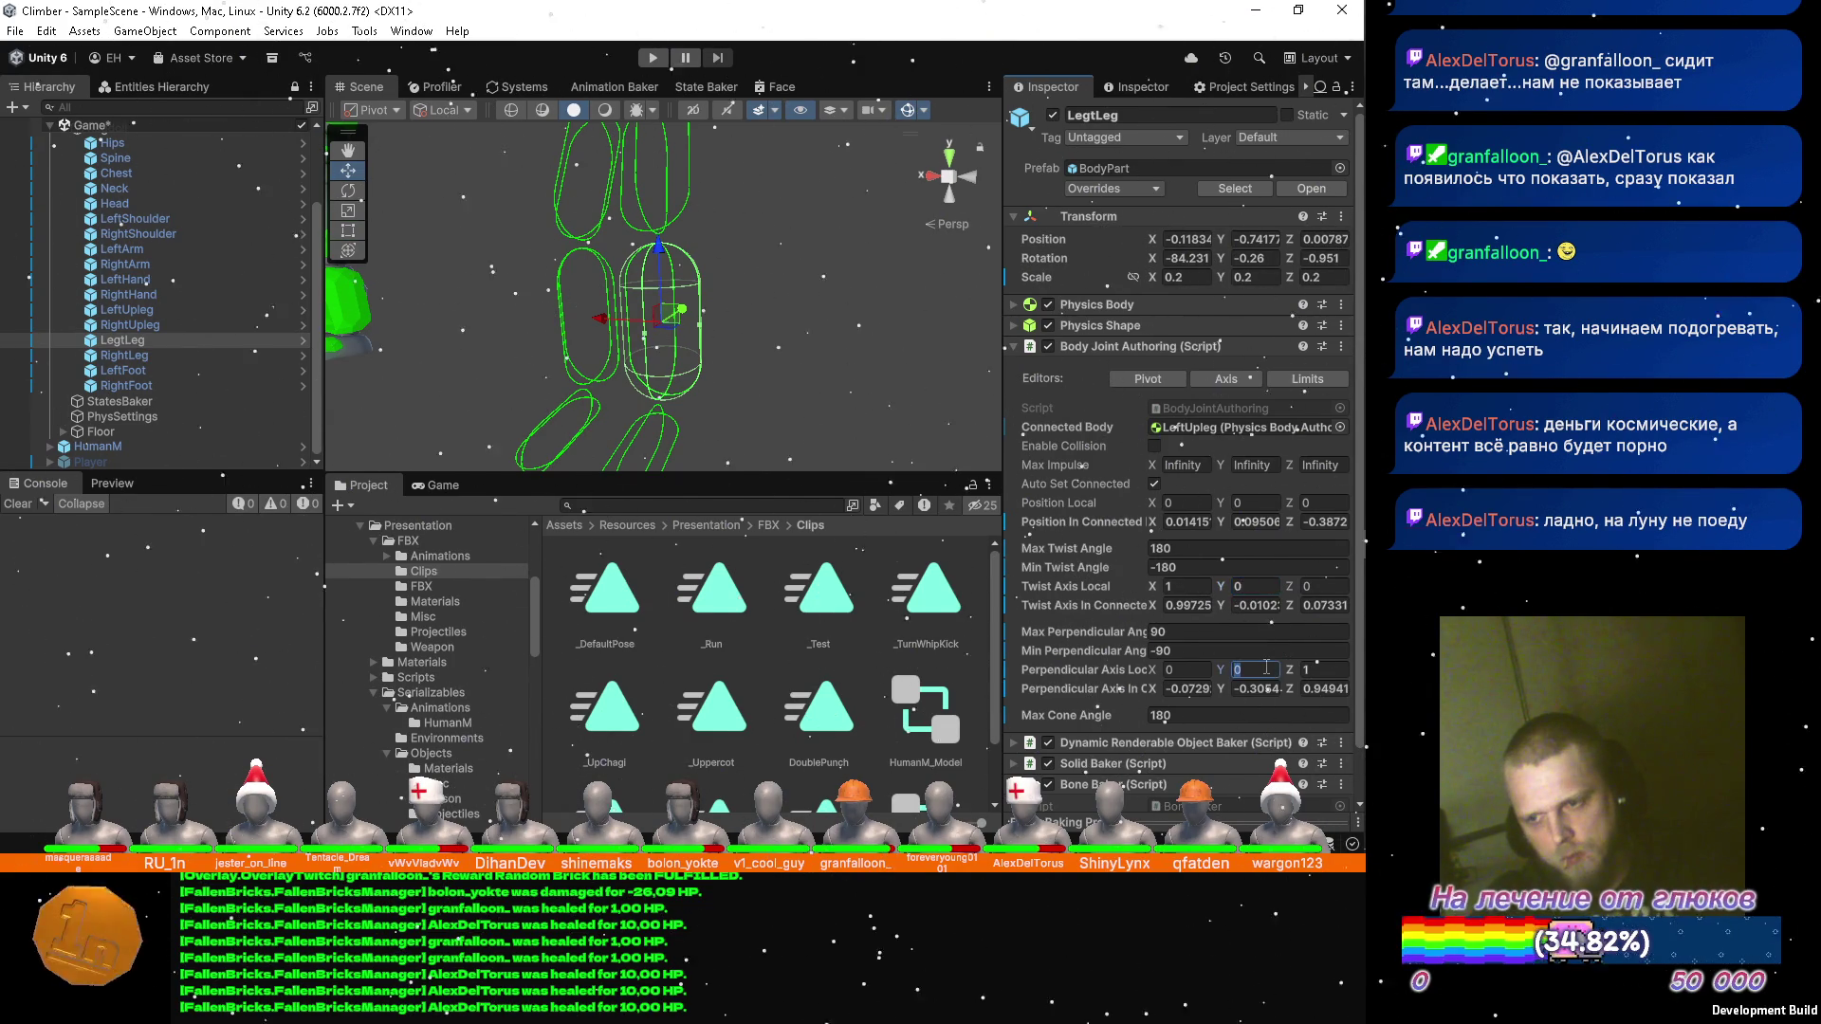
pyautogui.write('-1')
pyautogui.press('Tab')
pyautogui.write('0')
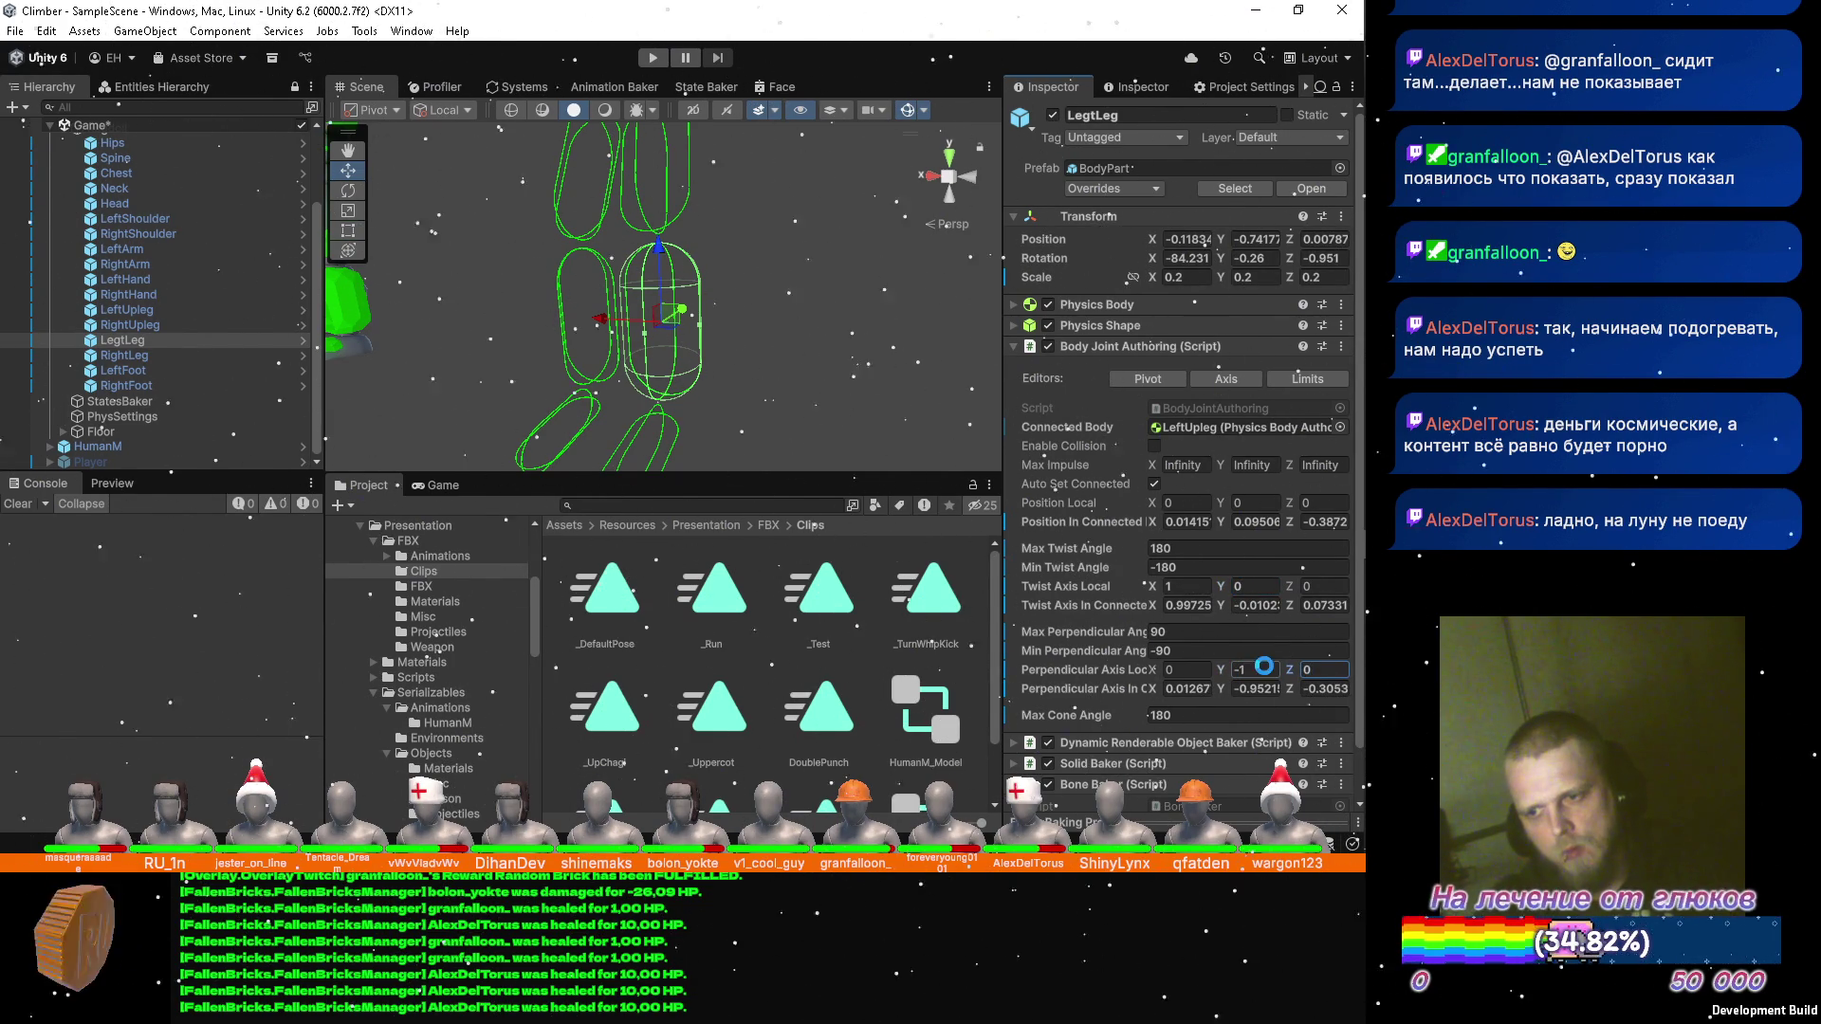
# Give RightLeg the same twist axis (1, 0, 0) and perpendicular axis (0, -1, 0).
pyautogui.click(179, 353)
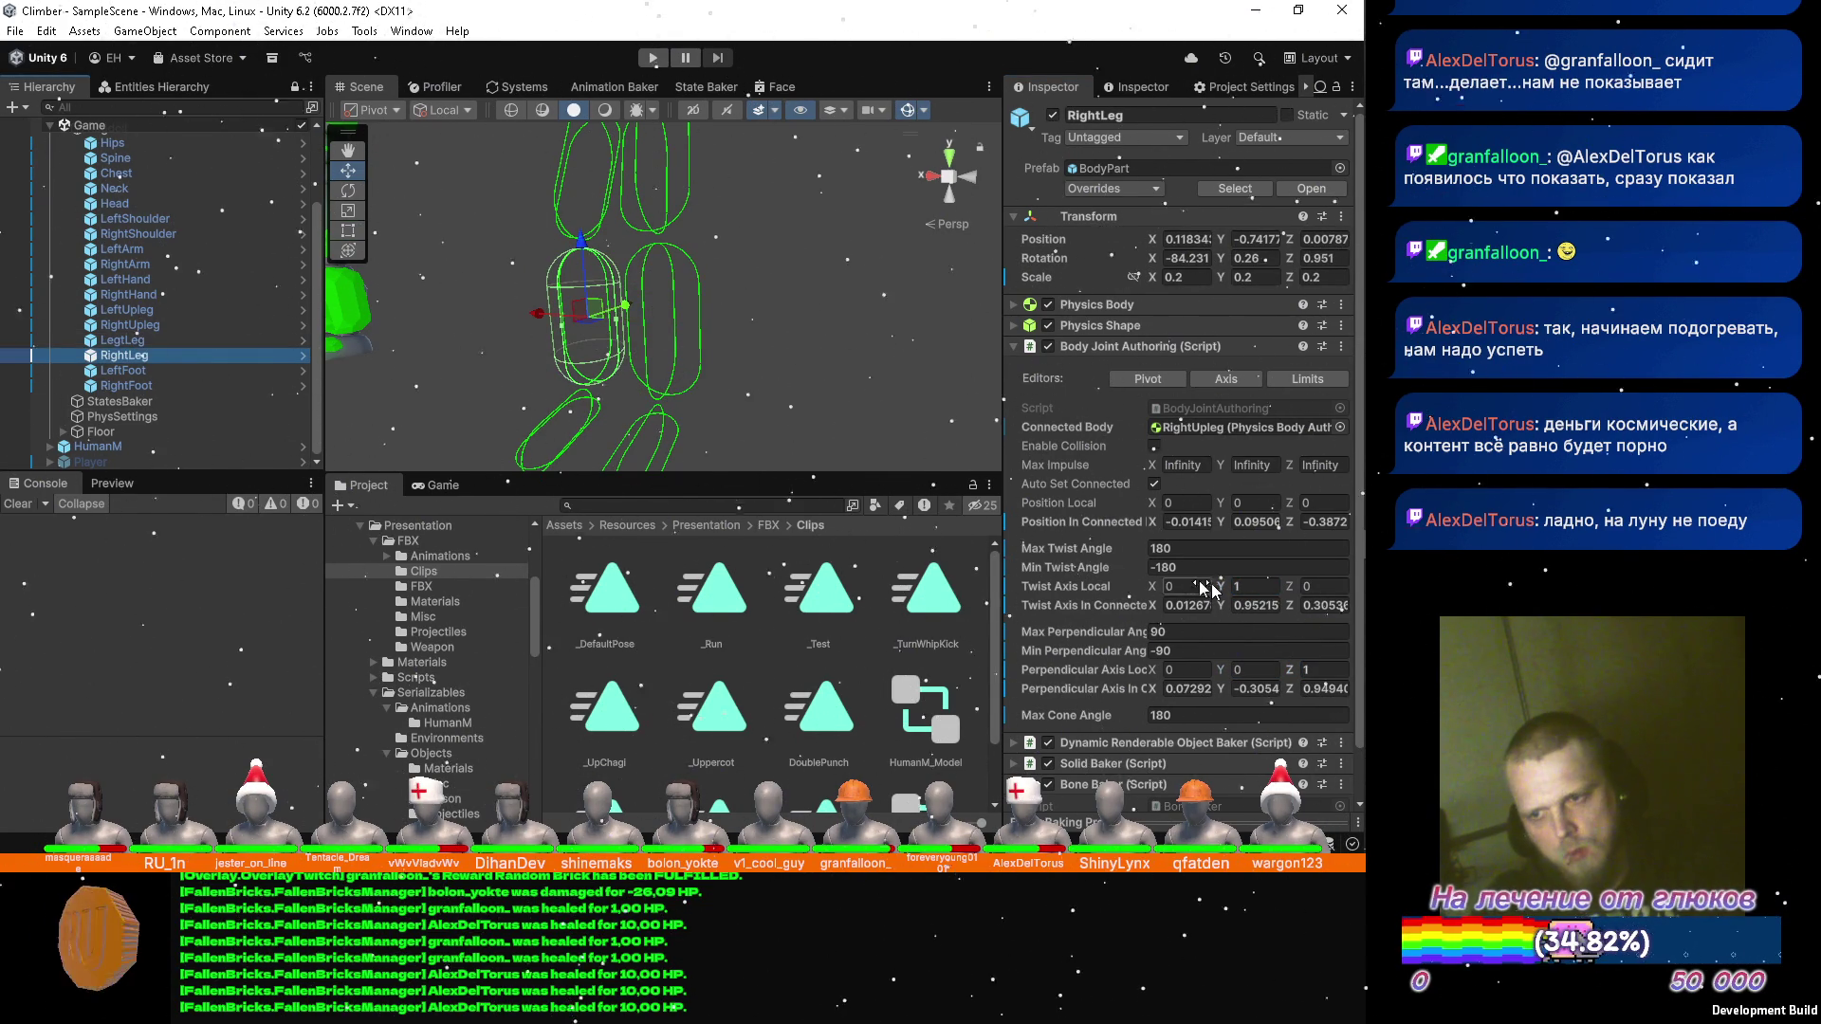
pyautogui.click(1184, 586)
pyautogui.write('1')
pyautogui.press('Tab')
pyautogui.write('0')
pyautogui.click(1266, 670)
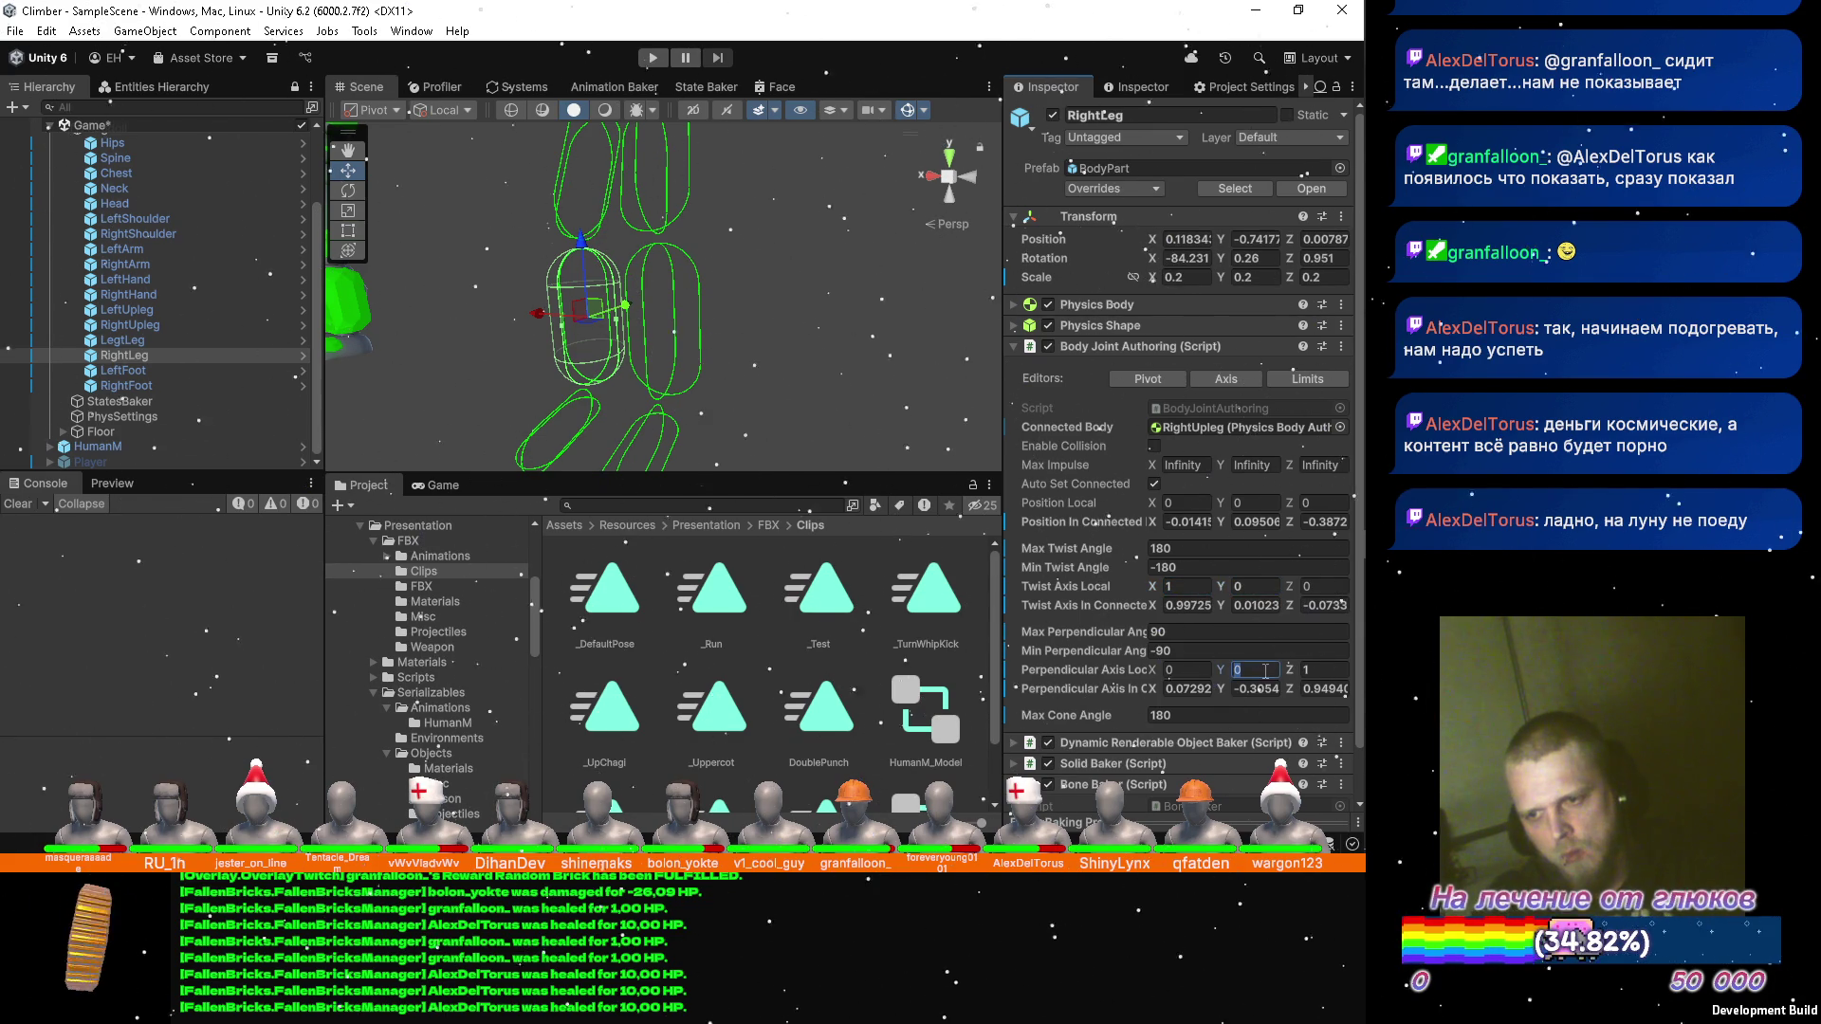
pyautogui.write('1')
pyautogui.press('Tab')
pyautogui.write('0')
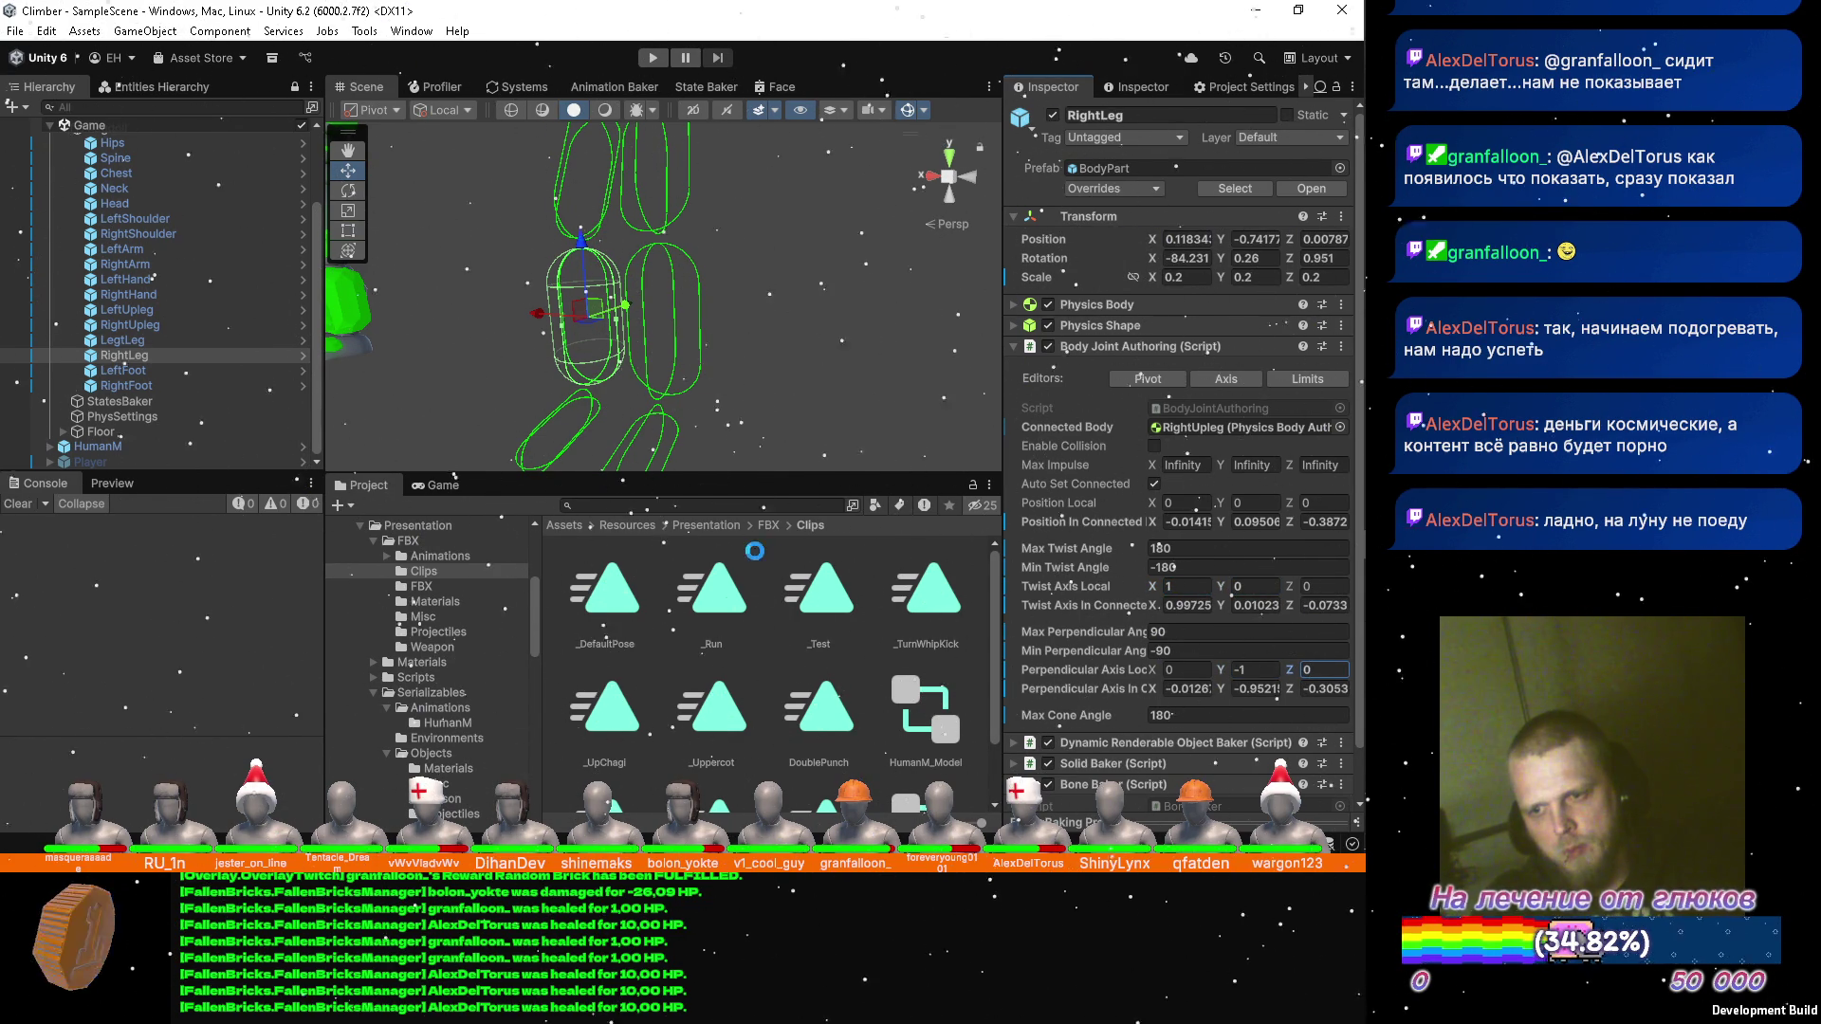
pyautogui.click(160, 373)
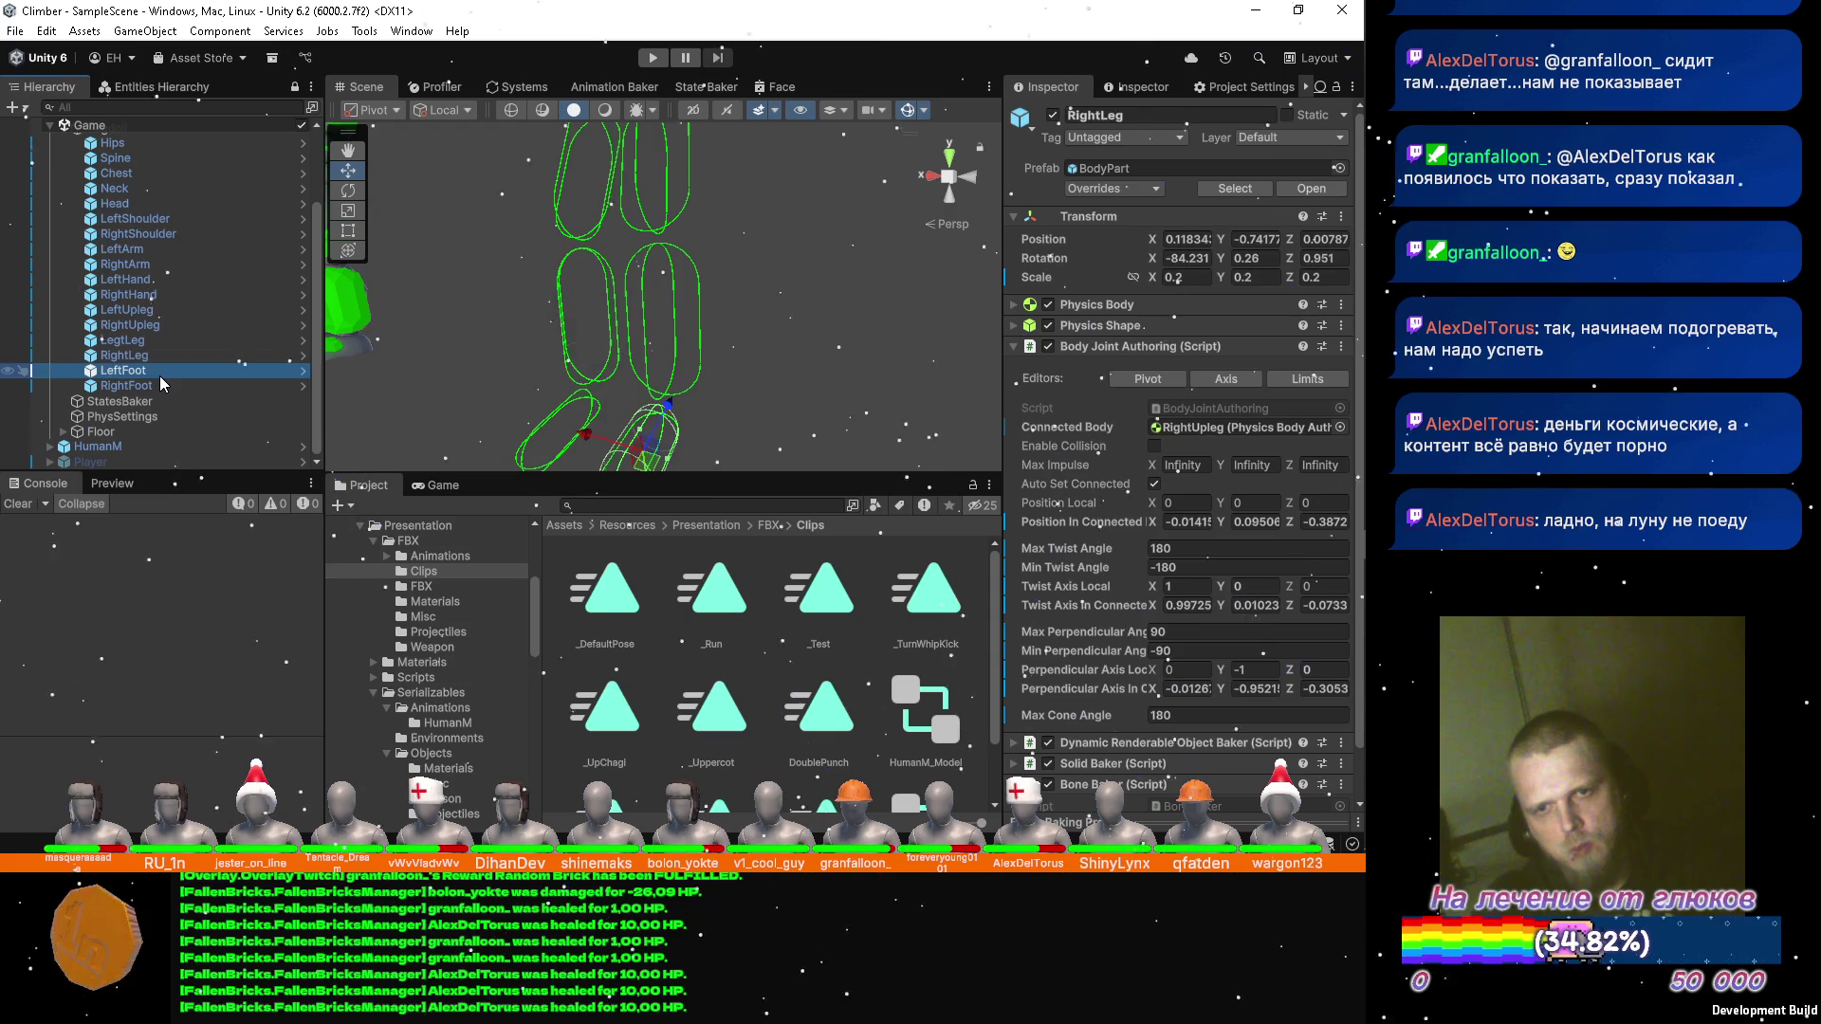
# Give LeftFoot's joint Twist Axis Local (1, 0, 0) and Perpendicular Axis Local (0, -1, 0).
pyautogui.moveTo(600, 375)
pyautogui.mouseDown()
pyautogui.moveTo(600, 292)
pyautogui.moveTo(644, 391)
pyautogui.mouseUp()
pyautogui.click(1197, 588)
pyautogui.write('1')
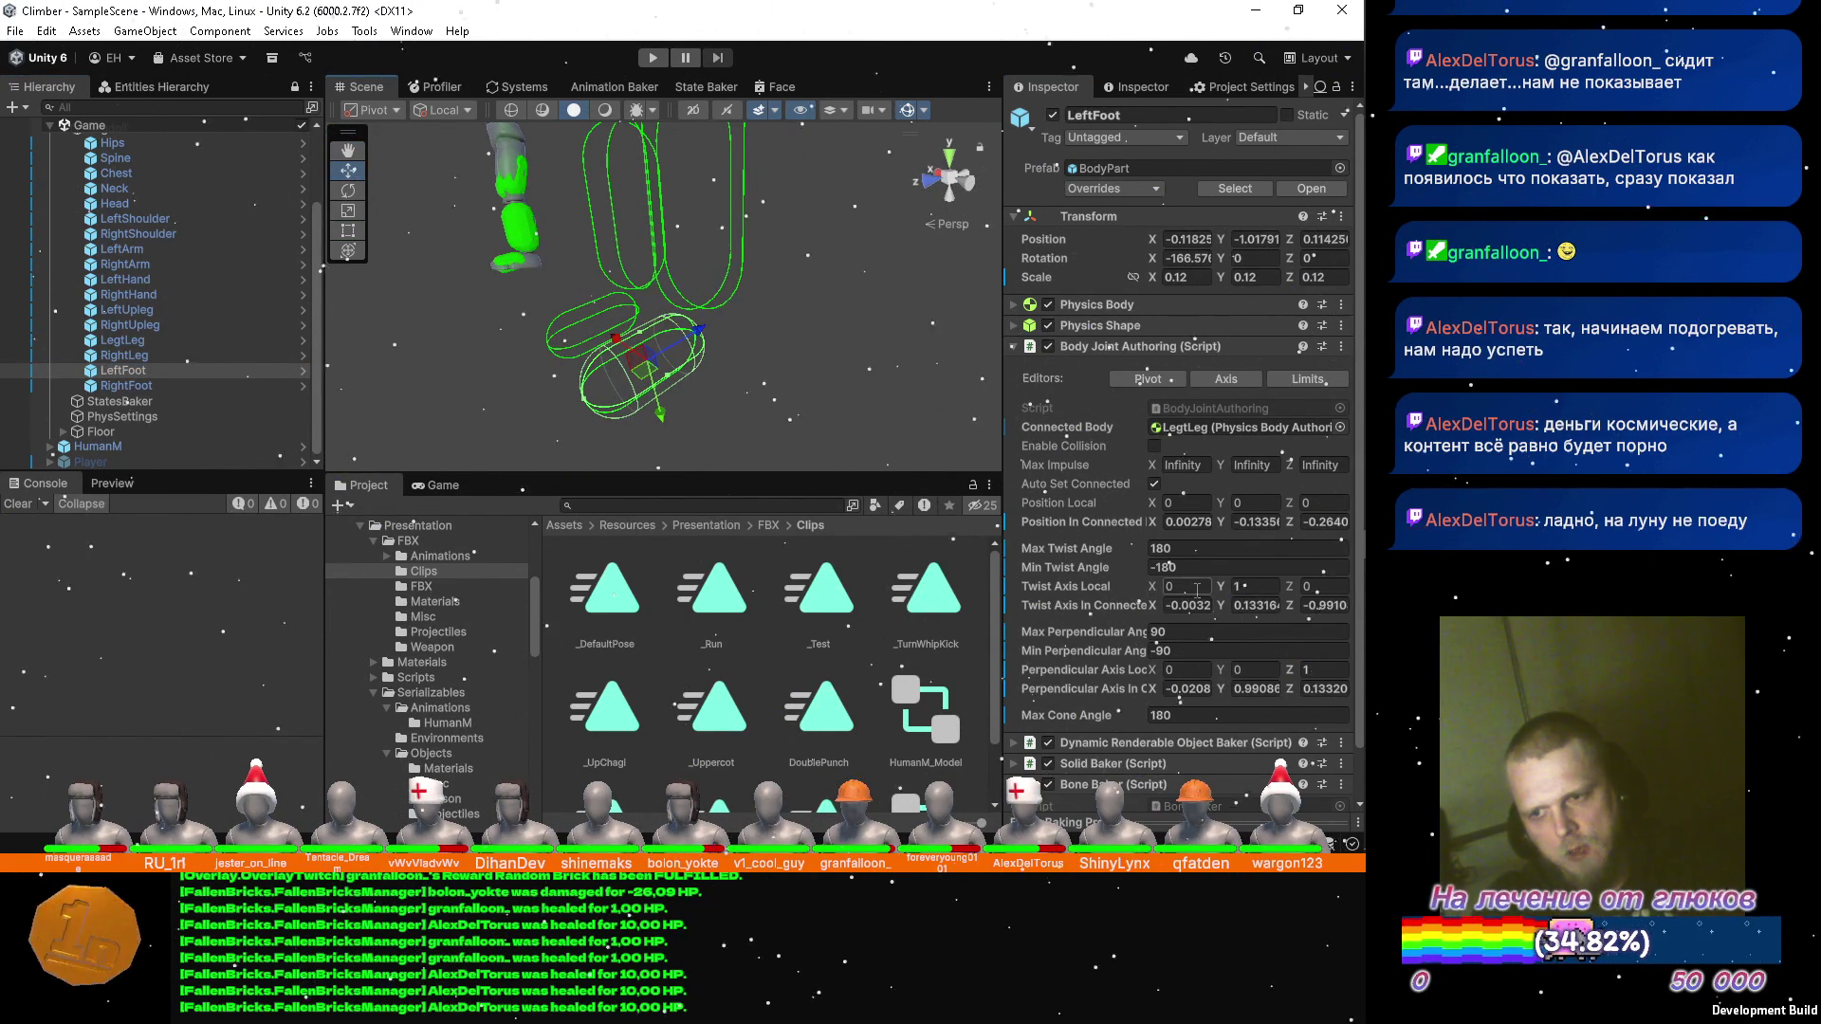
pyautogui.click(1257, 587)
pyautogui.write('0')
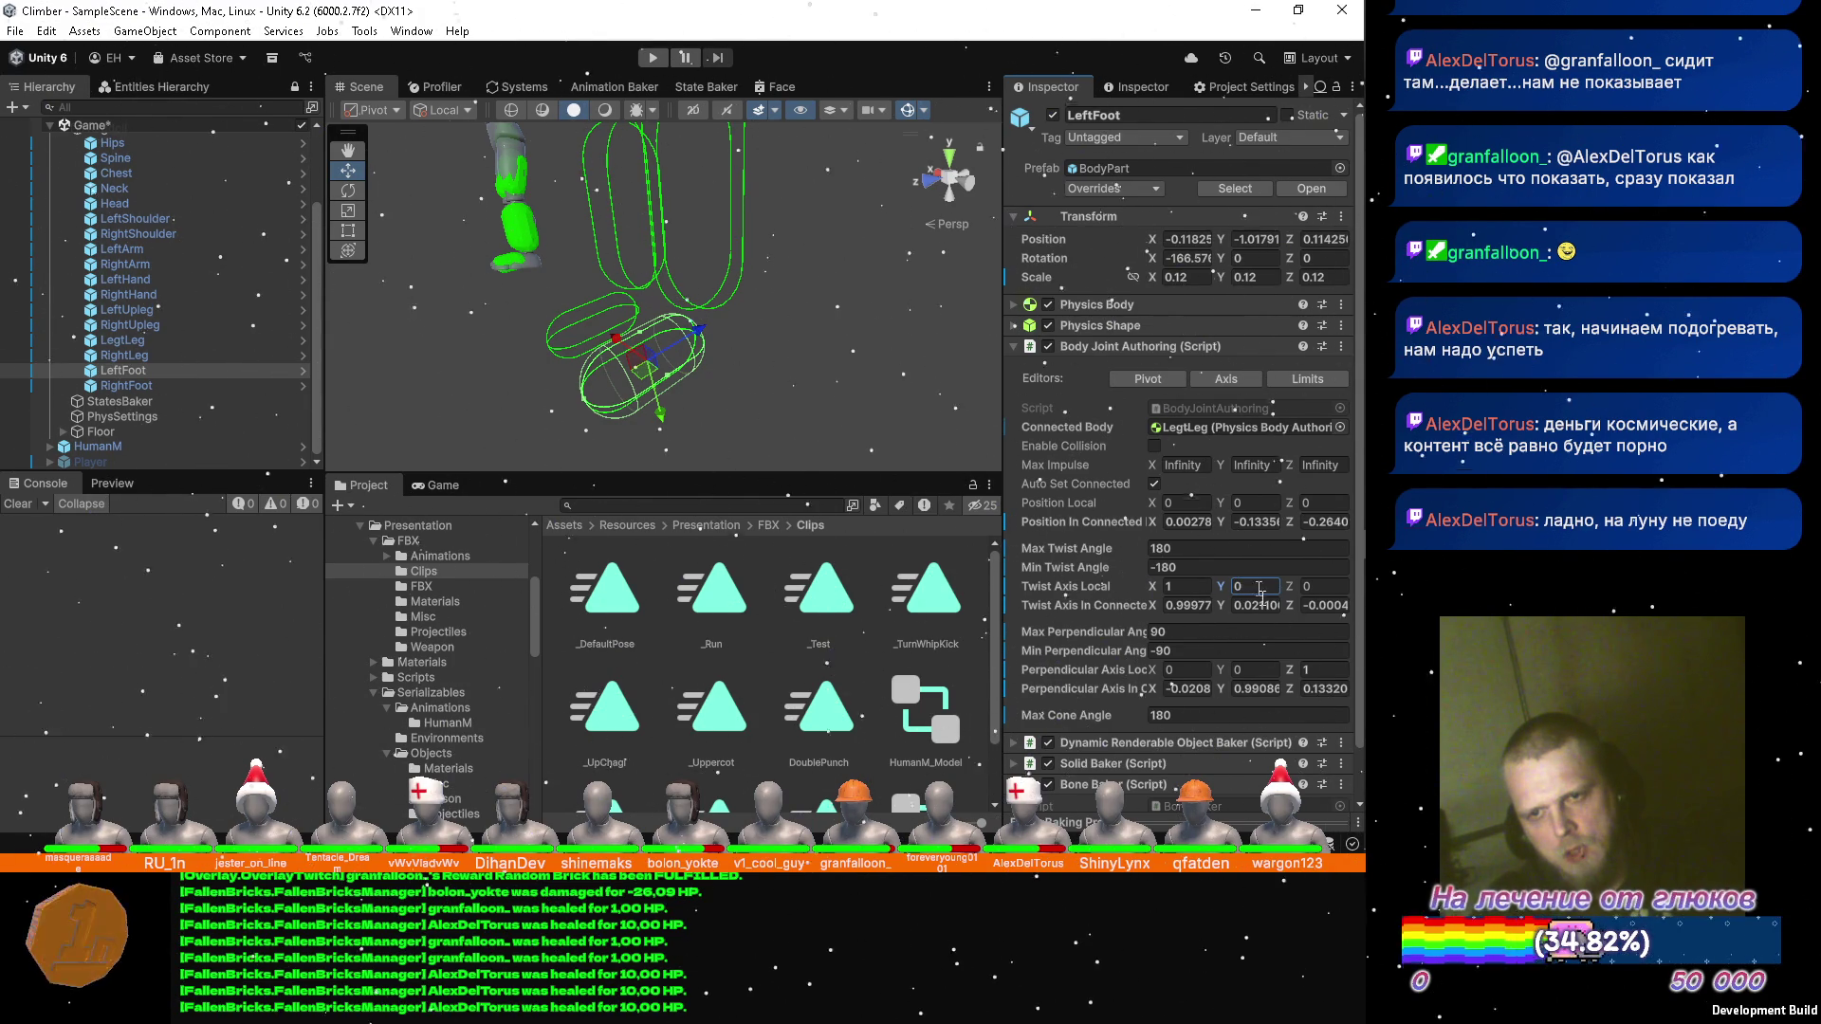
pyautogui.click(1202, 674)
pyautogui.write('-1')
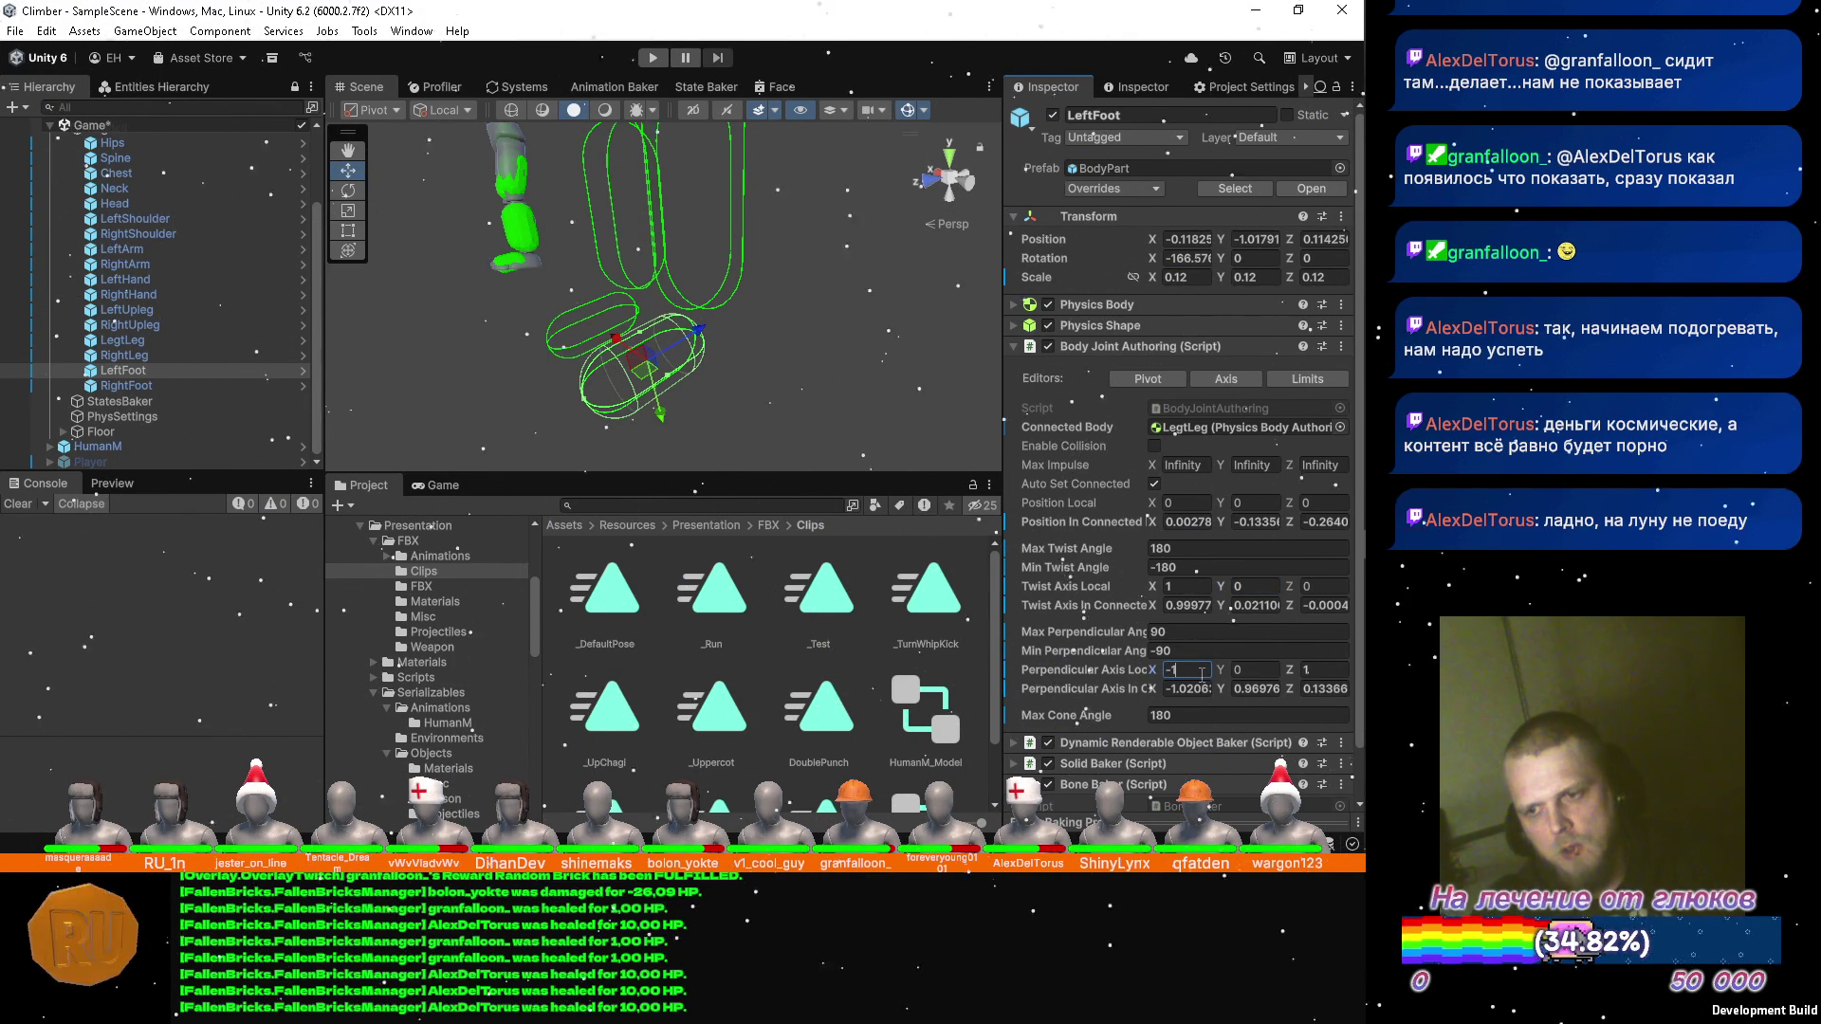
pyautogui.press('BackSpace')
pyautogui.press('BackSpace')
pyautogui.write('0')
pyautogui.press('Tab')
pyautogui.write('-1')
pyautogui.press('Tab')
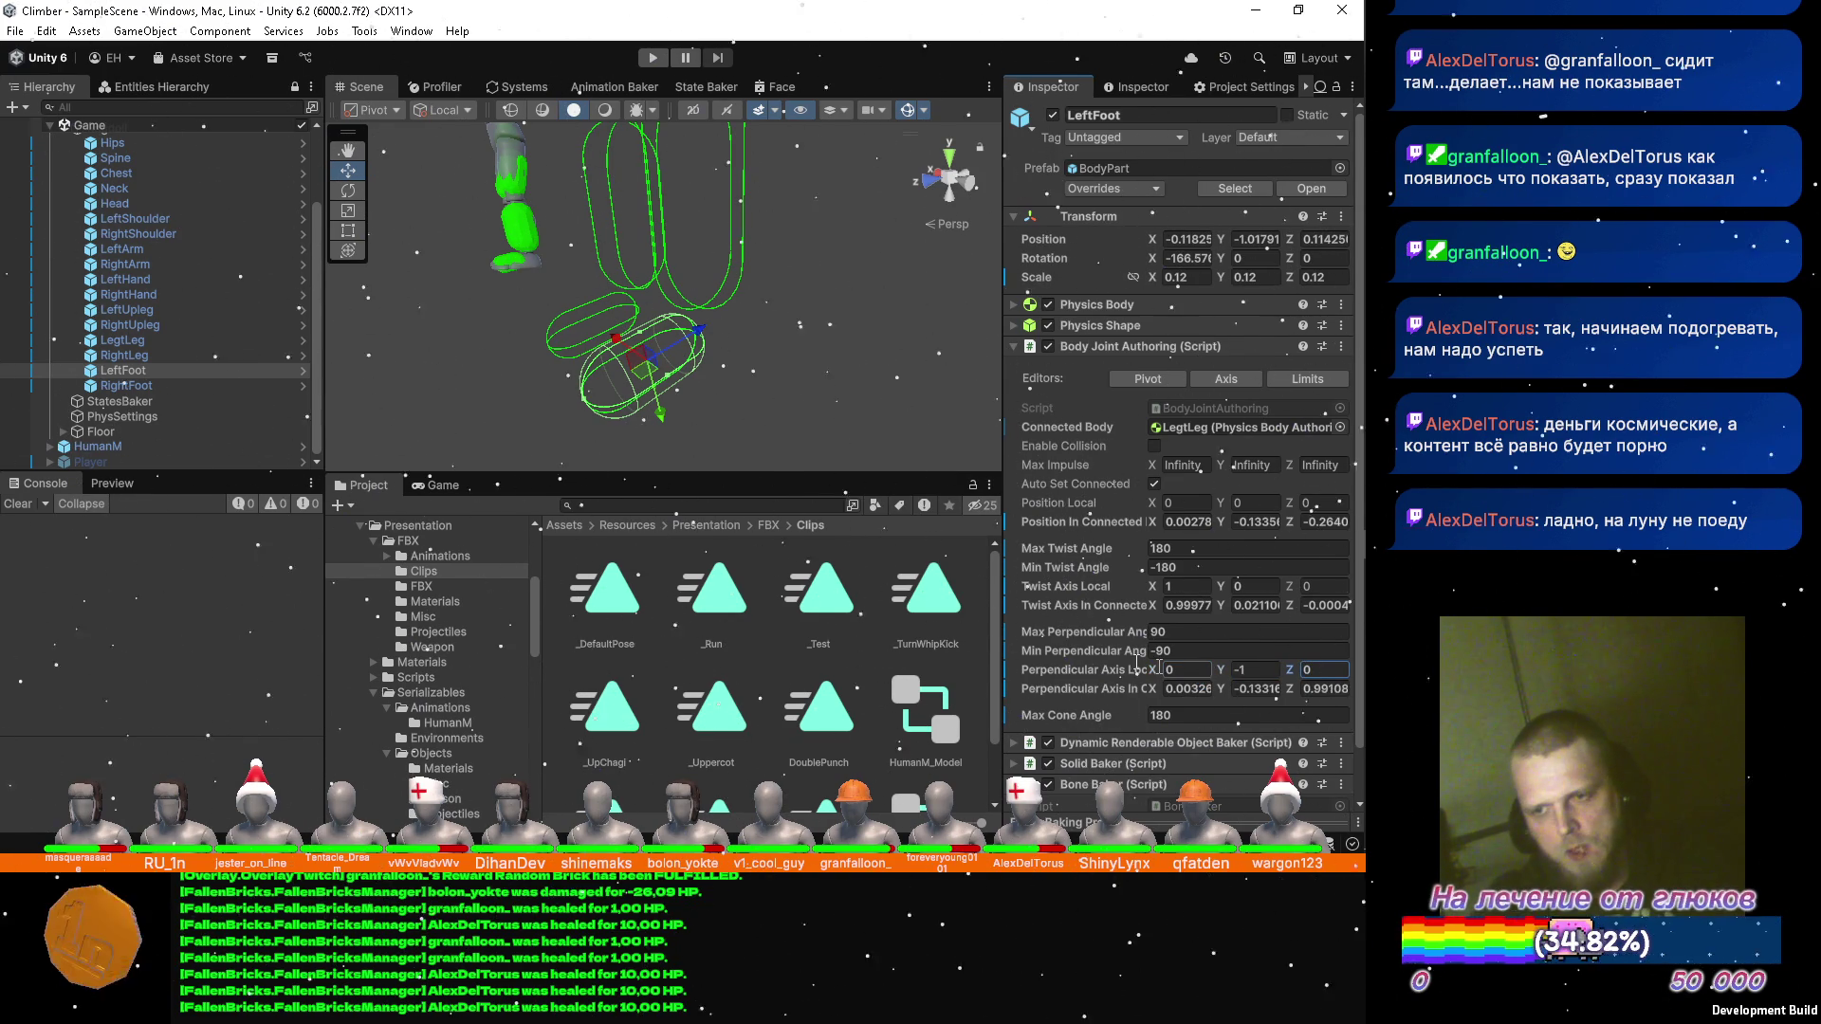
# Give RightFoot's joint the same axes: twist (1, 0, 0), perpendicular (0, -1, 0).
pyautogui.click(152, 386)
pyautogui.click(1174, 586)
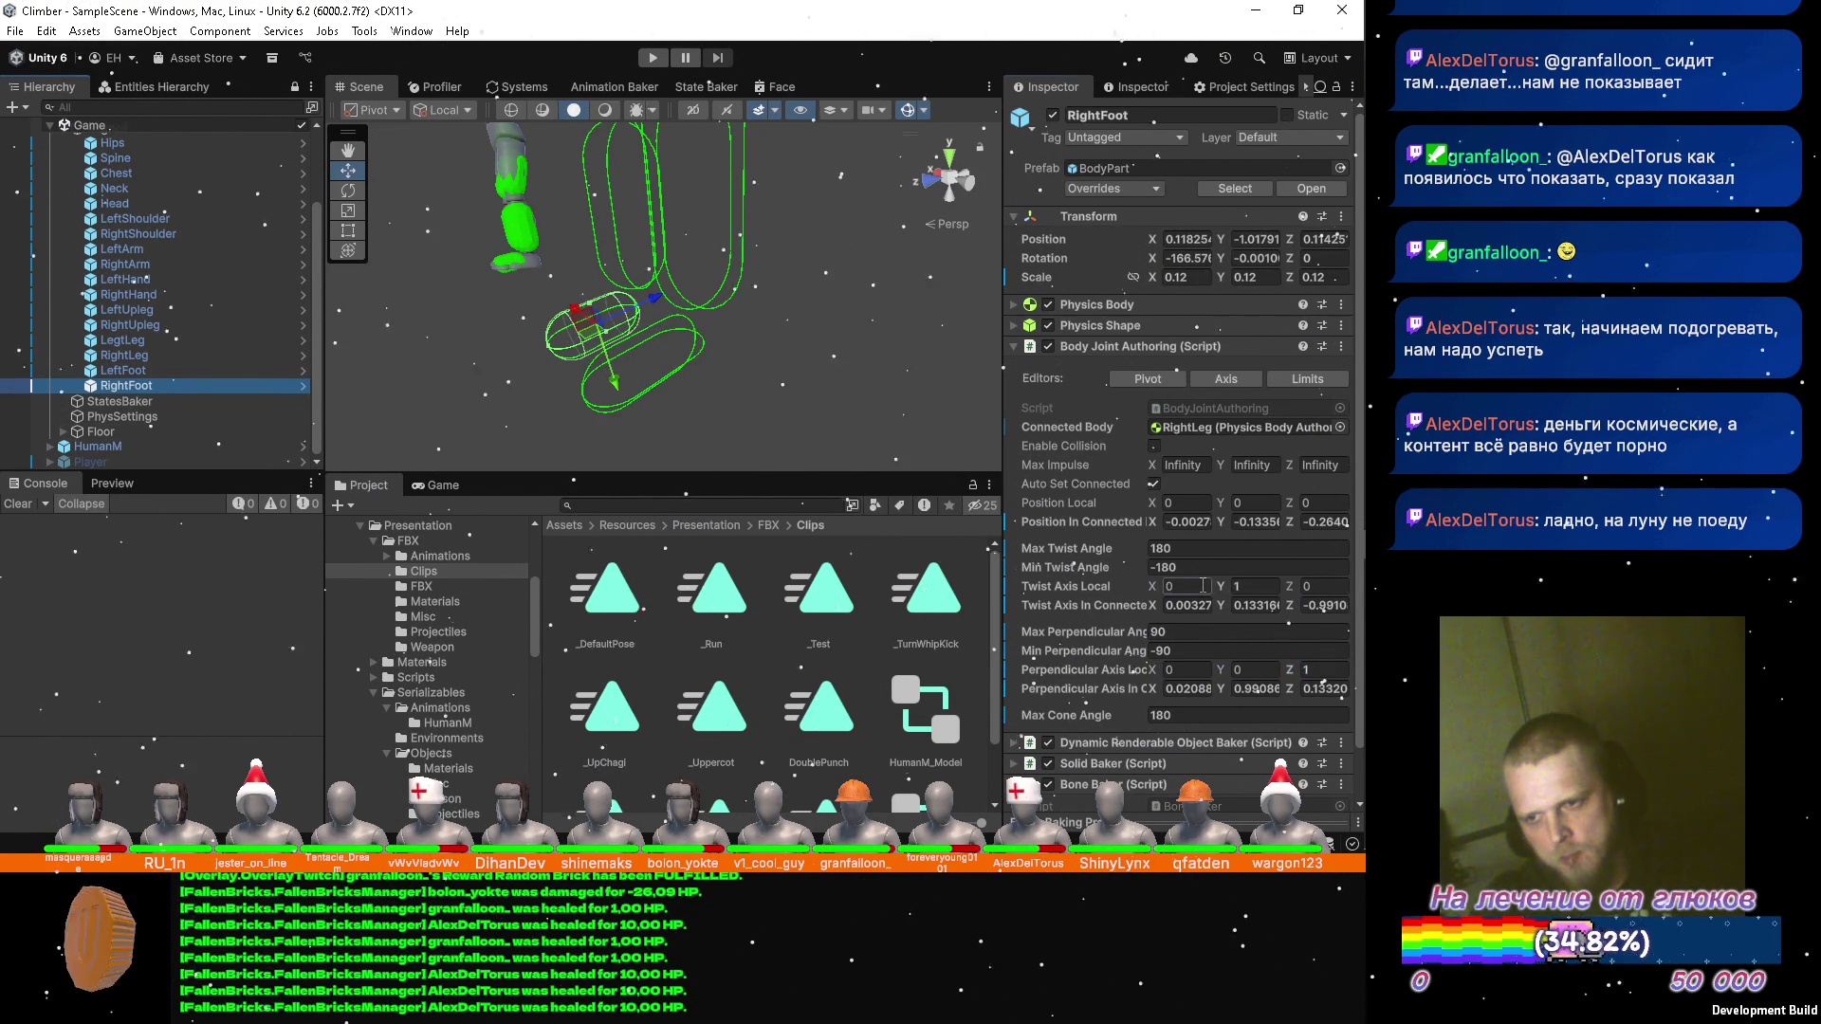
pyautogui.write('1')
pyautogui.press('Tab')
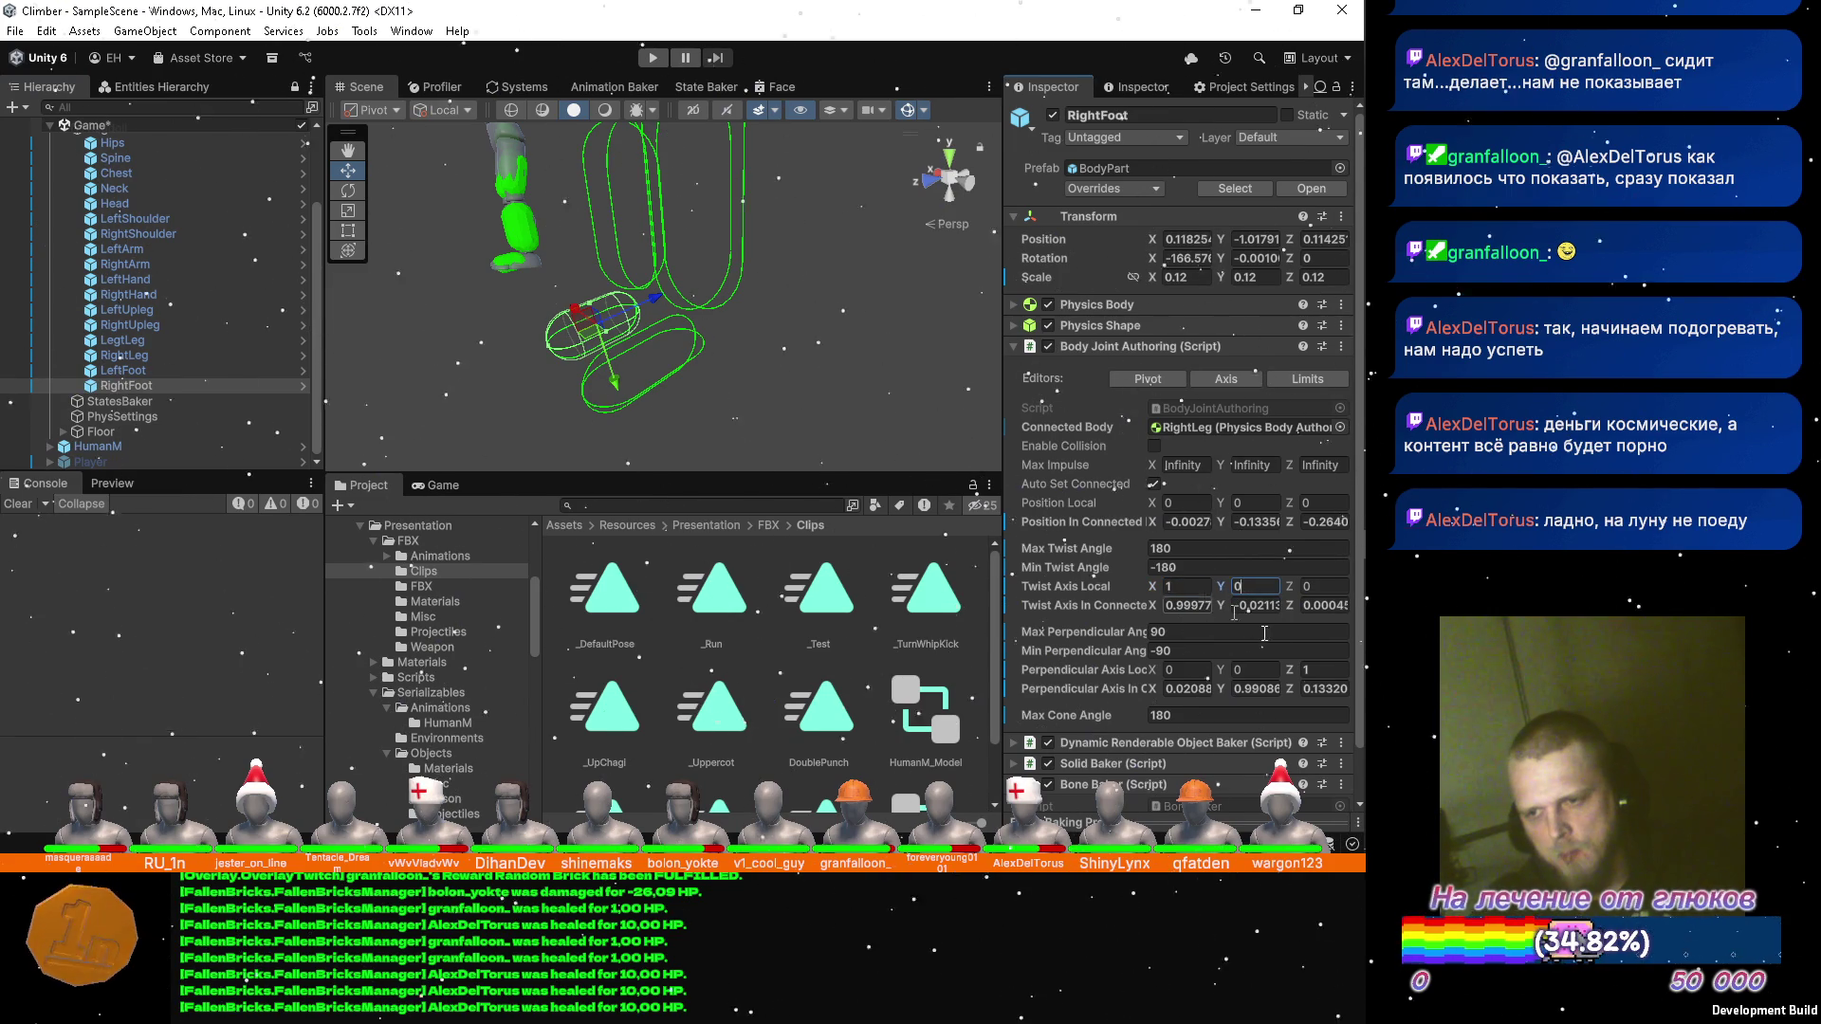
pyautogui.click(1271, 672)
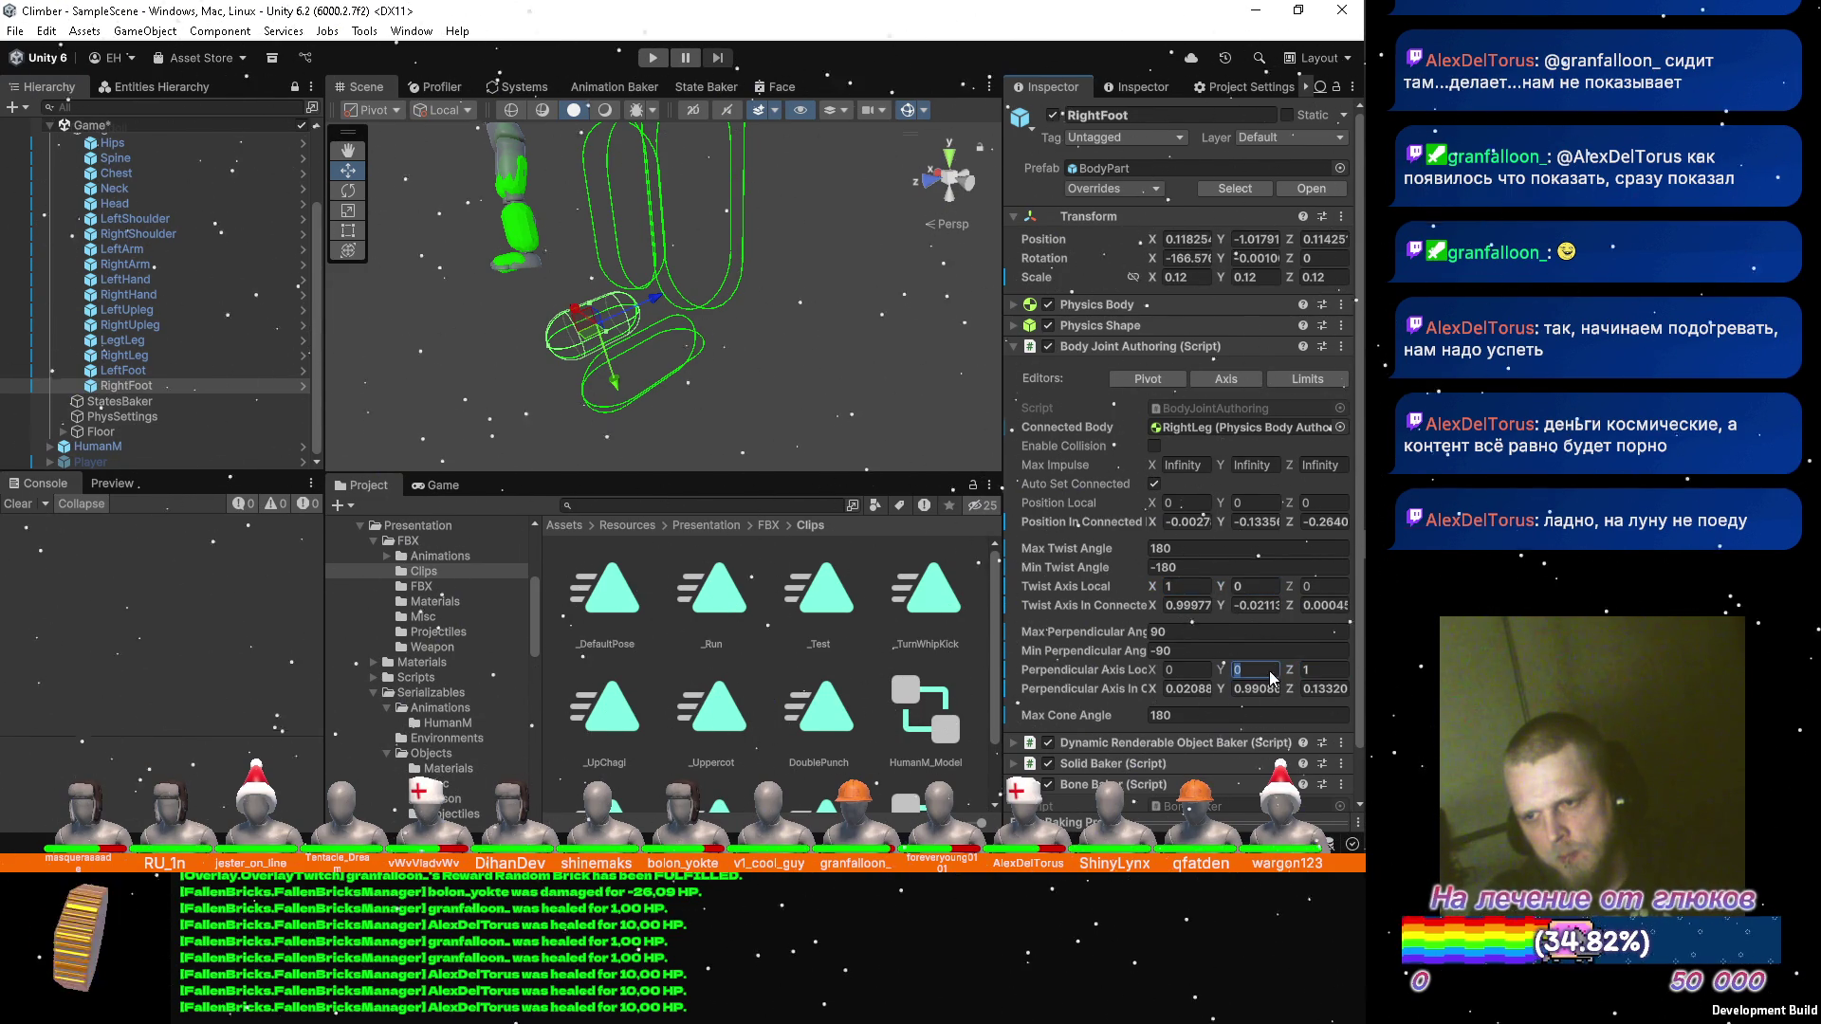
pyautogui.write('-1')
pyautogui.press('Tab')
pyautogui.write('0')
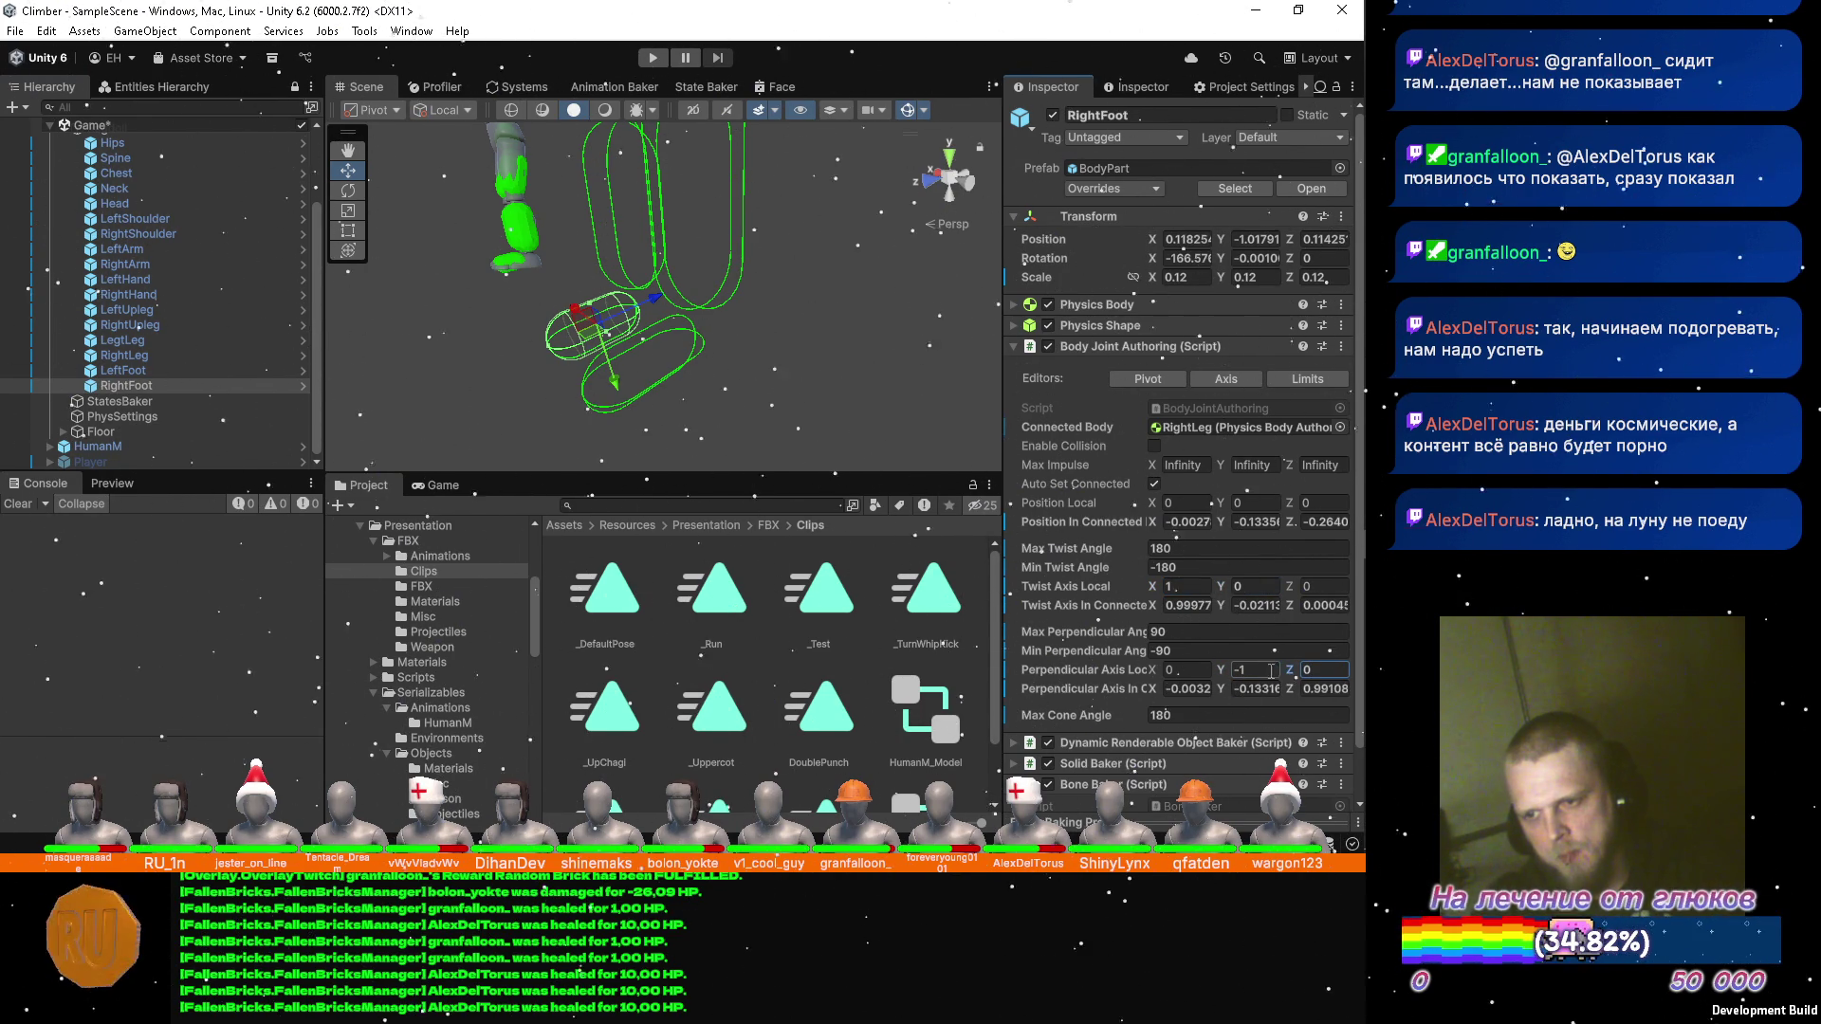
# Start Play mode and watch the ragdoll fall beside HumanM.
pyautogui.click(653, 58)
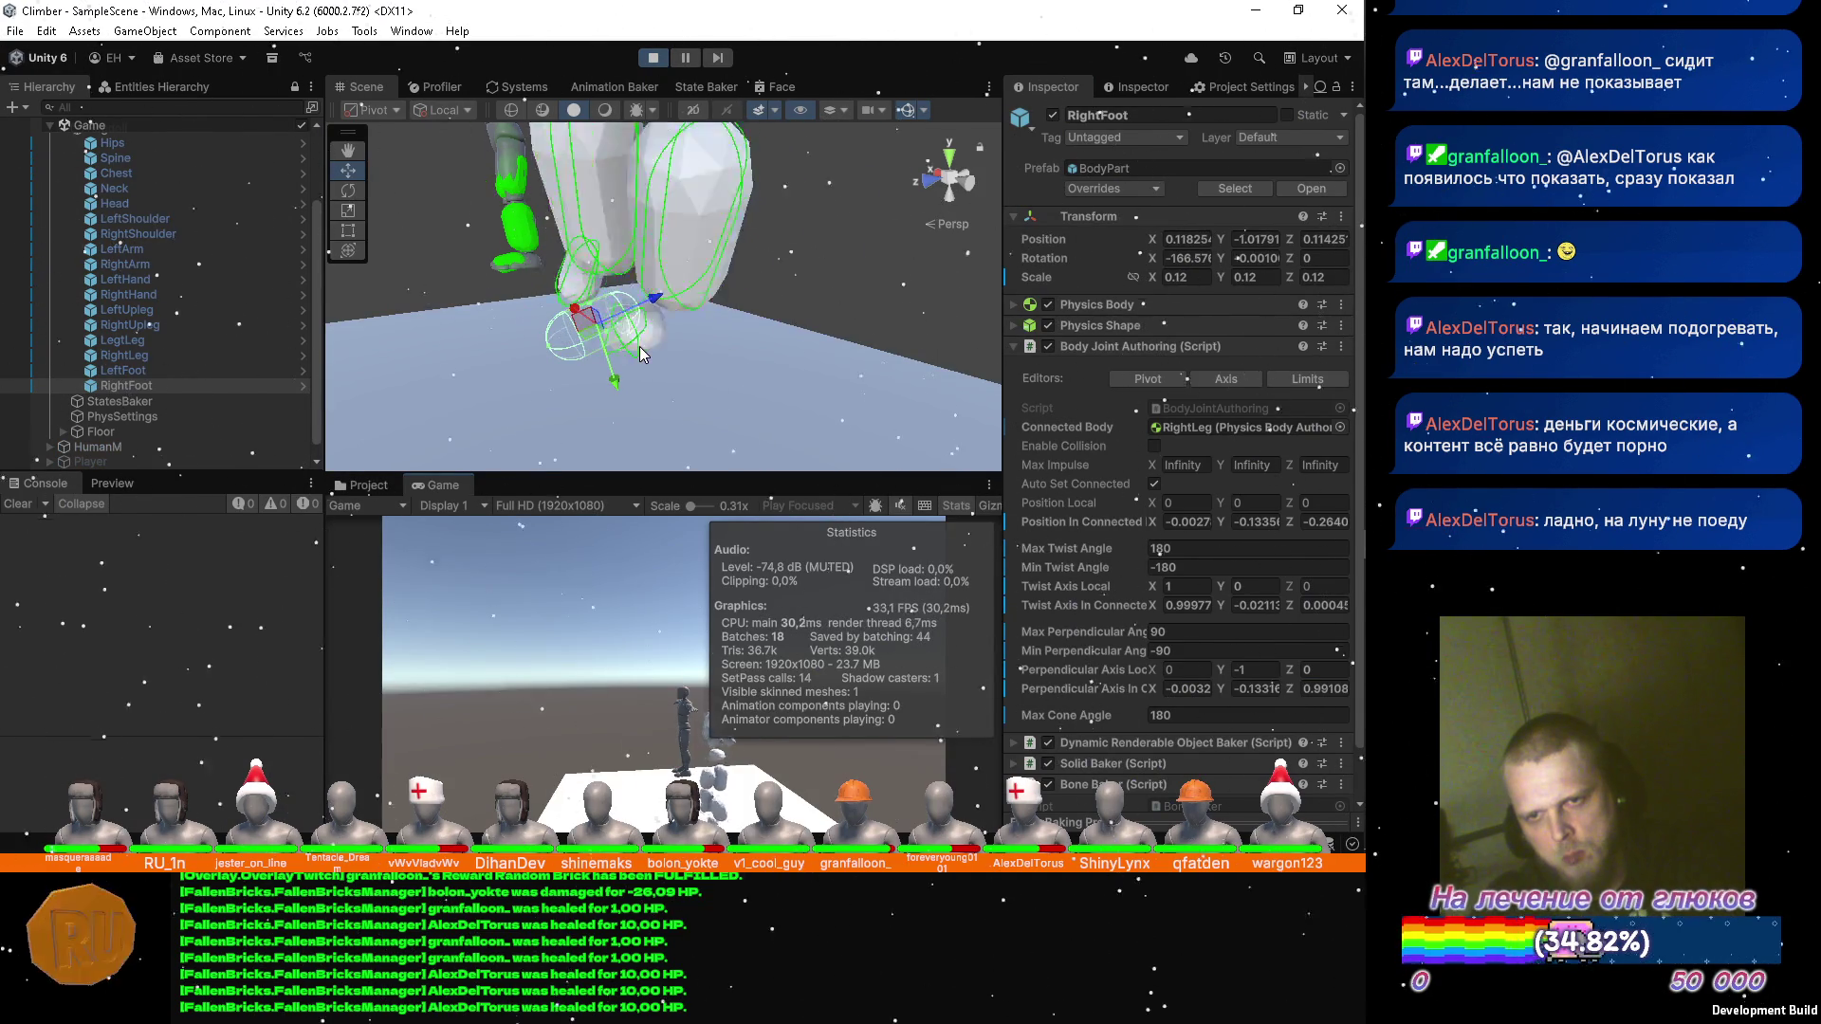
pyautogui.moveTo(560, 284)
pyautogui.mouseDown()
pyautogui.moveTo(542, 248)
pyautogui.moveTo(723, 197)
pyautogui.moveTo(735, 223)
pyautogui.mouseUp()
pyautogui.press('s')
pyautogui.scroll(5, 720, 232)
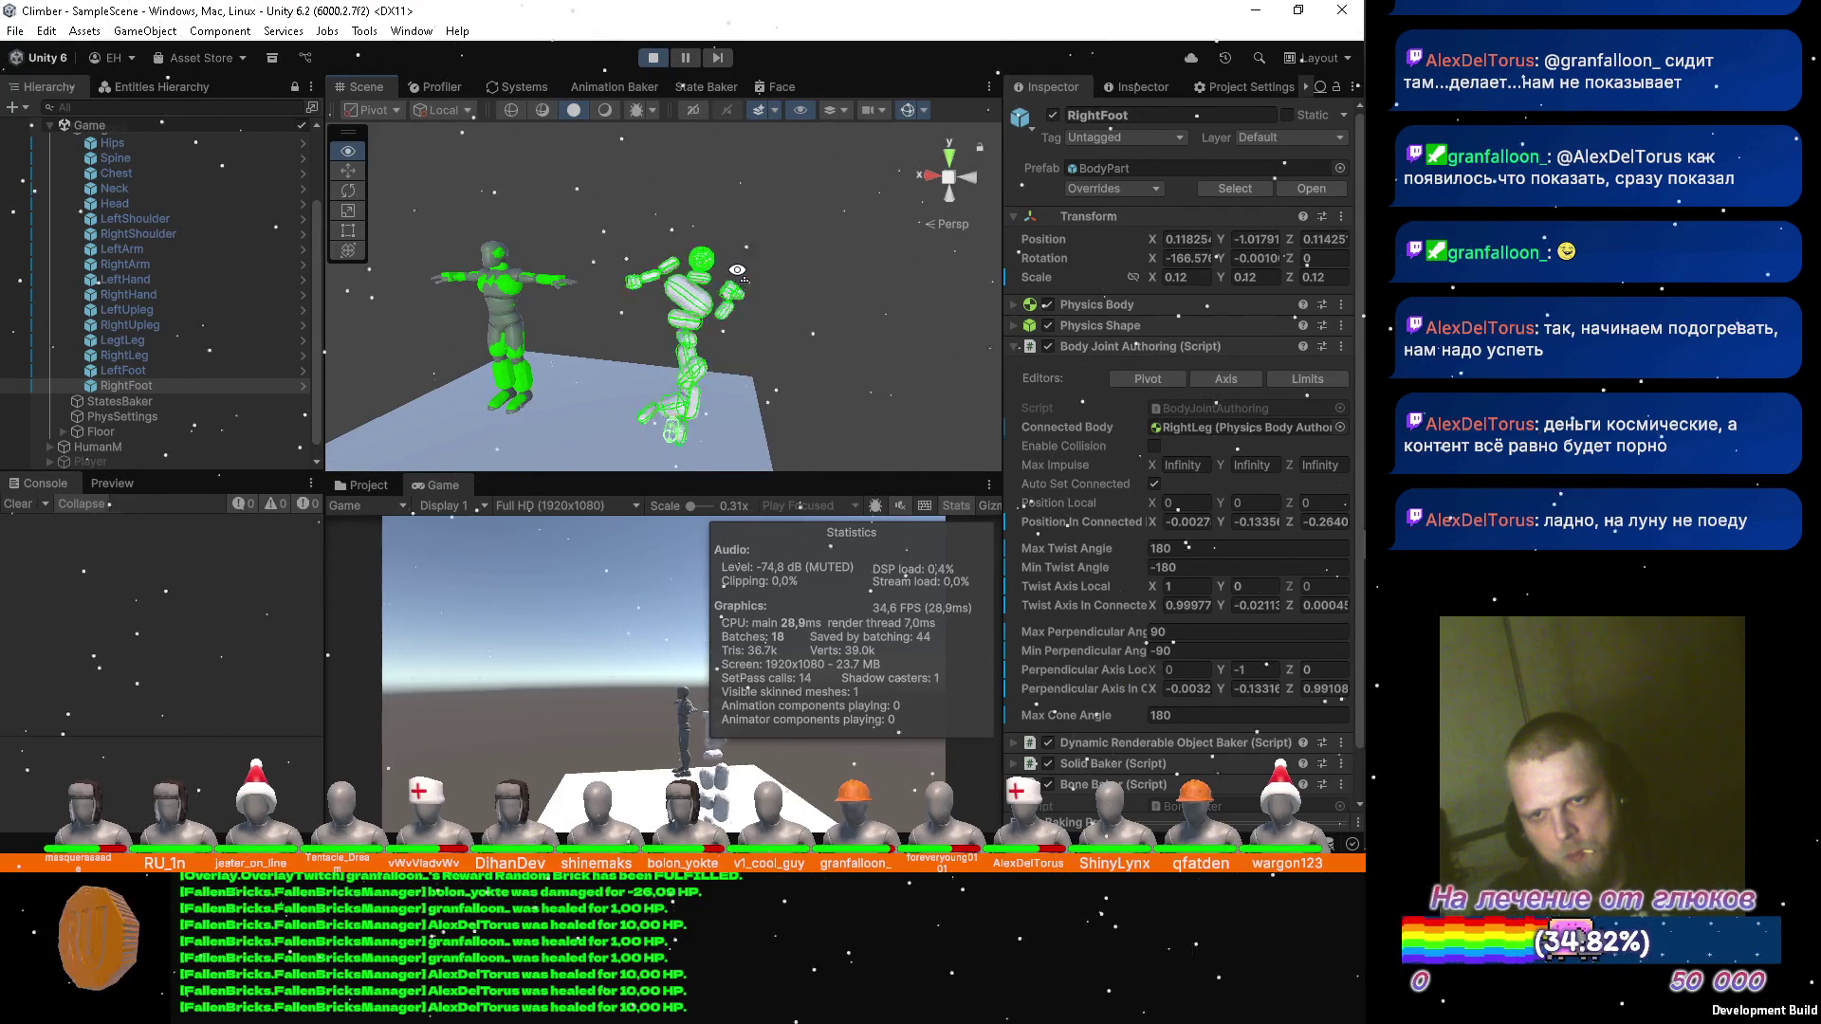
pyautogui.moveTo(737, 271); pyautogui.dragTo(728, 238)
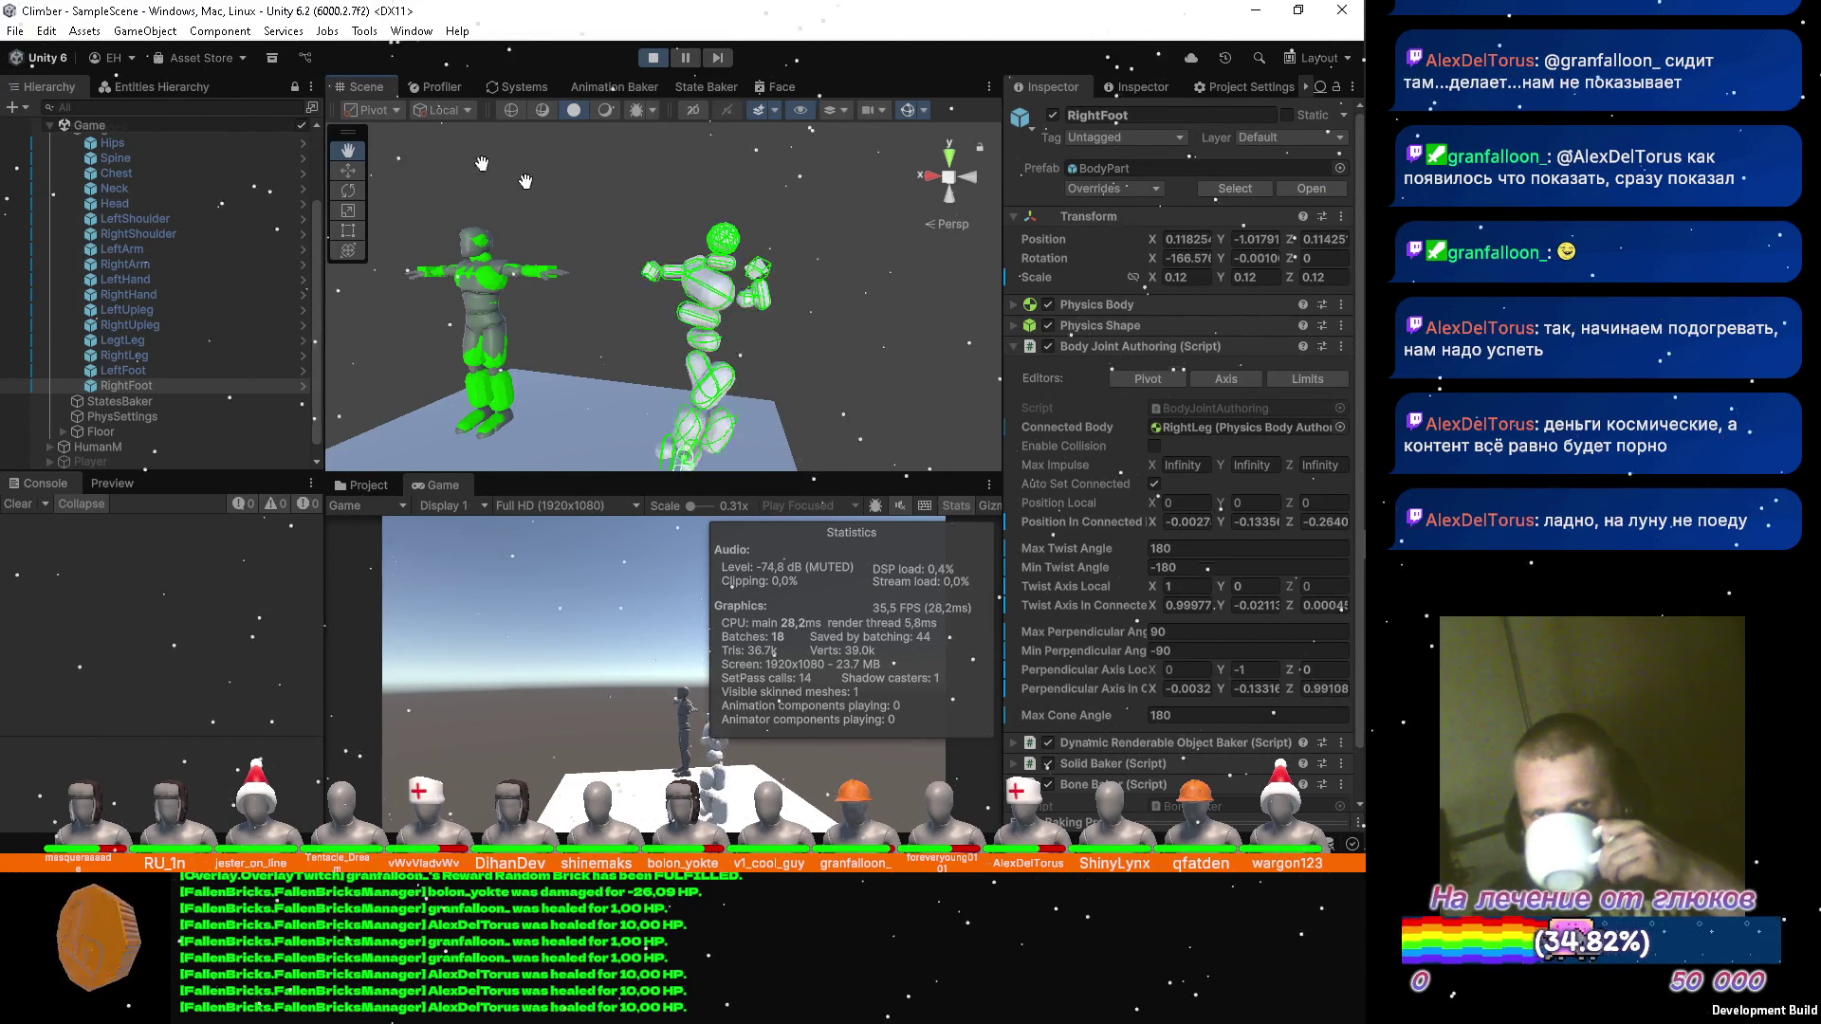
# Inspect the Hips, Chest and Spine joint settings, then stop Play mode.
pyautogui.click(227, 148)
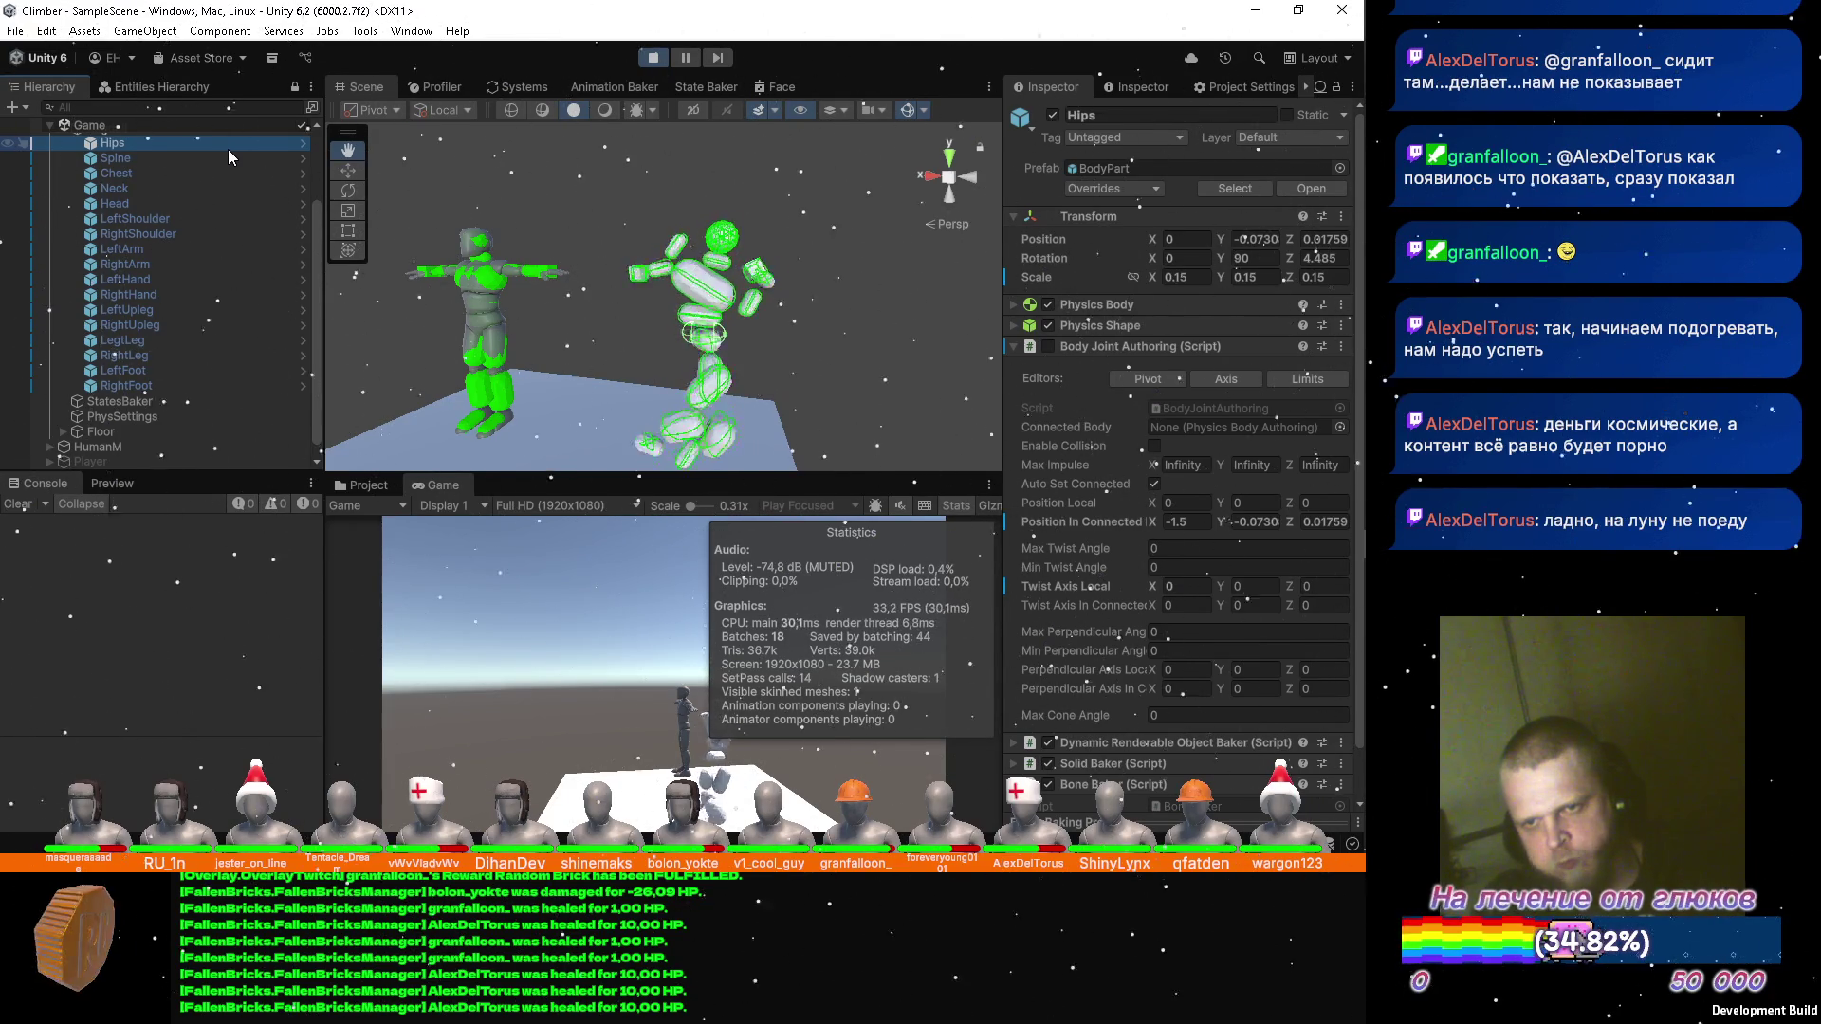
pyautogui.click(163, 169)
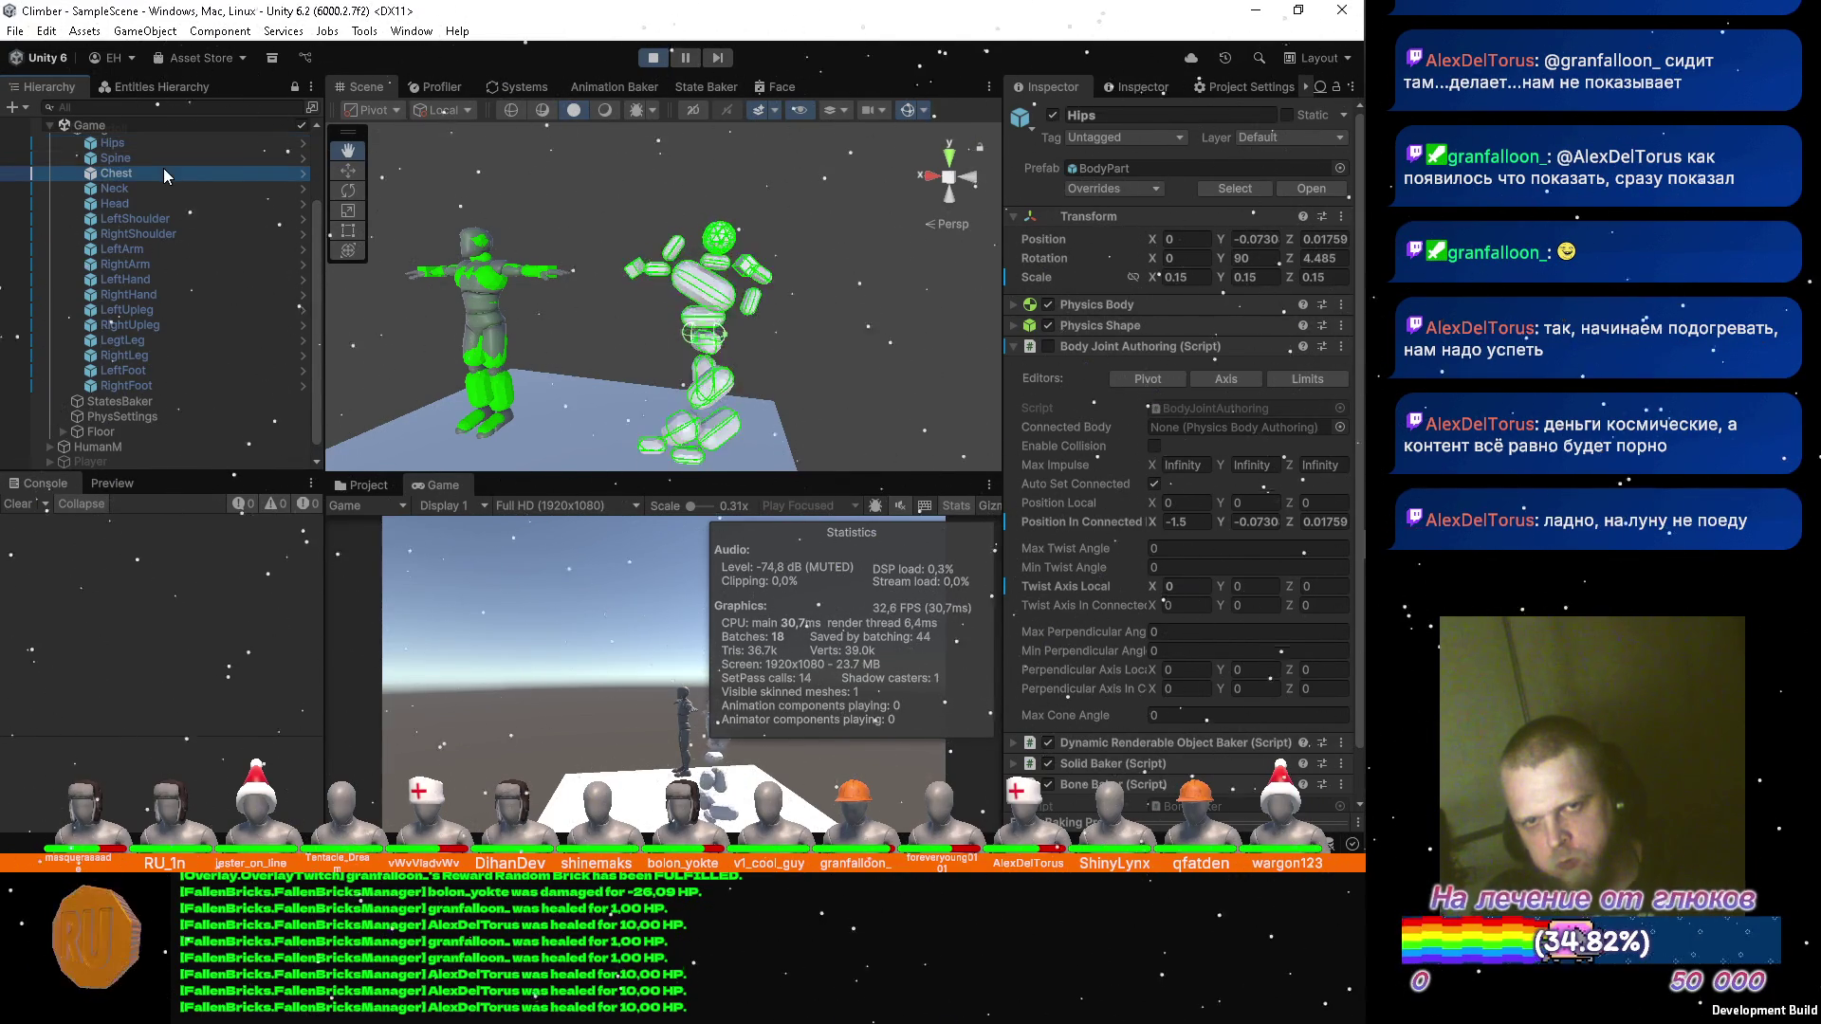
pyautogui.click(162, 159)
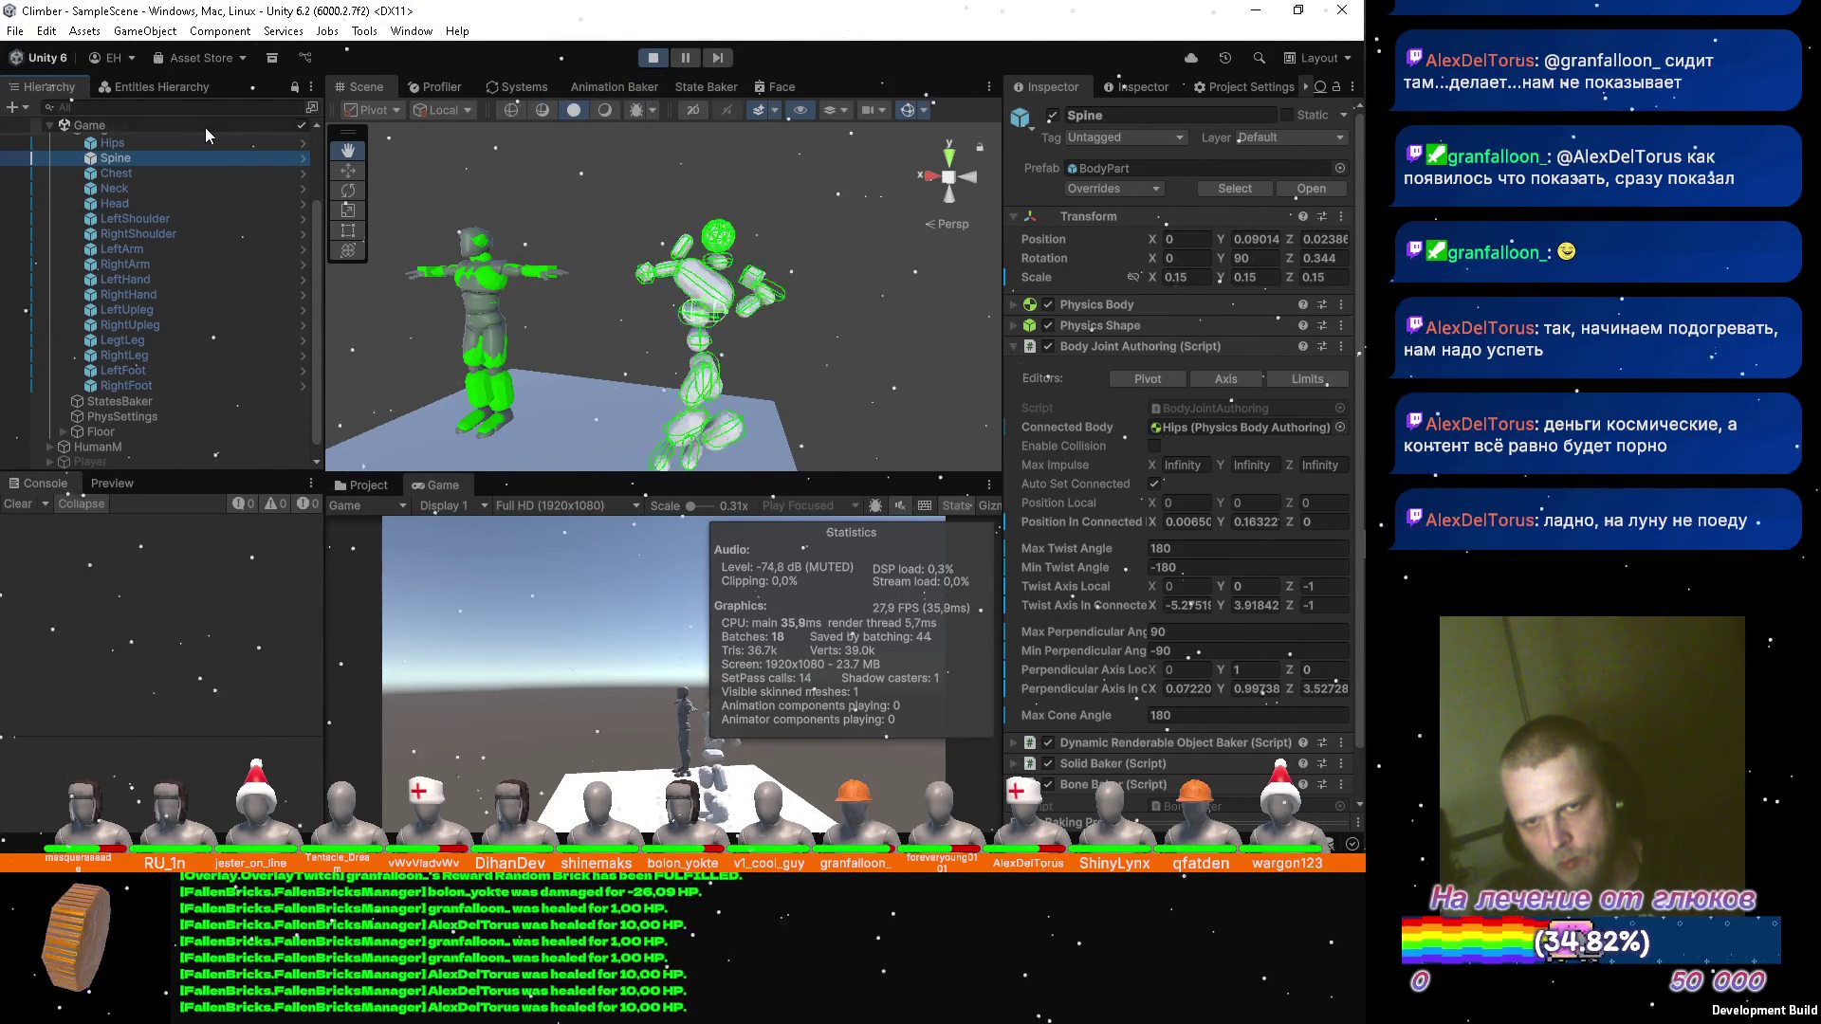
pyautogui.click(655, 59)
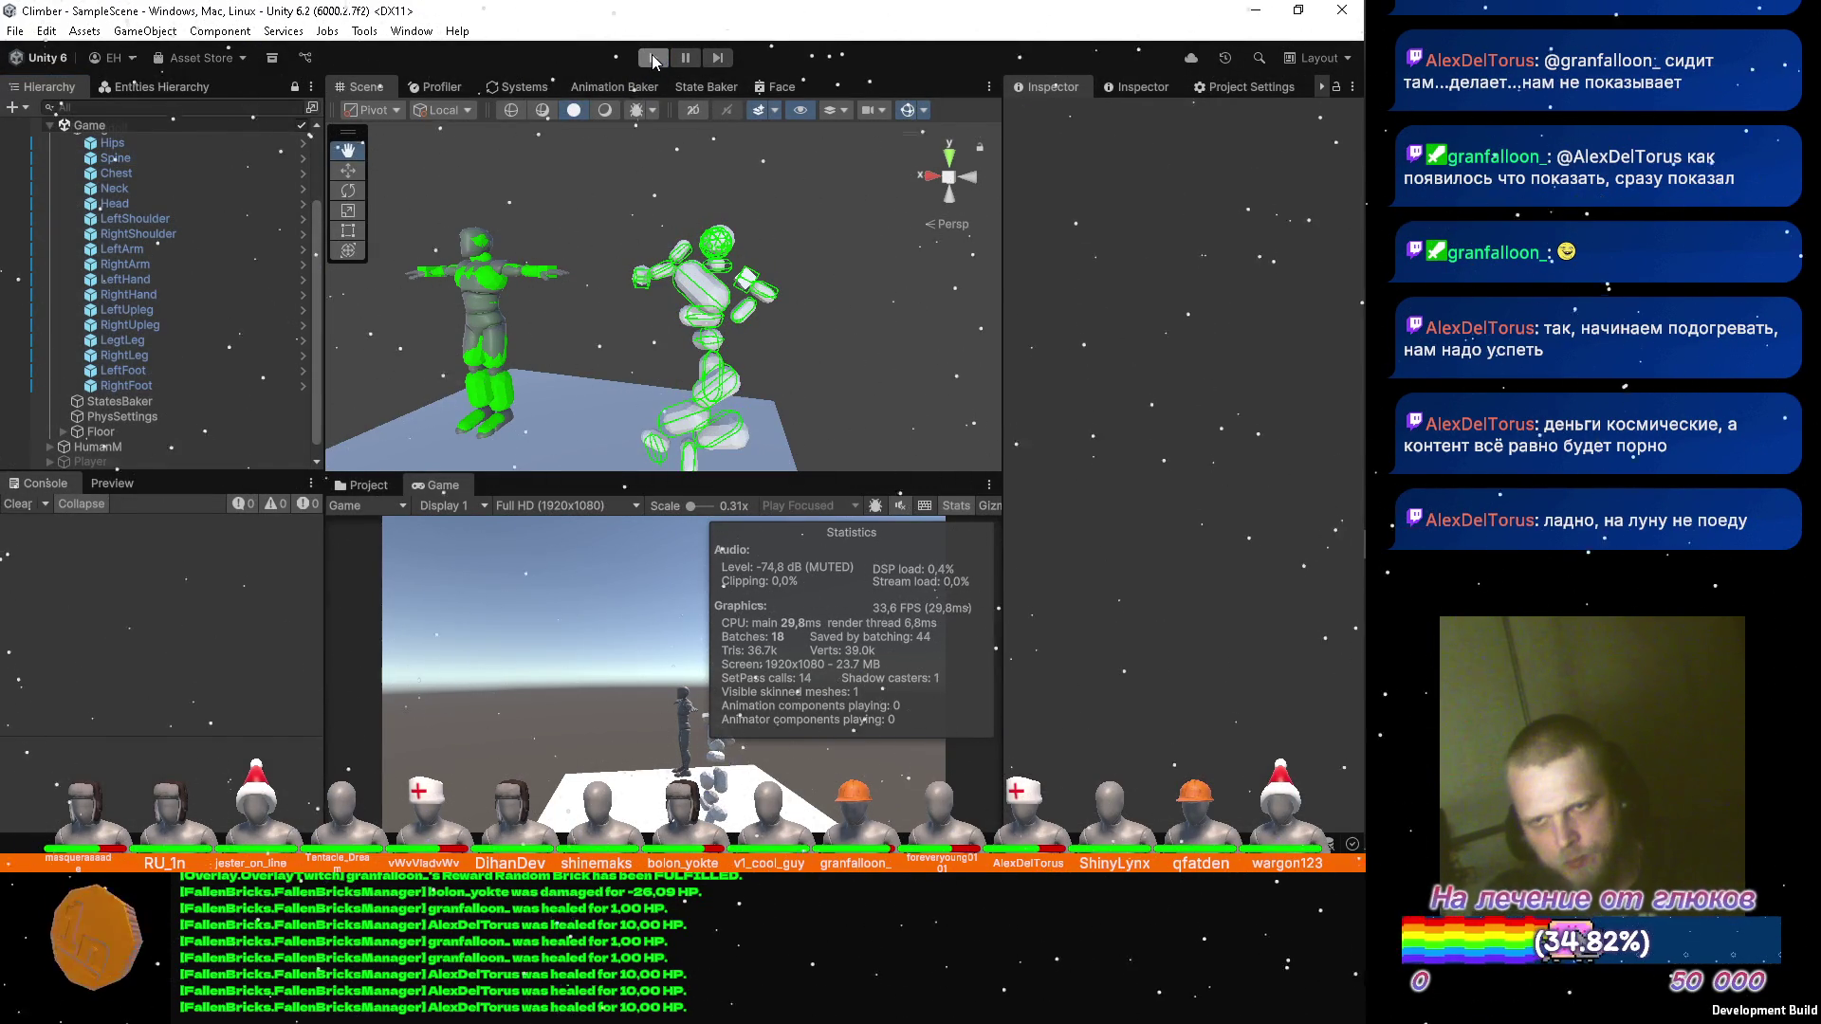
# Briefly run and stop Play mode, then select the Spine bone and orbit around the rig.
pyautogui.click(651, 57)
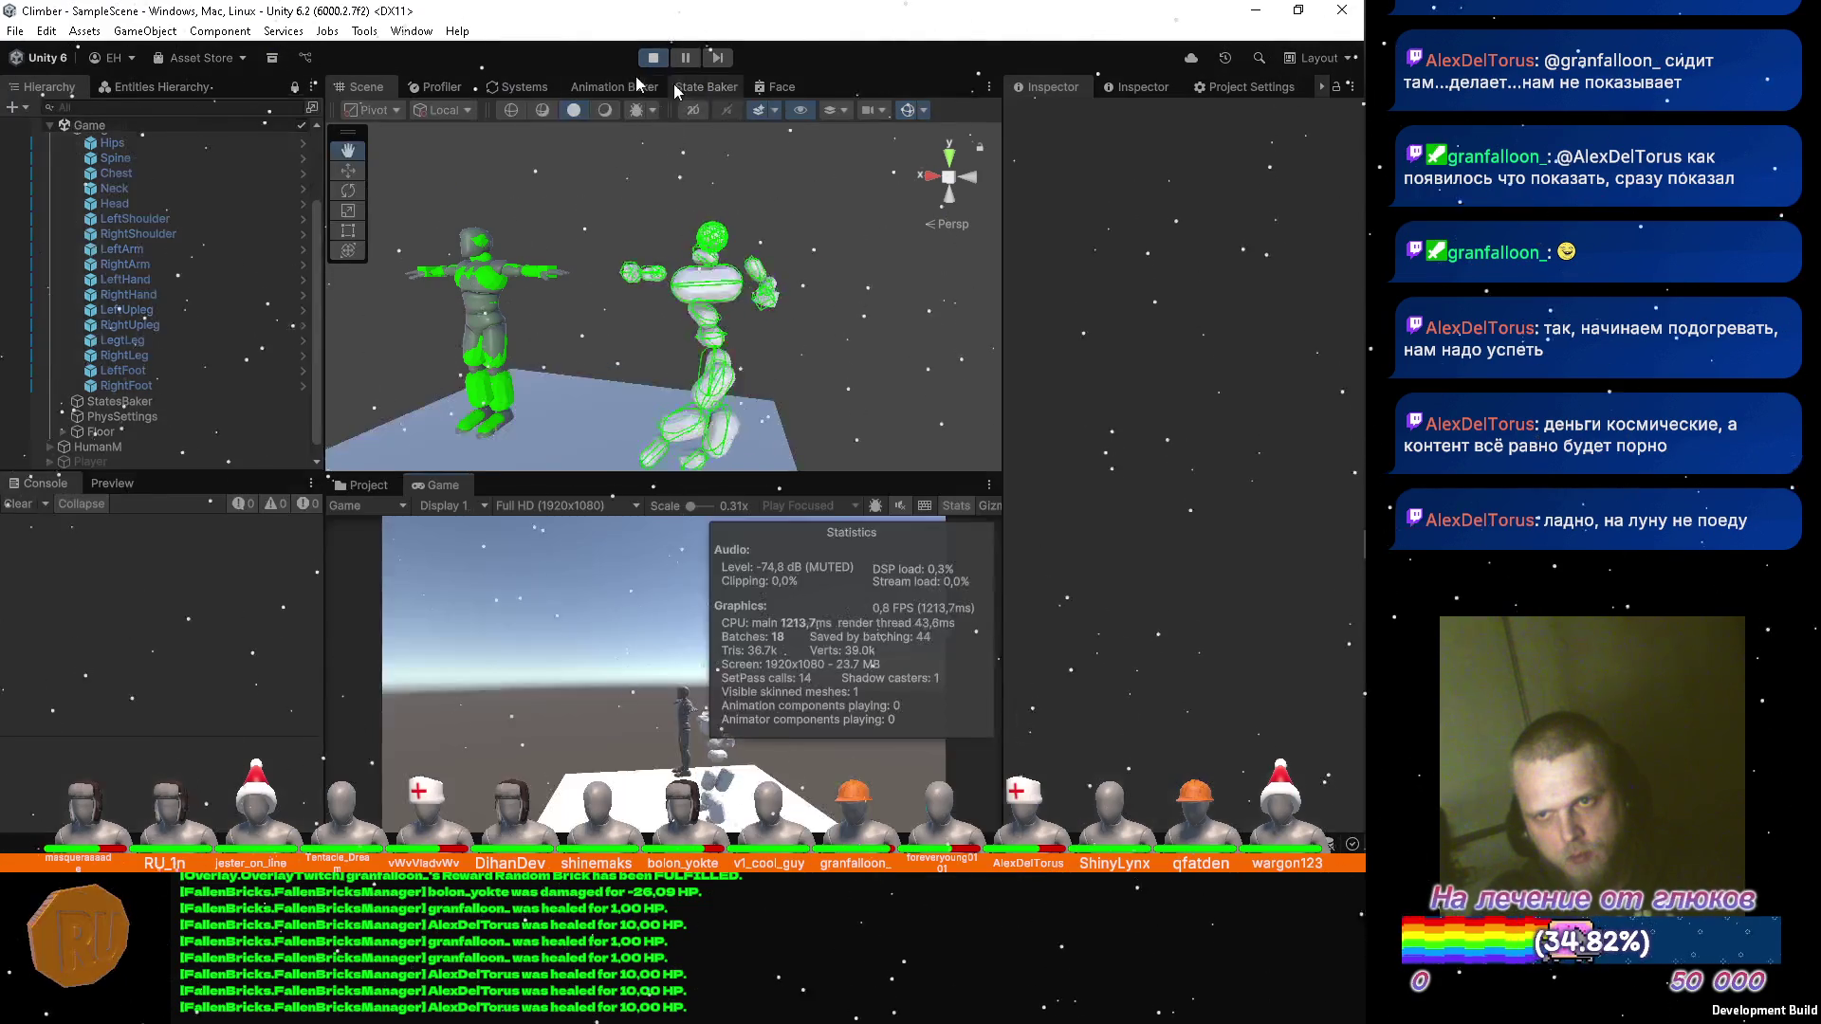
pyautogui.hotkey('ctrl', 'p')
pyautogui.press('w')
pyautogui.click(192, 161)
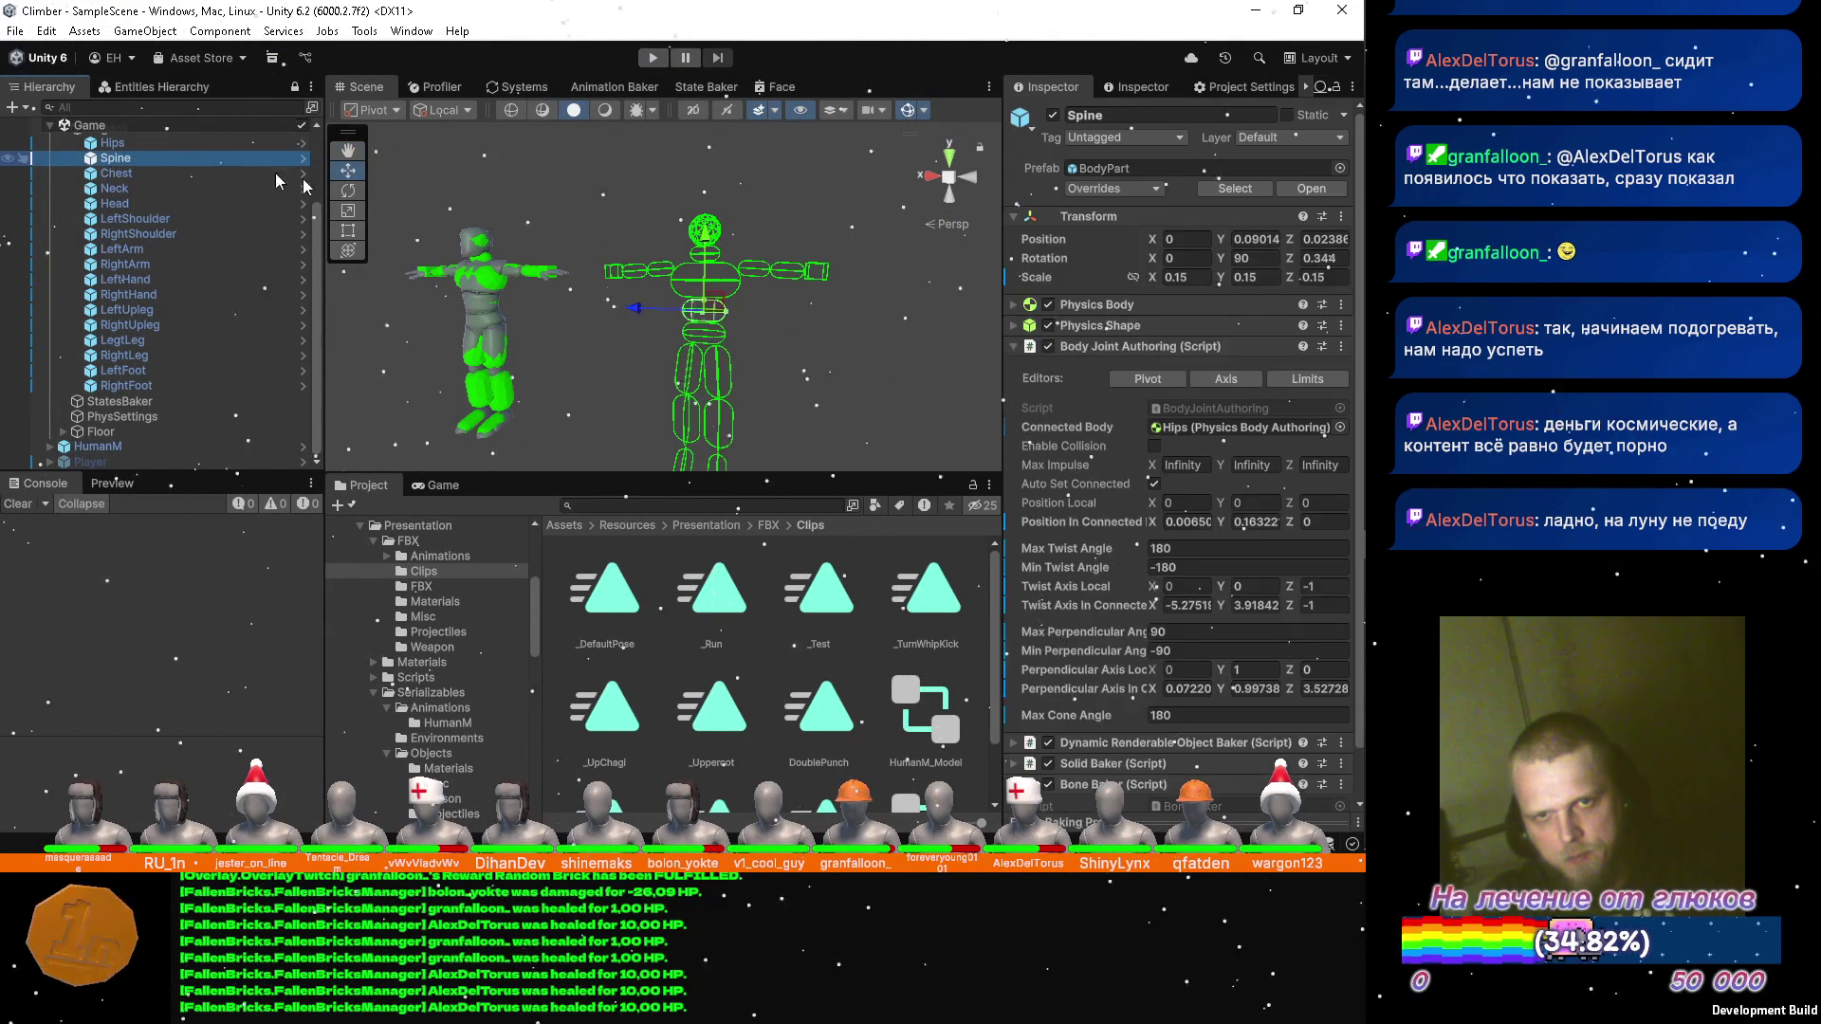
pyautogui.moveTo(565, 233)
pyautogui.mouseDown()
pyautogui.moveTo(523, 235)
pyautogui.moveTo(676, 258)
pyautogui.mouseUp()
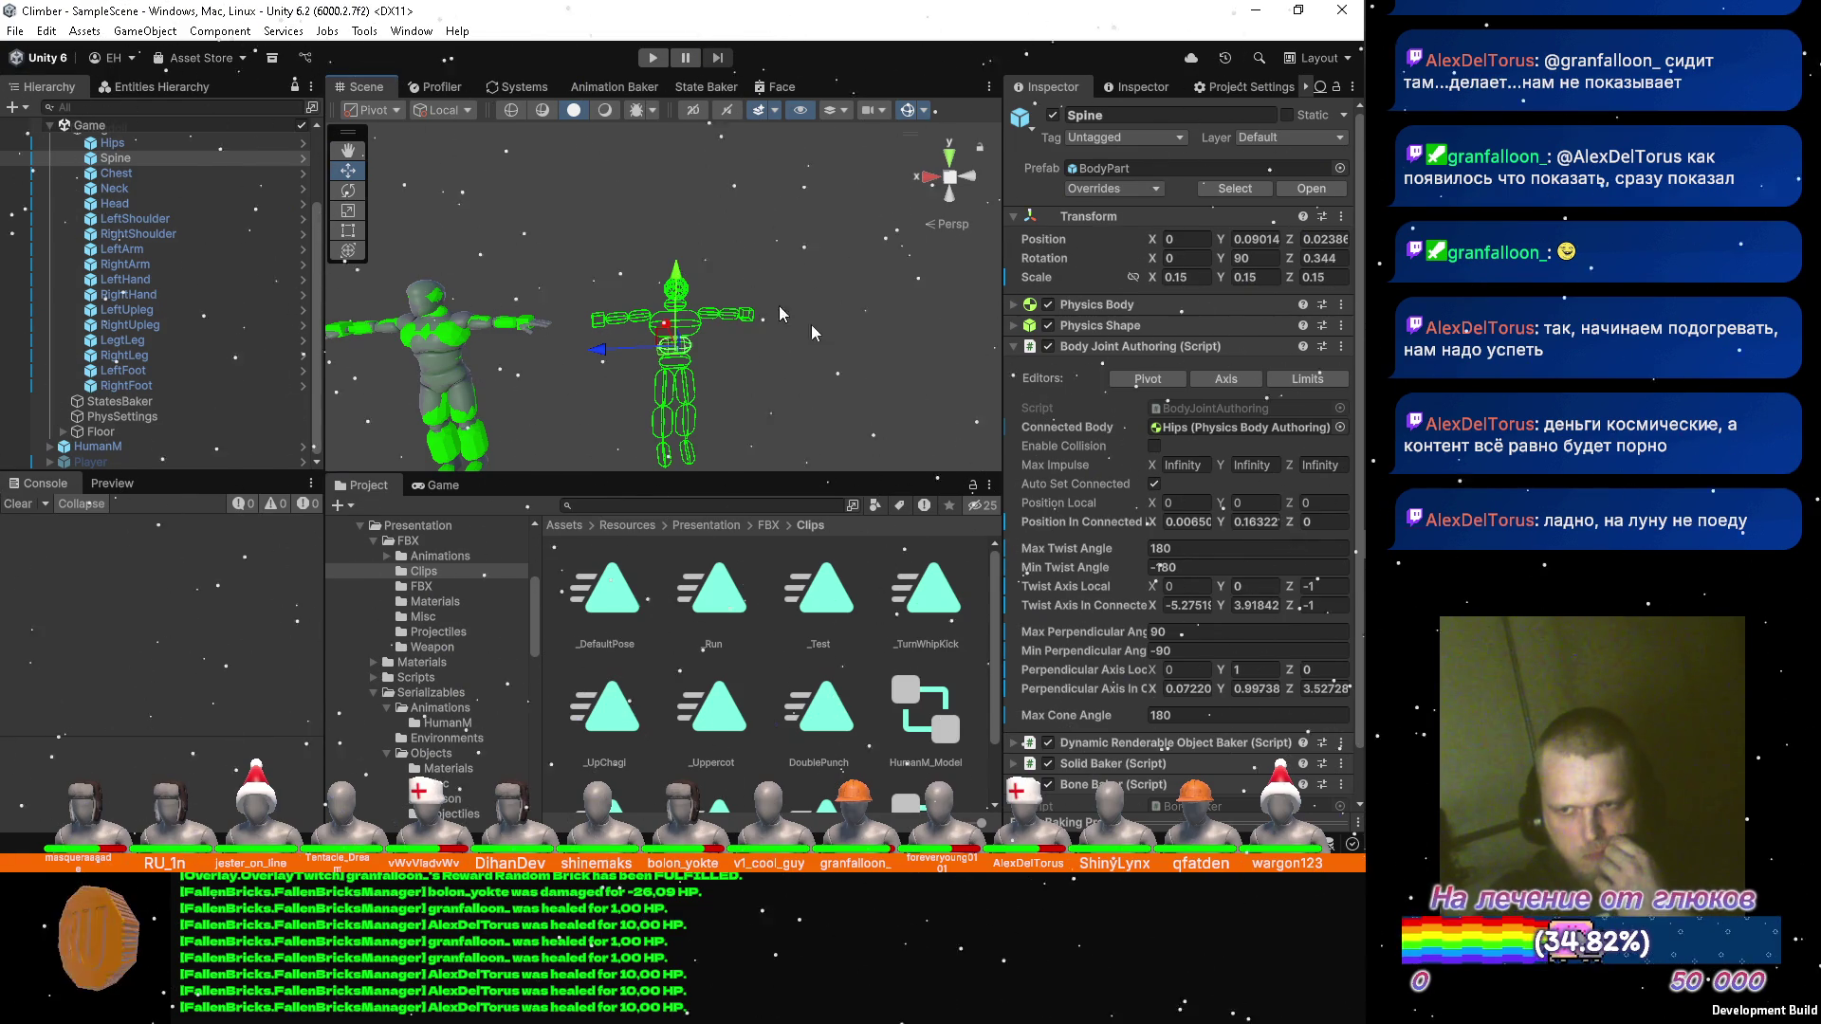
# Toggle Spine's Auto Set Connected off and back on, then save the scene.
pyautogui.click(1154, 485)
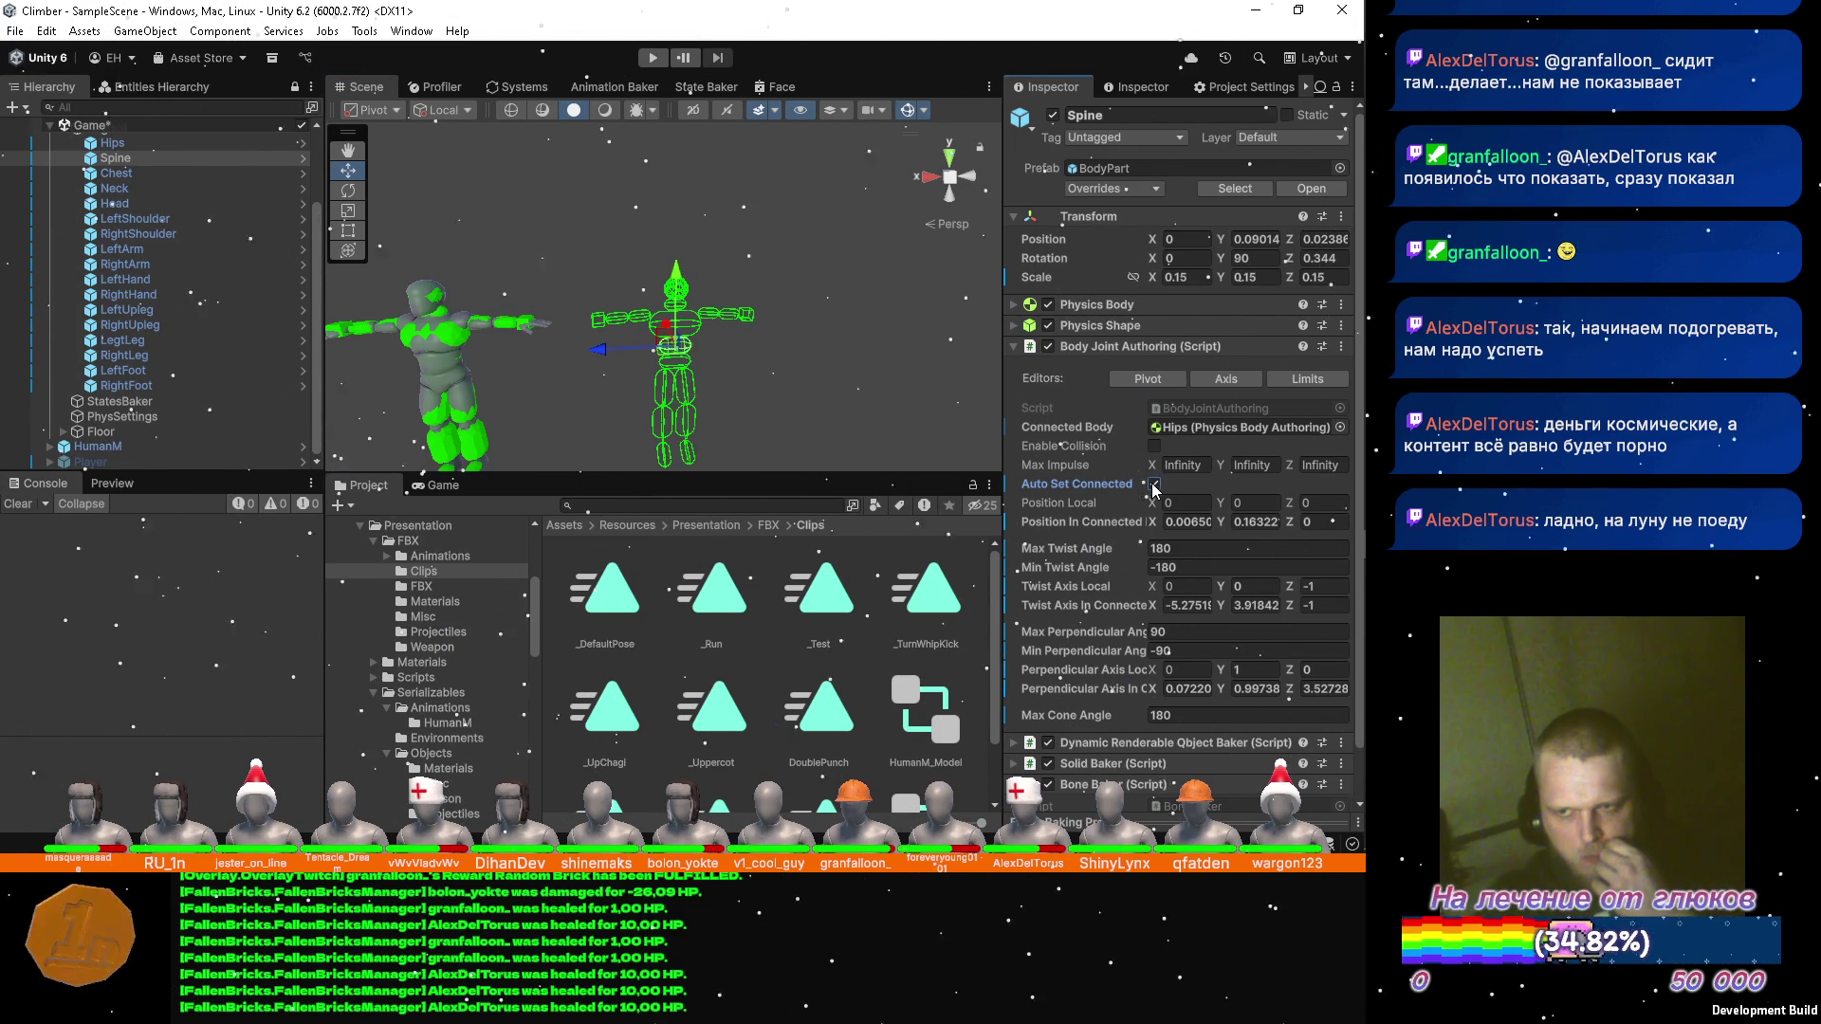
pyautogui.click(1155, 485)
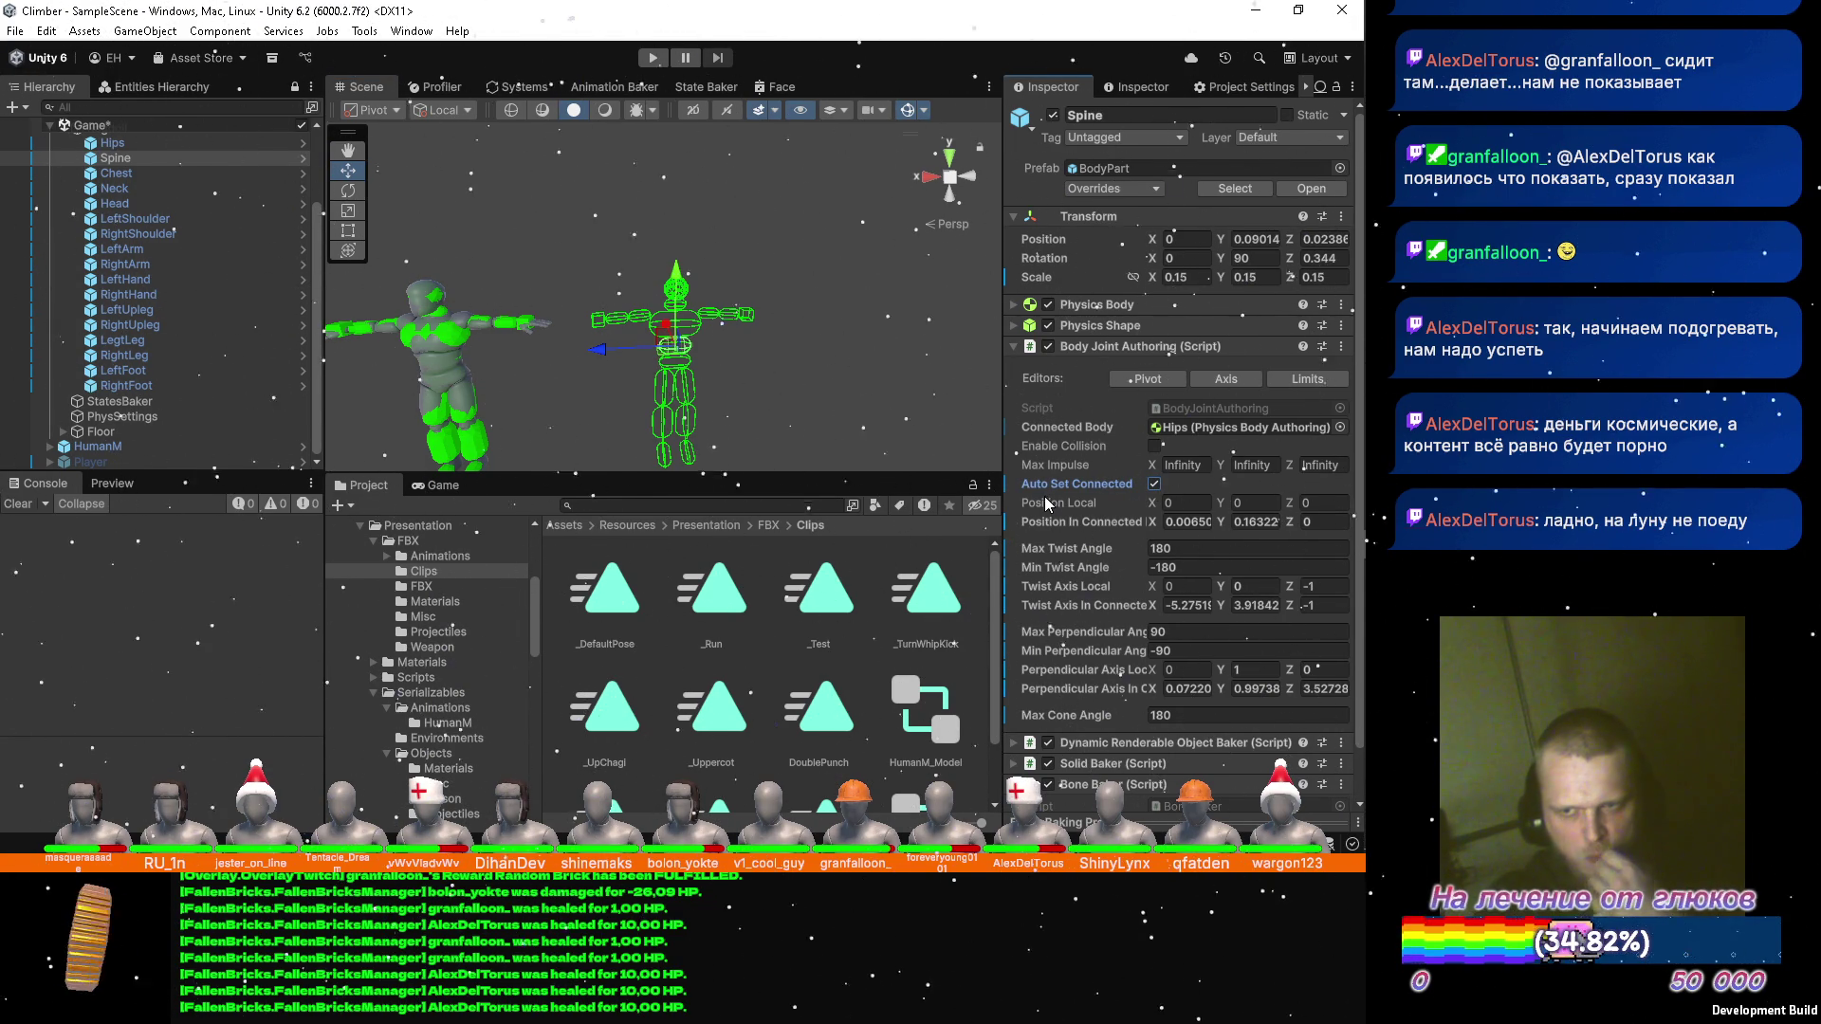
pyautogui.hotkey('ctrl', 's')
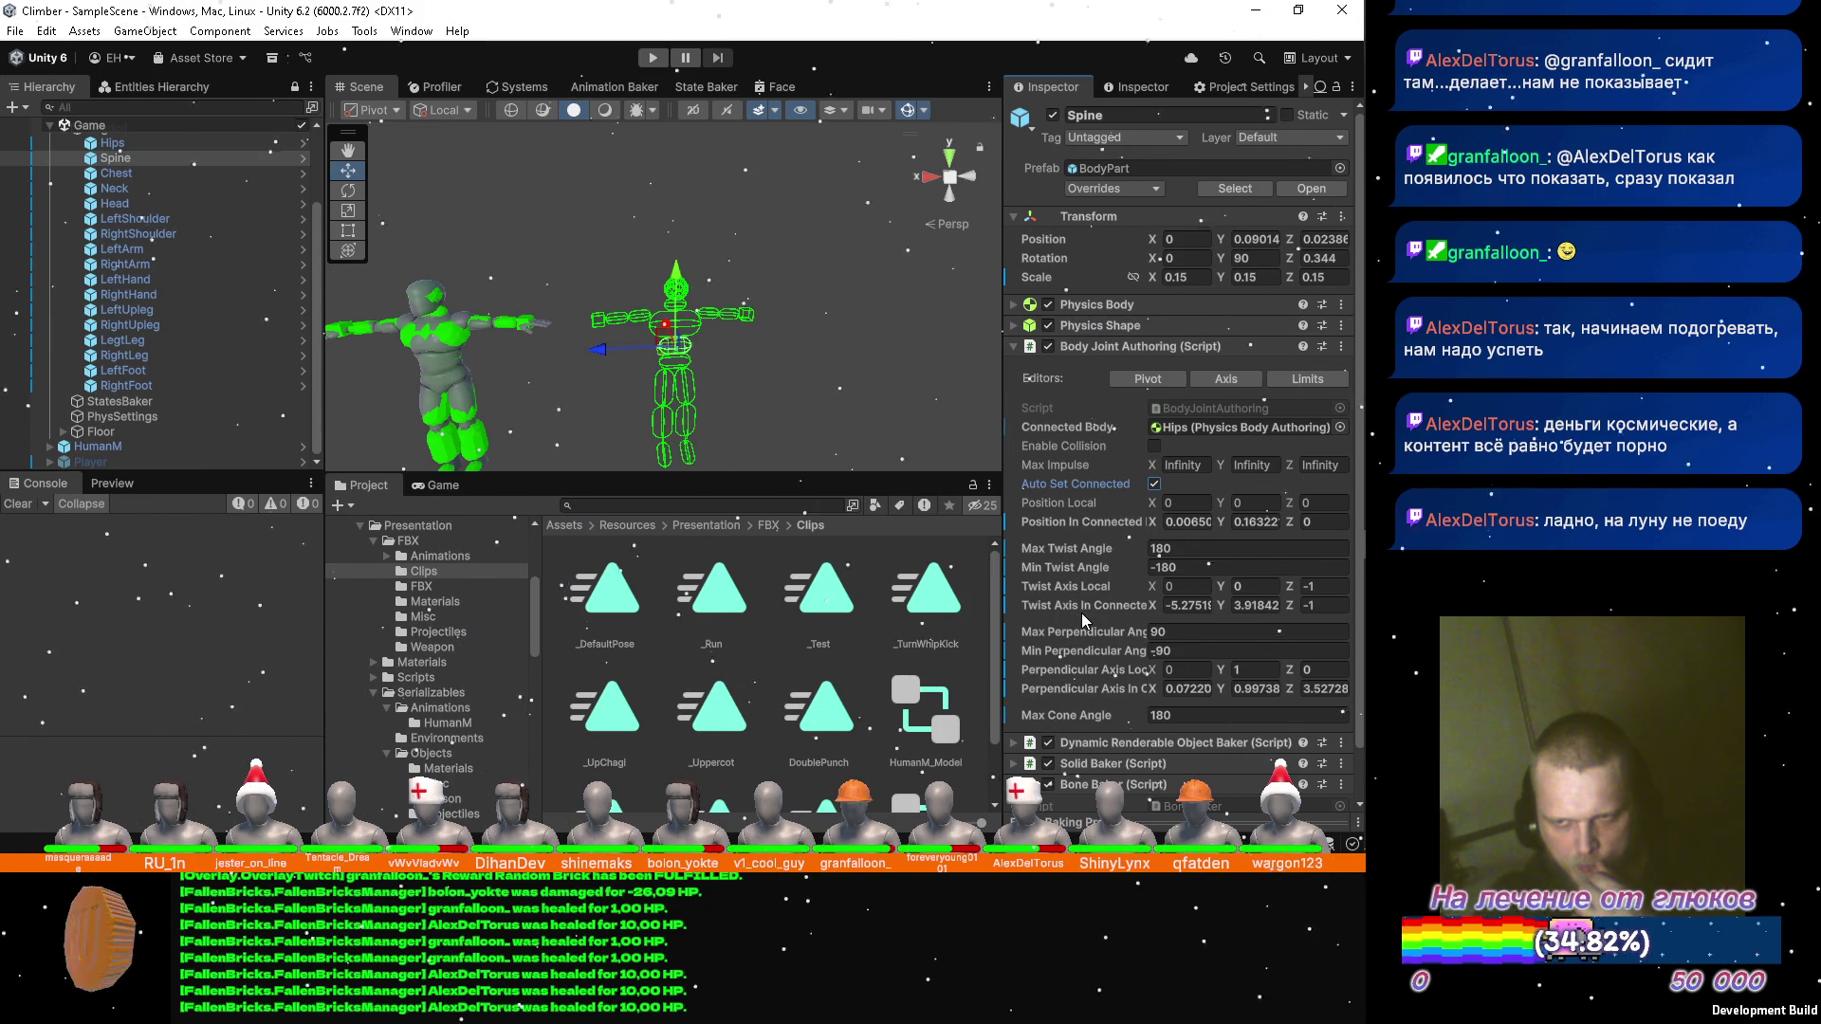
# Start zeroing Spine's Twist Axis In Connected, then cancel, leaving Y at 3.91842.
pyautogui.click(130, 146)
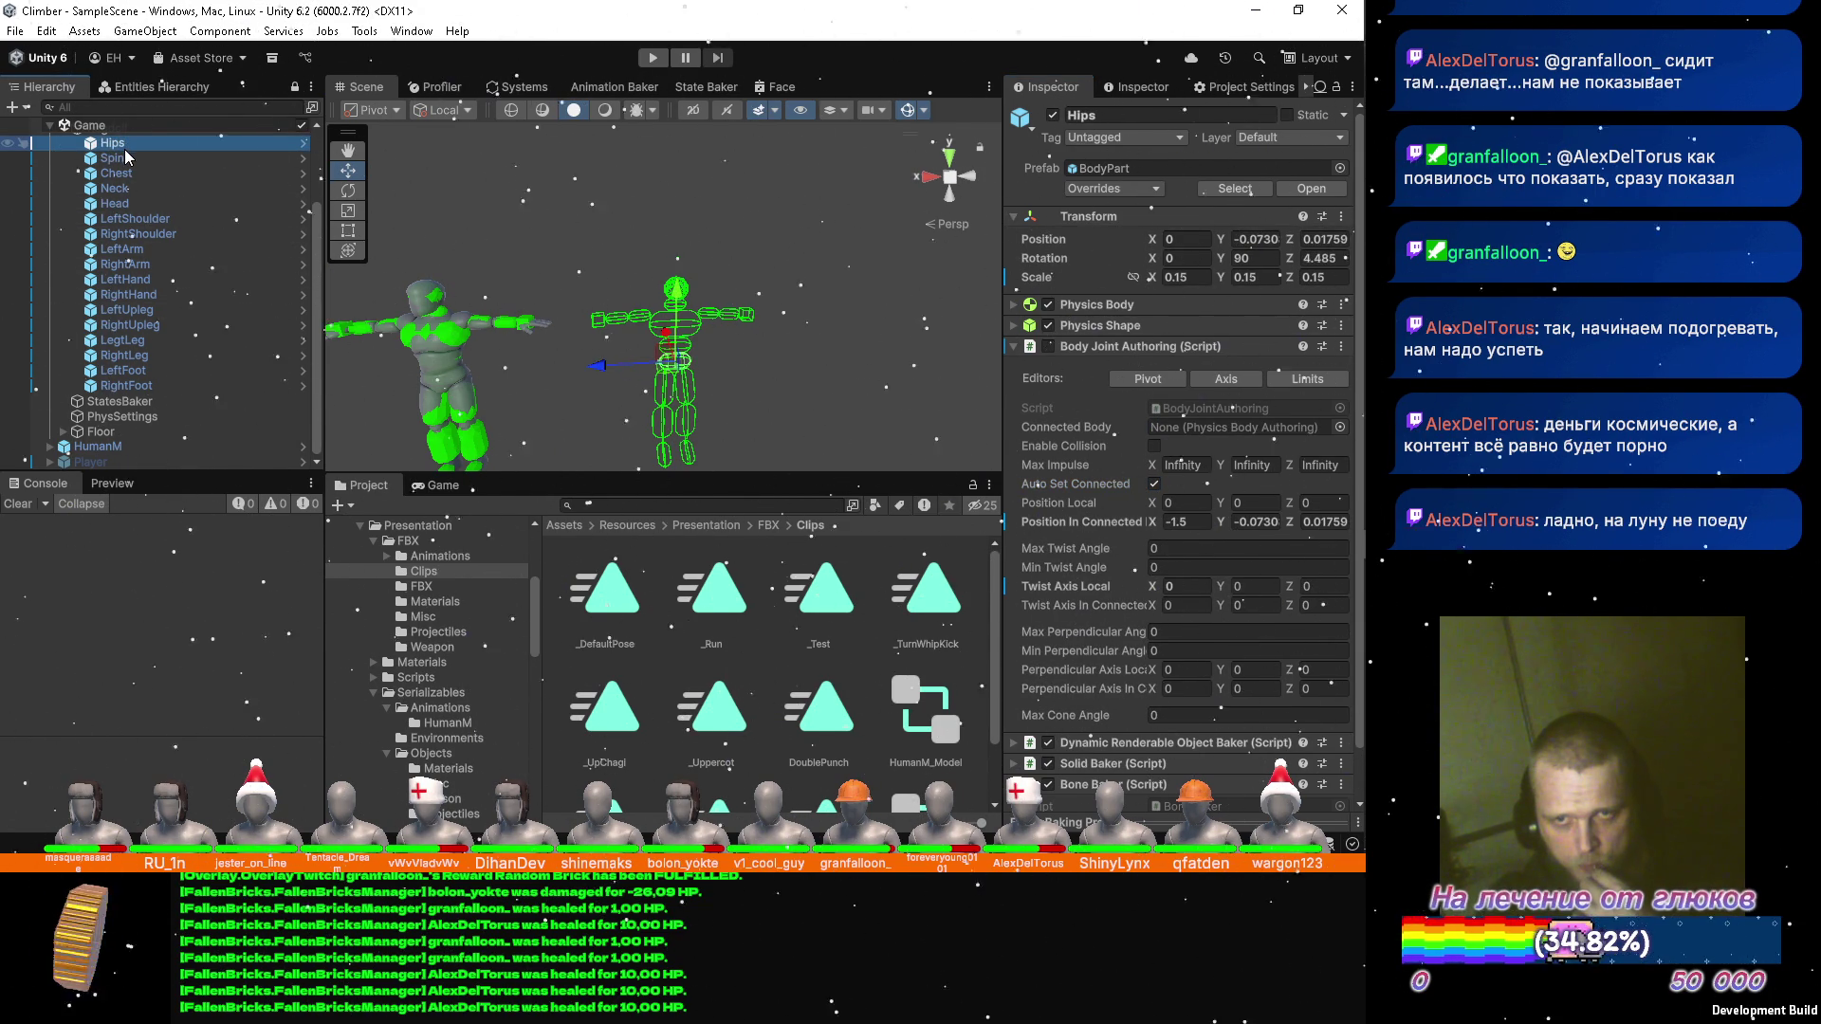
pyautogui.click(124, 162)
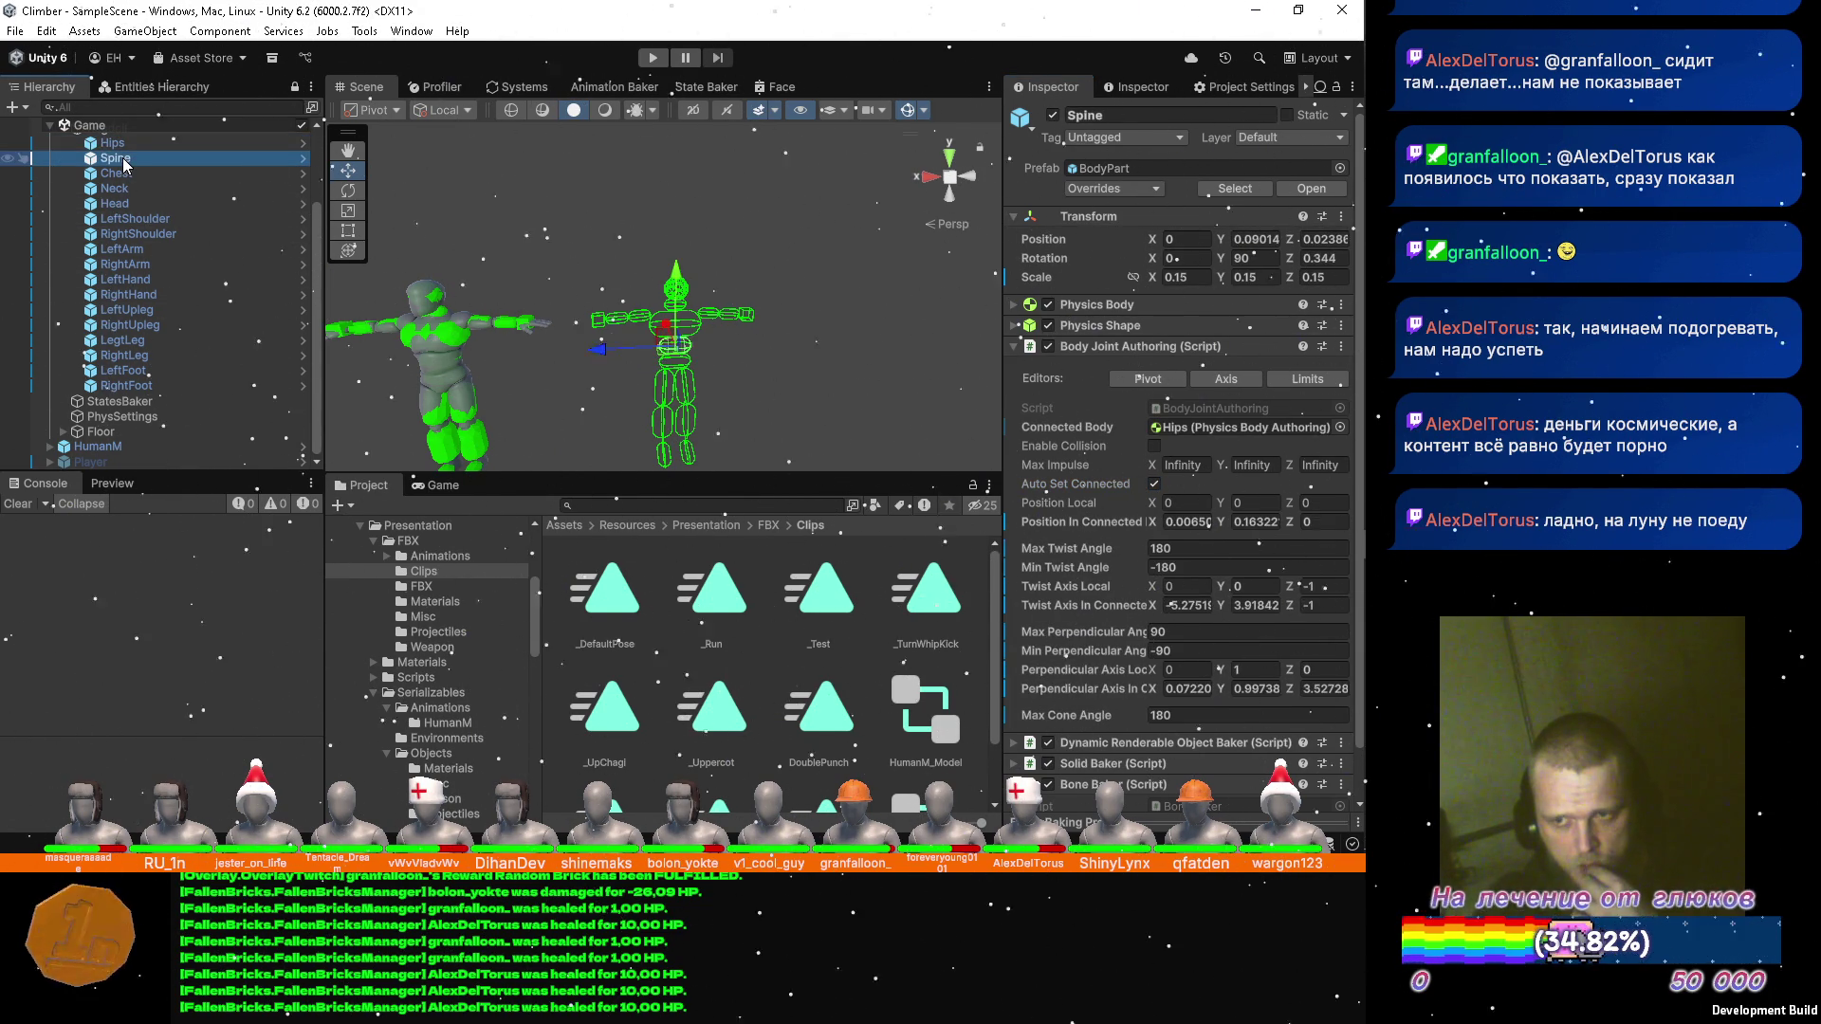
pyautogui.click(1186, 605)
pyautogui.write('0')
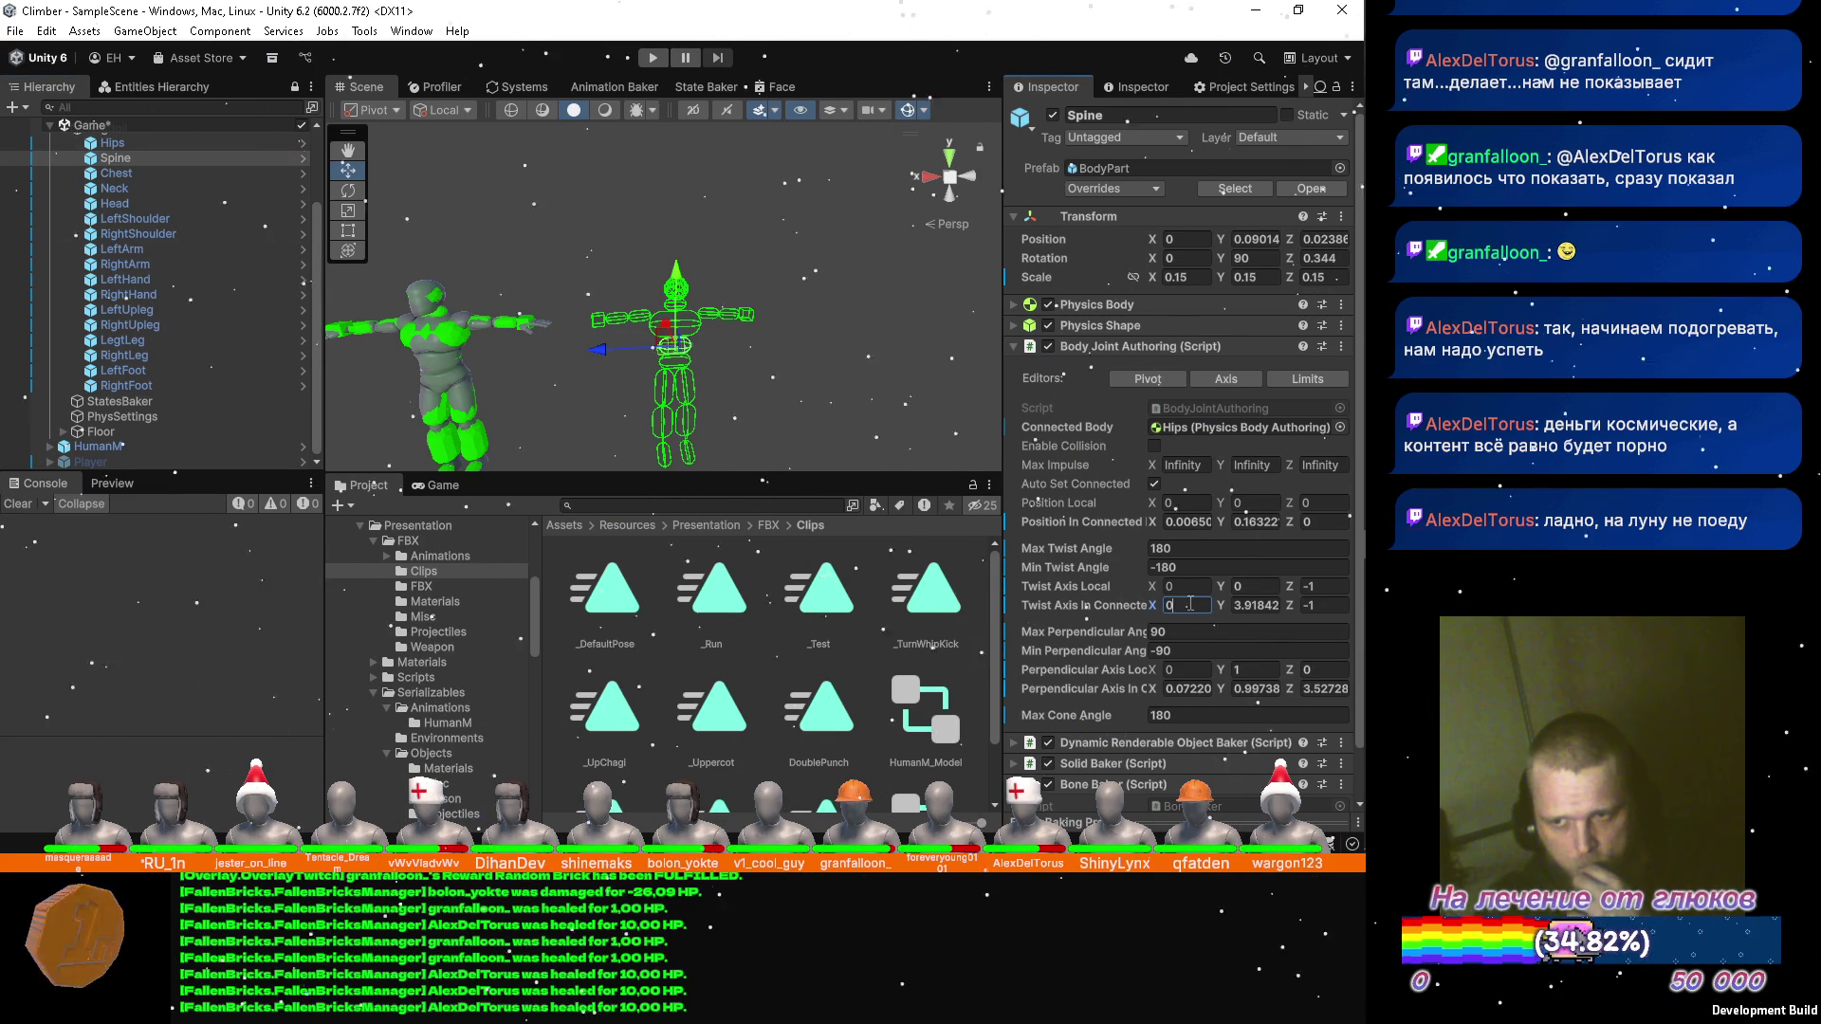
pyautogui.press('Tab')
pyautogui.write('0')
pyautogui.press('Escape')
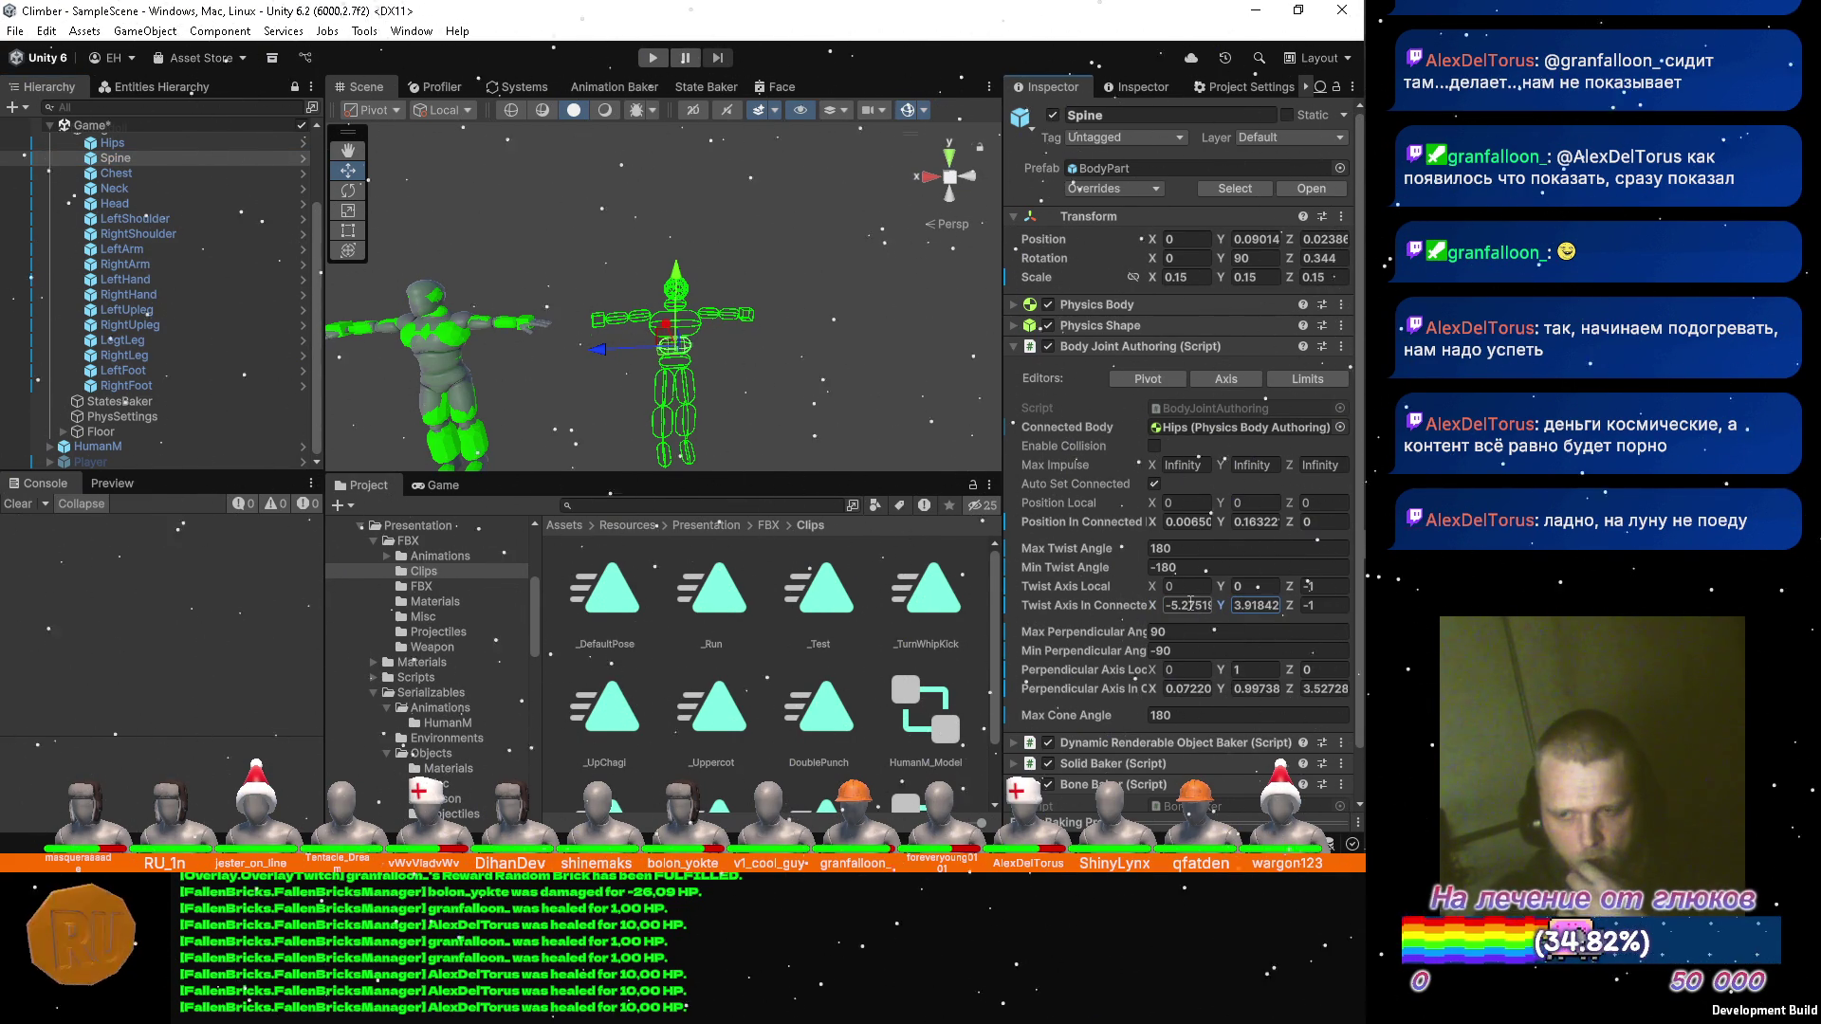
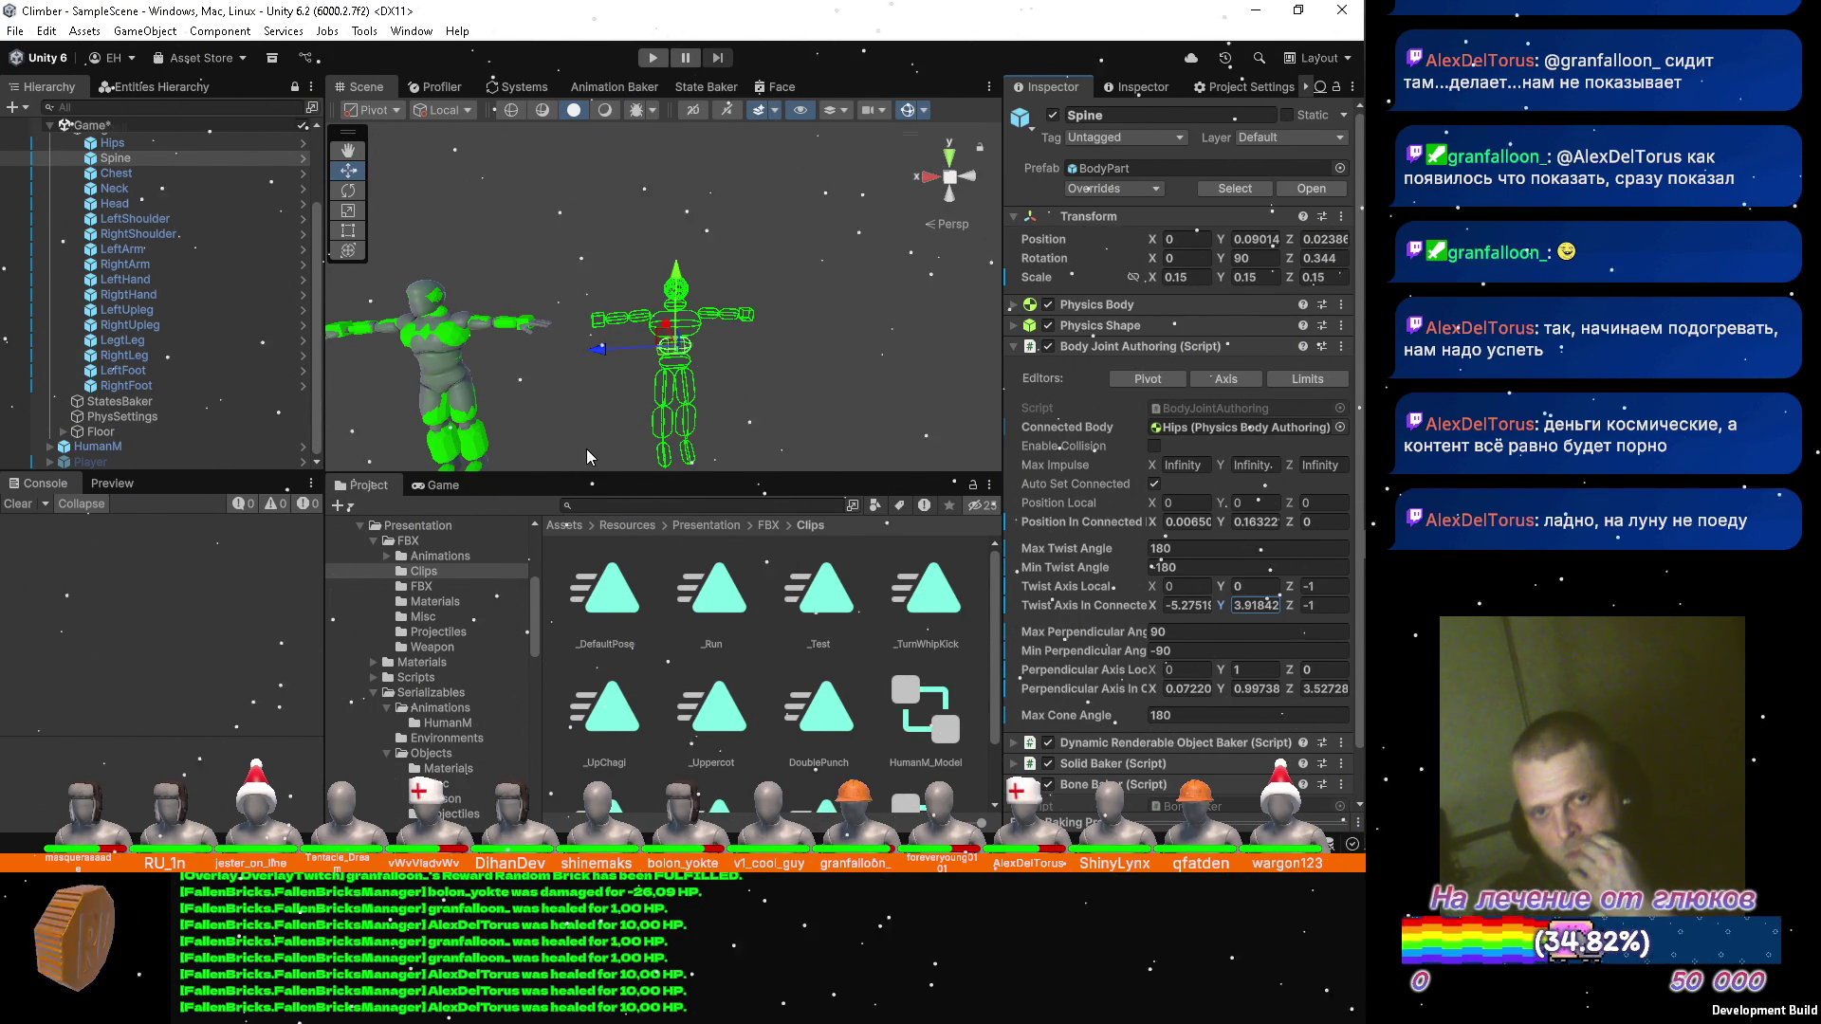
# Review the bones from Chest through RightFoot, then the Ragdoll's Animator Baker Bones list.
pyautogui.click(130, 176)
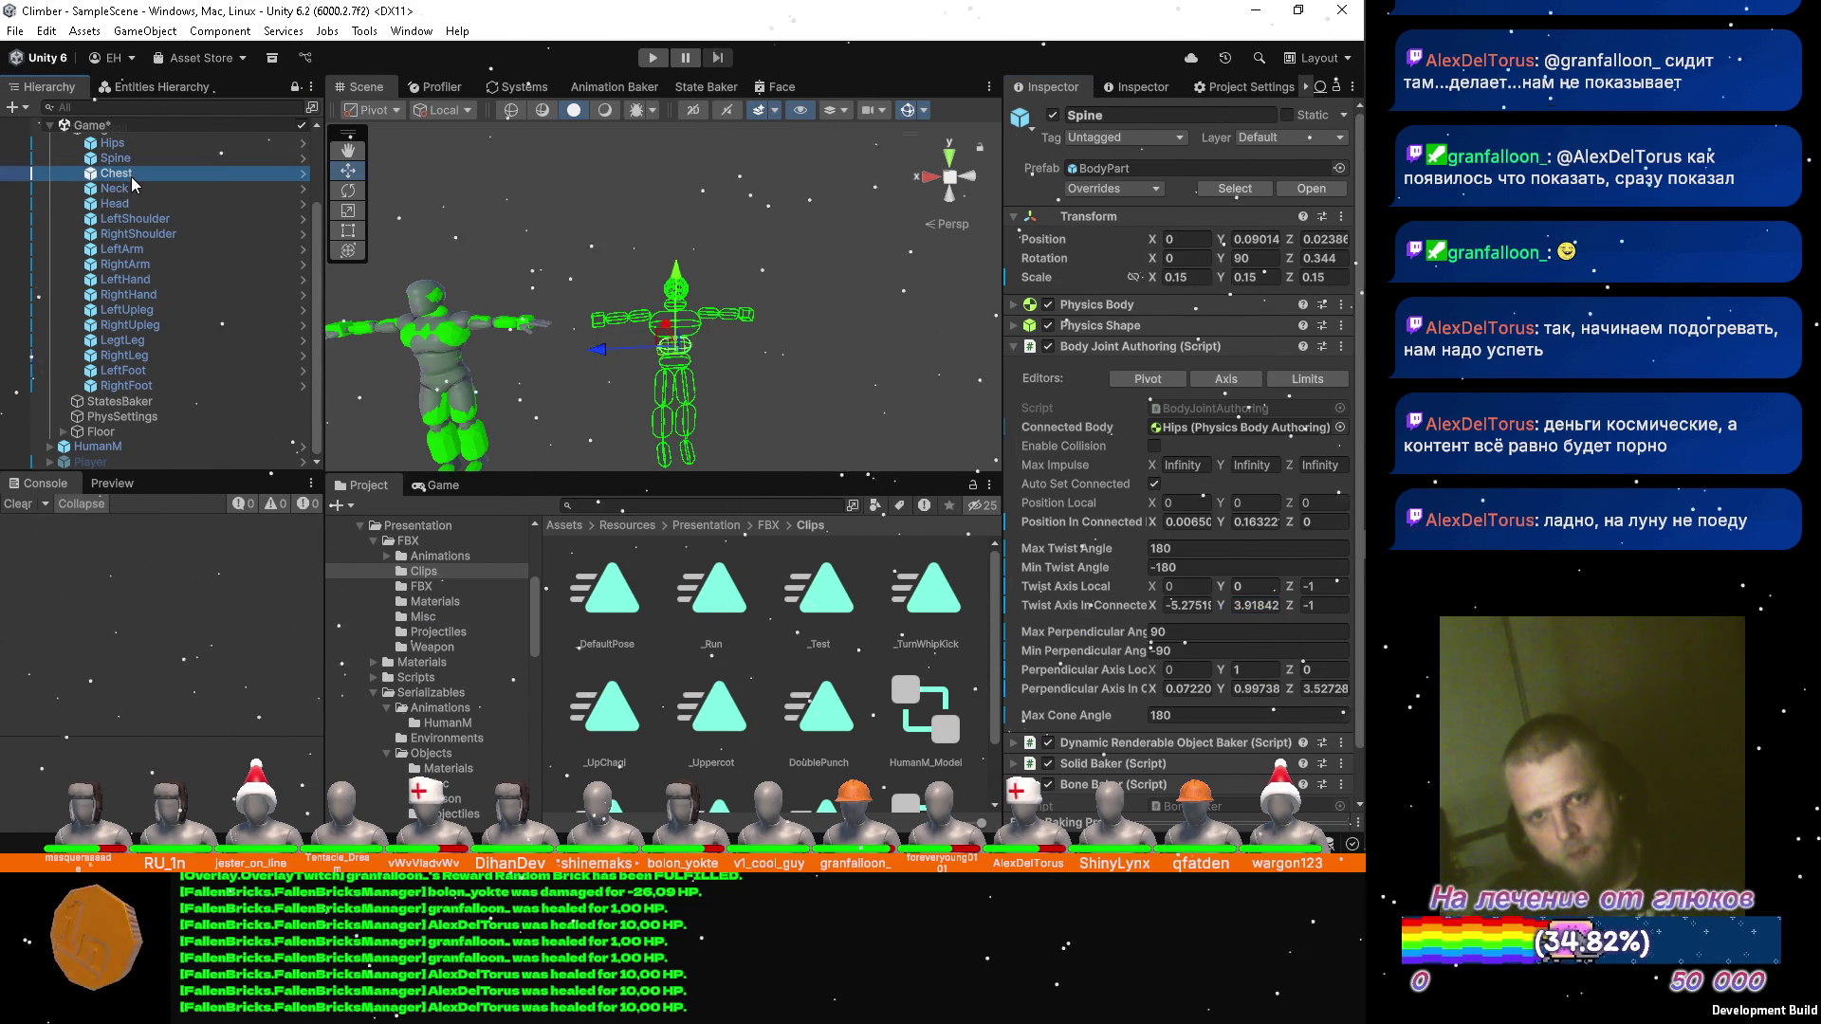
pyautogui.keyDown('shift'); pyautogui.click(171, 384); pyautogui.keyUp('shift')
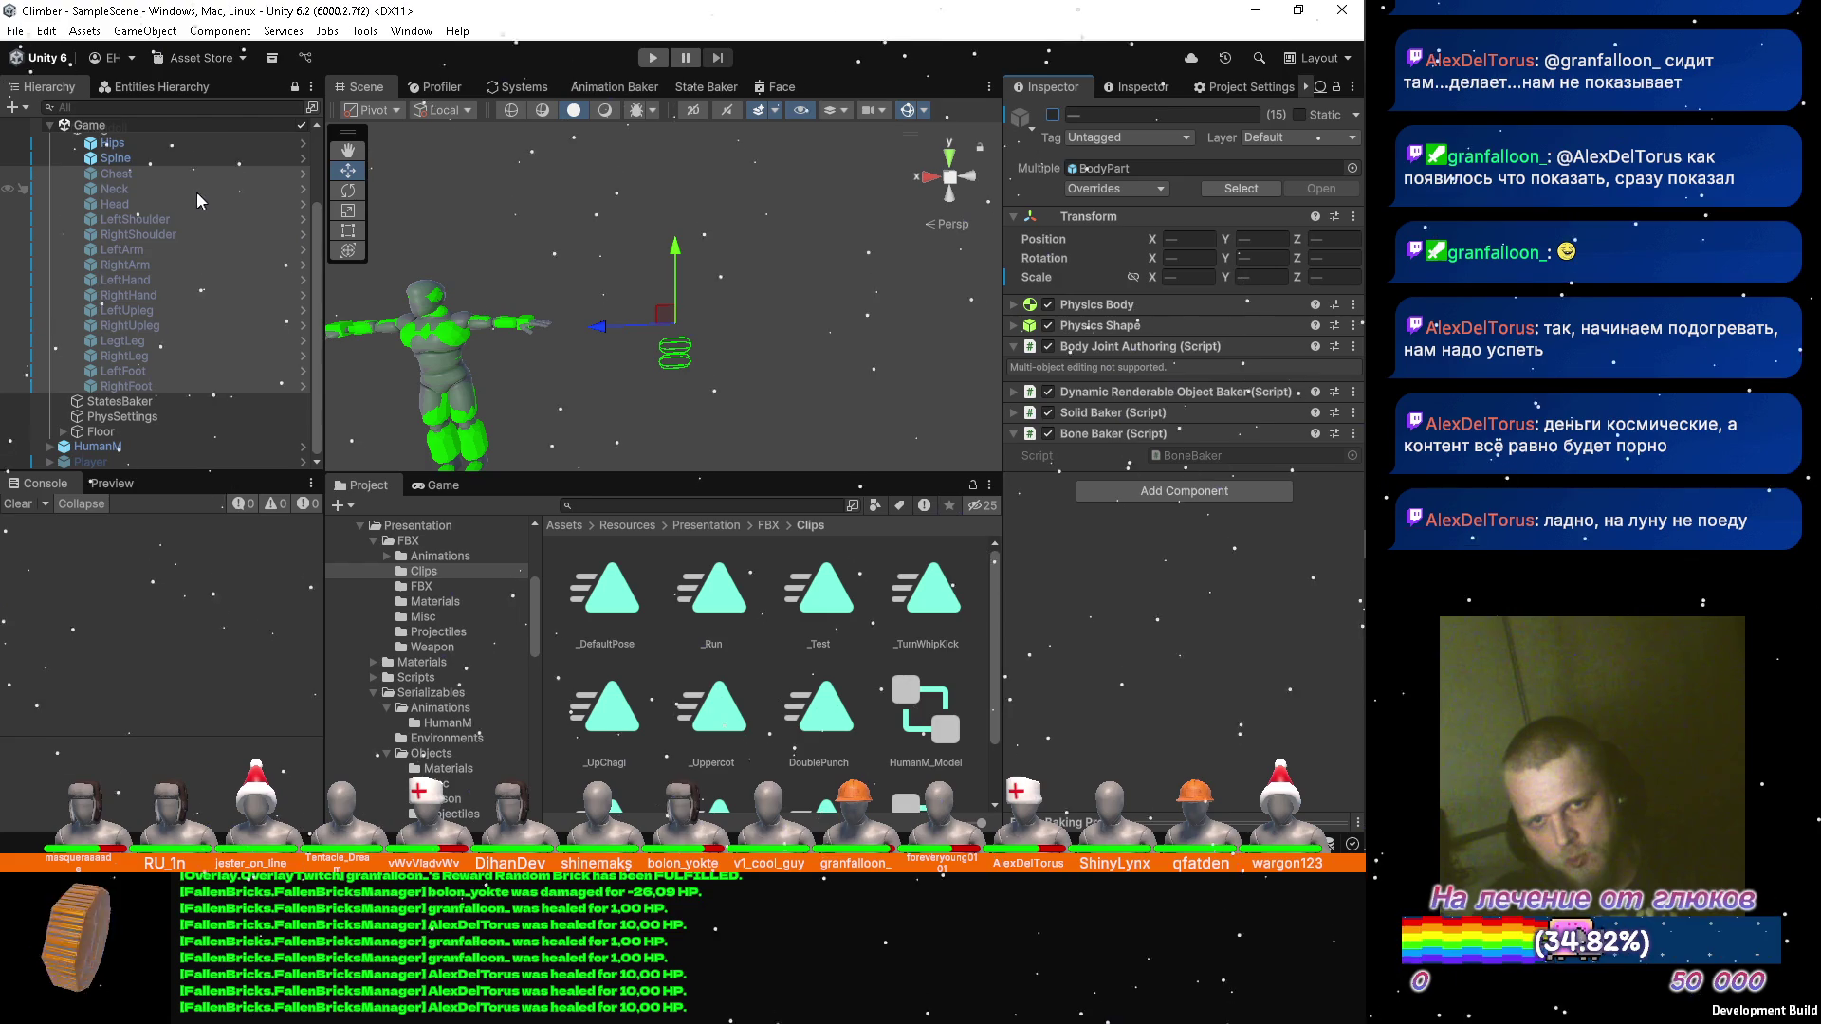
pyautogui.scroll(3, 171, 214)
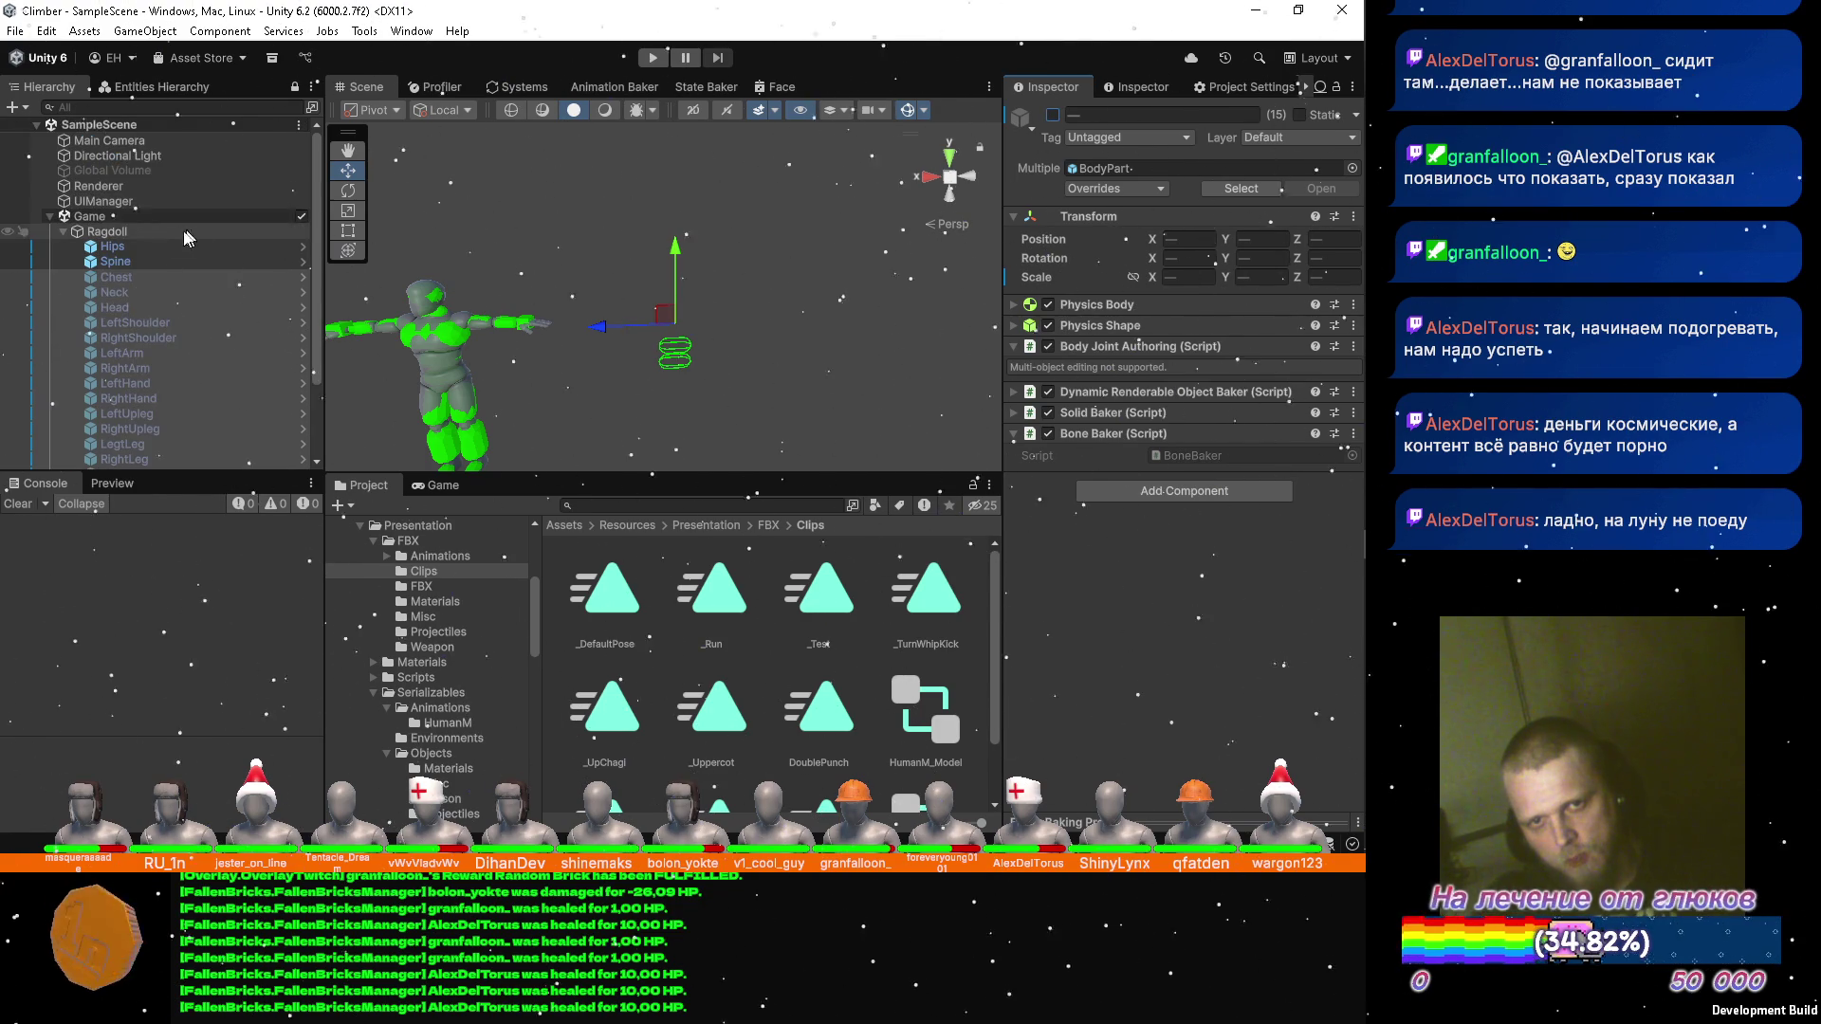
pyautogui.click(146, 231)
pyautogui.click(1013, 298)
pyautogui.click(1012, 298)
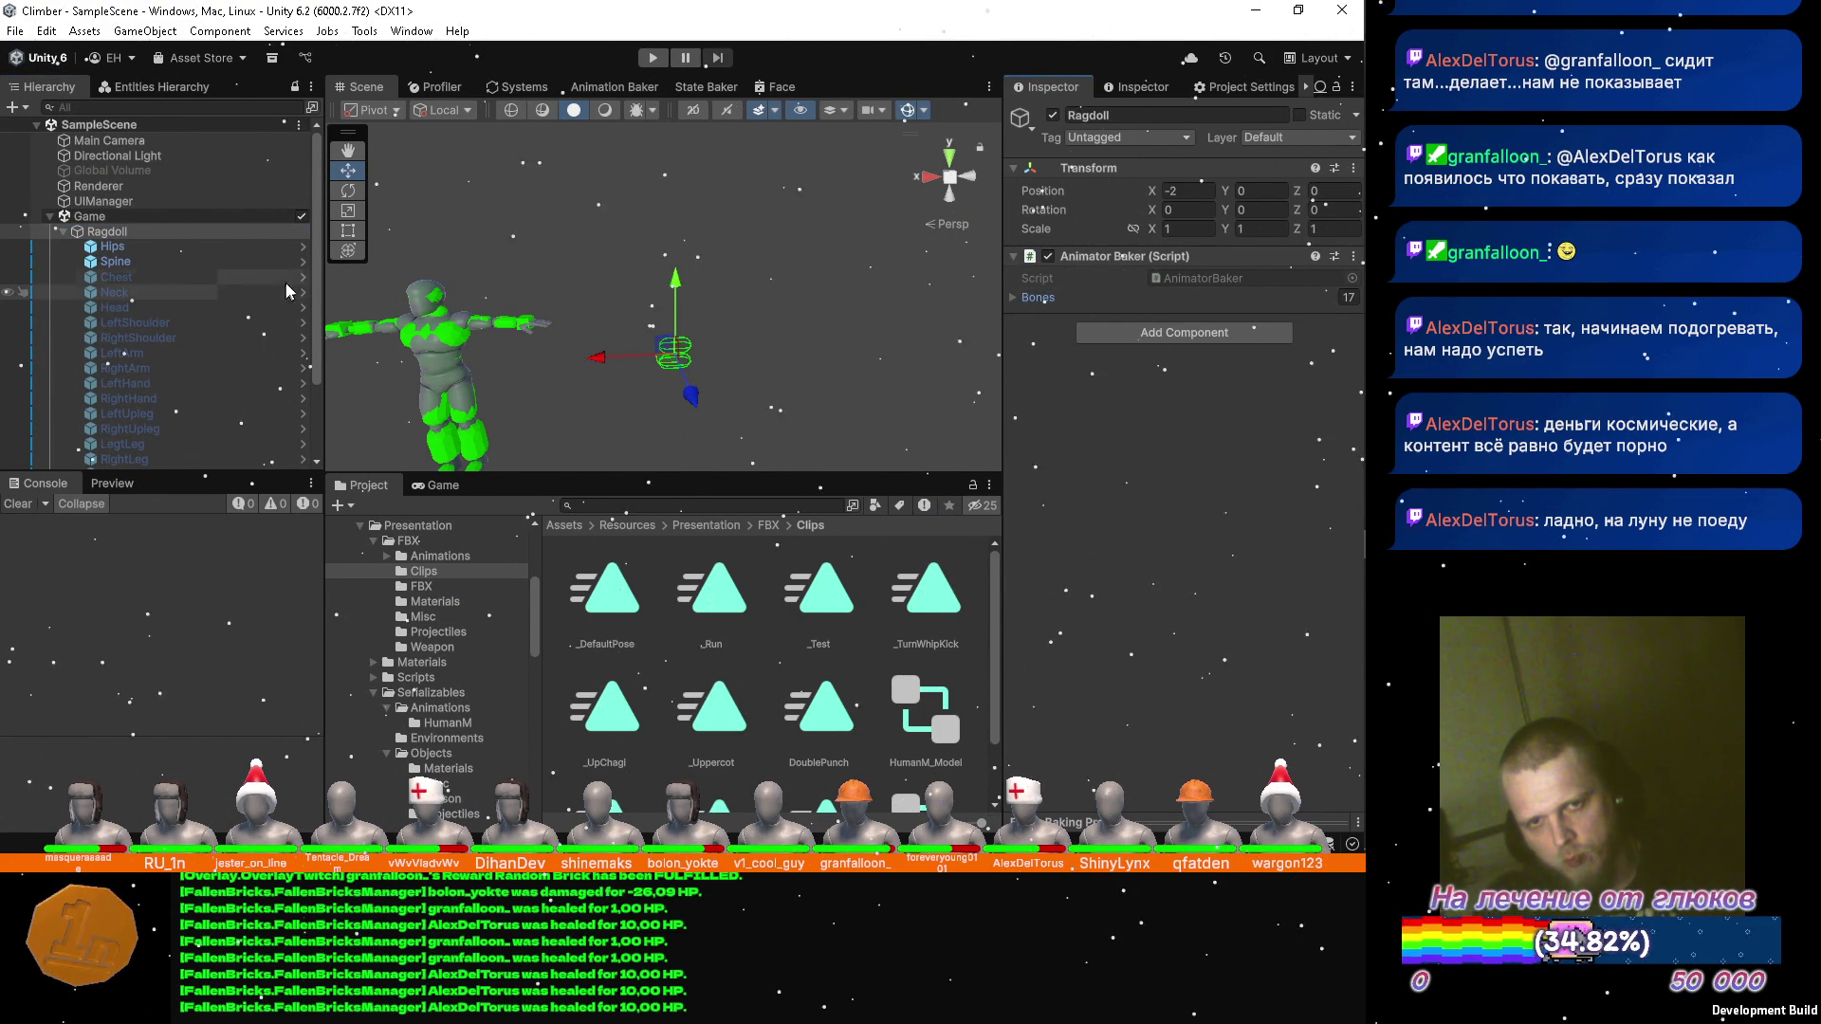
# Check the Ragdoll's baked entity data, then open AnimatorBaker.cs in Visual Studio.
pyautogui.click(1138, 87)
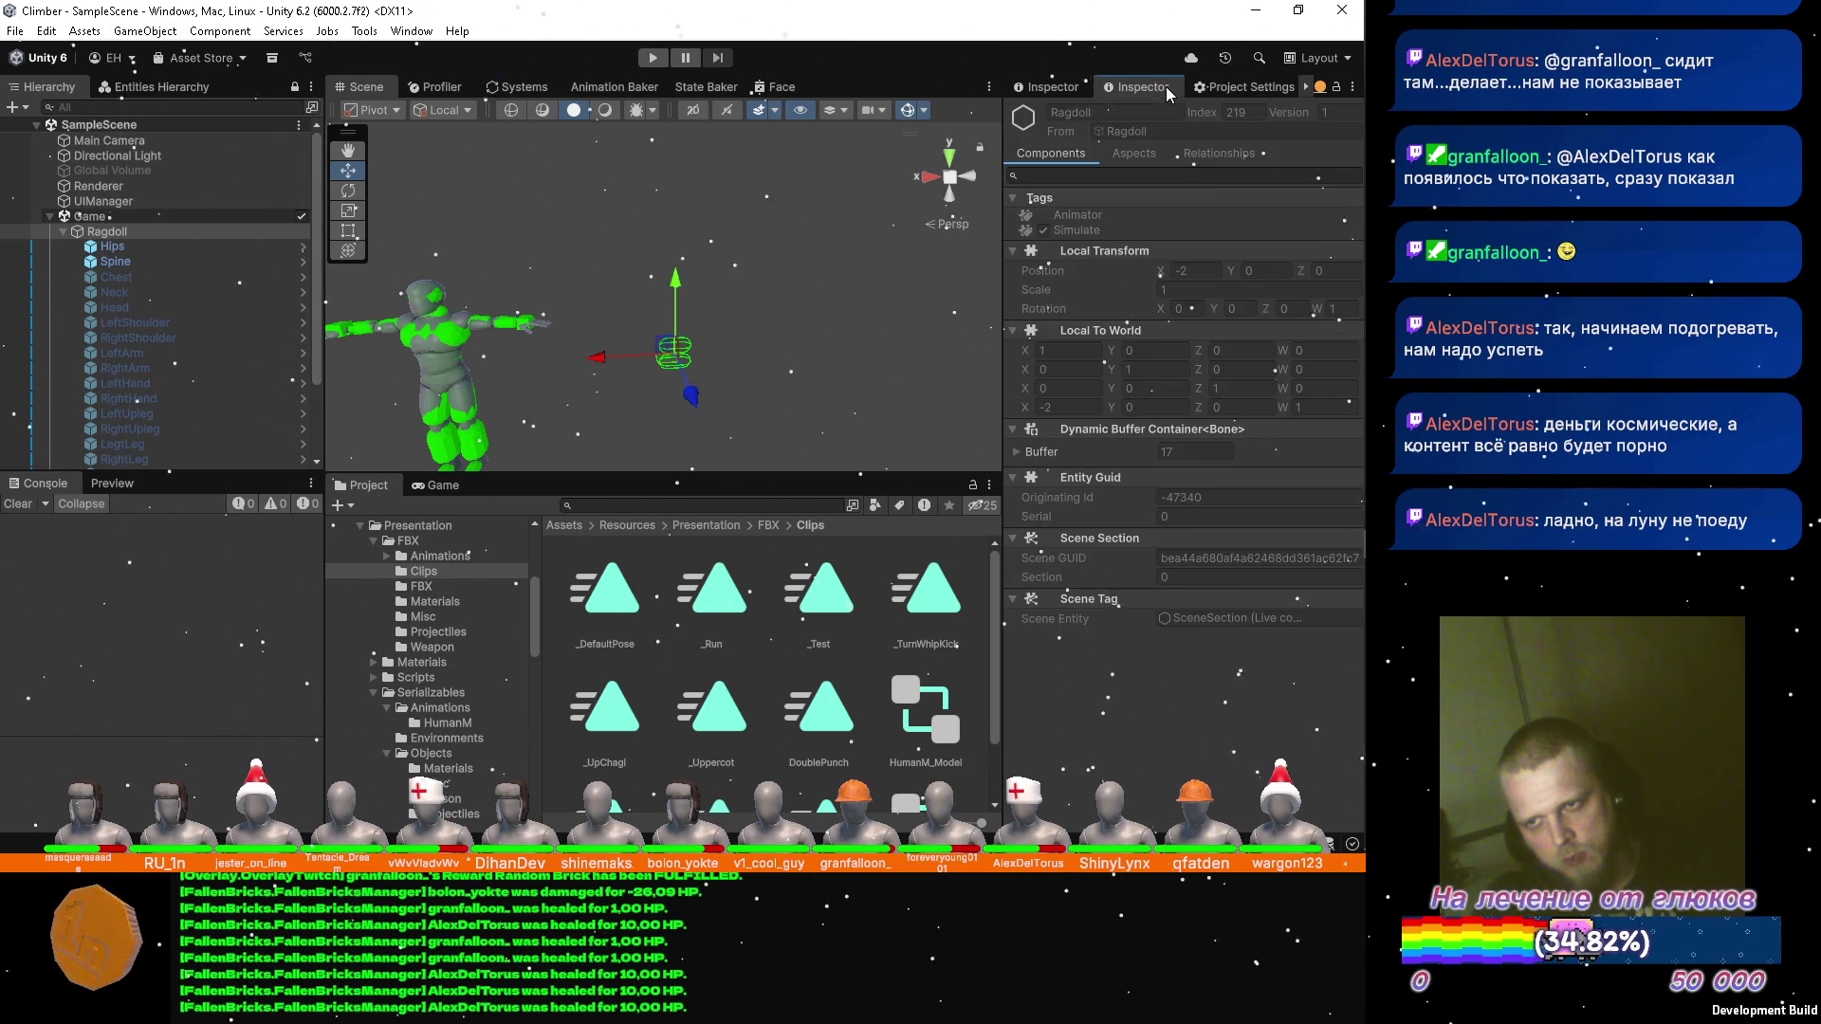
pyautogui.click(1070, 88)
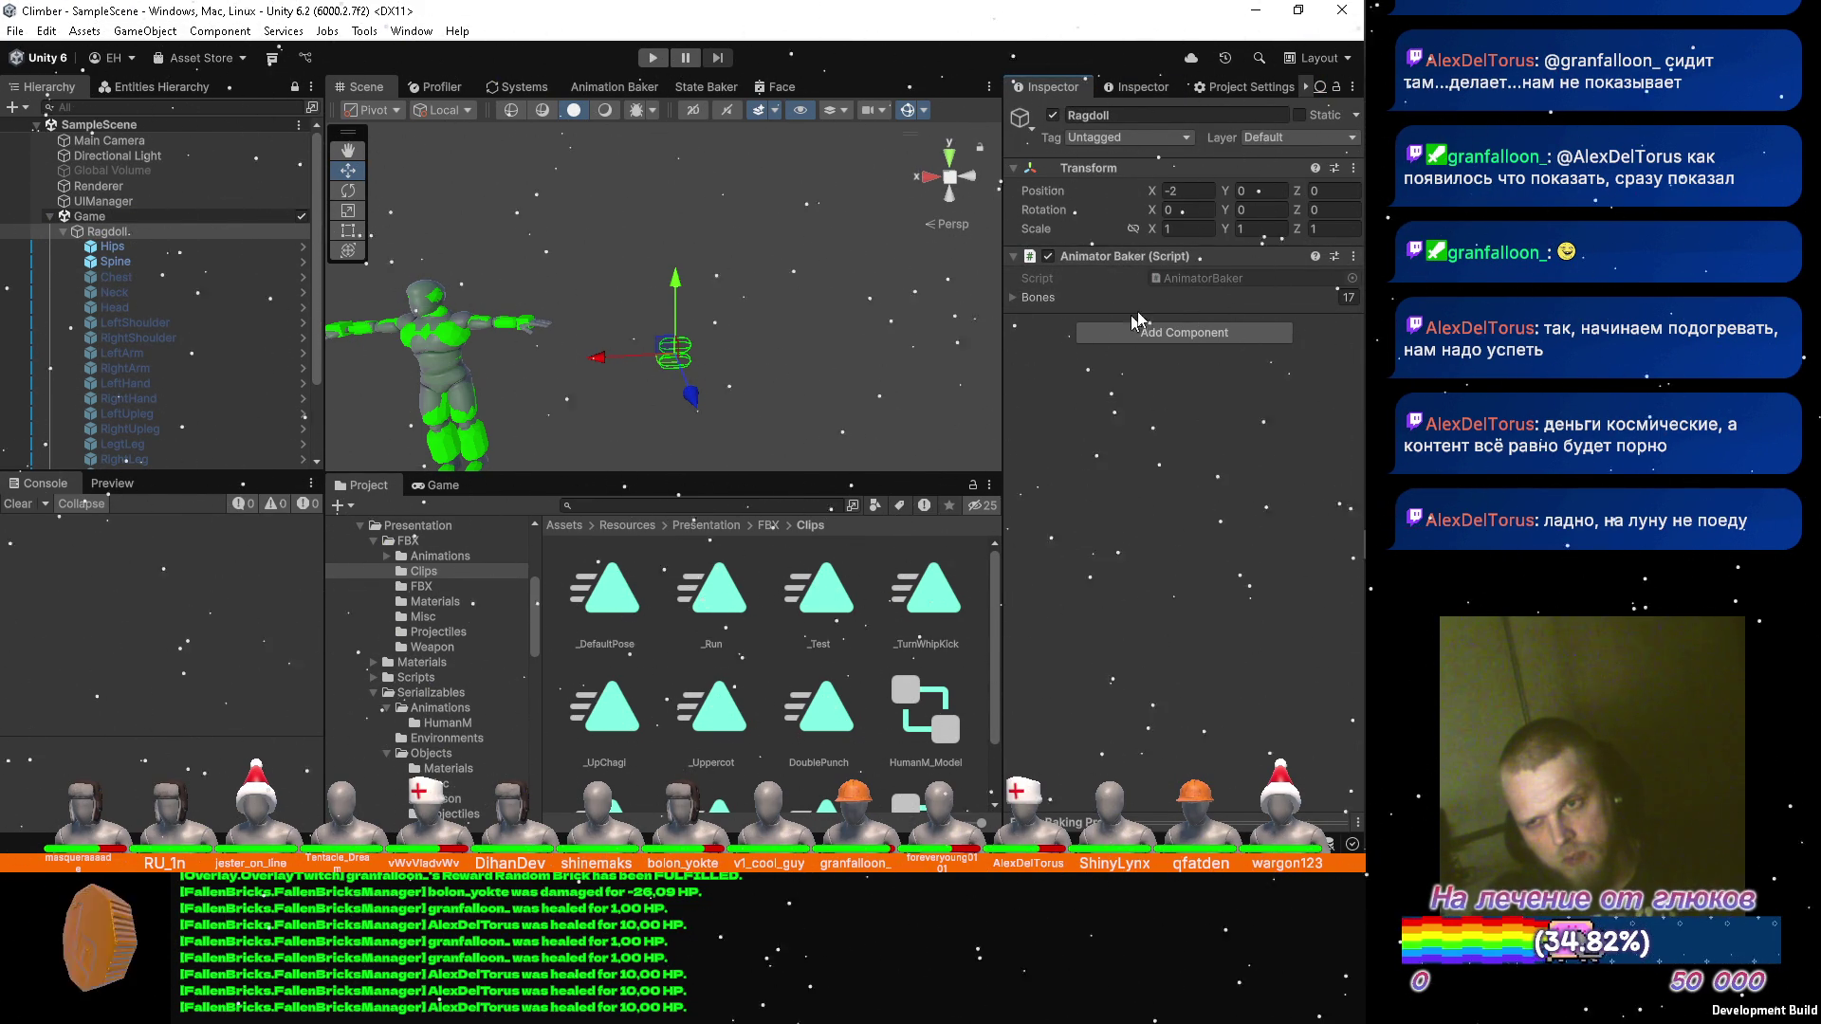
pyautogui.click(1197, 279)
pyautogui.doubleClick(1193, 278)
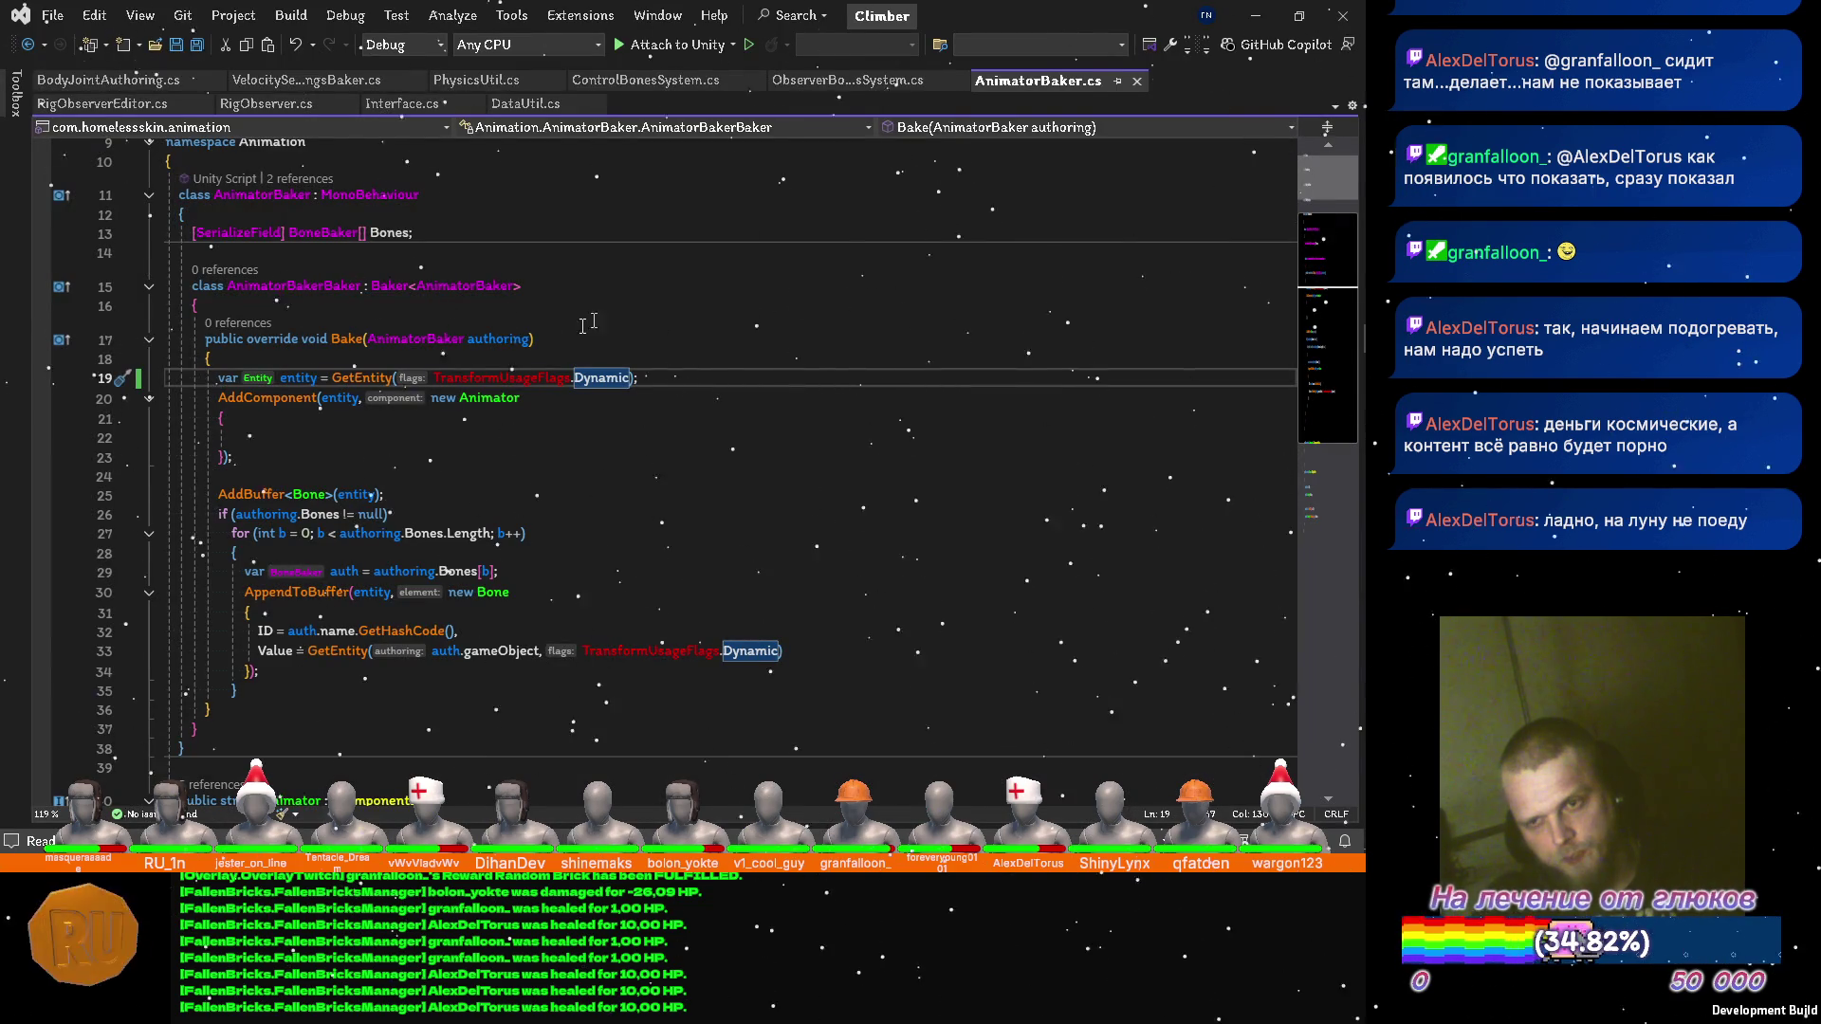
# Add an #if UNITY_EDITOR / #endif block below the baker class and save.
pyautogui.click(529, 256)
pyautogui.press('Return')
pyautogui.press('Return')
pyautogui.press('Up')
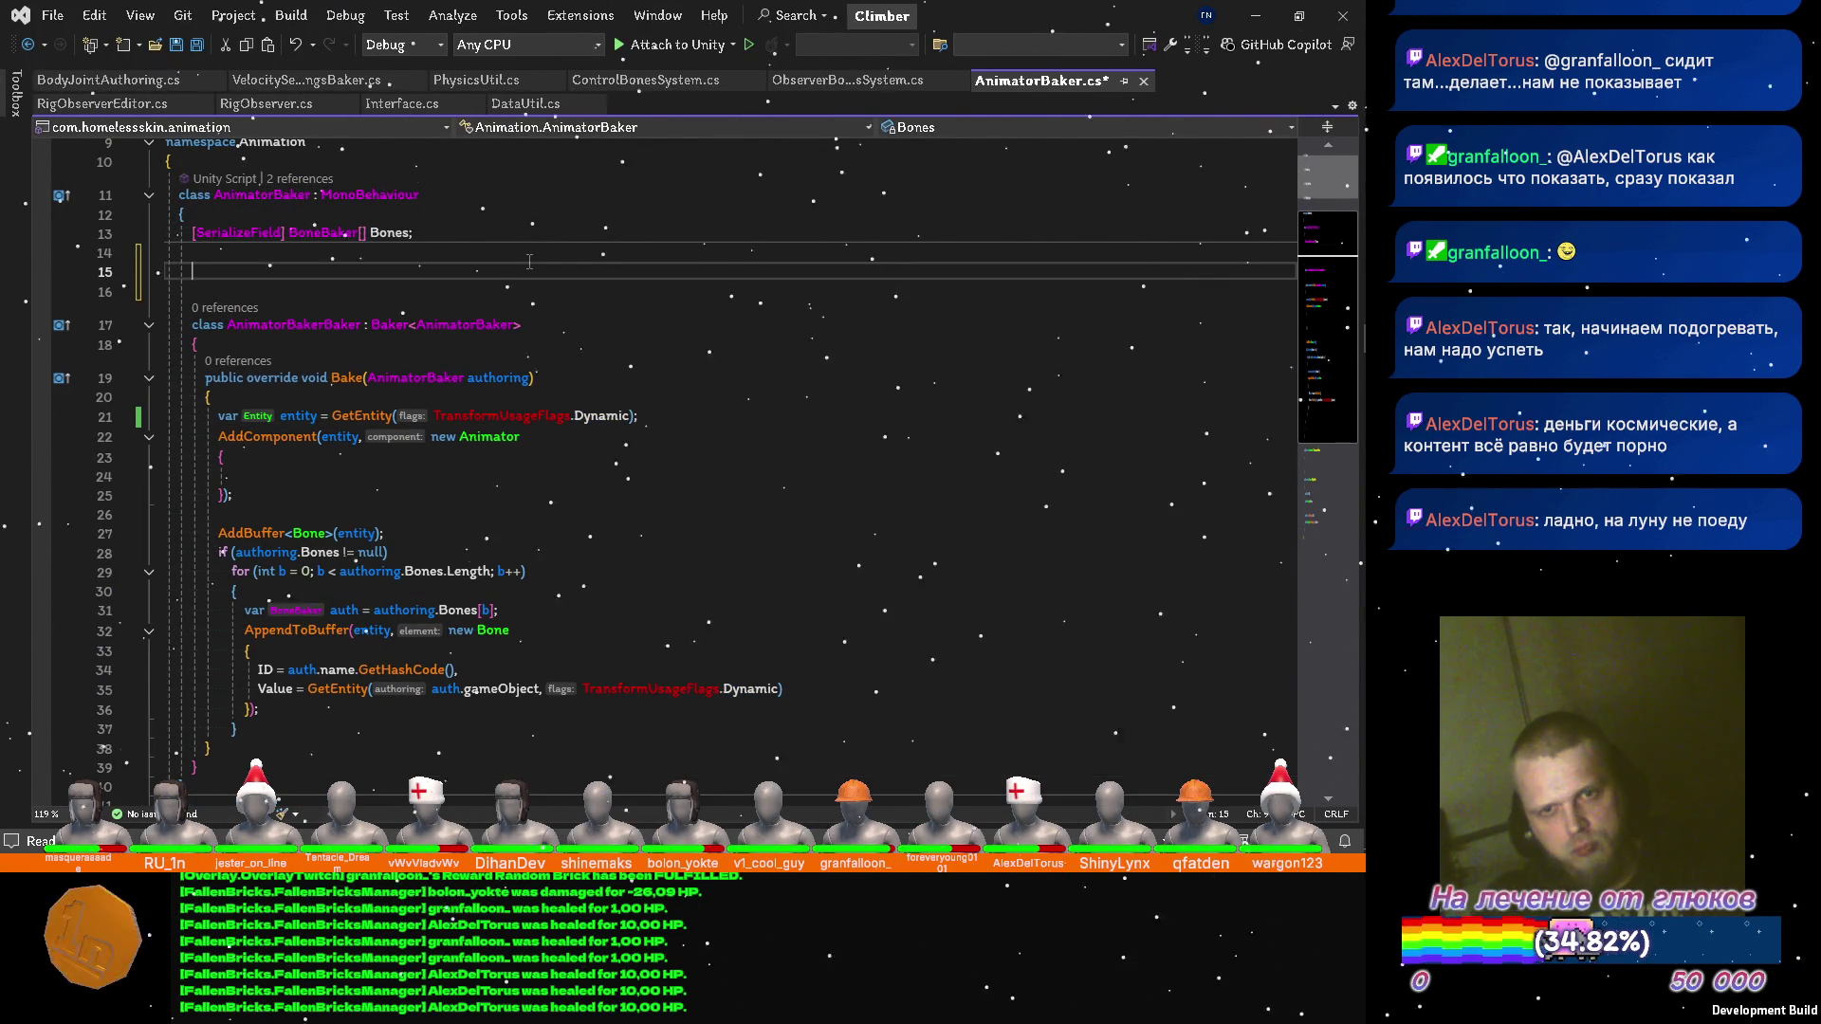
pyautogui.write('#if')
pyautogui.hotkey('alt', 'Down')
pyautogui.hotkey('alt', 'Down')
pyautogui.hotkey('alt', 'Down')
pyautogui.hotkey('alt', 'Down')
pyautogui.hotkey('alt', 'Down')
pyautogui.hotkey('alt', 'Down')
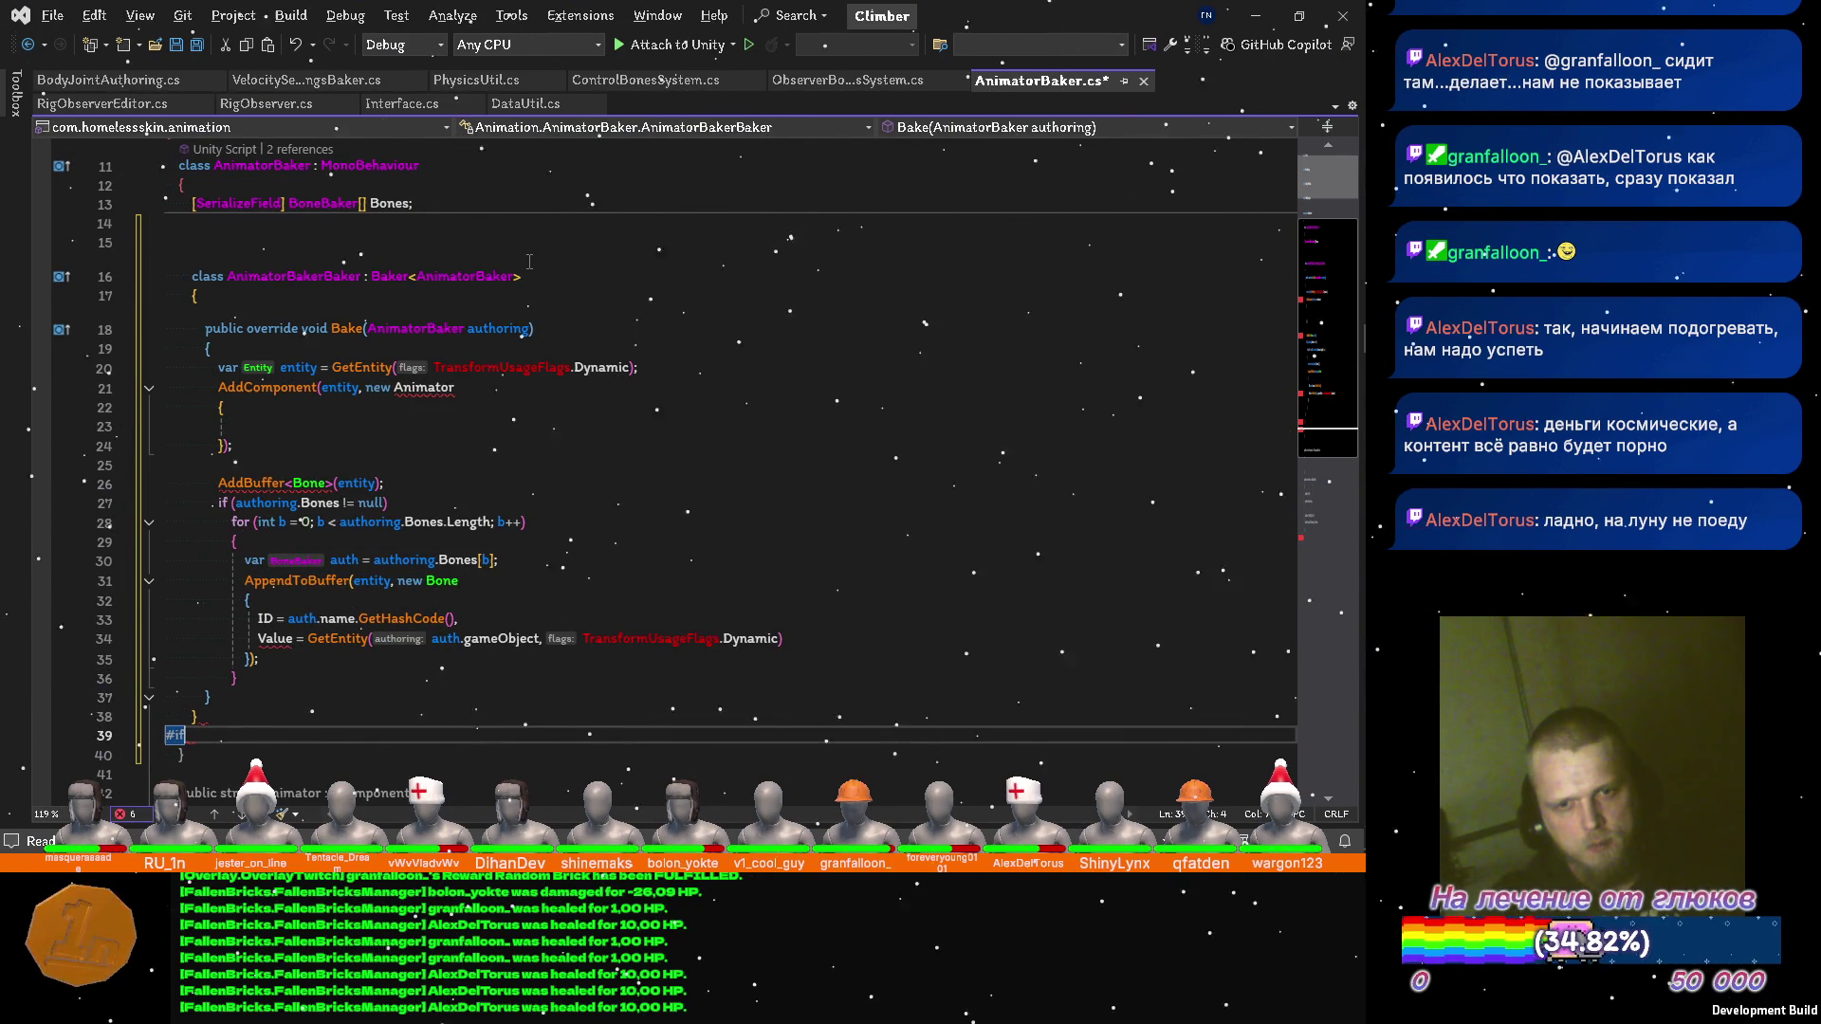
pyautogui.hotkey('alt', 'Down')
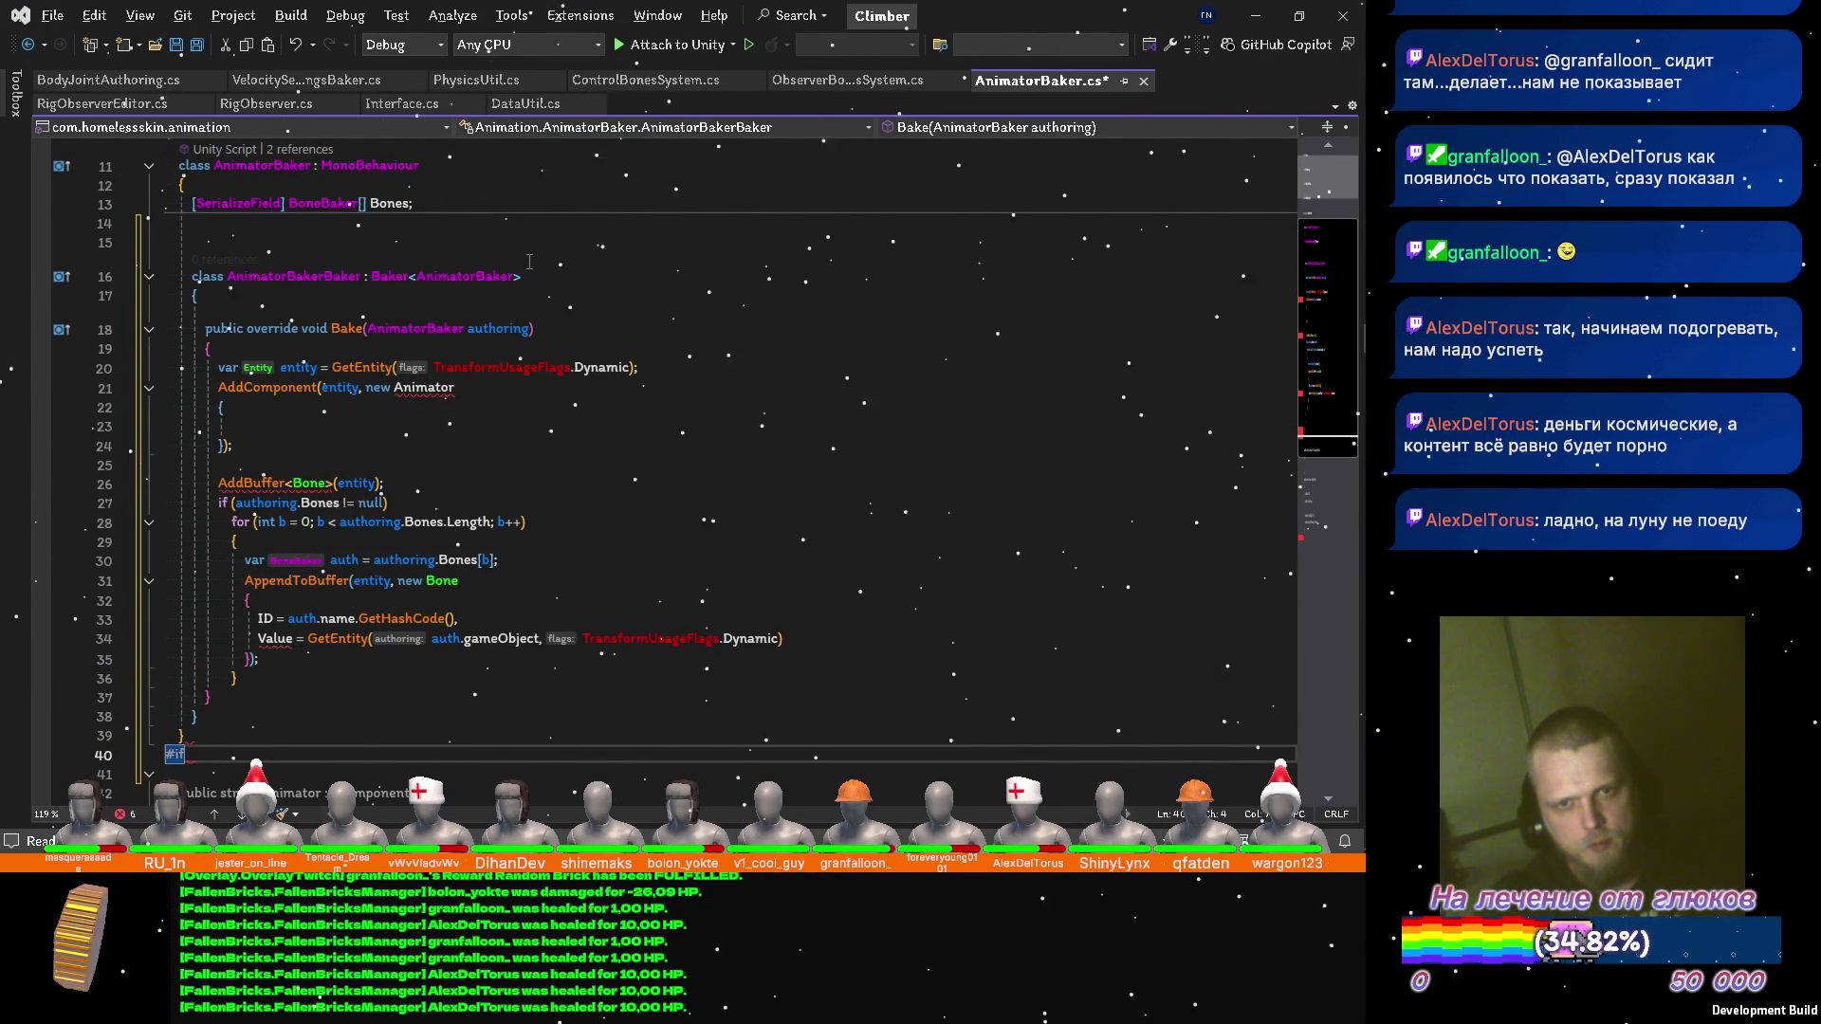
pyautogui.hotkey('alt', 'Up')
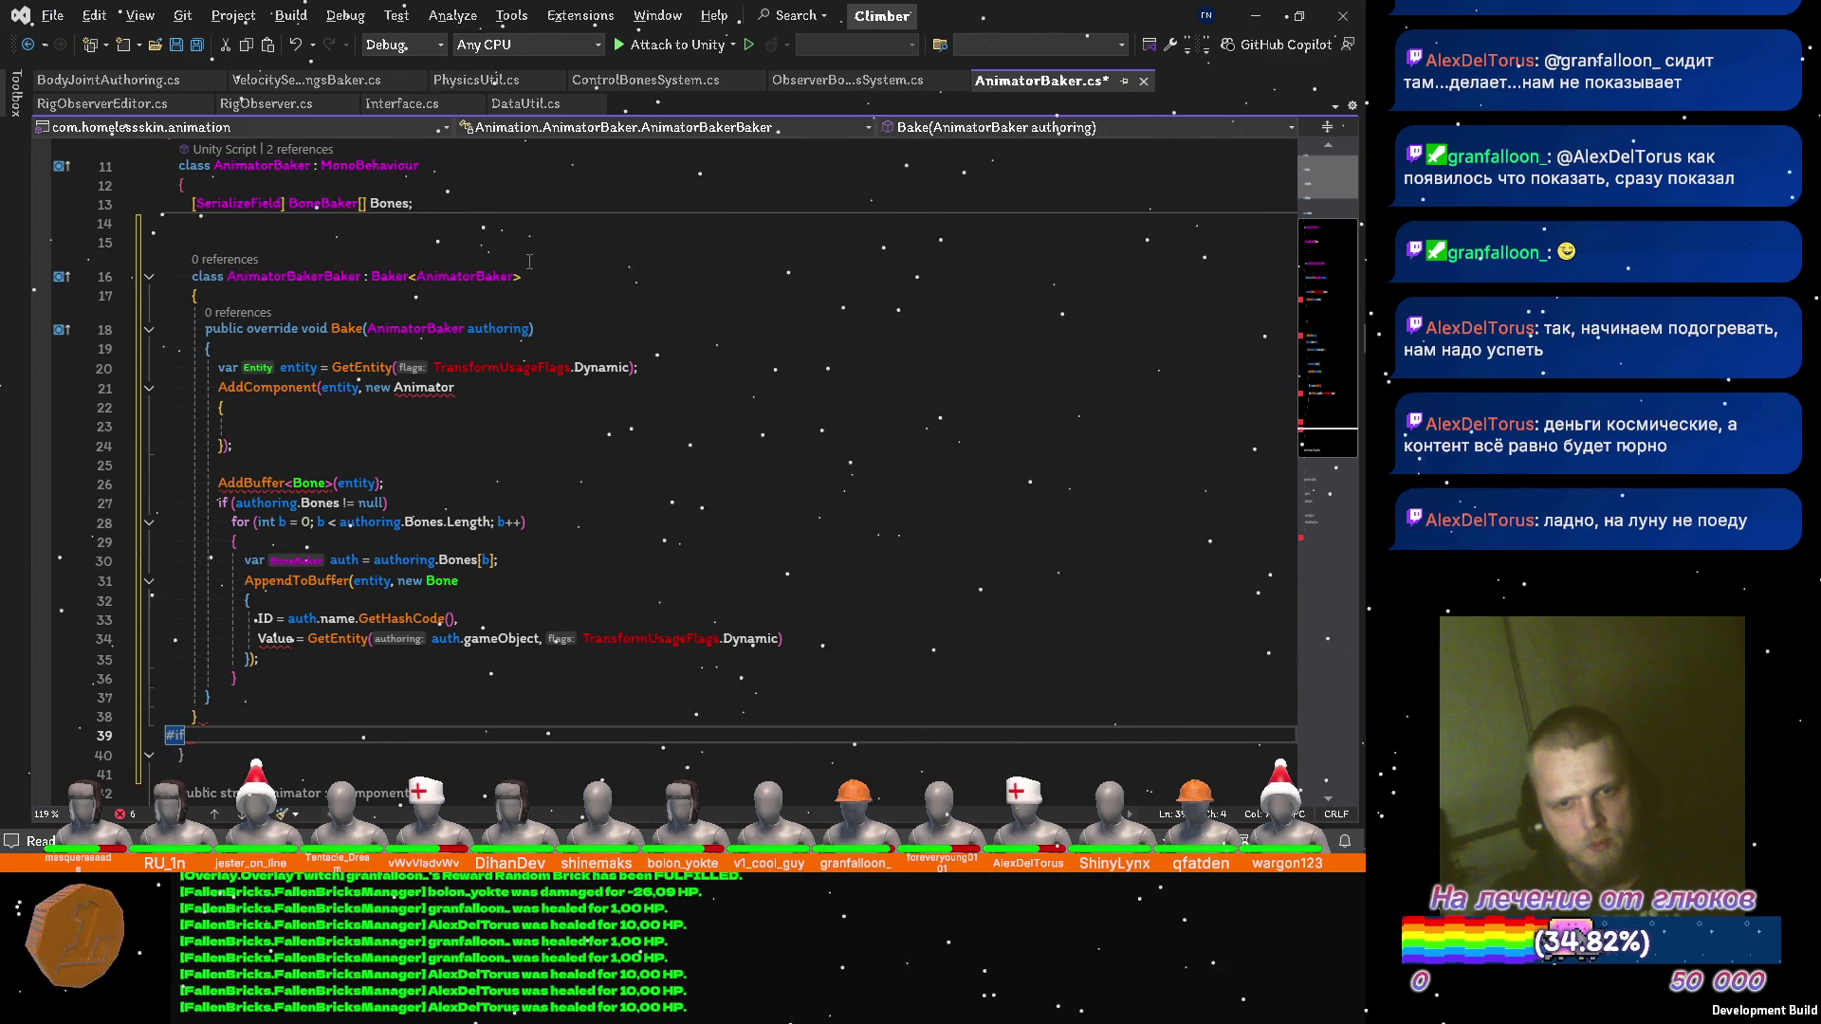
pyautogui.write(' unity')
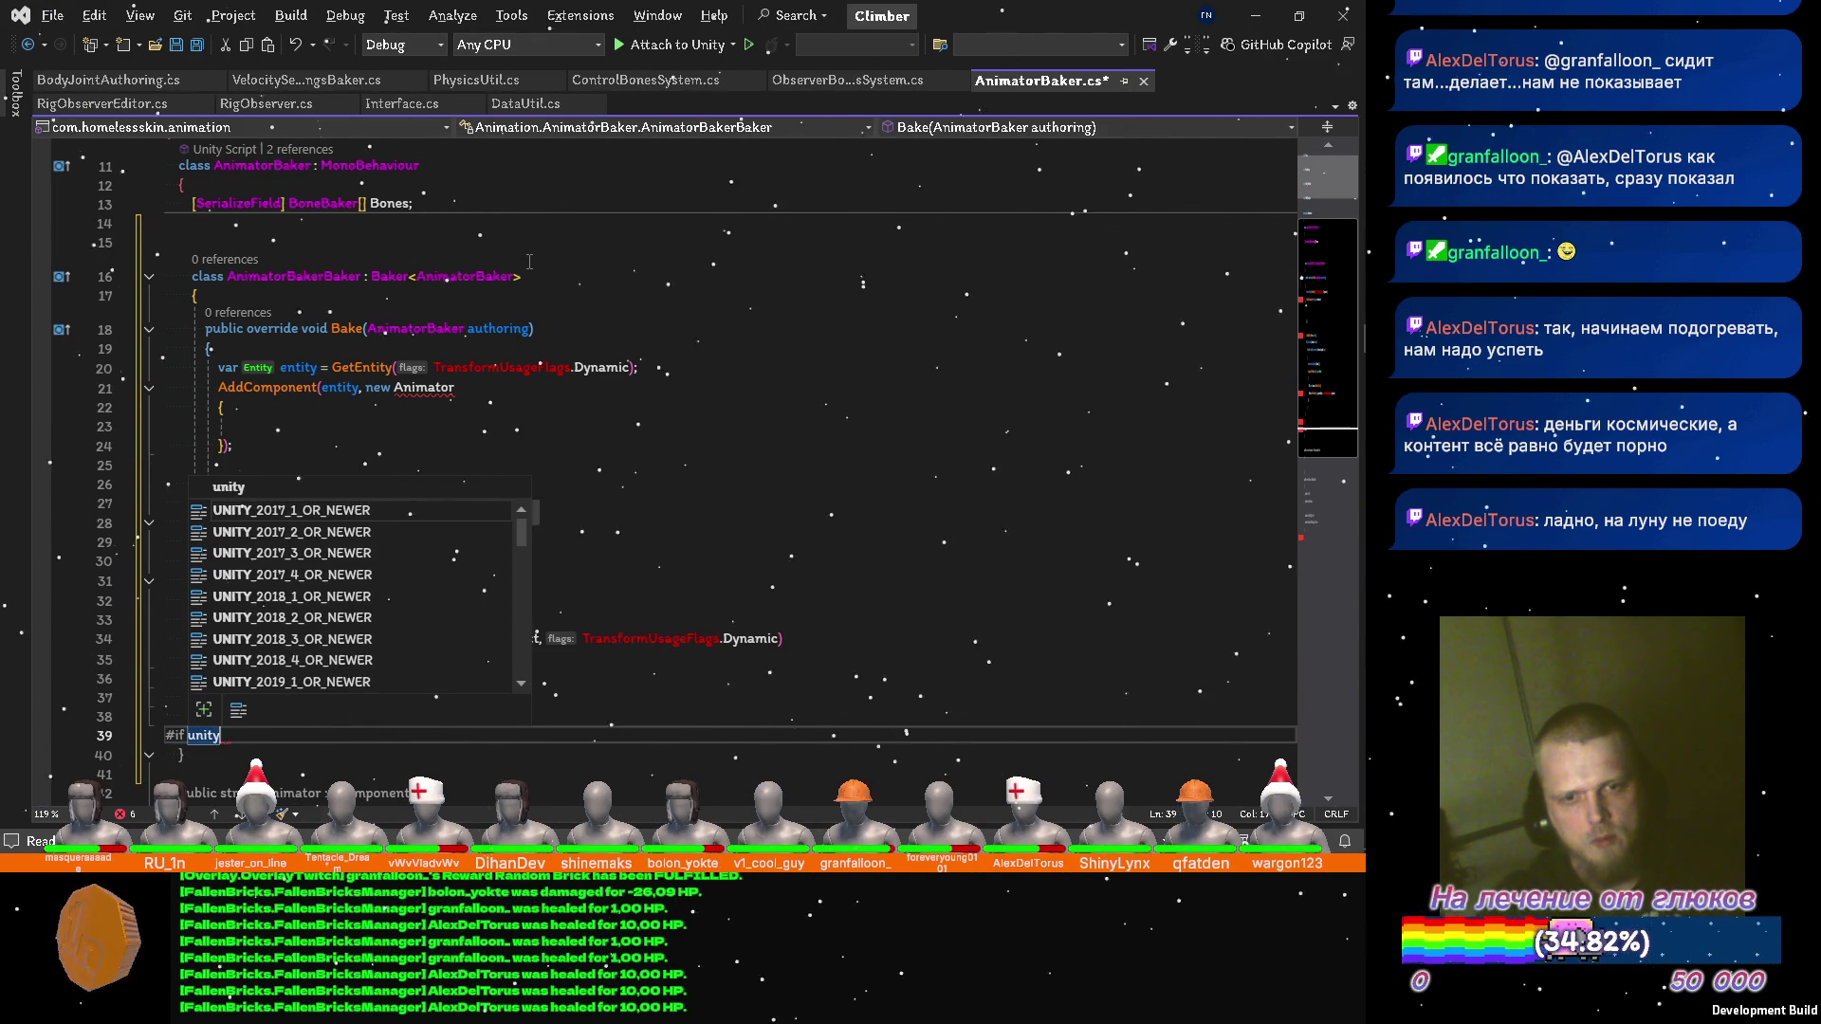
pyautogui.write('_ed')
pyautogui.press('Tab')
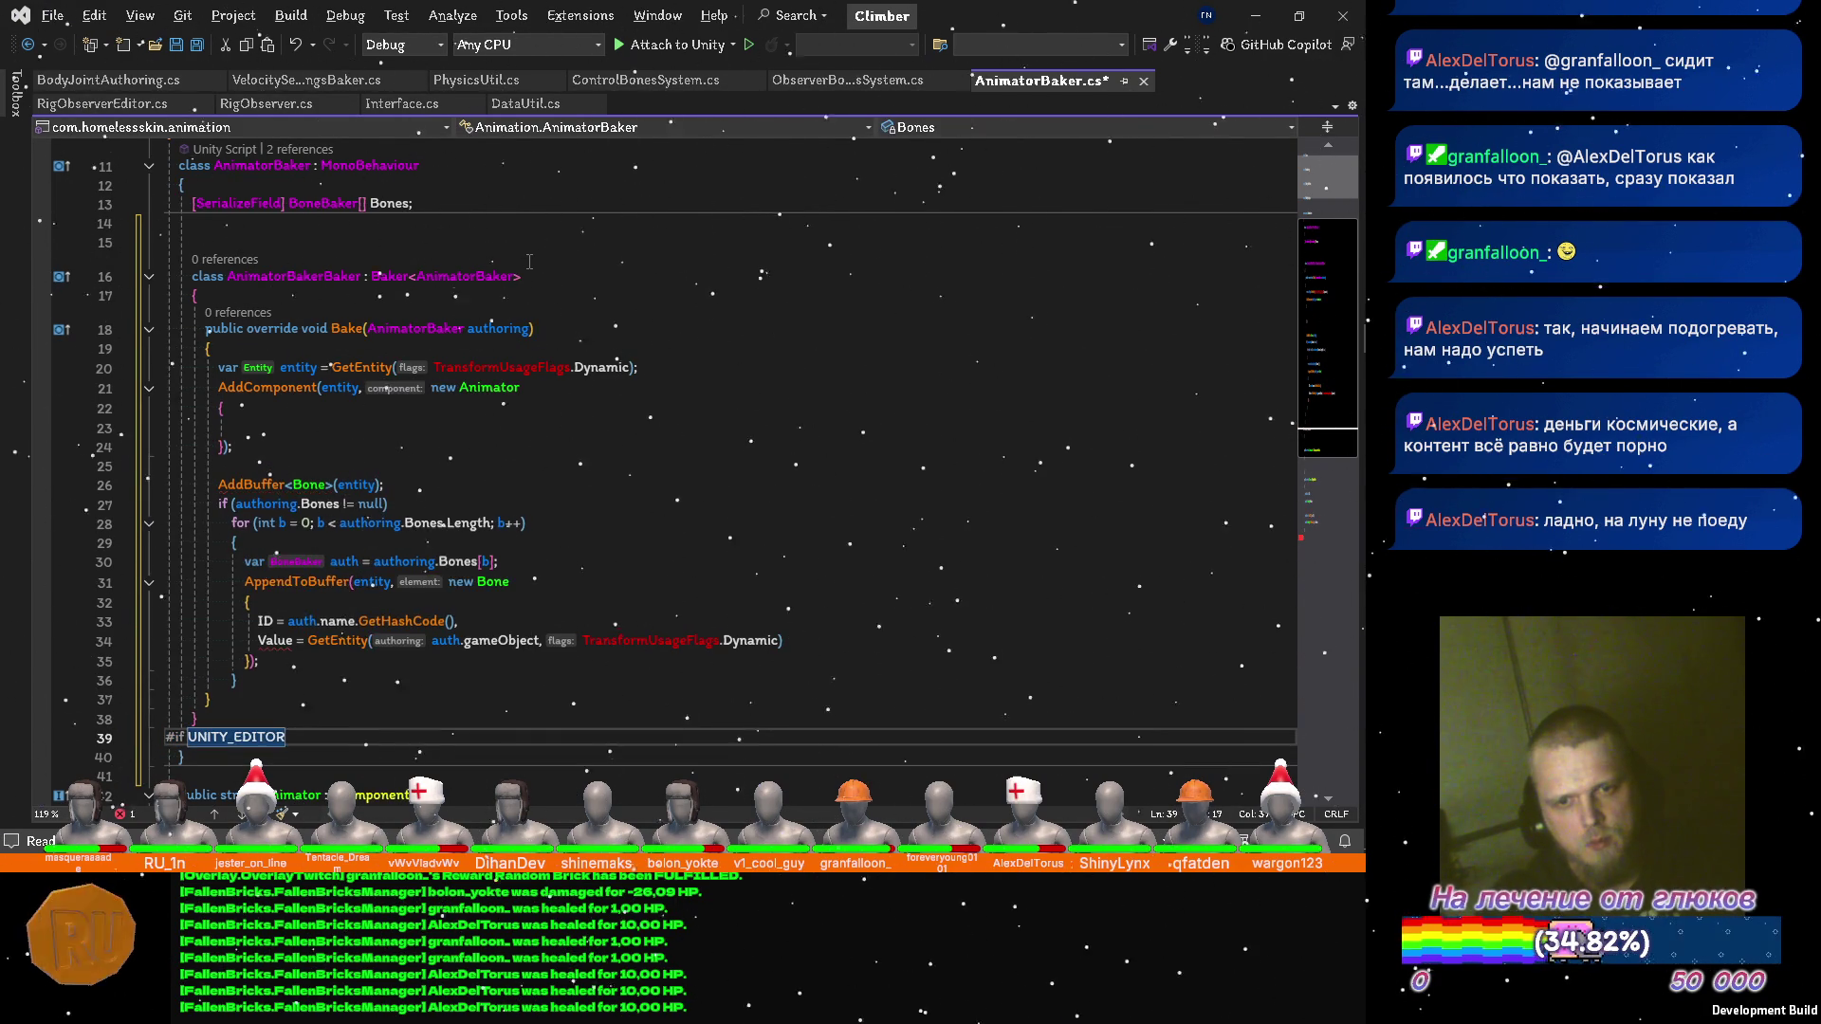
pyautogui.write('#endif')
pyautogui.press('Left')
pyautogui.press('Left')
pyautogui.press('Left')
pyautogui.press('Return')
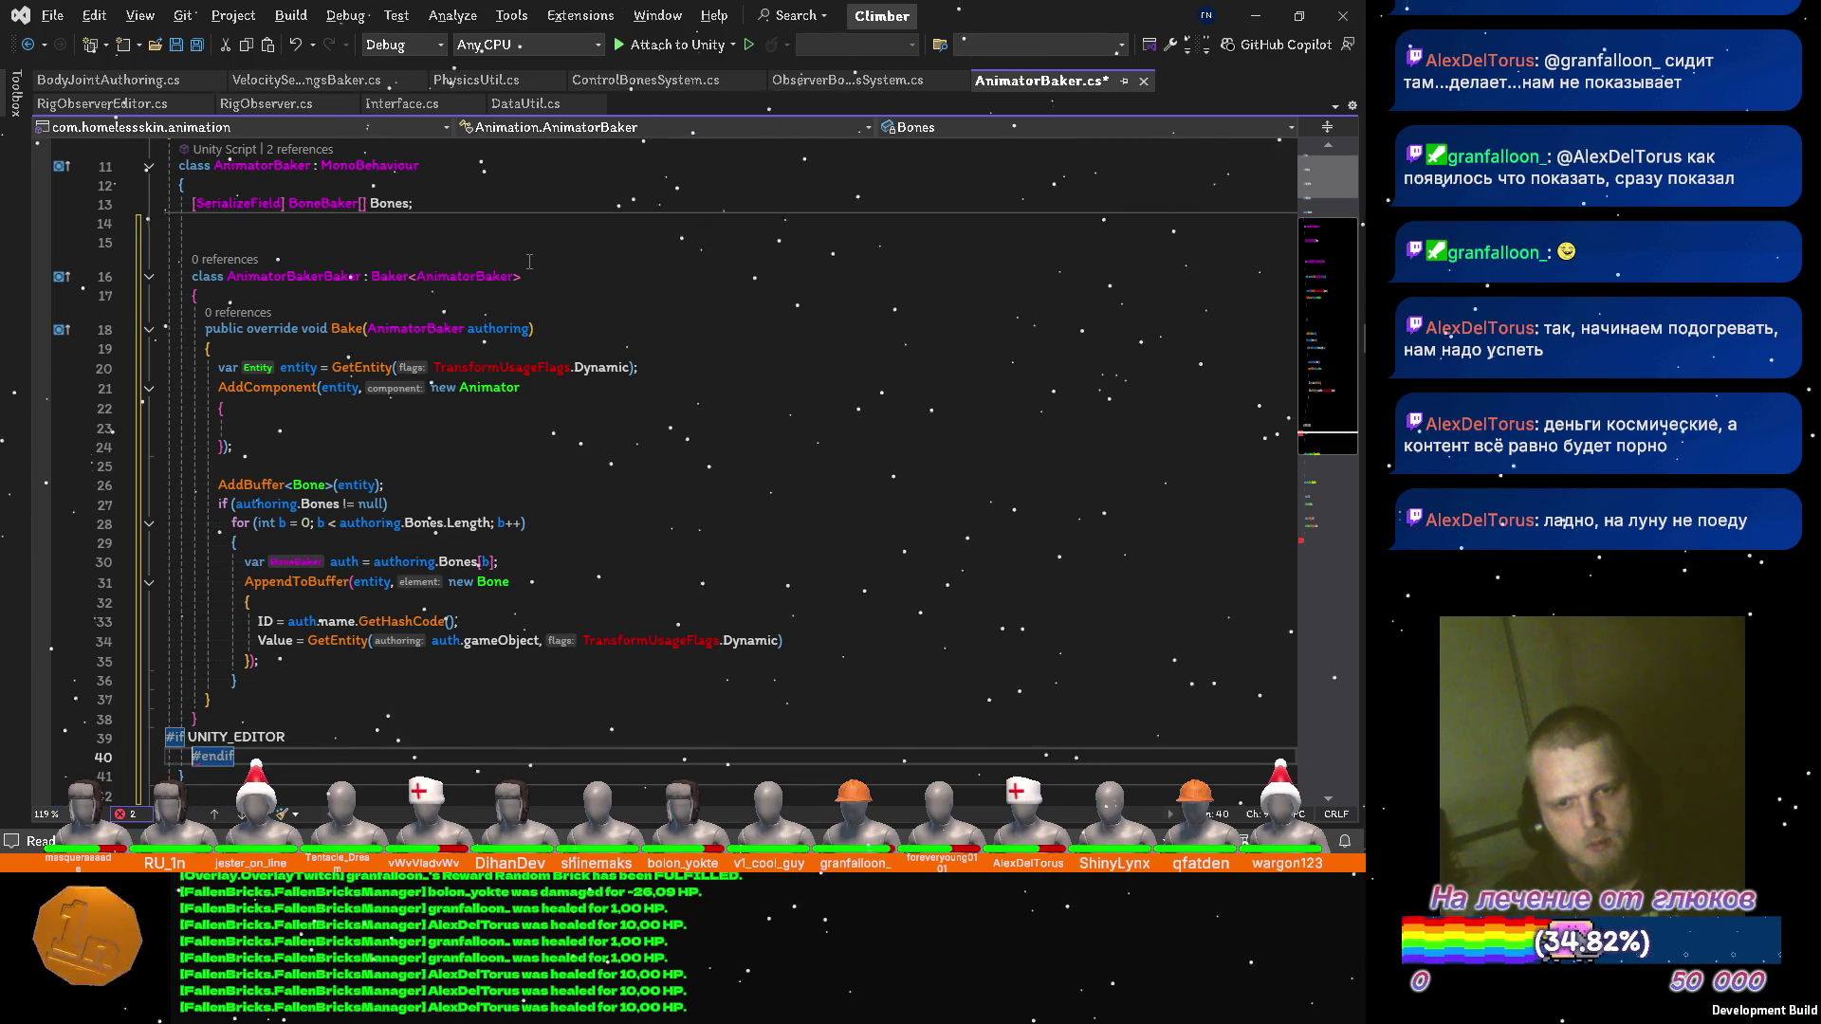
pyautogui.hotkey('ctrl', 's')
# Insert an empty void OnValidate() method inside the editor-only block.
pyautogui.press('Up')
pyautogui.press('Up')
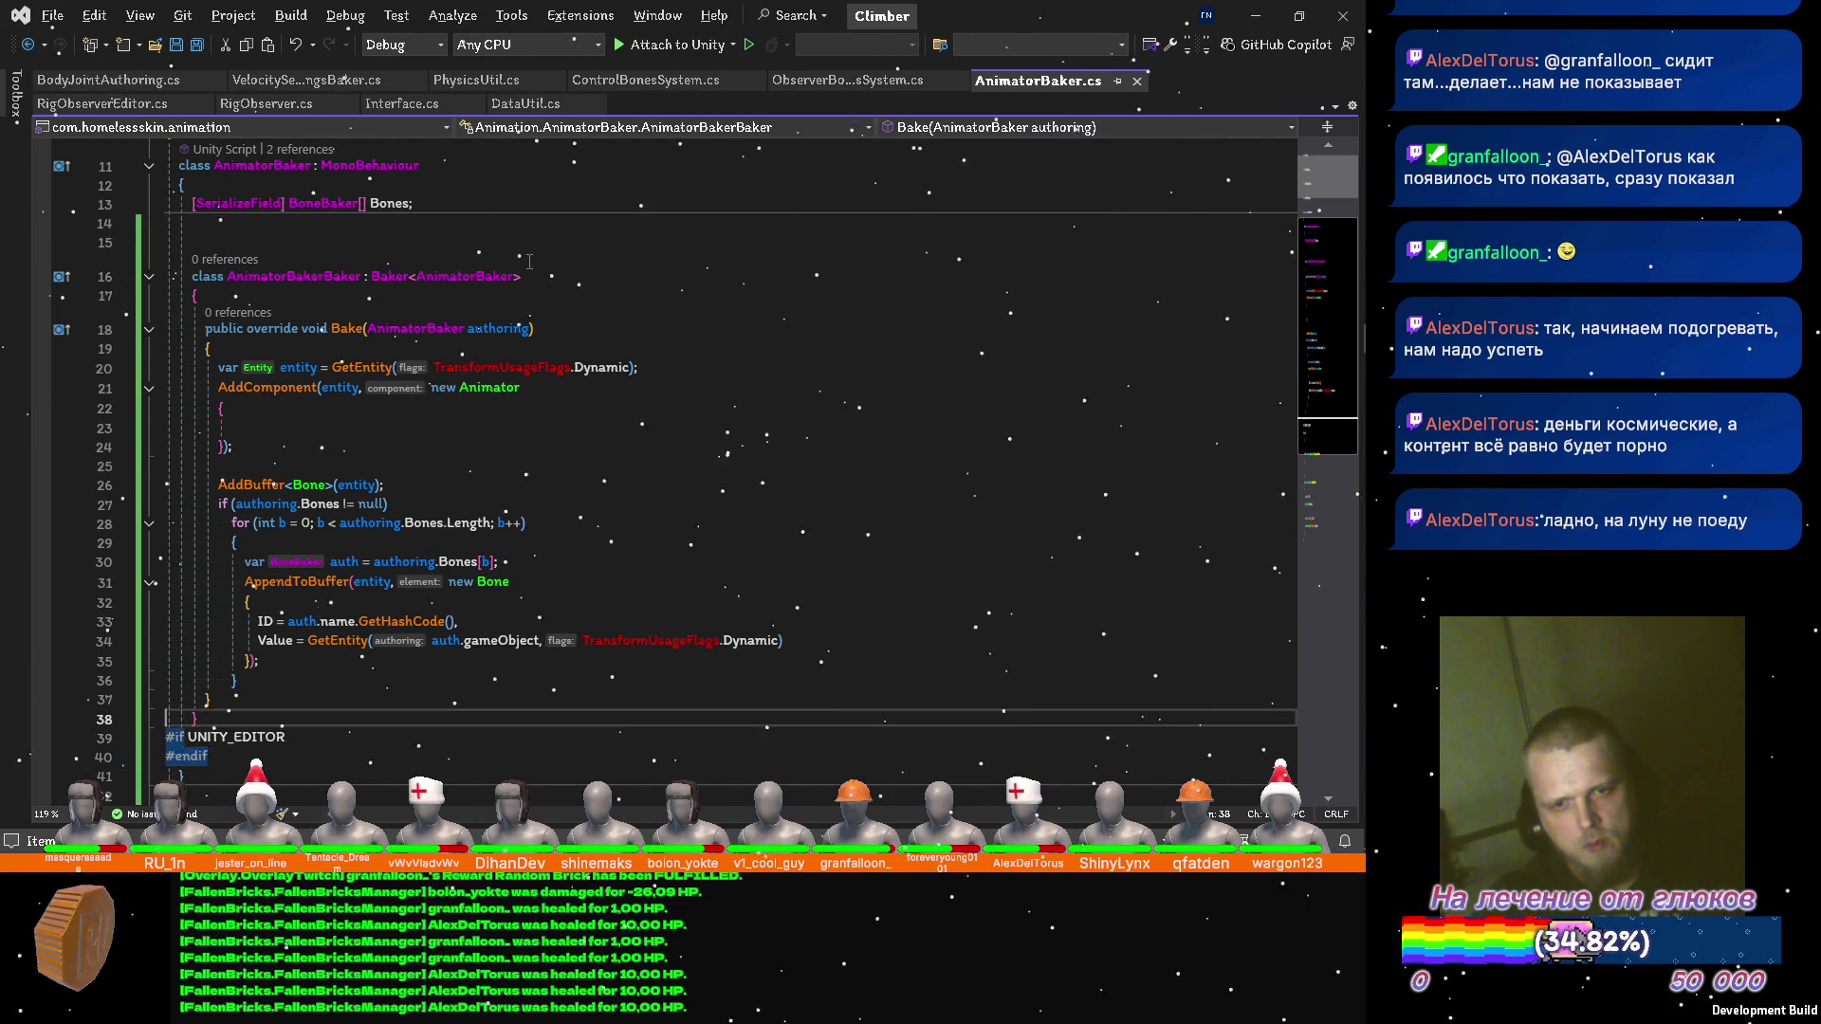
pyautogui.press('Return')
pyautogui.press('Down')
pyautogui.press('Down')
pyautogui.press('Up')
pyautogui.press('End')
pyautogui.press('Return')
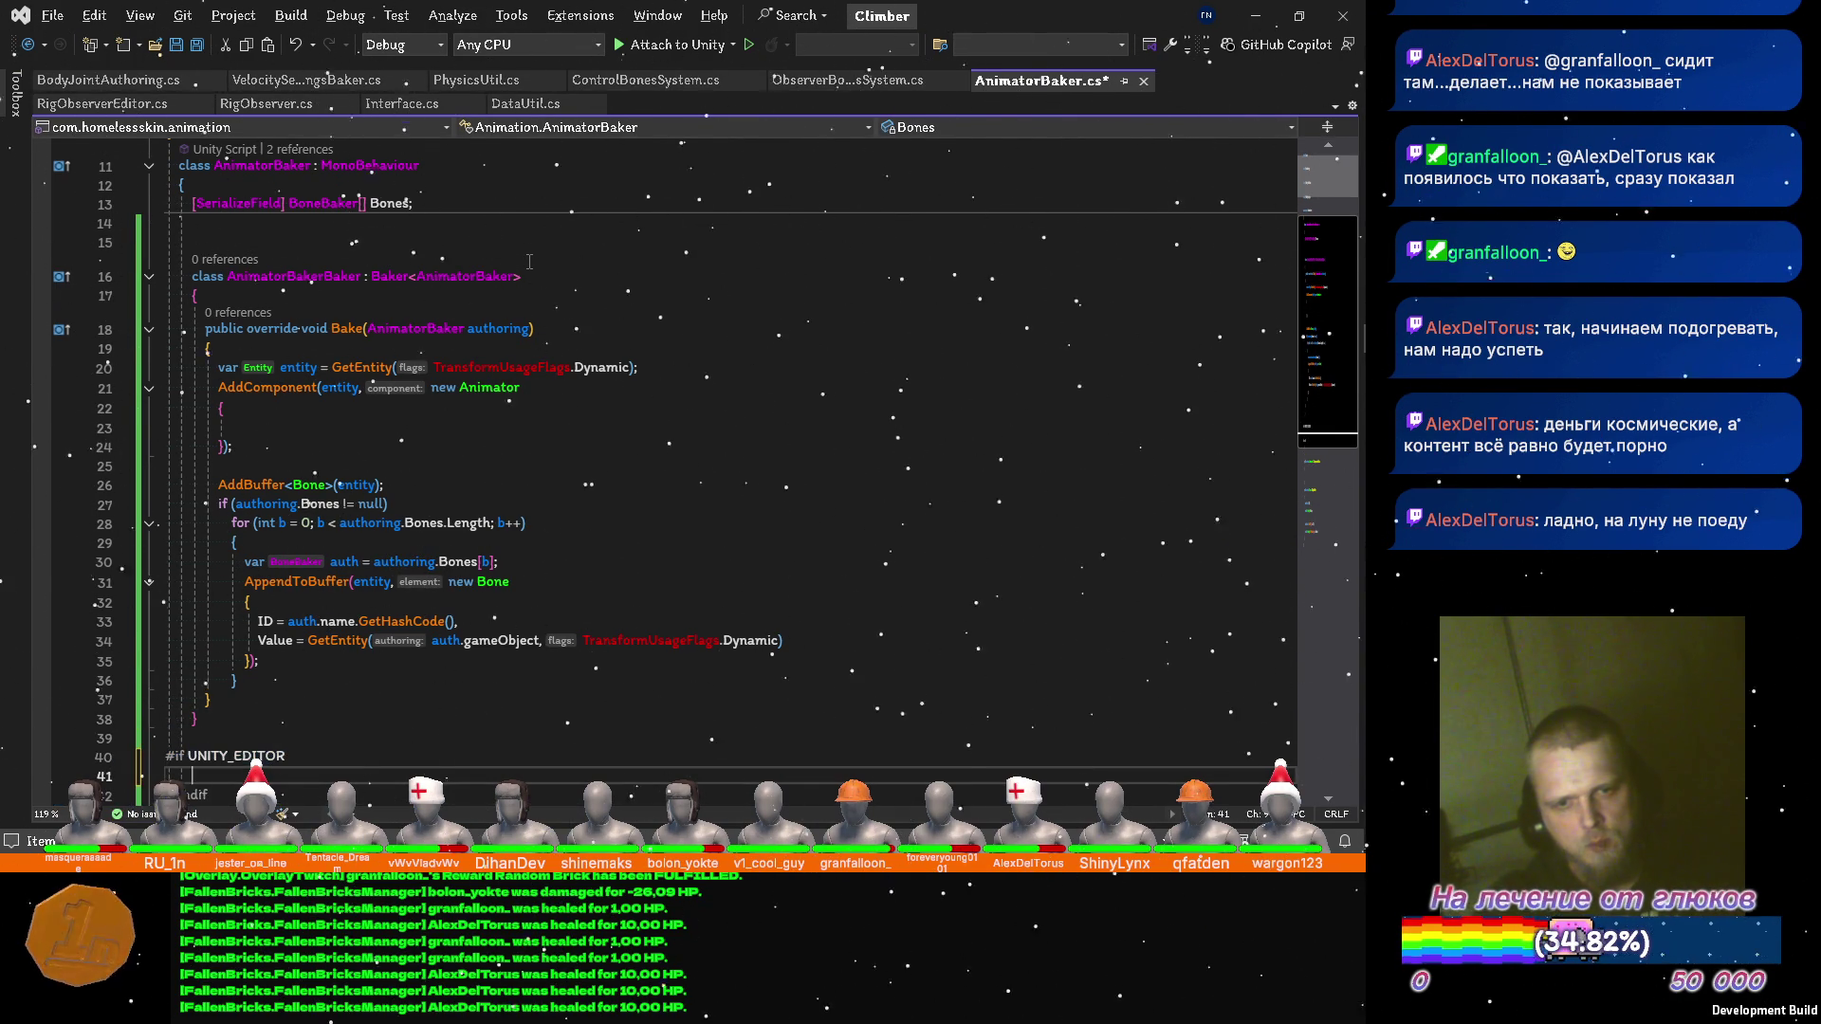
pyautogui.write('OnVal')
pyautogui.press('Tab')
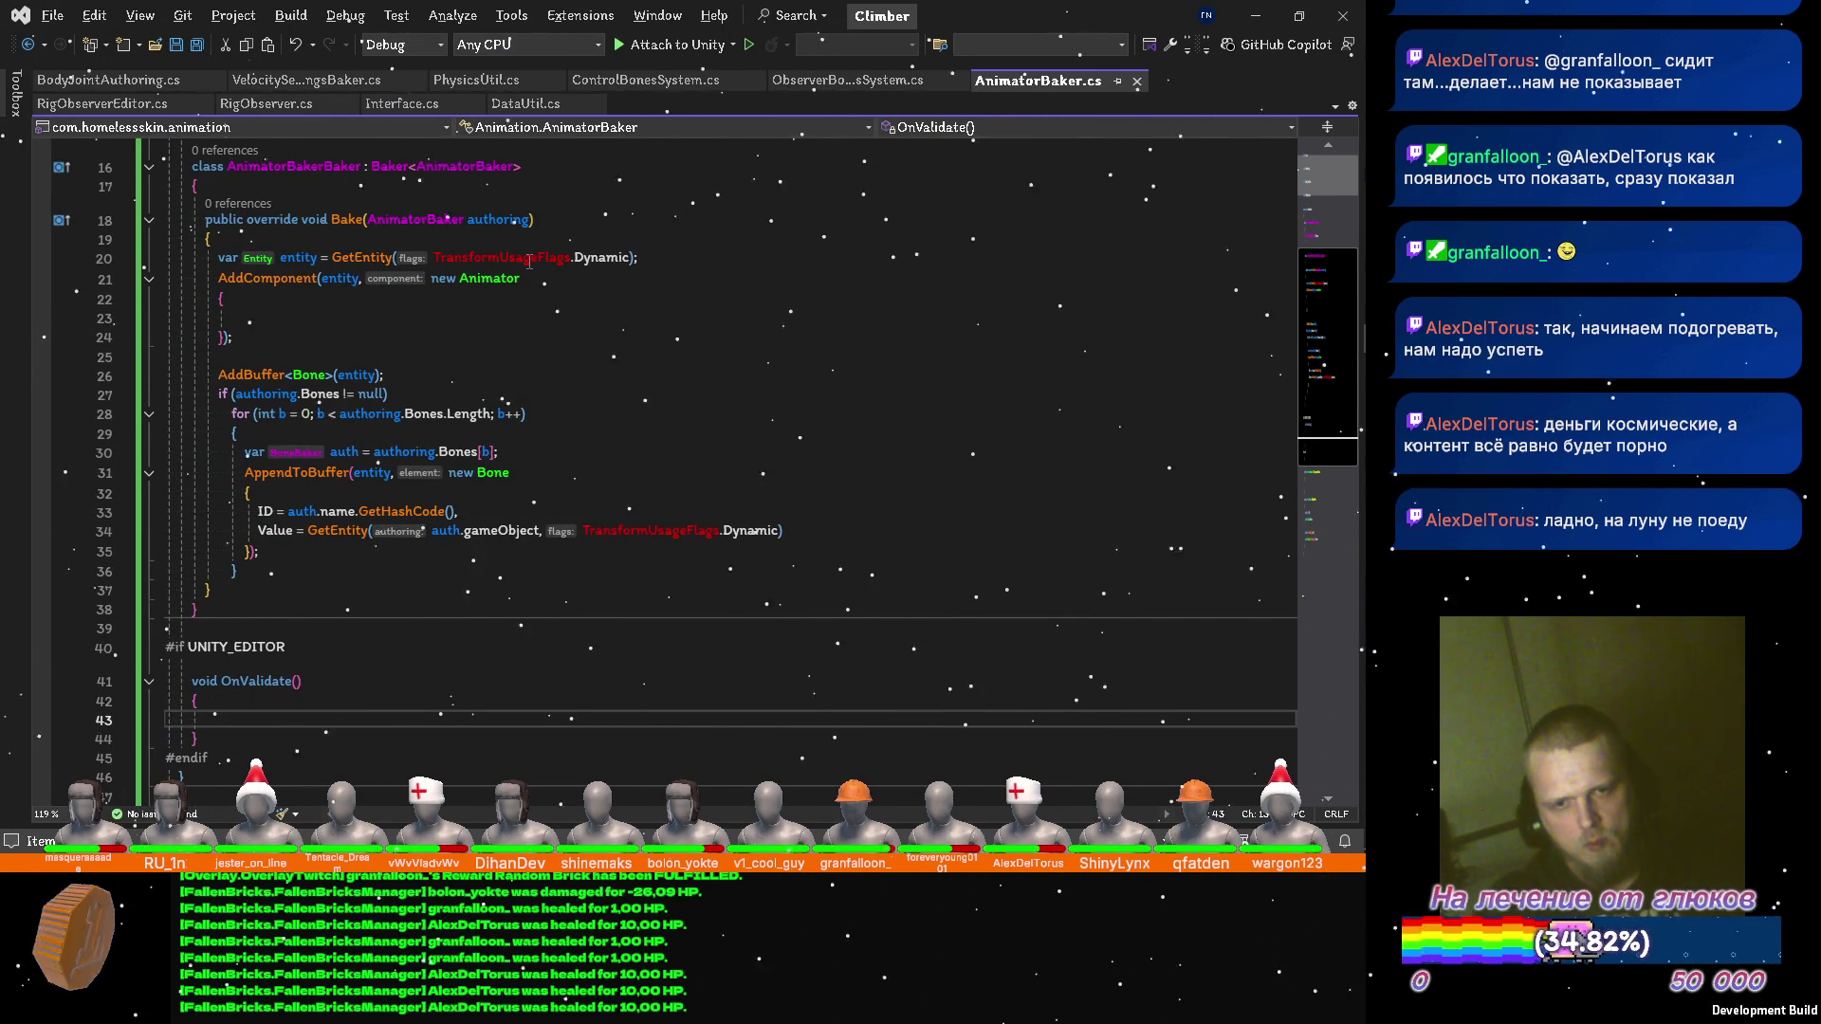
# Add a Bones reference in OnValidate, remove the blank line above the baker class, and save.
pyautogui.write('bones')
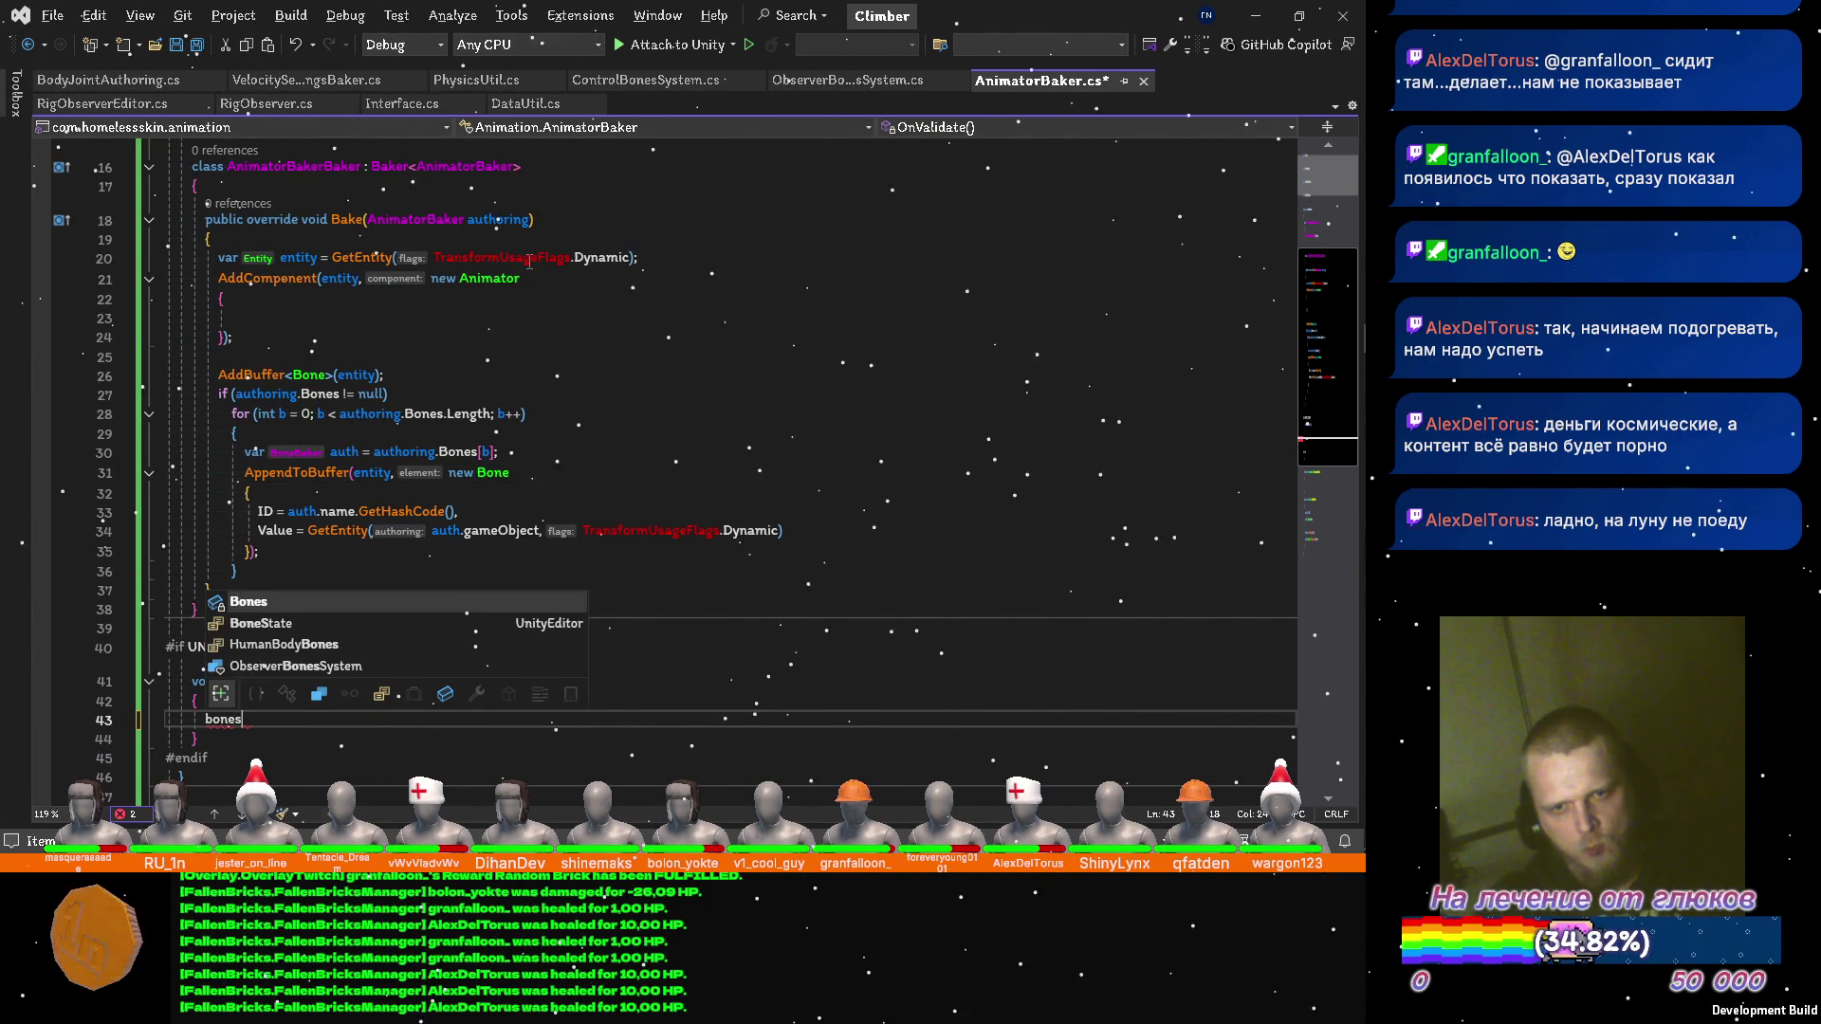
pyautogui.hotkey('ctrl', 'z')
pyautogui.hotkey('ctrl', 'z')
pyautogui.hotkey('ctrl', 'z')
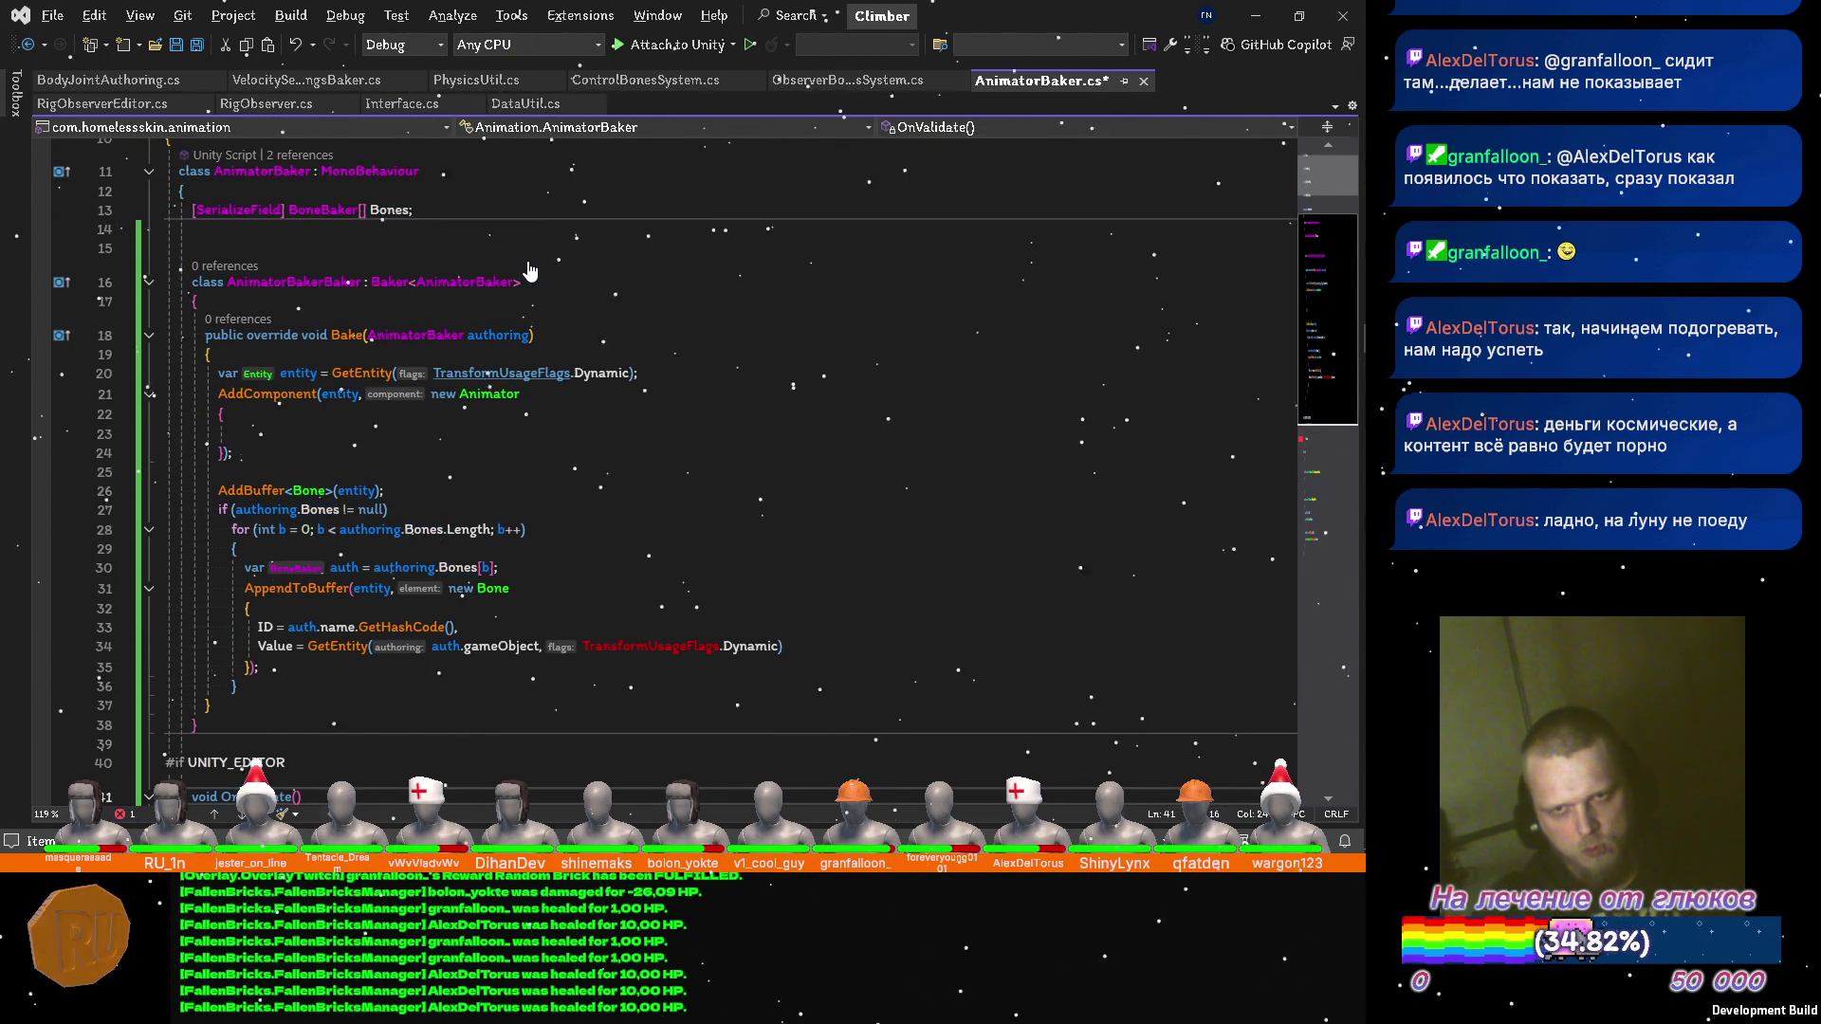
pyautogui.scroll(-2, 529, 271)
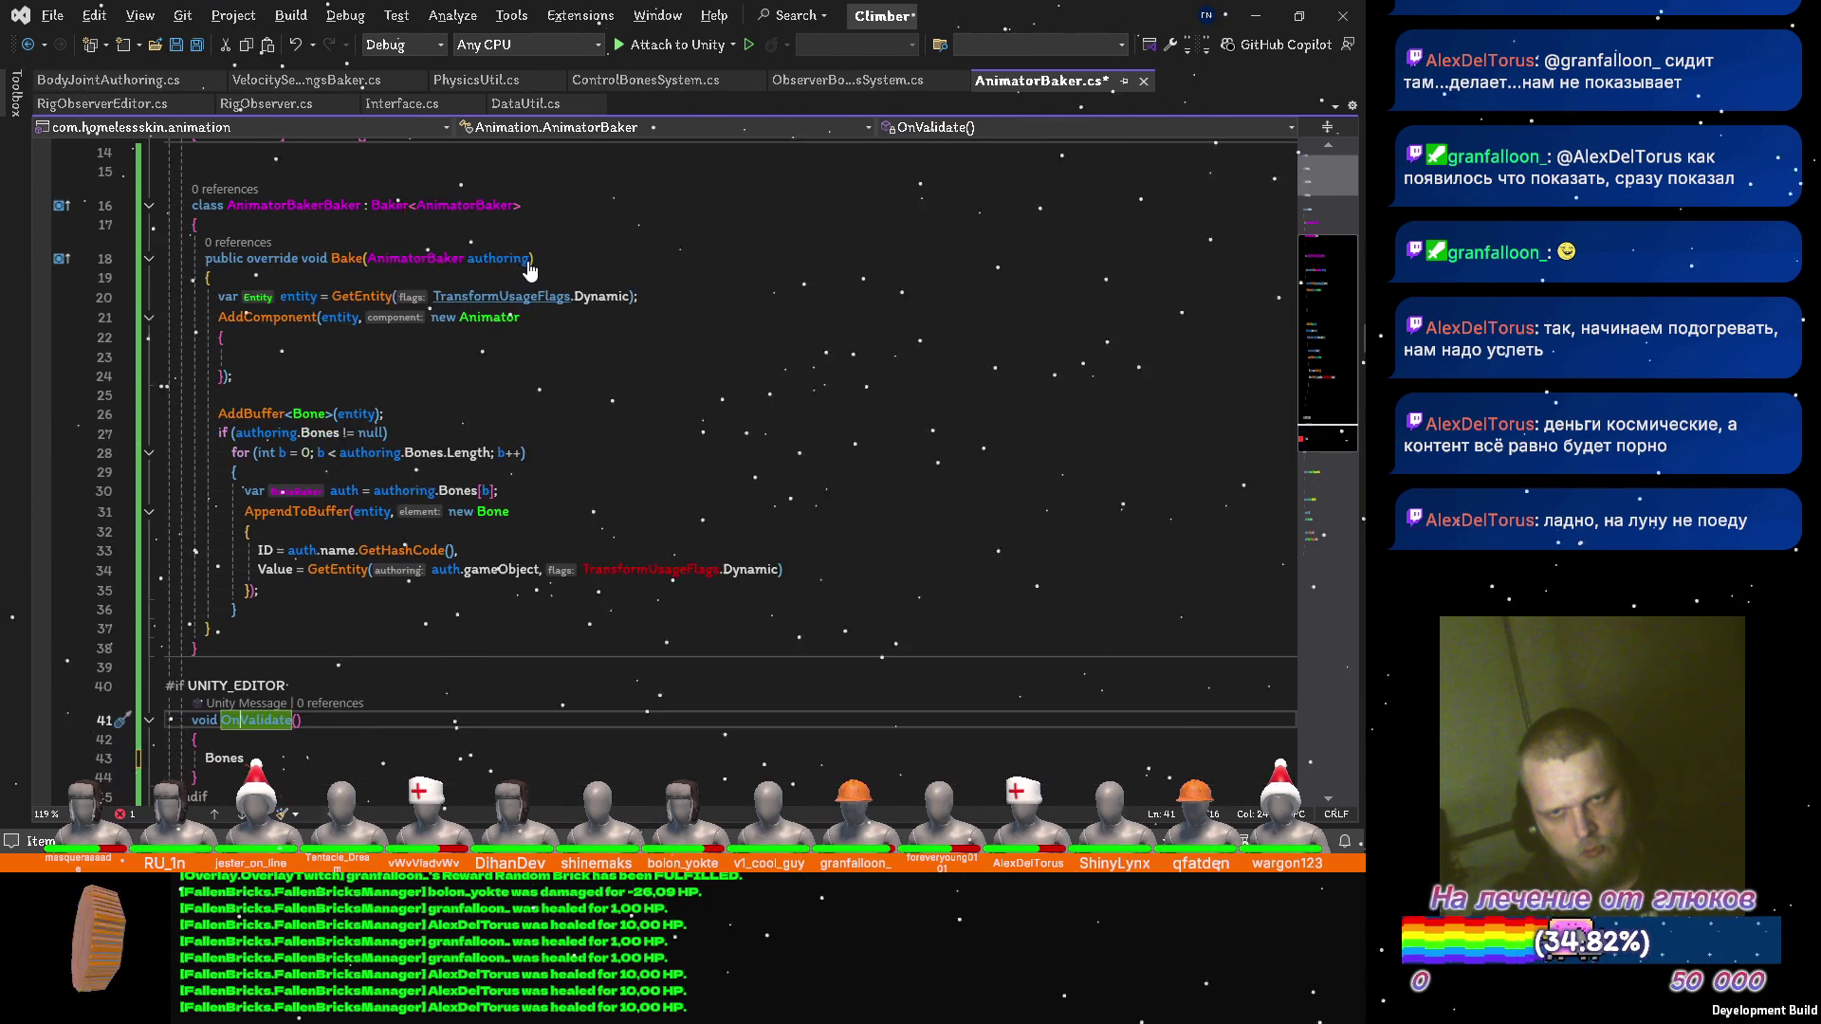
pyautogui.press('Up')
pyautogui.press('Up')
pyautogui.press('Up')
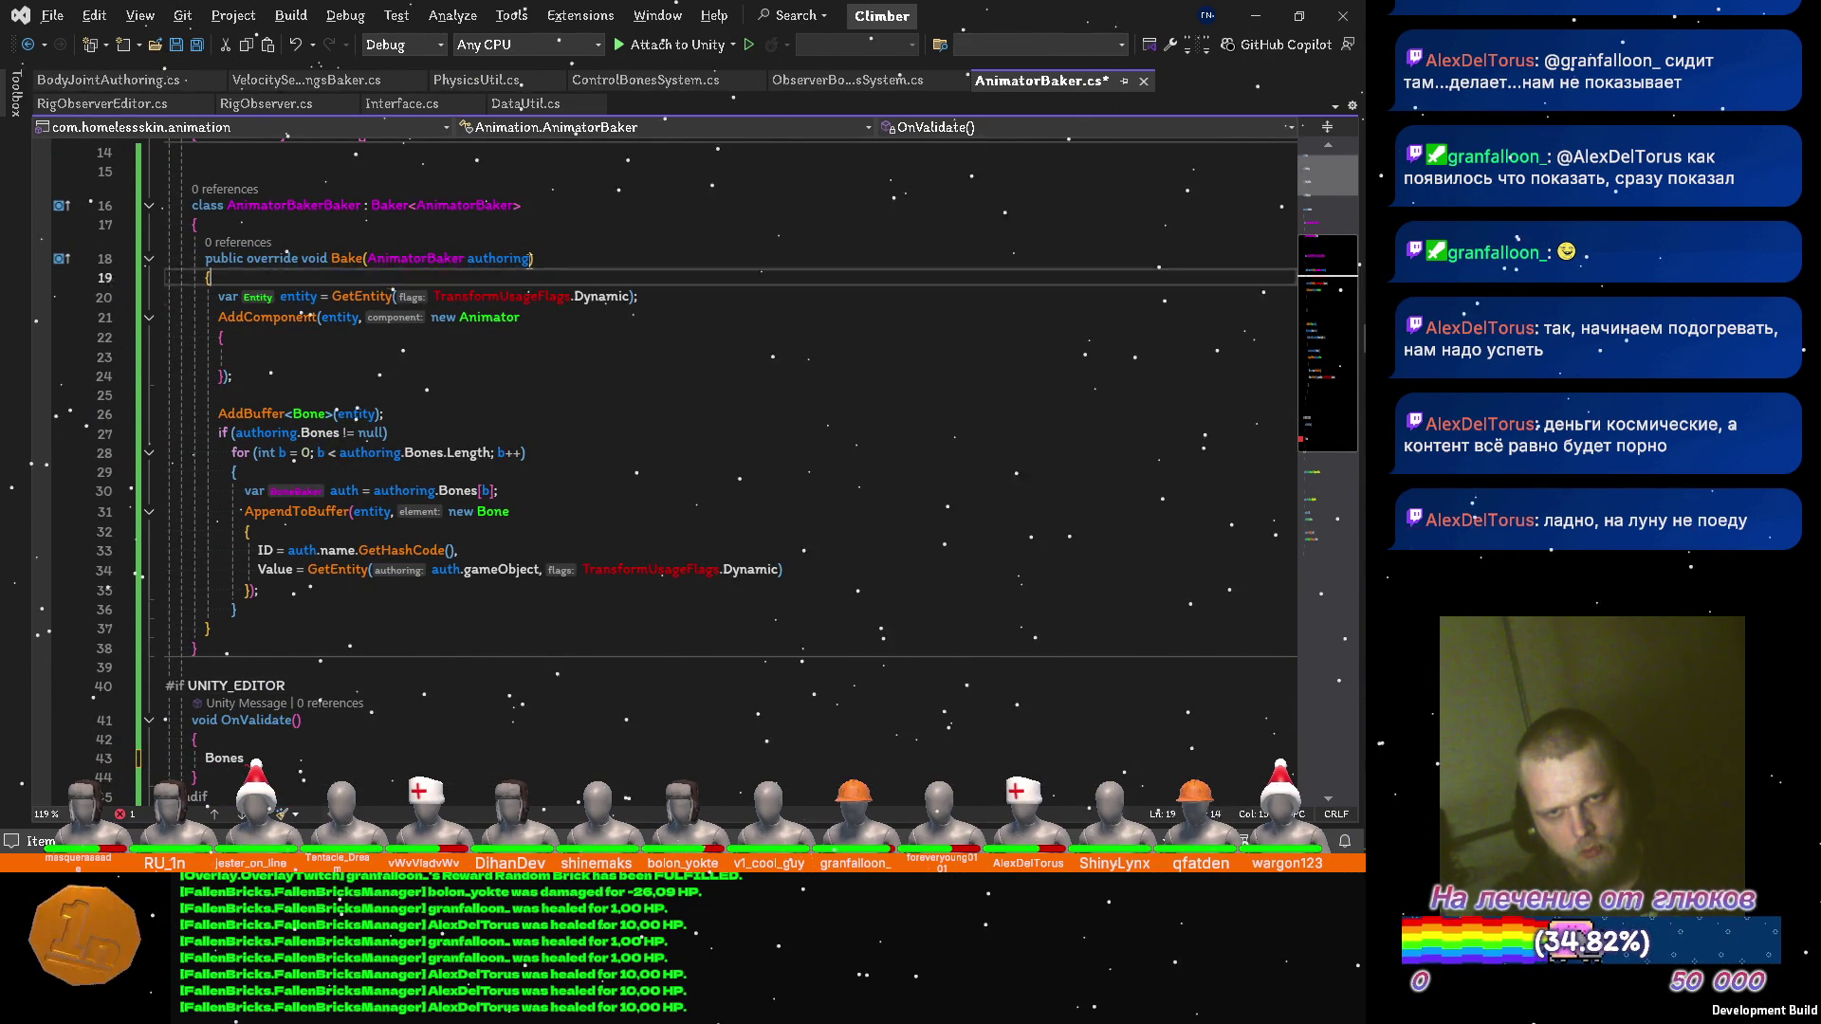
pyautogui.press('Up')
pyautogui.hotkey('ctrl', 'shift', 'l')
pyautogui.hotkey('ctrl', 's')
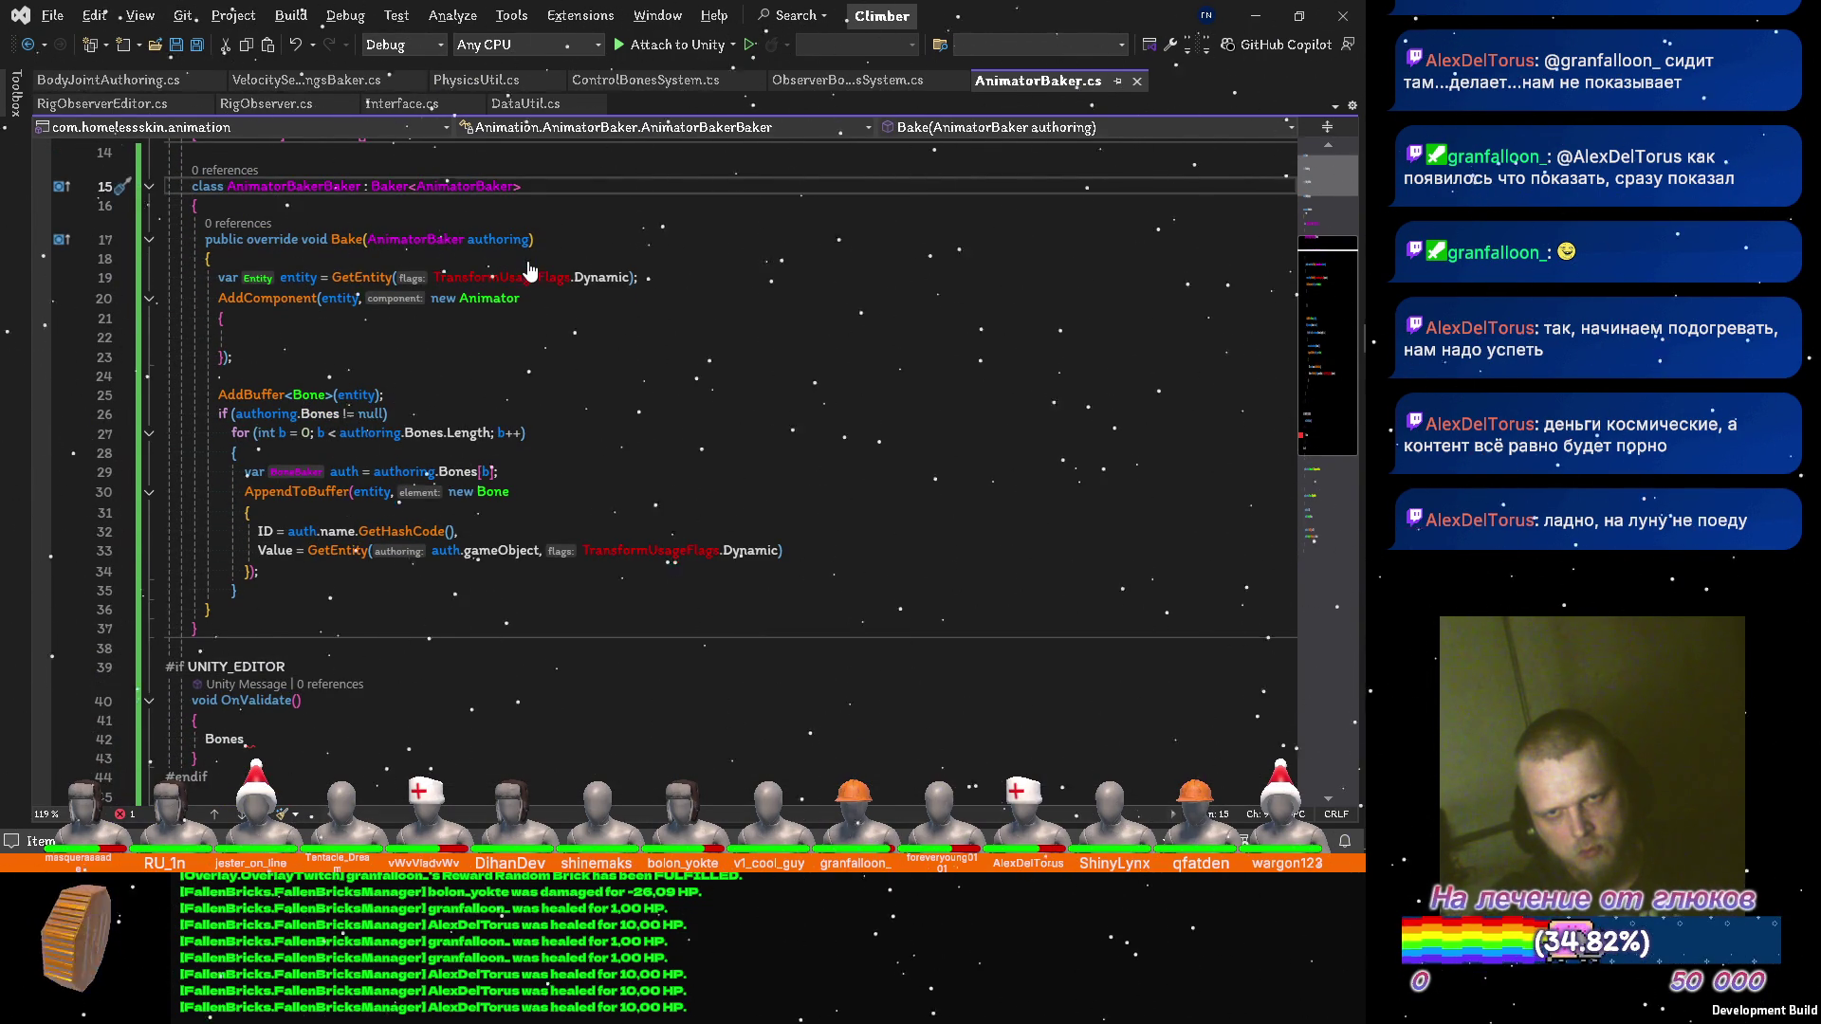
# Write a var line calling GetComponentsInChildren<BoneBaker>() and save.
pyautogui.press('Down')
pyautogui.press('Down')
pyautogui.press('Down')
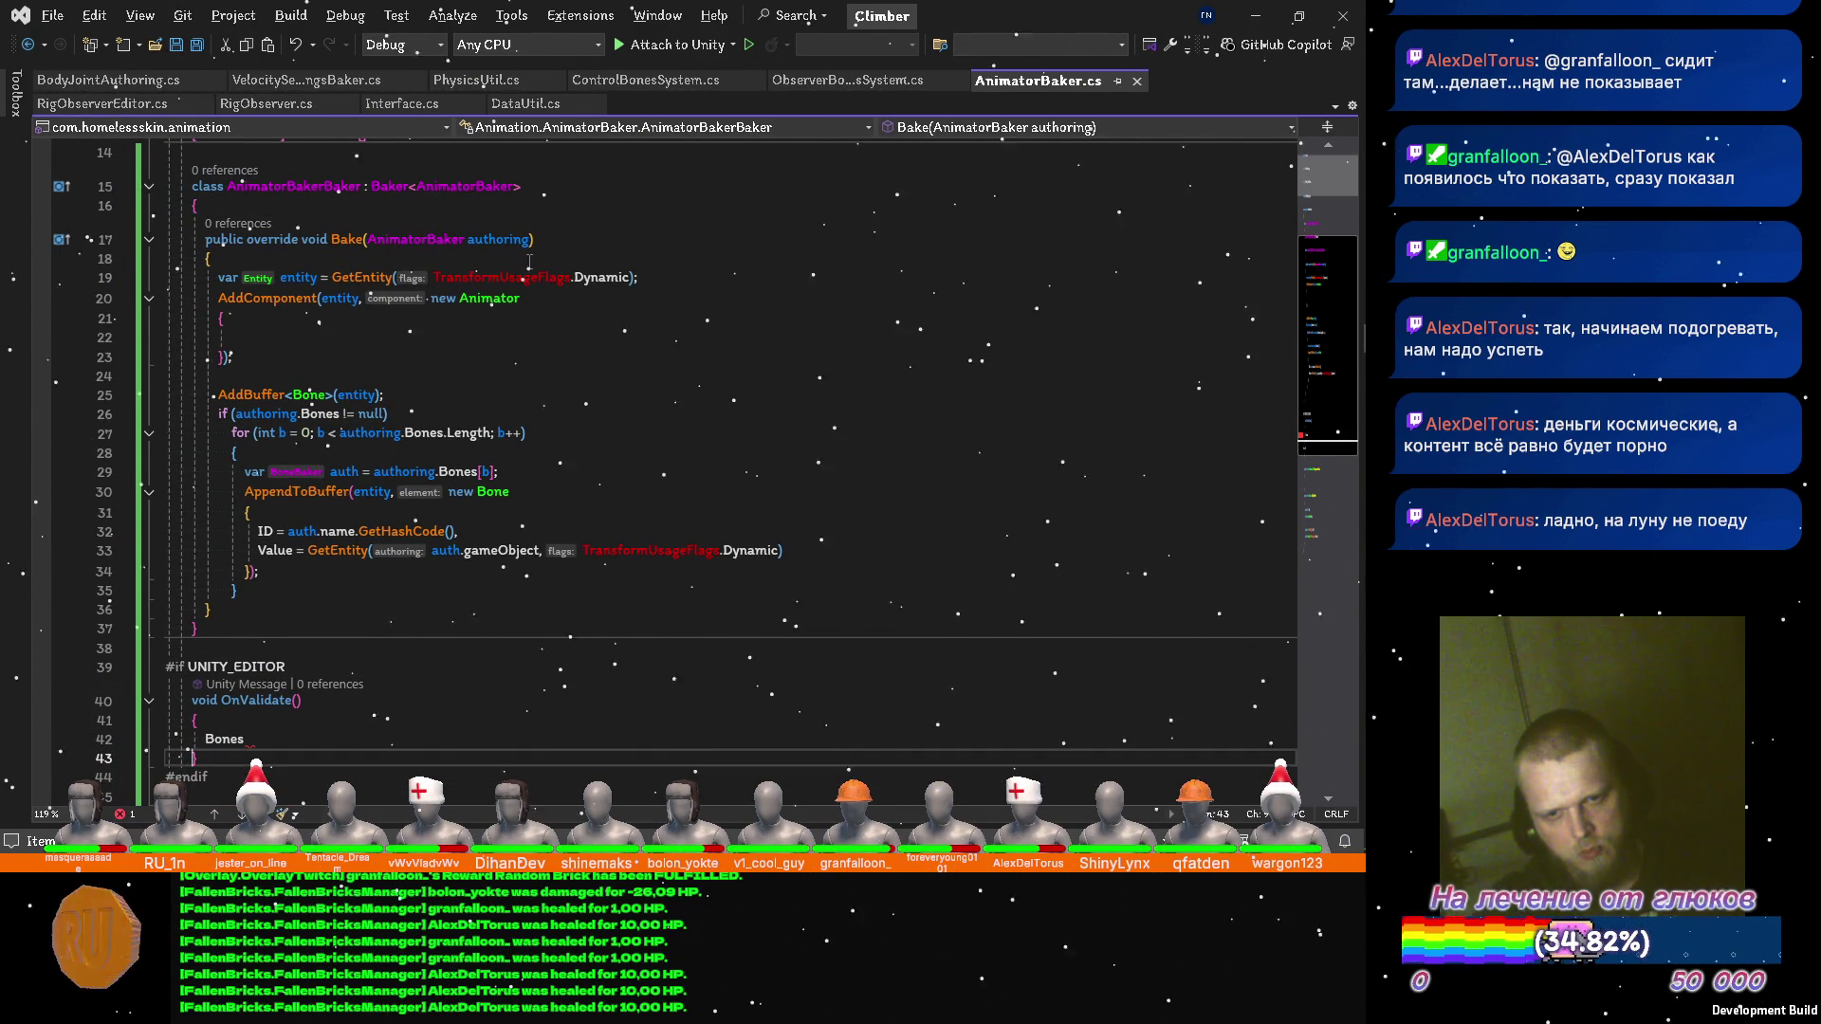
pyautogui.press('Up')
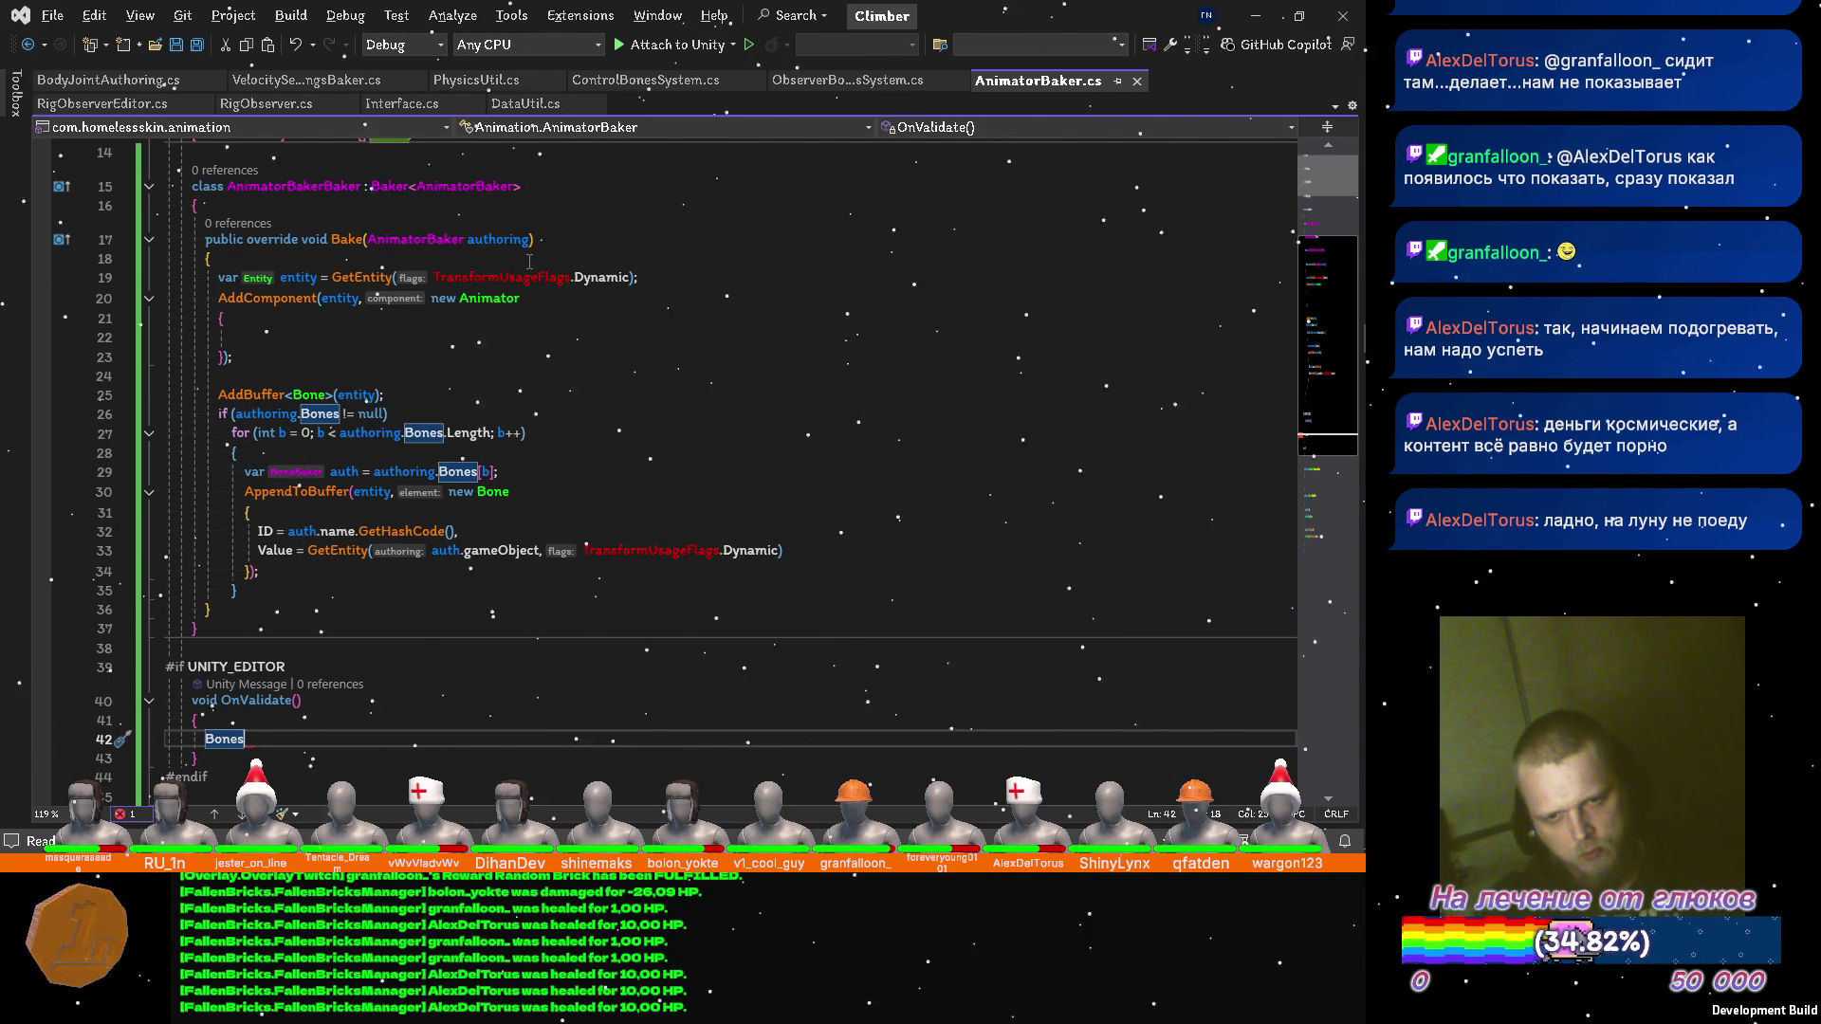
pyautogui.hotkey('ctrl', 'Return')
pyautogui.write('var bones =')
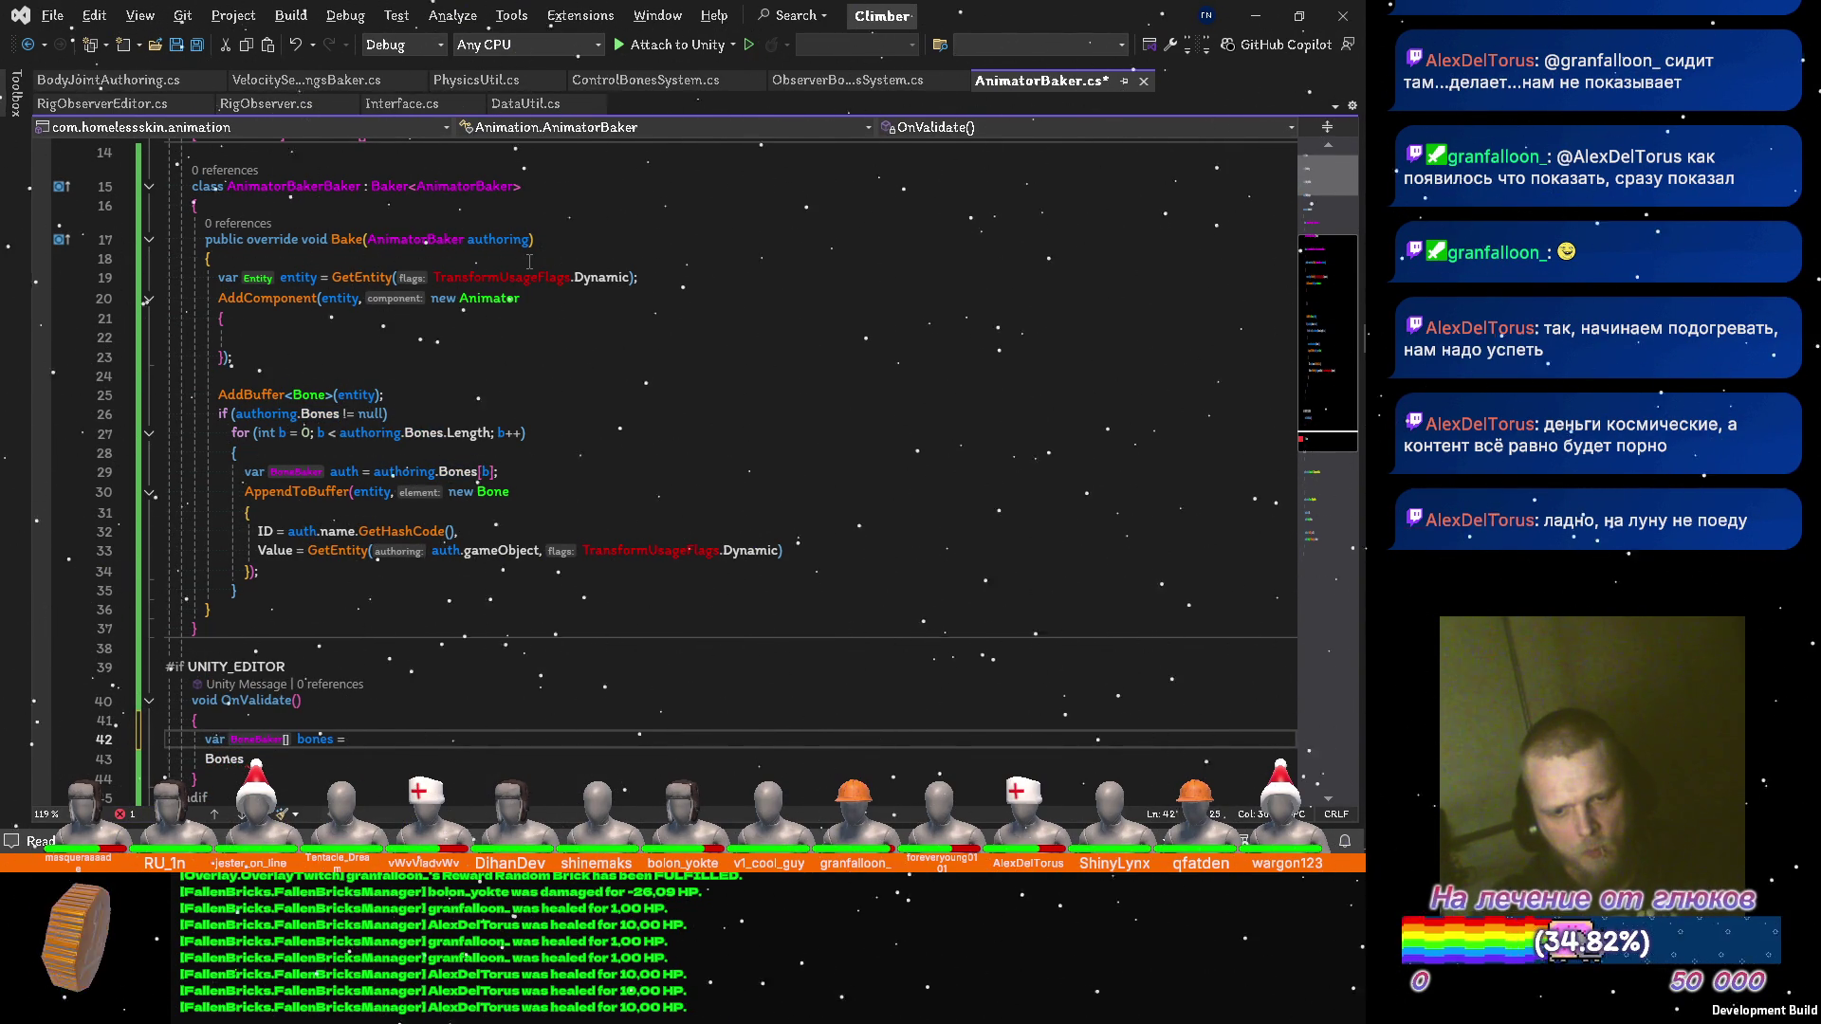
pyautogui.write('etc')
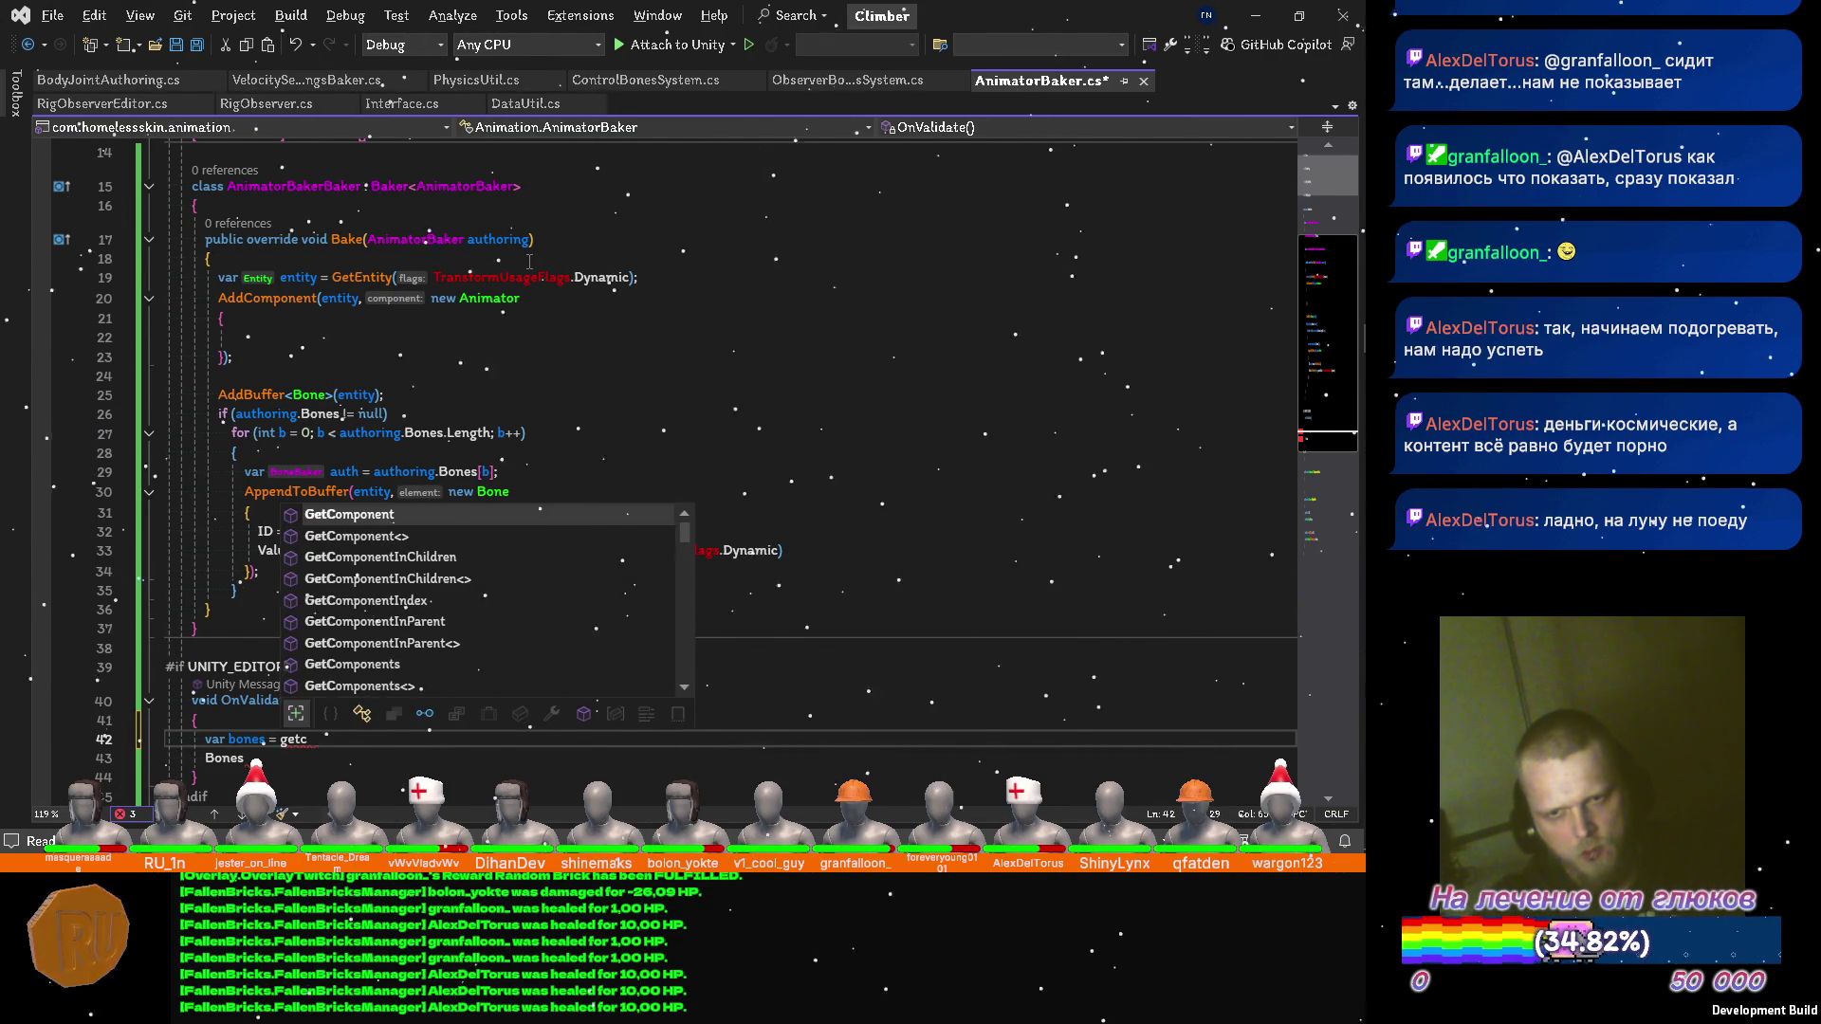
pyautogui.press('Tab')
pyautogui.write('etc')
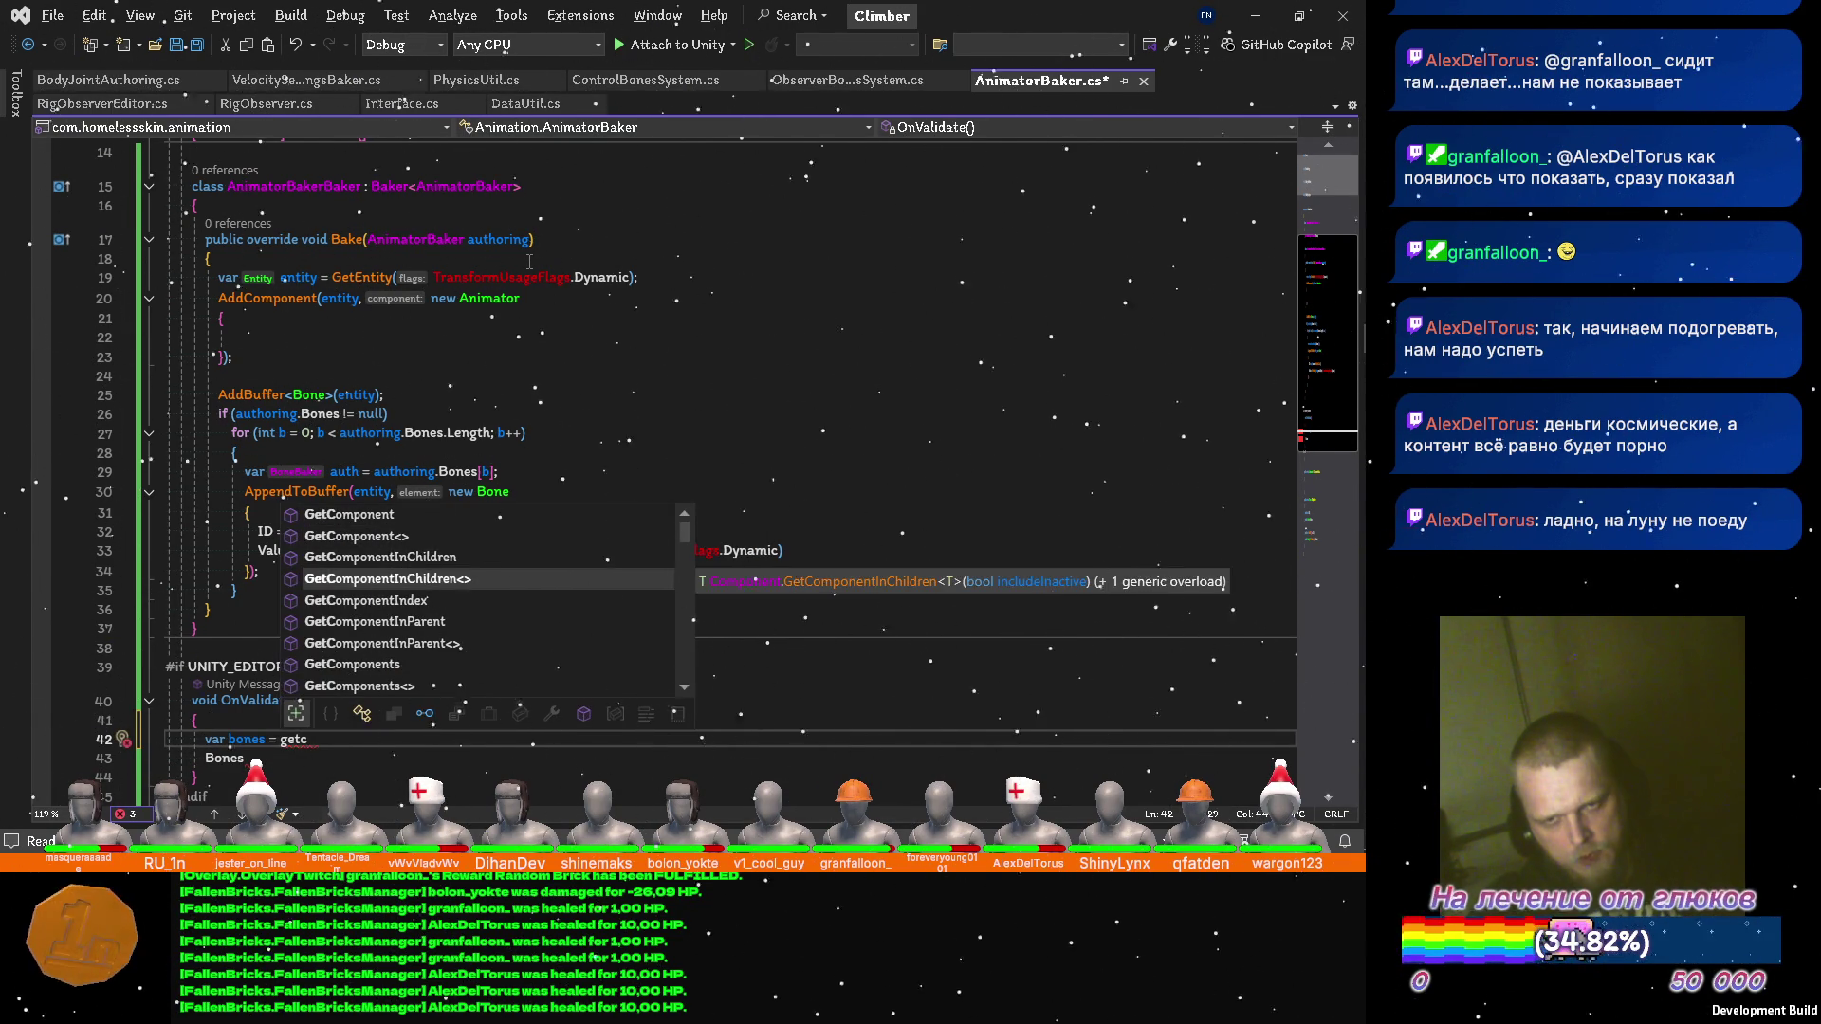
pyautogui.press('Tab')
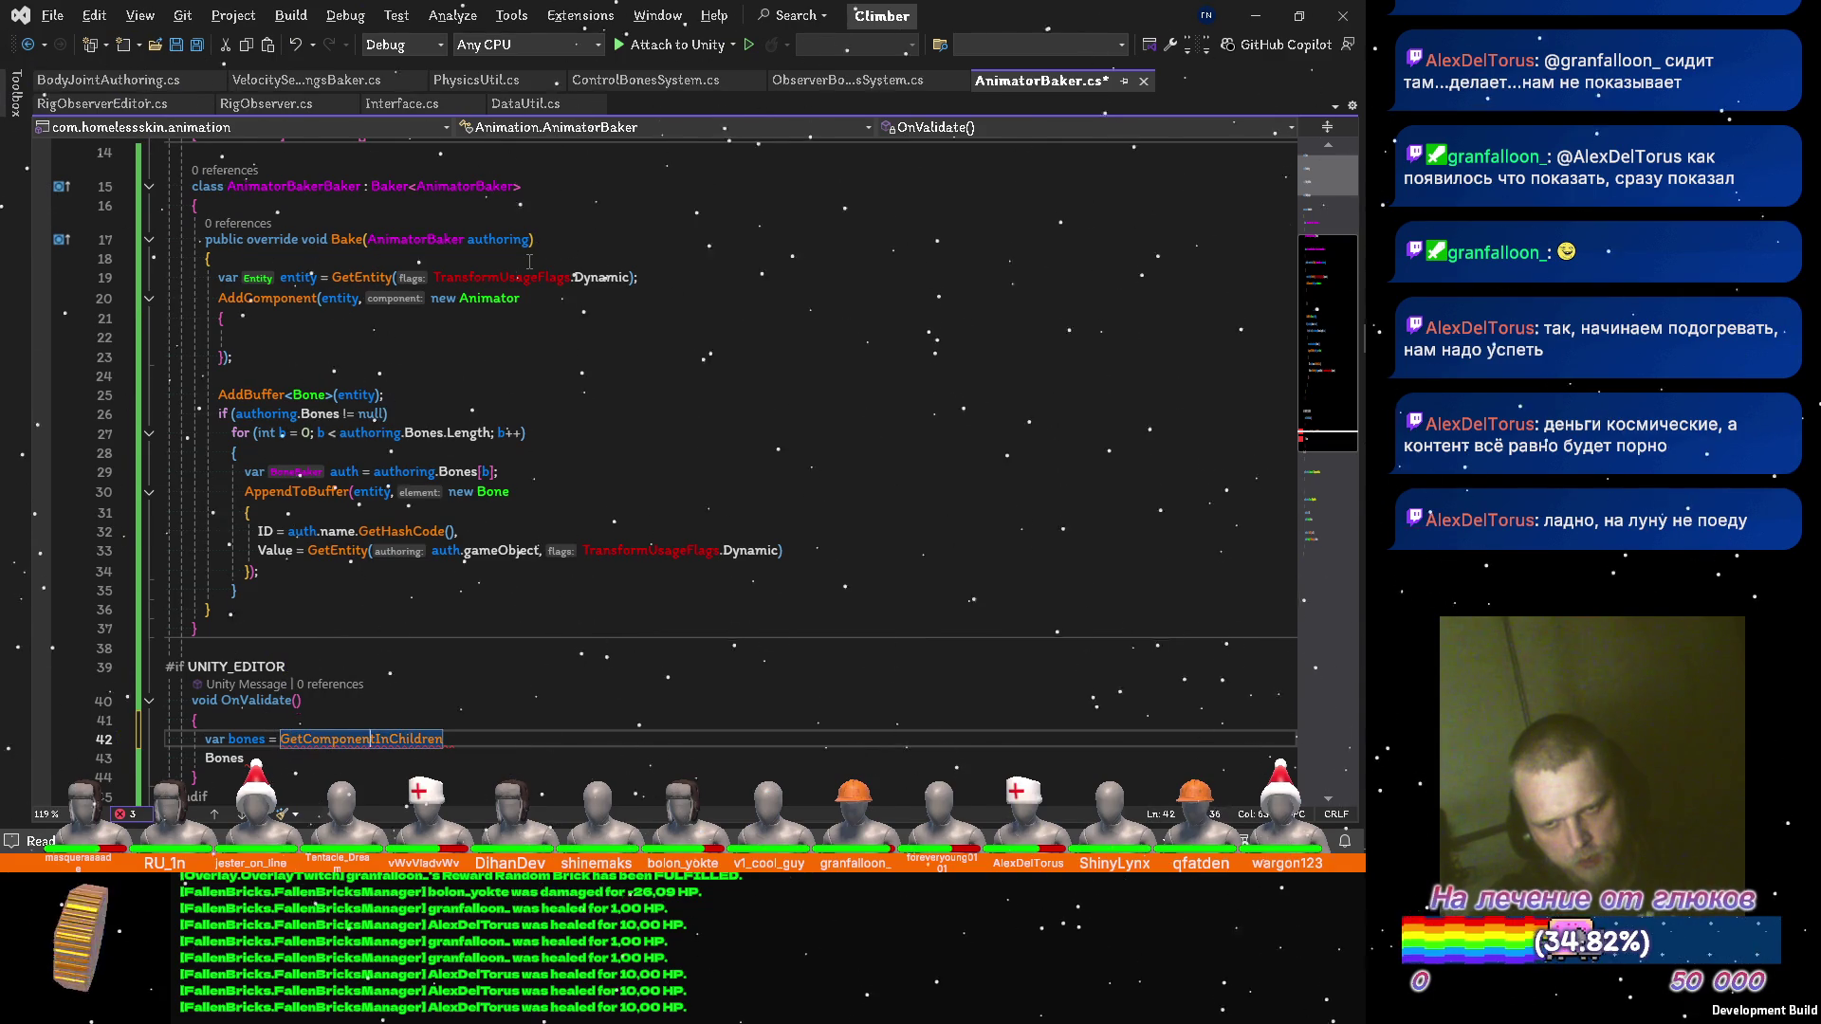
pyautogui.write('<b')
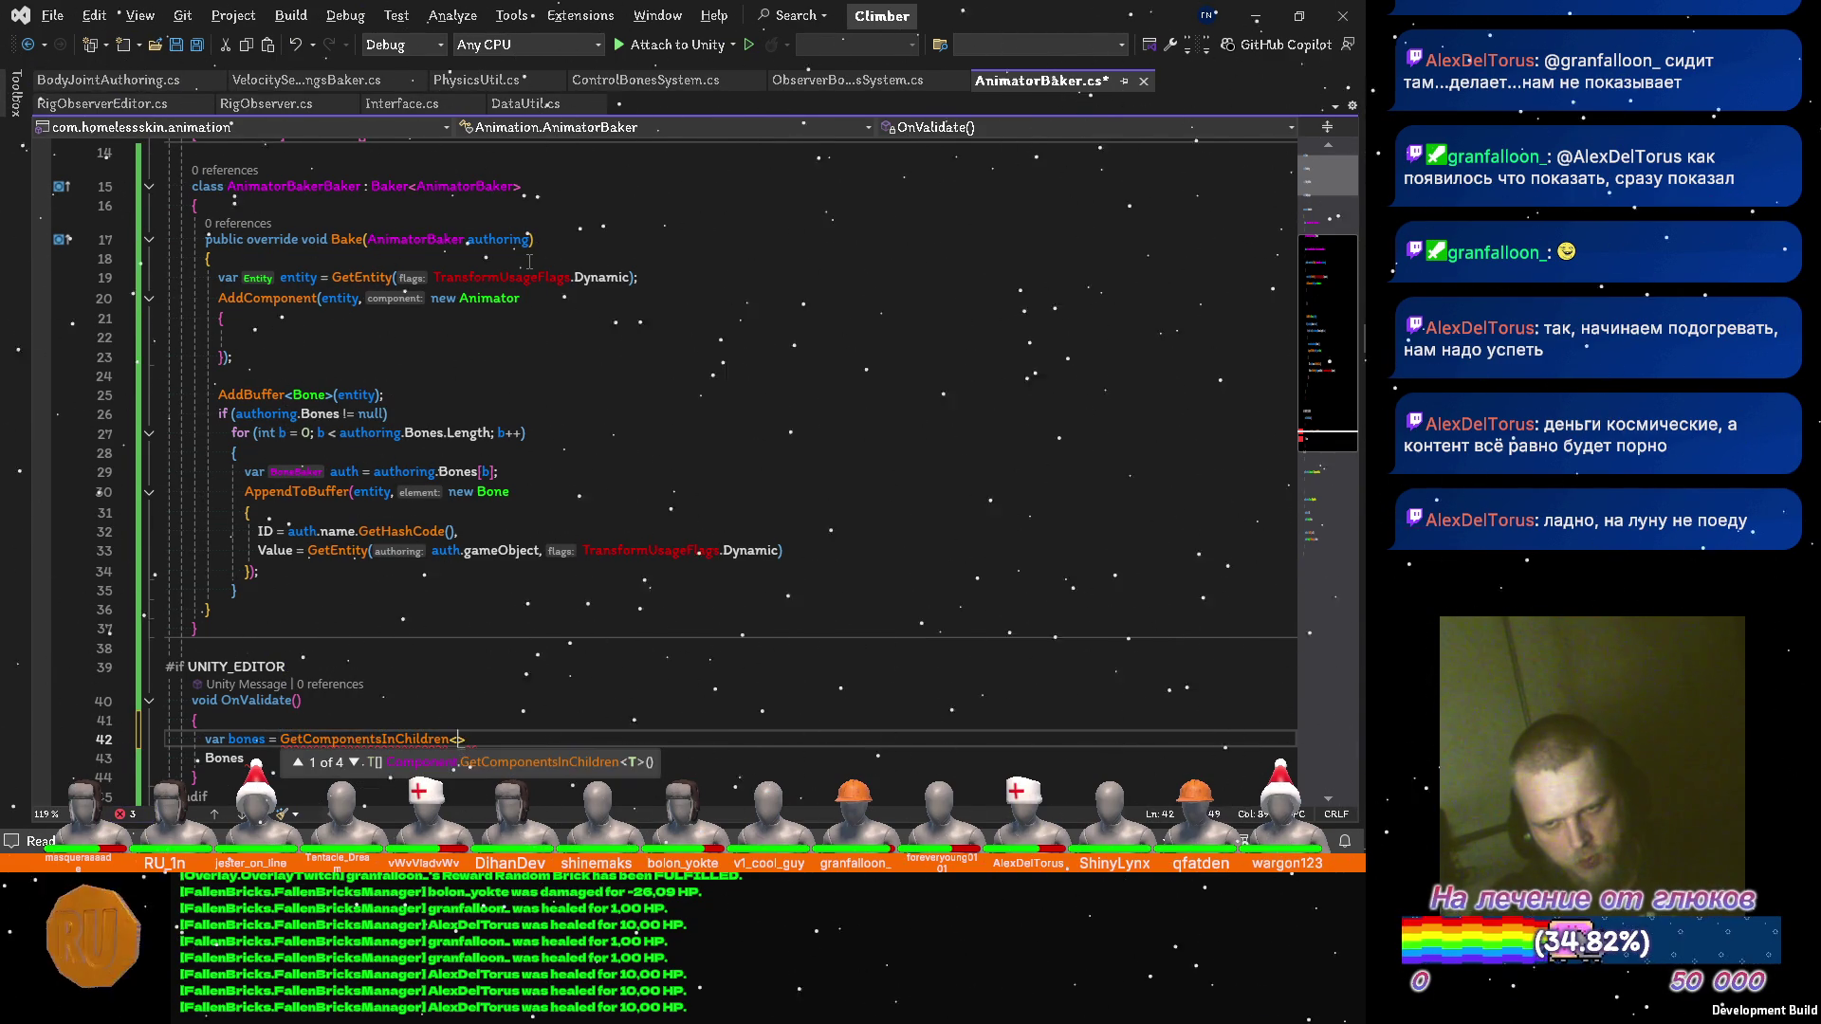
pyautogui.write('one')
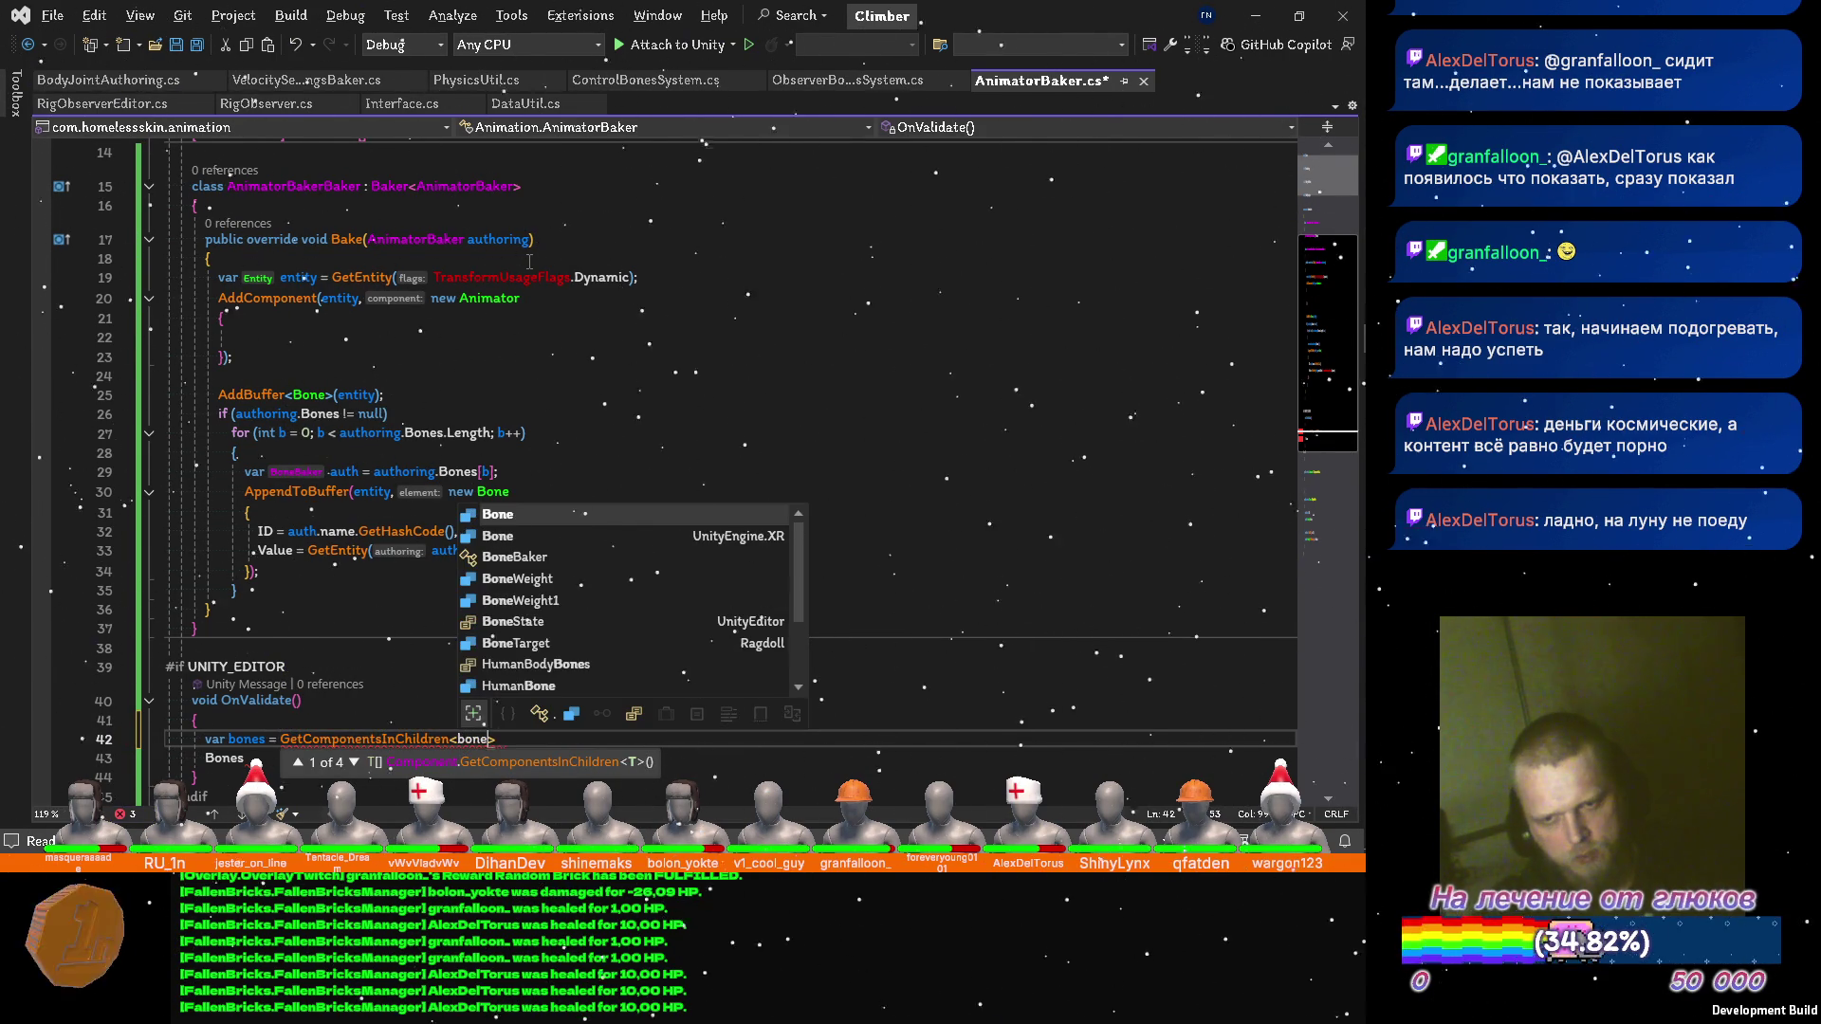
pyautogui.press('Down')
pyautogui.press('Down')
pyautogui.press('Tab')
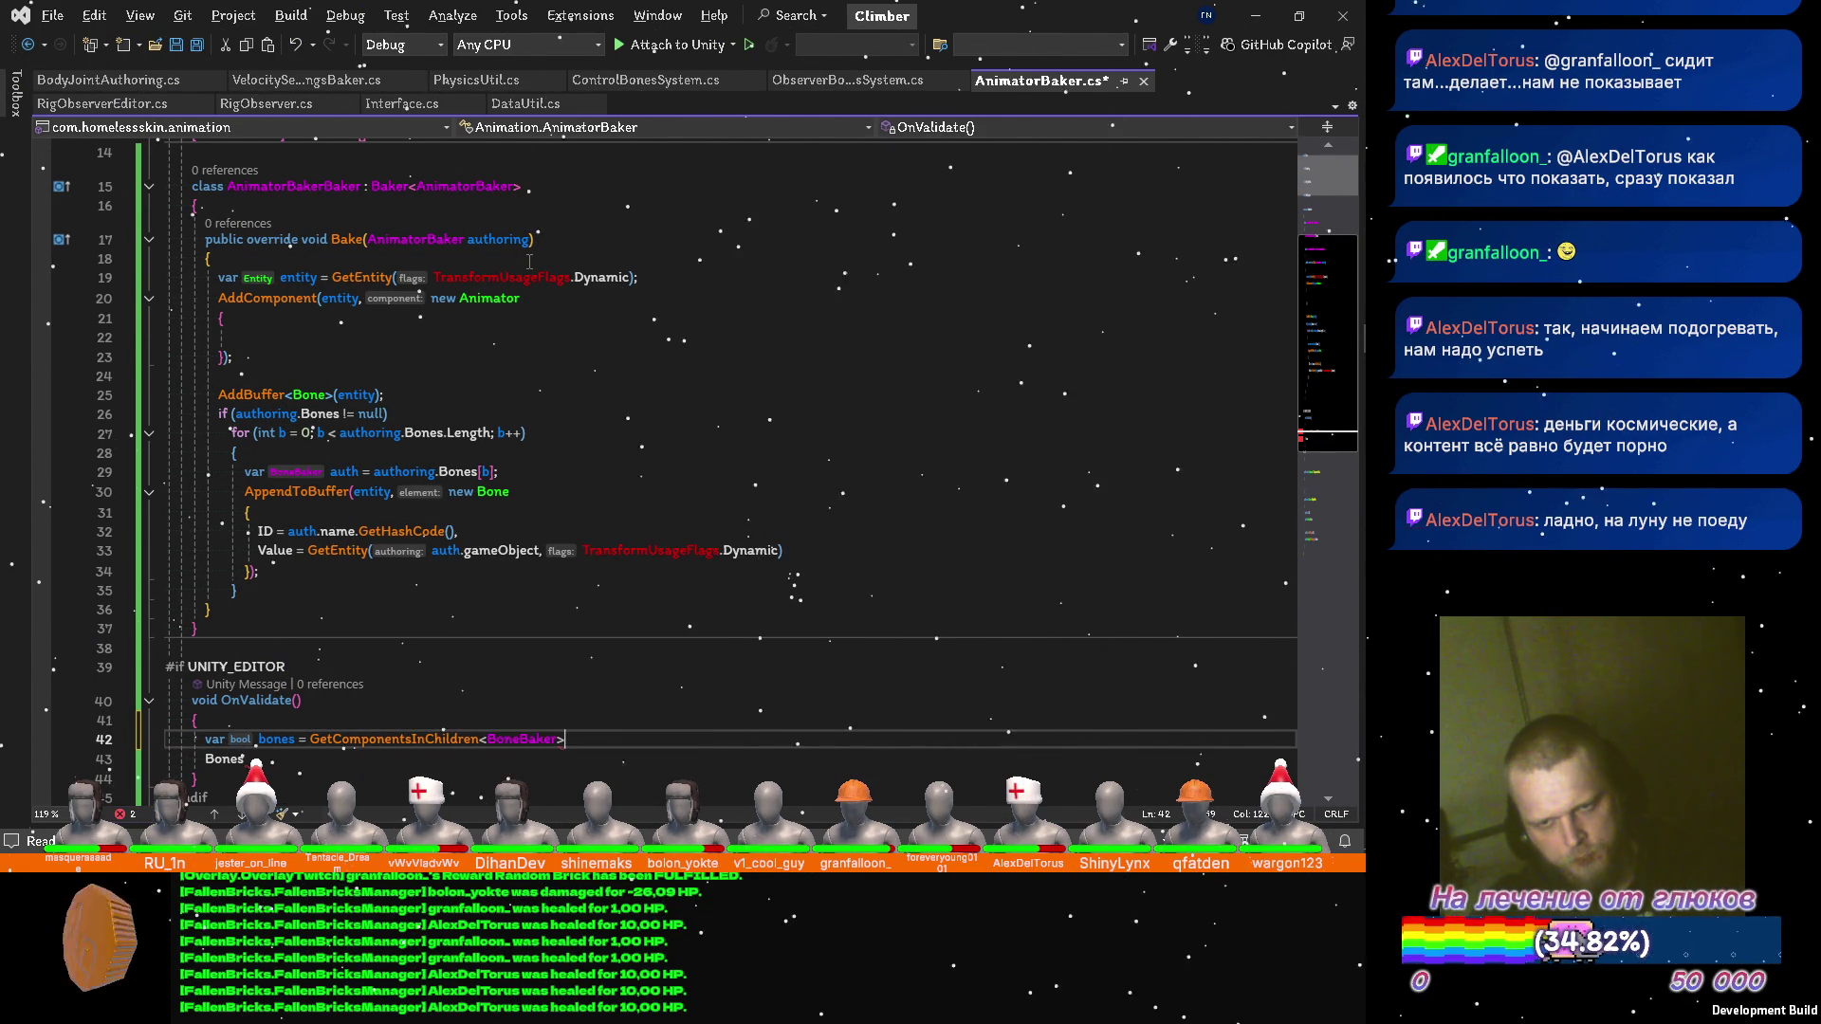
pyautogui.write(');')
pyautogui.hotkey('ctrl', 's')
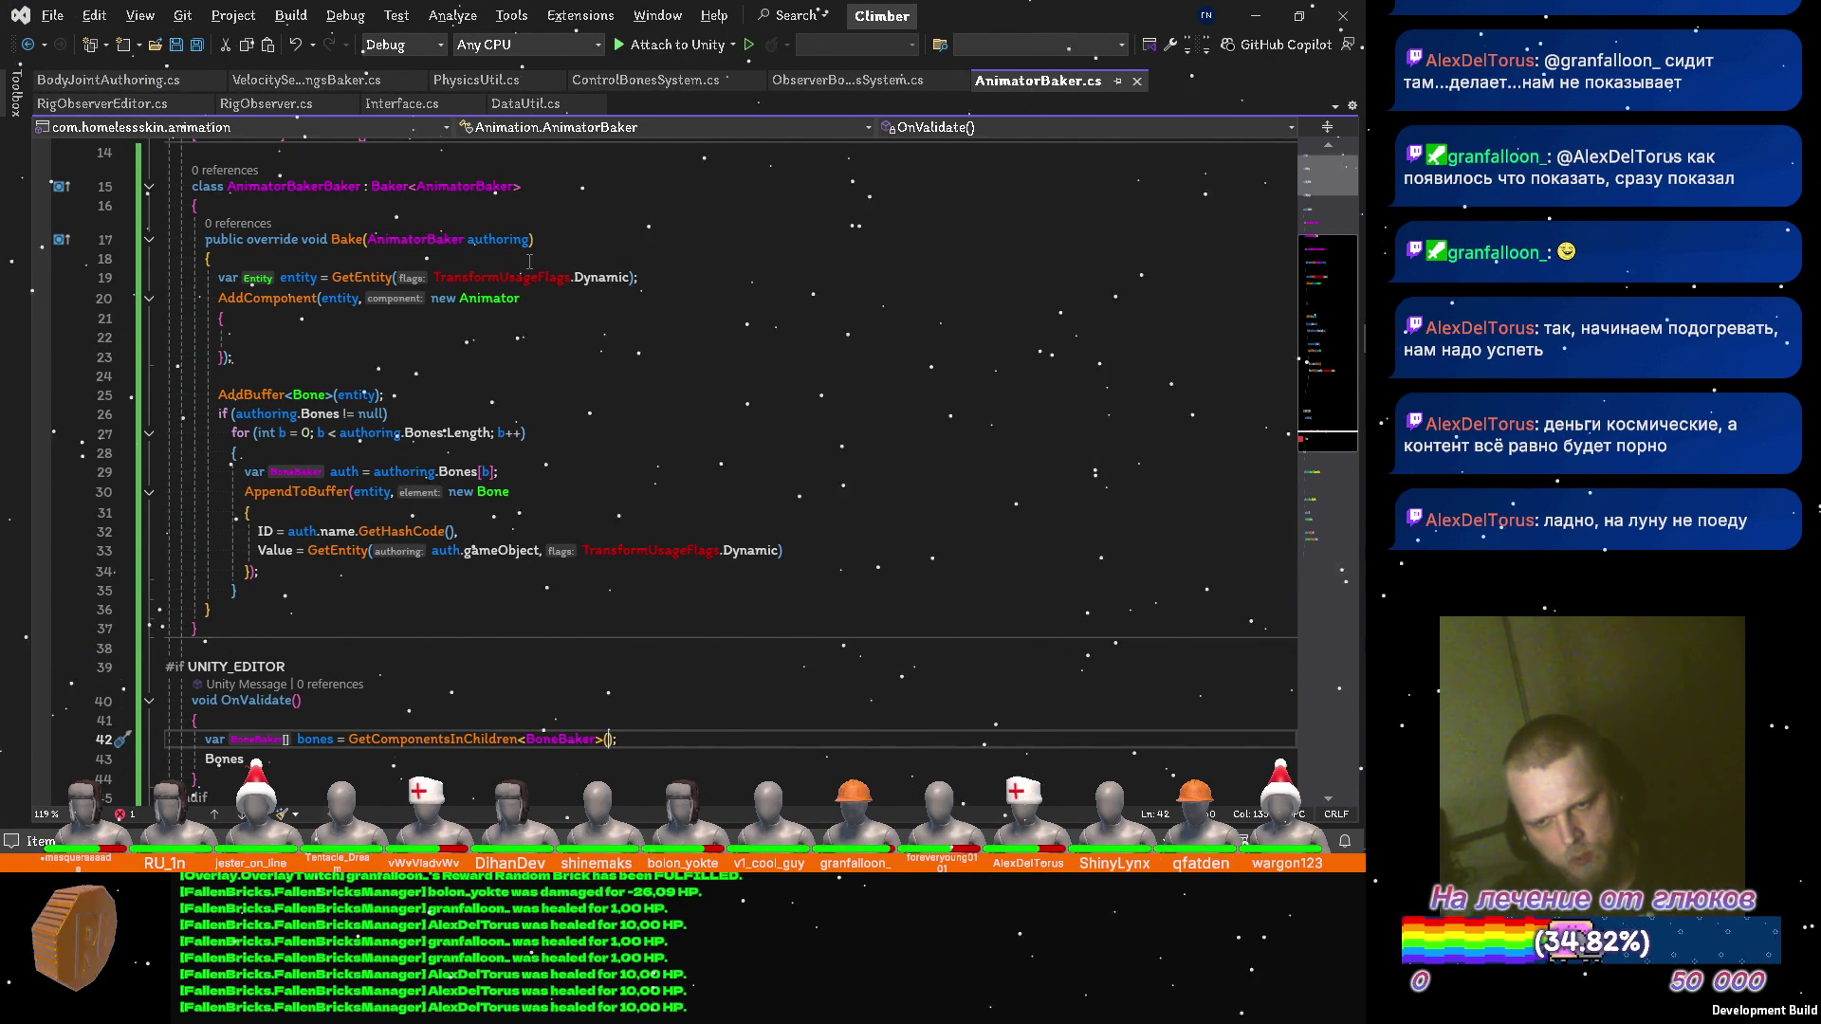
# Pass false to exclude inactive bones and merge the call into one Bones assignment.
pyautogui.write(',')
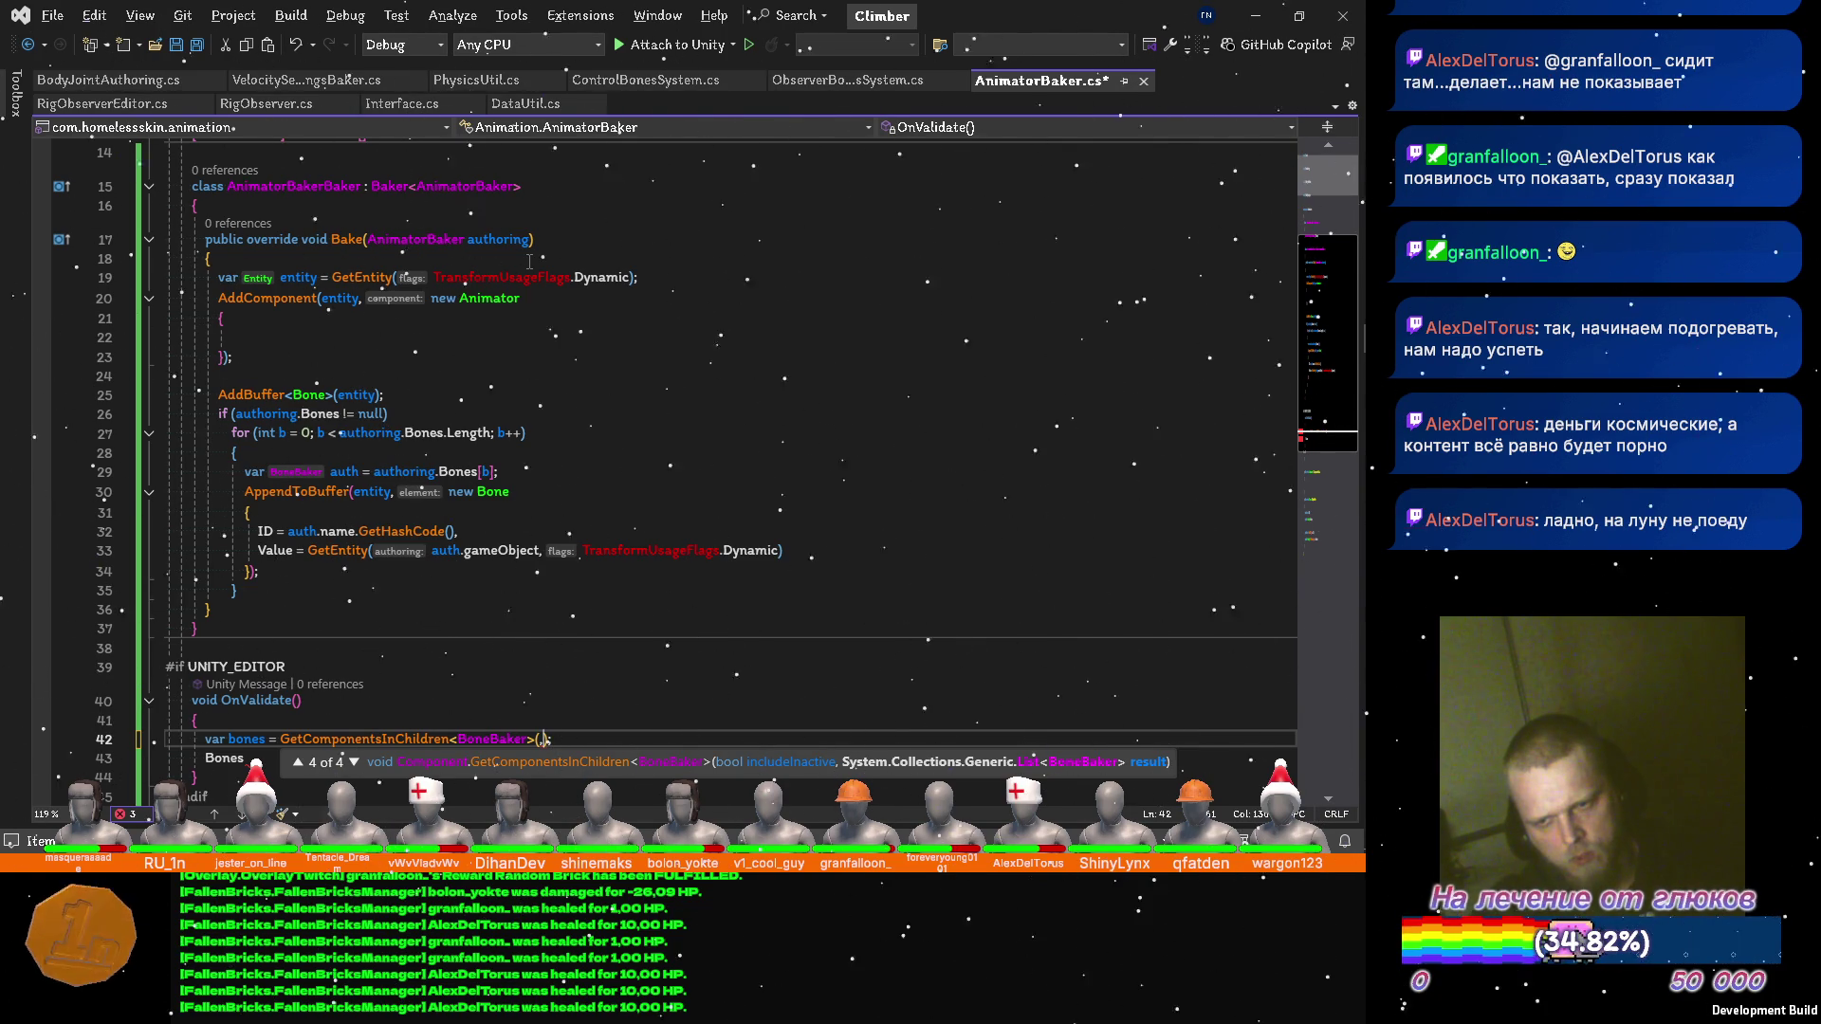
pyautogui.press('BackSpace')
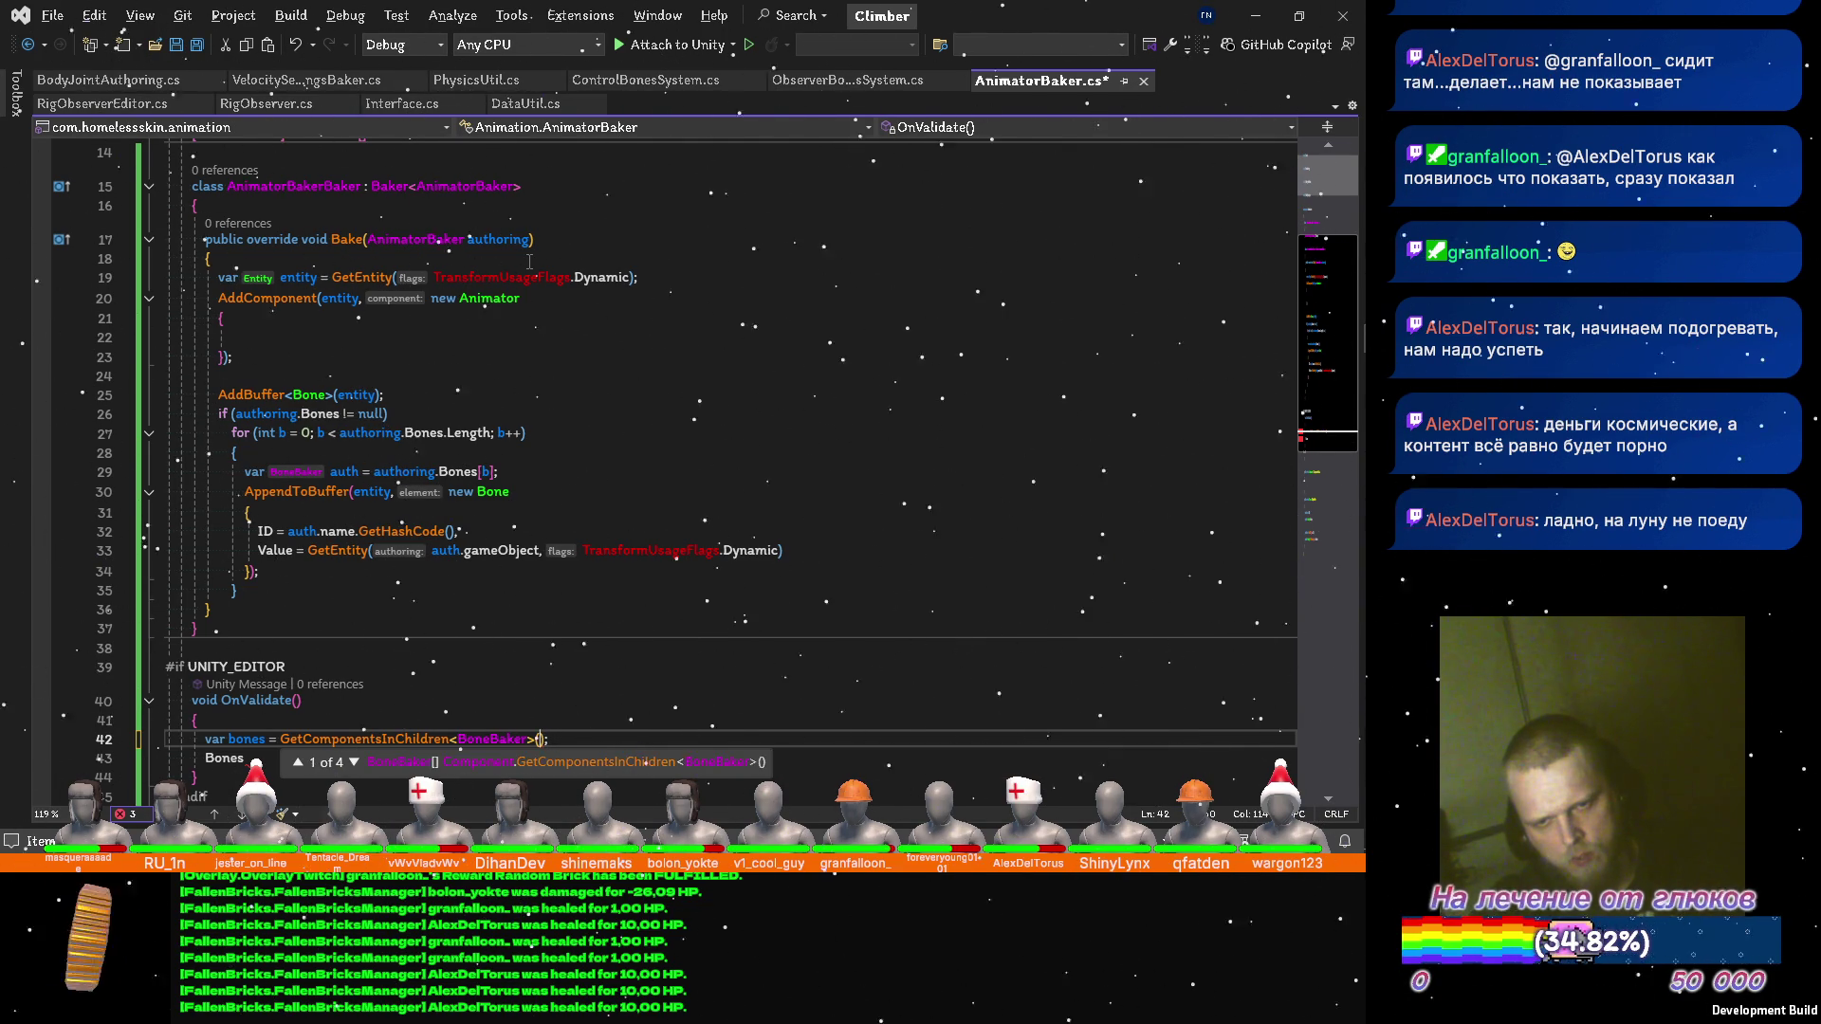
pyautogui.write('false')
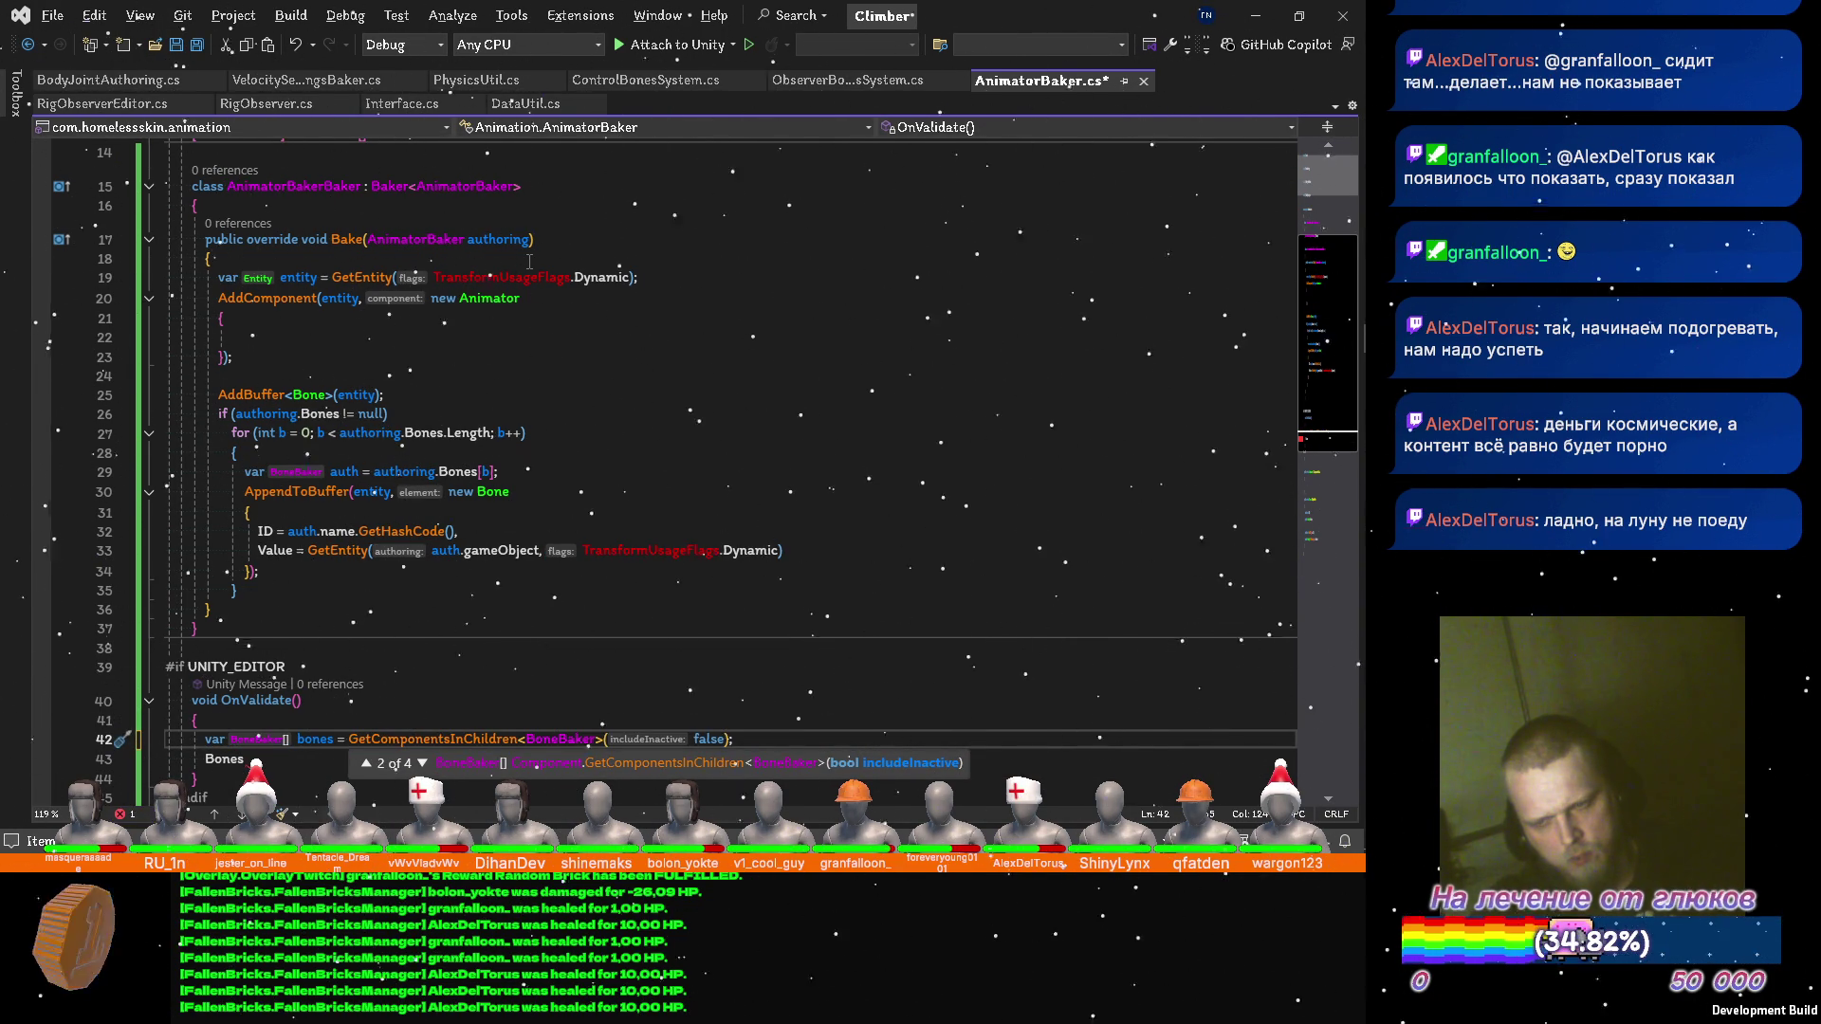
pyautogui.hotkey('ctrl', 's')
pyautogui.press('Down')
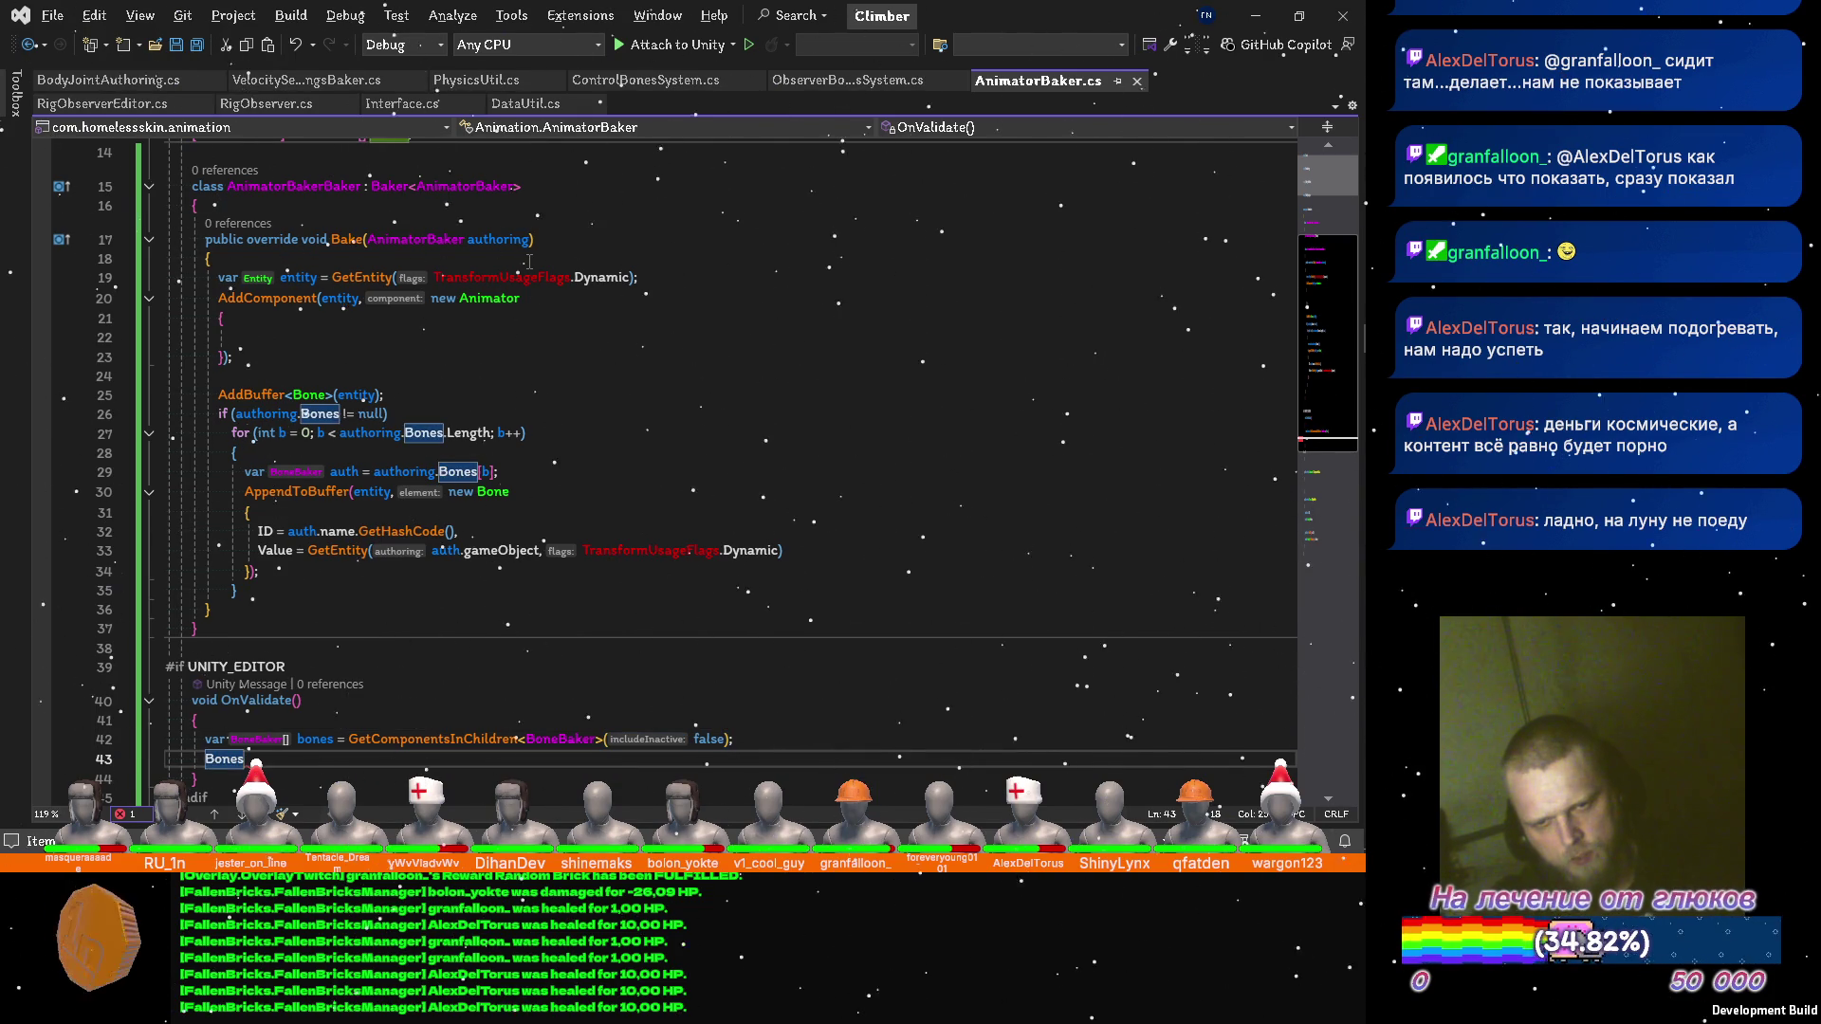
pyautogui.write(' = ')
pyautogui.write('bon')
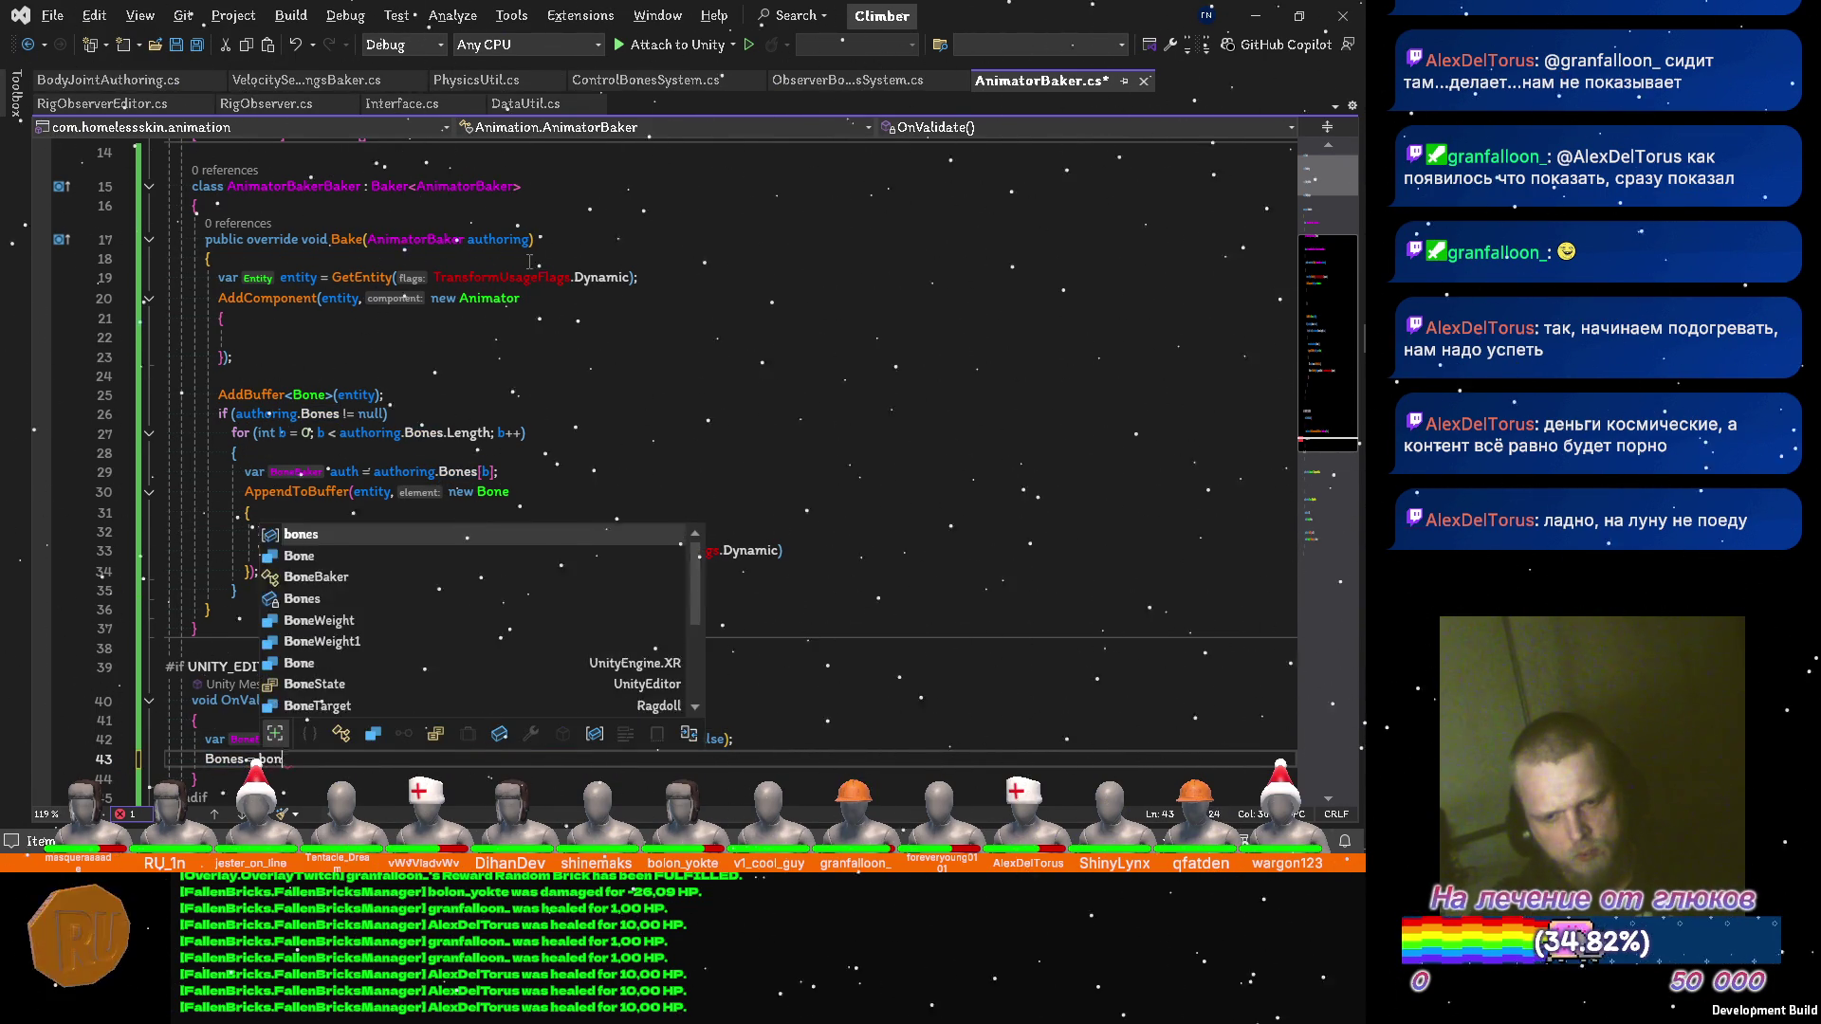
pyautogui.write('es;')
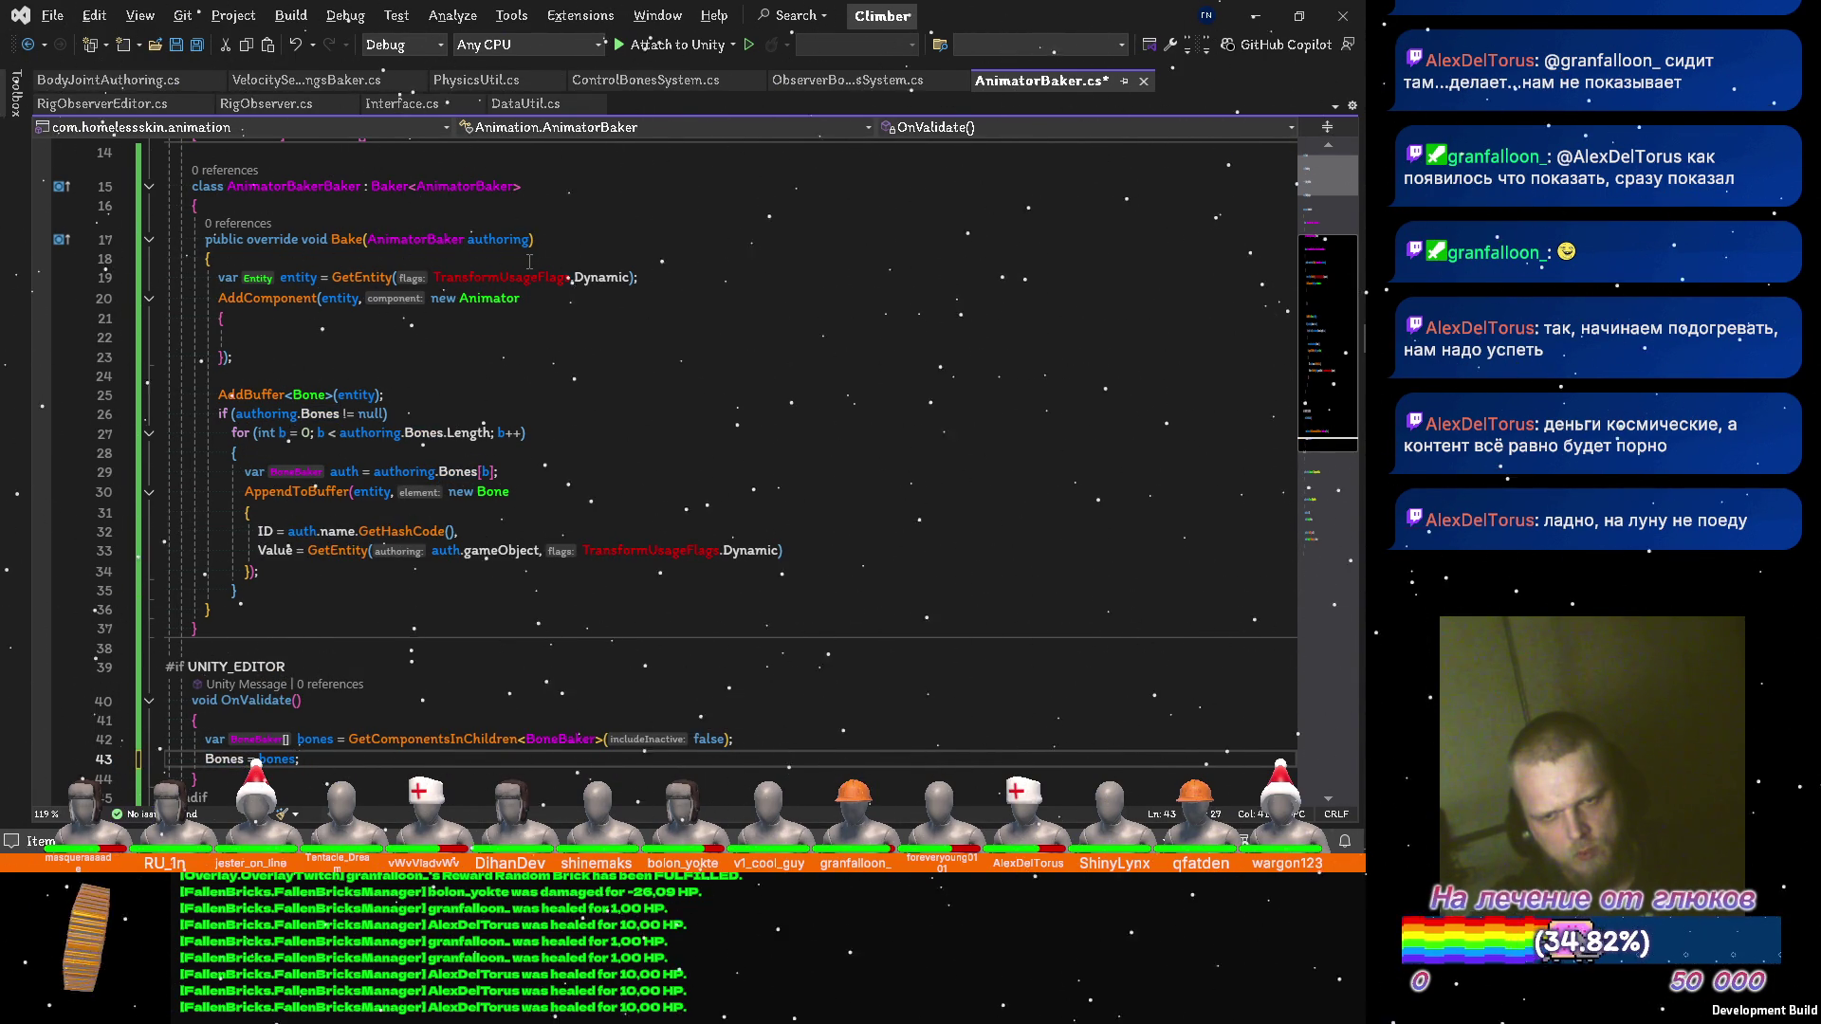
pyautogui.hotkey('alt', 'Up')
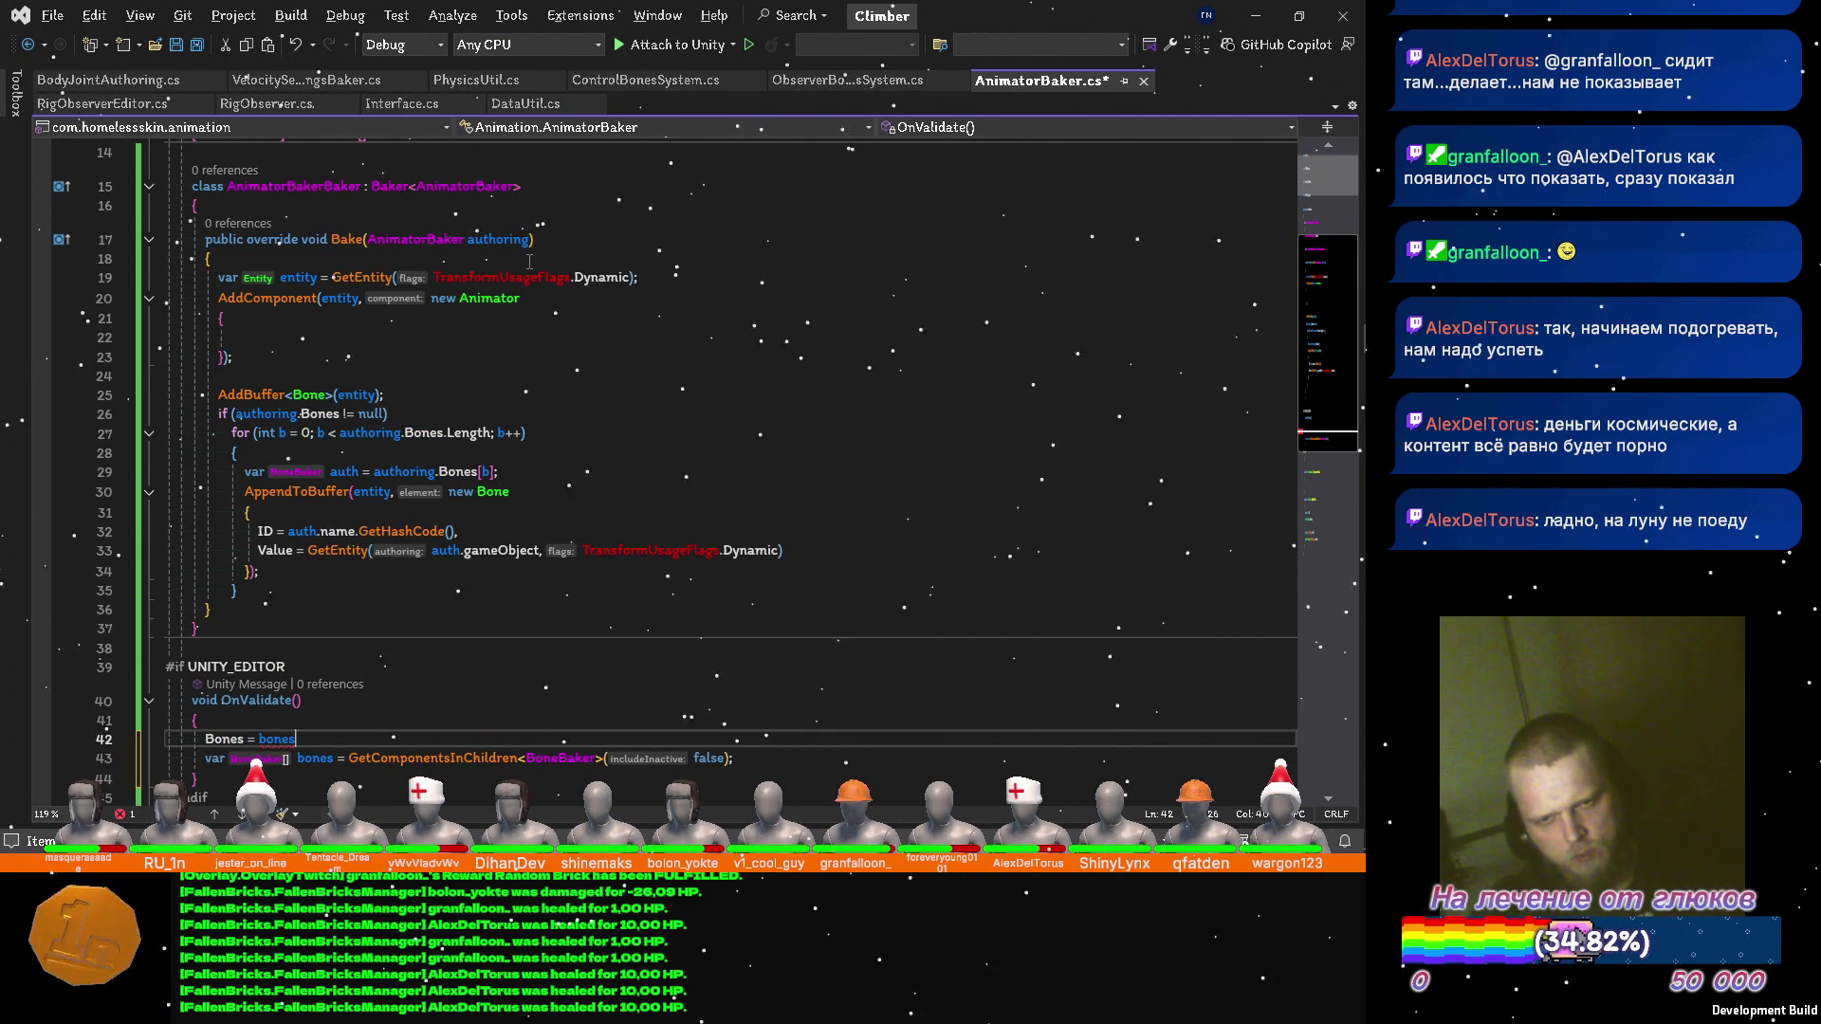
pyautogui.hotkey('ctrl', 'BackSpace')
pyautogui.hotkey('ctrl', 'Delete')
pyautogui.hotkey('ctrl', 'Delete')
pyautogui.hotkey('ctrl', 'Delete')
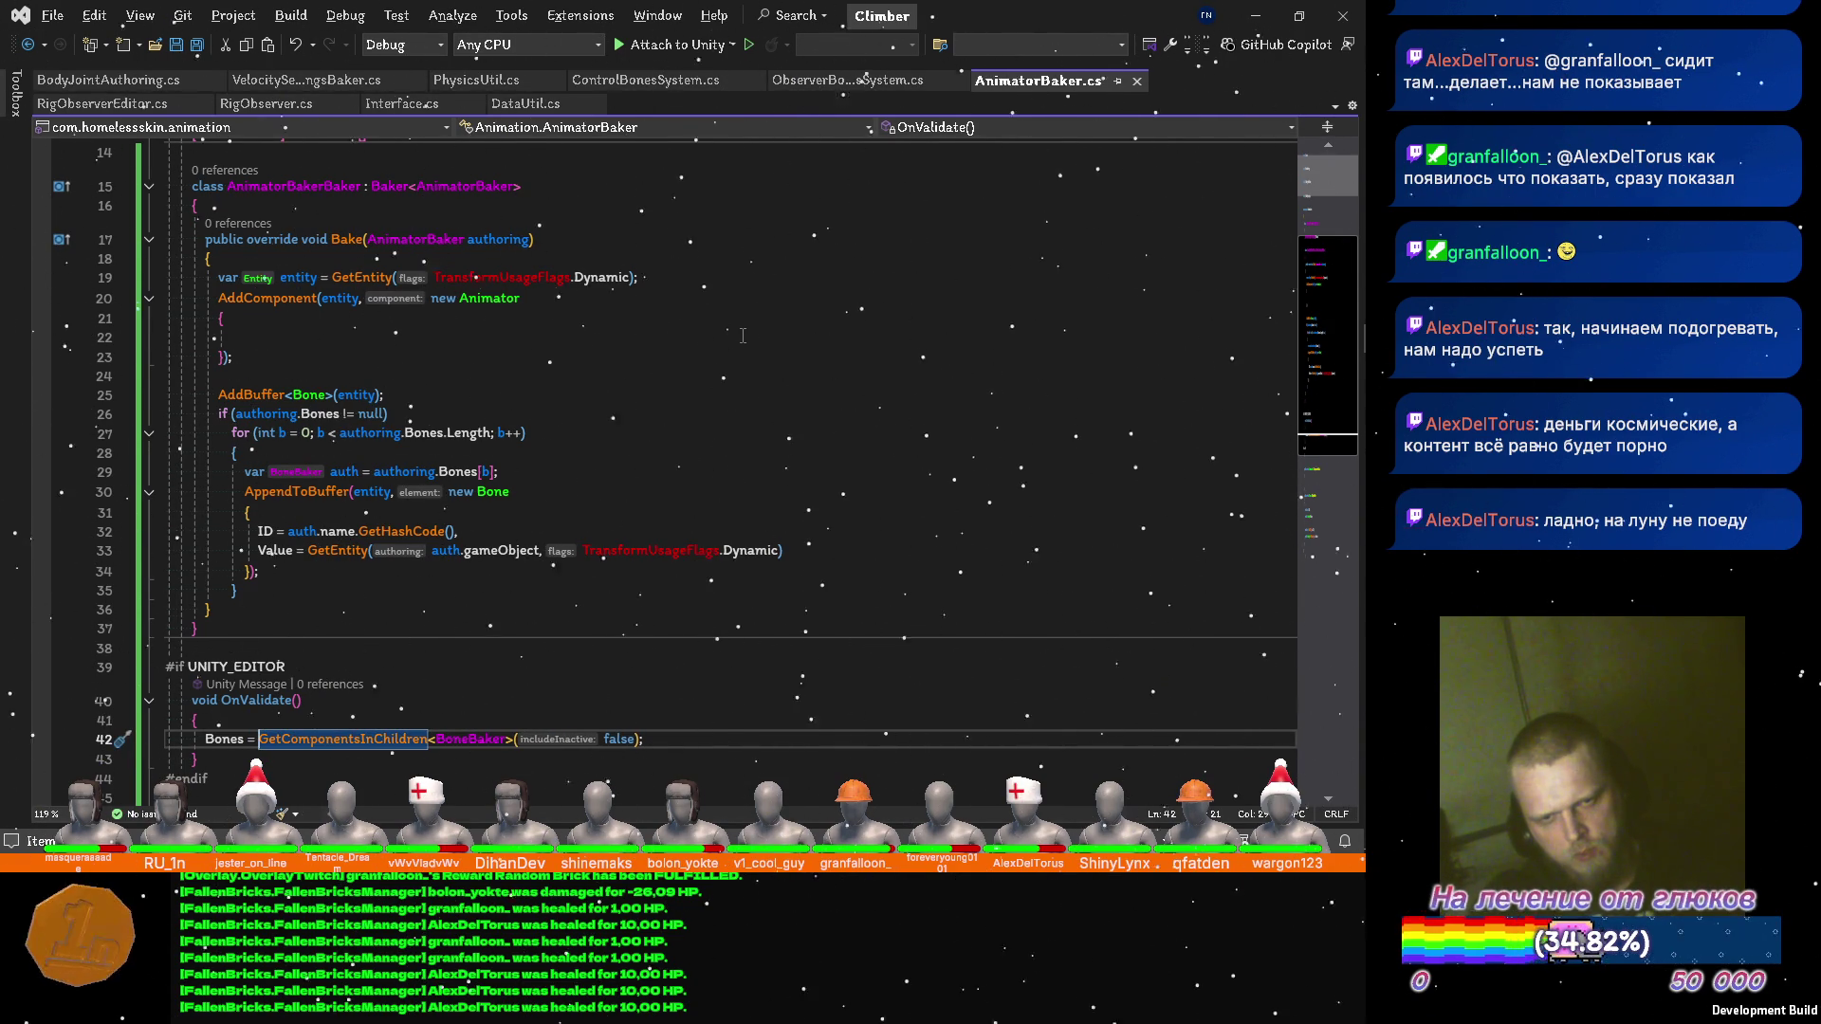
pyautogui.hotkey('alt', 'Tab')
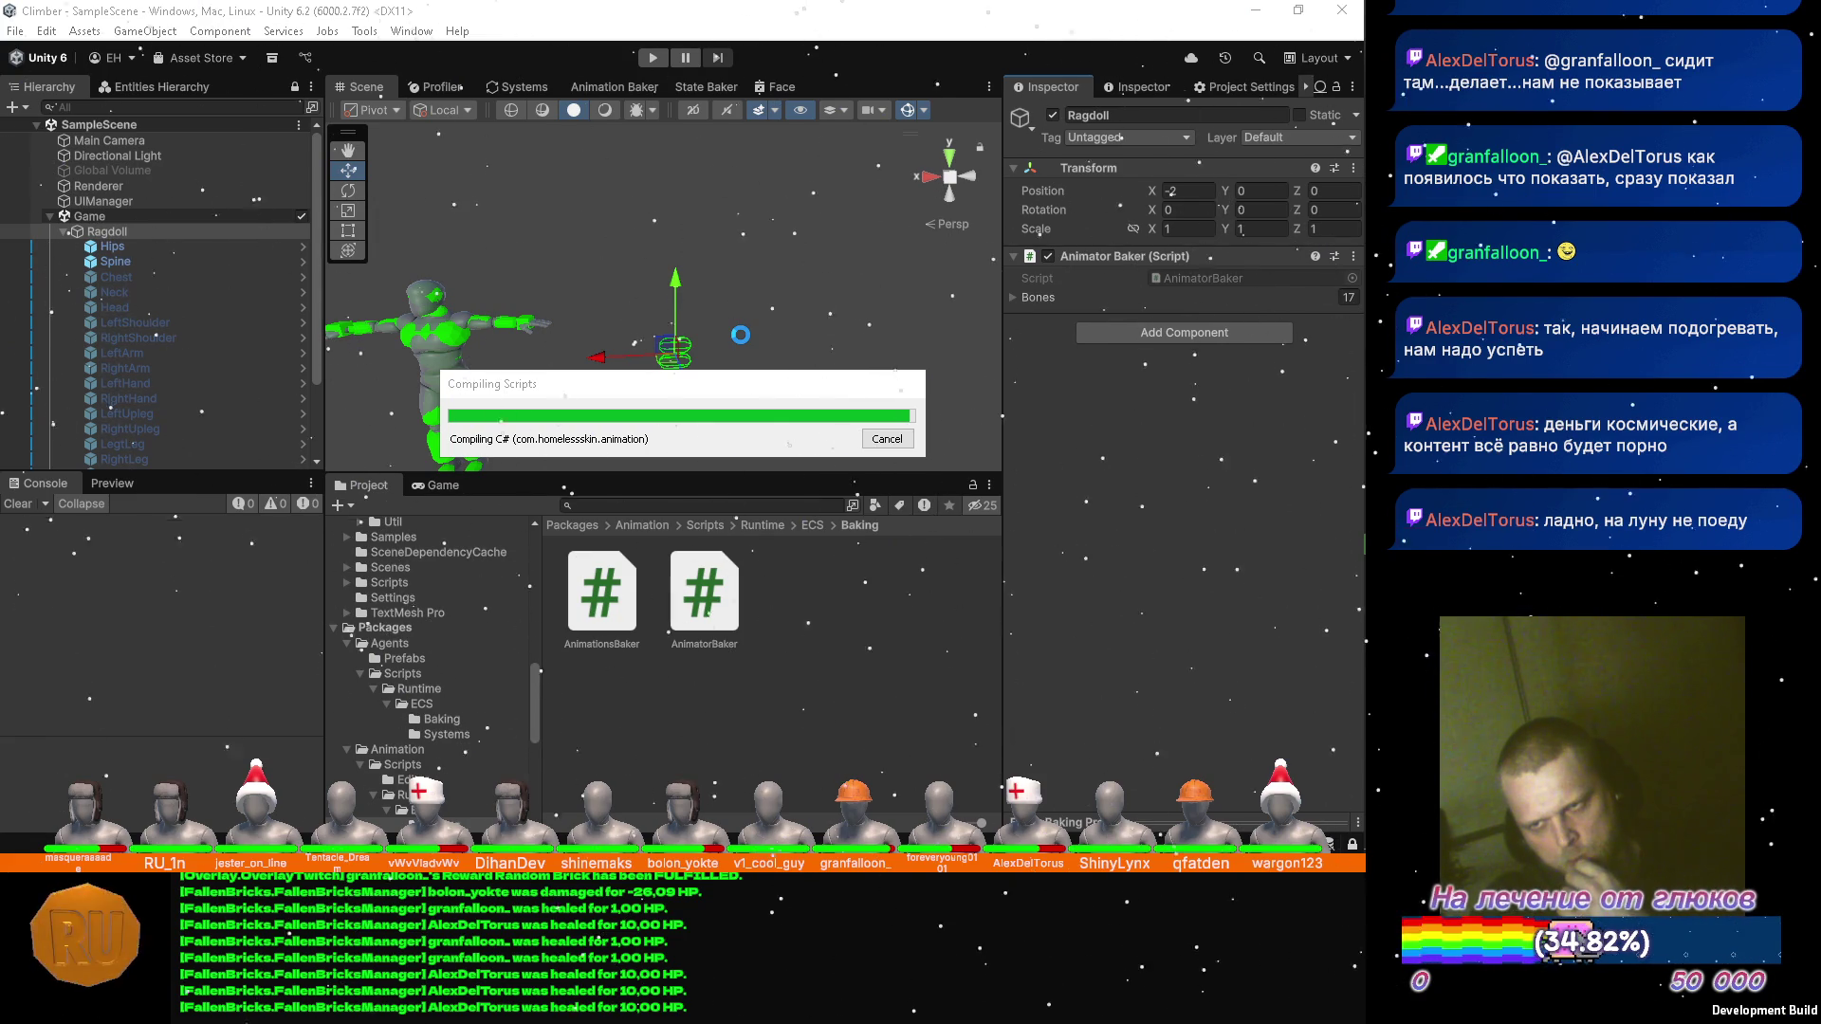
# Enter Play mode and drag the Velocity Settings Bone Power slider down from 15.
pyautogui.click(654, 57)
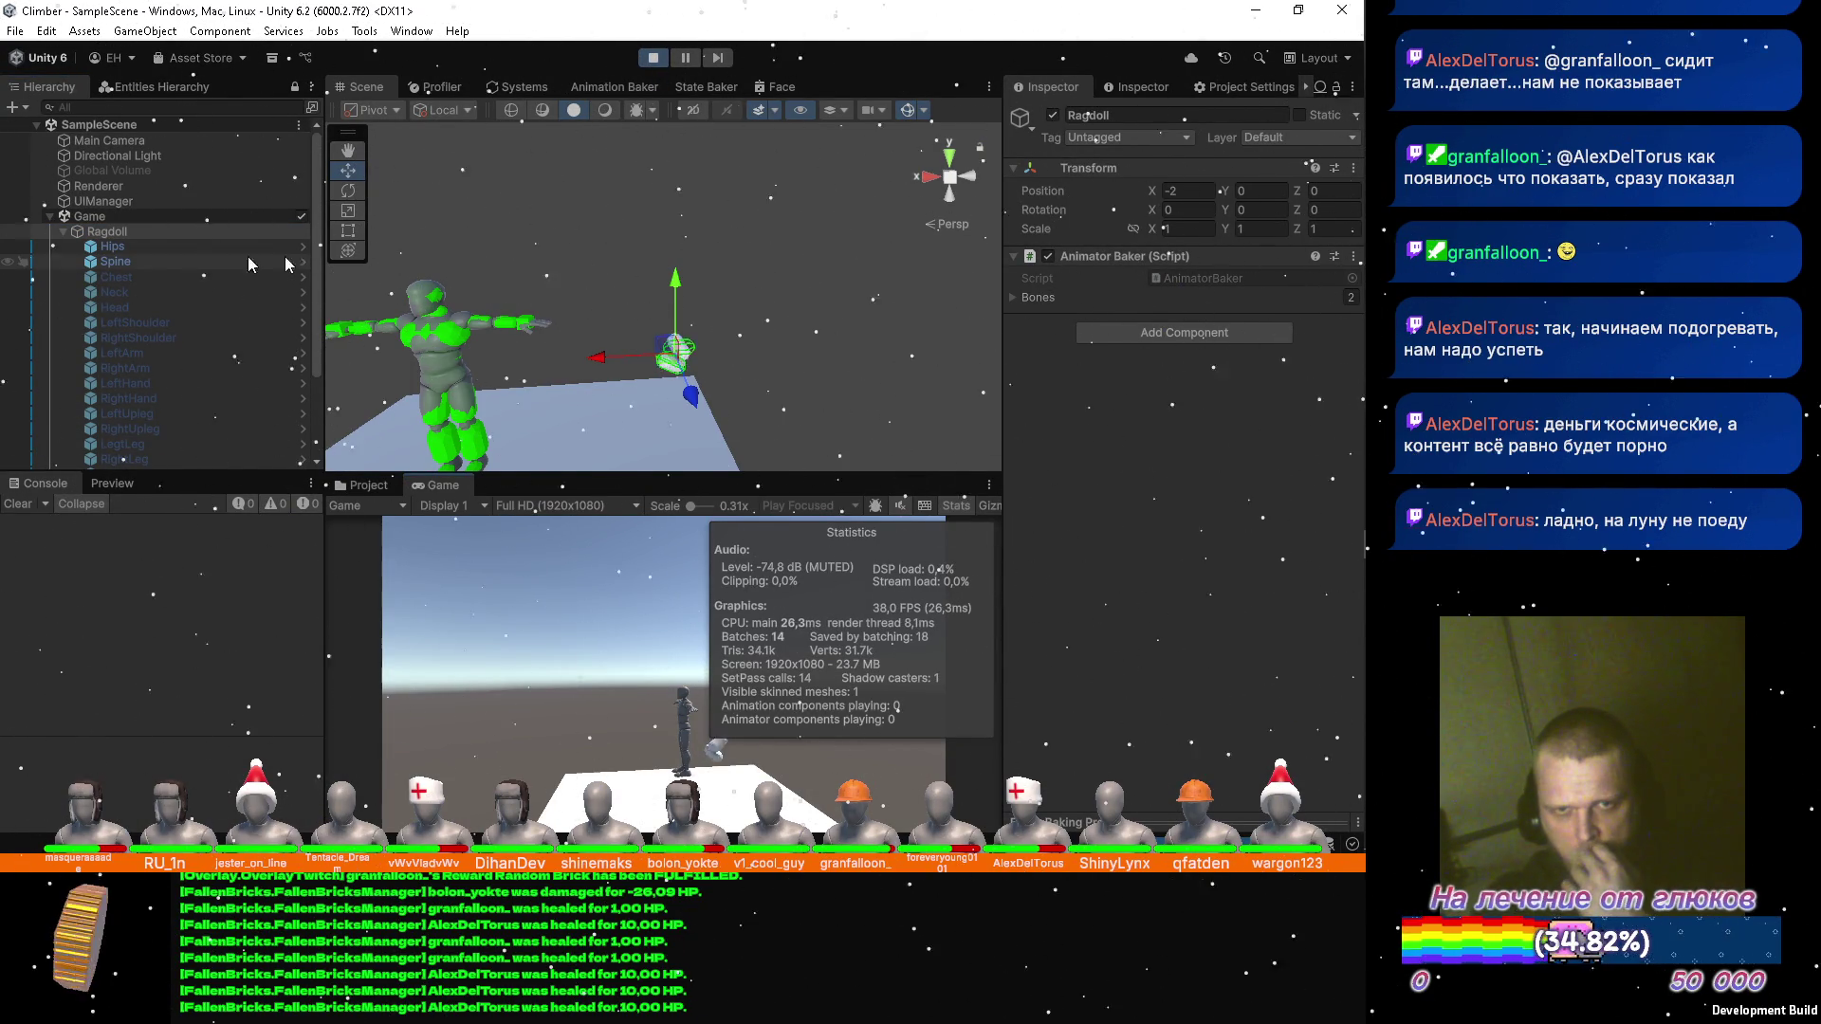
pyautogui.moveTo(708, 246)
pyautogui.mouseDown()
pyautogui.moveTo(703, 283)
pyautogui.moveTo(711, 213)
pyautogui.moveTo(738, 184)
pyautogui.moveTo(564, 184)
pyautogui.mouseUp()
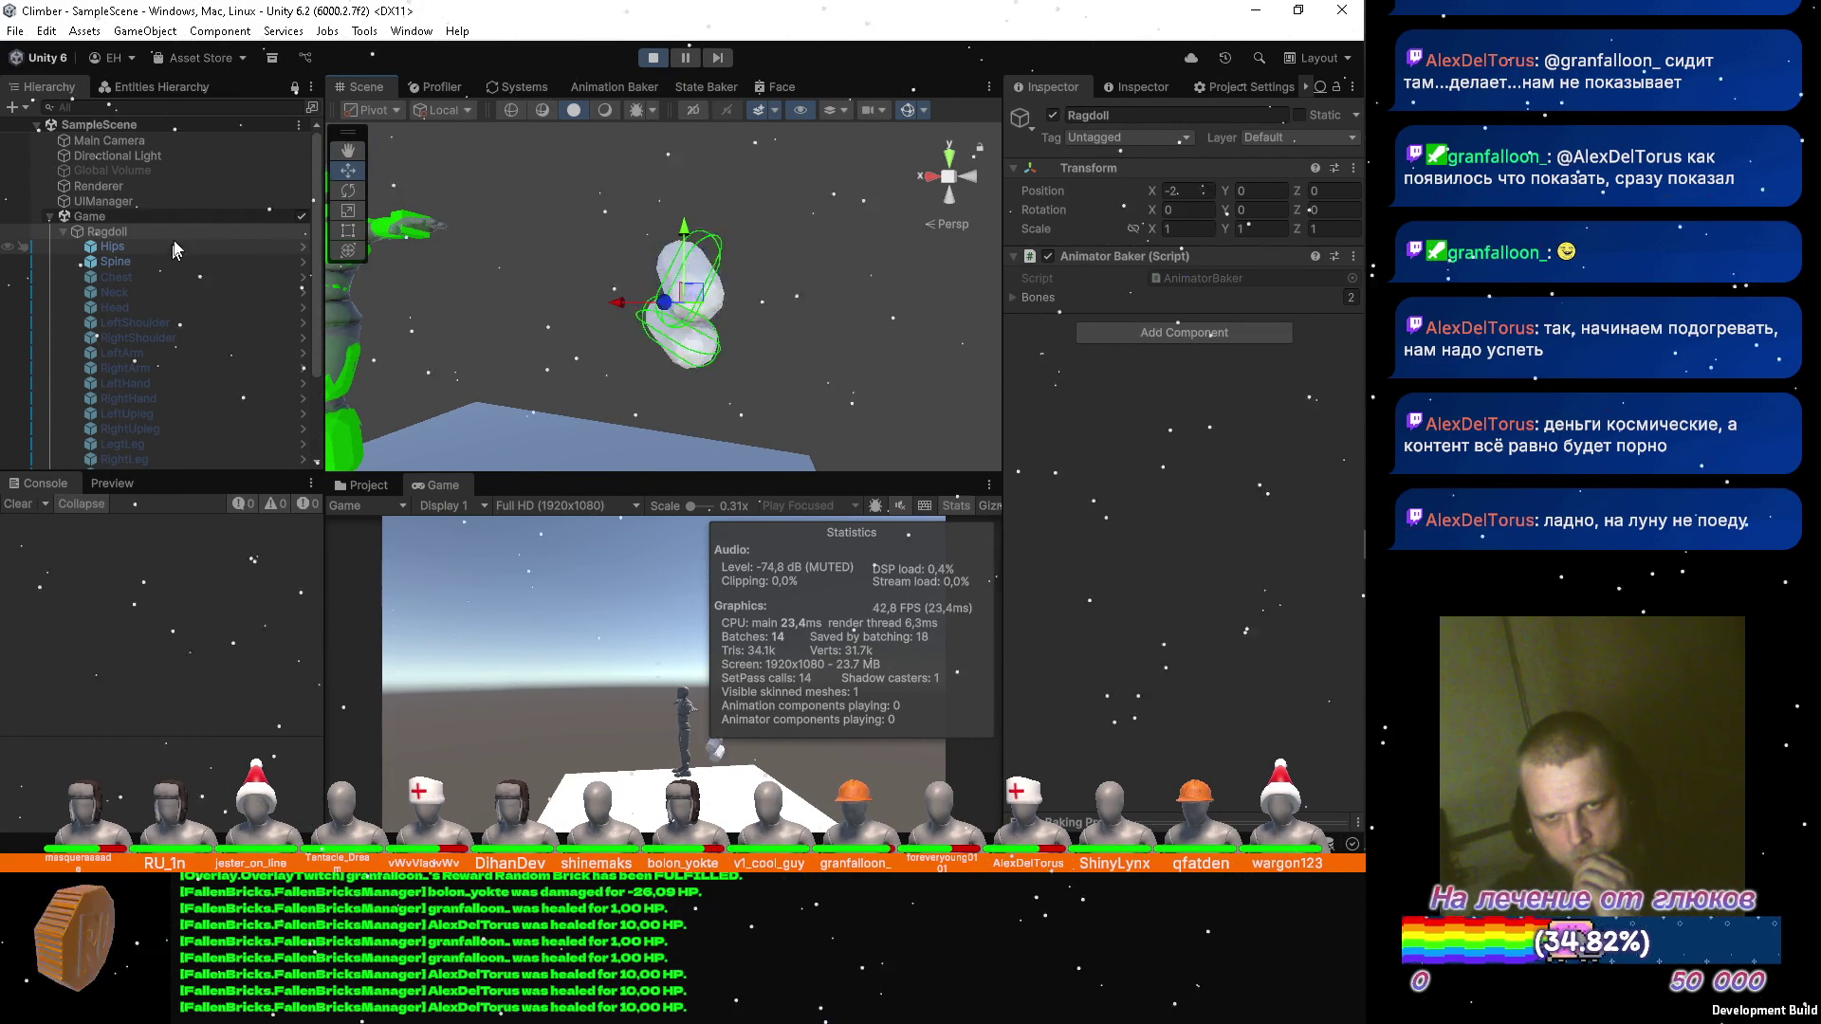
pyautogui.scroll(-3, 167, 285)
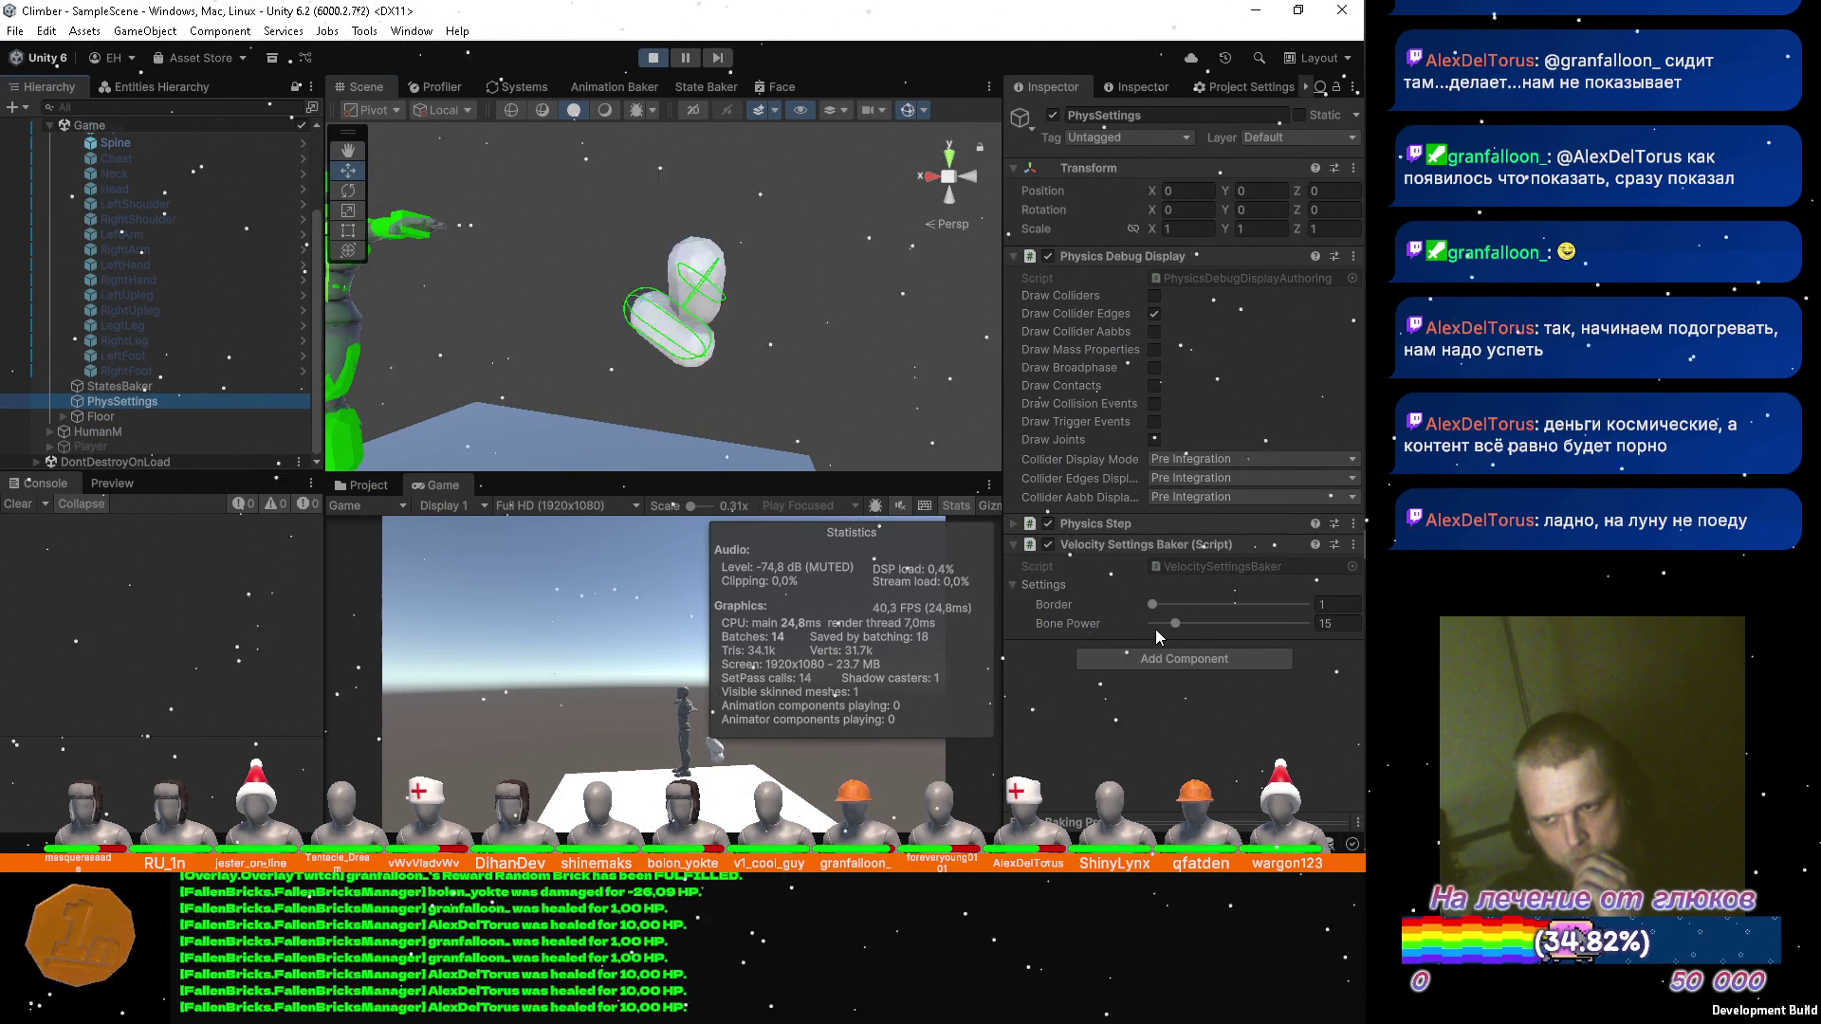
pyautogui.moveTo(1170, 623); pyautogui.dragTo(1158, 619)
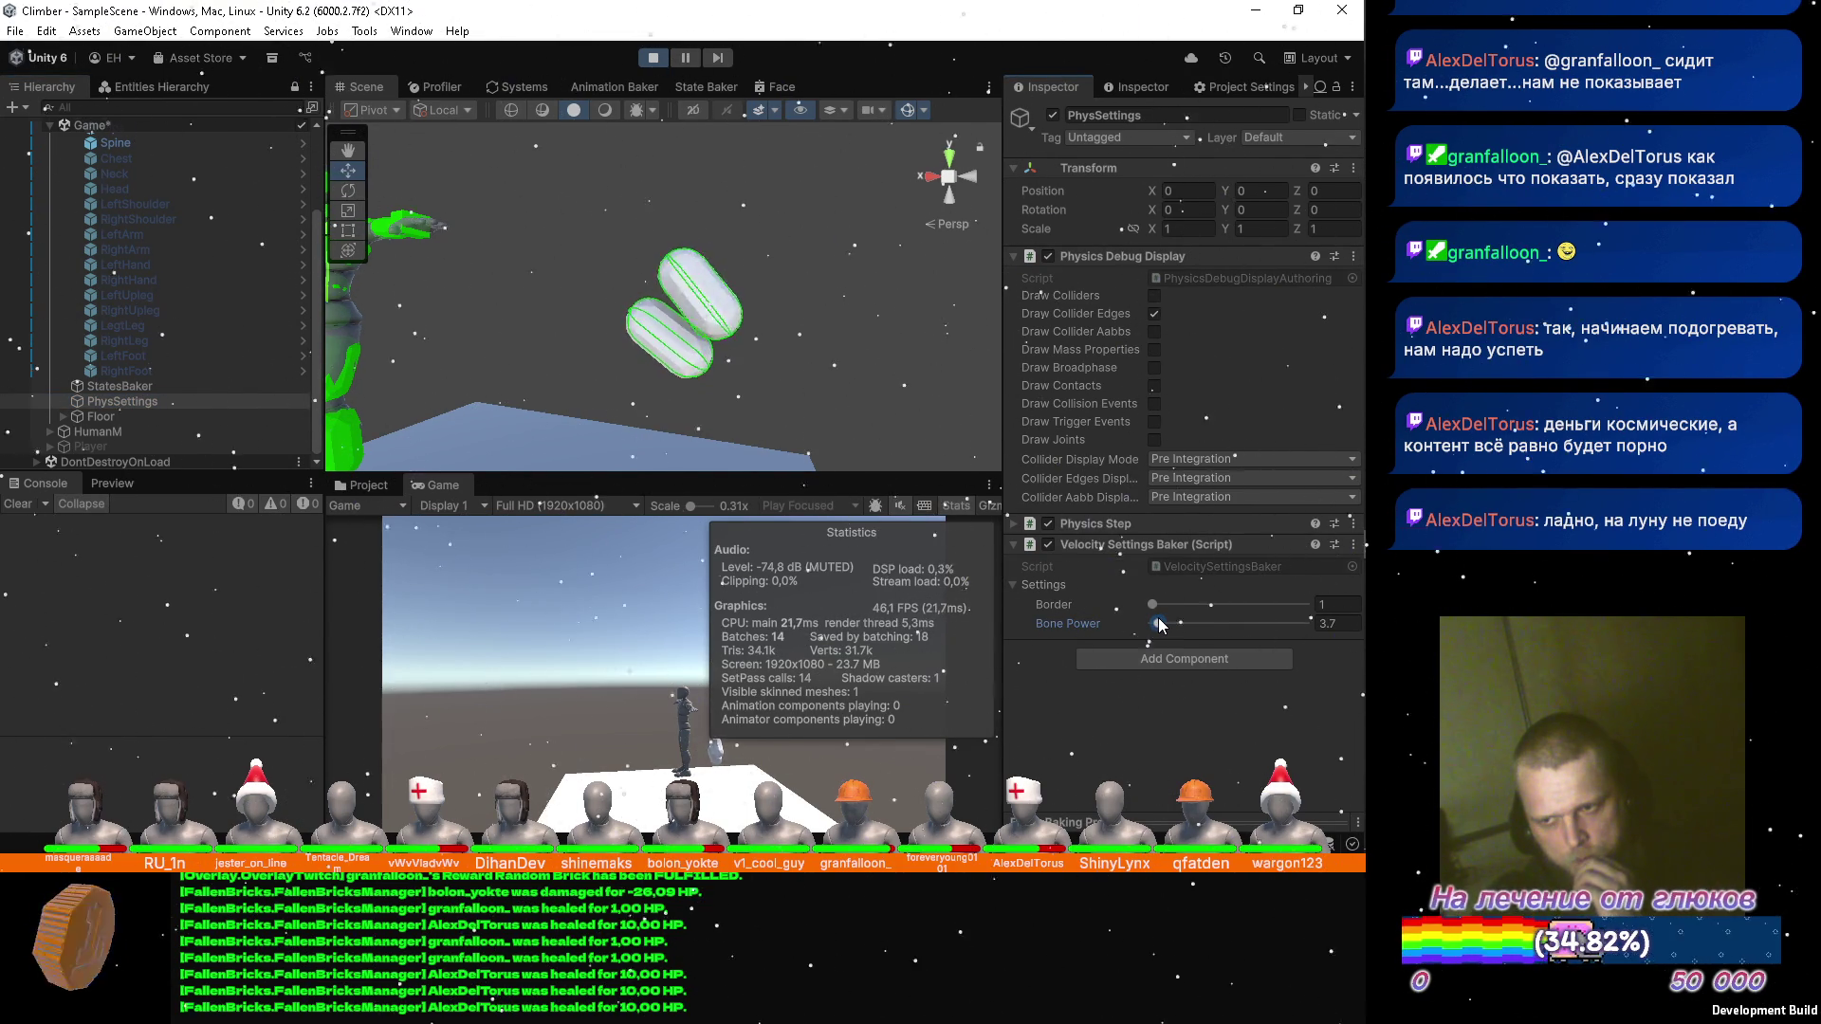
# Type 3 into Bone Power, then select the Chest bone and enable it.
pyautogui.click(1353, 624)
pyautogui.write('3')
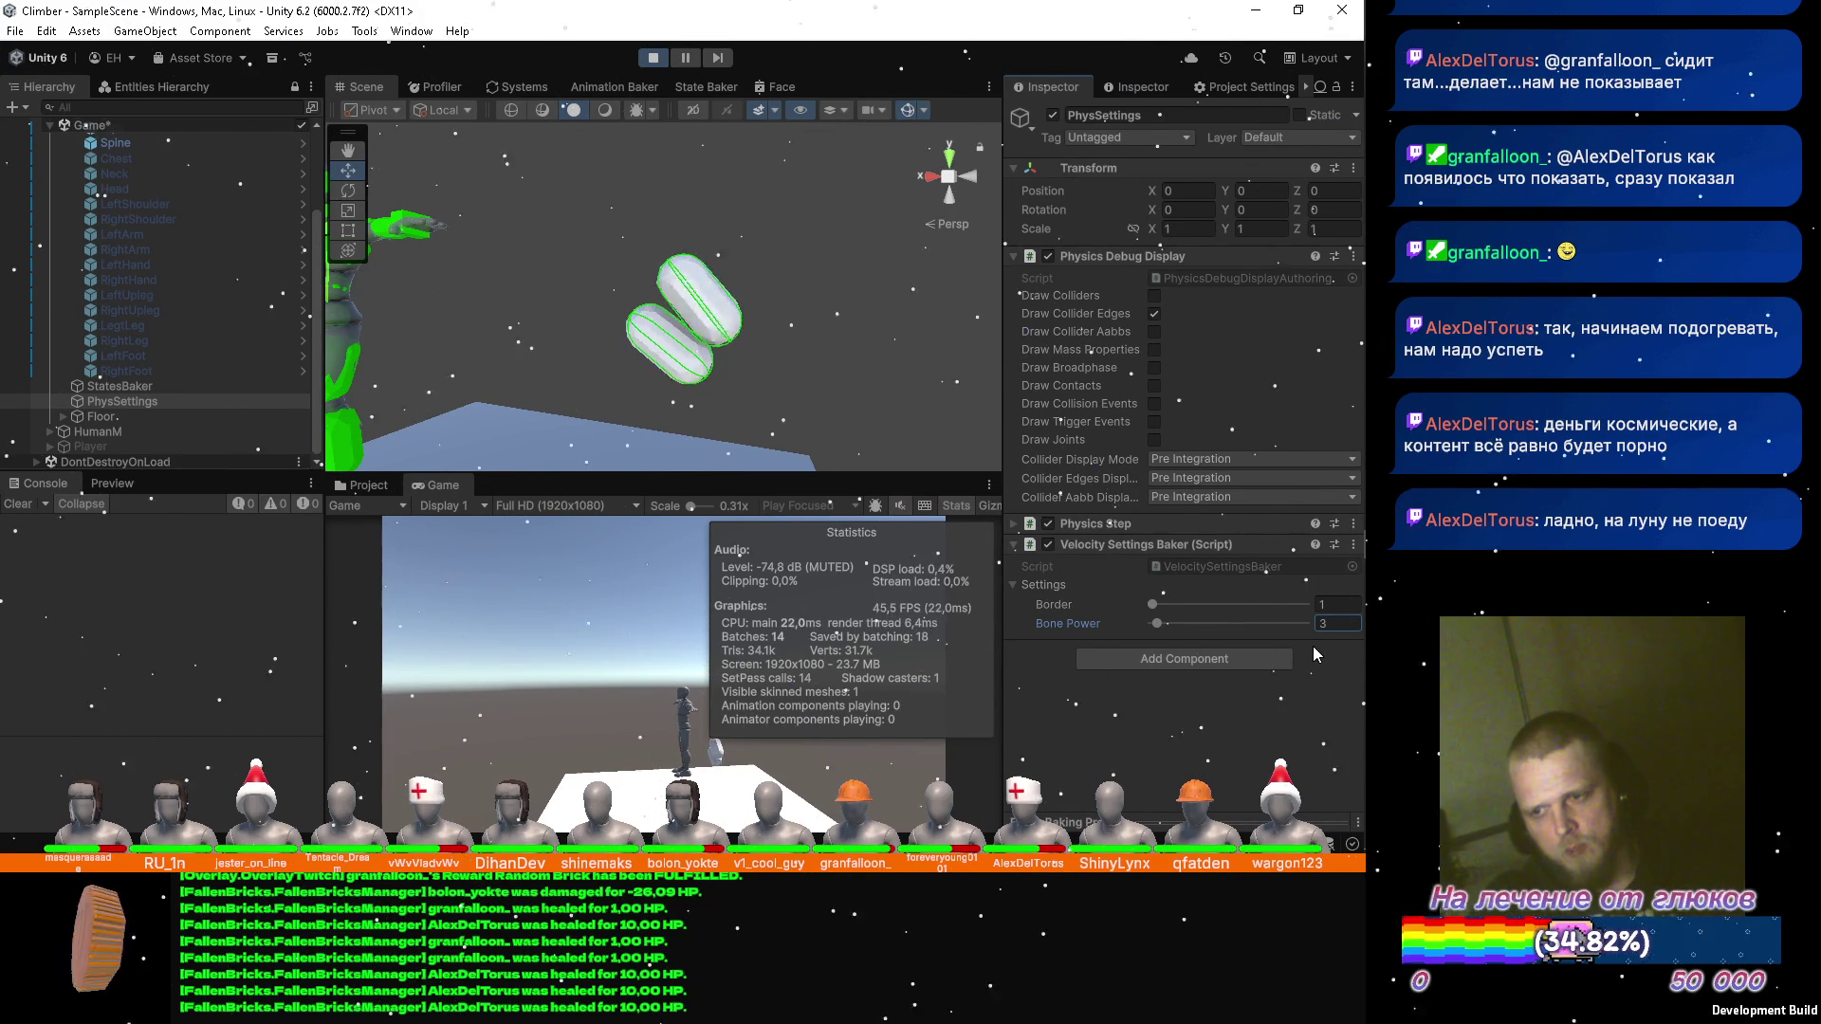
pyautogui.click(124, 159)
pyautogui.click(1055, 116)
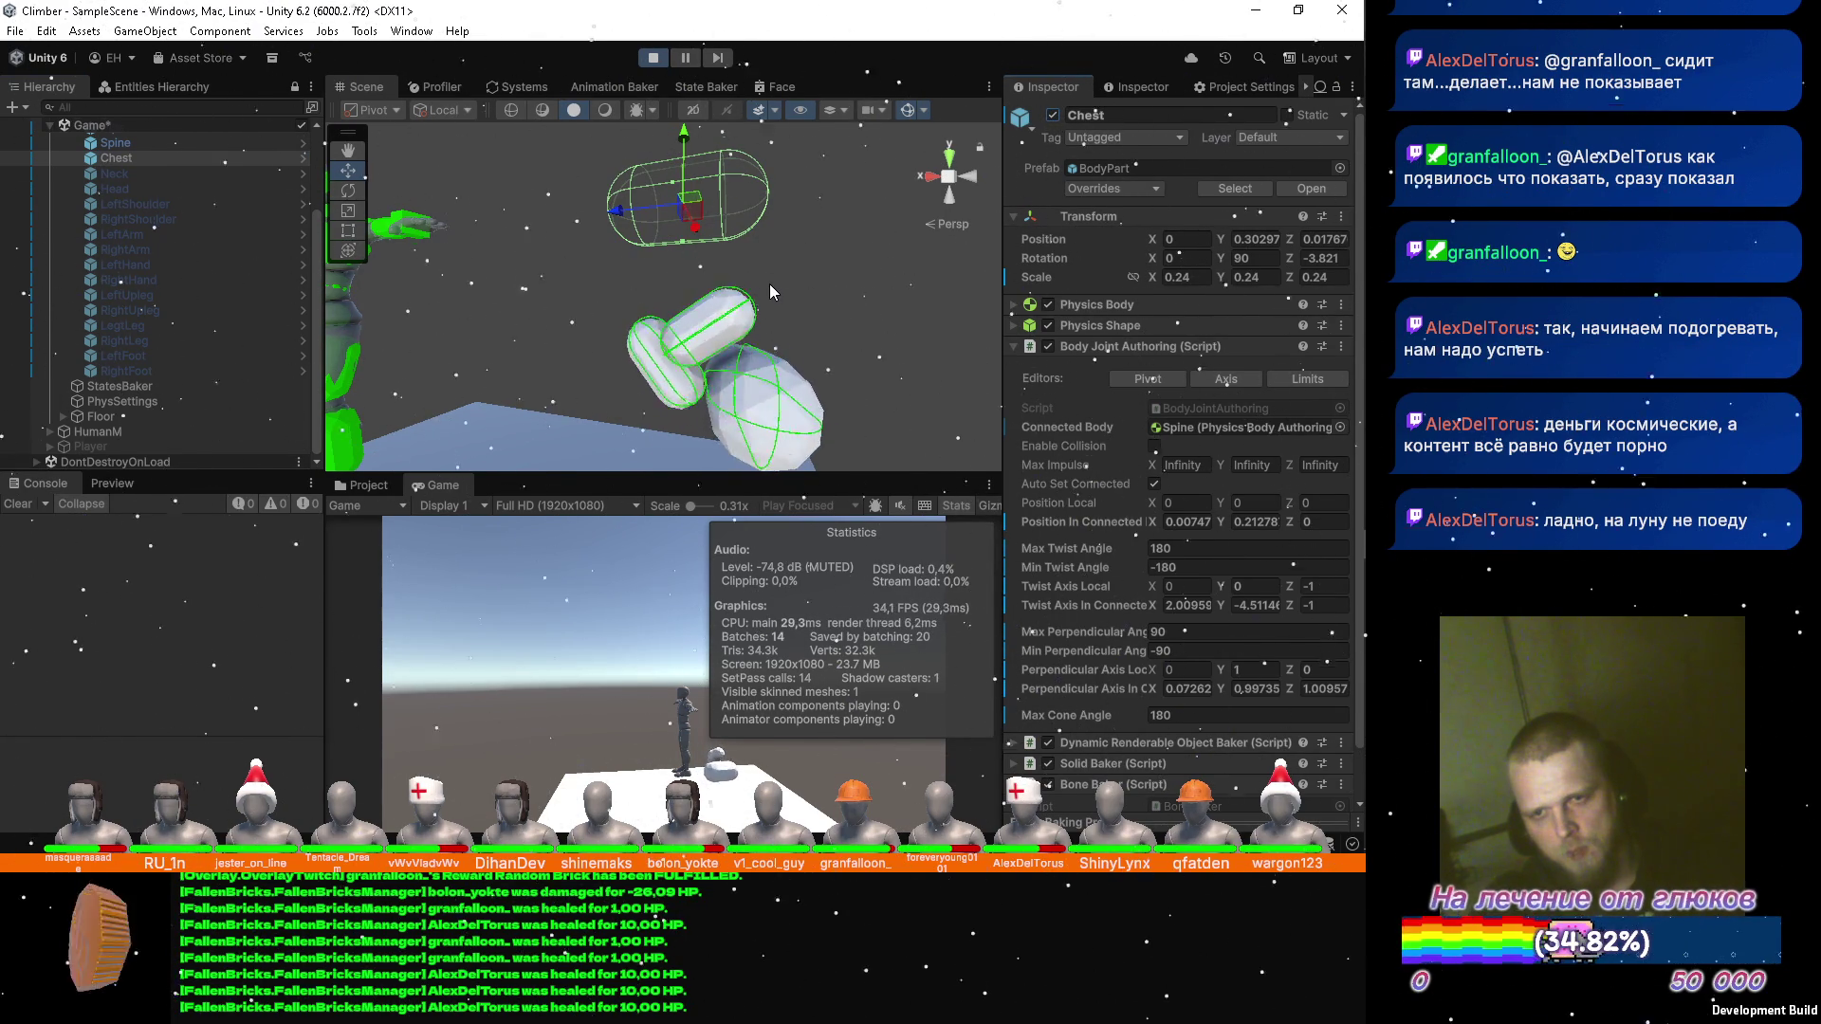
# Inspect the Chest bone's Physics Shape and Physics Body settings.
pyautogui.moveTo(854, 285)
pyautogui.mouseDown()
pyautogui.moveTo(679, 297)
pyautogui.moveTo(793, 344)
pyautogui.mouseUp()
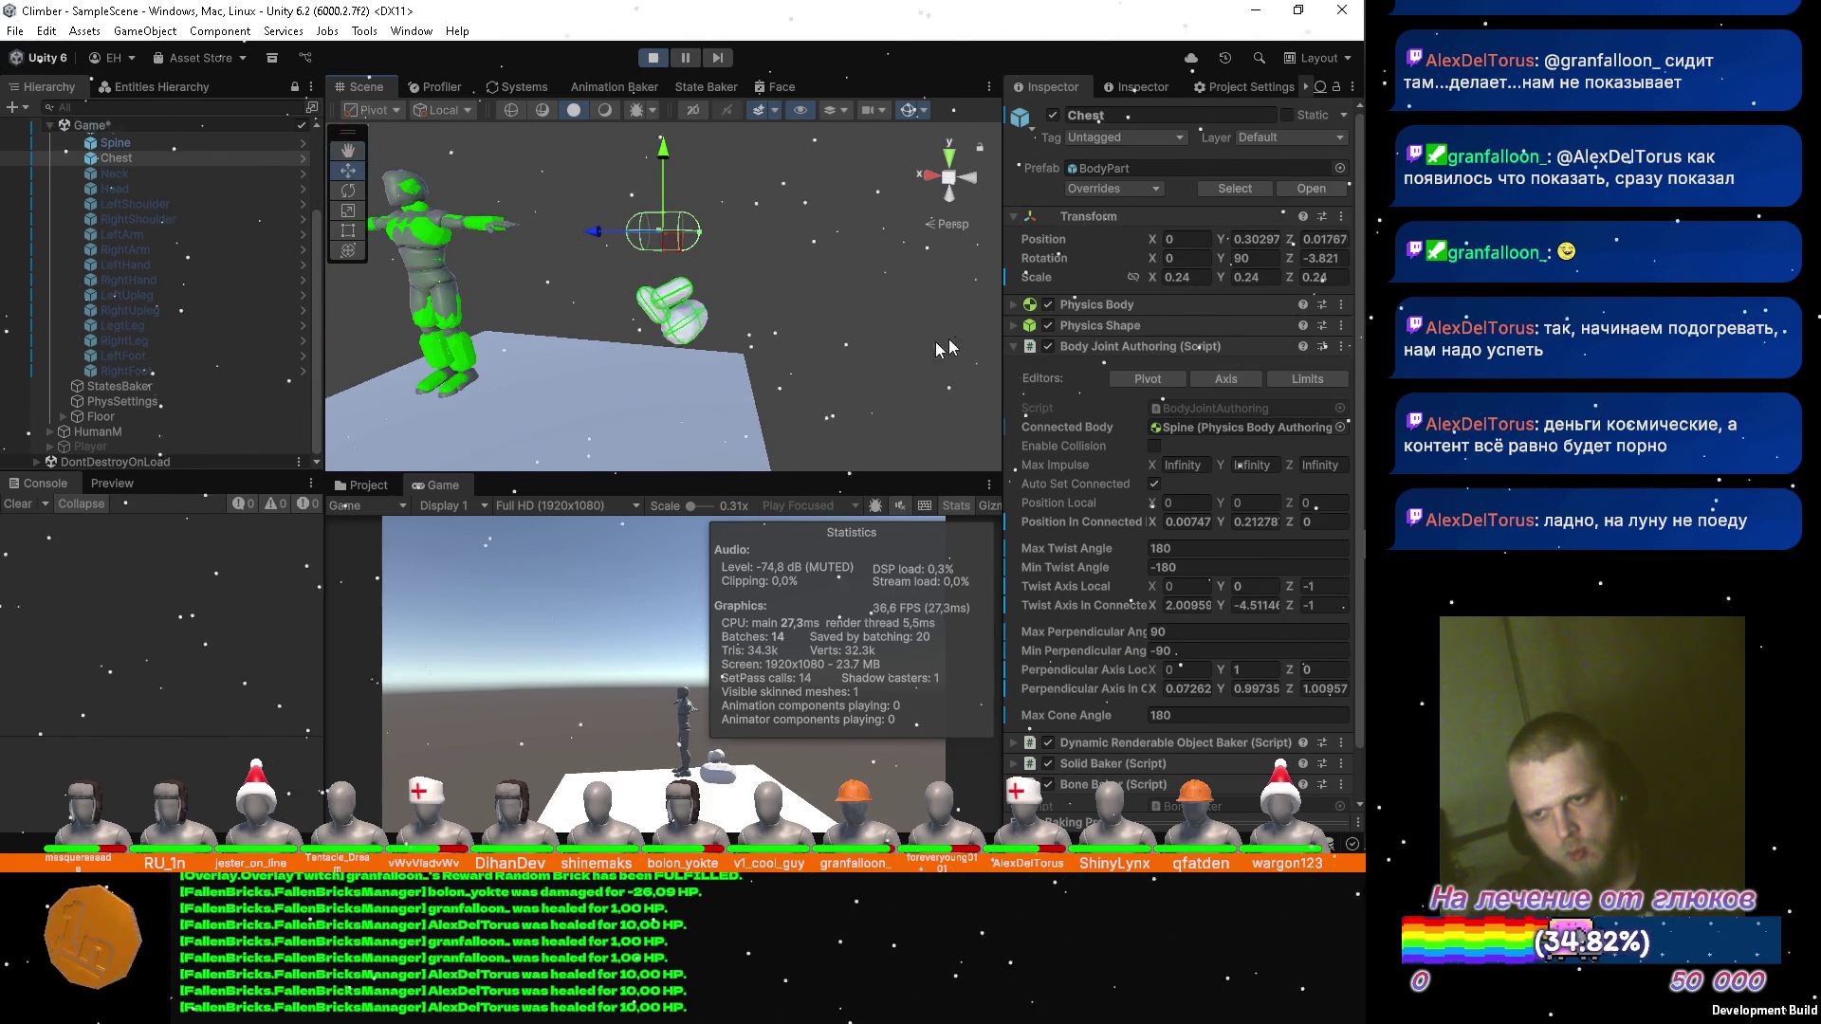
pyautogui.click(1013, 326)
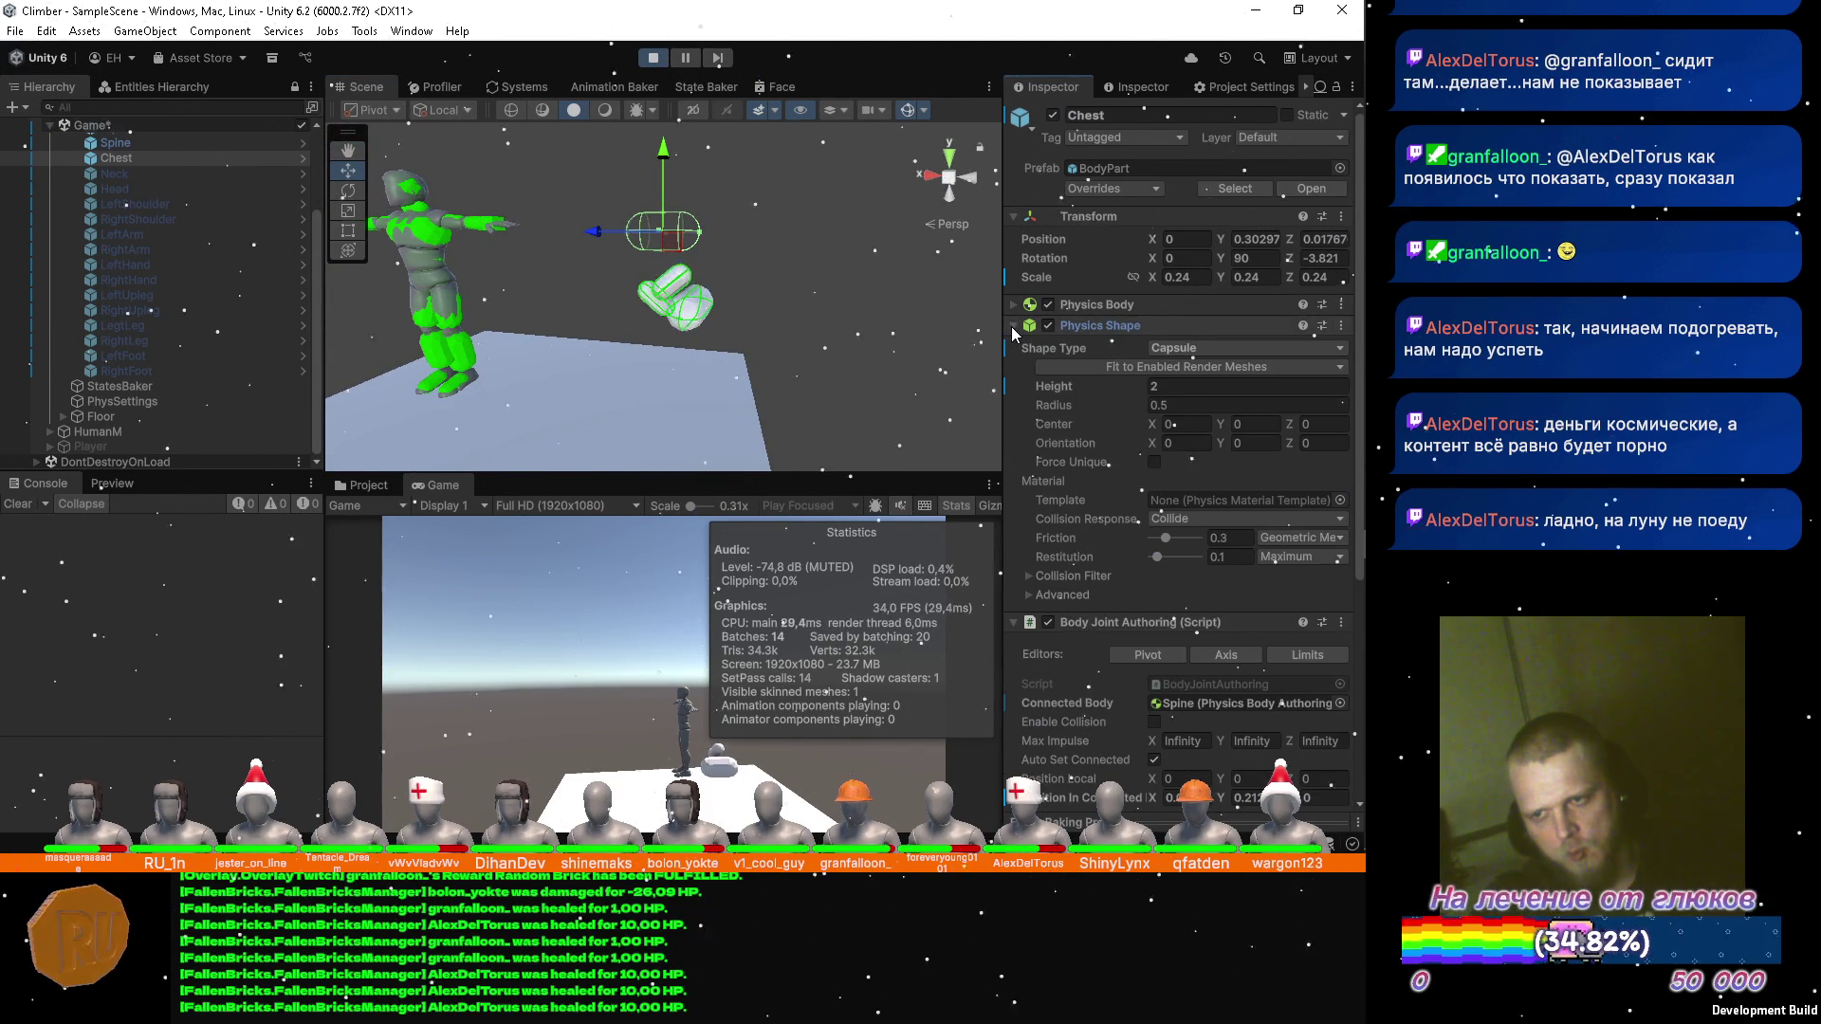
pyautogui.click(1012, 326)
pyautogui.click(1012, 305)
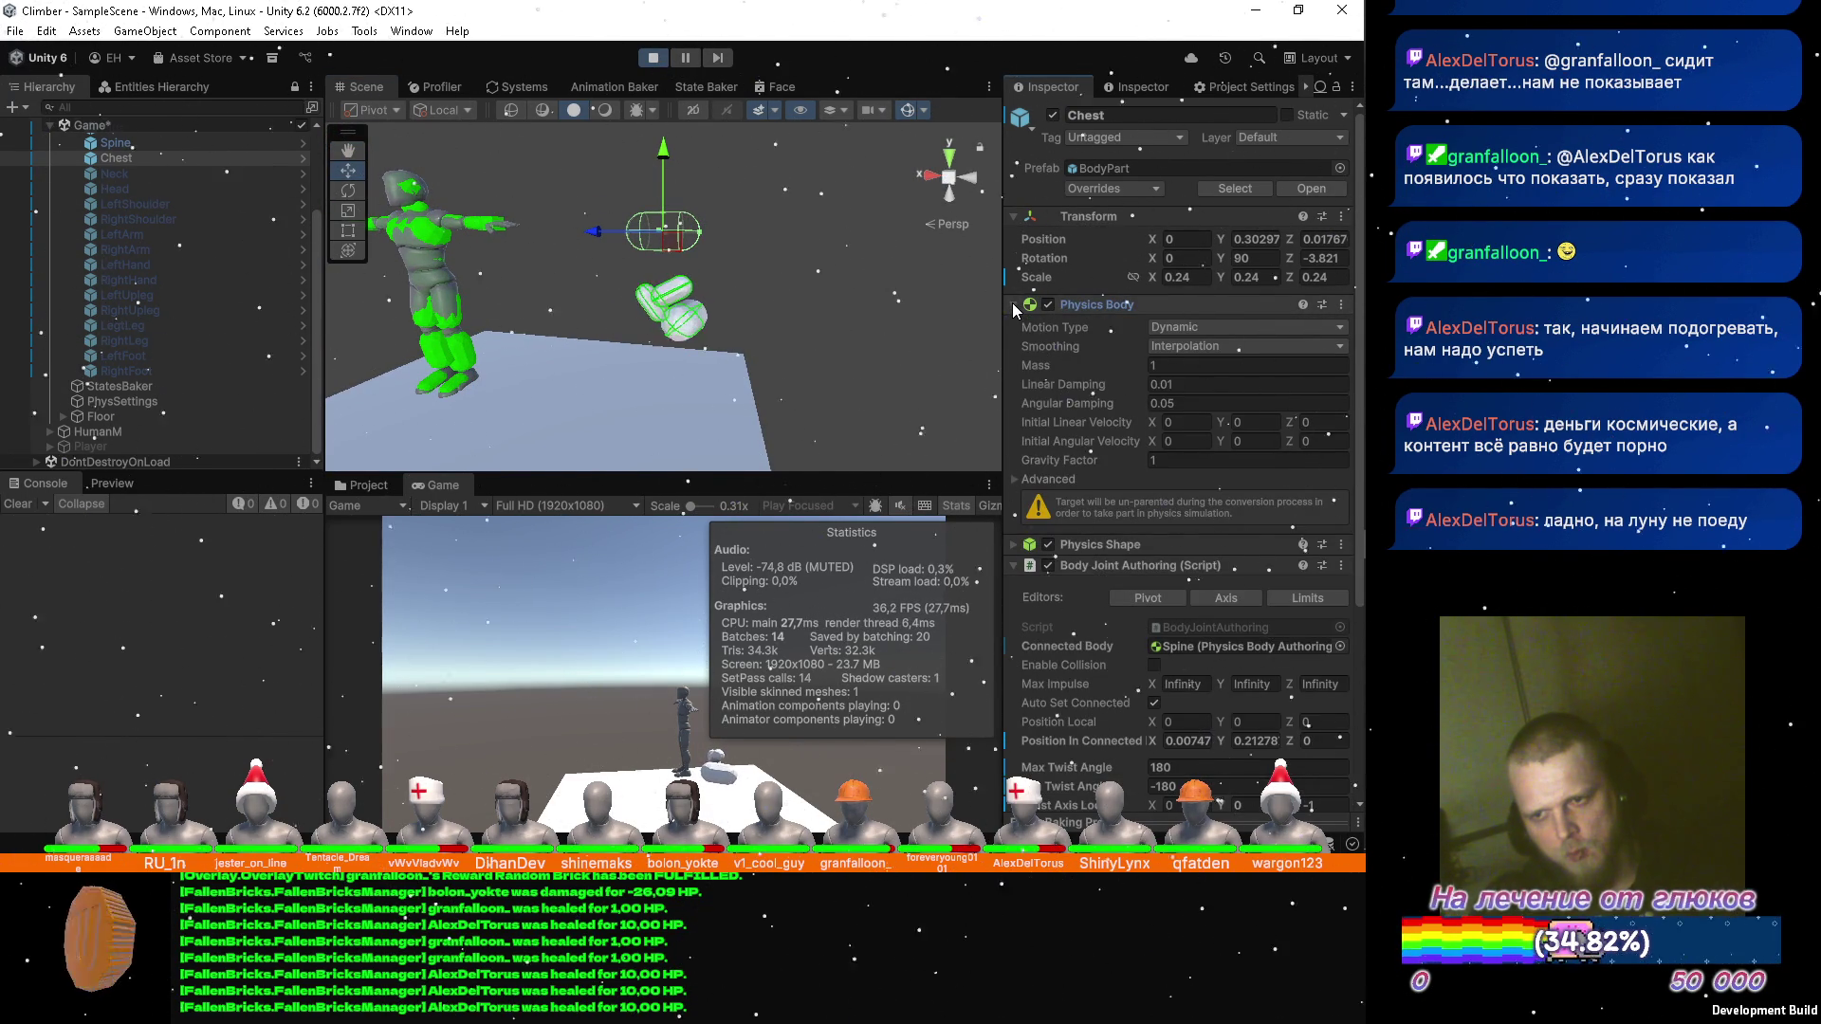
pyautogui.click(1011, 304)
# Disable the Chest bone again and select the Ragdoll object.
pyautogui.moveTo(726, 296); pyautogui.dragTo(671, 286)
pyautogui.scroll(5, 675, 285)
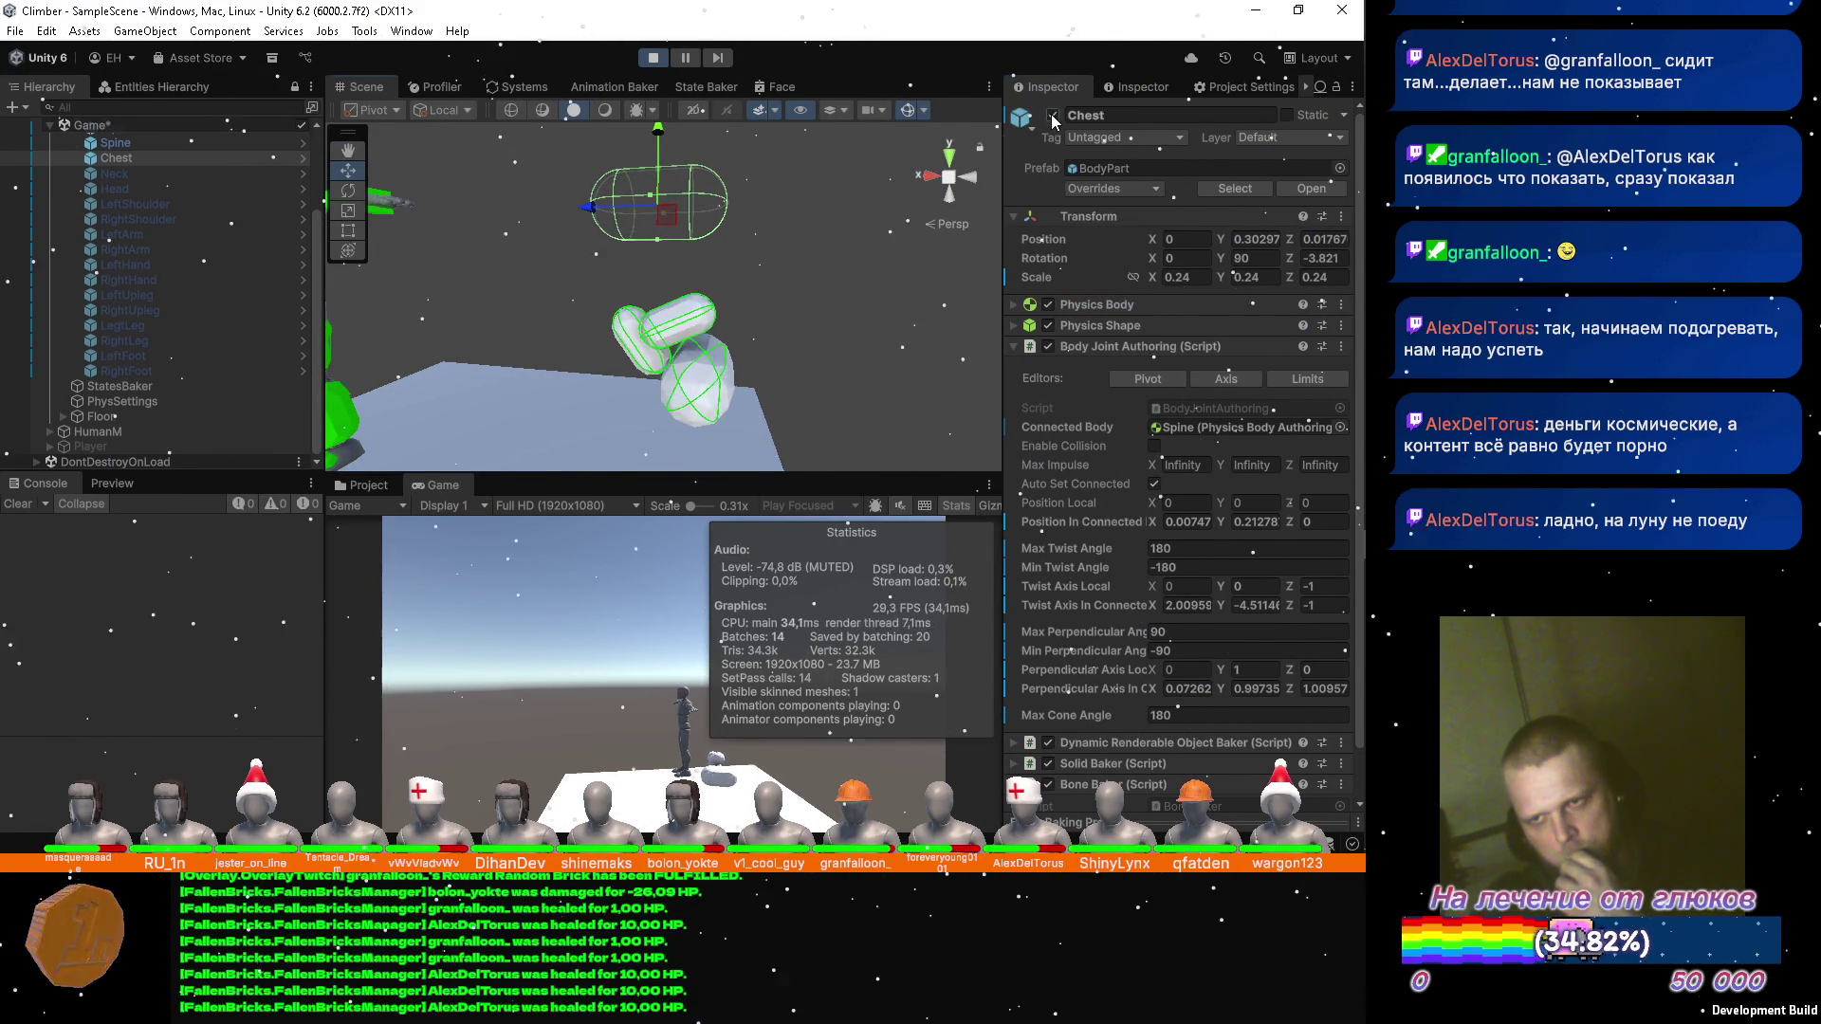
pyautogui.click(1053, 115)
pyautogui.scroll(3, 131, 190)
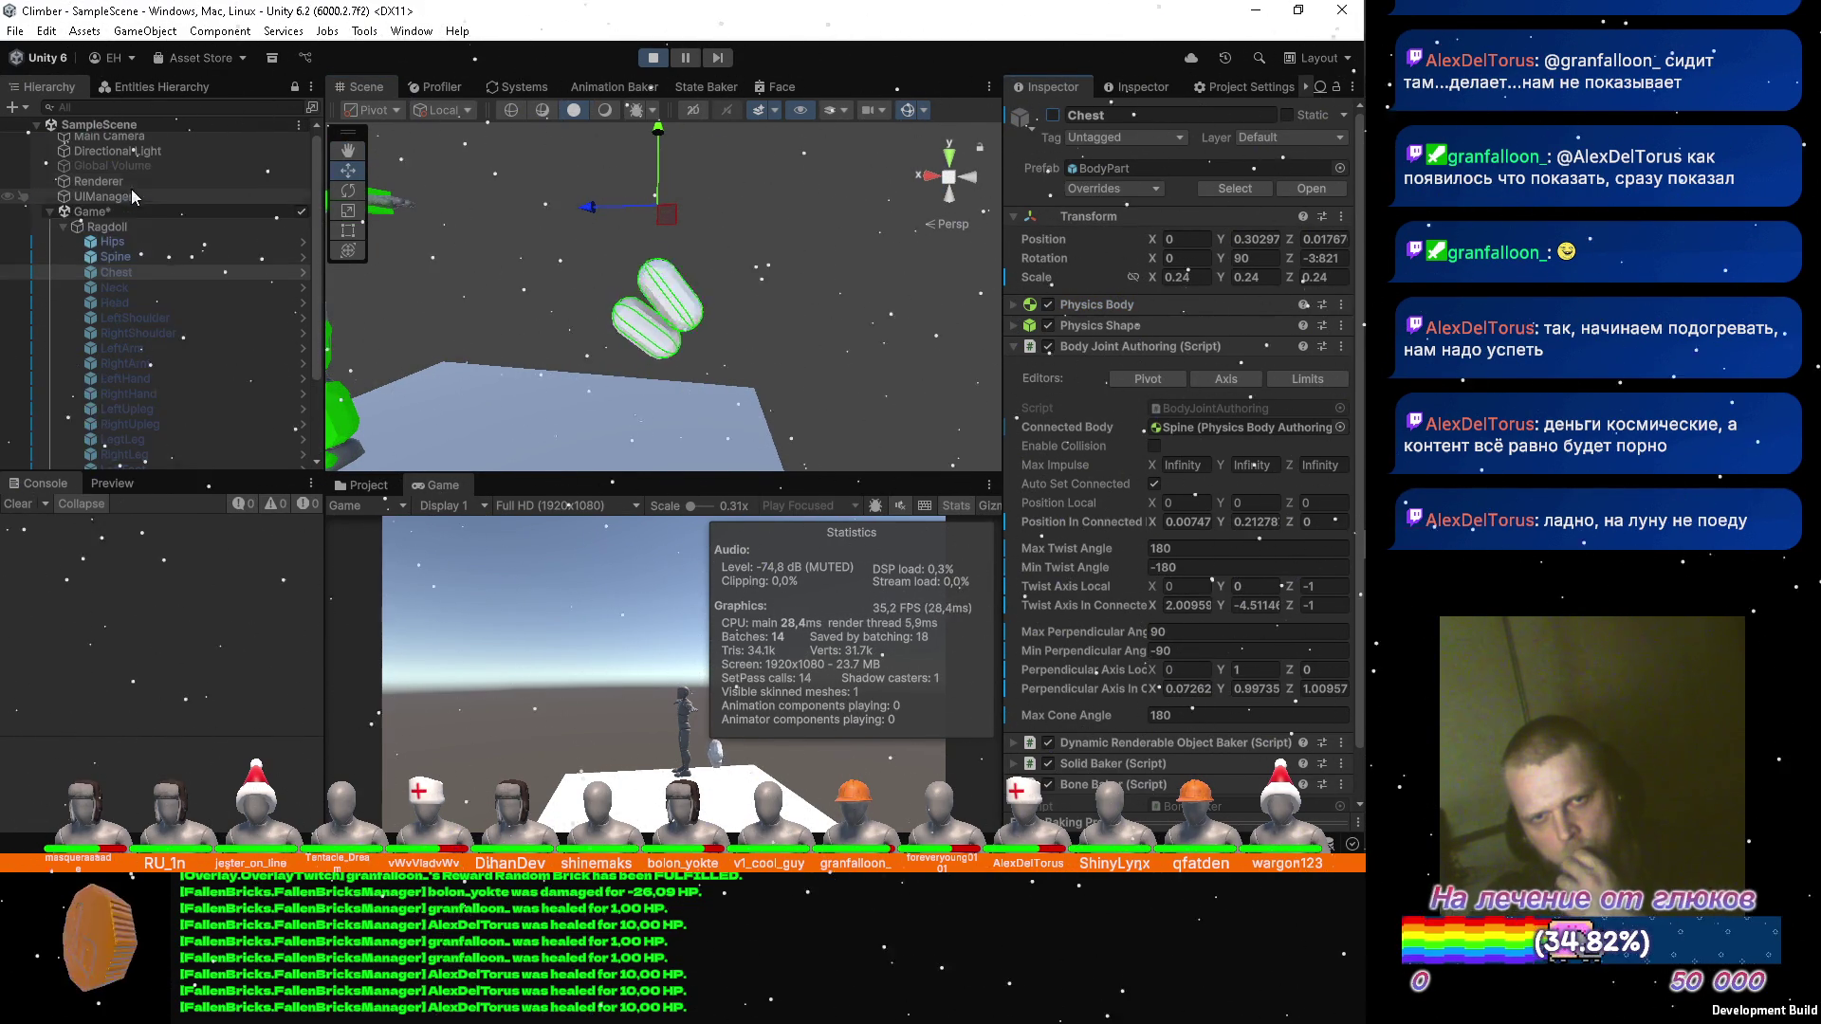
pyautogui.click(127, 227)
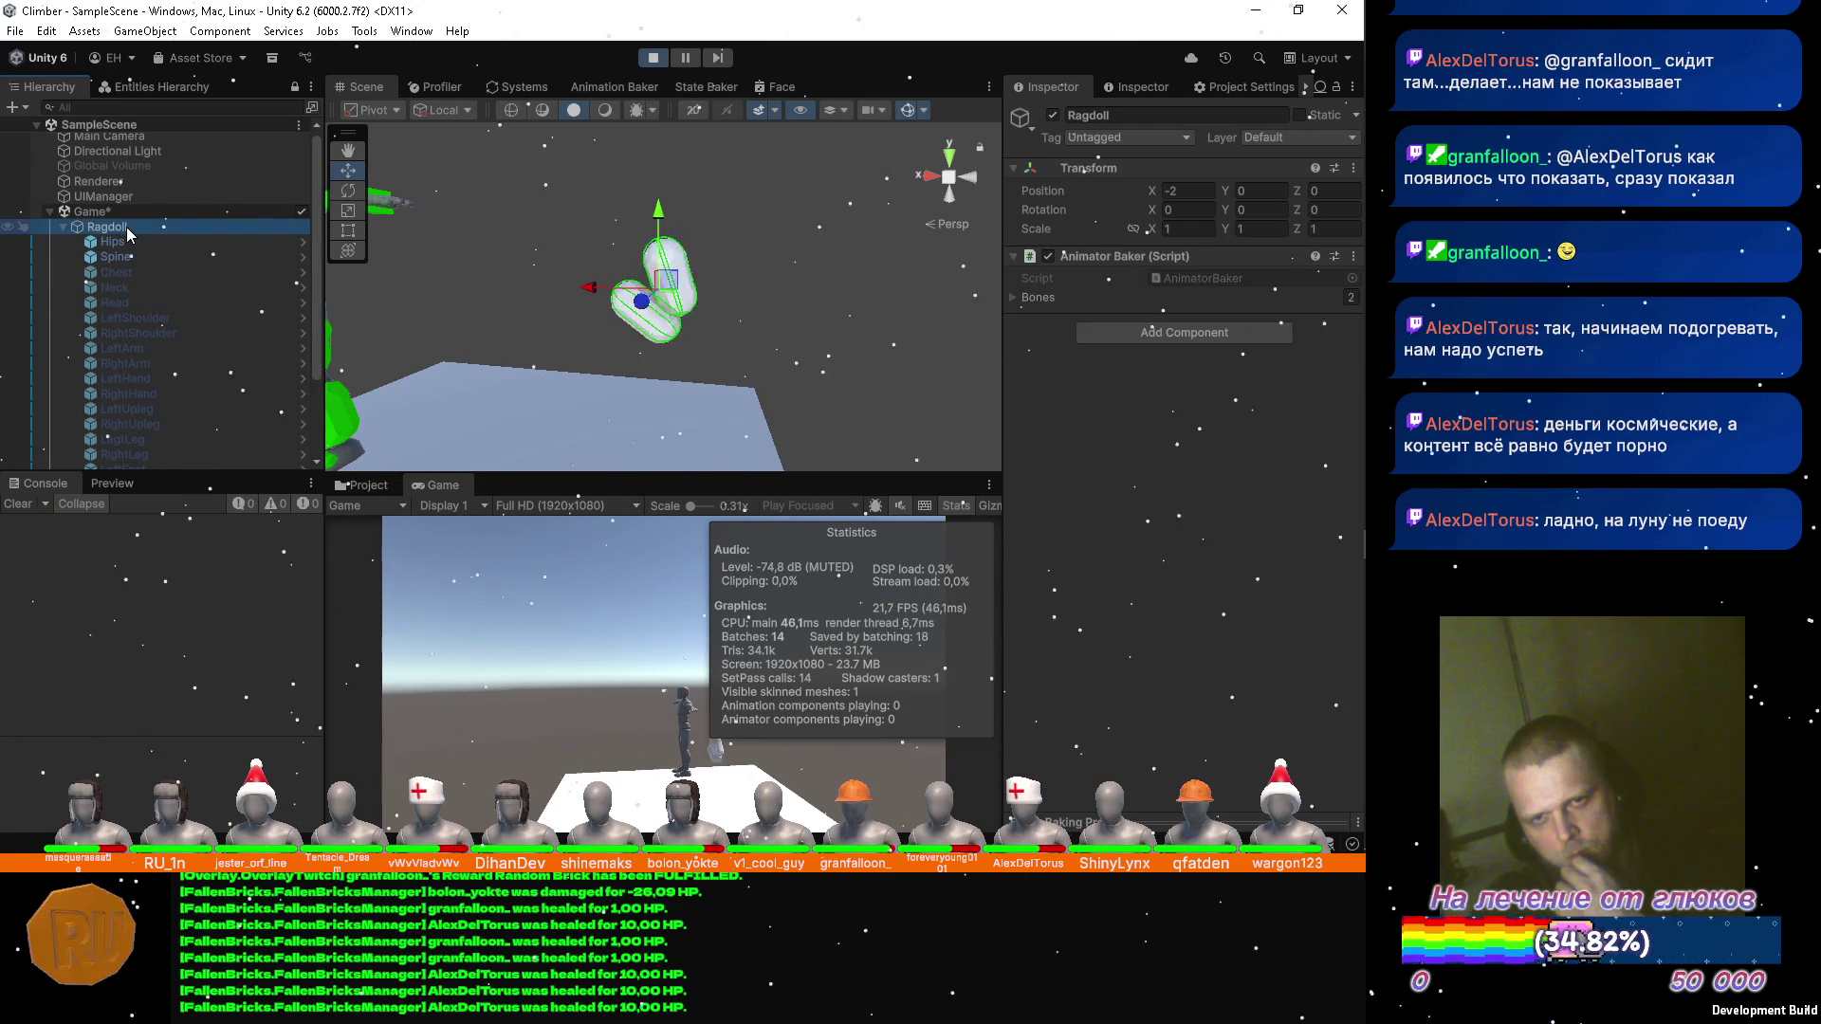
# Select Hips then Spine, and drag the Spine's Max Twist Angle down to about 90.
pyautogui.click(128, 246)
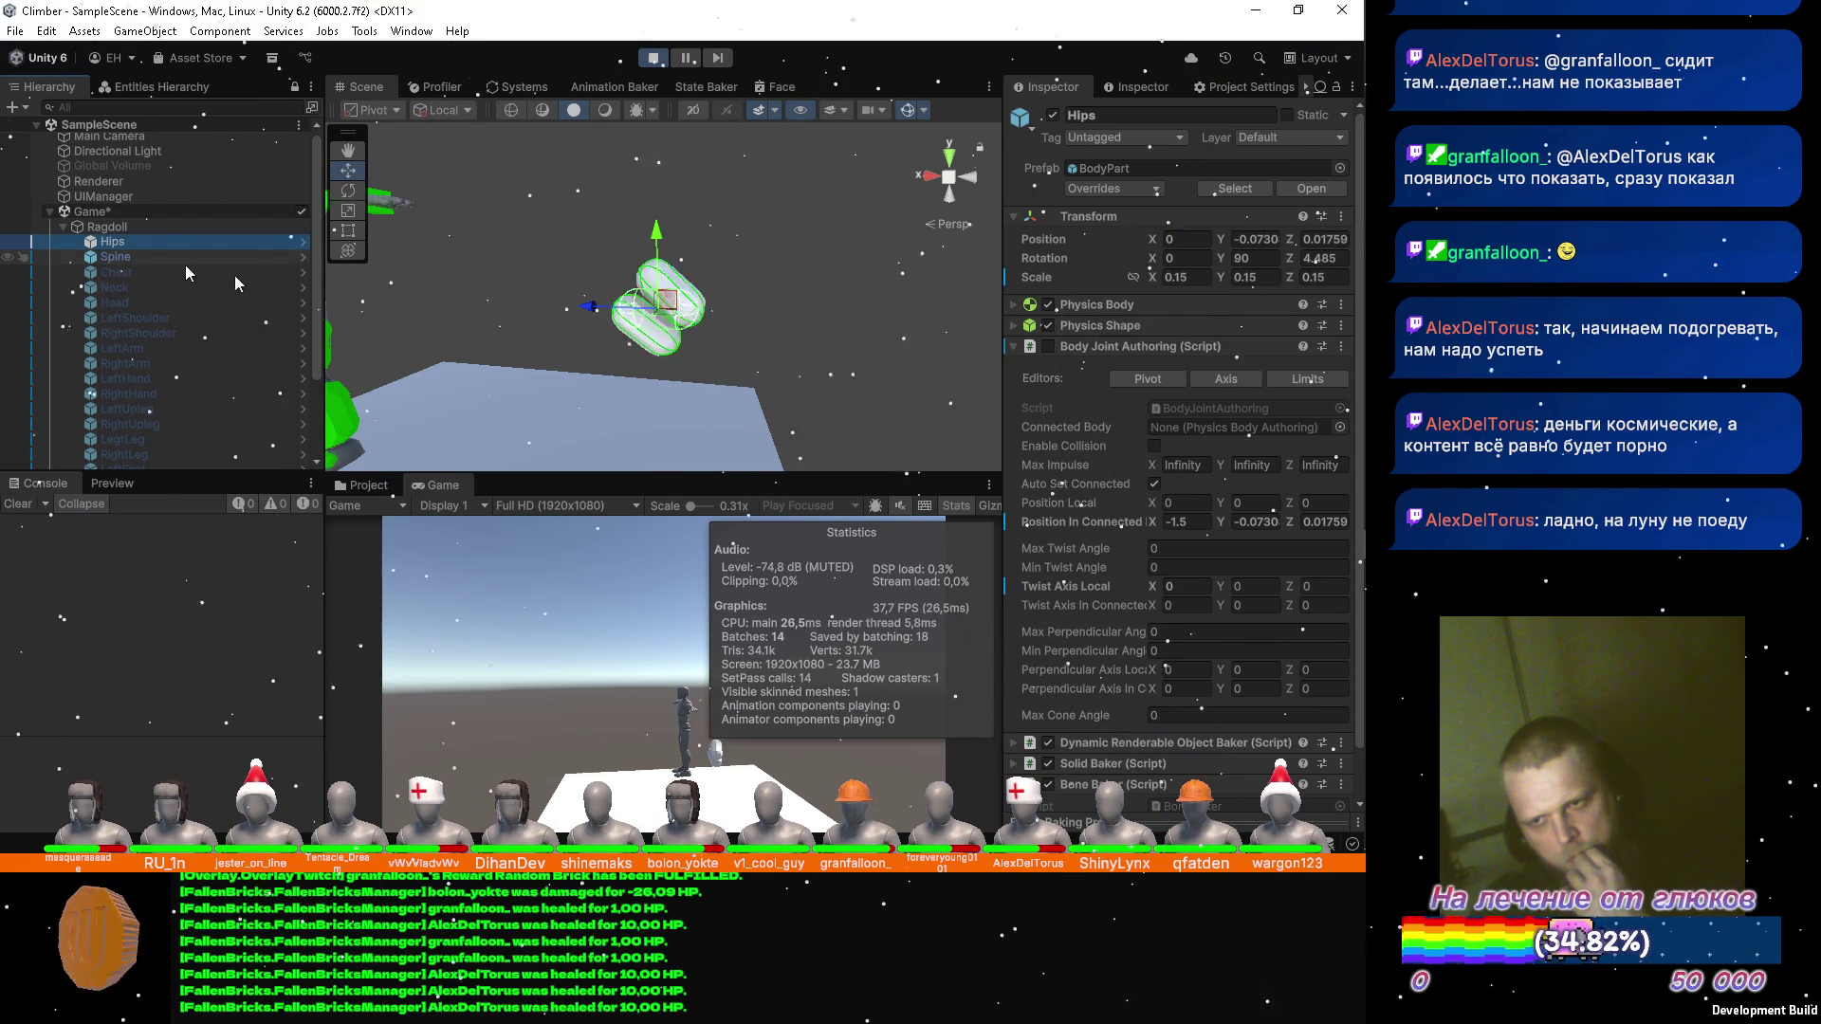
pyautogui.click(122, 257)
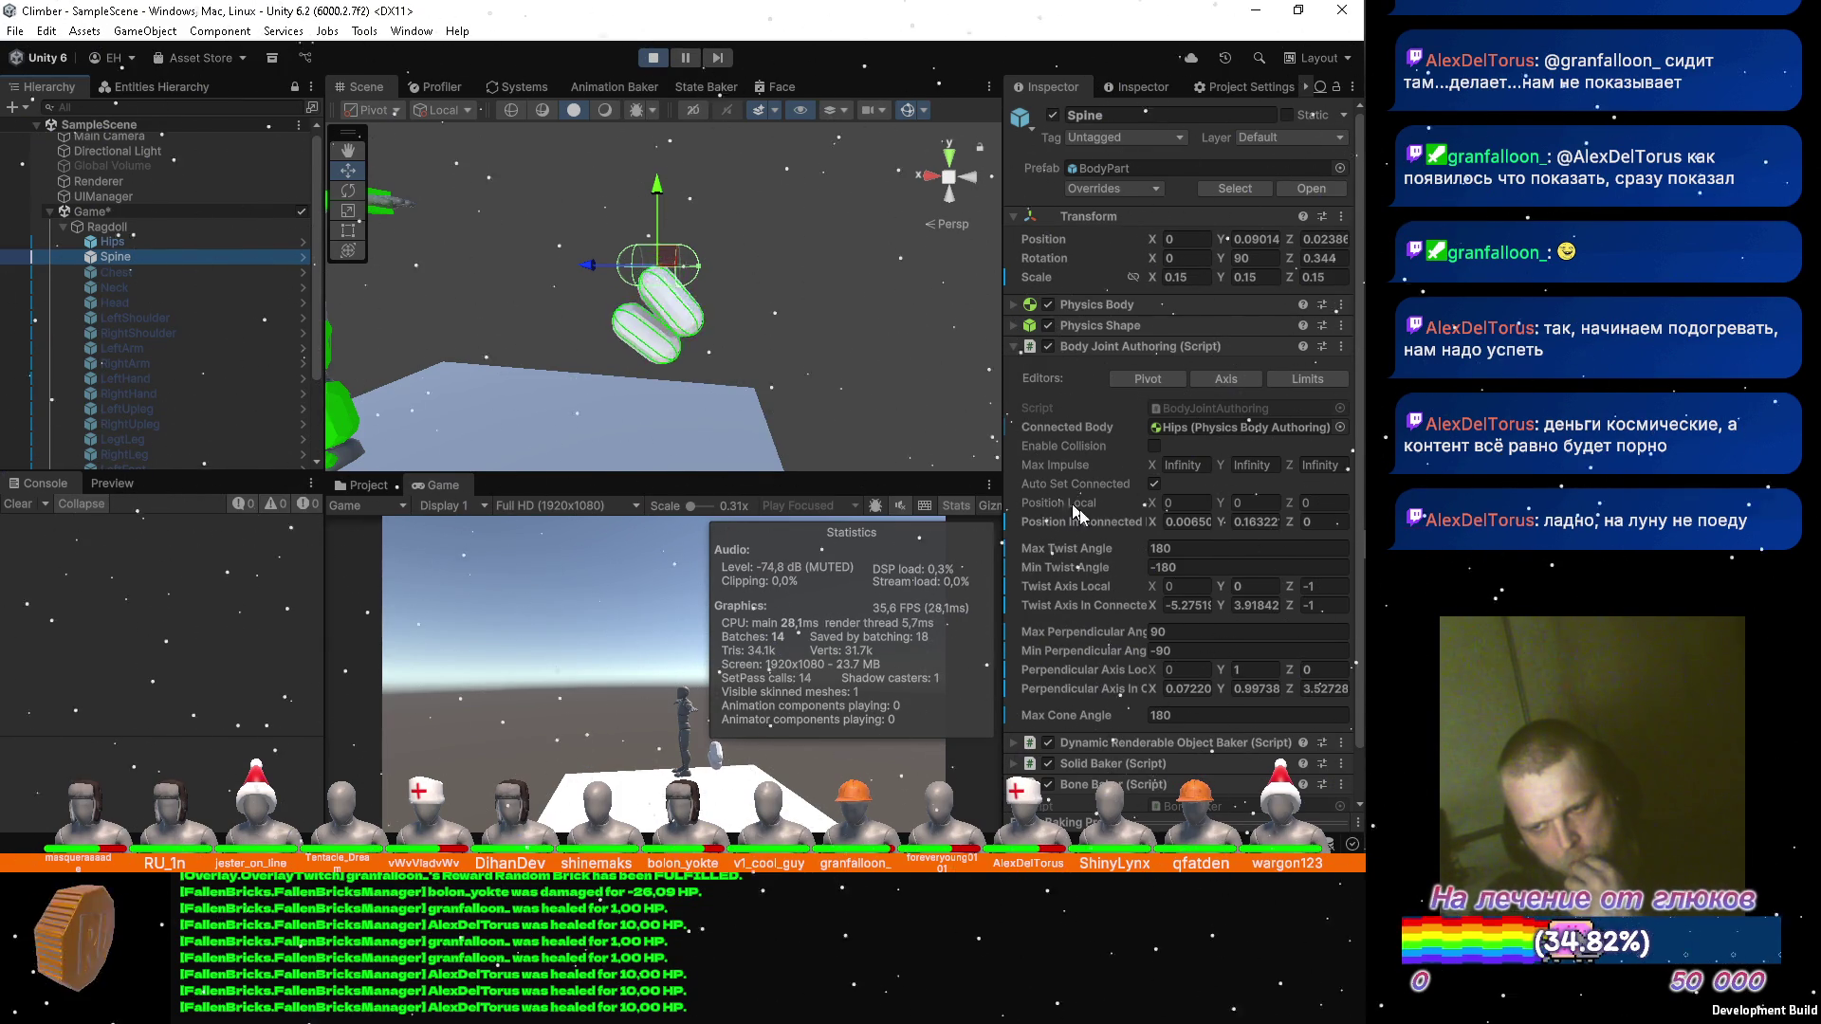
pyautogui.moveTo(1086, 548); pyautogui.dragTo(623, 490)
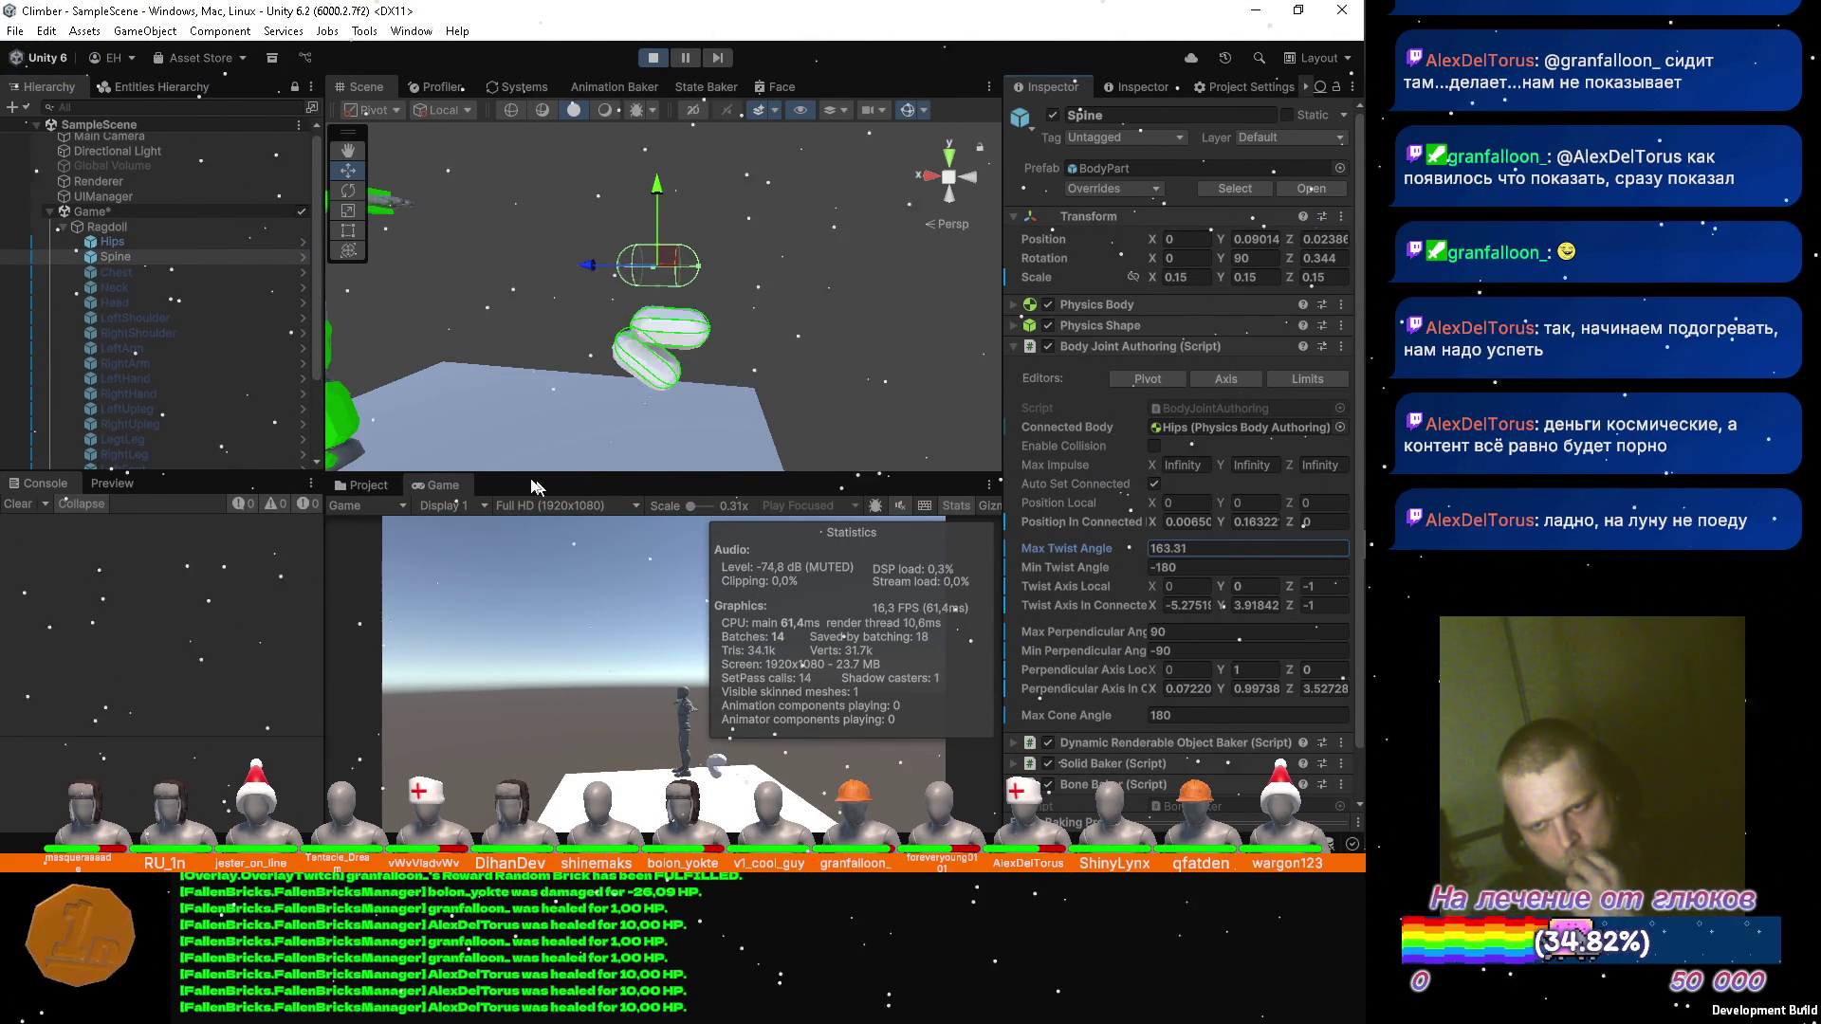
pyautogui.moveTo(203, 414); pyautogui.dragTo(1300, 410)
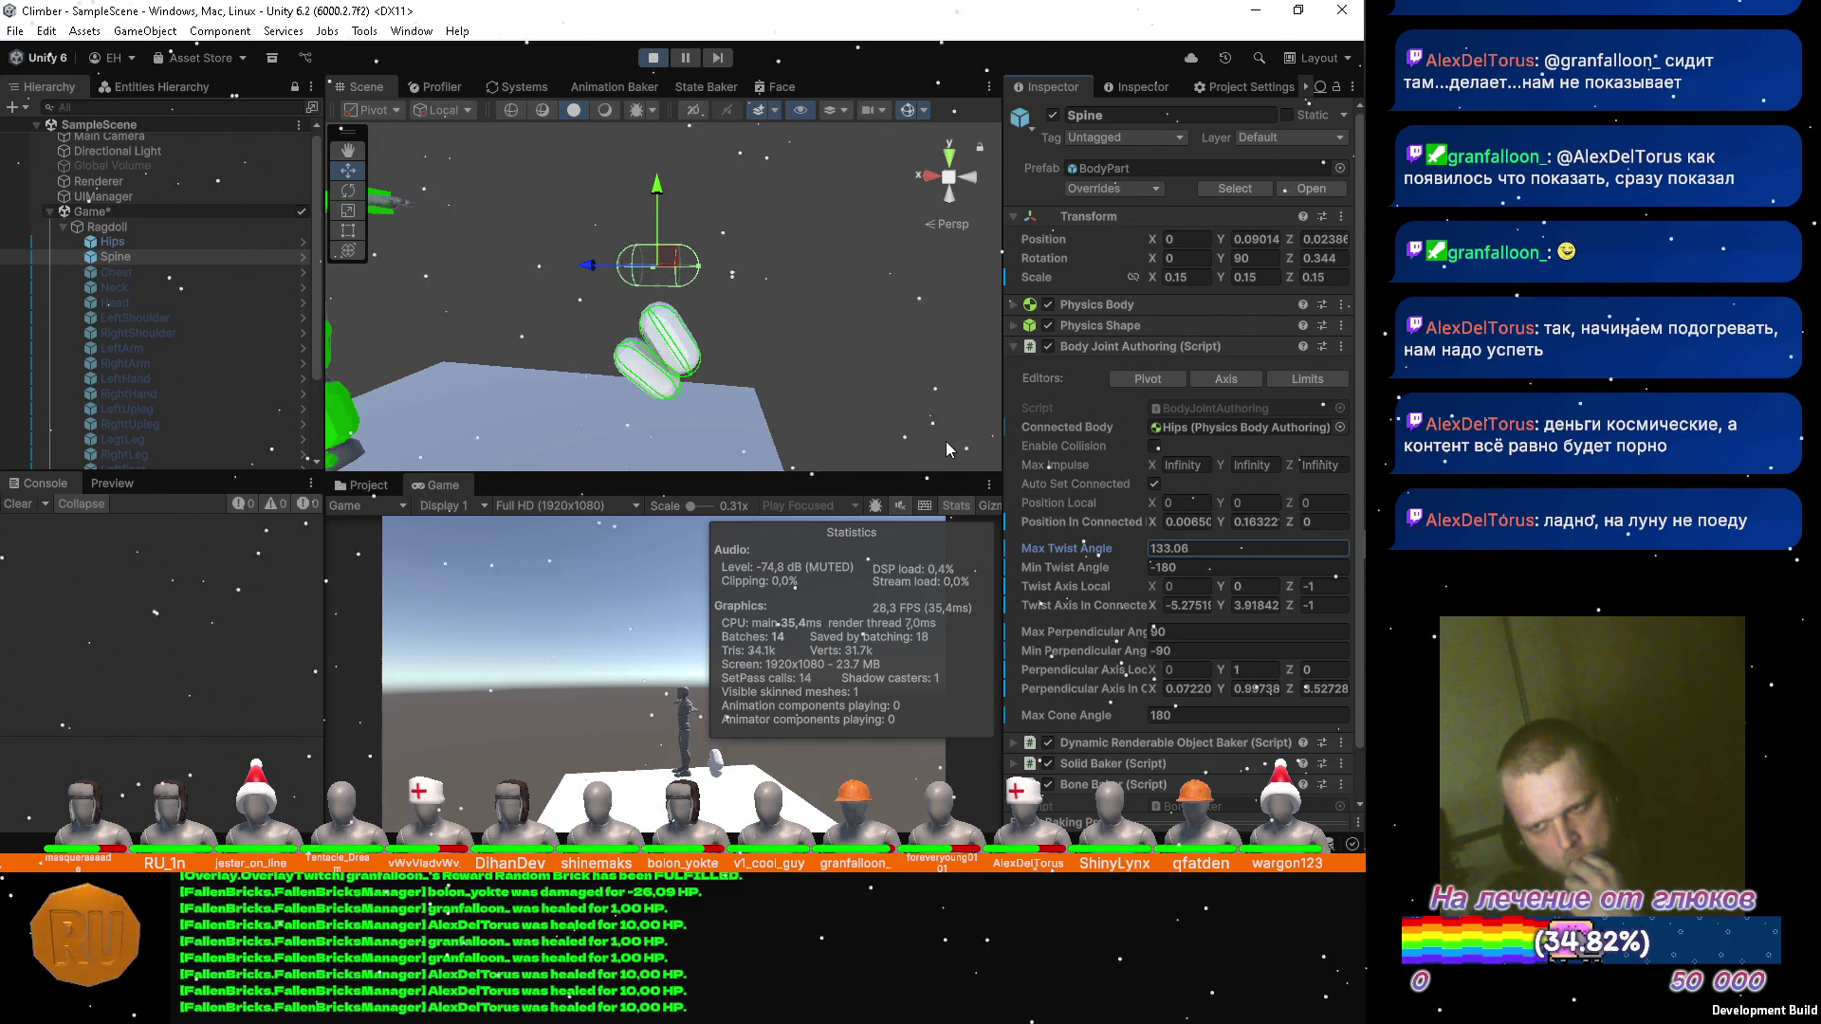
pyautogui.moveTo(126, 437); pyautogui.dragTo(1250, 461)
pyautogui.moveTo(1073, 459); pyautogui.dragTo(940, 473)
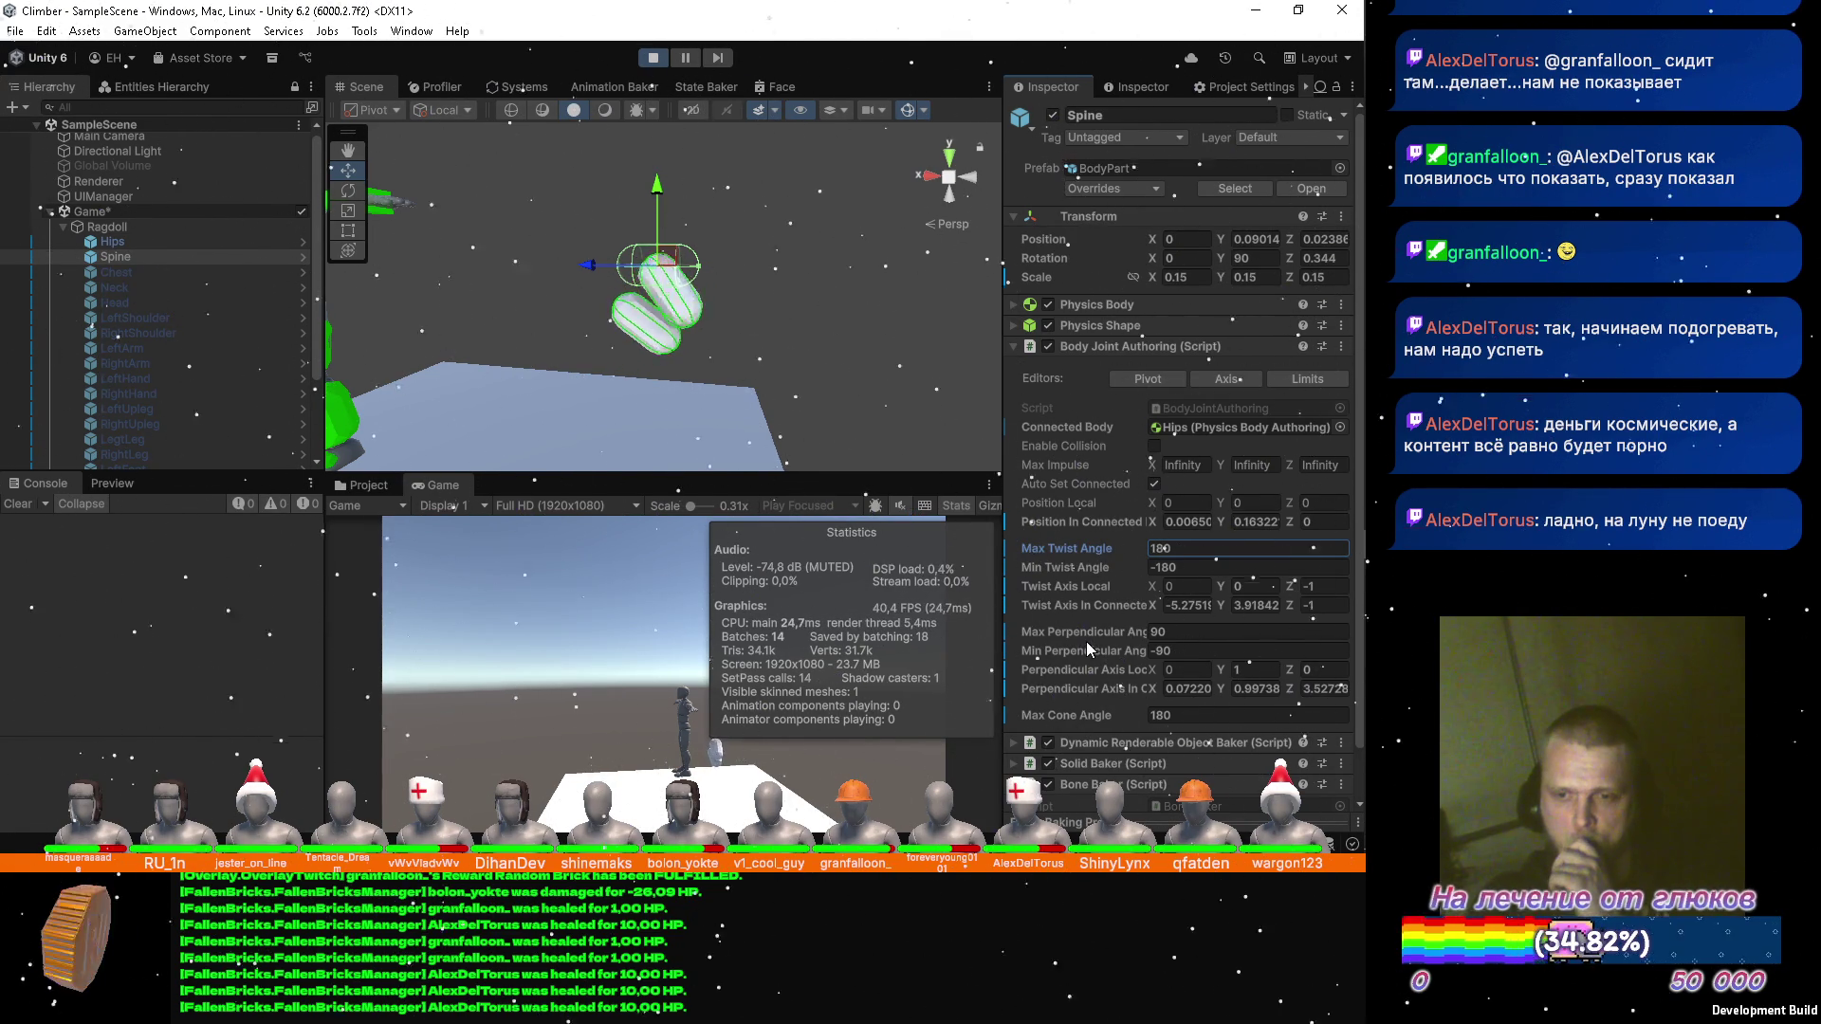
# Keep the Spine's Max Cone Angle at 180 and preview the joint's axis and pivot handles.
pyautogui.click(1067, 718)
pyautogui.write('0')
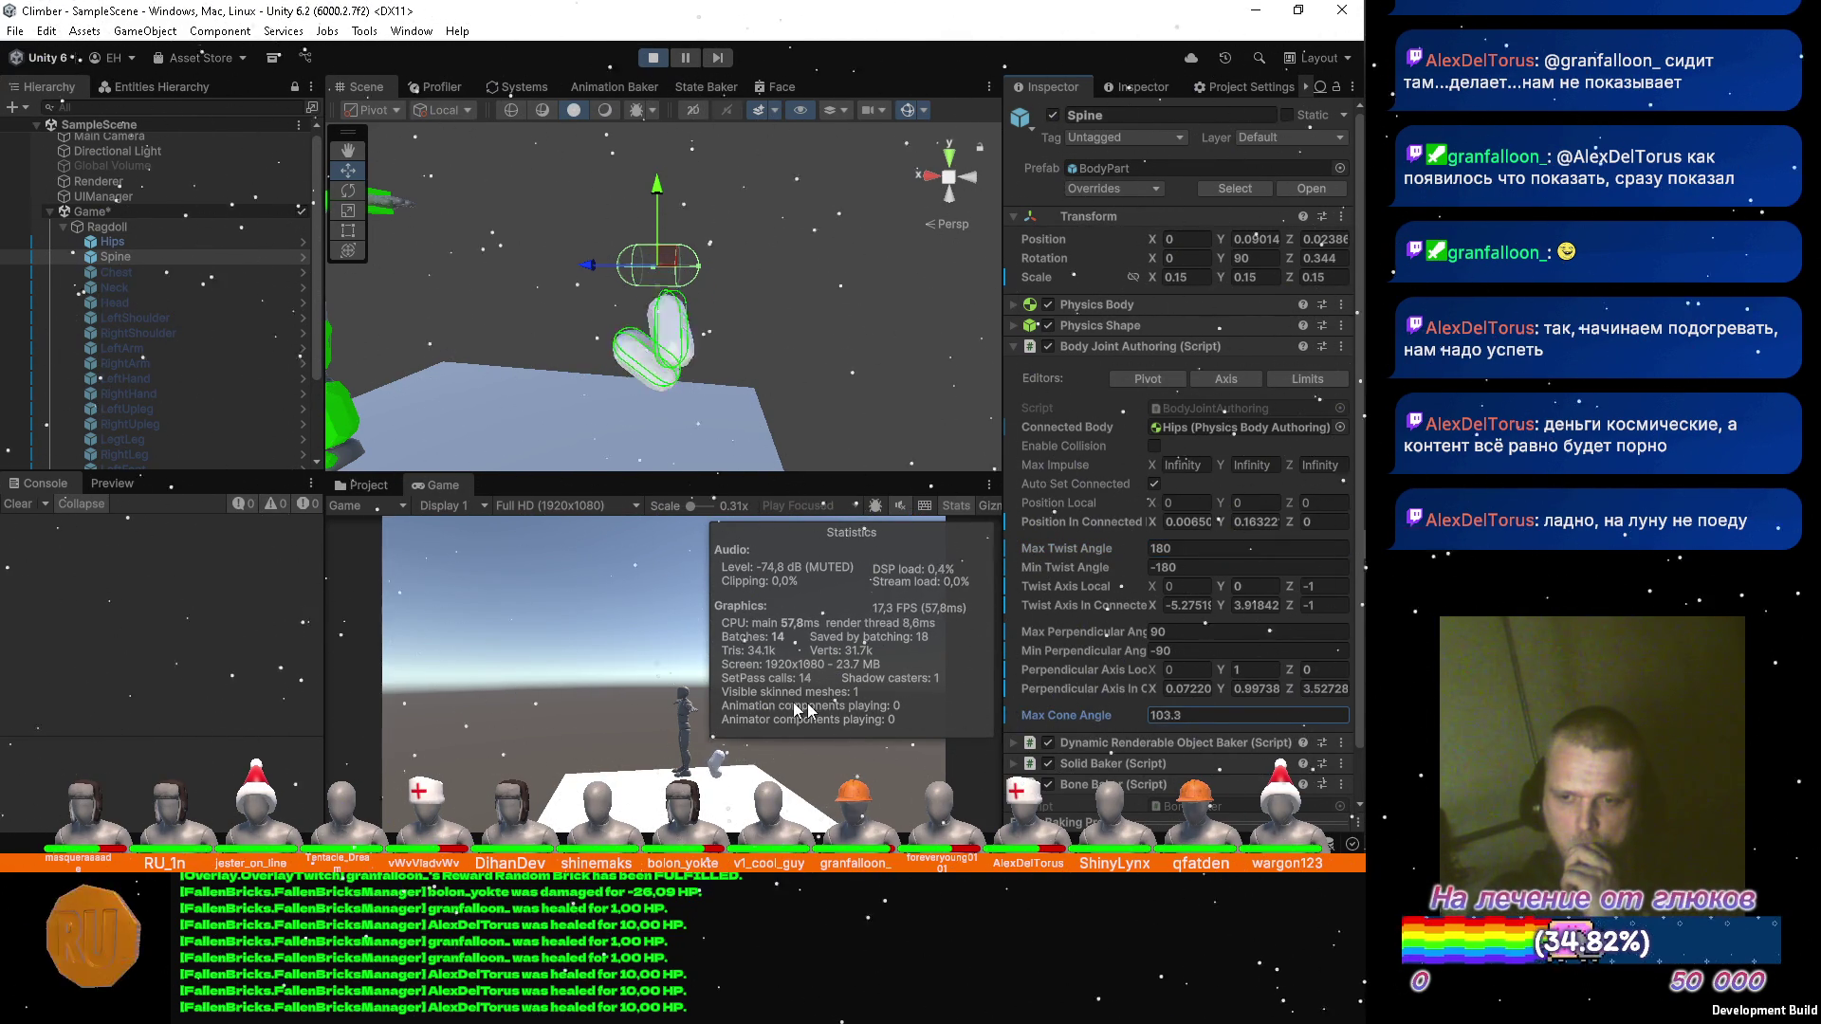
pyautogui.press('BackSpace')
pyautogui.write('180')
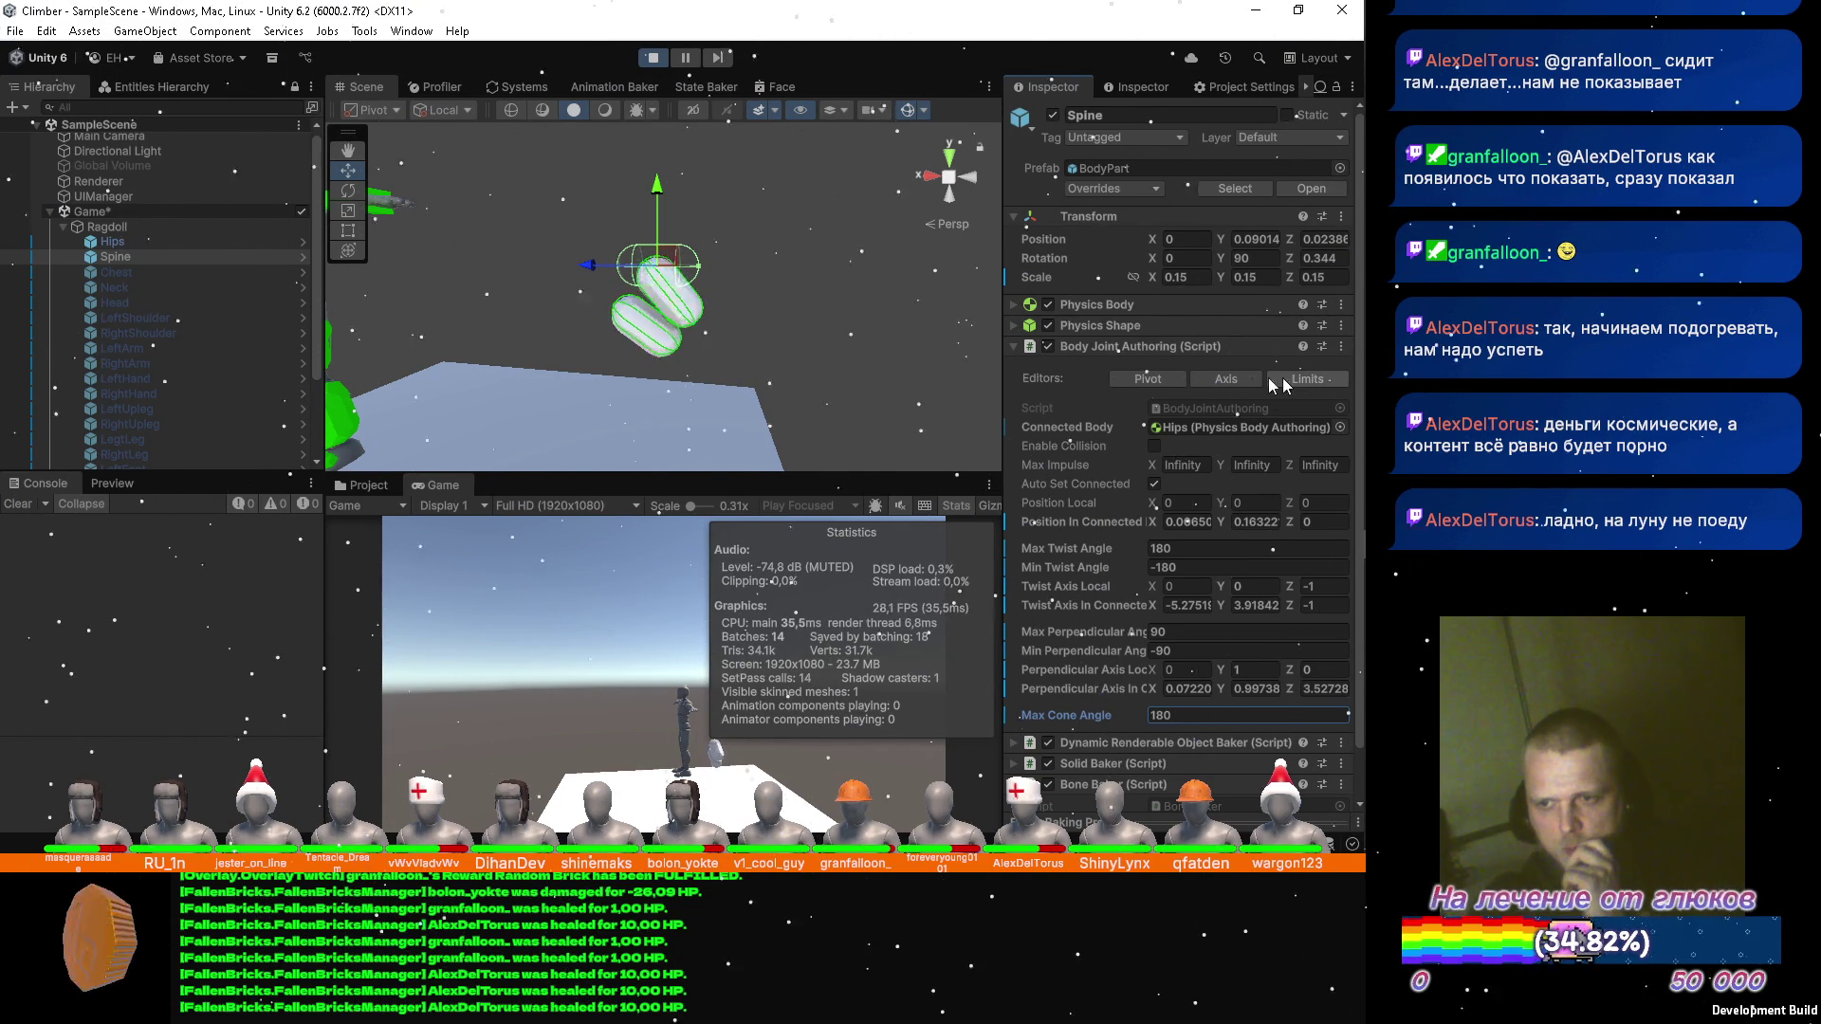
pyautogui.click(1215, 378)
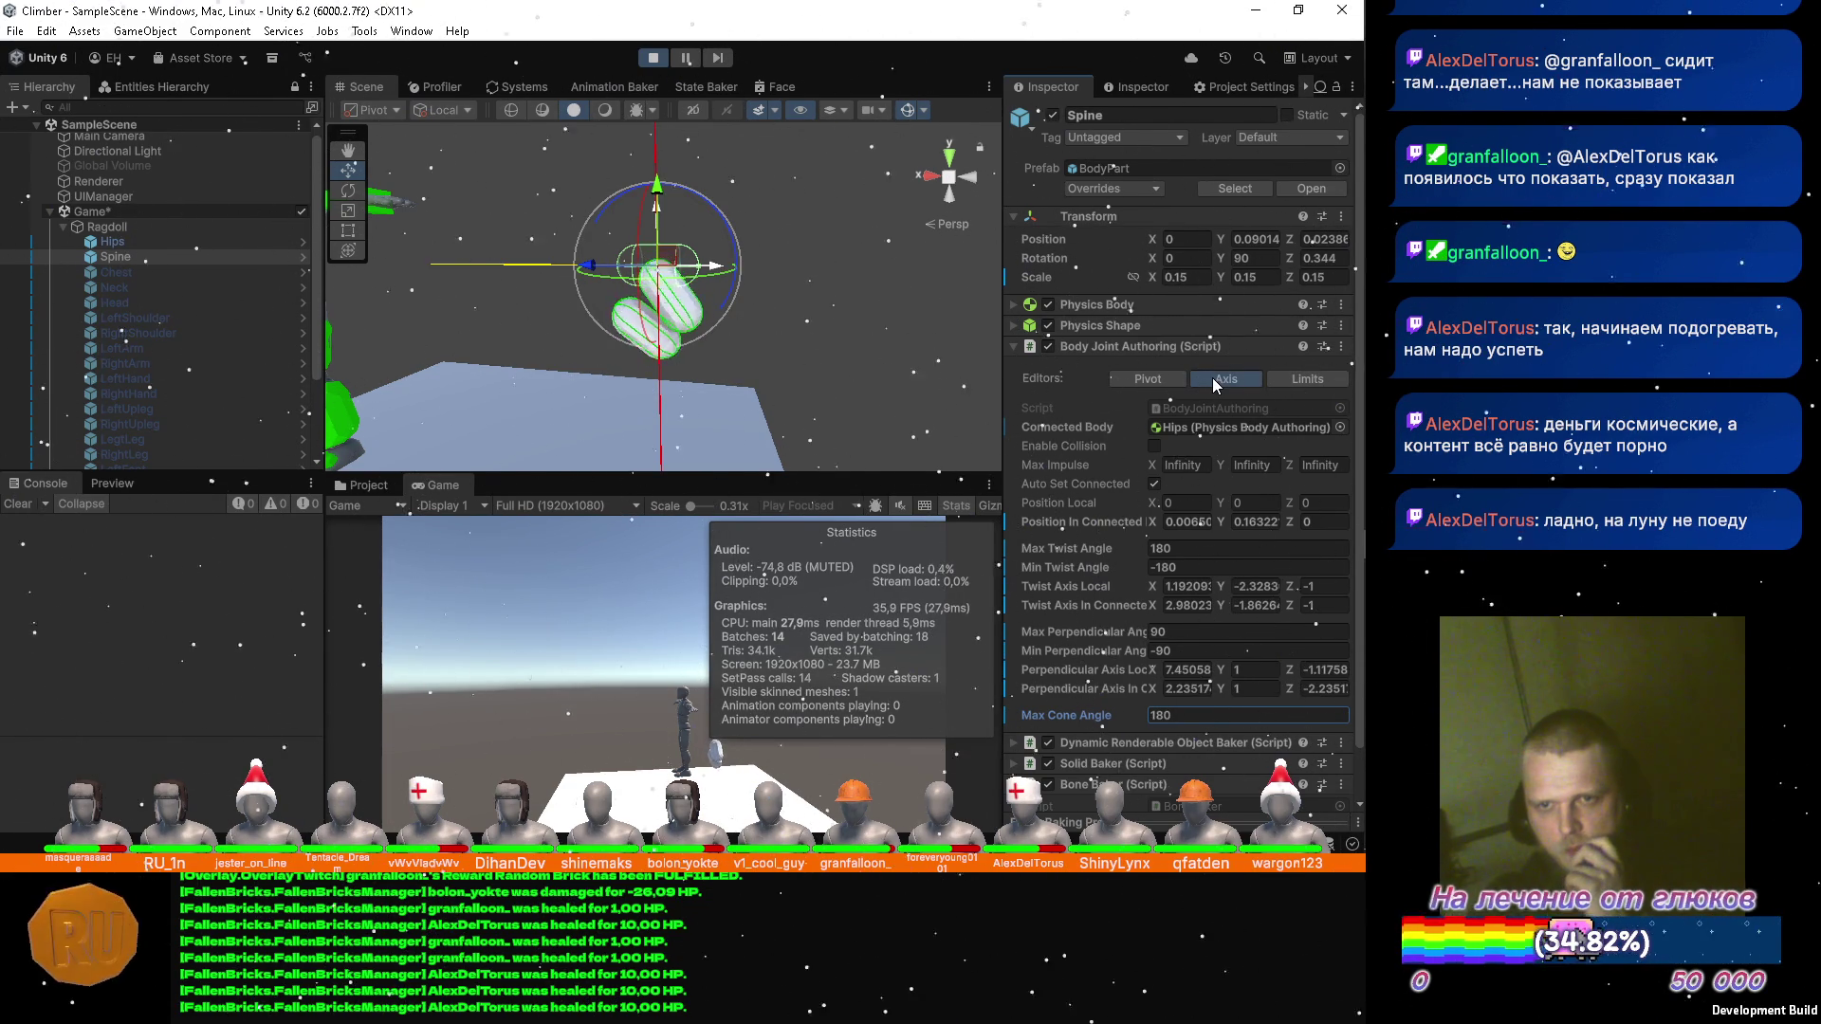
pyautogui.click(1210, 379)
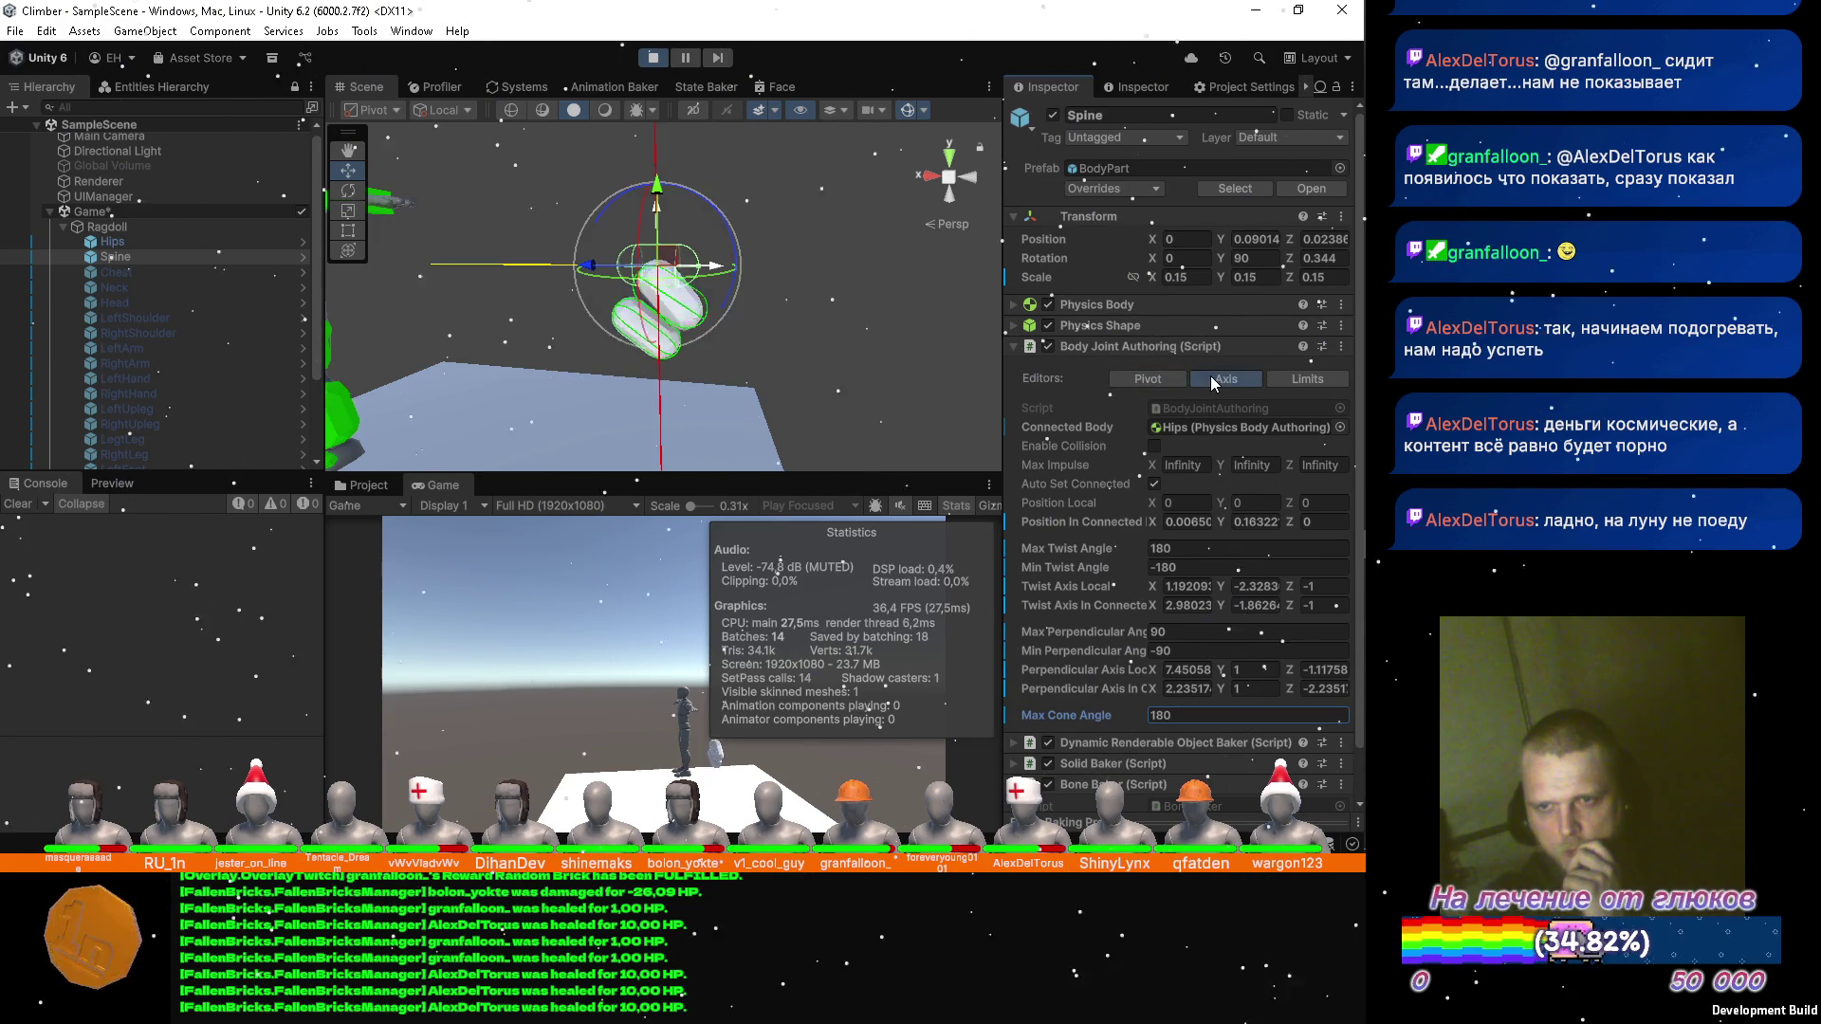
pyautogui.click(1176, 379)
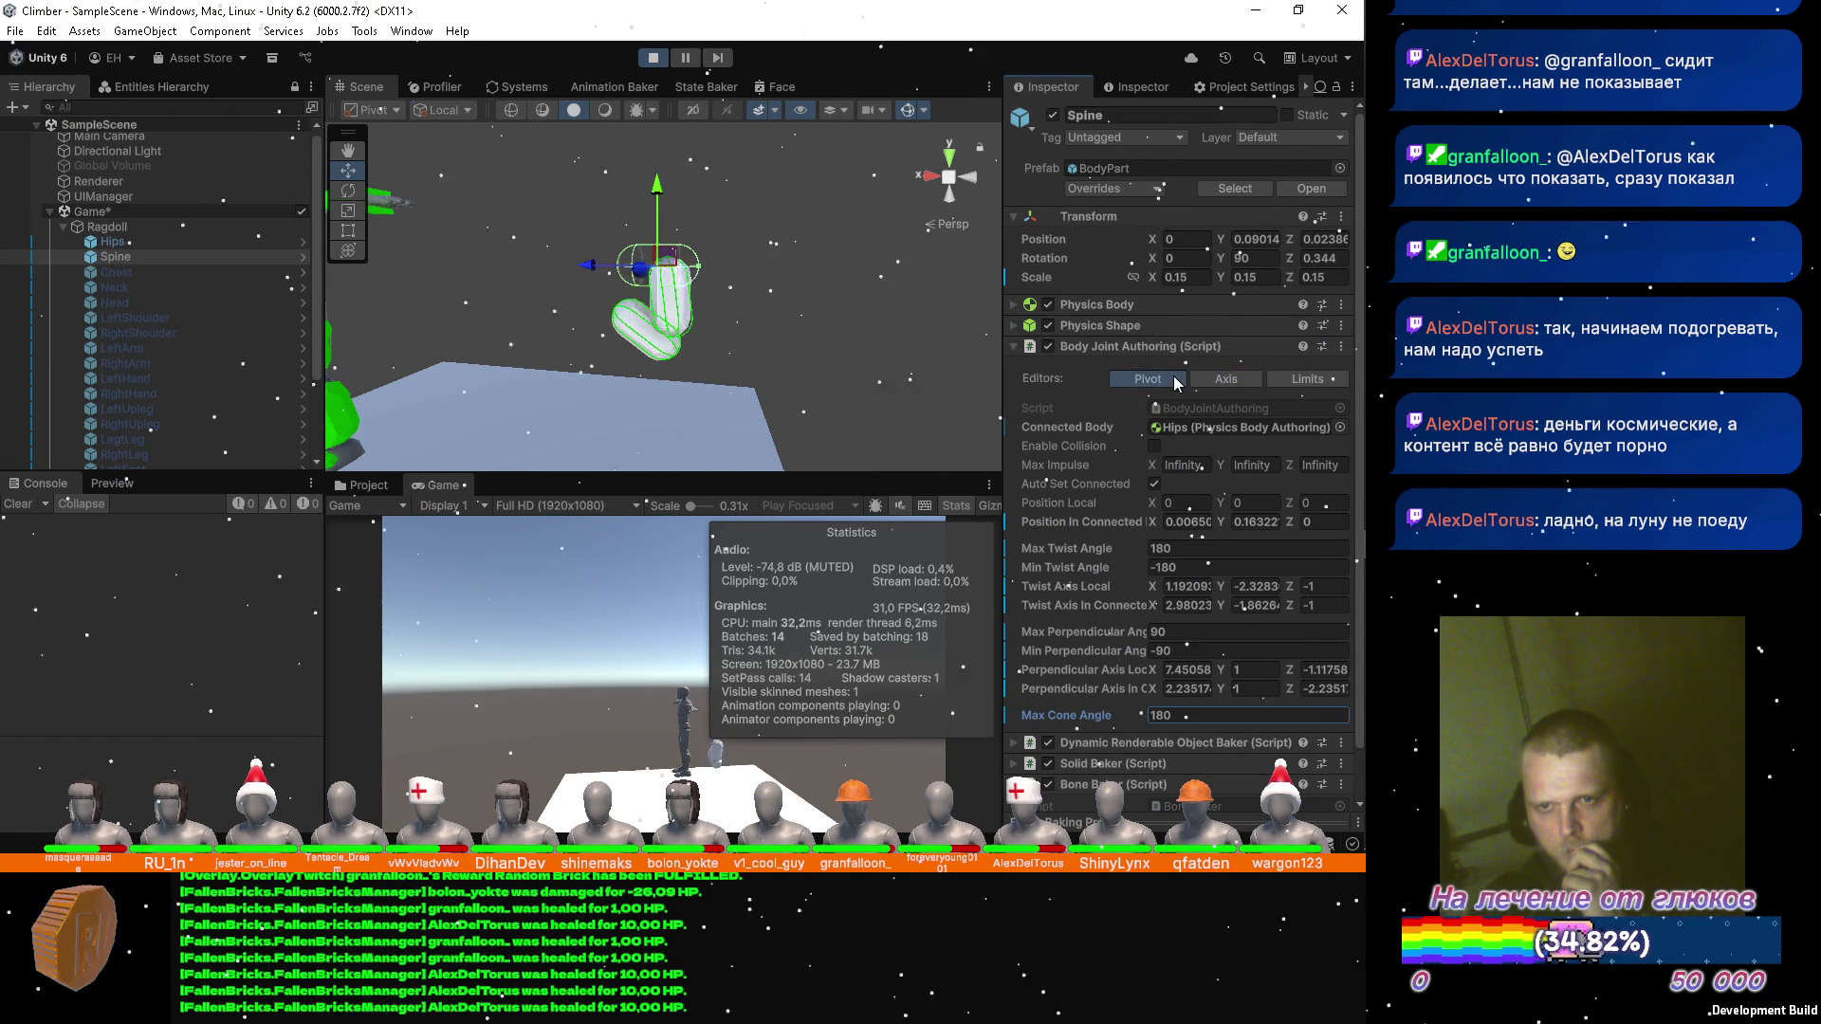
pyautogui.moveTo(695, 285)
pyautogui.mouseDown()
pyautogui.moveTo(746, 289)
pyautogui.moveTo(670, 301)
pyautogui.moveTo(683, 325)
pyautogui.mouseUp()
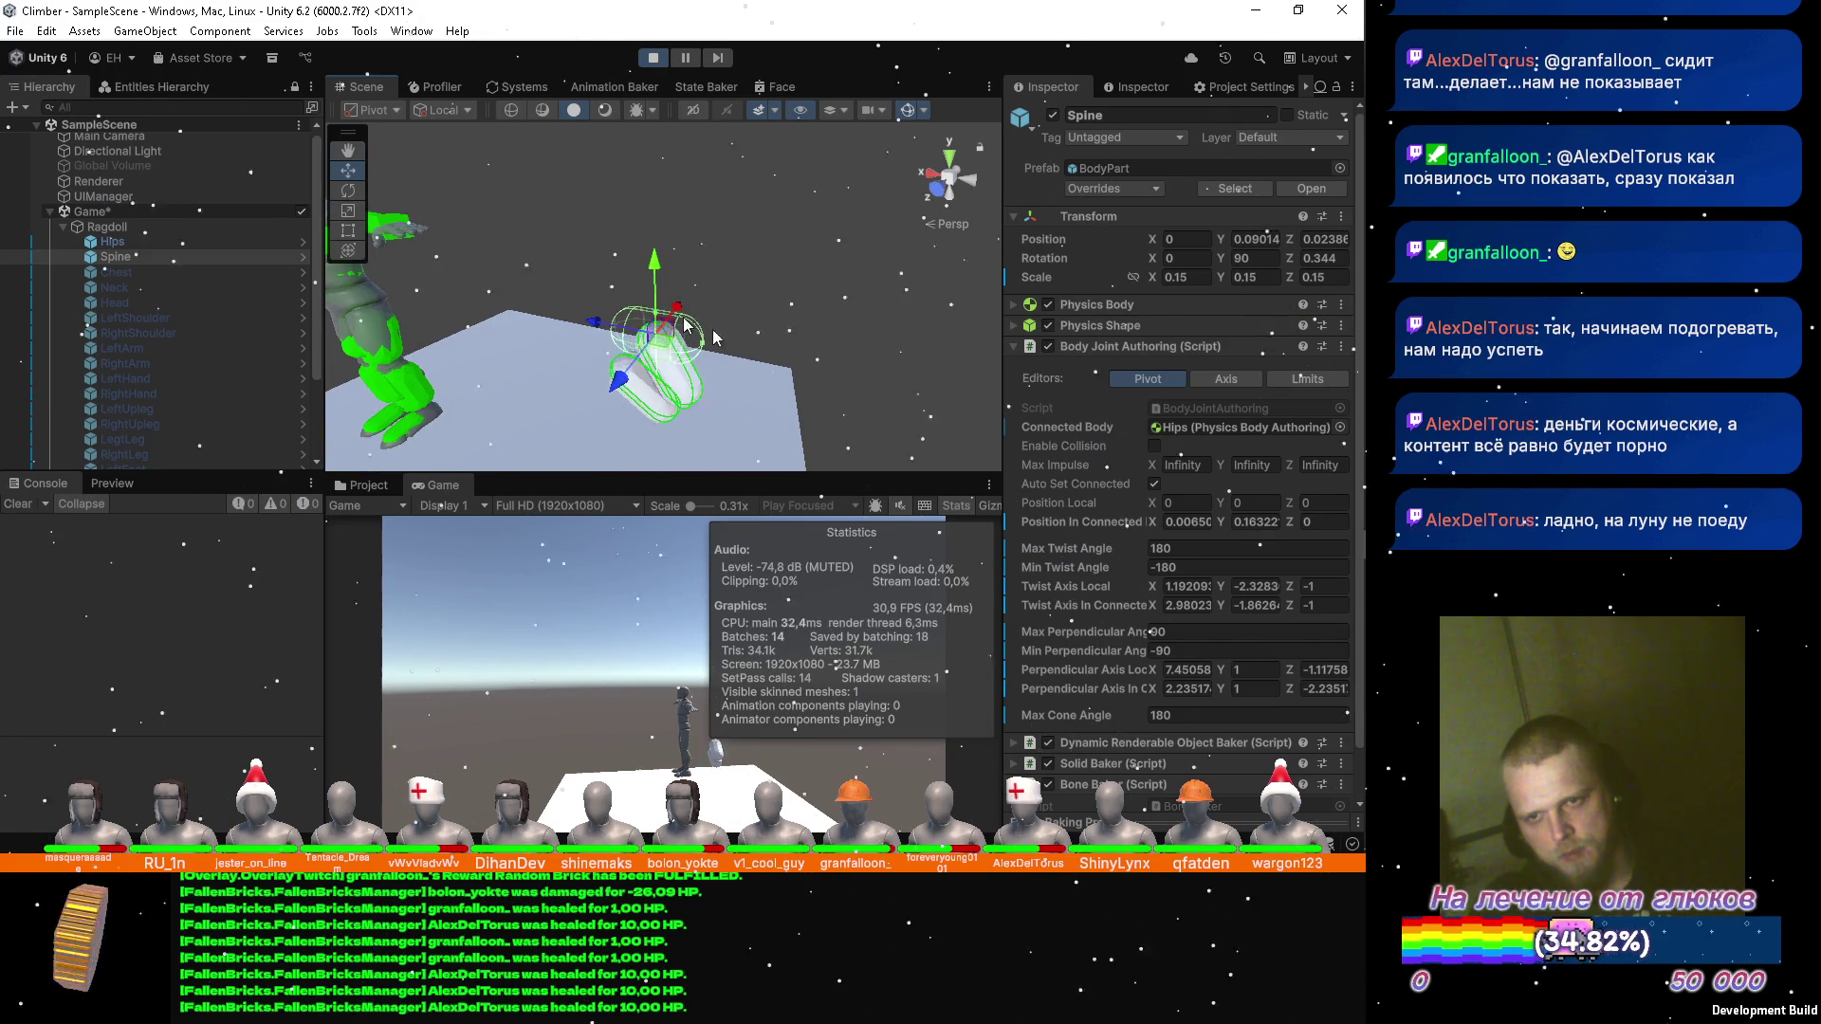
pyautogui.click(1163, 377)
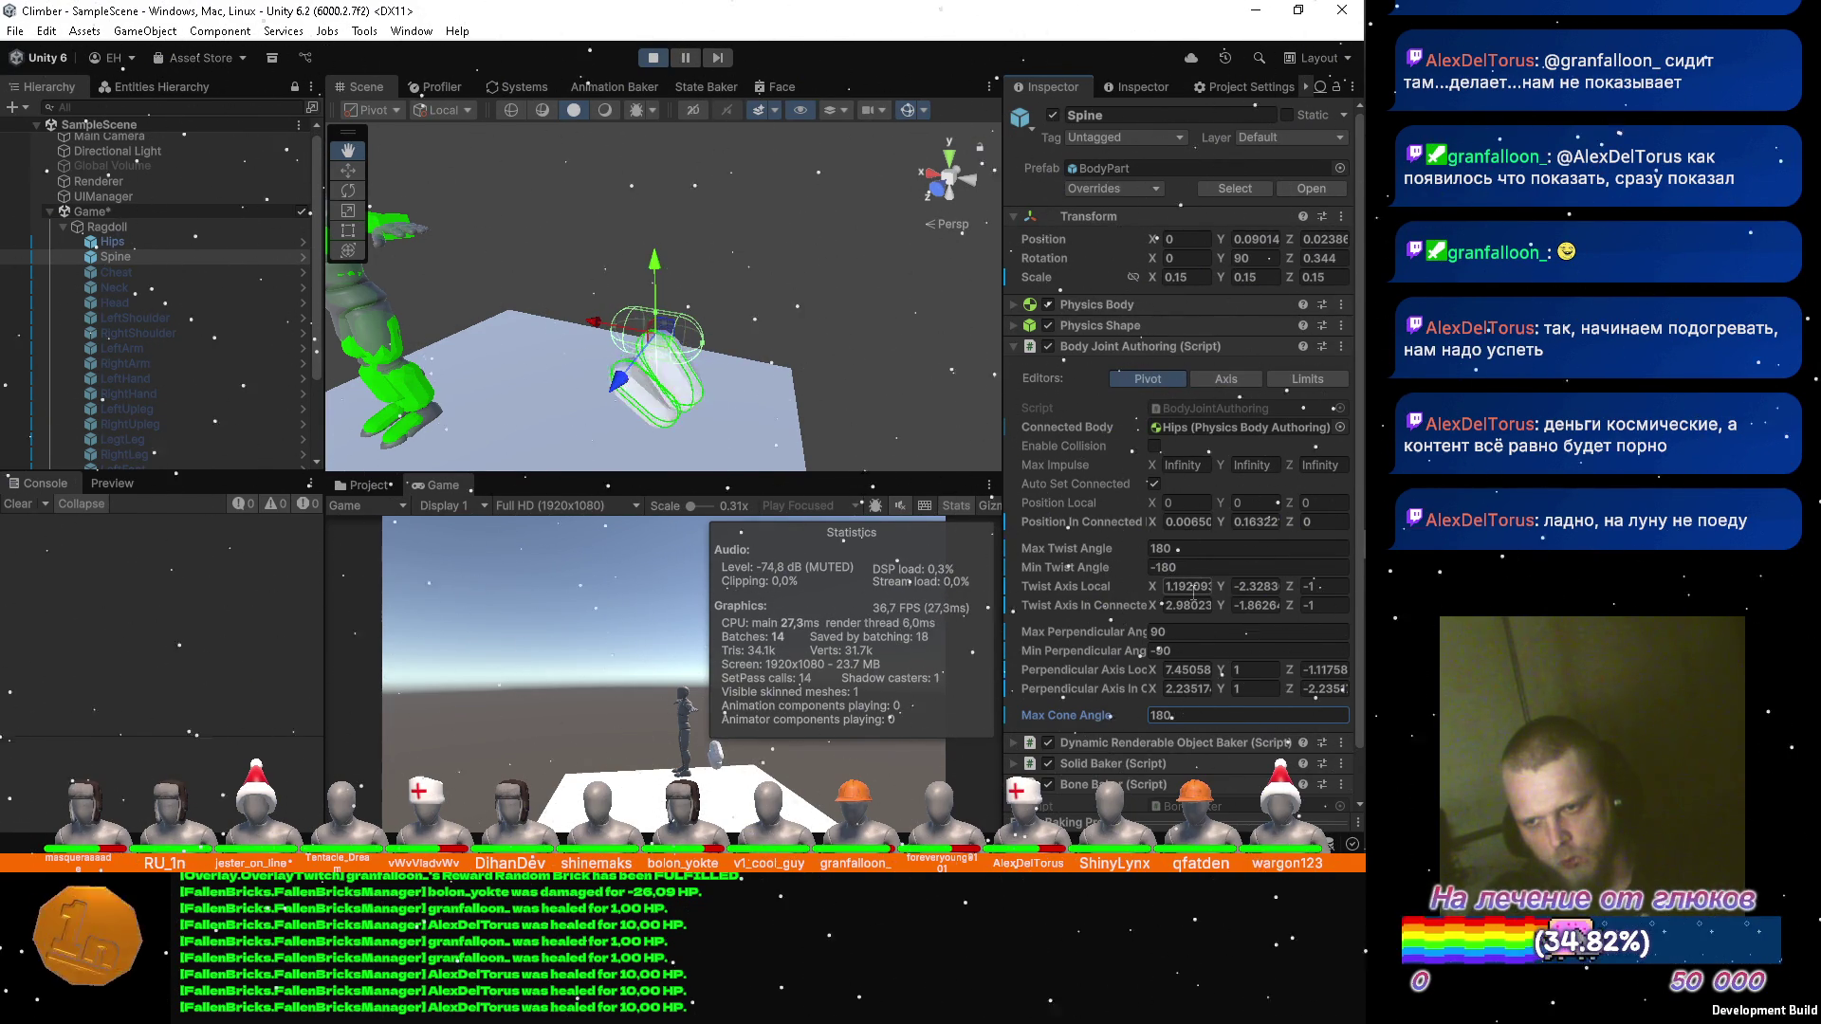
# Enter Twist Axis Local 1, 0, 0 and zero the Perpendicular Axis Local X and Y values.
pyautogui.click(1197, 586)
pyautogui.write('1')
pyautogui.press('Tab')
pyautogui.write('0')
pyautogui.press('Tab')
pyautogui.write('0')
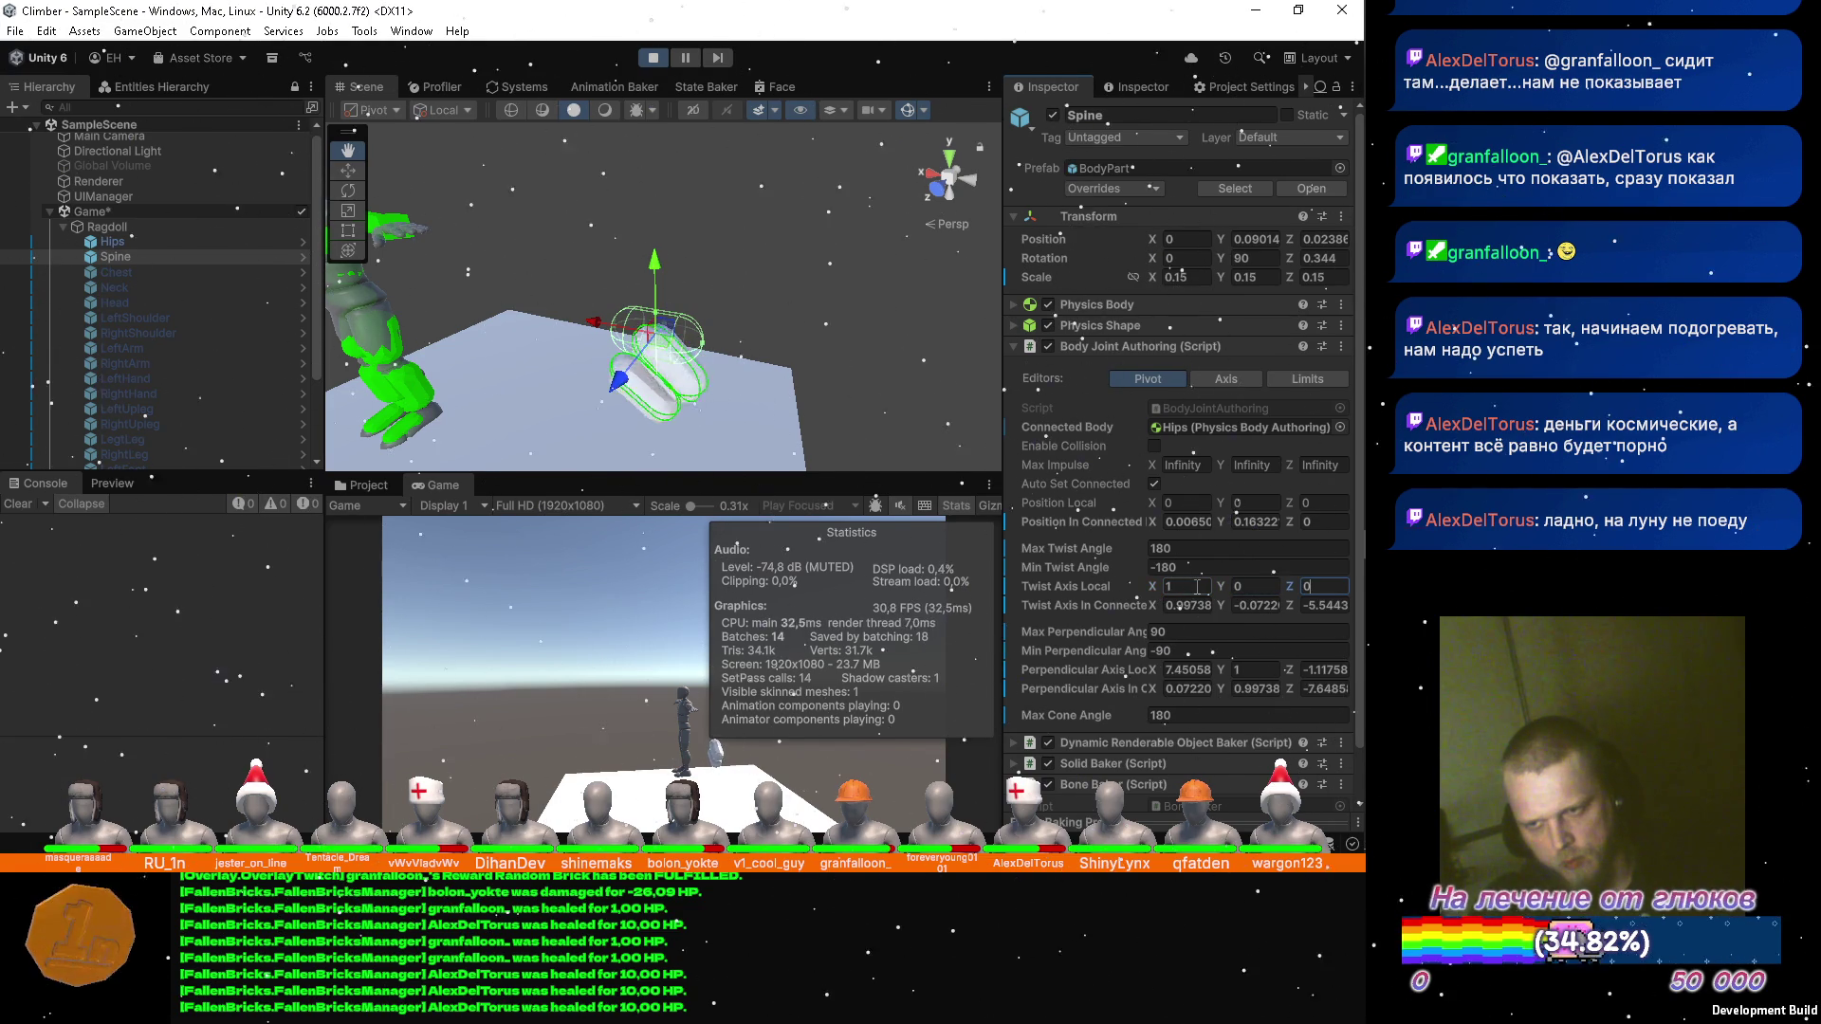
pyautogui.click(1238, 586)
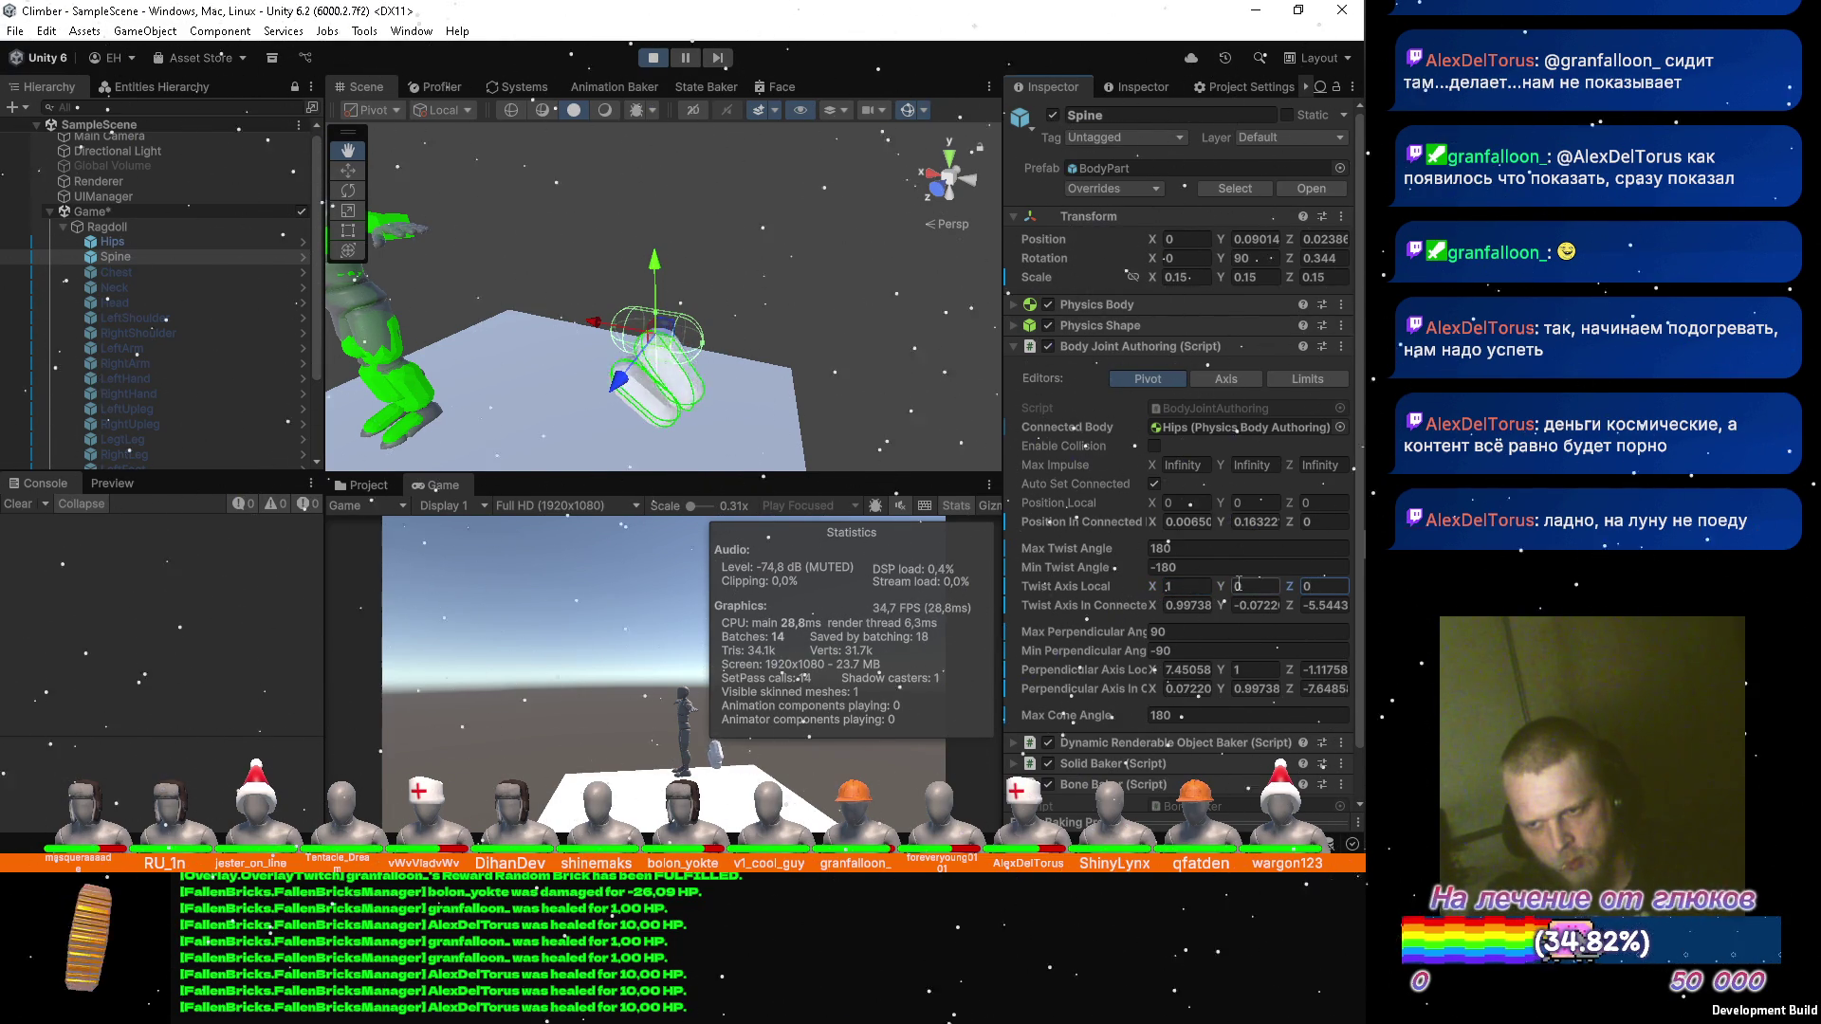
pyautogui.click(1195, 670)
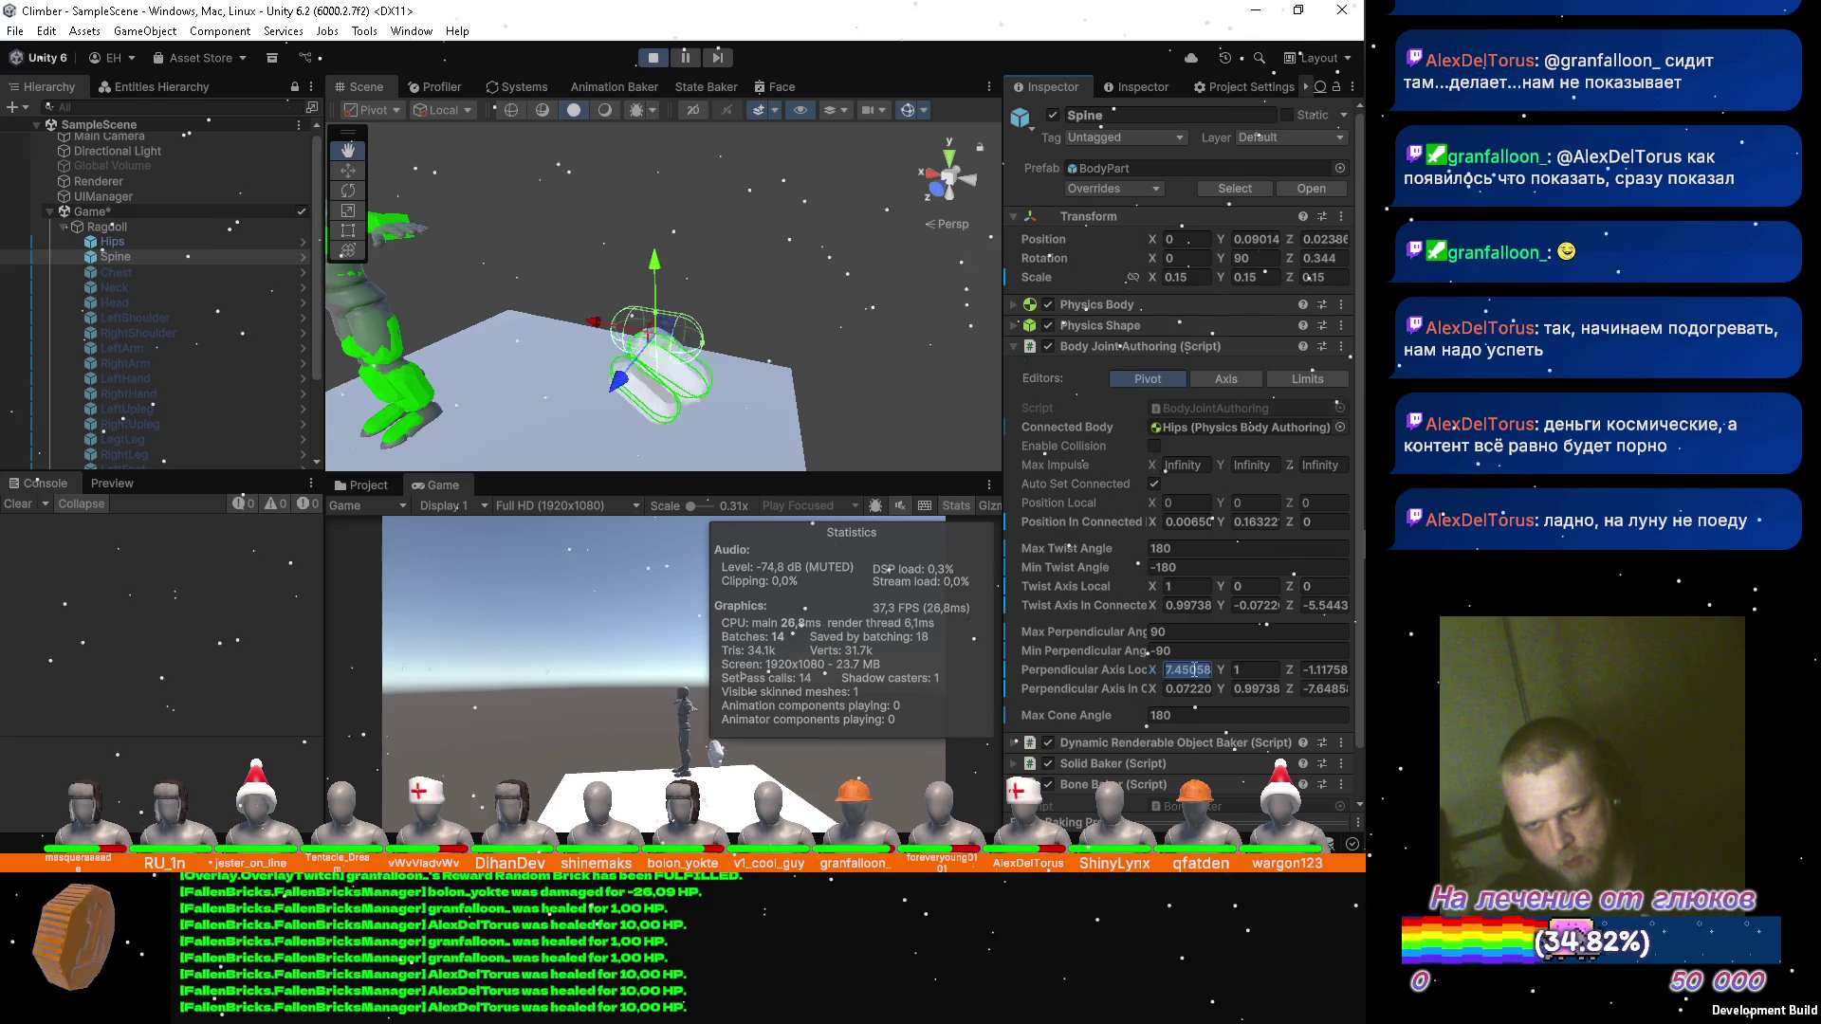
pyautogui.write('0')
pyautogui.press('Tab')
pyautogui.press('Tab')
pyautogui.write('0')
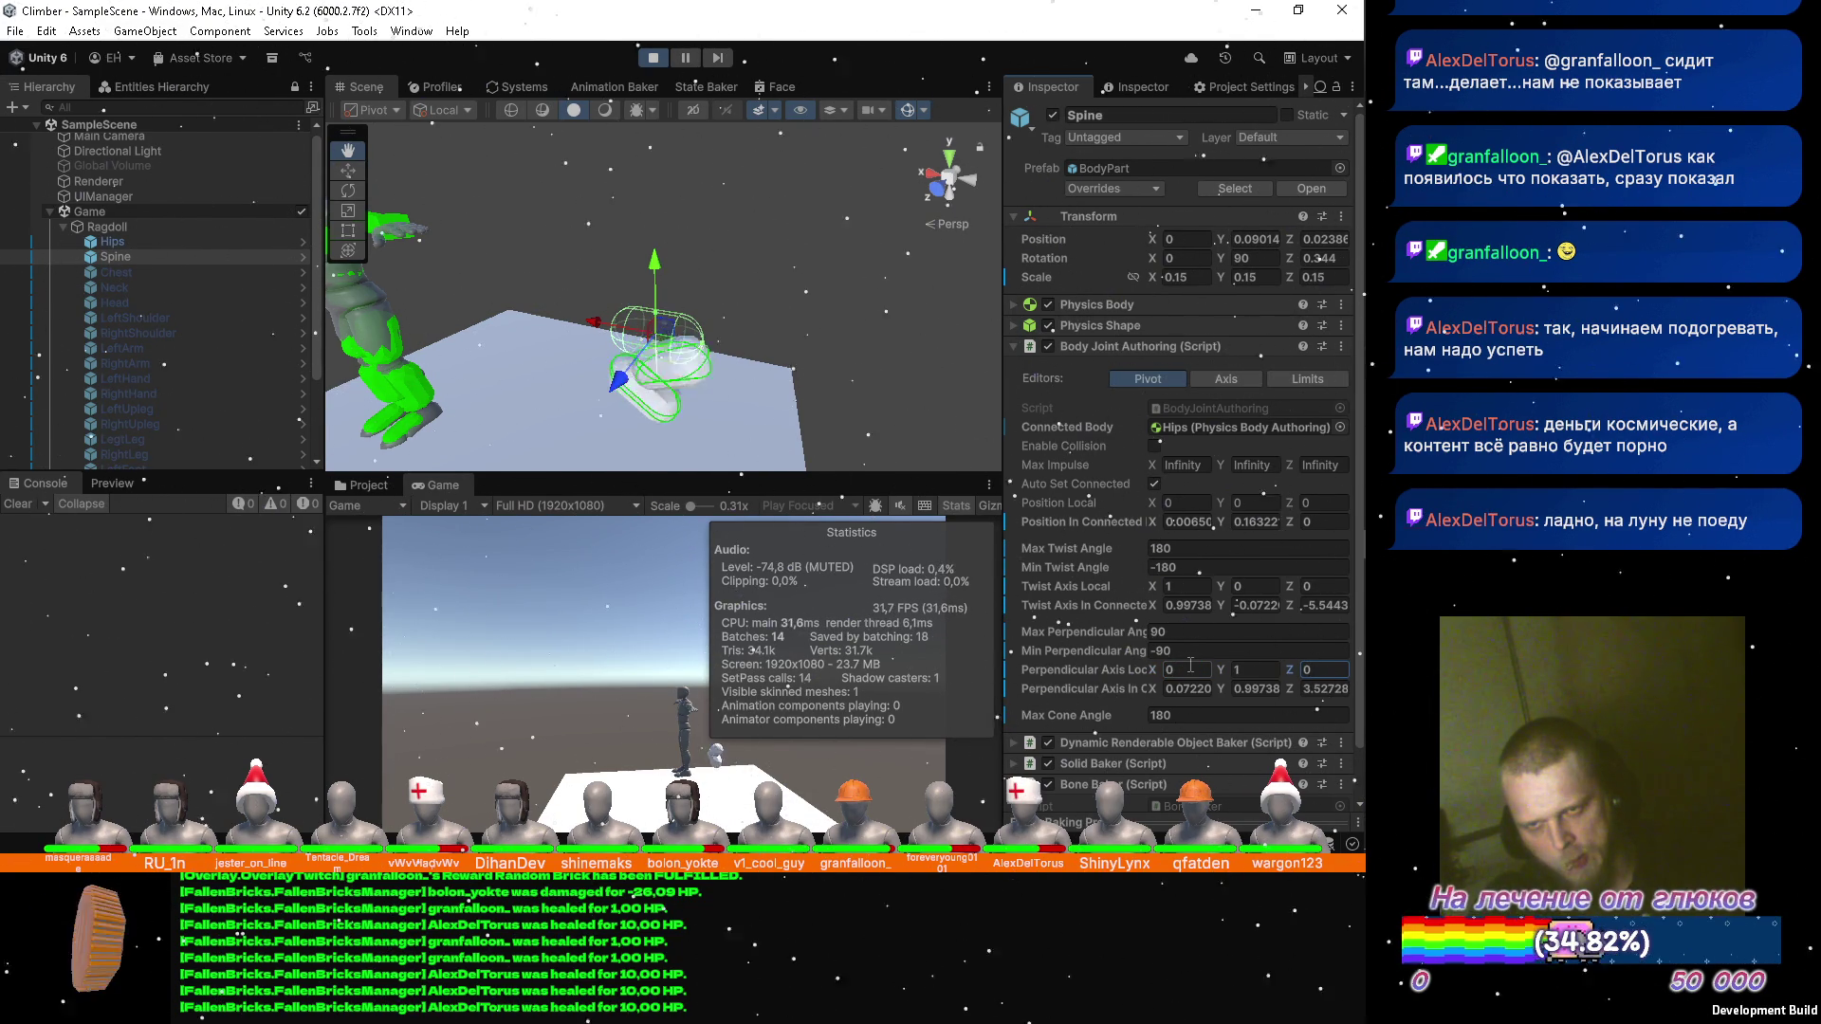
pyautogui.moveTo(683, 313)
pyautogui.mouseDown()
pyautogui.moveTo(626, 304)
pyautogui.moveTo(594, 219)
pyautogui.moveTo(598, 286)
pyautogui.mouseUp()
pyautogui.scroll(-5, 593, 219)
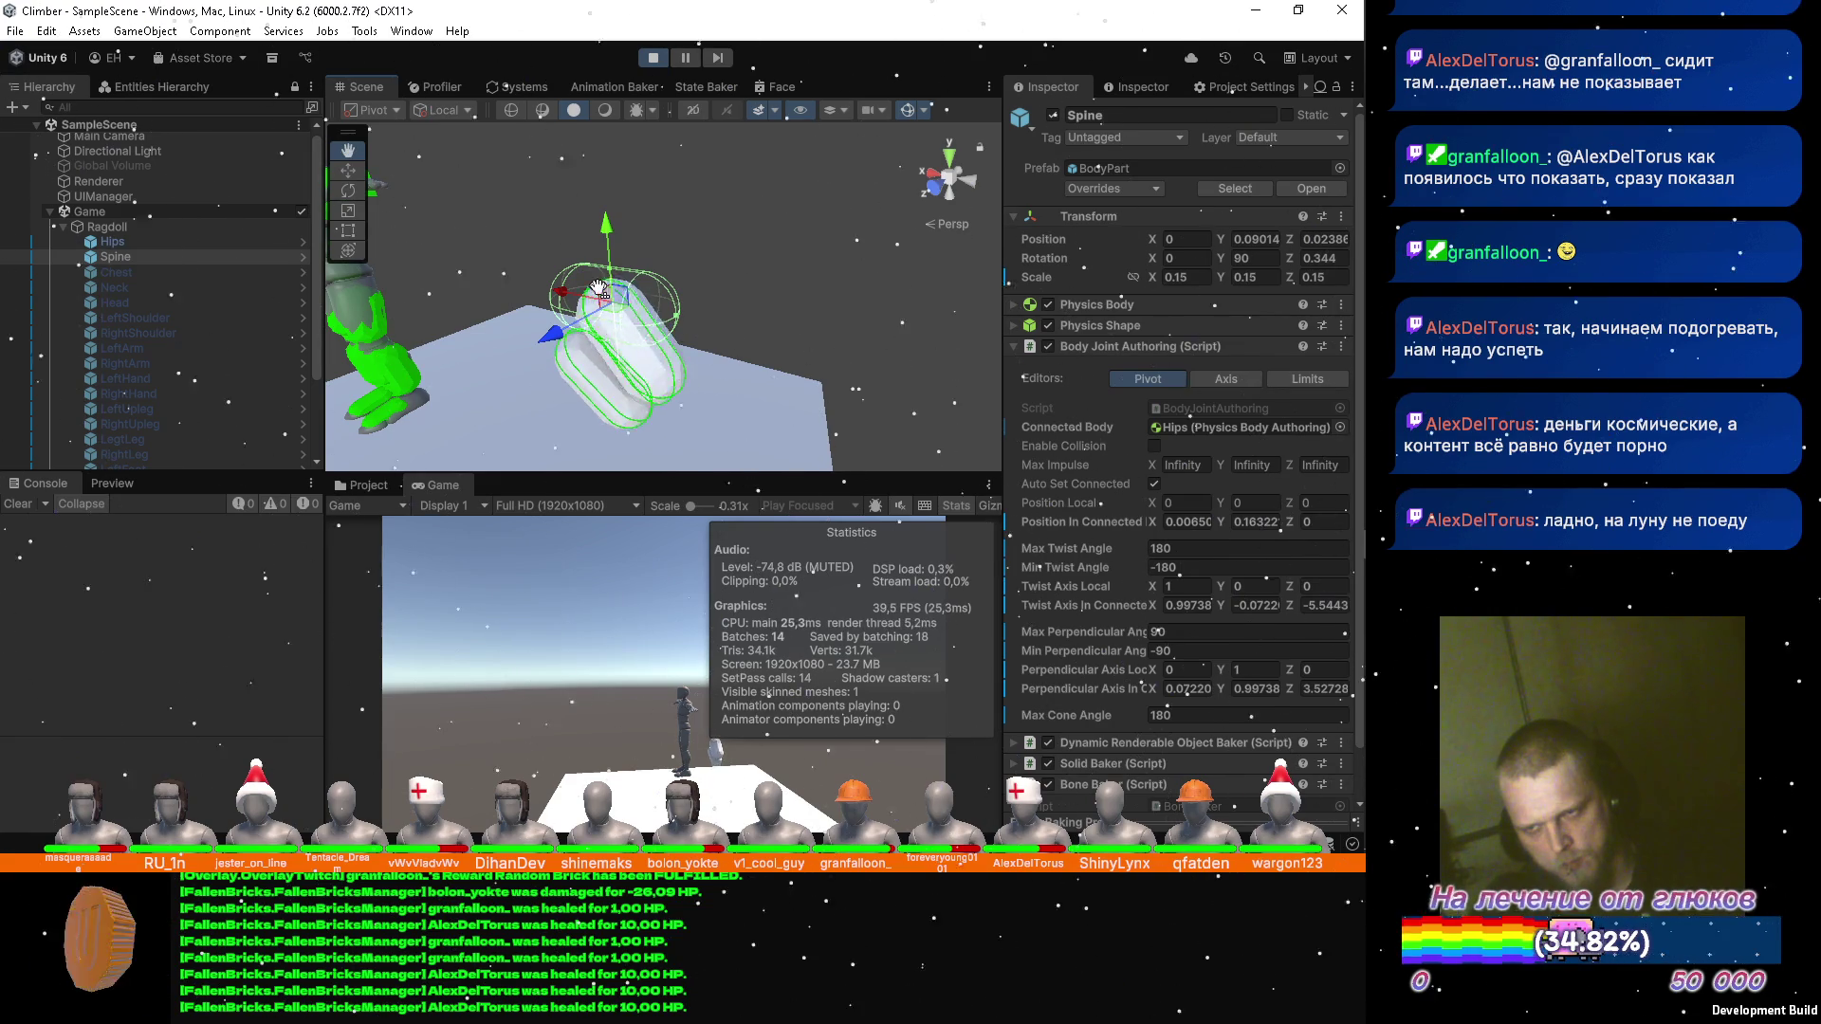
pyautogui.scroll(-1, 1176, 427)
pyautogui.scroll(-3, 138, 282)
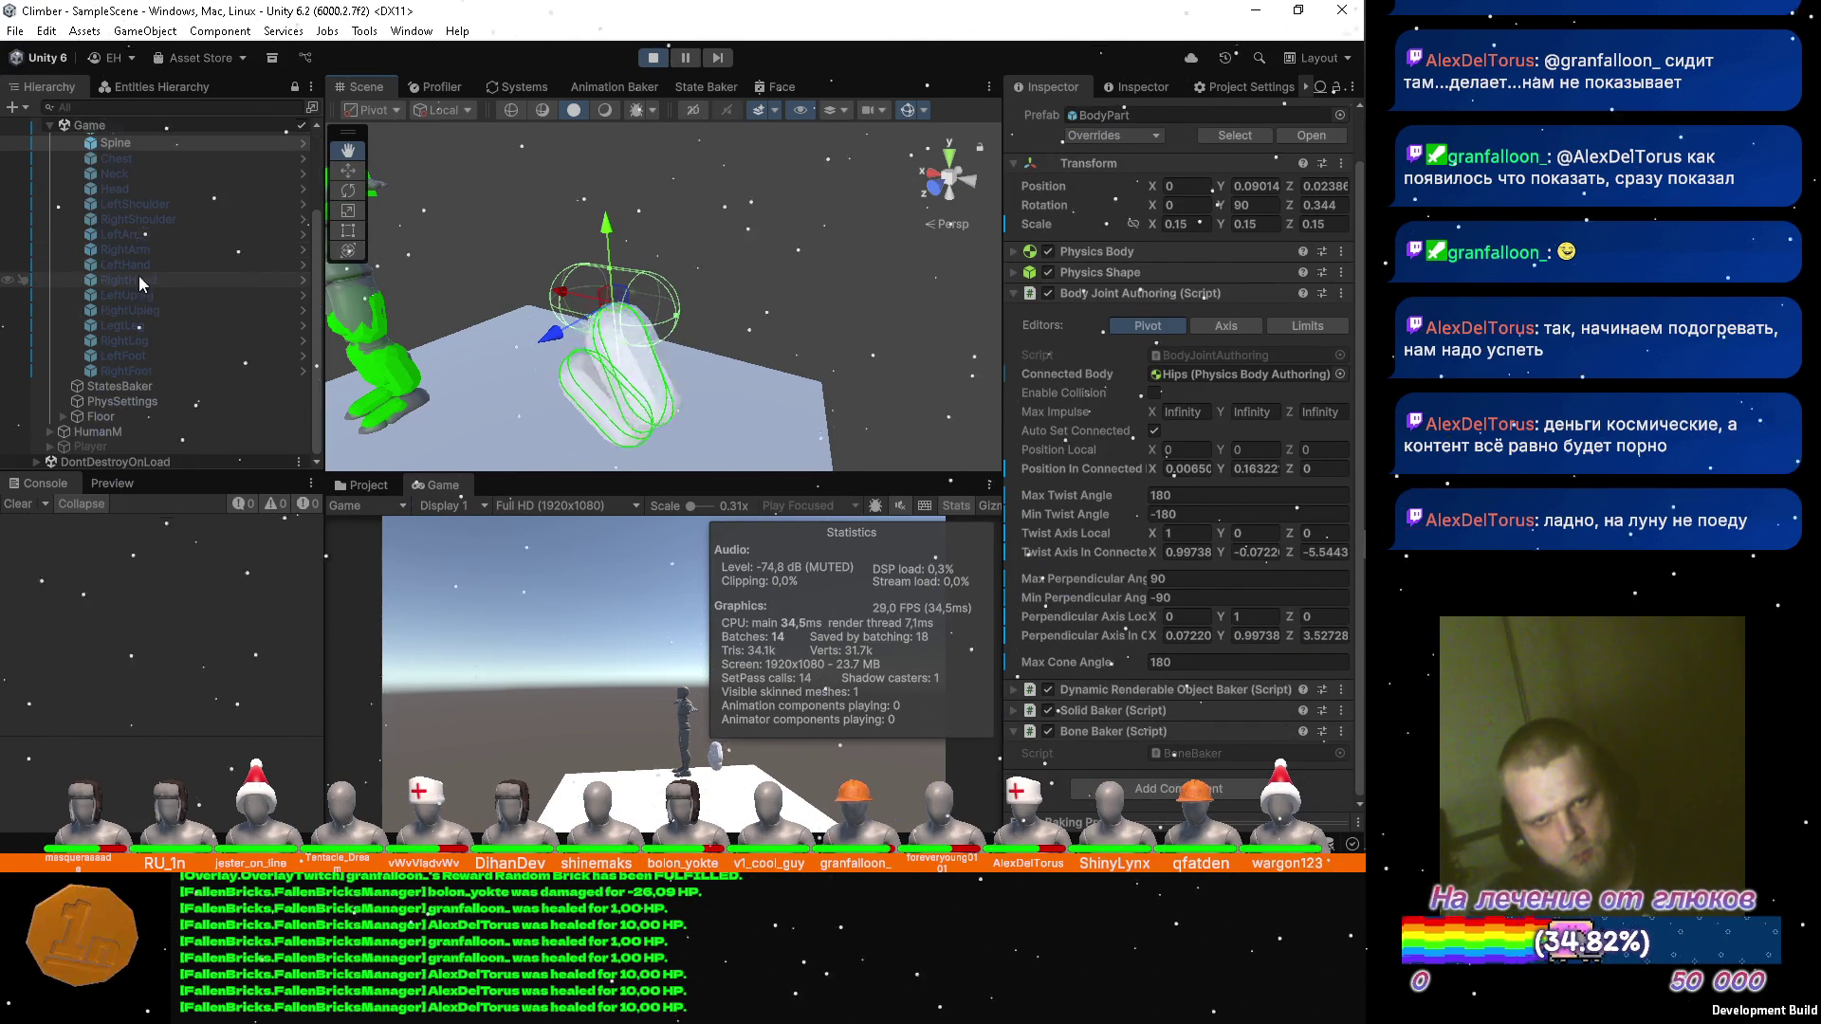
# On PhysSettings' Velocity Settings Baker, type Border 1 and Bone Power 5.
pyautogui.click(144, 398)
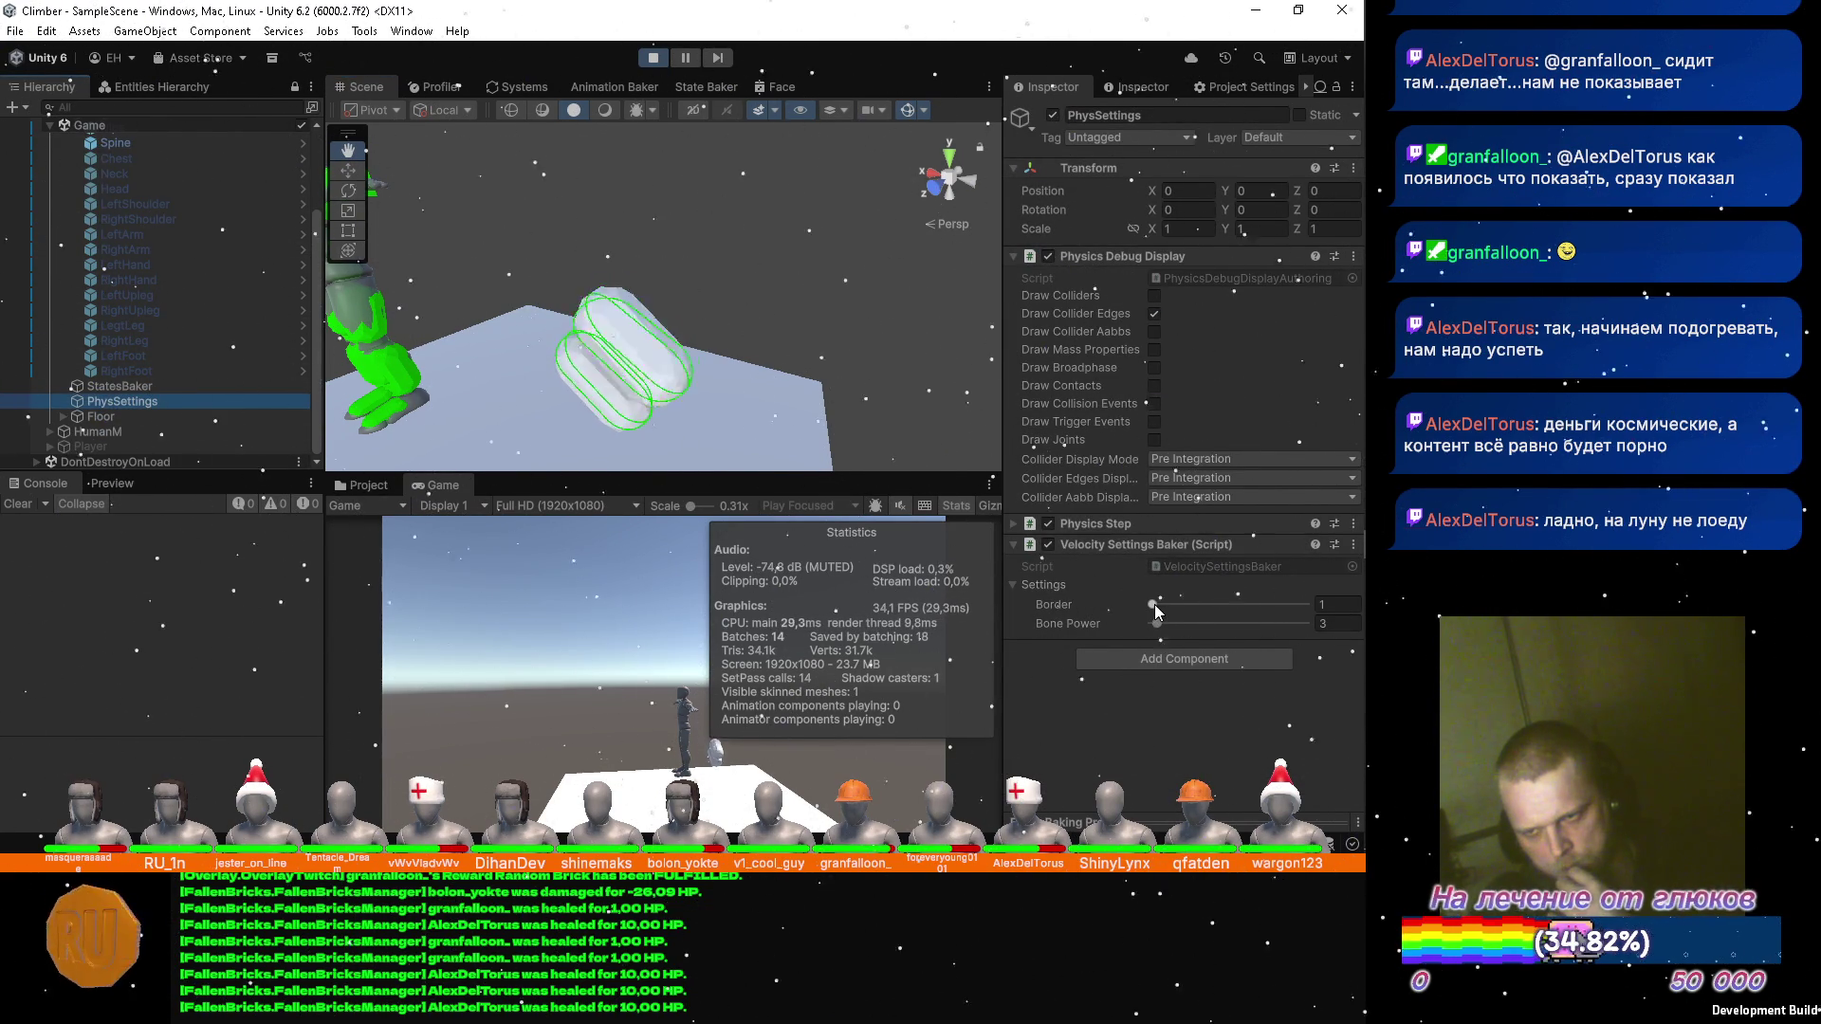
pyautogui.moveTo(1153, 606); pyautogui.dragTo(1154, 607)
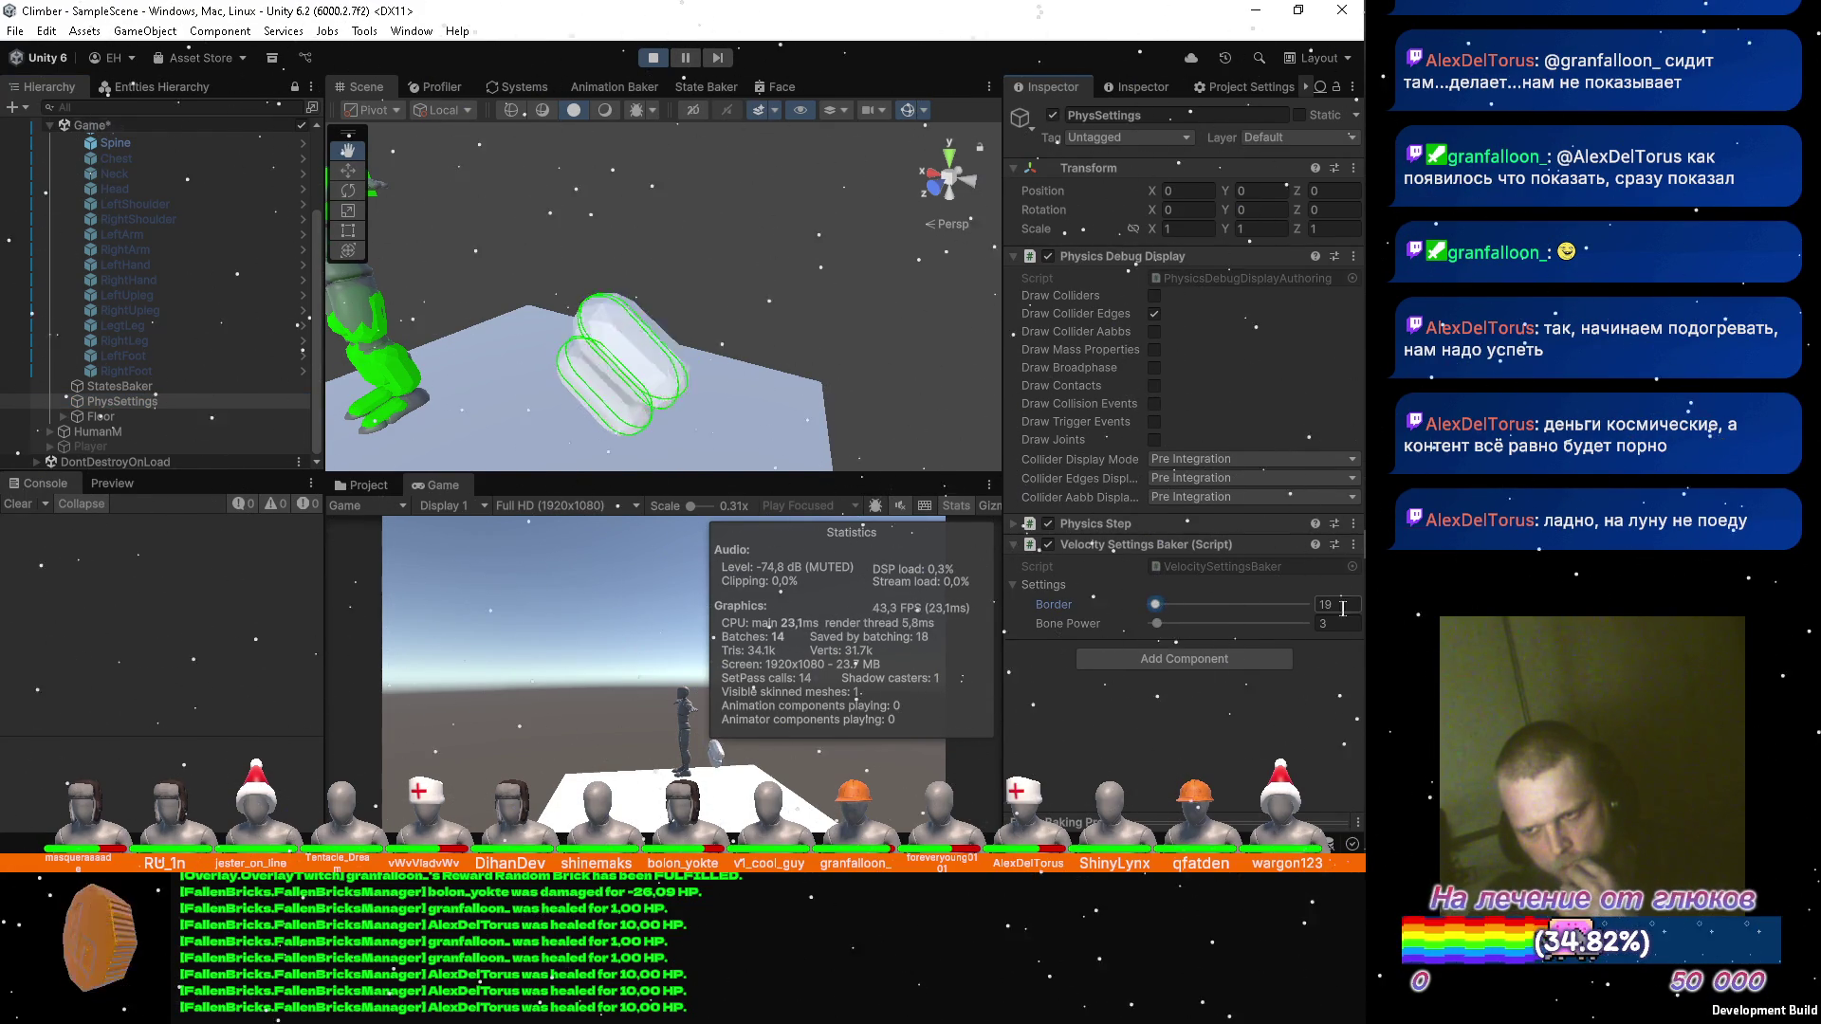
pyautogui.moveTo(1366, 614)
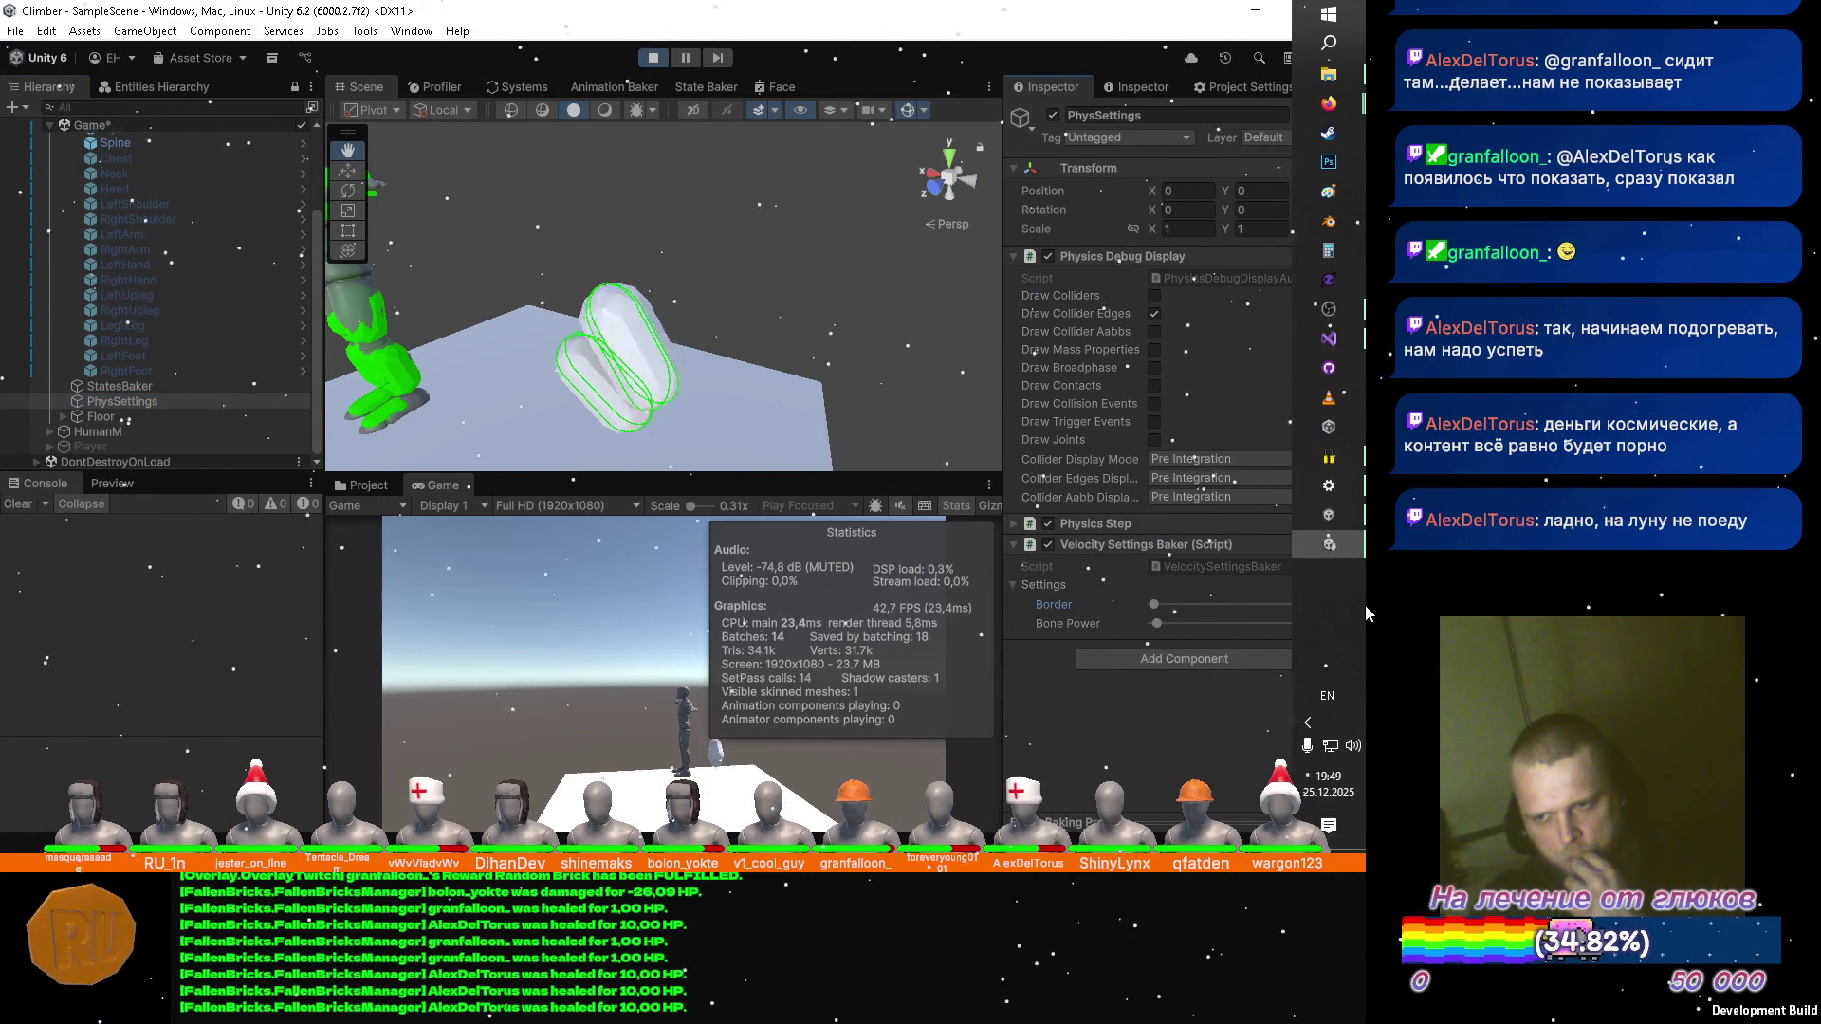
pyautogui.moveTo(1161, 622)
pyautogui.mouseDown()
pyautogui.moveTo(1225, 626)
pyautogui.moveTo(1235, 609)
pyautogui.moveTo(1130, 612)
pyautogui.mouseUp()
pyautogui.doubleClick(1331, 605)
pyautogui.write('1')
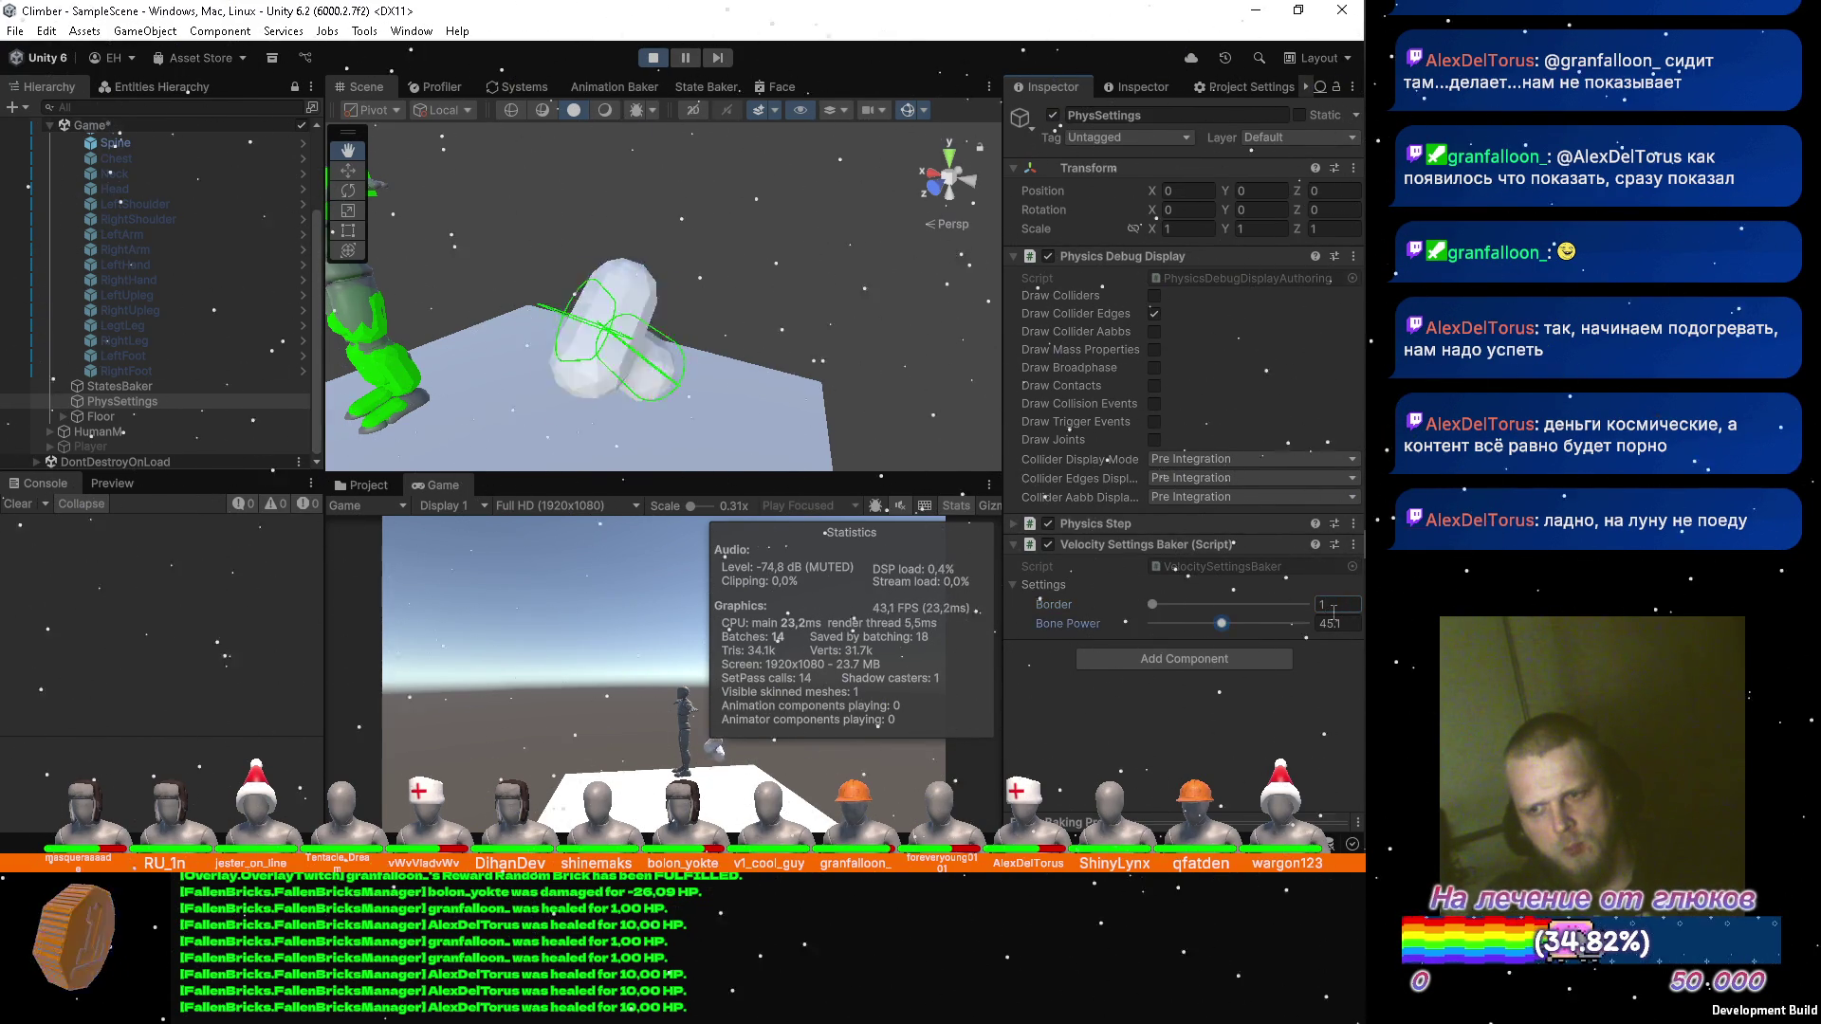
pyautogui.click(1334, 615)
pyautogui.write('5')
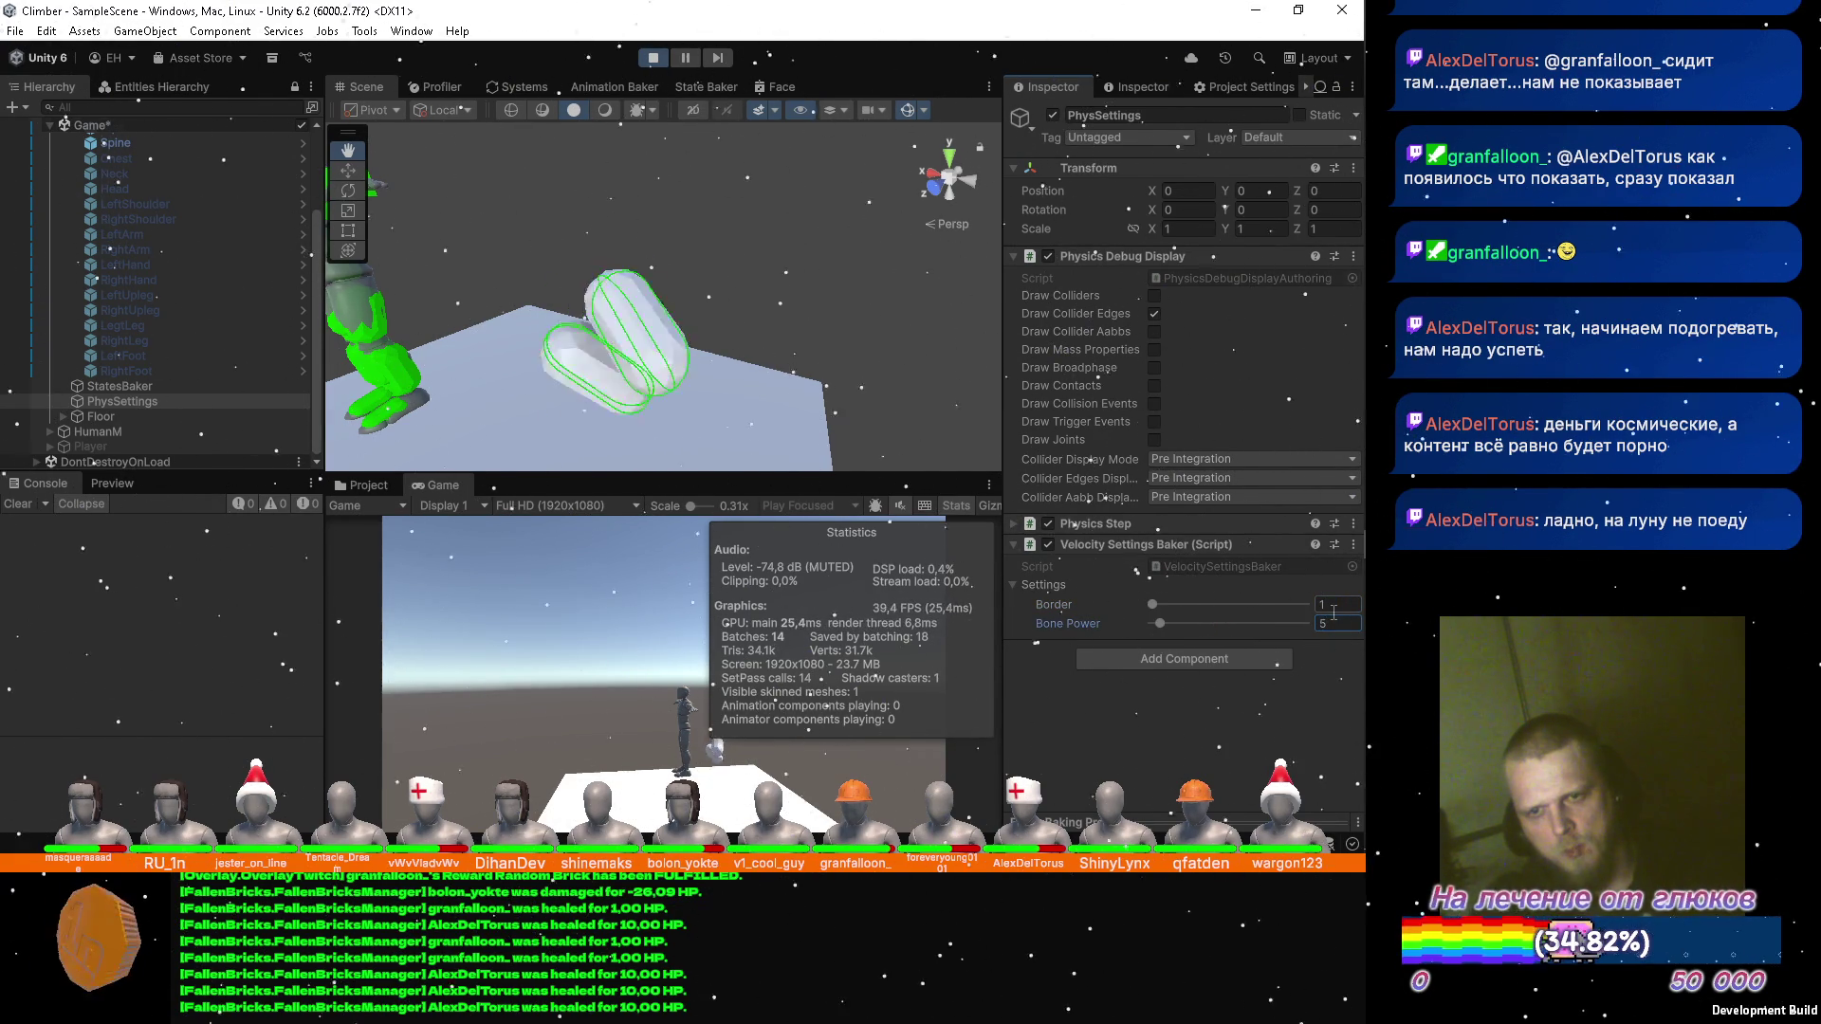
pyautogui.moveTo(507, 260)
pyautogui.mouseDown()
pyautogui.moveTo(358, 265)
pyautogui.moveTo(615, 247)
pyautogui.mouseUp()
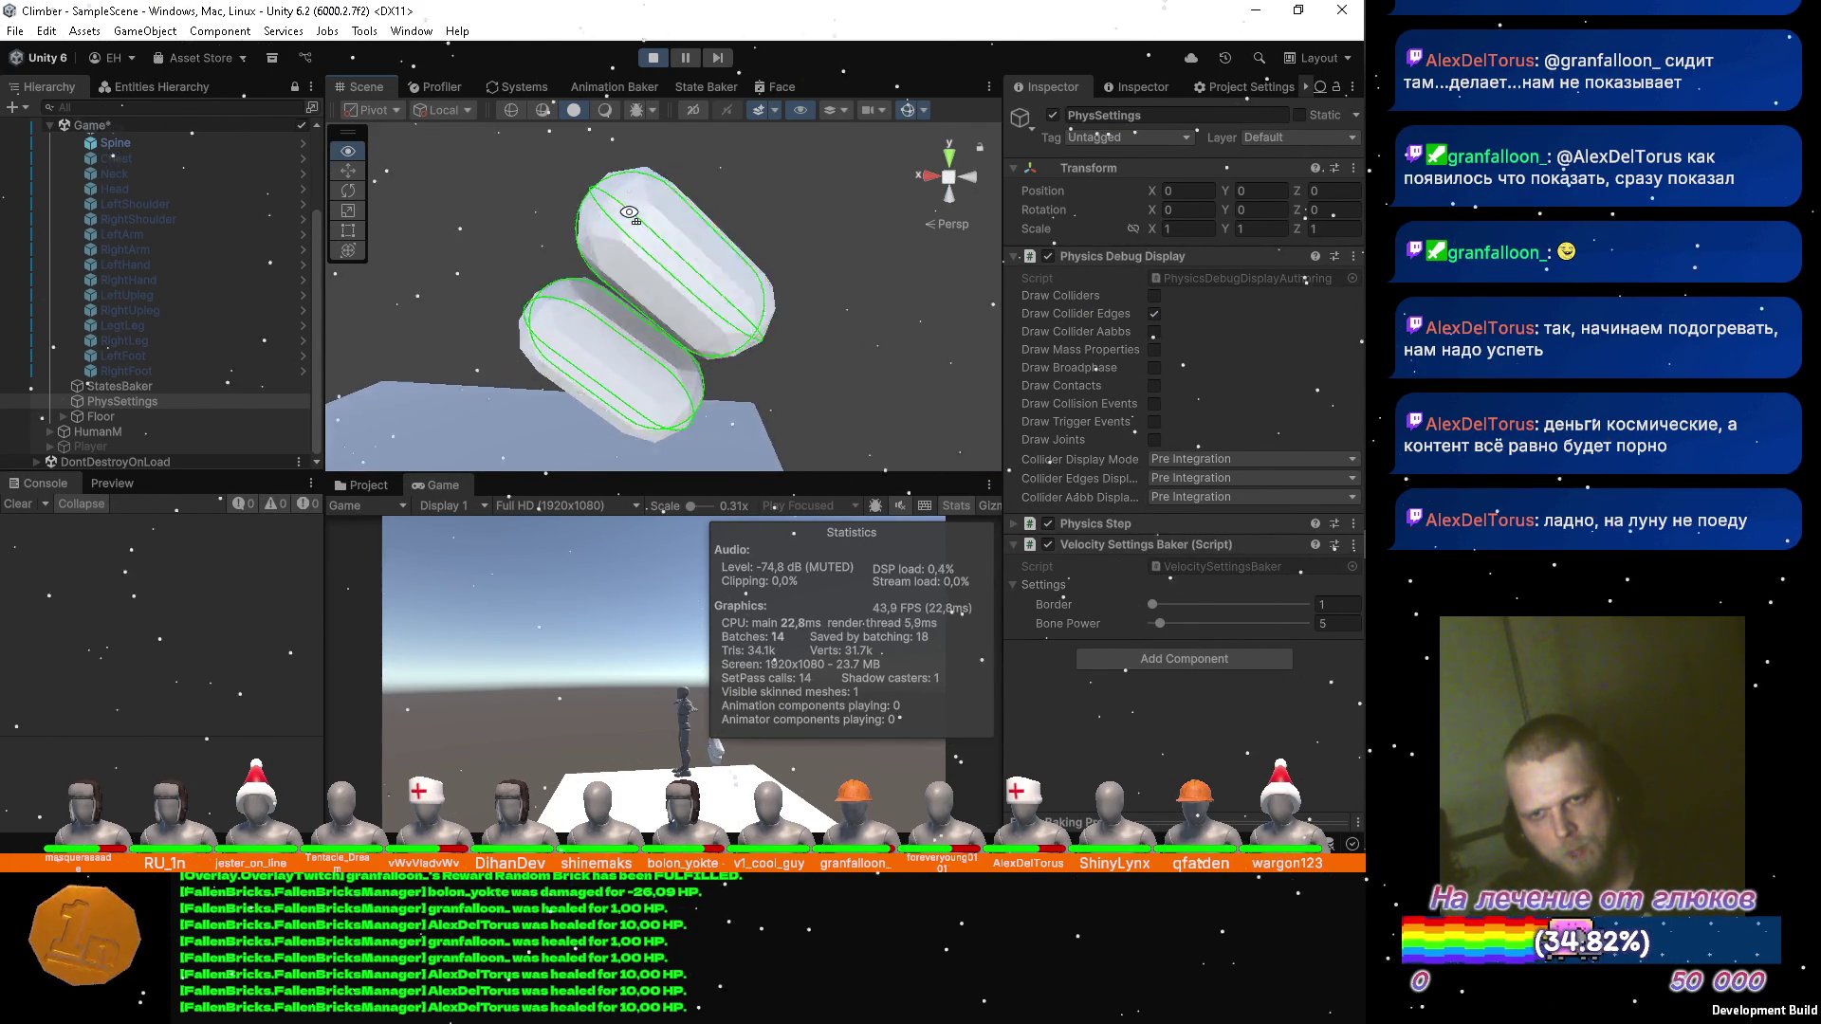
pyautogui.scroll(5, 630, 215)
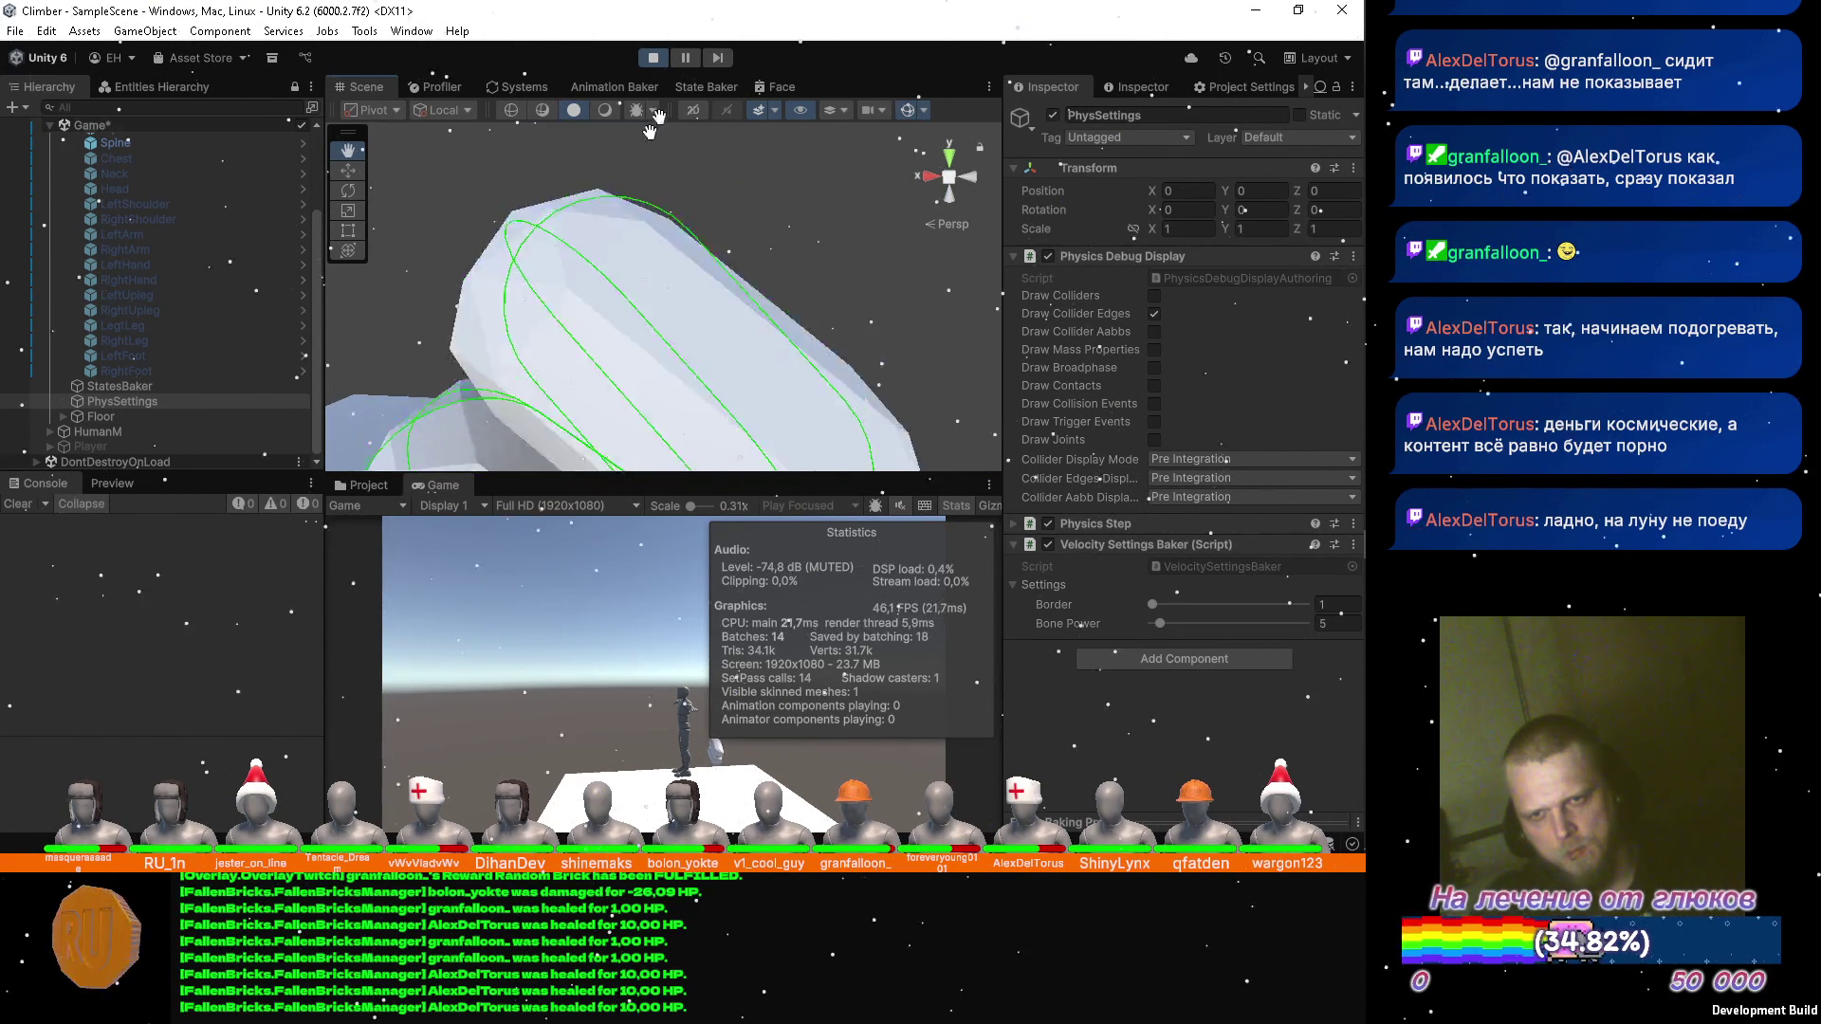
# Pause the ragdoll simulation, step through 23 frames to watch the capsules, then resume.
pyautogui.click(692, 61)
pyautogui.click(719, 59)
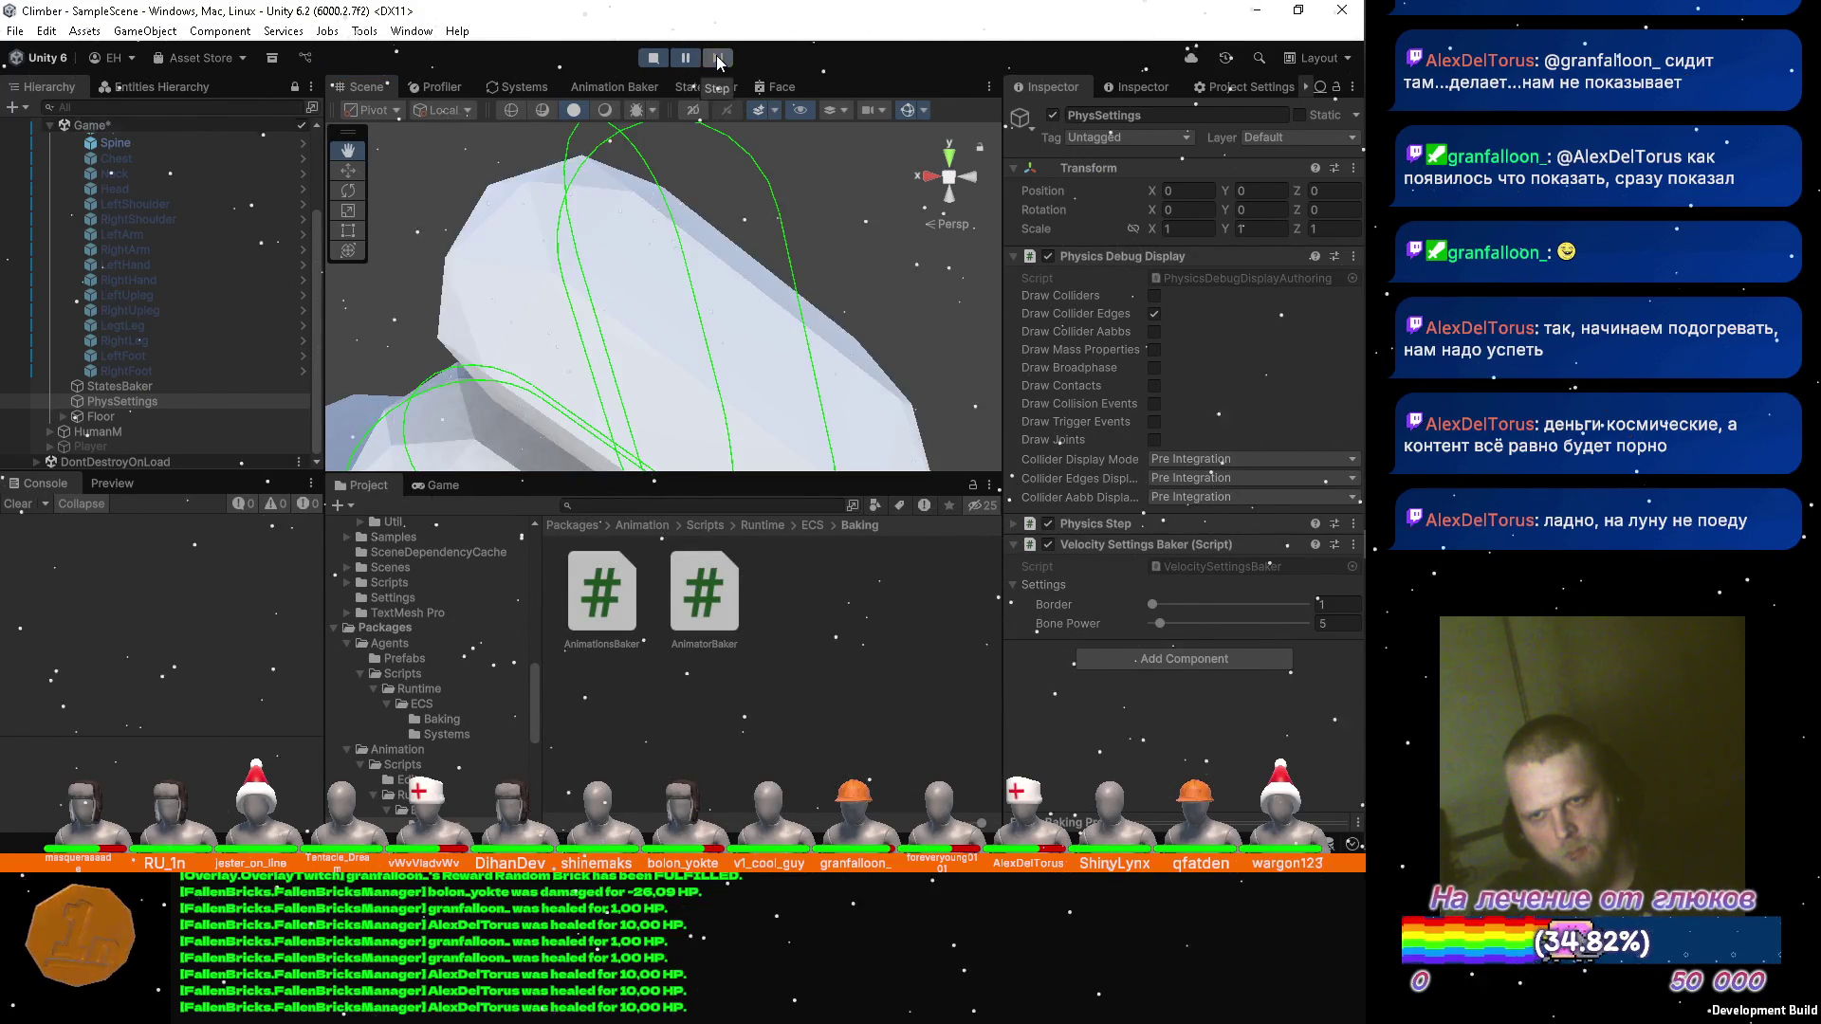
pyautogui.click(719, 59)
pyautogui.click(719, 59)
pyautogui.click(719, 59)
pyautogui.click(719, 59)
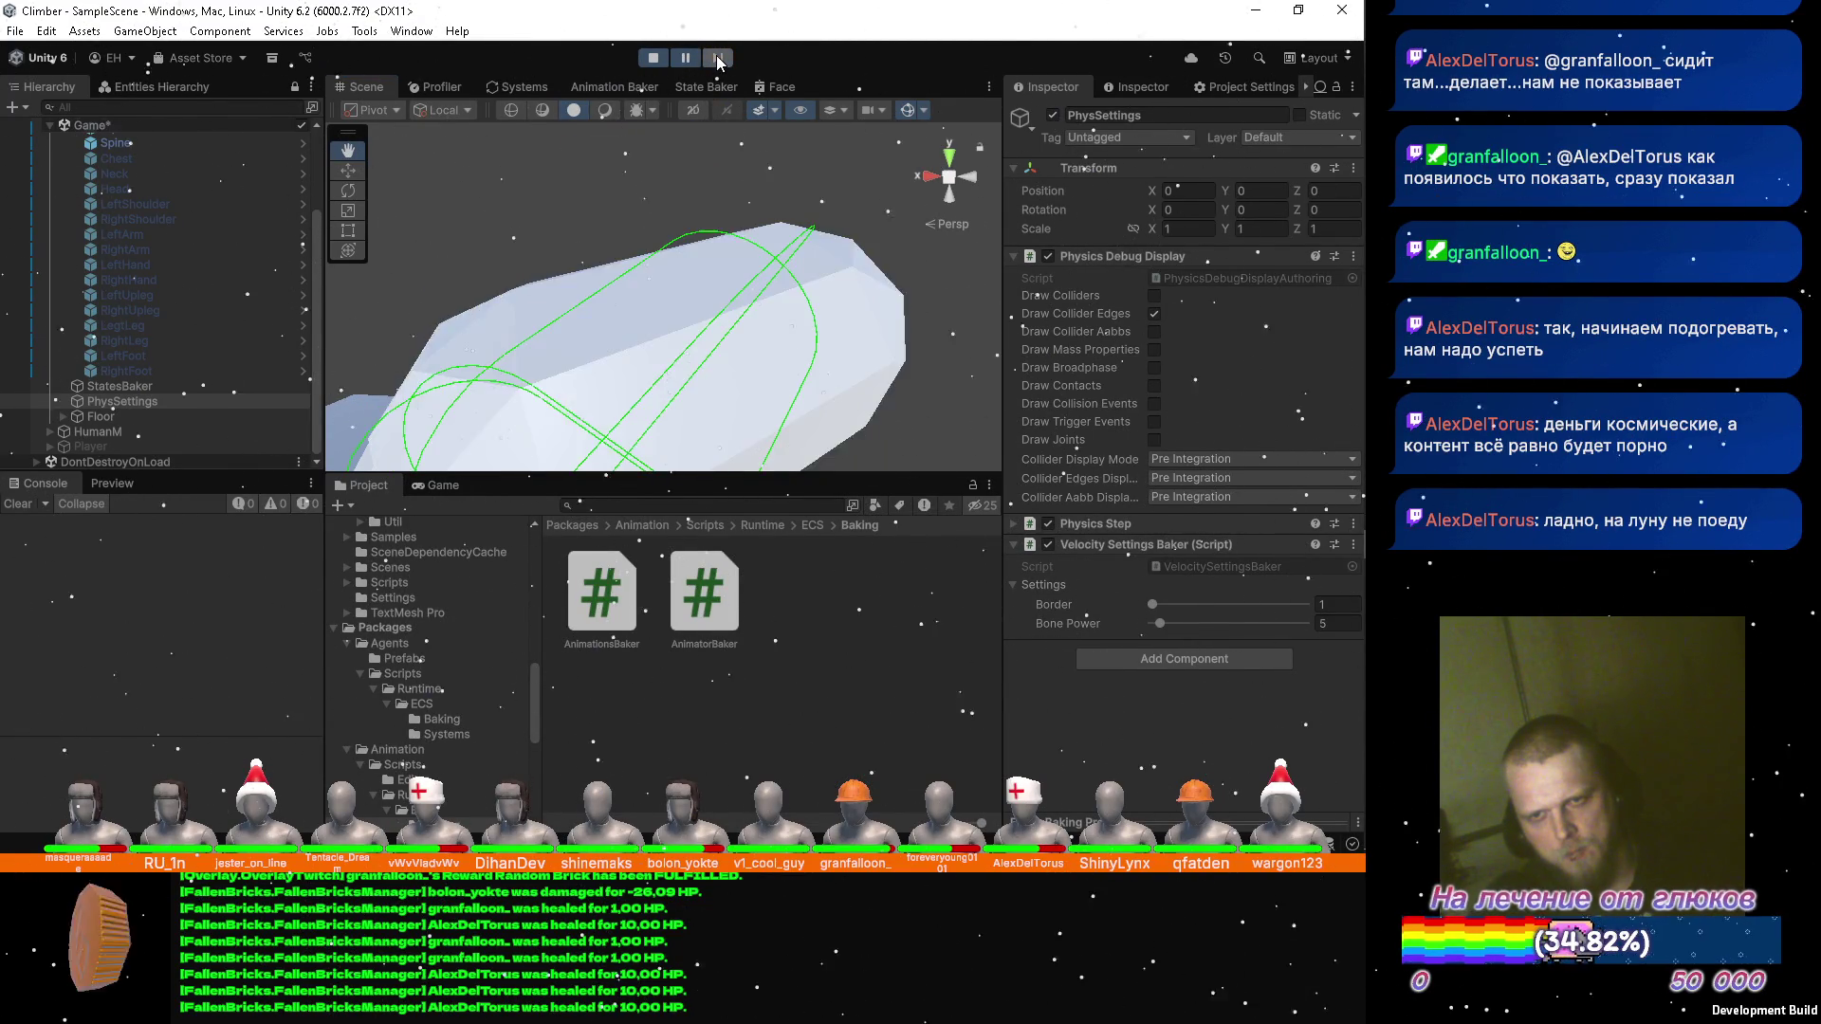
pyautogui.click(719, 60)
pyautogui.click(719, 61)
pyautogui.click(719, 60)
pyautogui.click(719, 61)
pyautogui.click(719, 61)
pyautogui.click(719, 60)
pyautogui.click(719, 61)
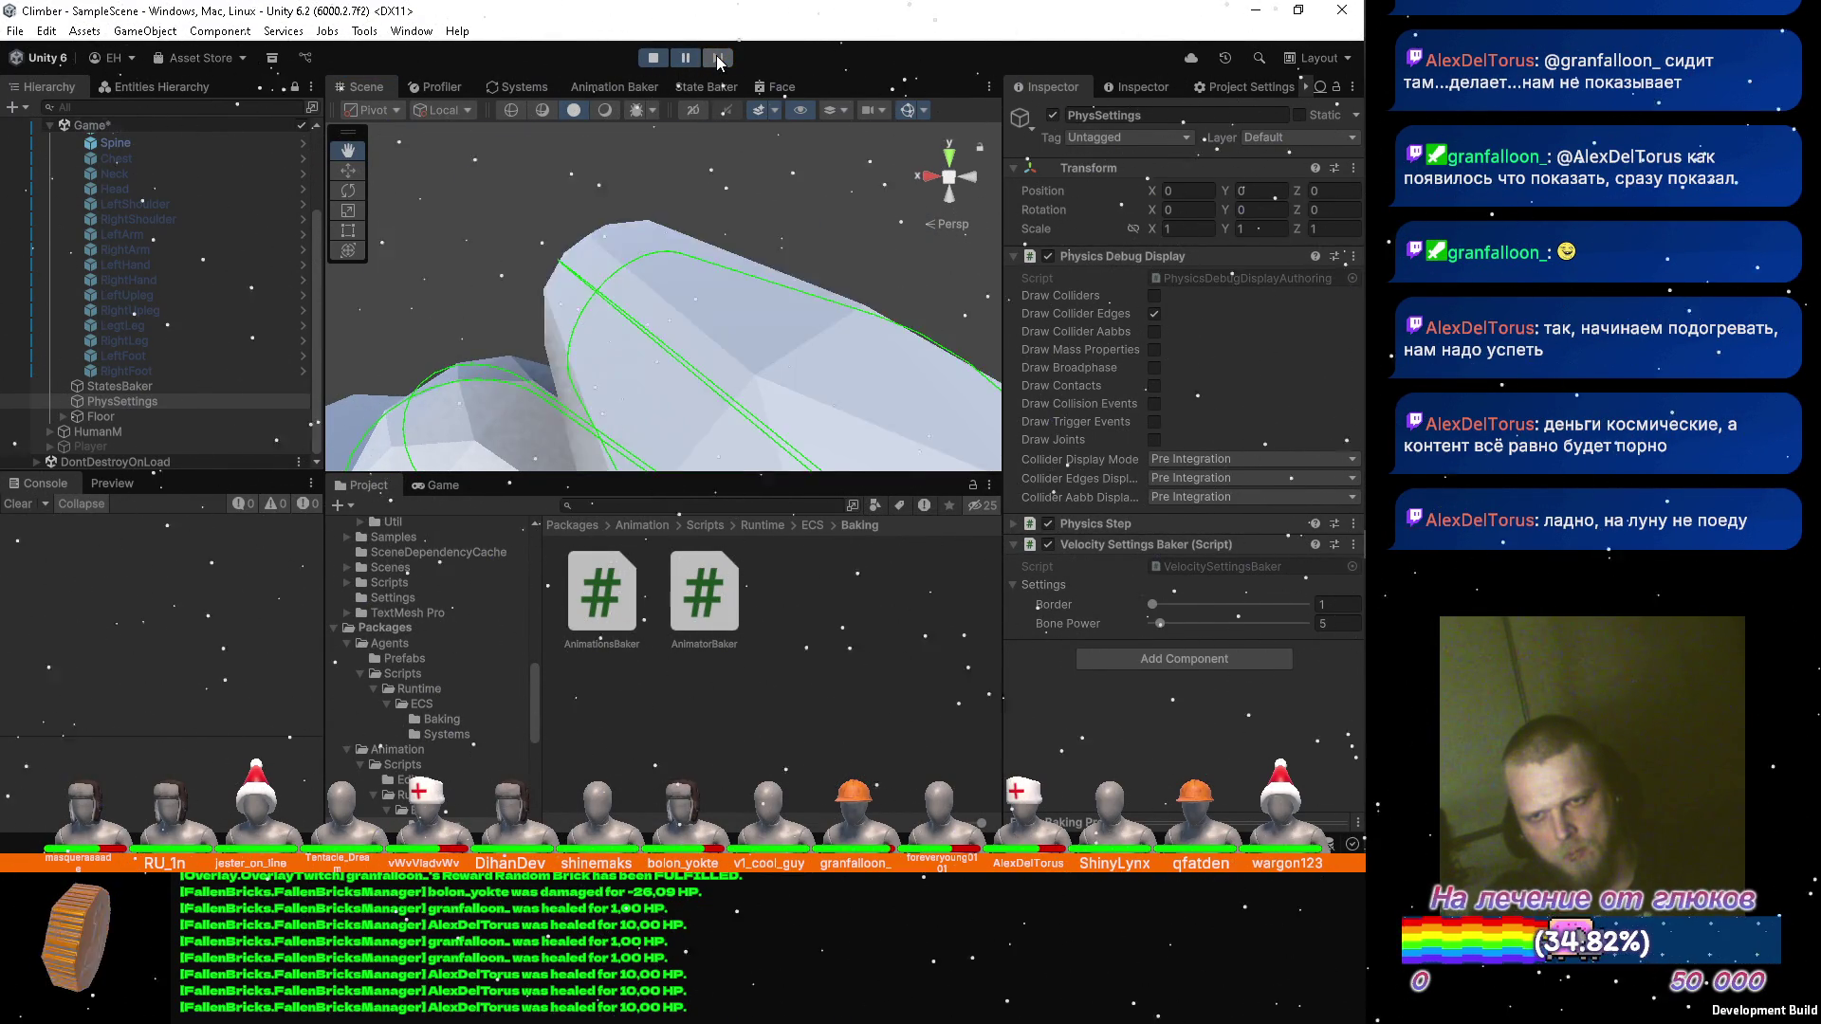
pyautogui.click(719, 61)
pyautogui.click(719, 61)
pyautogui.click(719, 61)
pyautogui.click(719, 61)
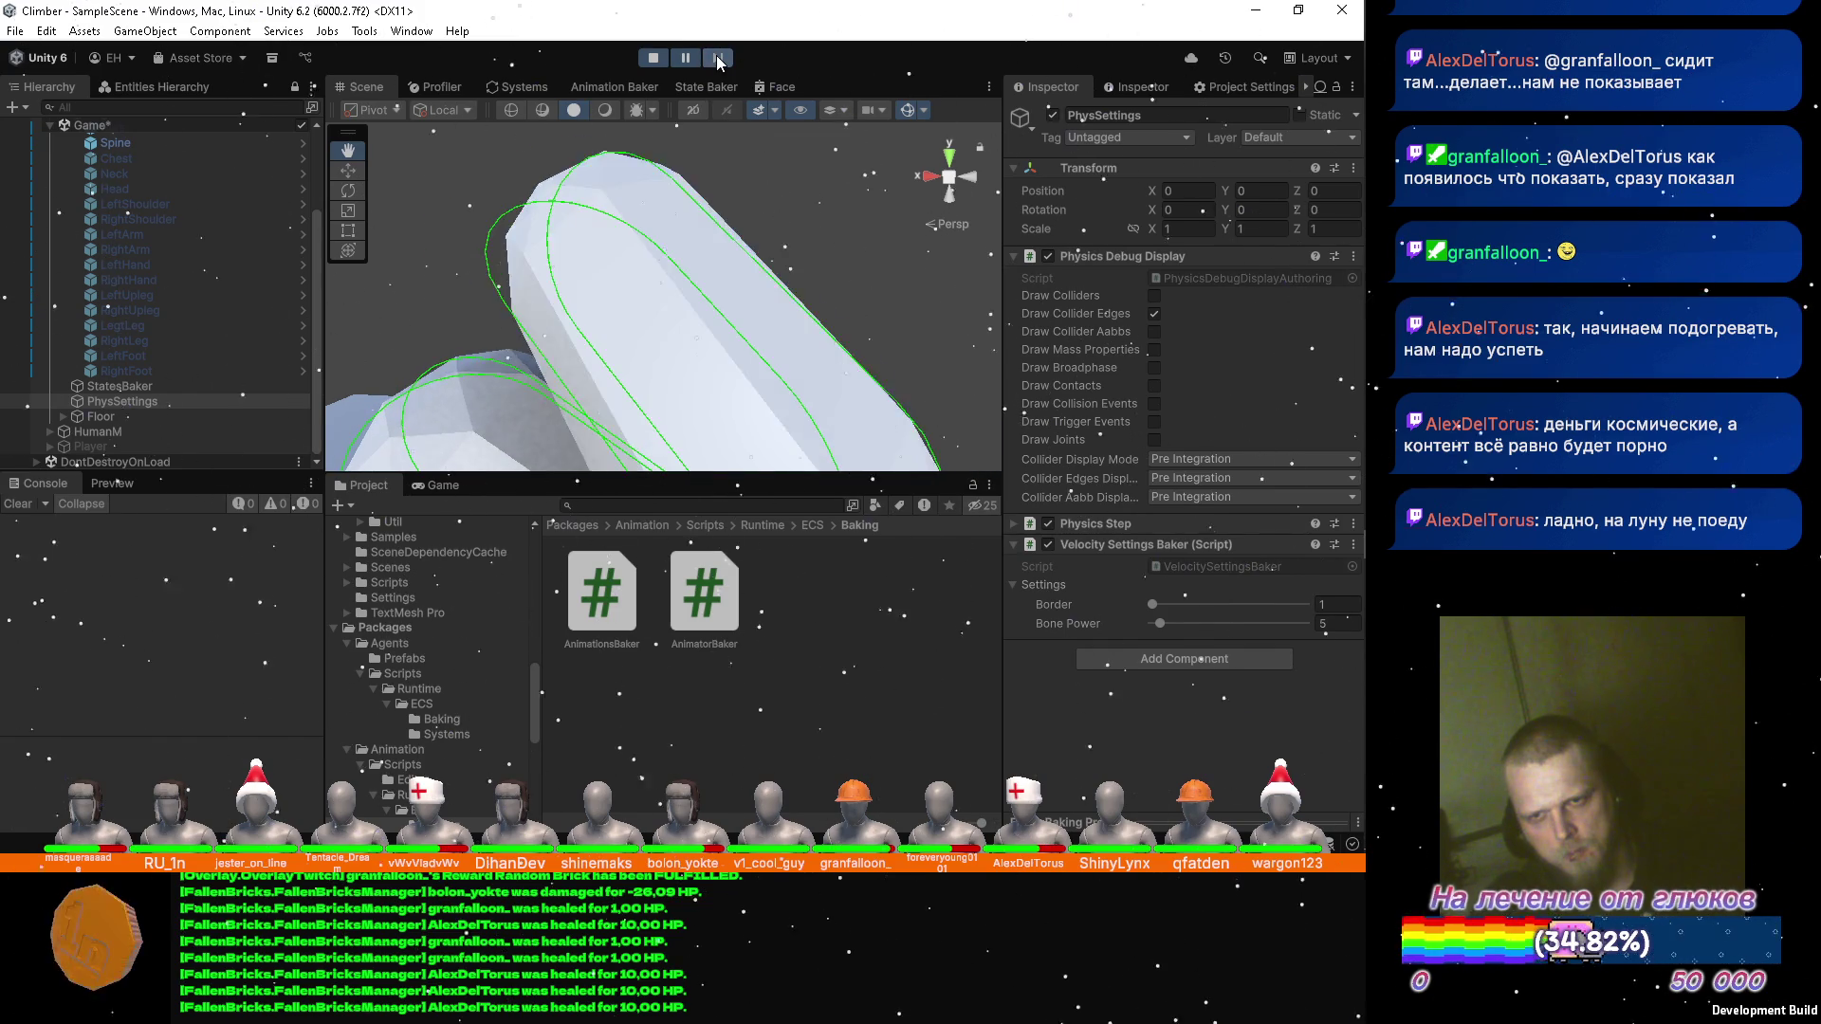
pyautogui.click(719, 61)
pyautogui.click(719, 61)
pyautogui.click(719, 61)
pyautogui.click(719, 61)
pyautogui.click(719, 61)
pyautogui.click(718, 57)
pyautogui.click(718, 57)
pyautogui.click(686, 55)
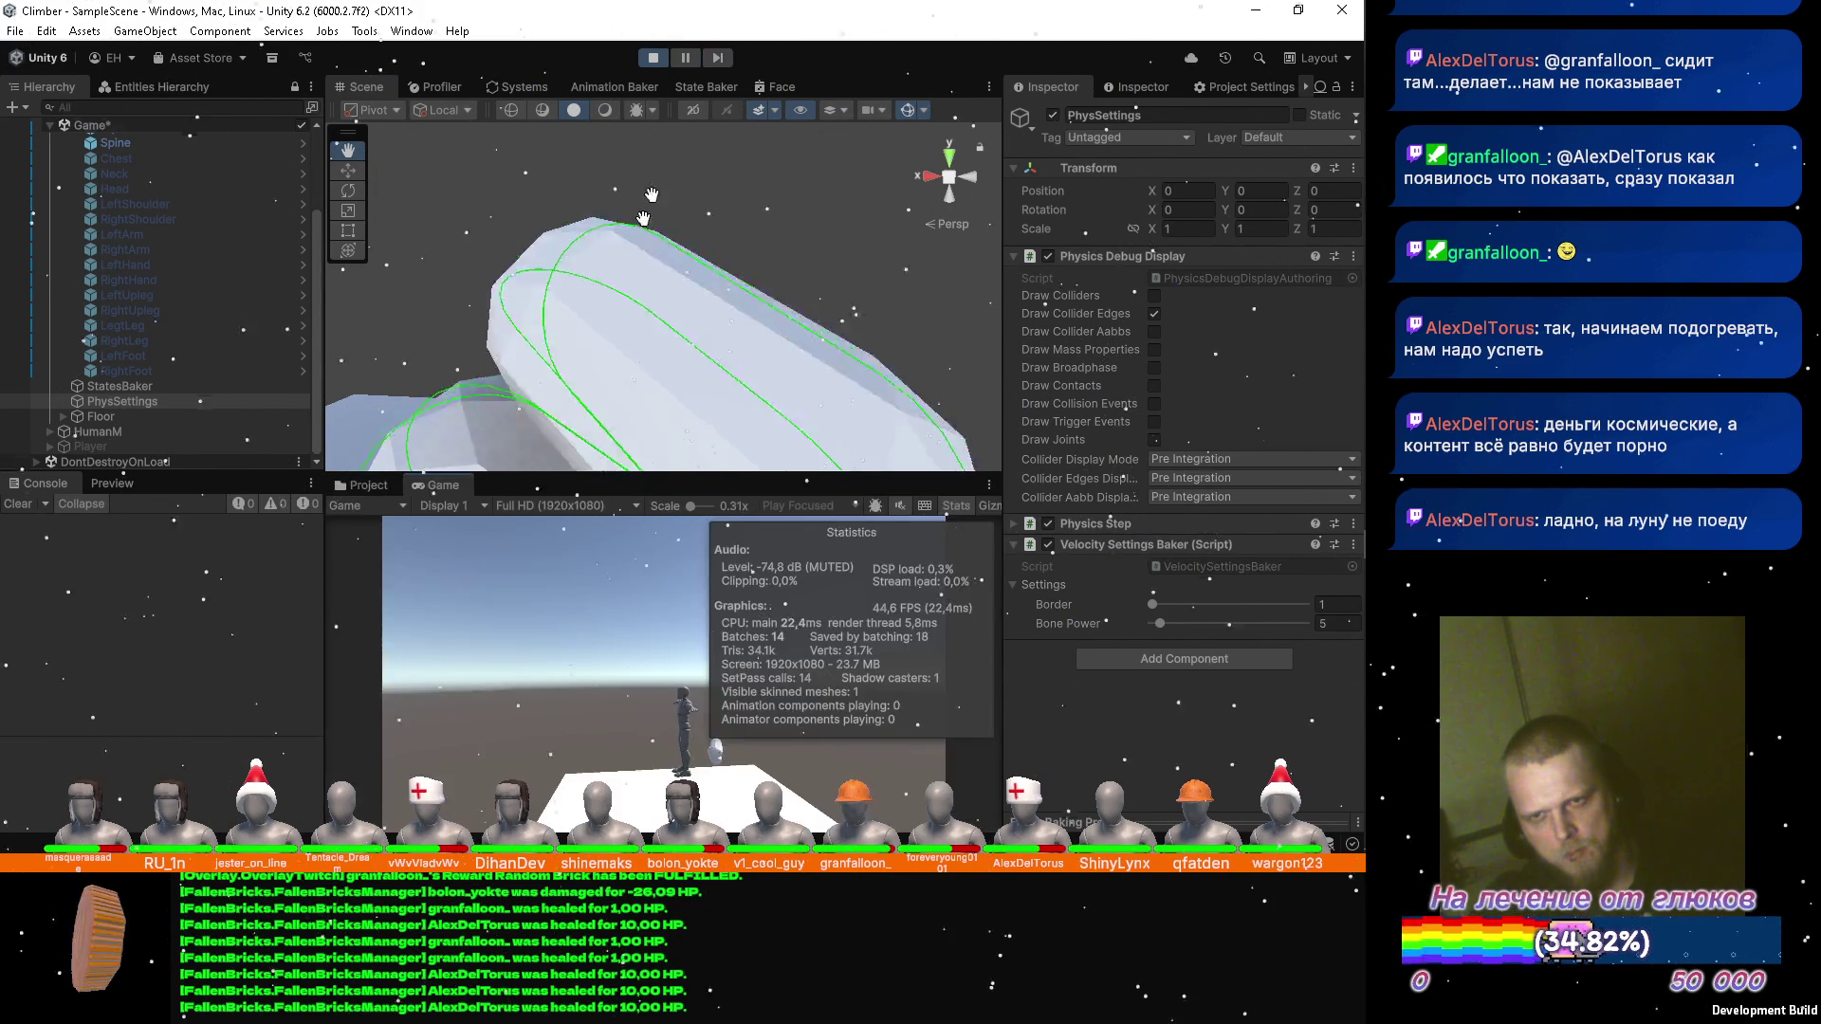
pyautogui.scroll(-5, 660, 314)
pyautogui.scroll(5, 235, 231)
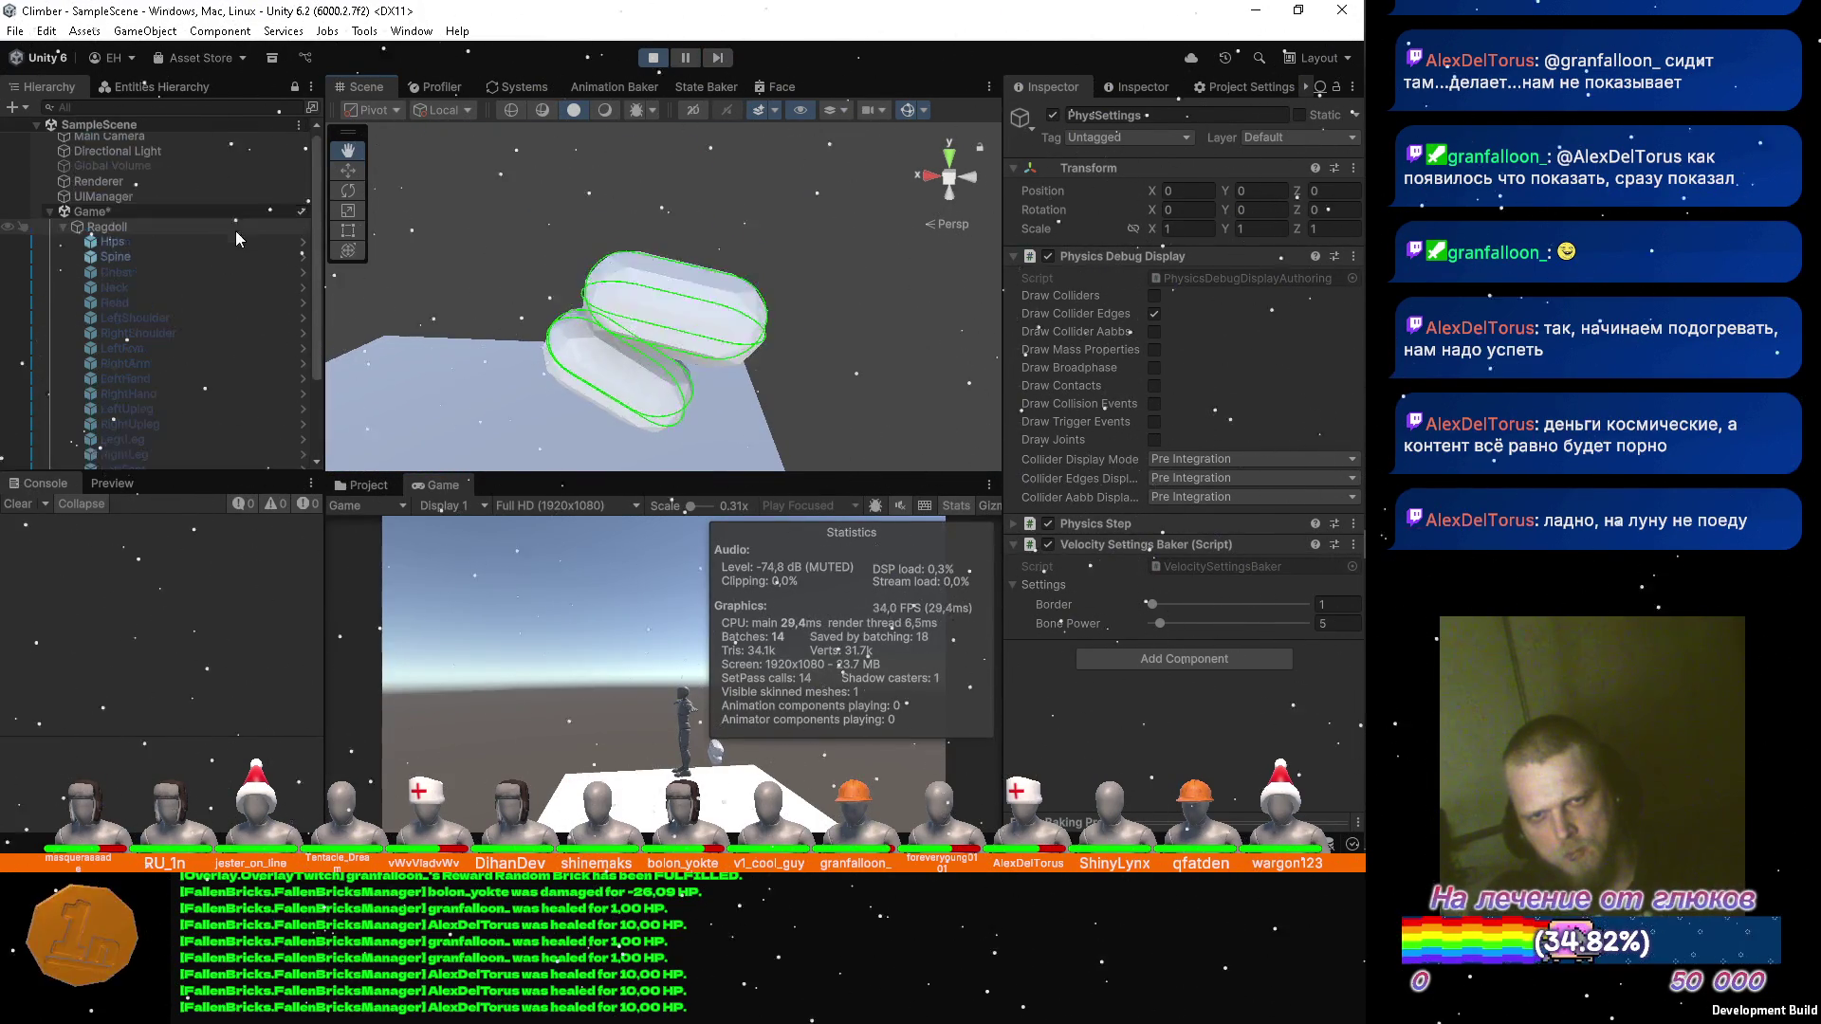
# Deactivate the Spine body part, inspect the Hips joint settings, and stop Play mode.
pyautogui.click(192, 245)
pyautogui.click(189, 254)
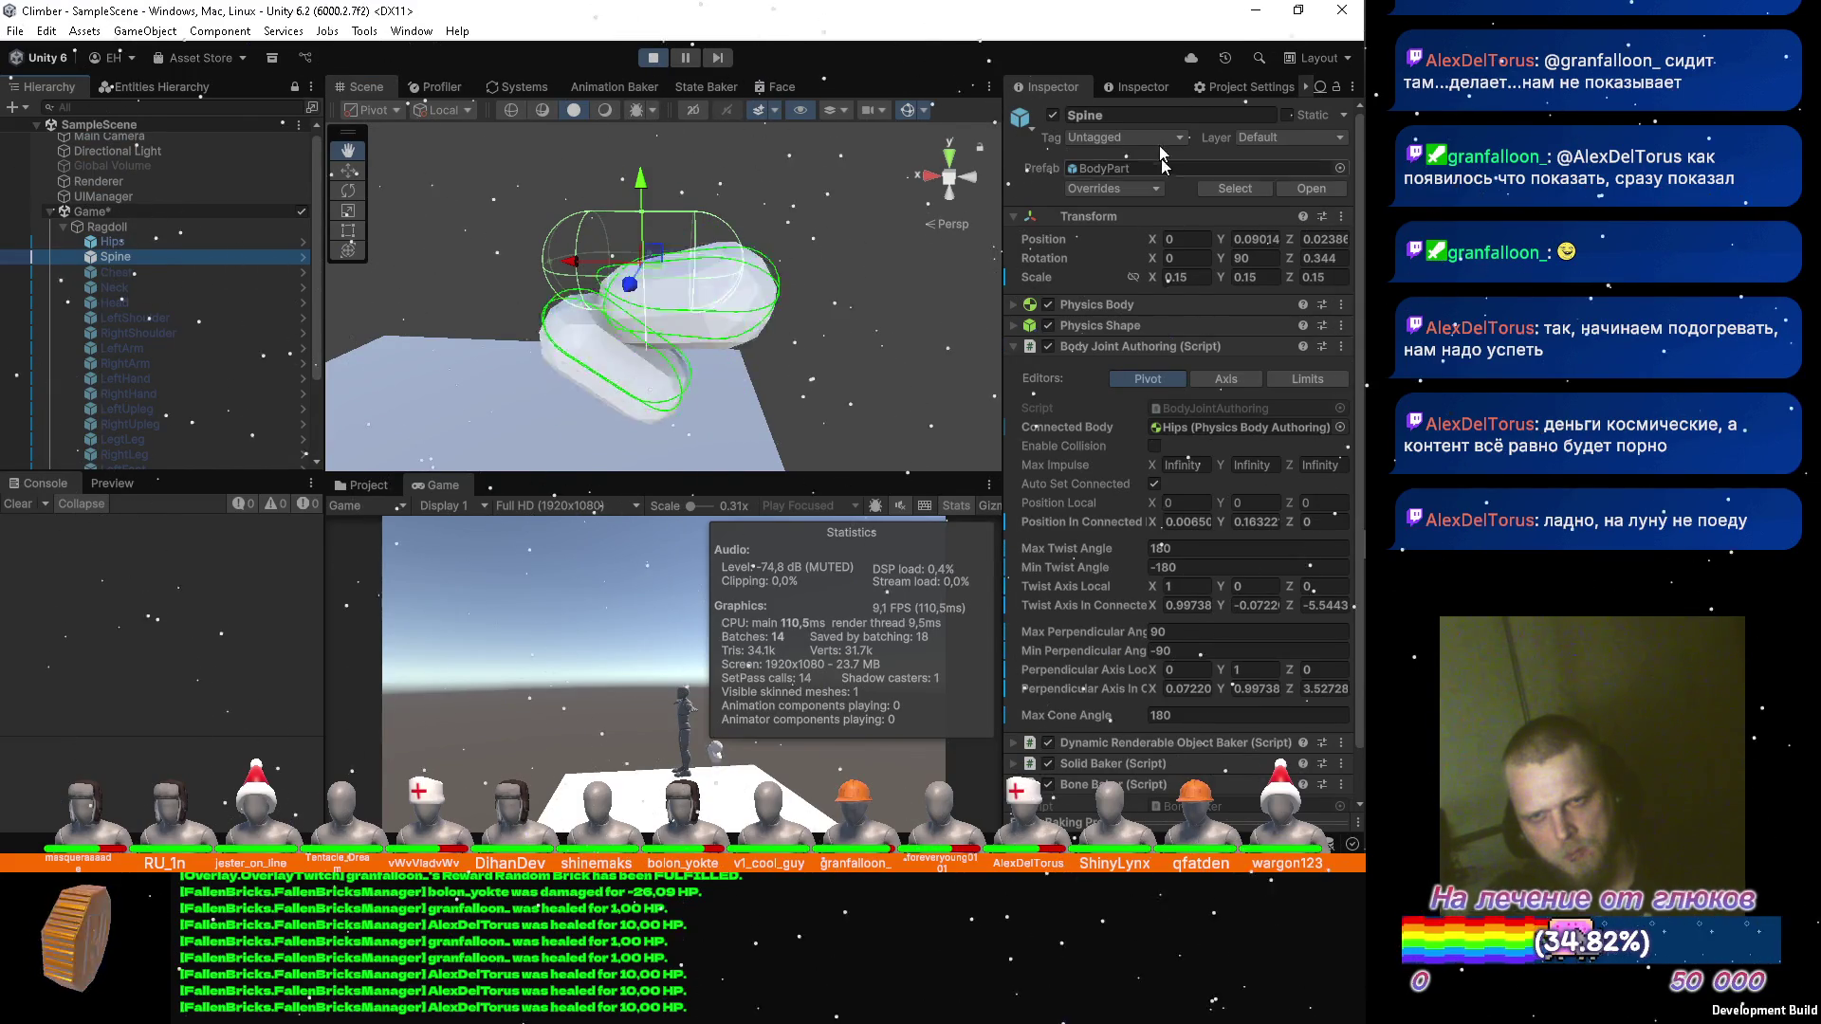
pyautogui.click(1053, 115)
pyautogui.moveTo(751, 249); pyautogui.dragTo(734, 381)
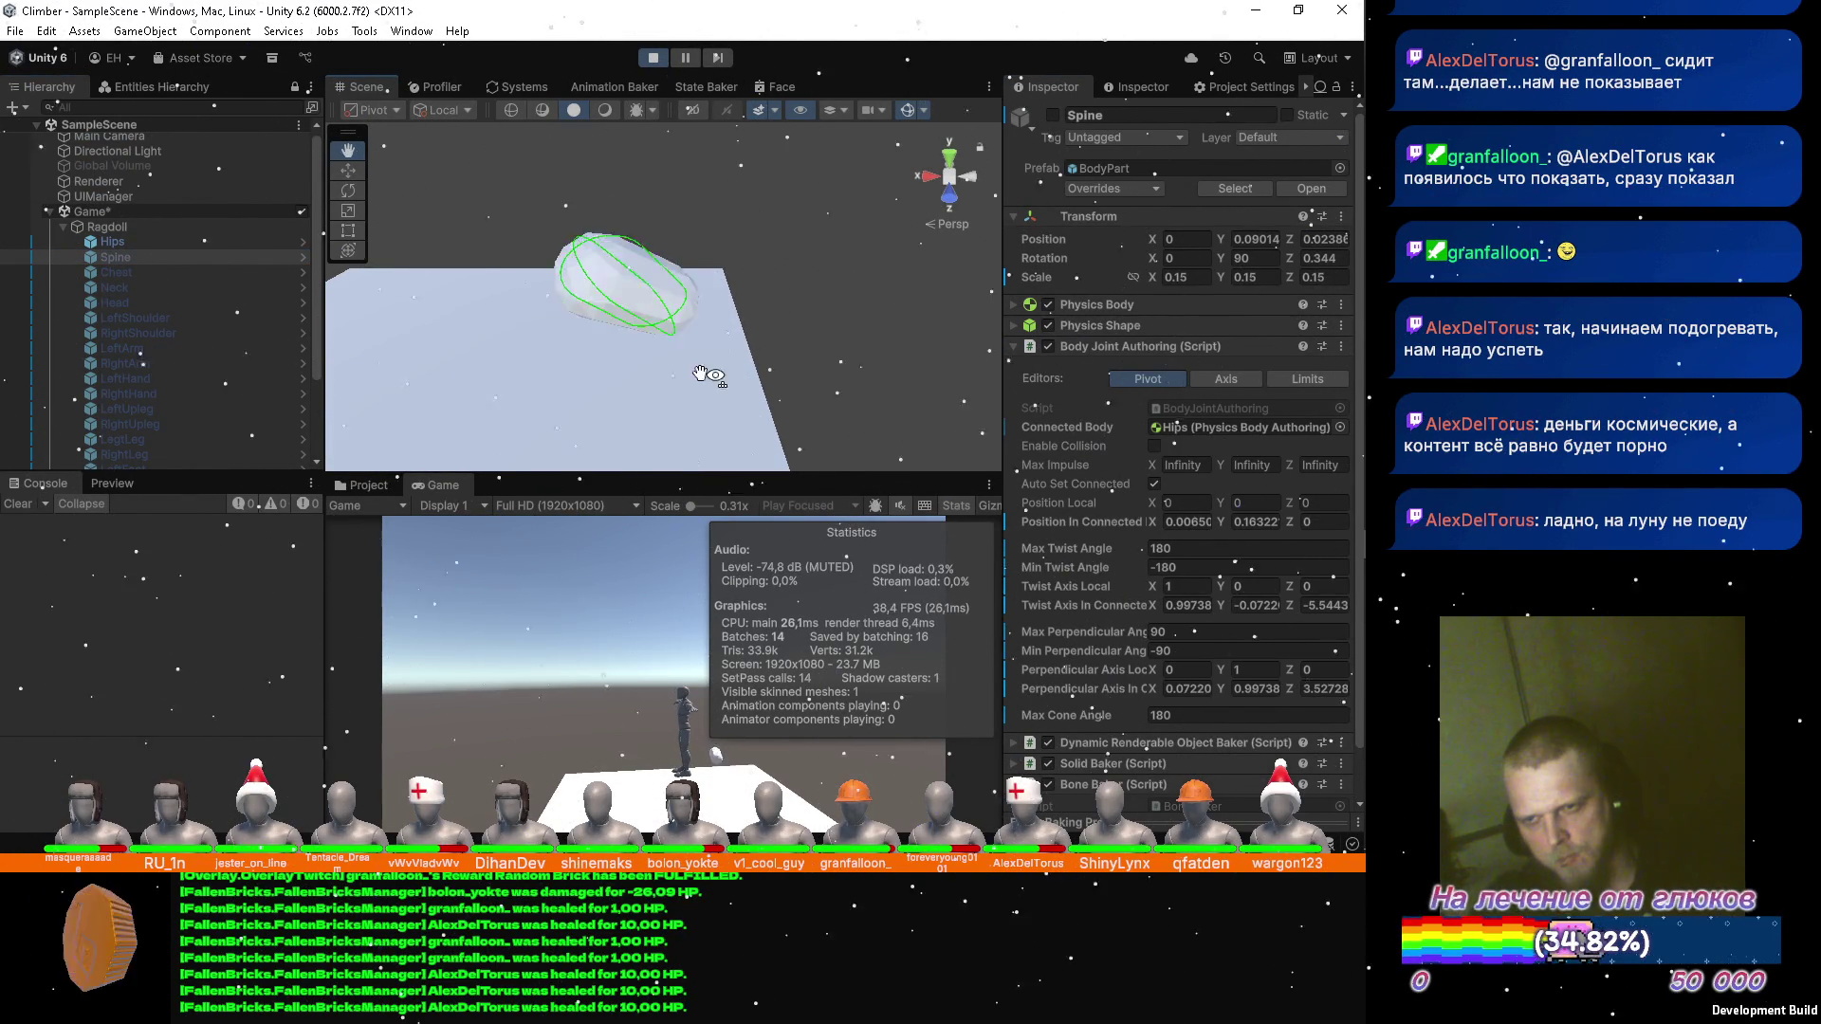
pyautogui.click(163, 241)
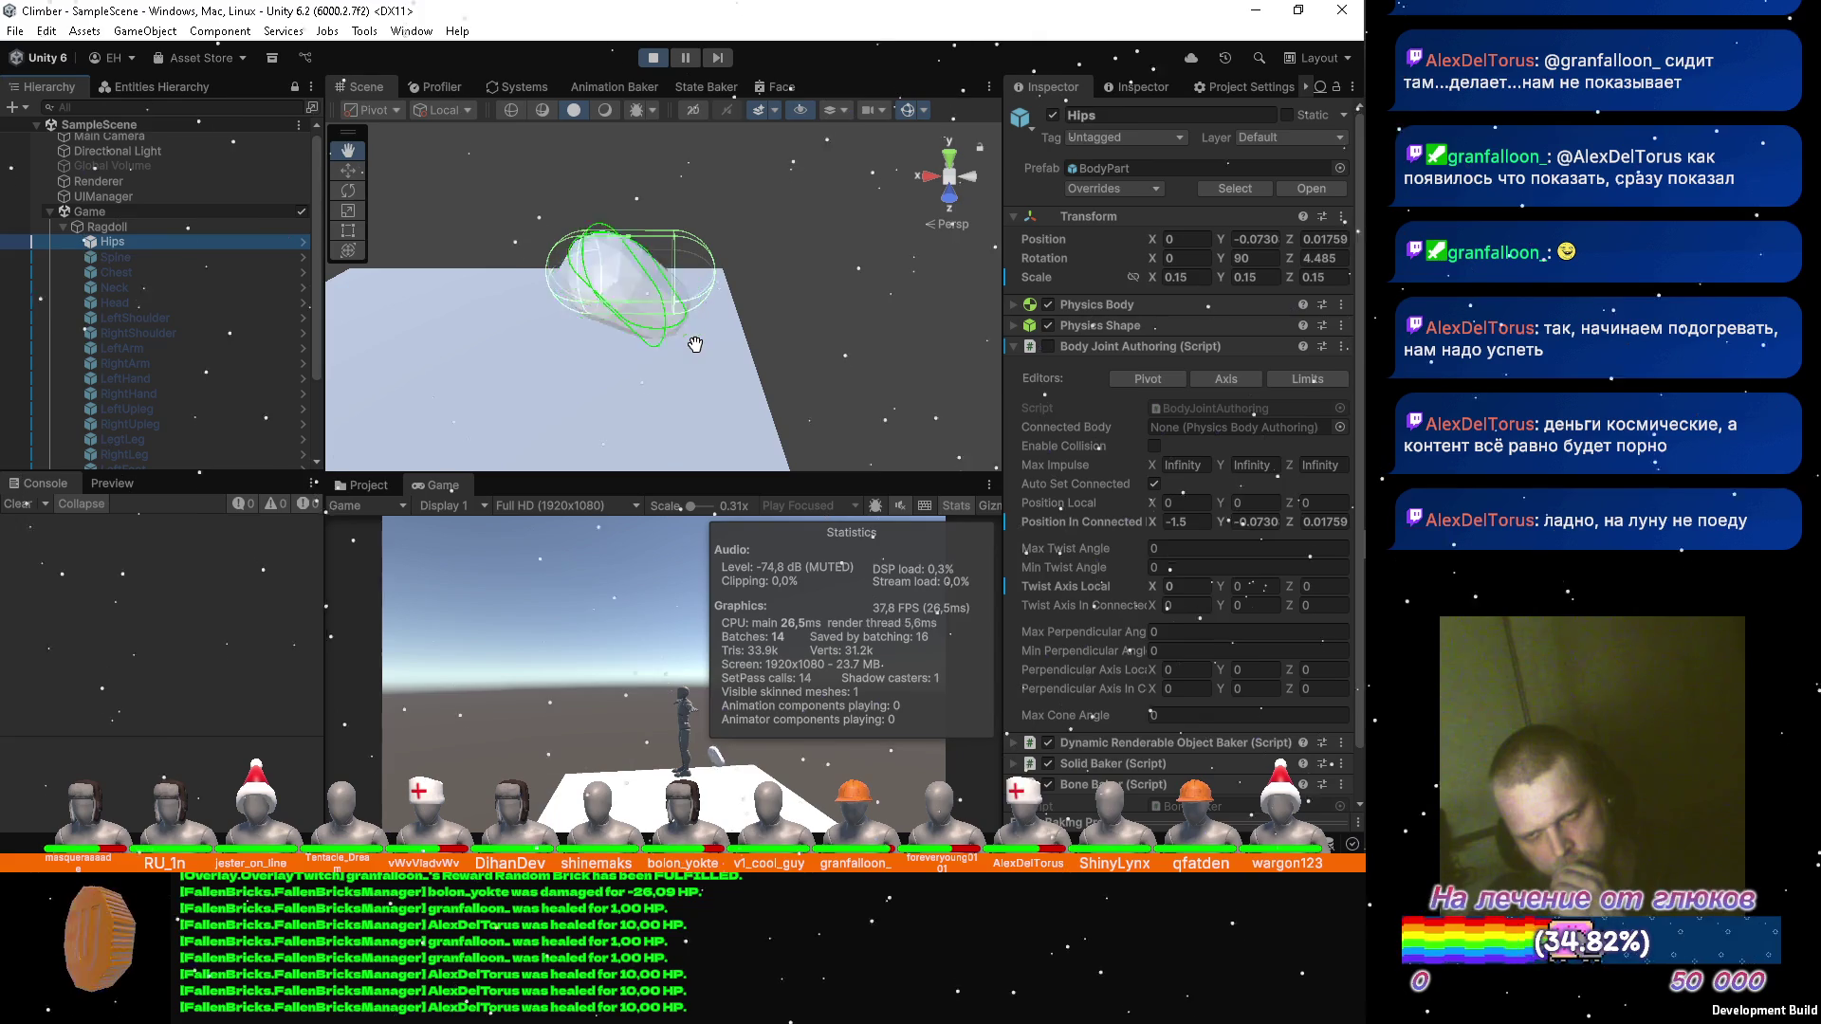
pyautogui.click(654, 58)
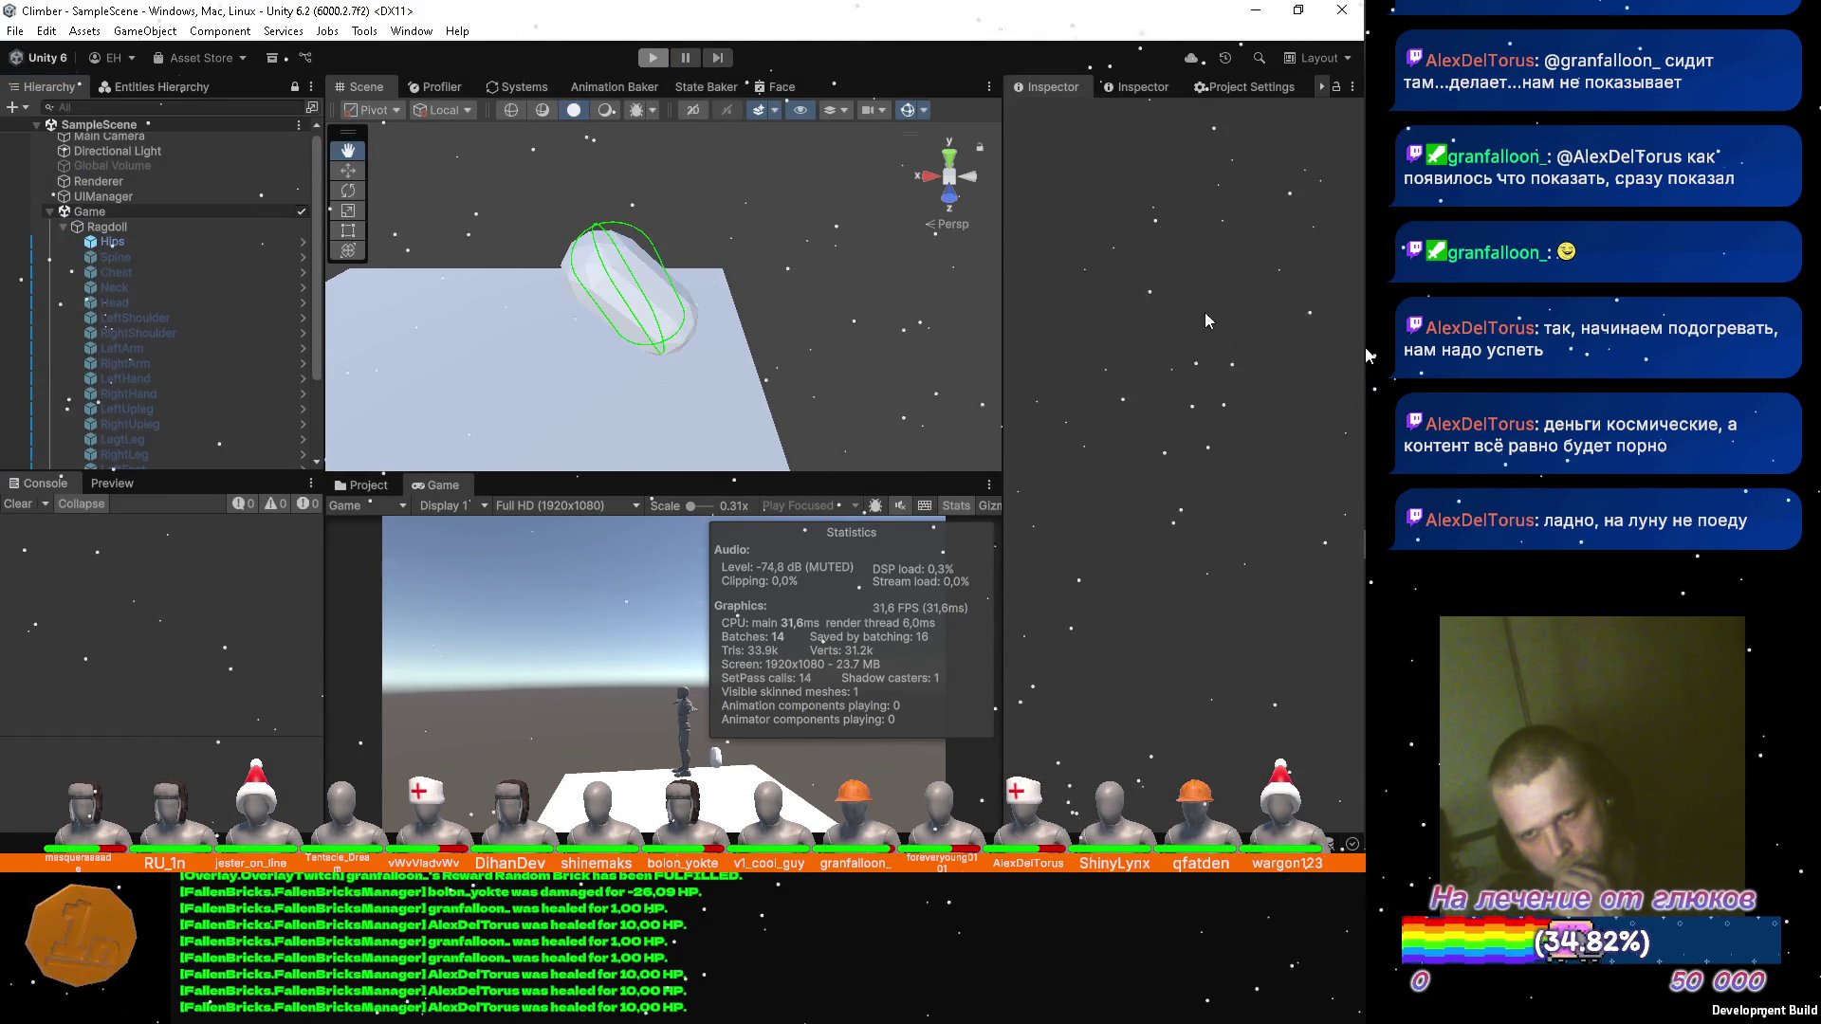
# Switch to Visual Studio and bring up the ObserverBonesSystem.cs file.
pyautogui.moveTo(1362, 396)
pyautogui.click(1347, 337)
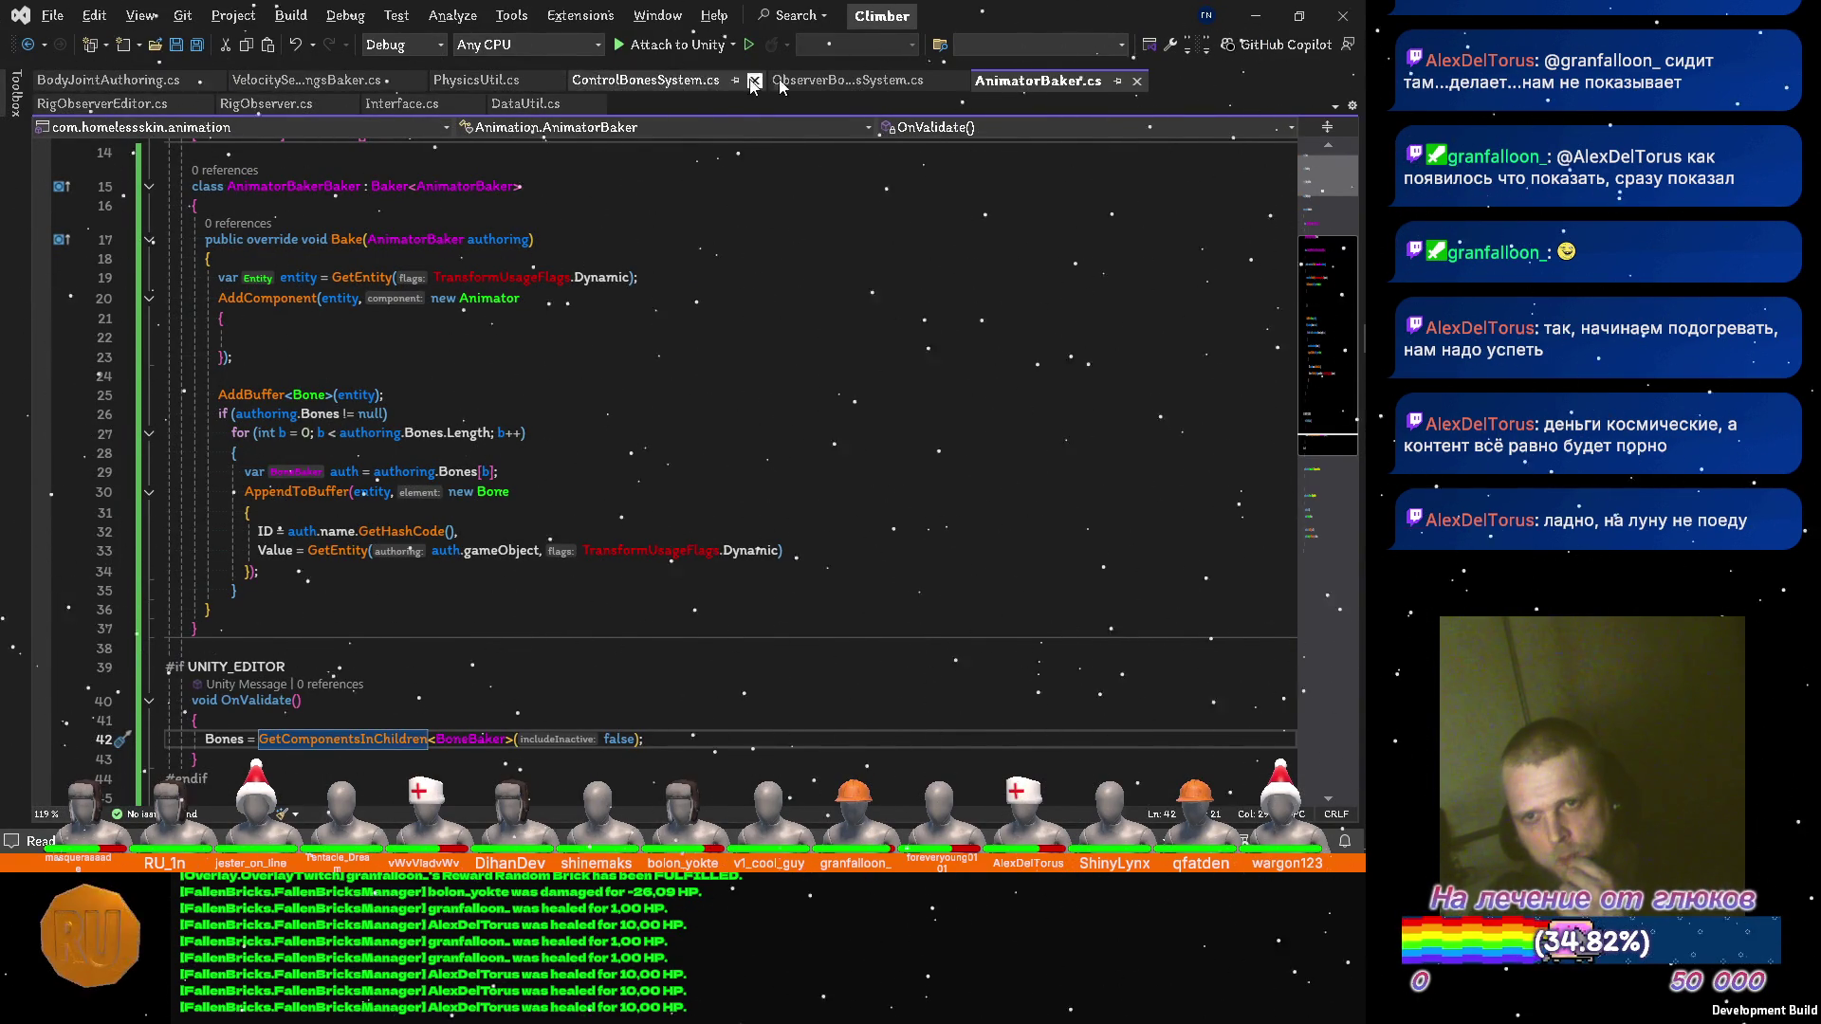
pyautogui.click(809, 84)
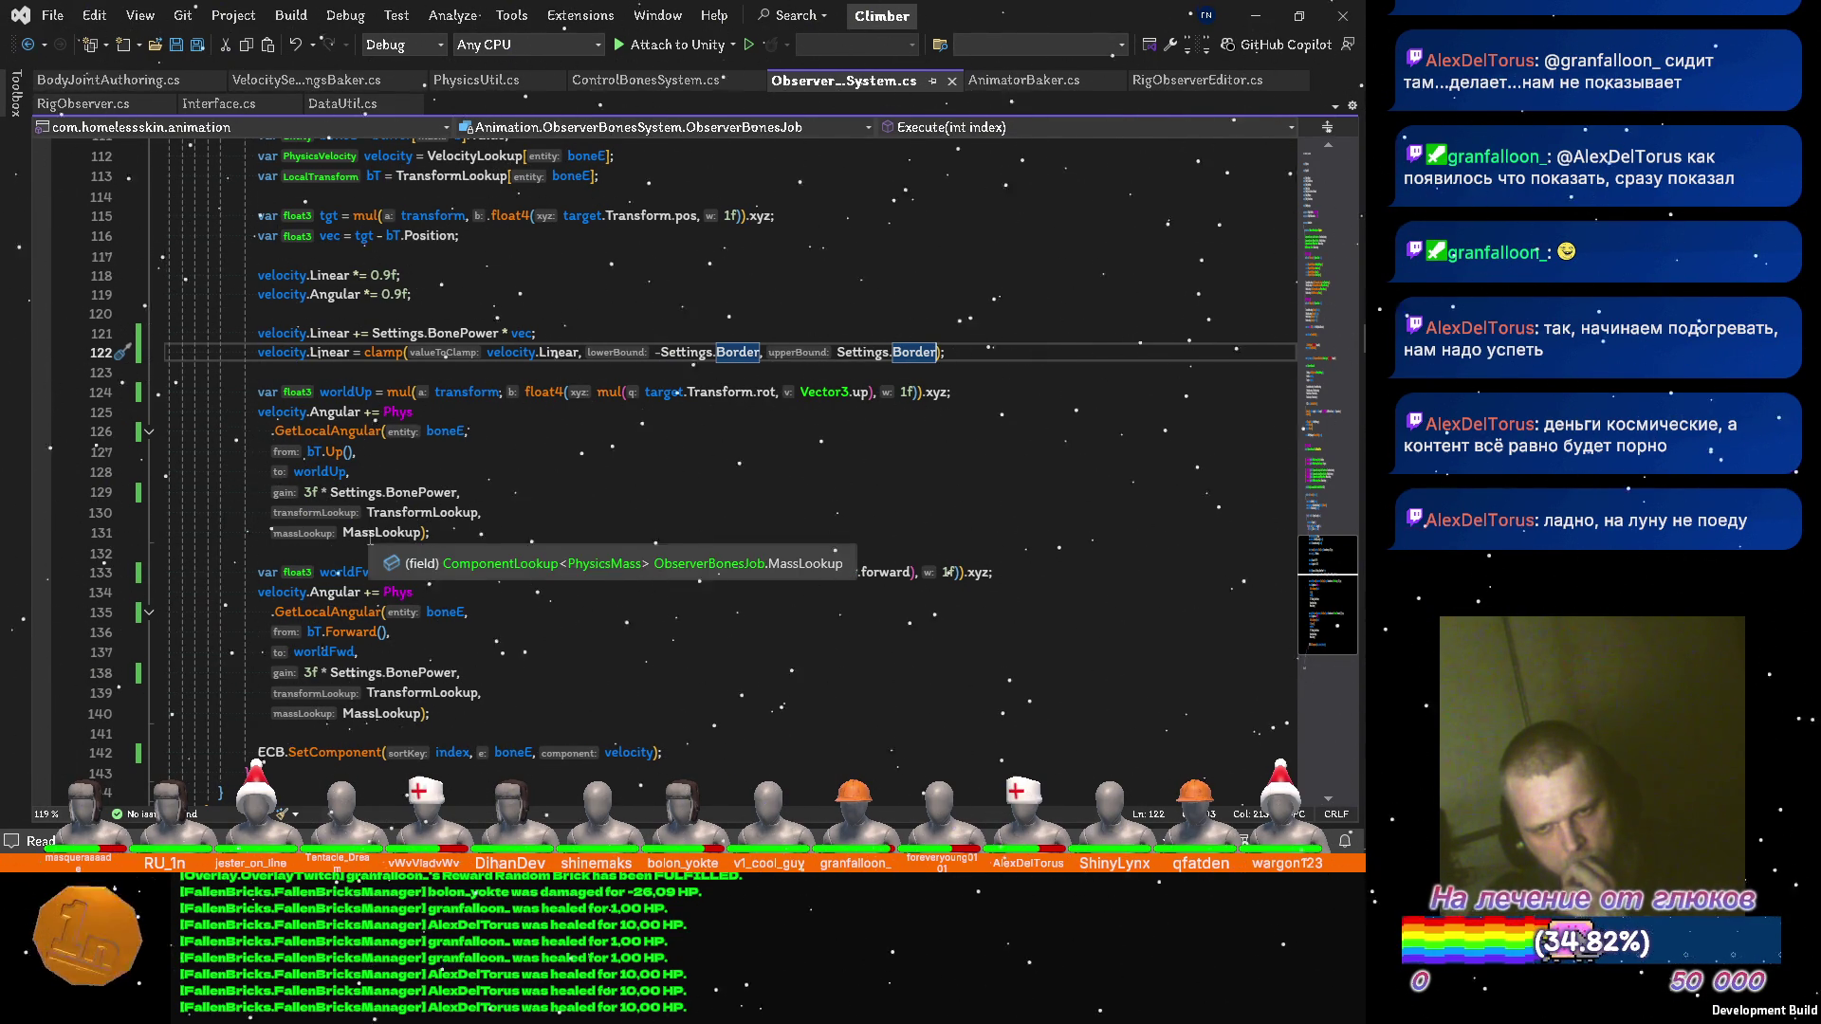
# Remove the 3f multiplier from both gain arguments on lines 129 and 138, then save.
pyautogui.click(302, 493)
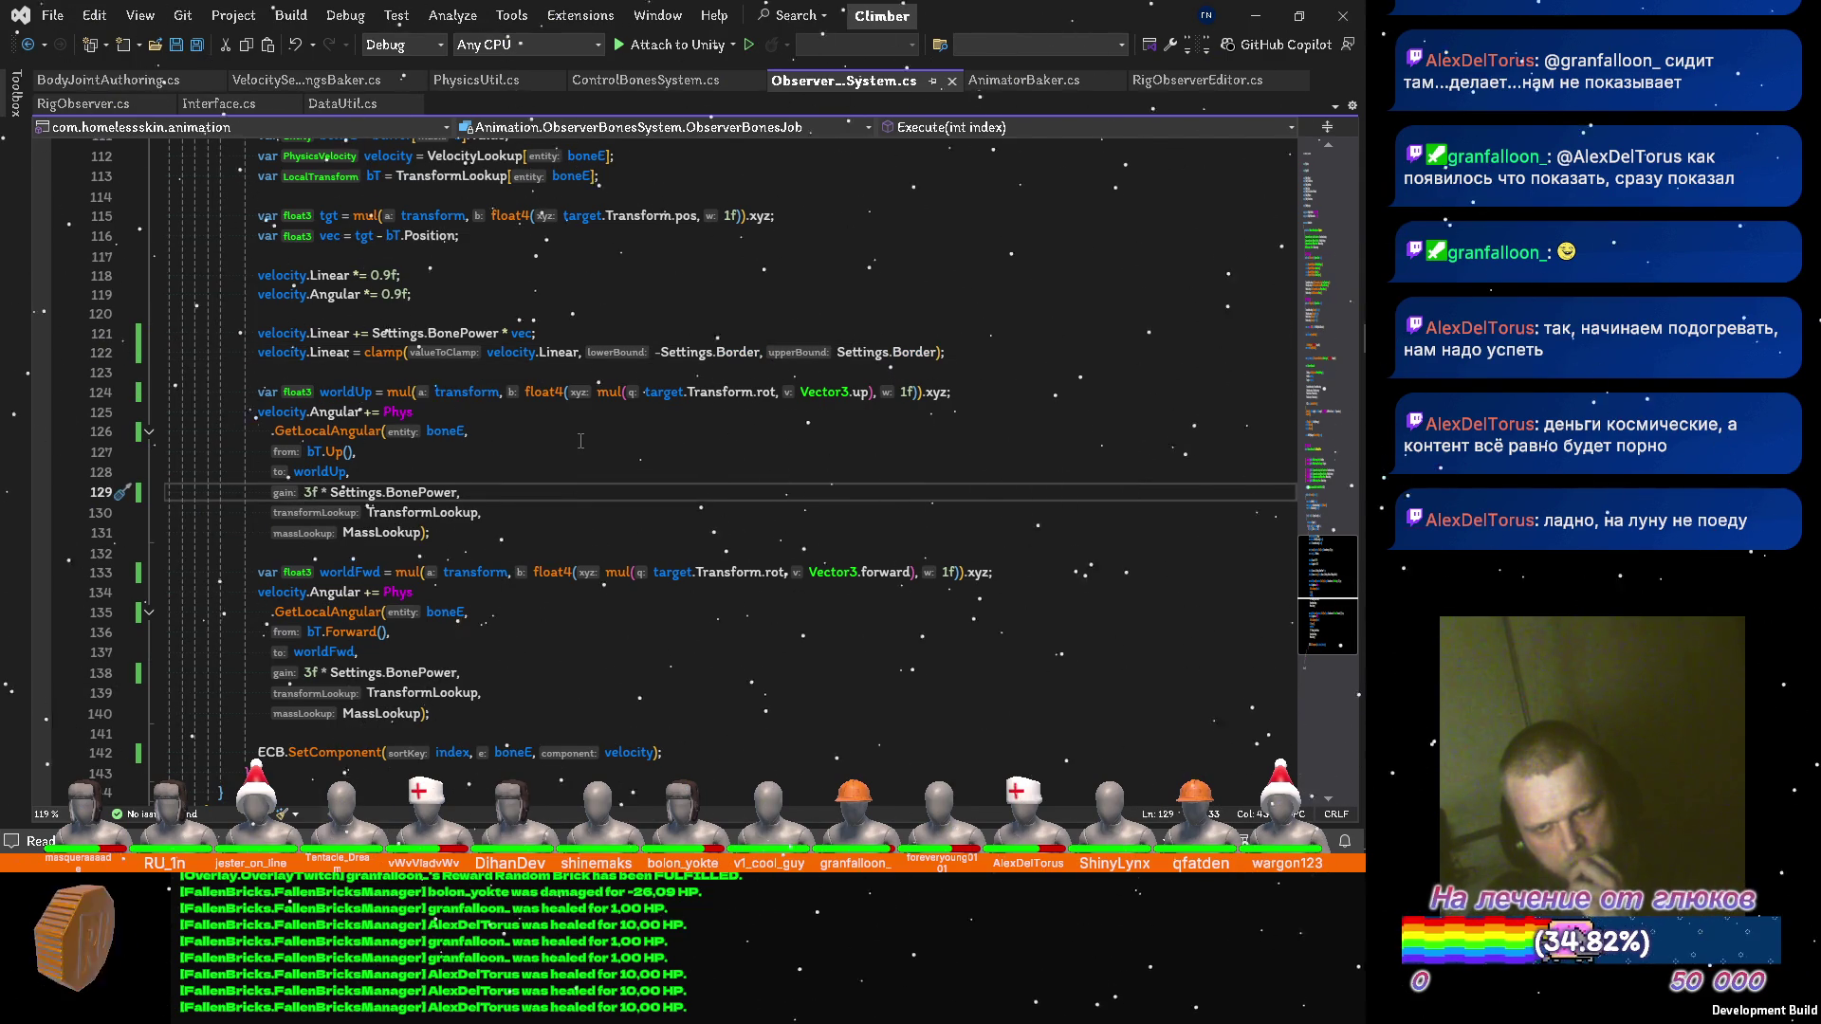
pyautogui.press('Delete')
pyautogui.press('Delete')
pyautogui.press('Delete')
pyautogui.press('Down')
pyautogui.press('Down')
pyautogui.press('Down')
pyautogui.press('Down')
pyautogui.press('Down')
pyautogui.press('Delete')
pyautogui.press('Delete')
pyautogui.press('Delete')
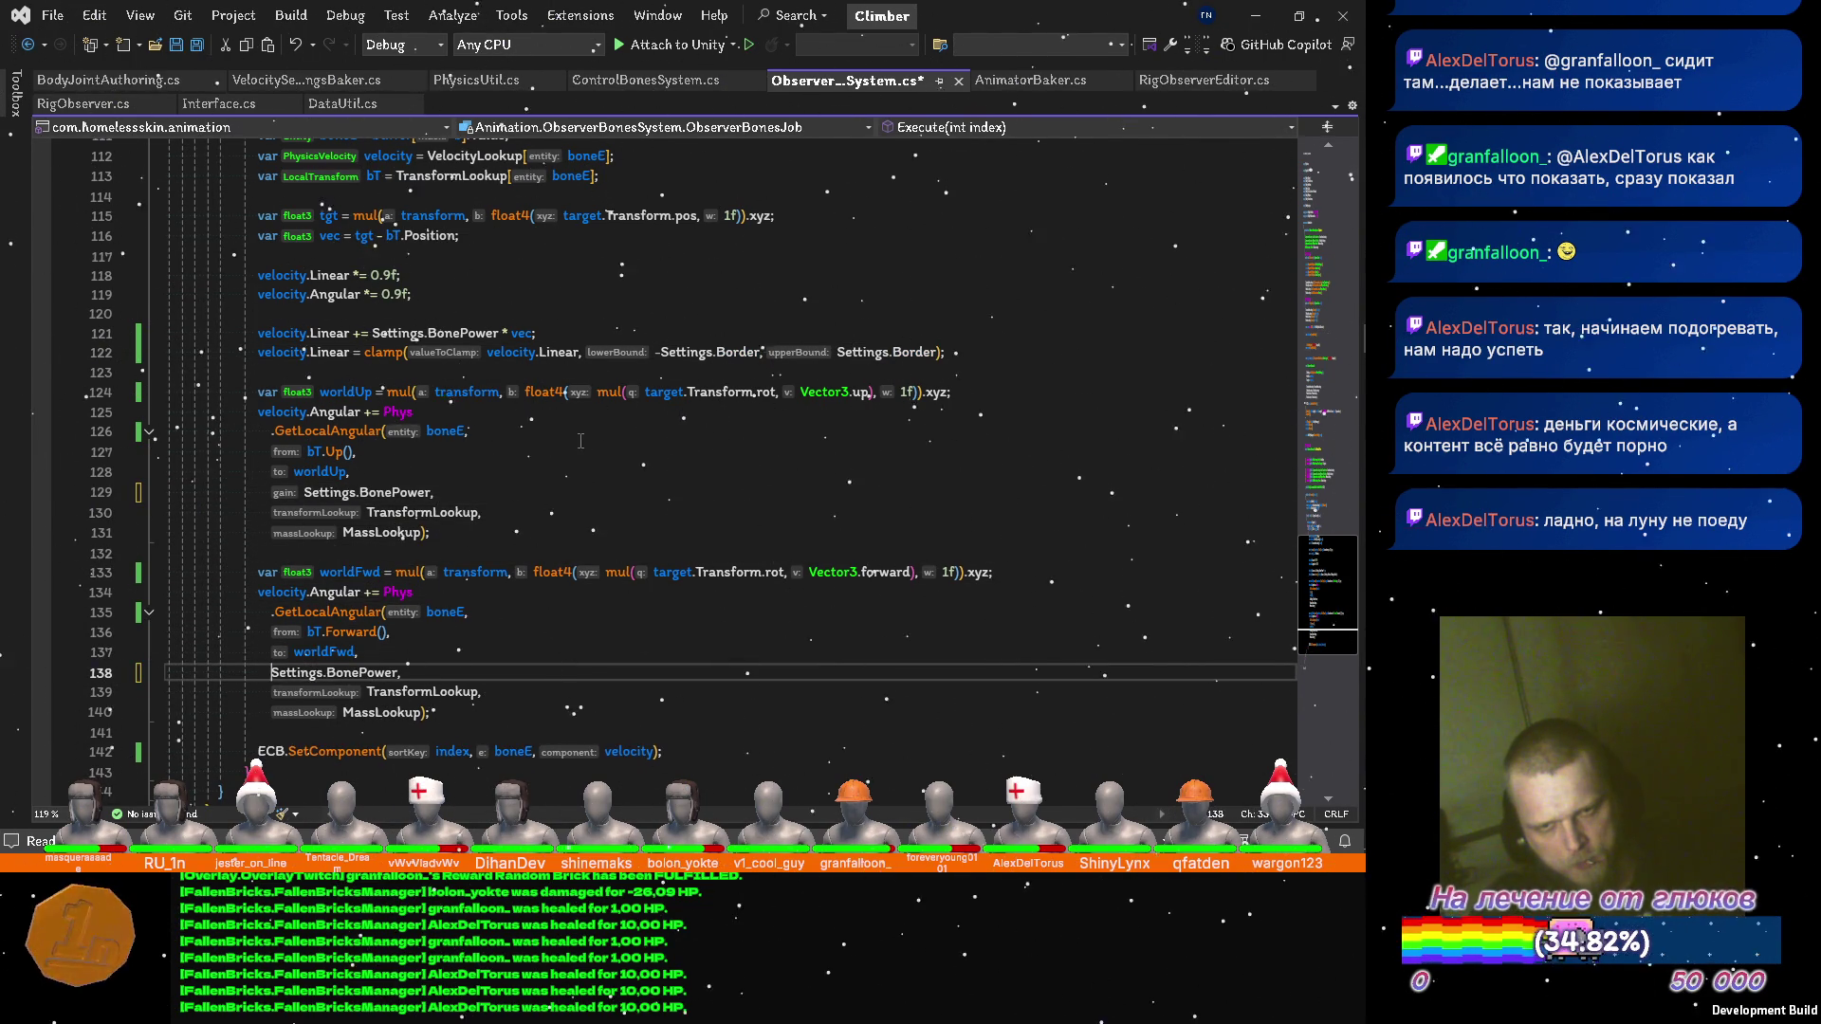
pyautogui.hotkey('ctrl', 's')
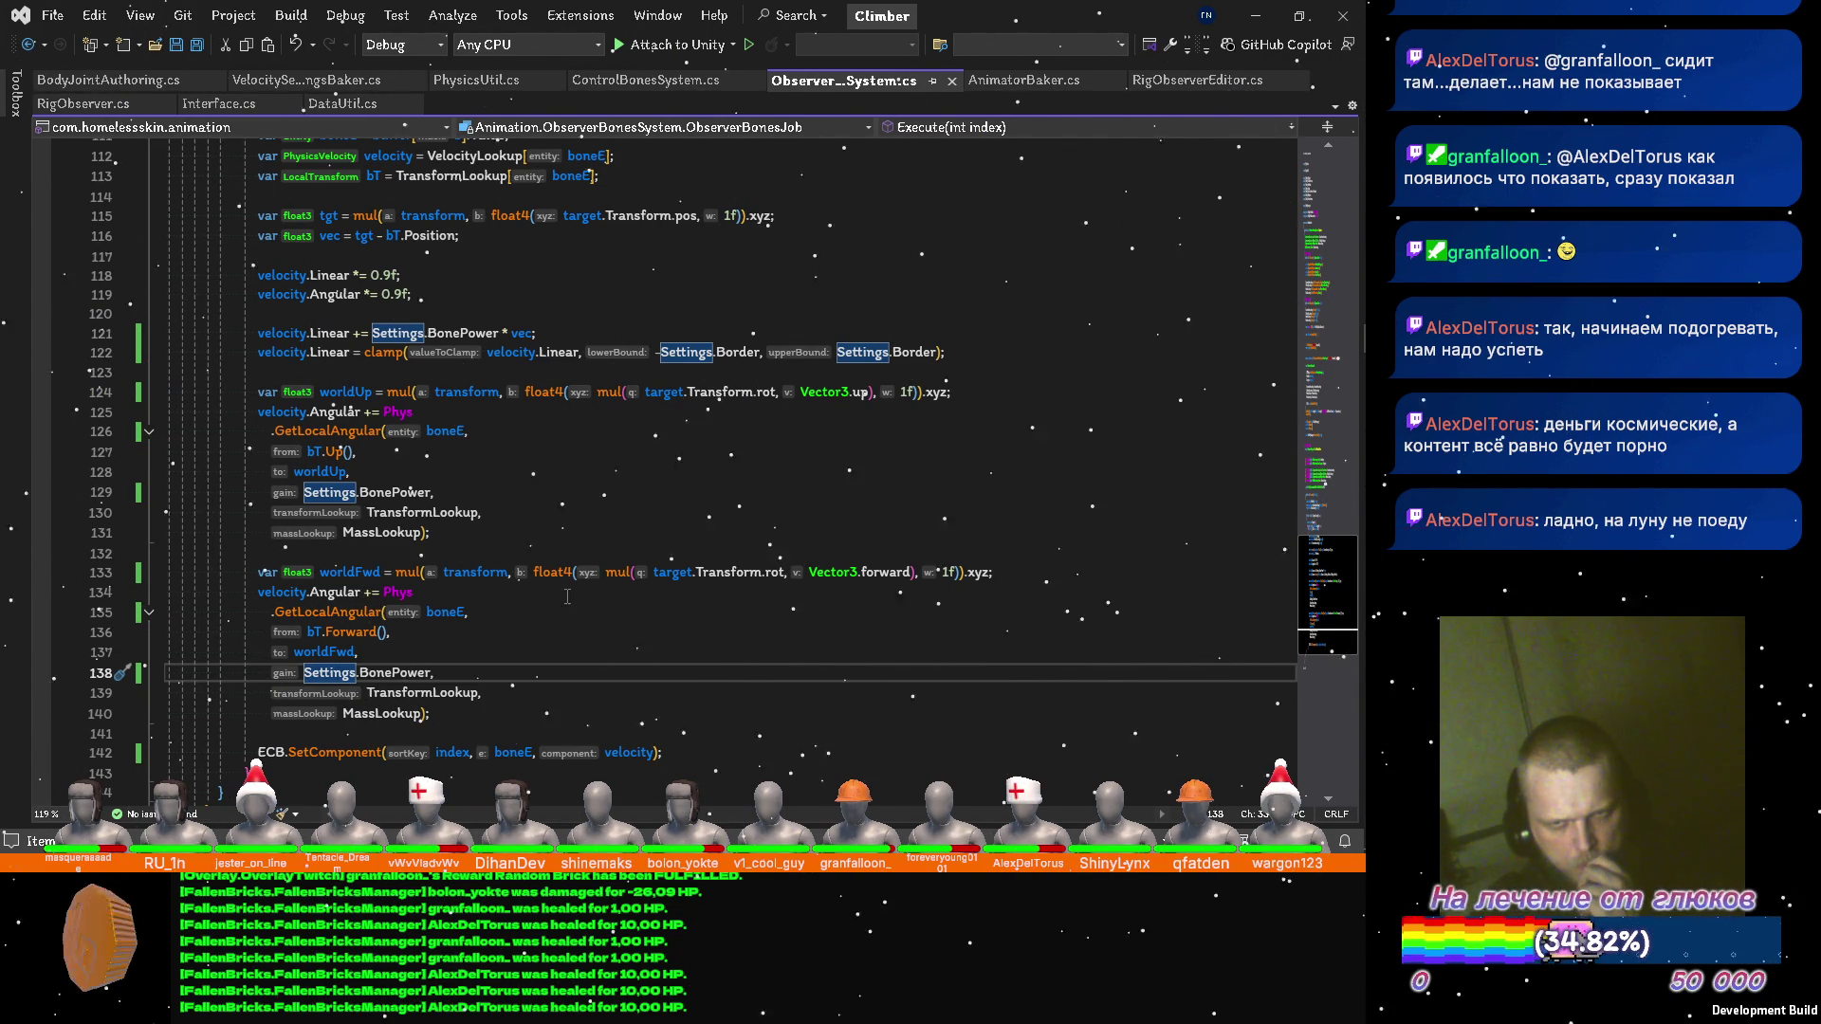
# Review where tgt and vec are used in the ObserverBonesJob code.
pyautogui.scroll(1, 562, 593)
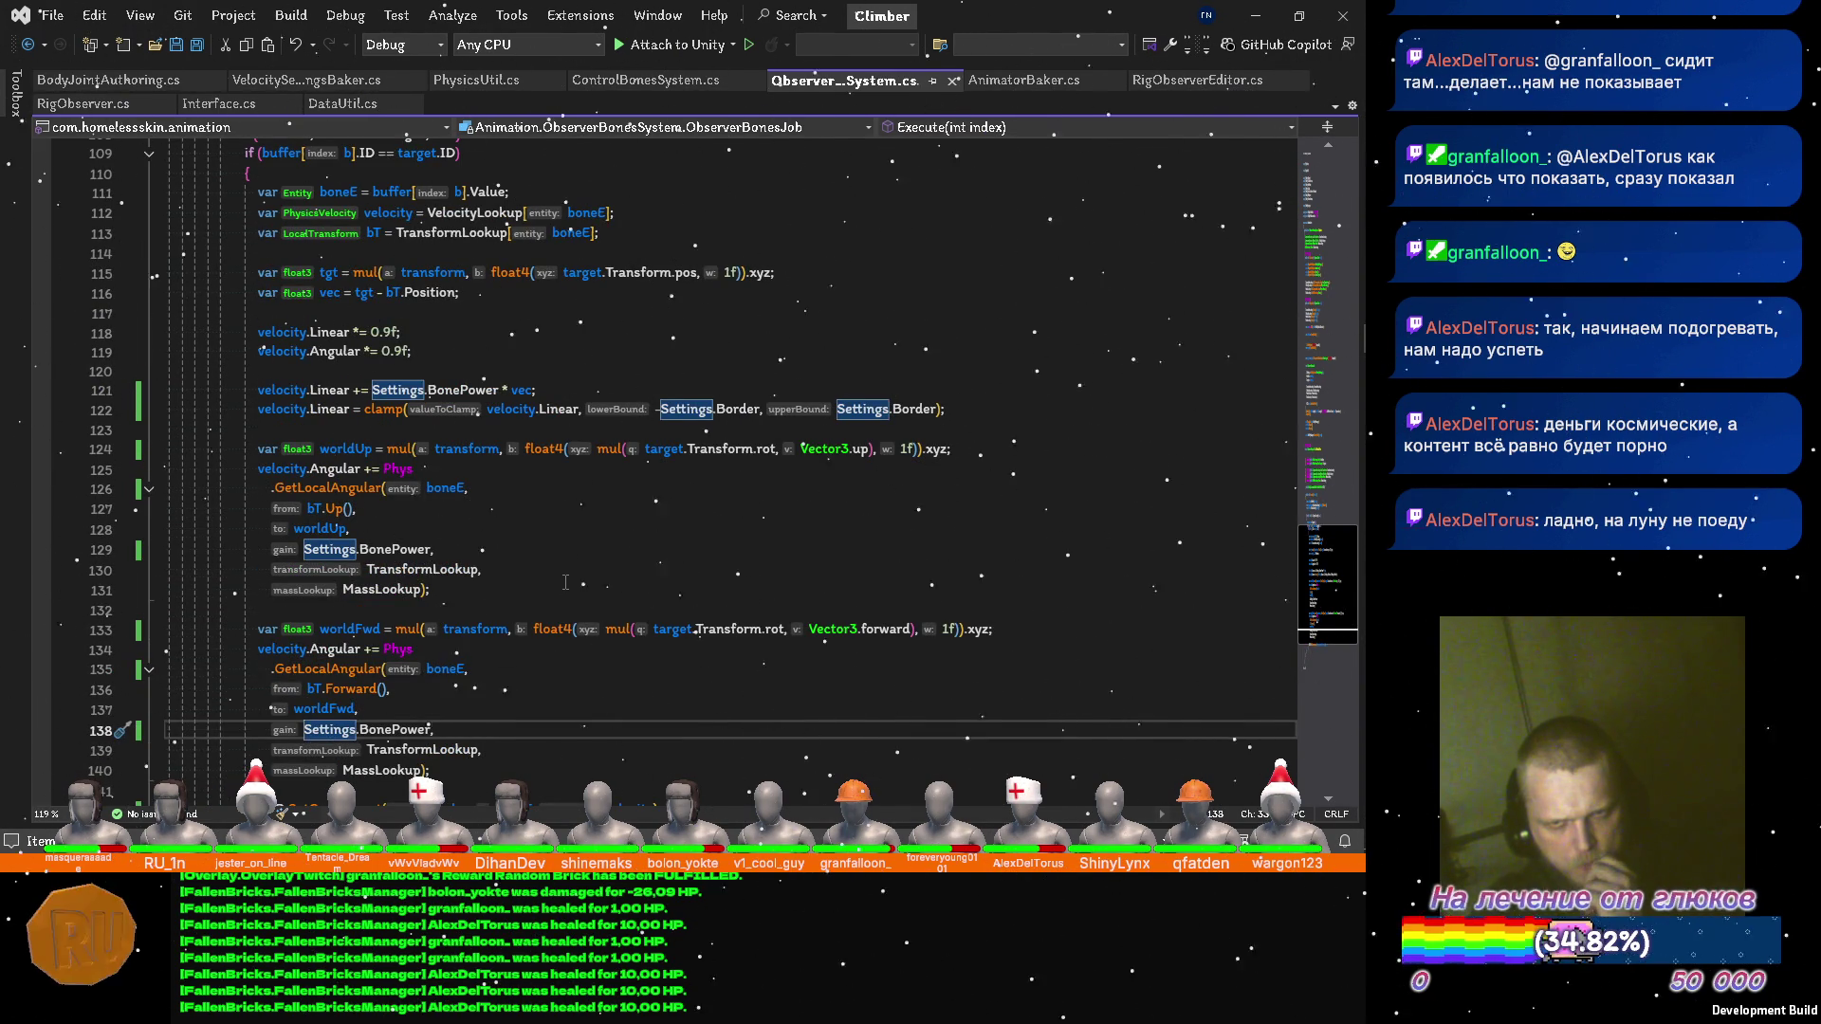
pyautogui.scroll(-1, 565, 584)
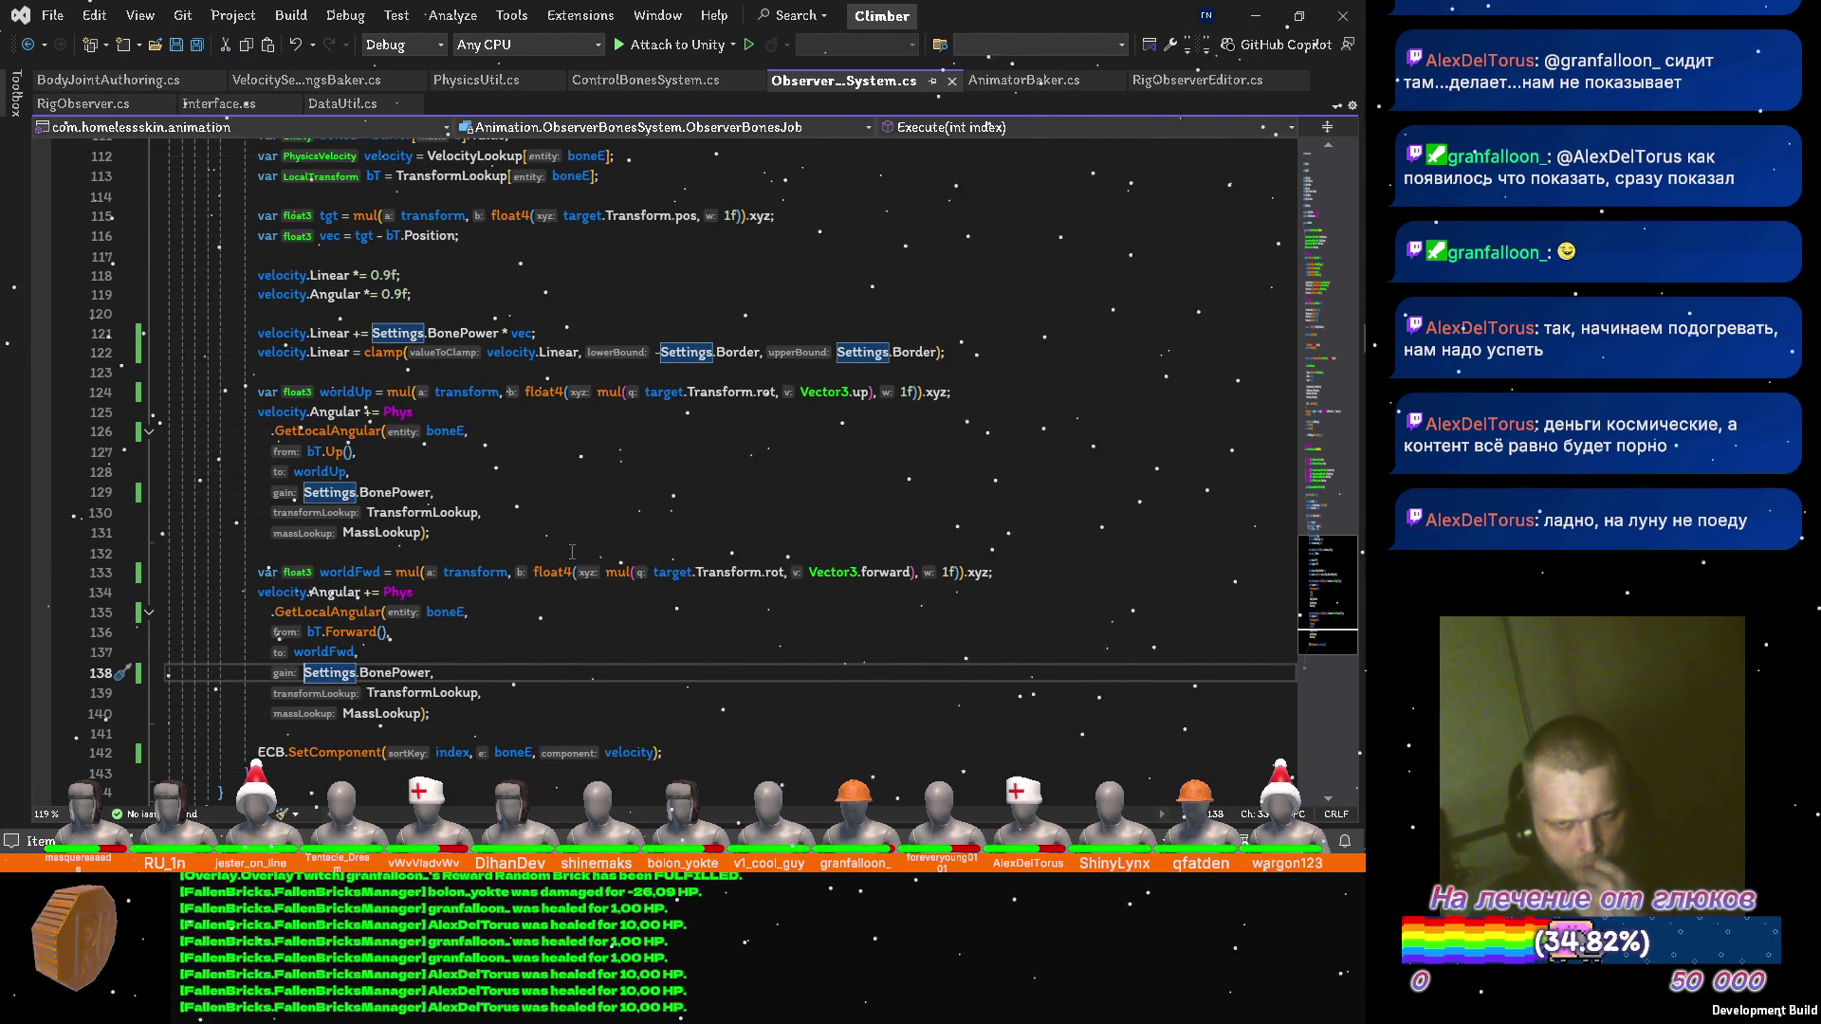
pyautogui.scroll(4, 572, 551)
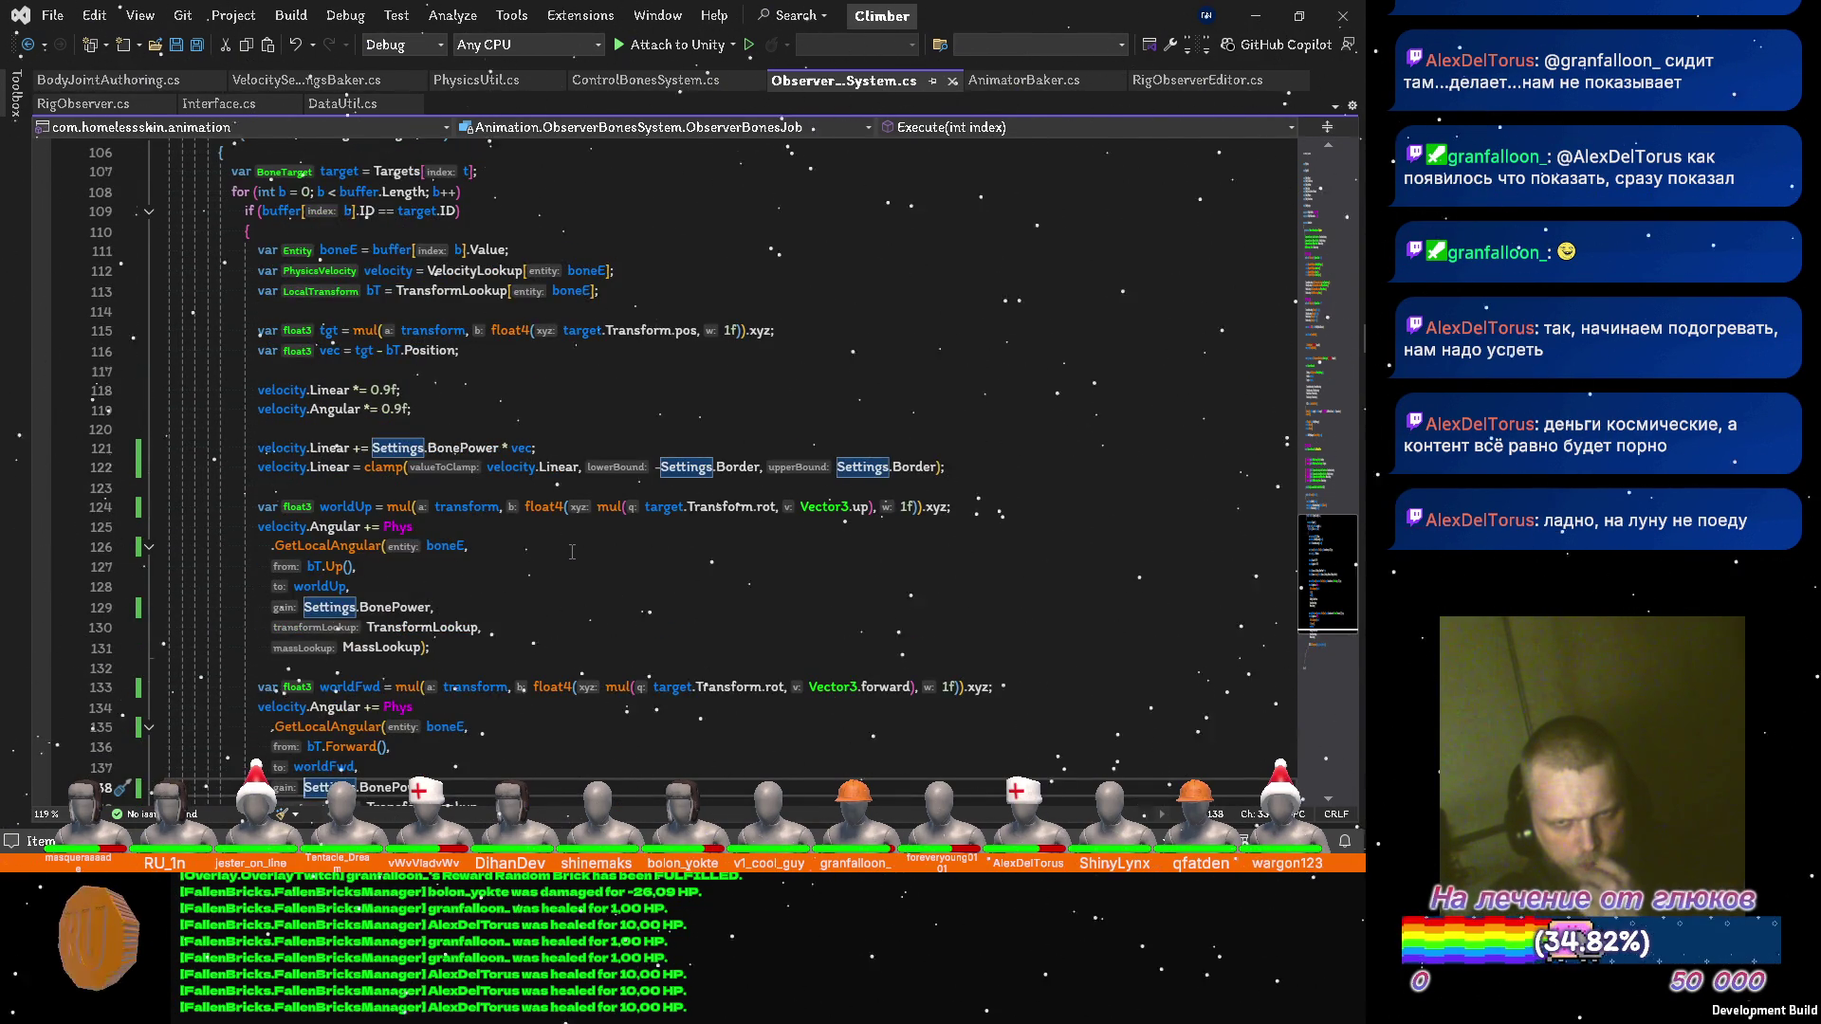
pyautogui.scroll(1, 572, 551)
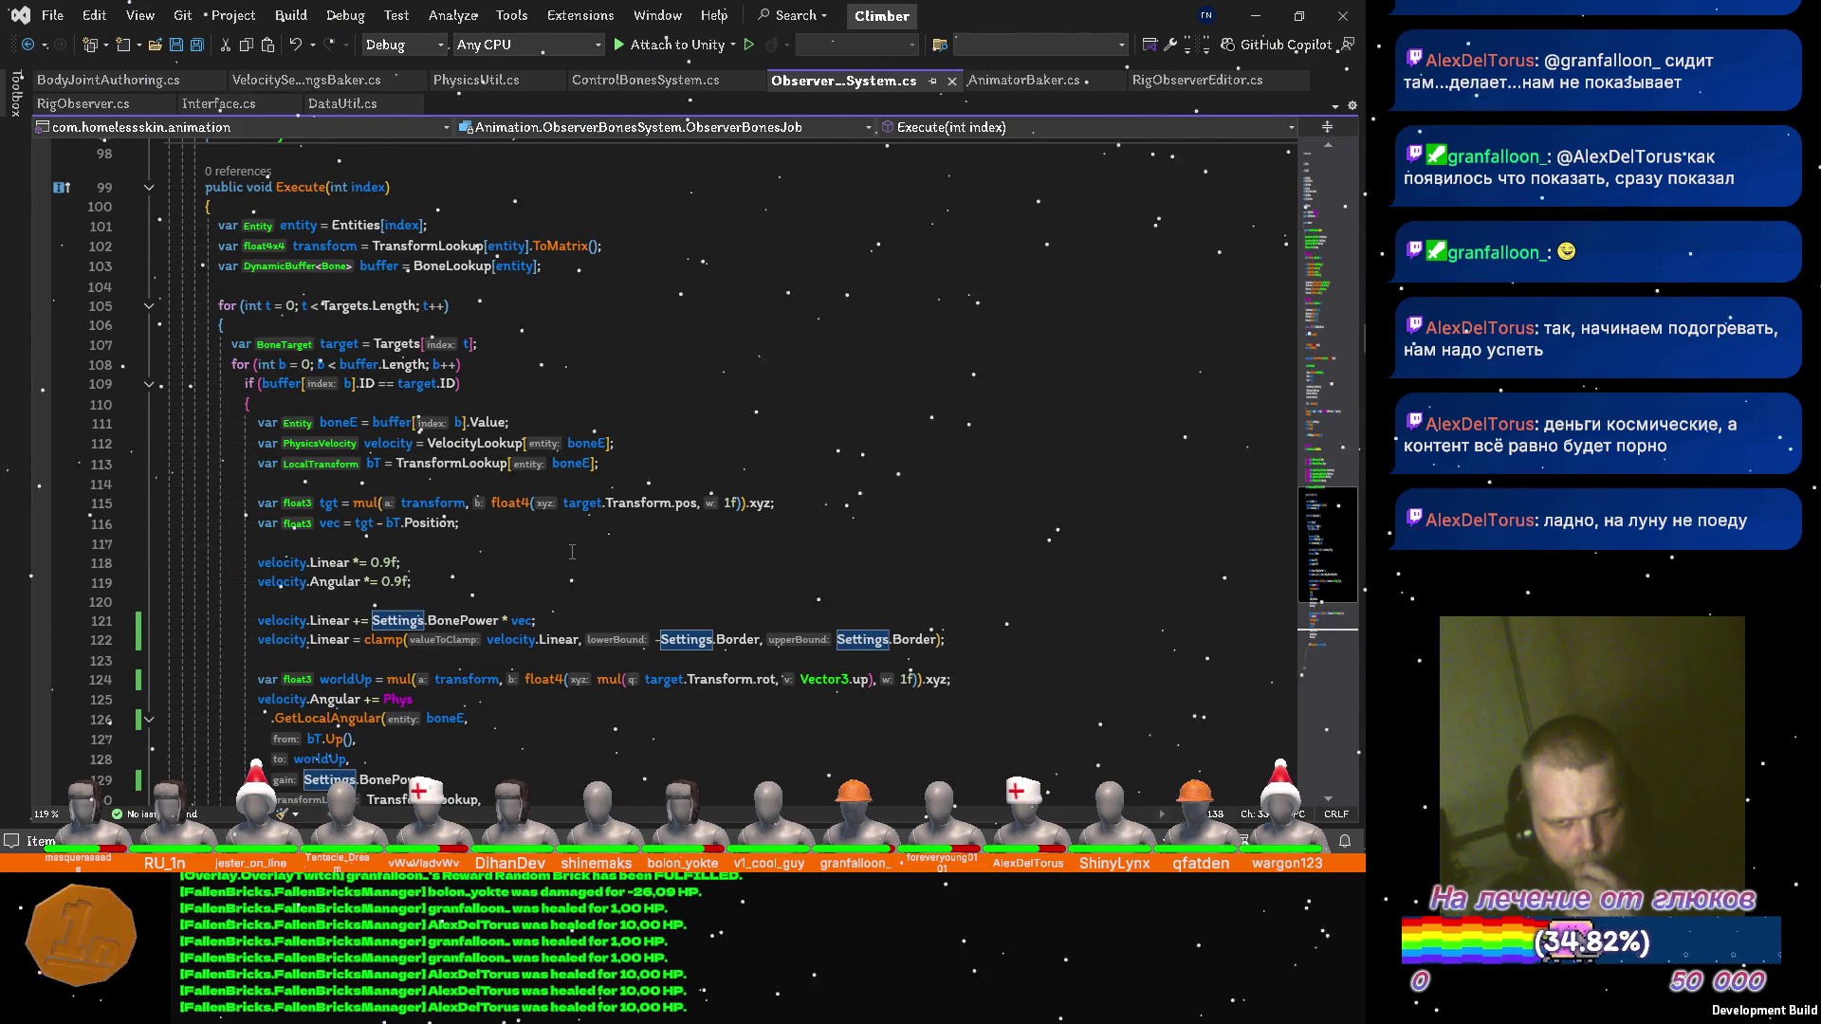
pyautogui.click(329, 504)
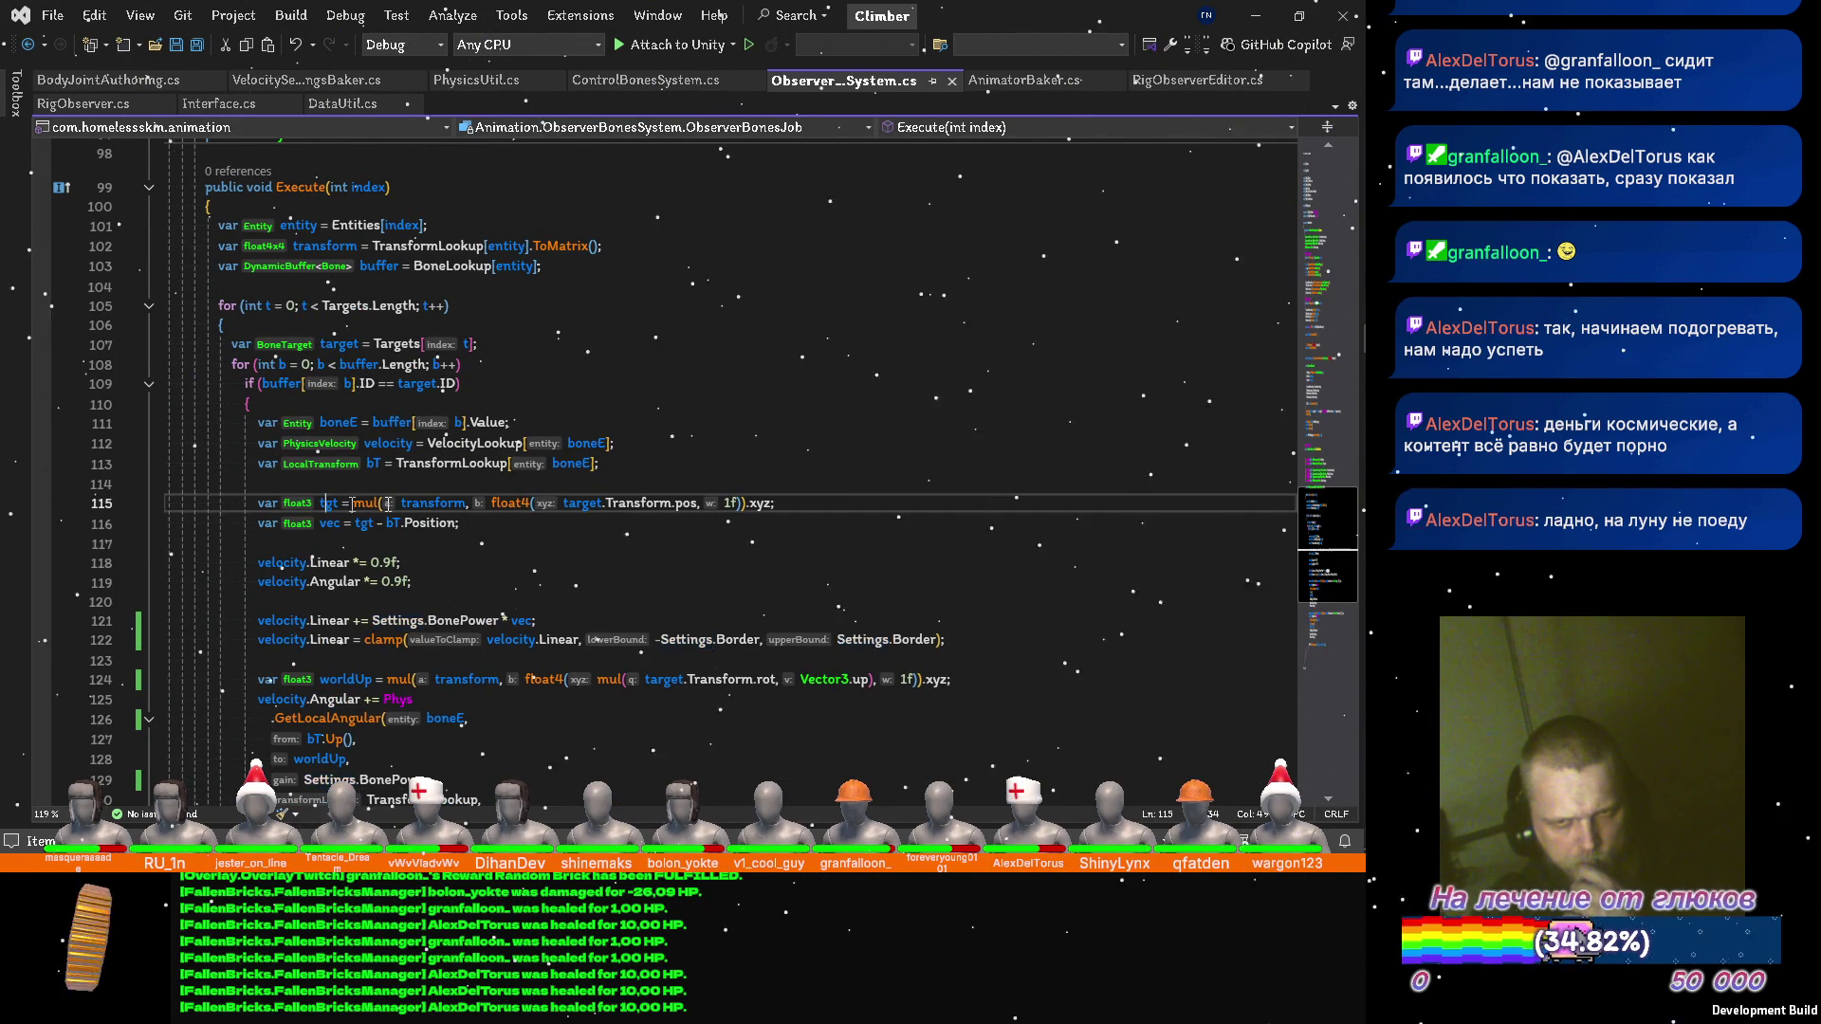
pyautogui.scroll(-4, 570, 513)
pyautogui.scroll(2, 570, 510)
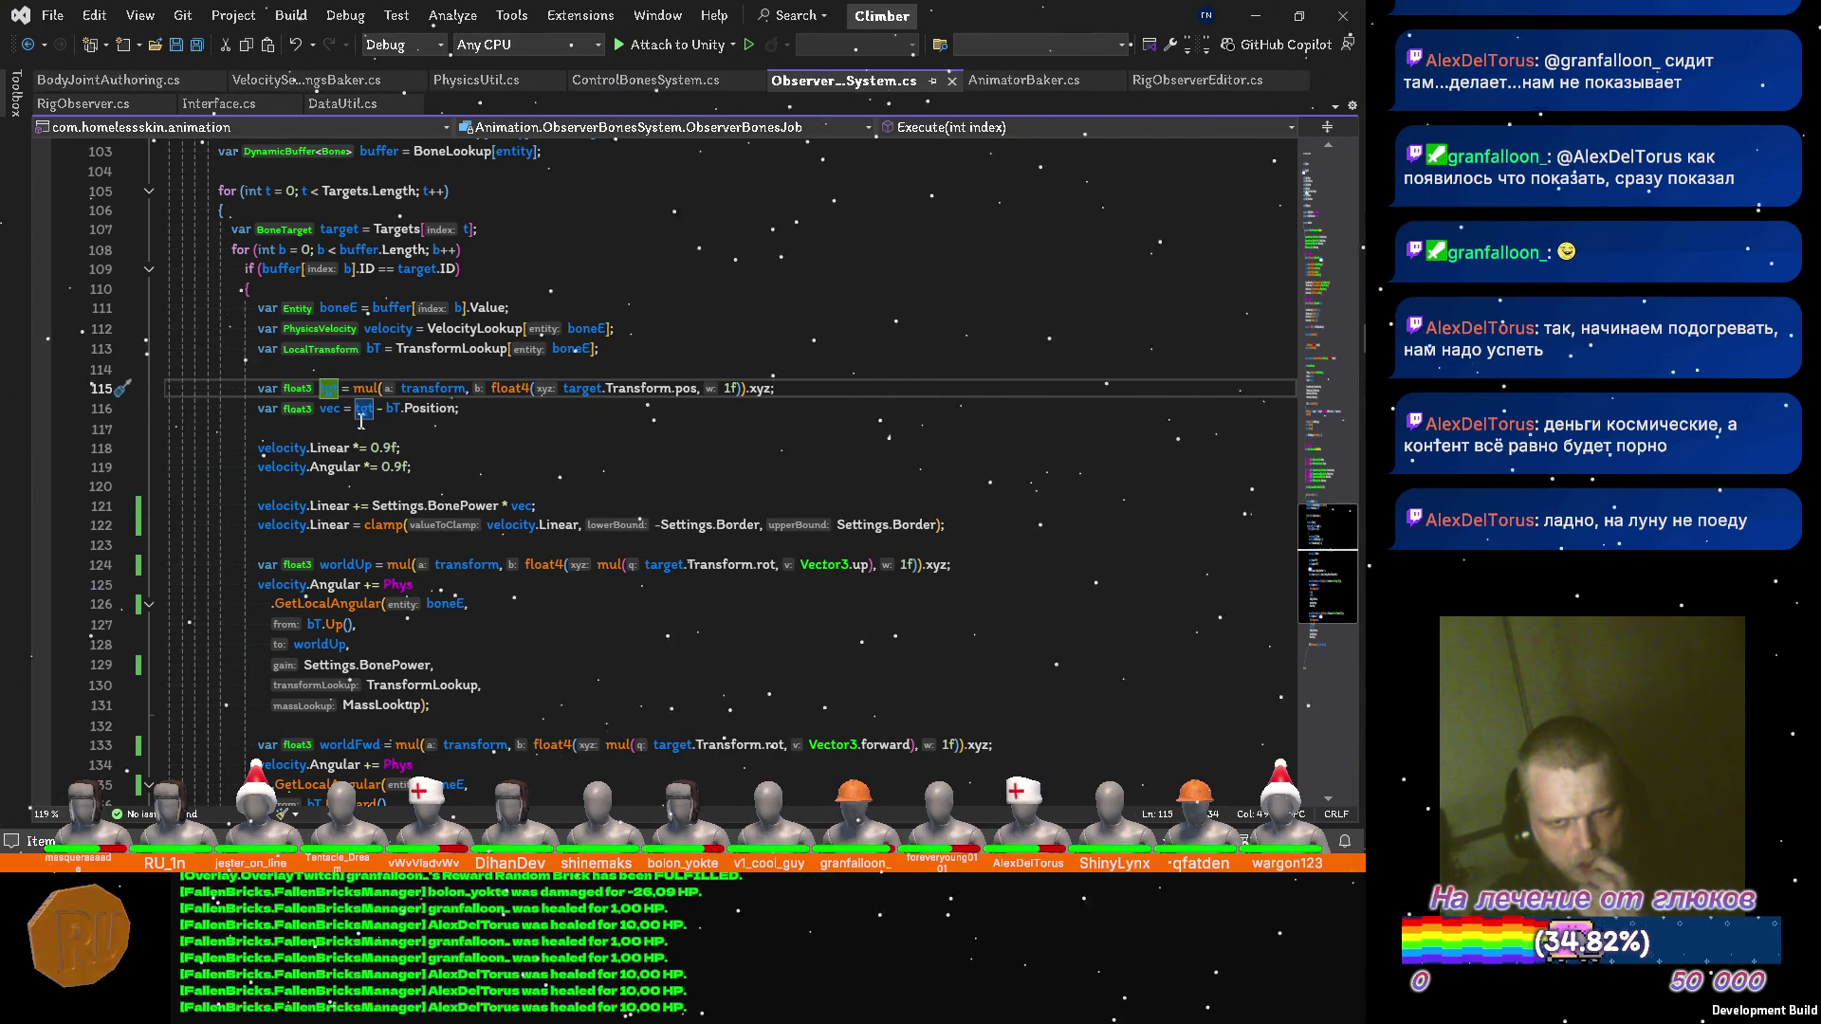
pyautogui.click(332, 408)
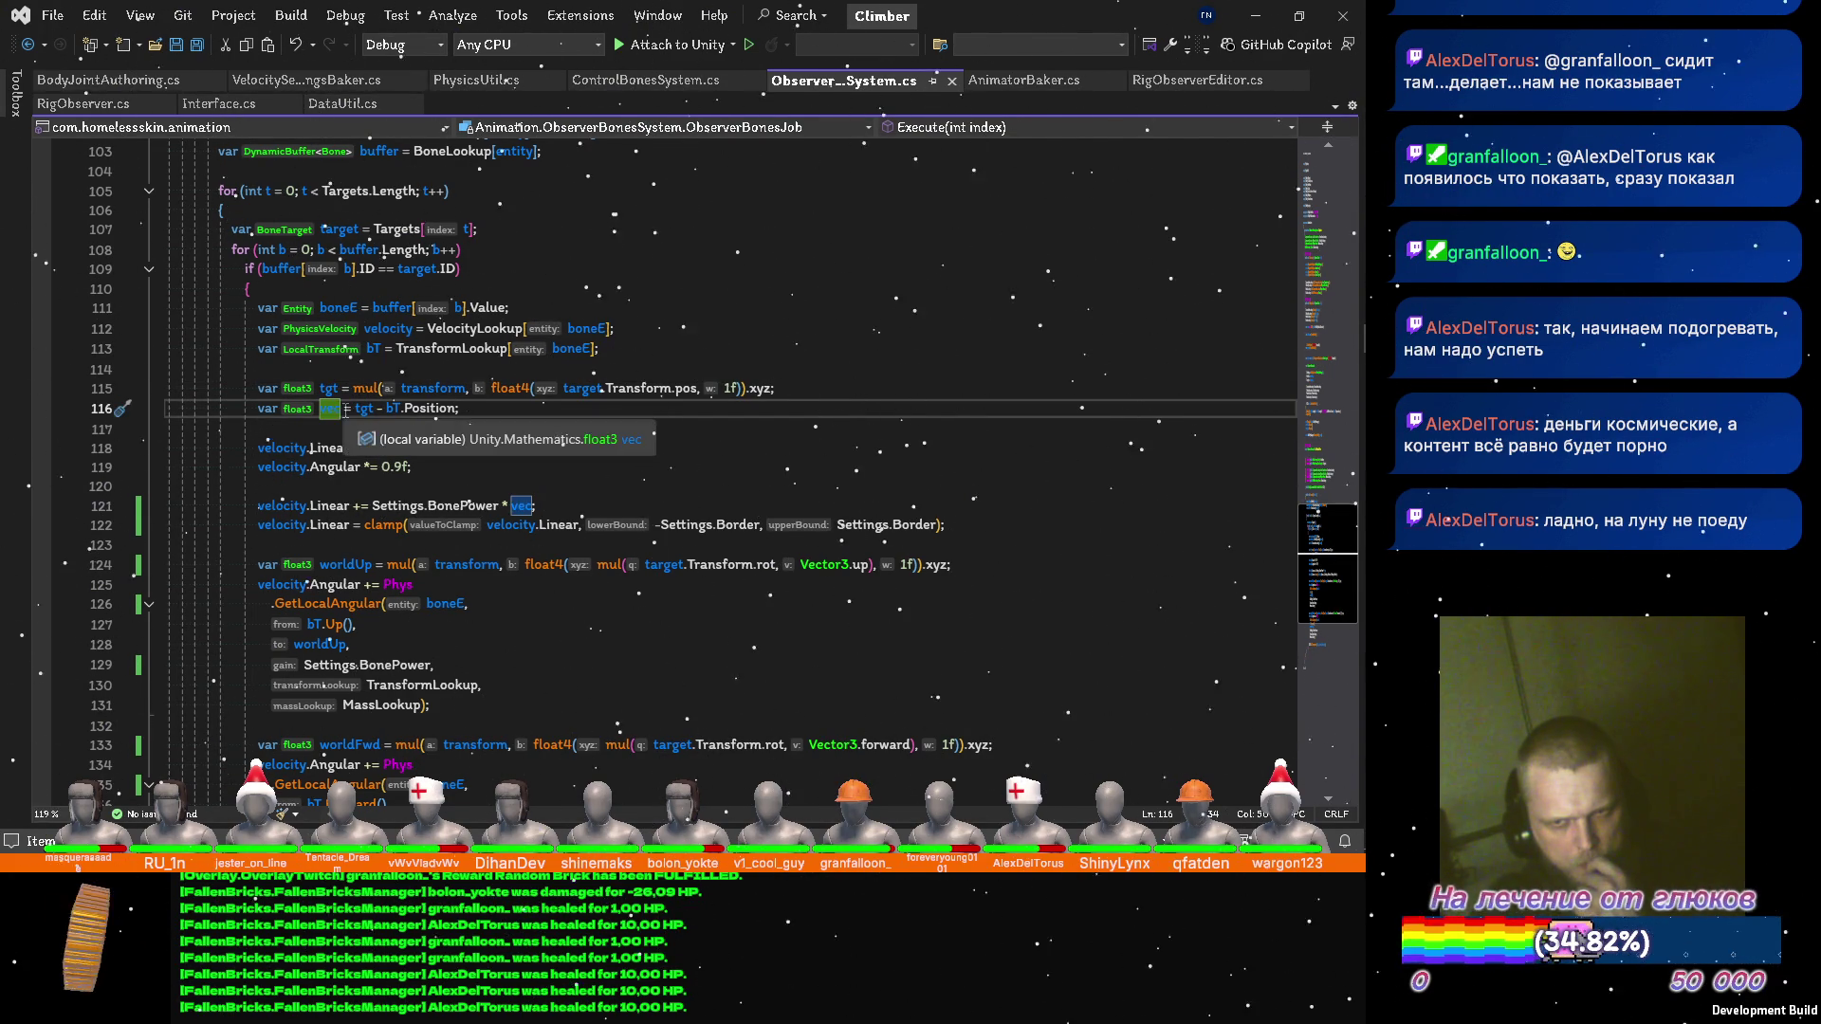
# Replace vec in the BonePower line with (tgt - bT.Position), delete the vec declaration, and save.
pyautogui.moveTo(356, 408); pyautogui.dragTo(459, 409)
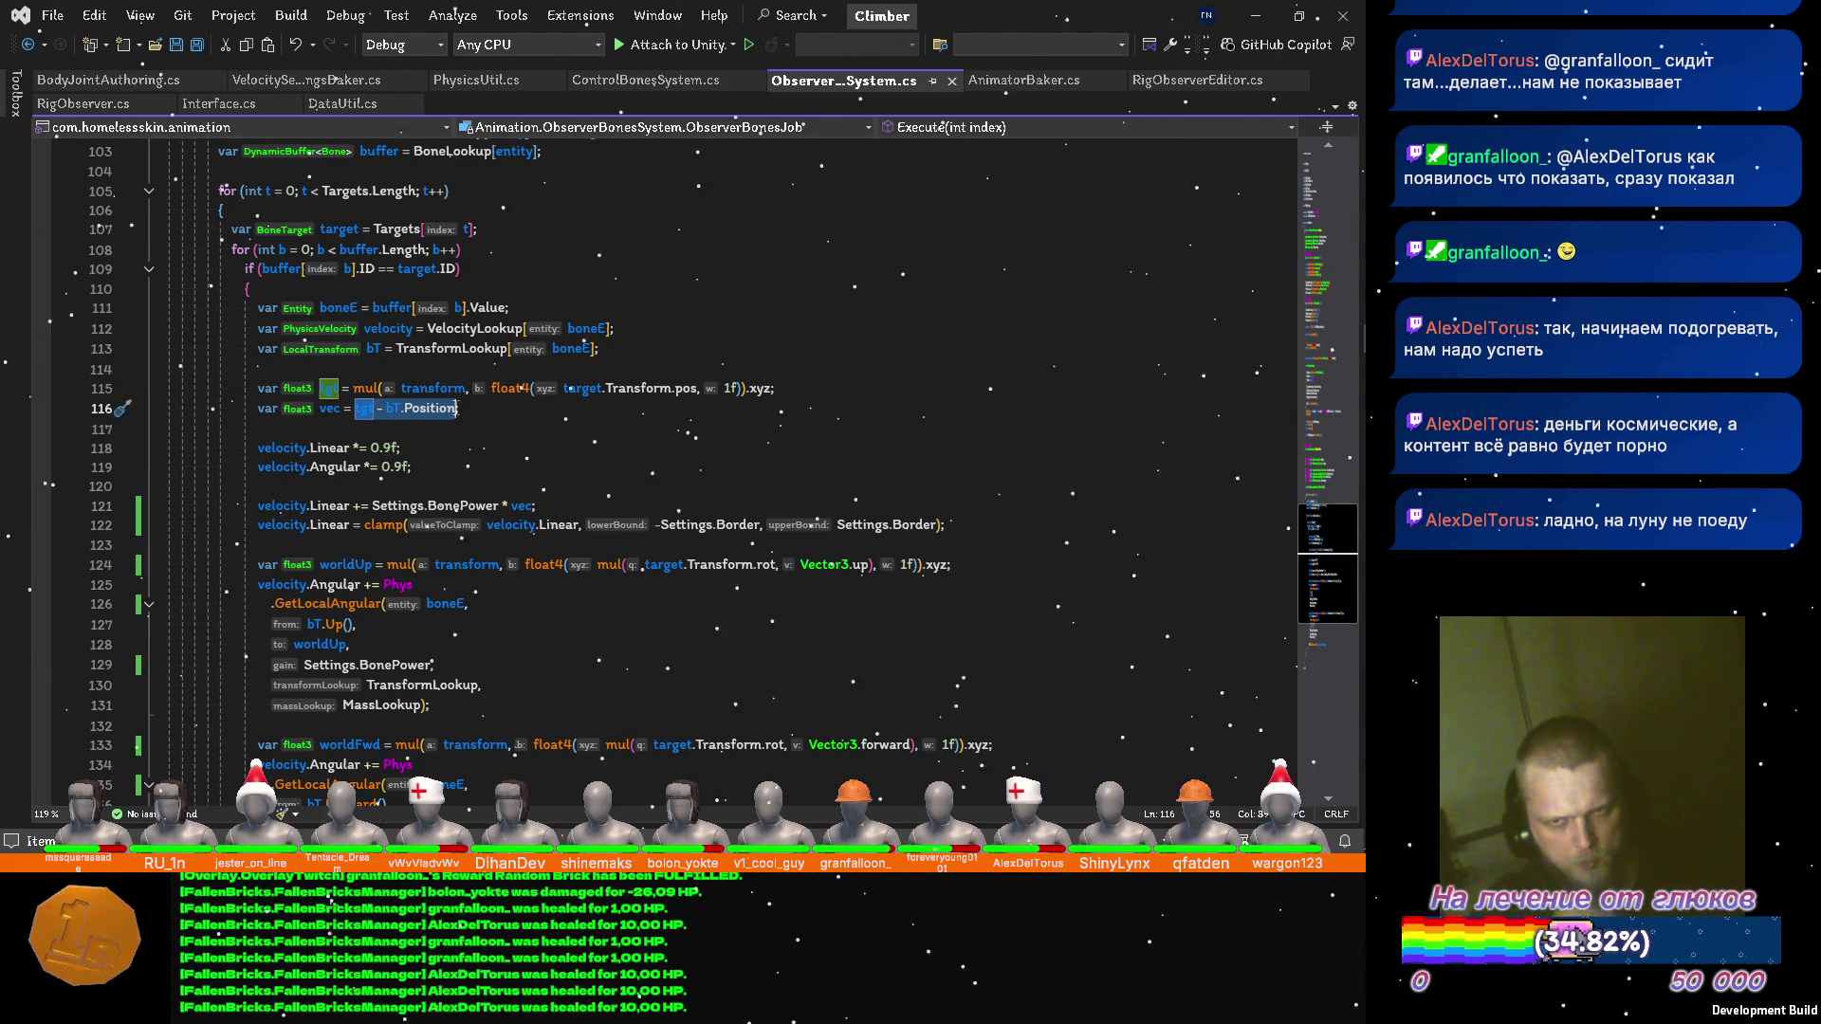
pyautogui.hotkey('ctrl', 'x')
pyautogui.click(514, 507)
pyautogui.write('(')
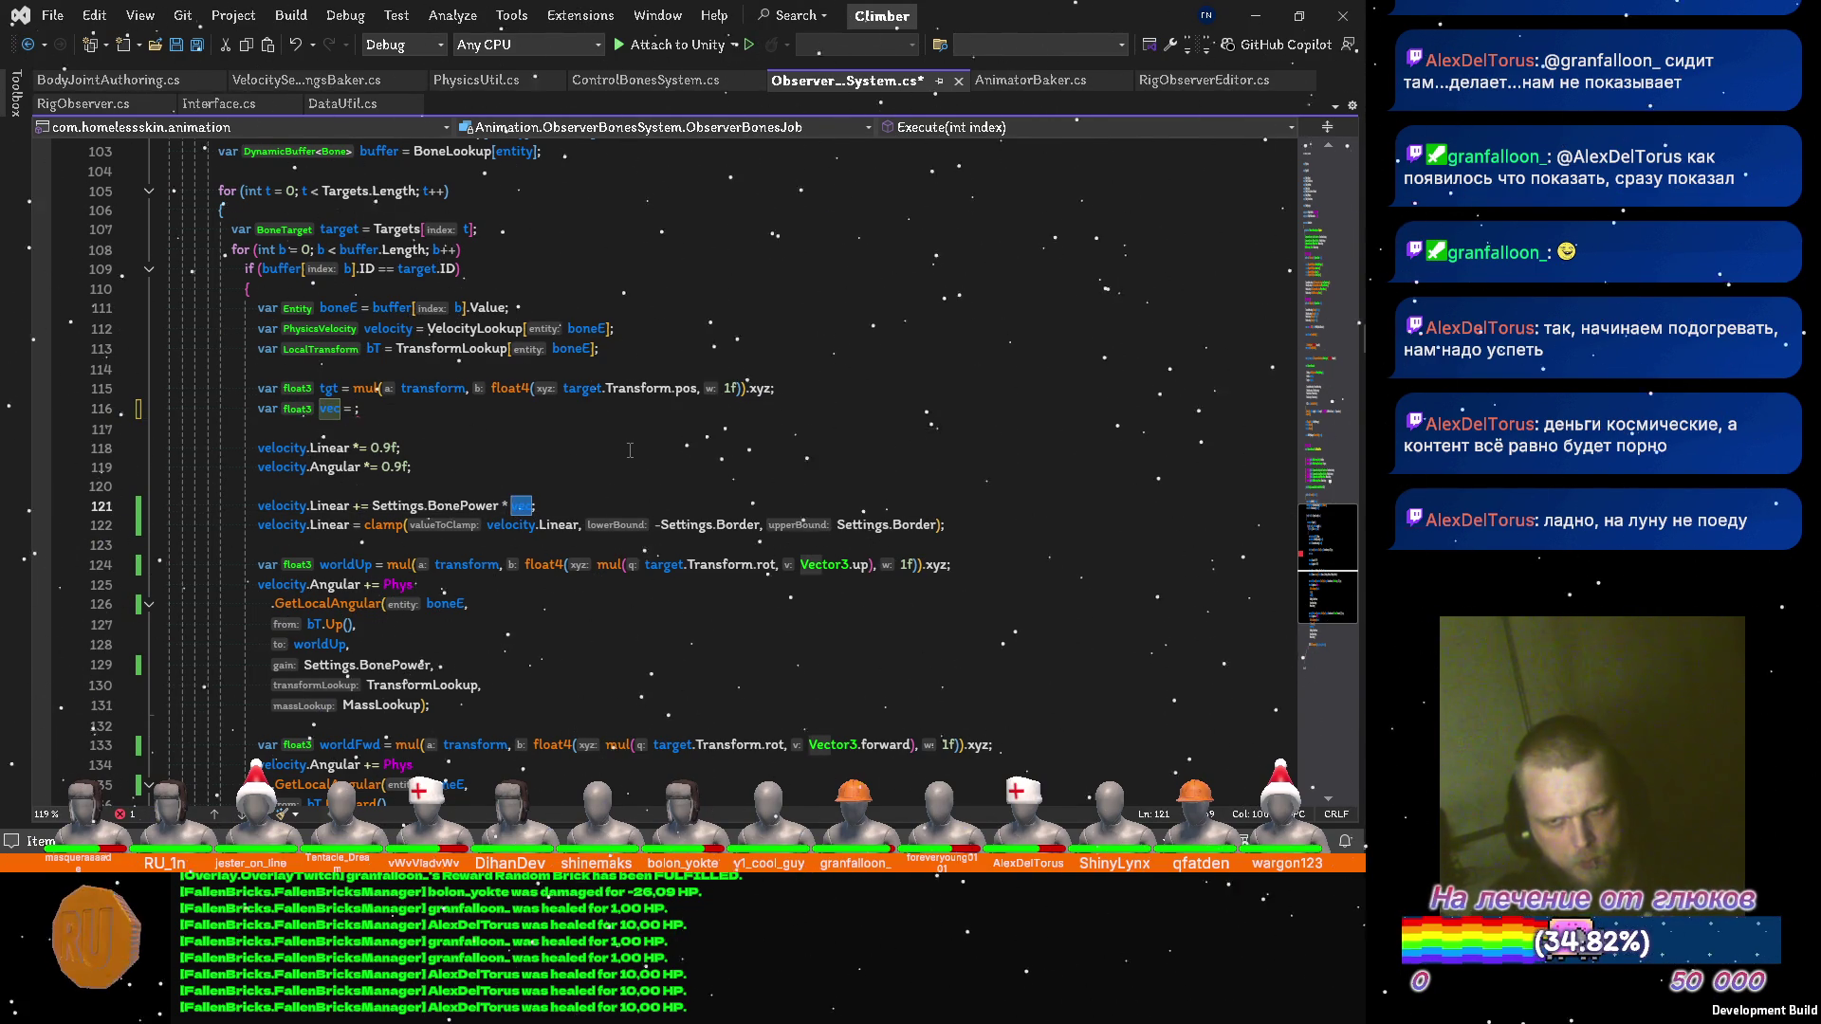
pyautogui.press('Right')
pyautogui.press('Right')
pyautogui.press('Right')
pyautogui.write(')')
pyautogui.press('Left')
pyautogui.hotkey('ctrl', 'shift', 'Left')
pyautogui.hotkey('ctrl', 'v')
pyautogui.press('Up')
pyautogui.press('Up')
pyautogui.press('Up')
pyautogui.hotkey('ctrl', 'x')
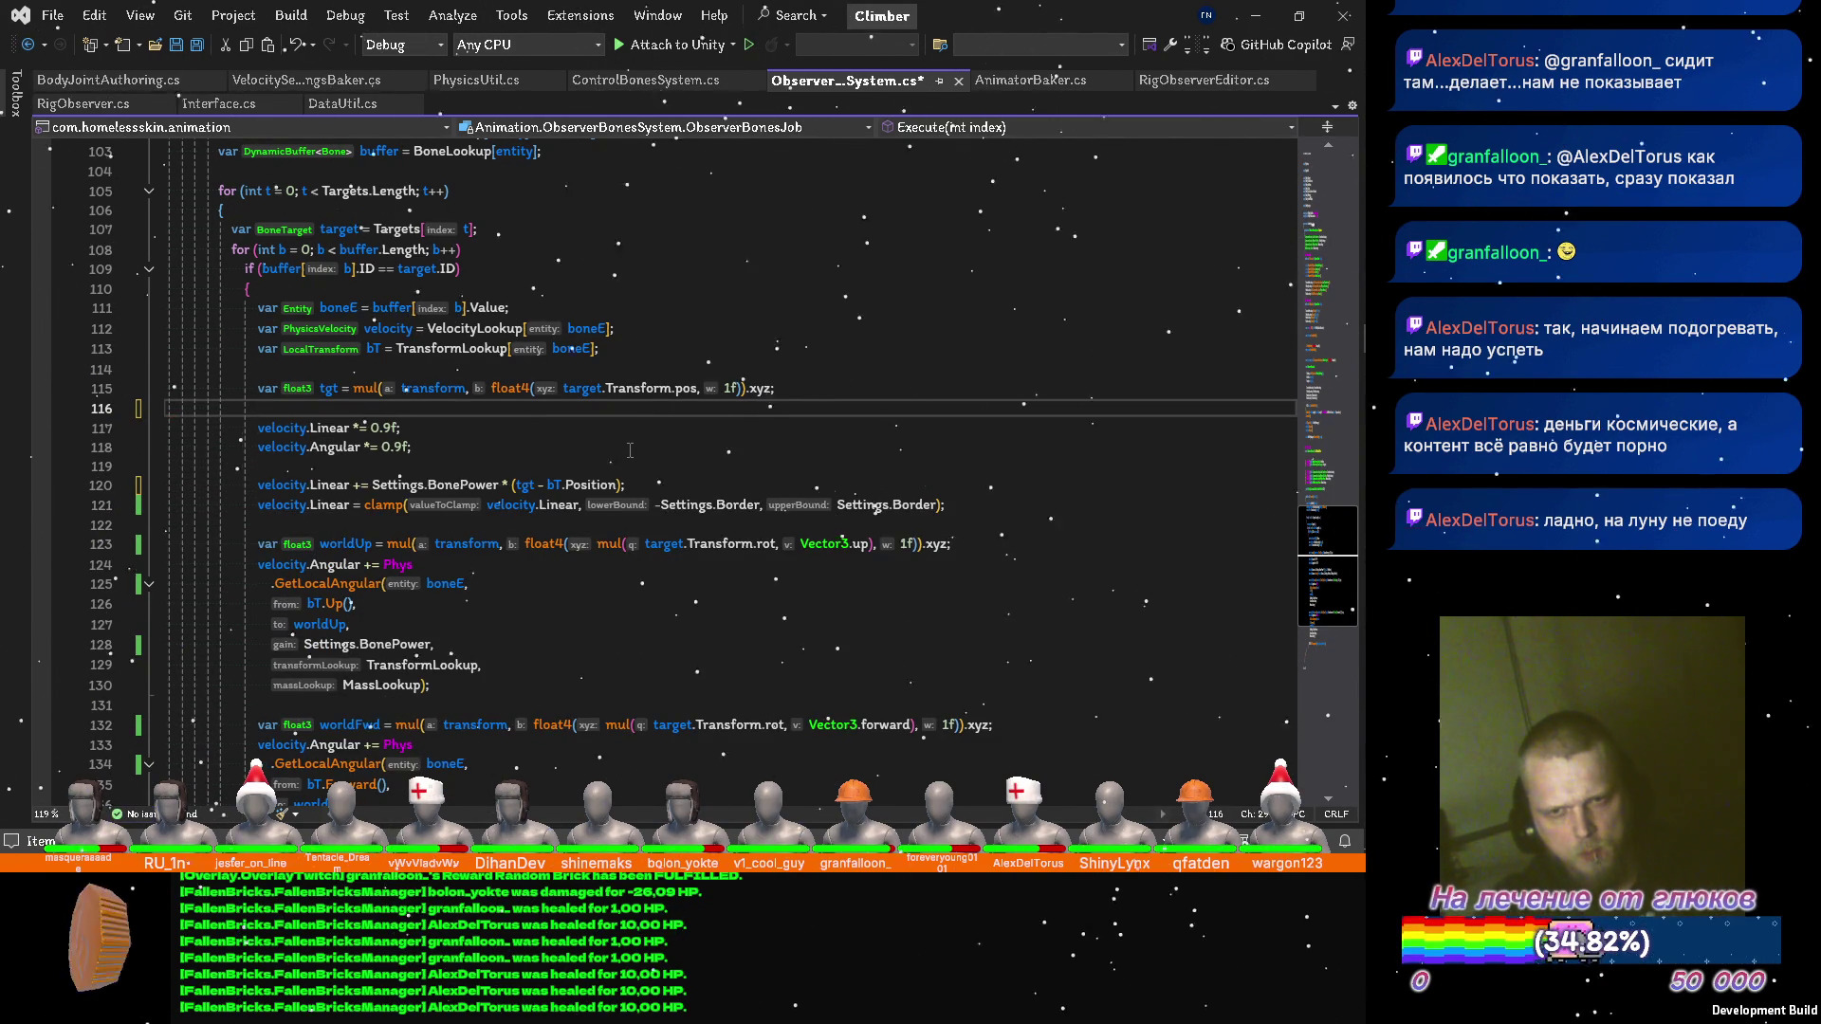
pyautogui.hotkey('ctrl', 's')
# Move the tgt line below velocity.Angular and the bT lookup above the velocity lookup, save, return to Unity.
pyautogui.press('Up')
pyautogui.hotkey('alt', 'Down')
pyautogui.hotkey('alt', 'Down')
pyautogui.hotkey('alt', 'Down')
pyautogui.hotkey('alt', 'Down')
pyautogui.press('Up')
pyautogui.press('Up')
pyautogui.press('Up')
pyautogui.press('Delete')
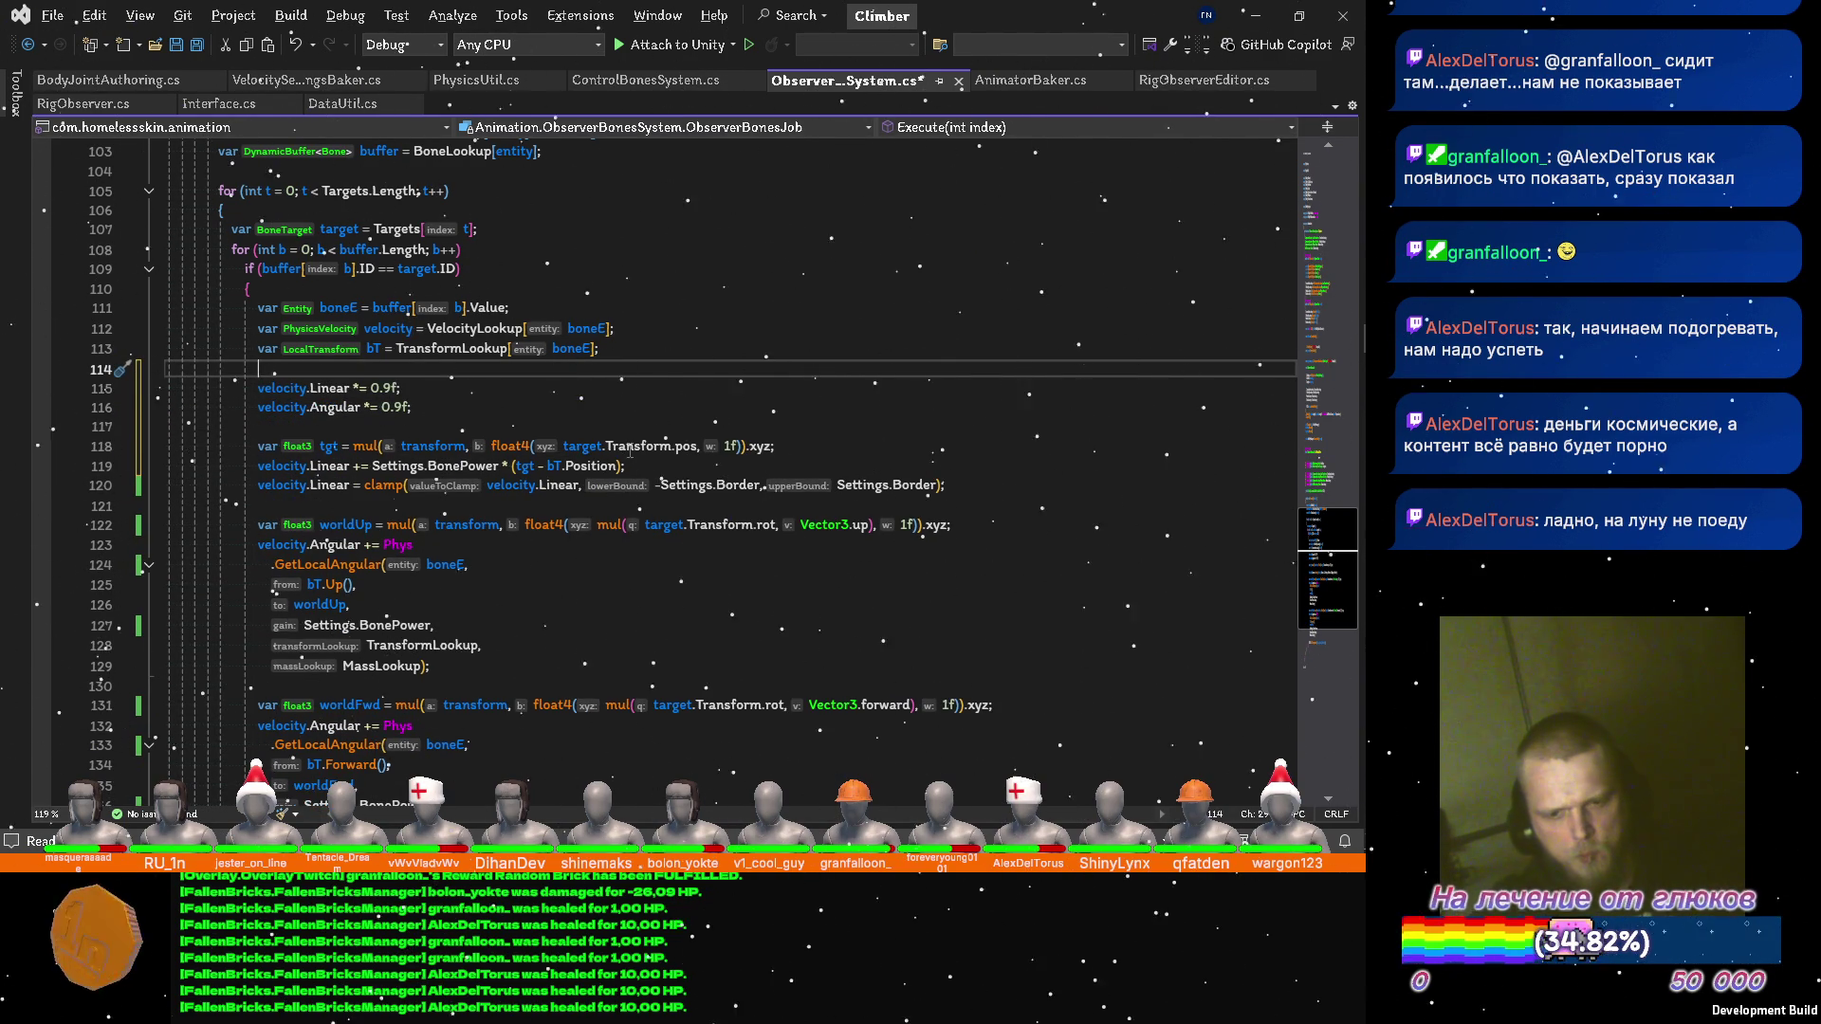
pyautogui.press('Up')
pyautogui.hotkey('alt', 'Up')
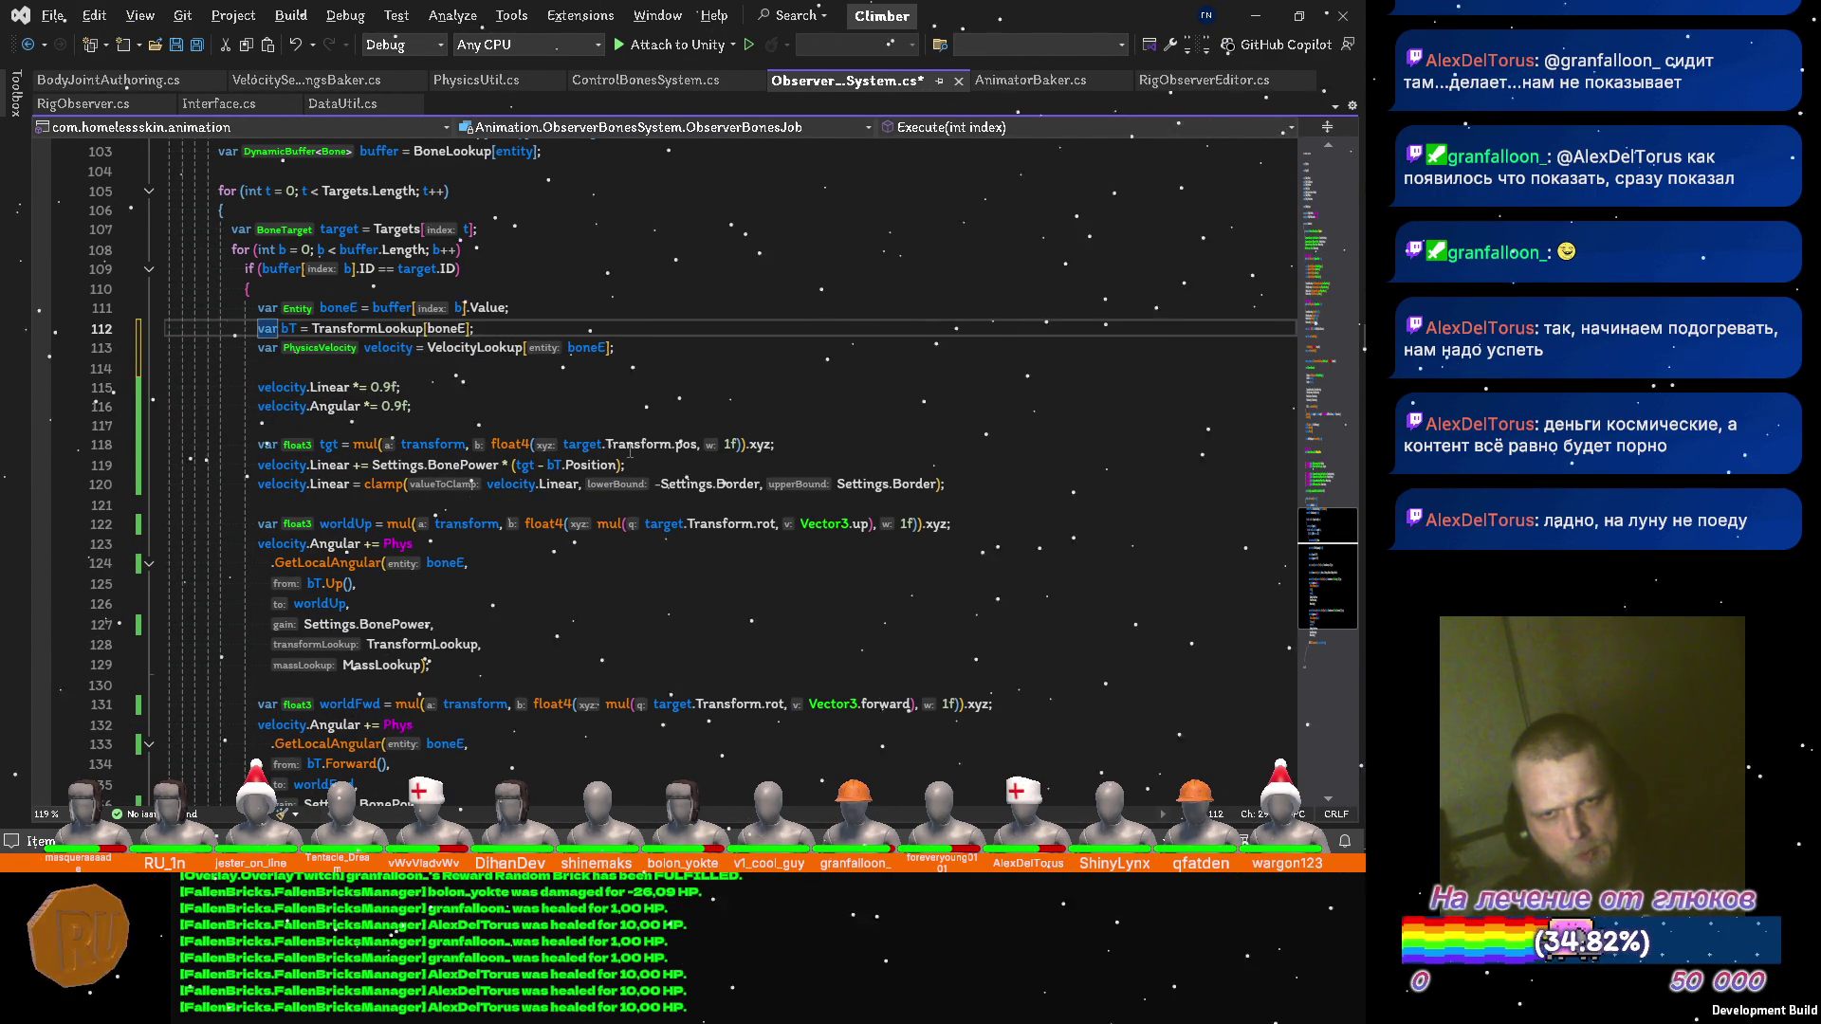
pyautogui.press('Down')
pyautogui.hotkey('ctrl', 's')
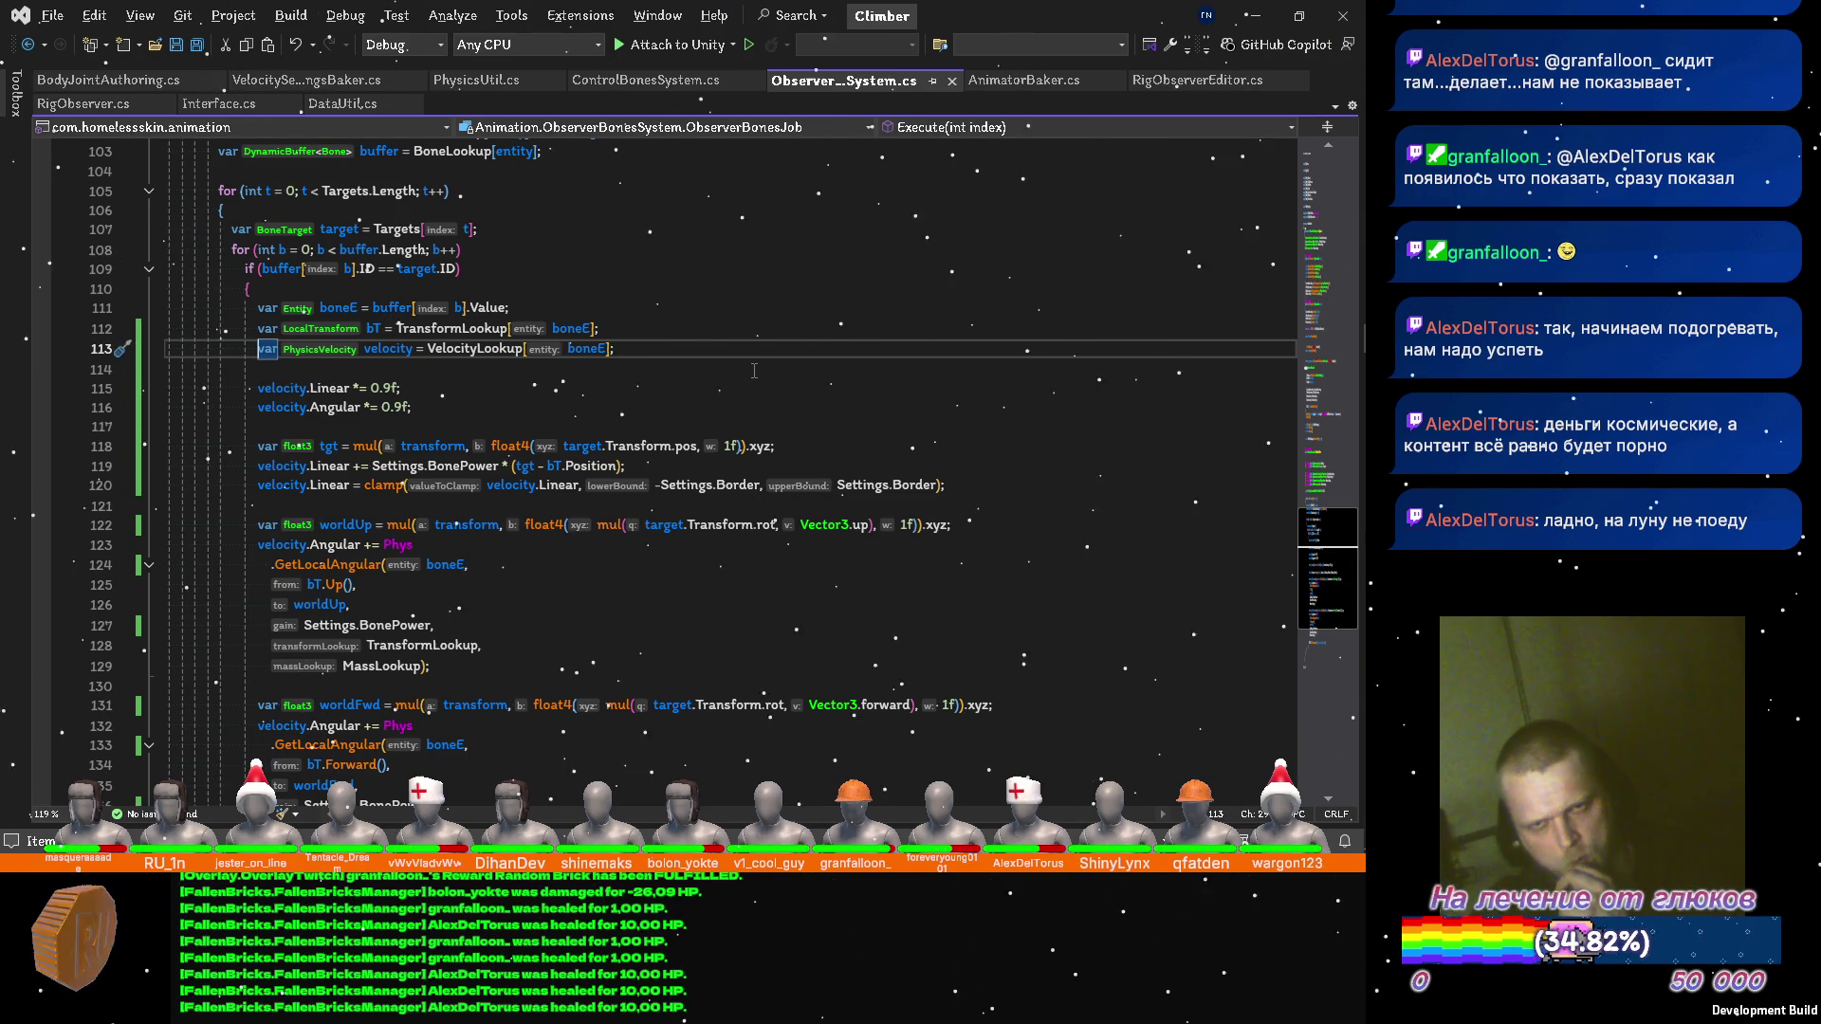
pyautogui.scroll(5, 756, 370)
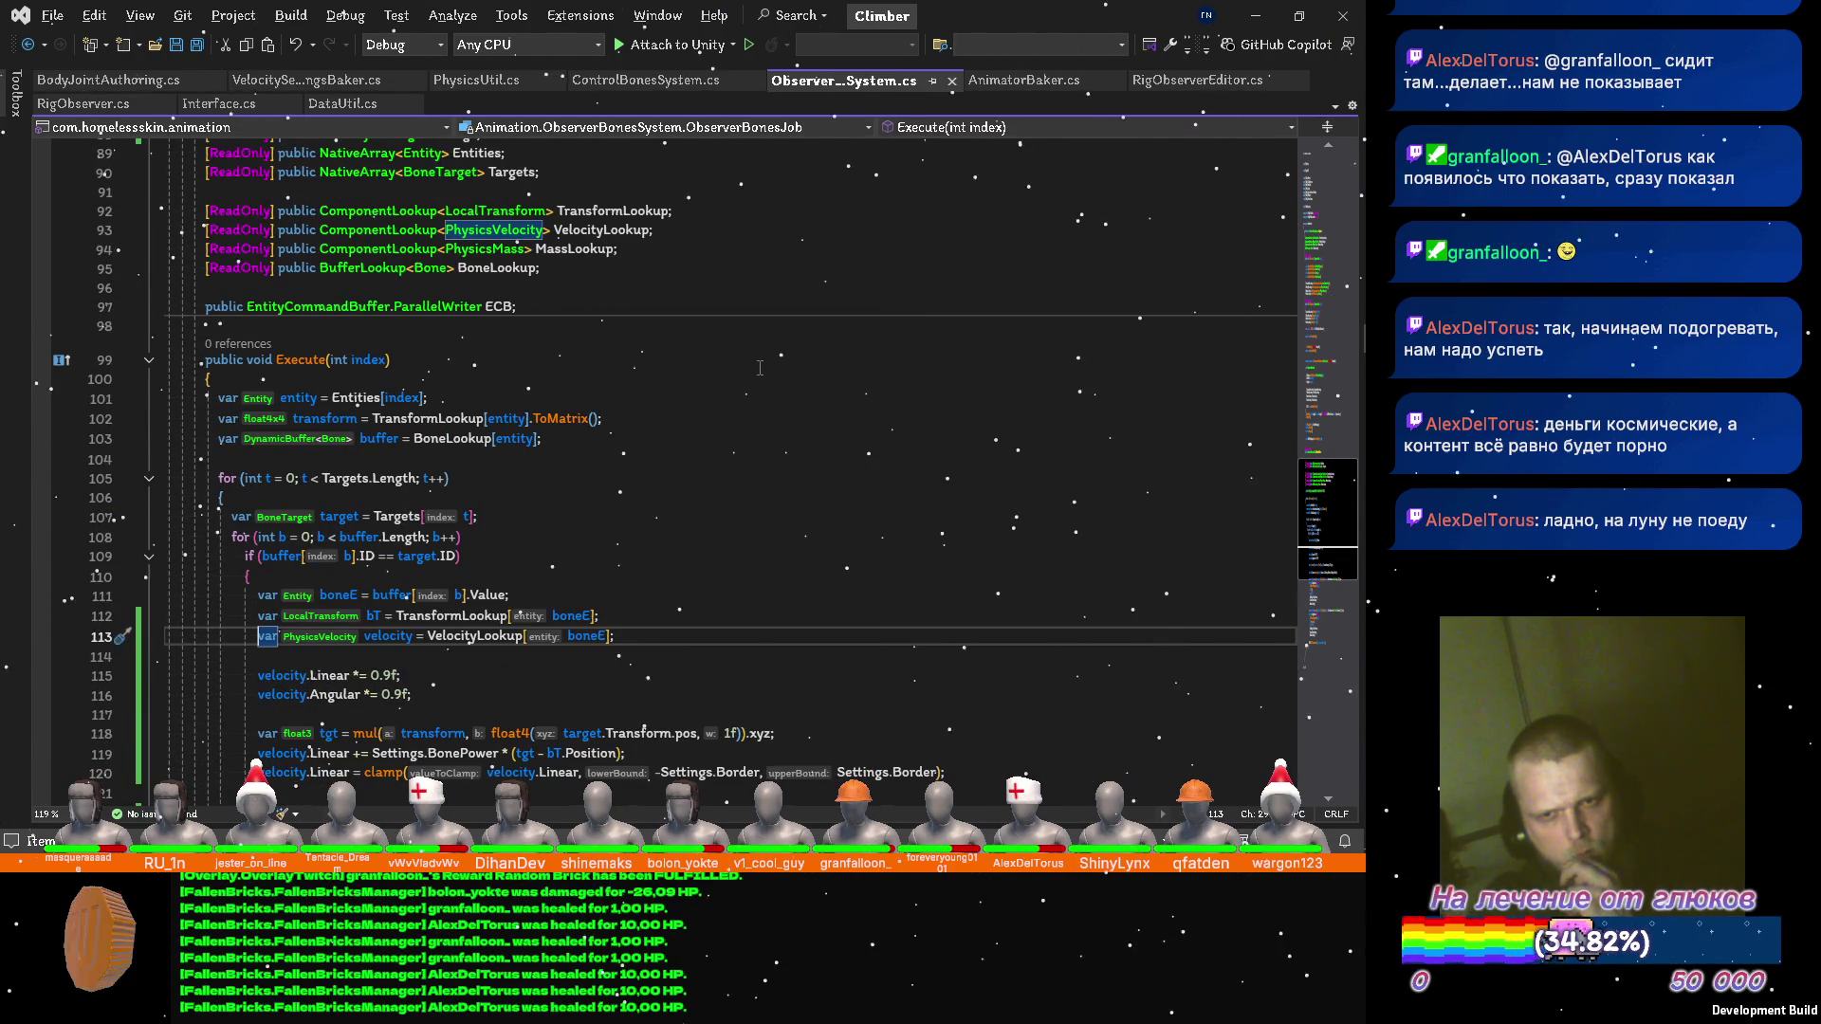
pyautogui.scroll(3, 760, 368)
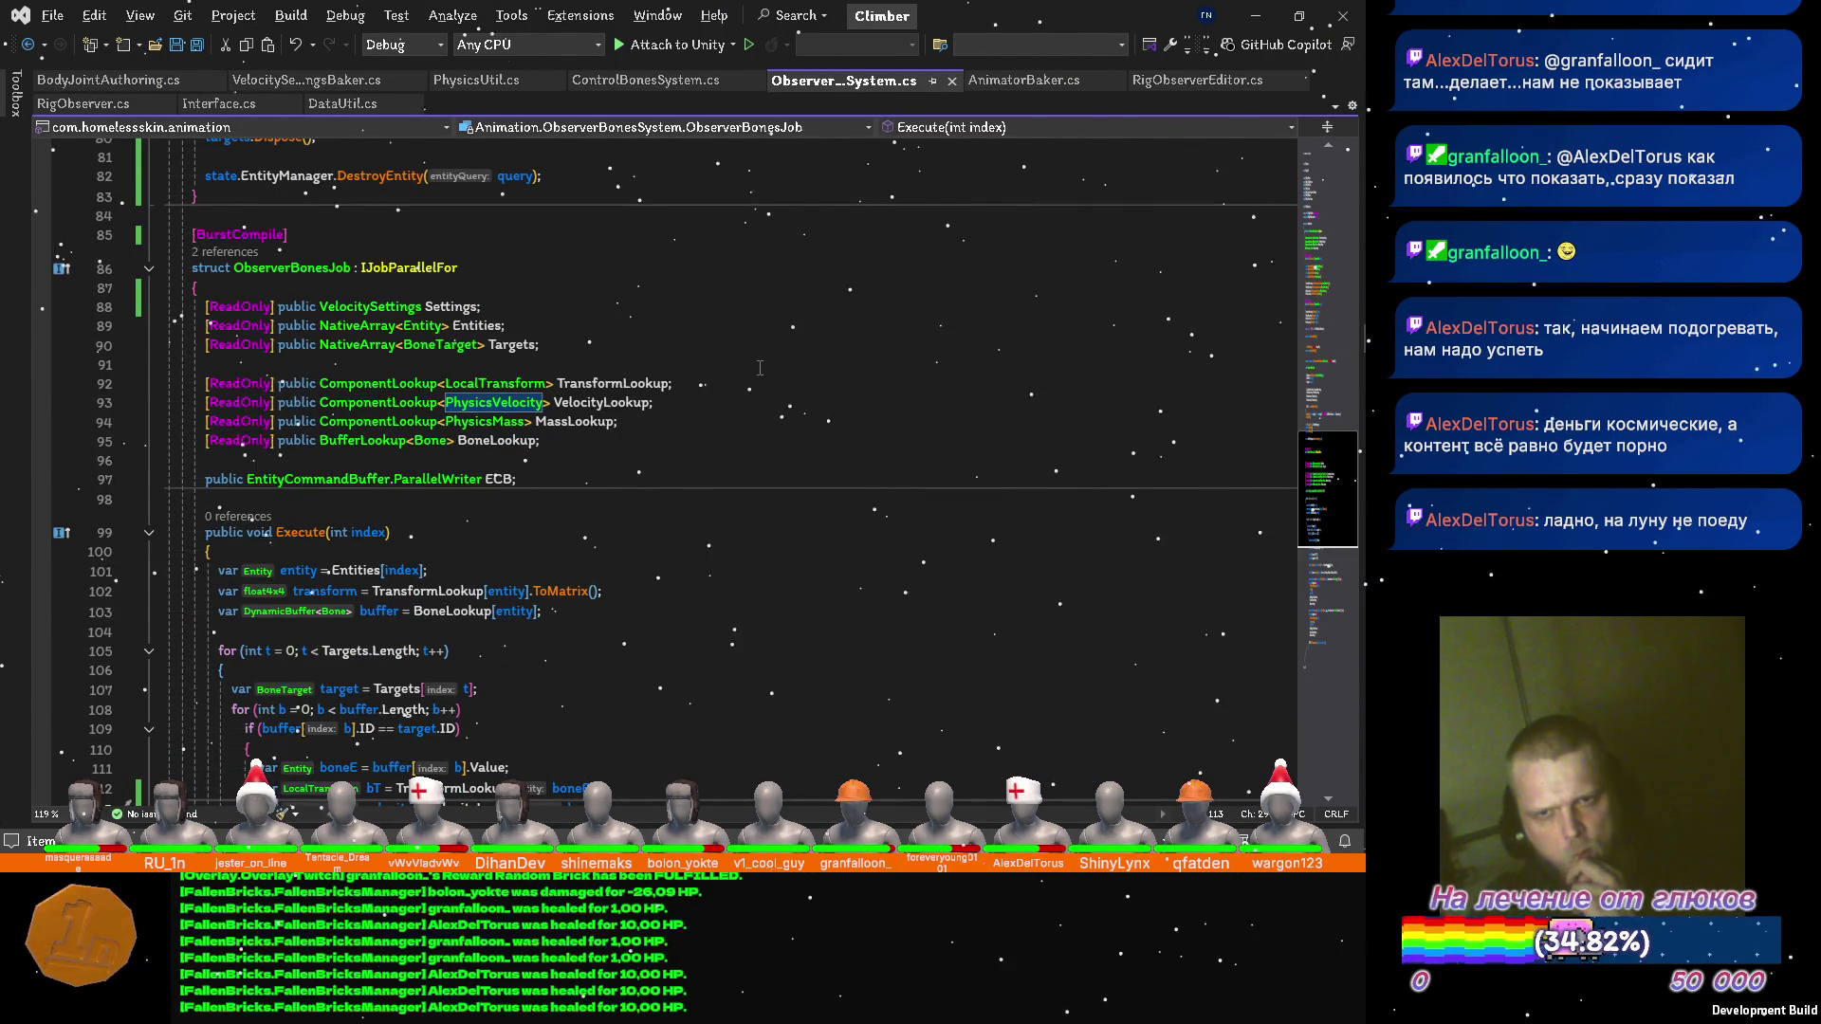
pyautogui.scroll(-4, 760, 368)
pyautogui.hotkey('alt', 'Tab')
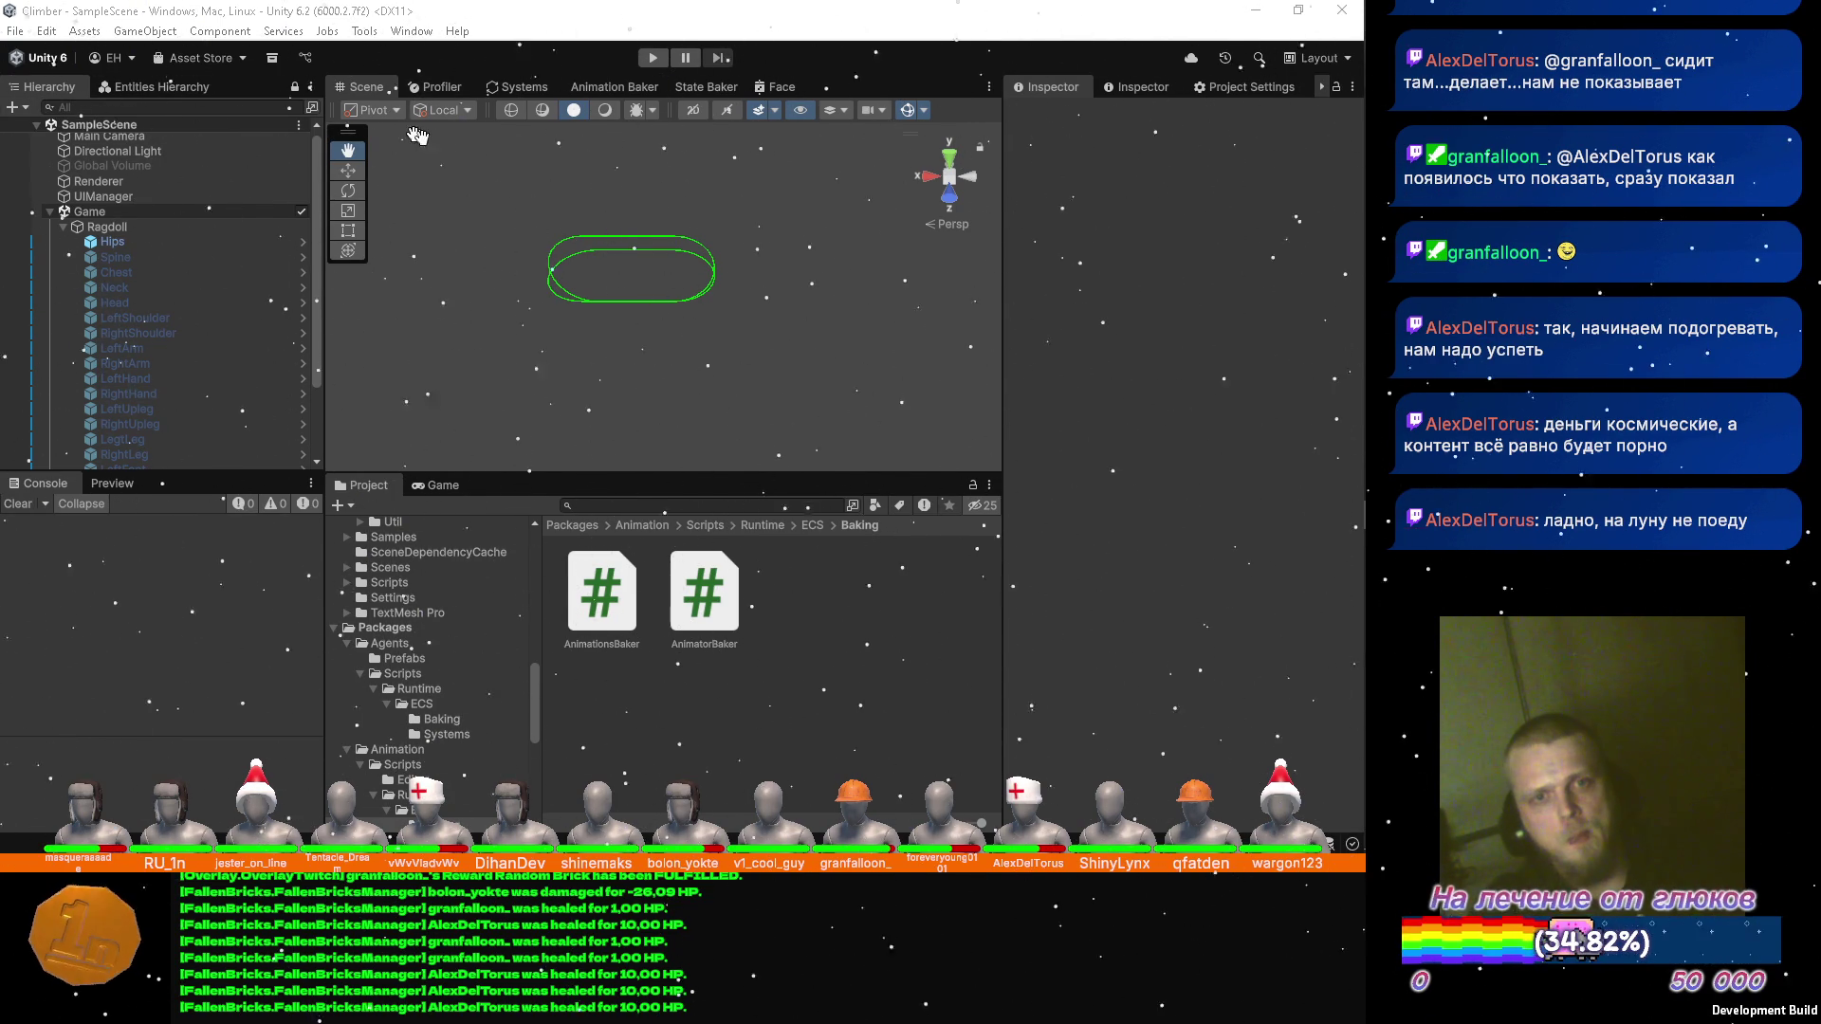
# Start Play mode and orbit the Scene view onto the green-outlined ragdoll humanoid.
pyautogui.click(571, 43)
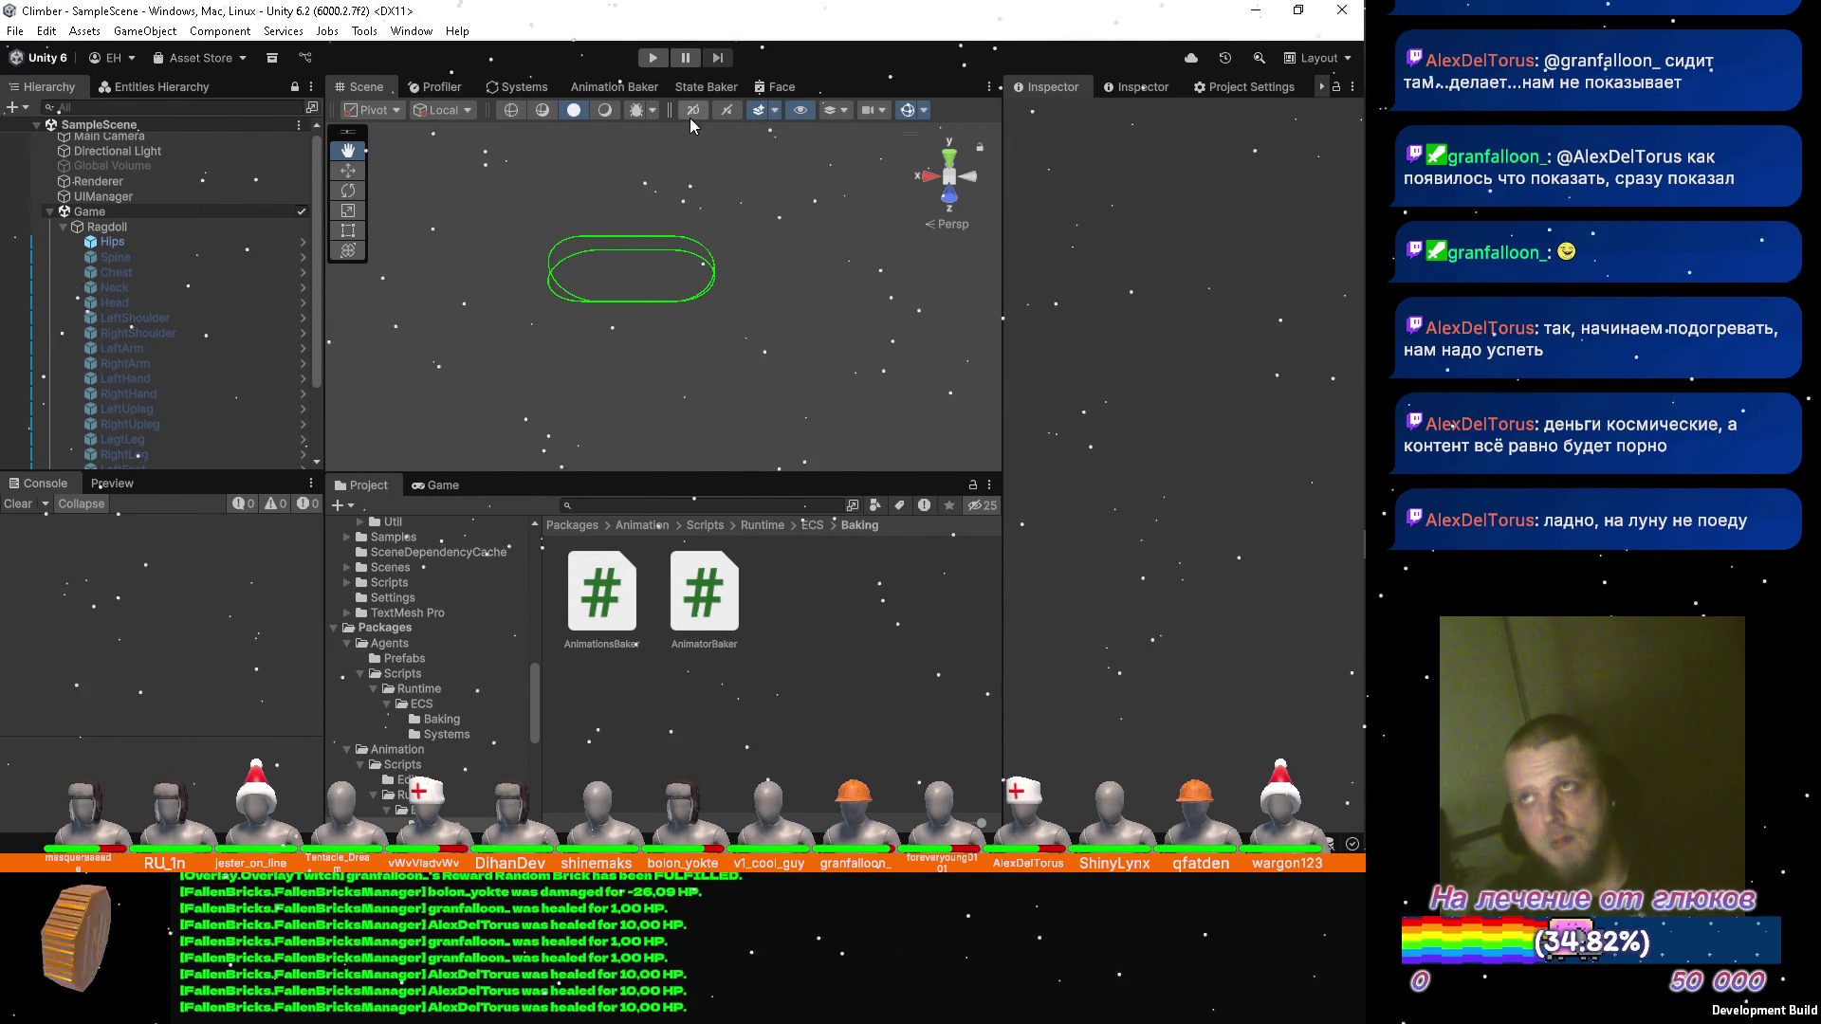
pyautogui.click(651, 58)
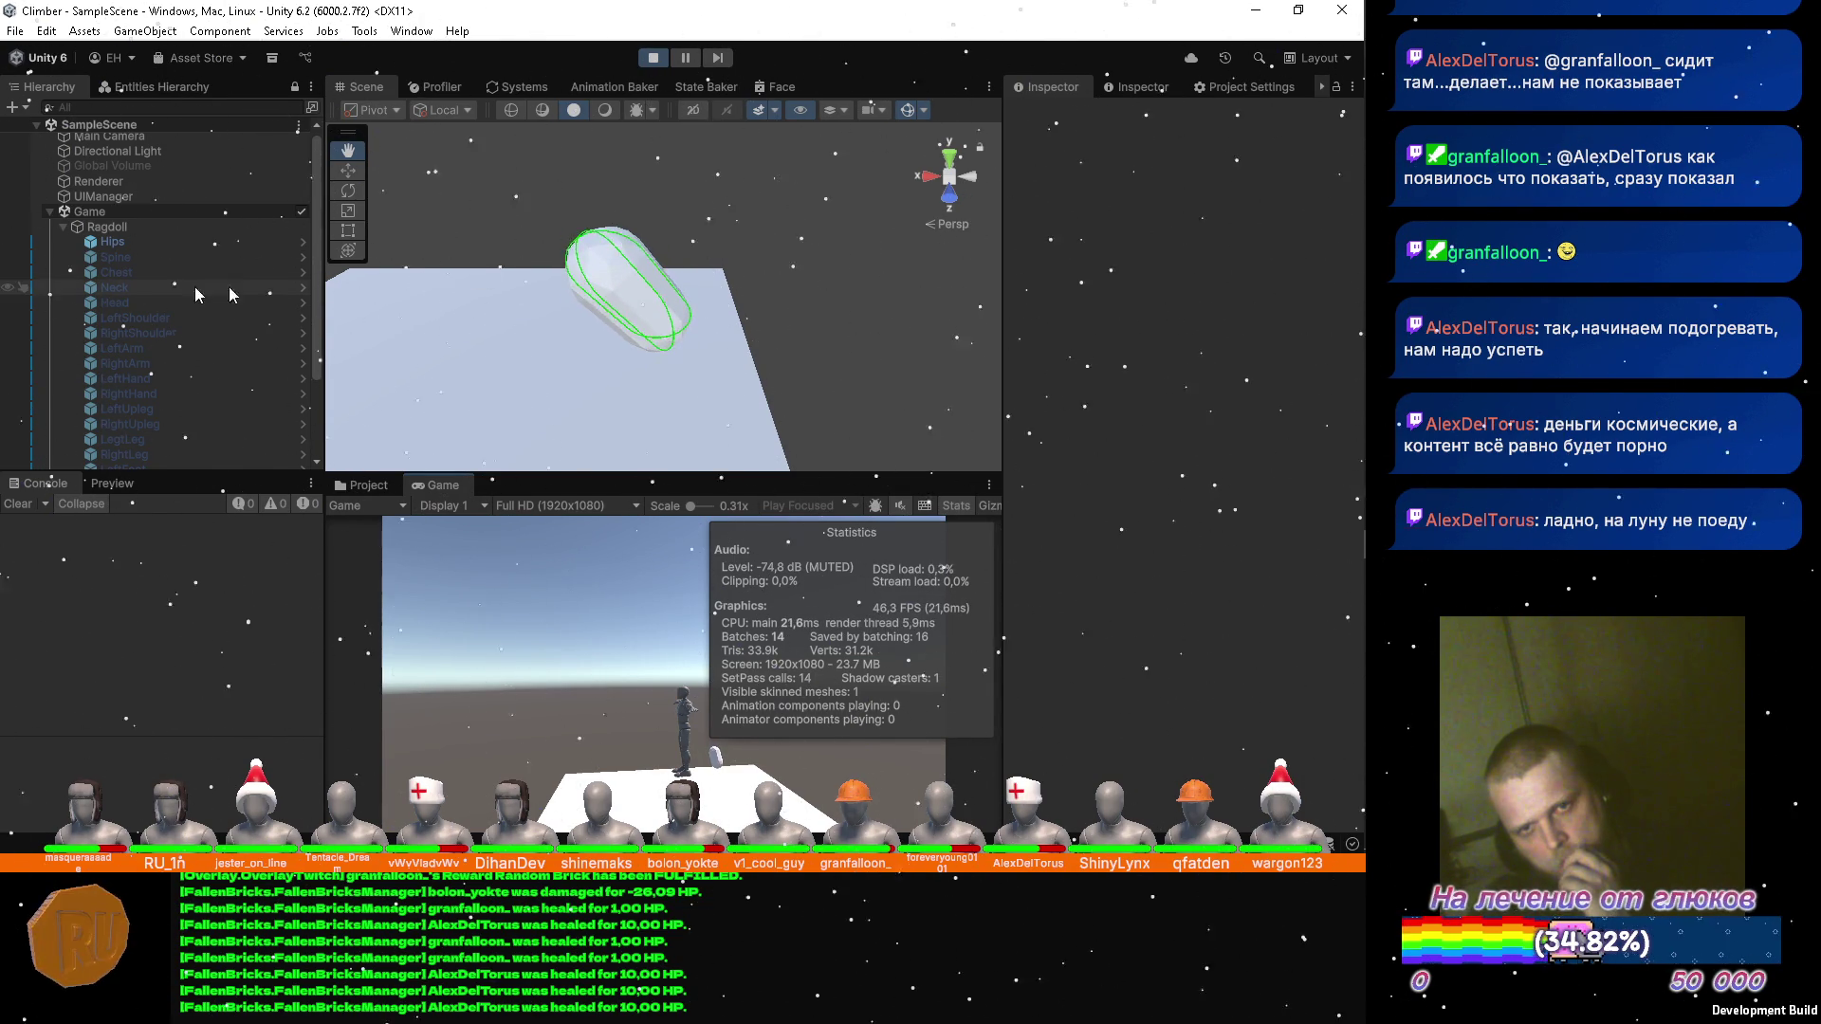
pyautogui.scroll(-3, 169, 322)
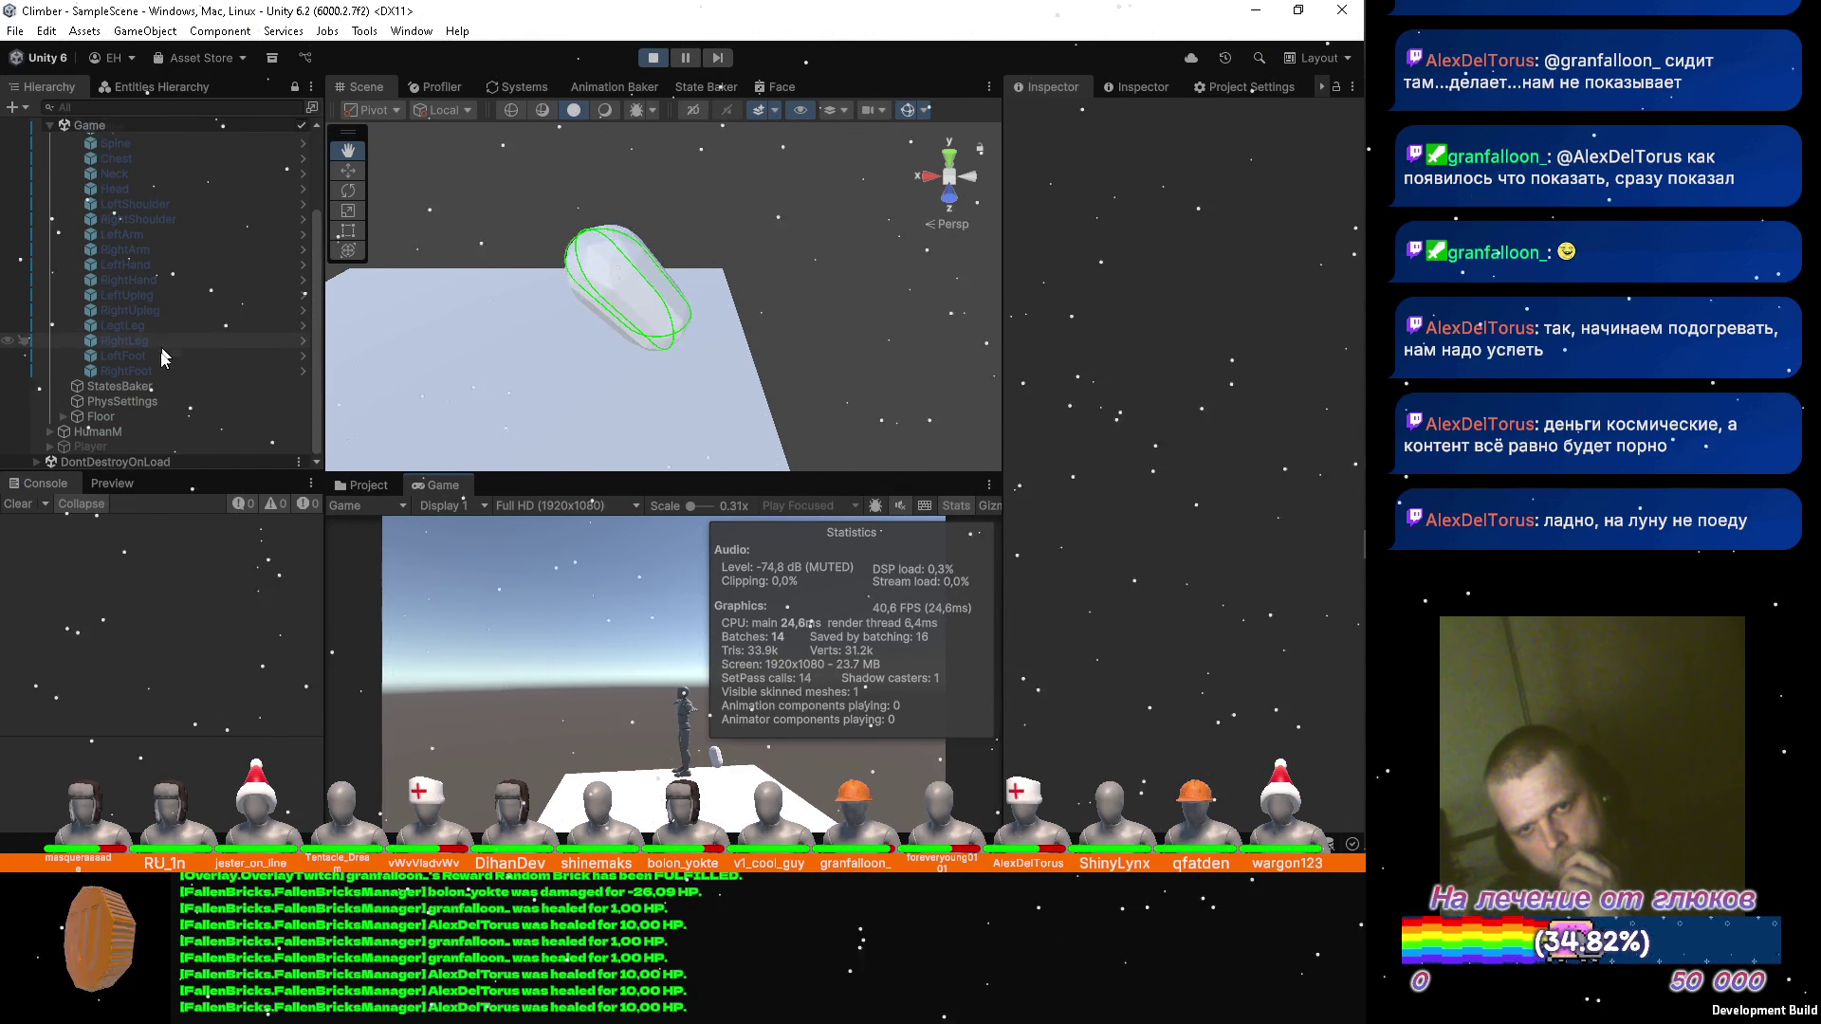
pyautogui.moveTo(437, 246); pyautogui.dragTo(613, 198)
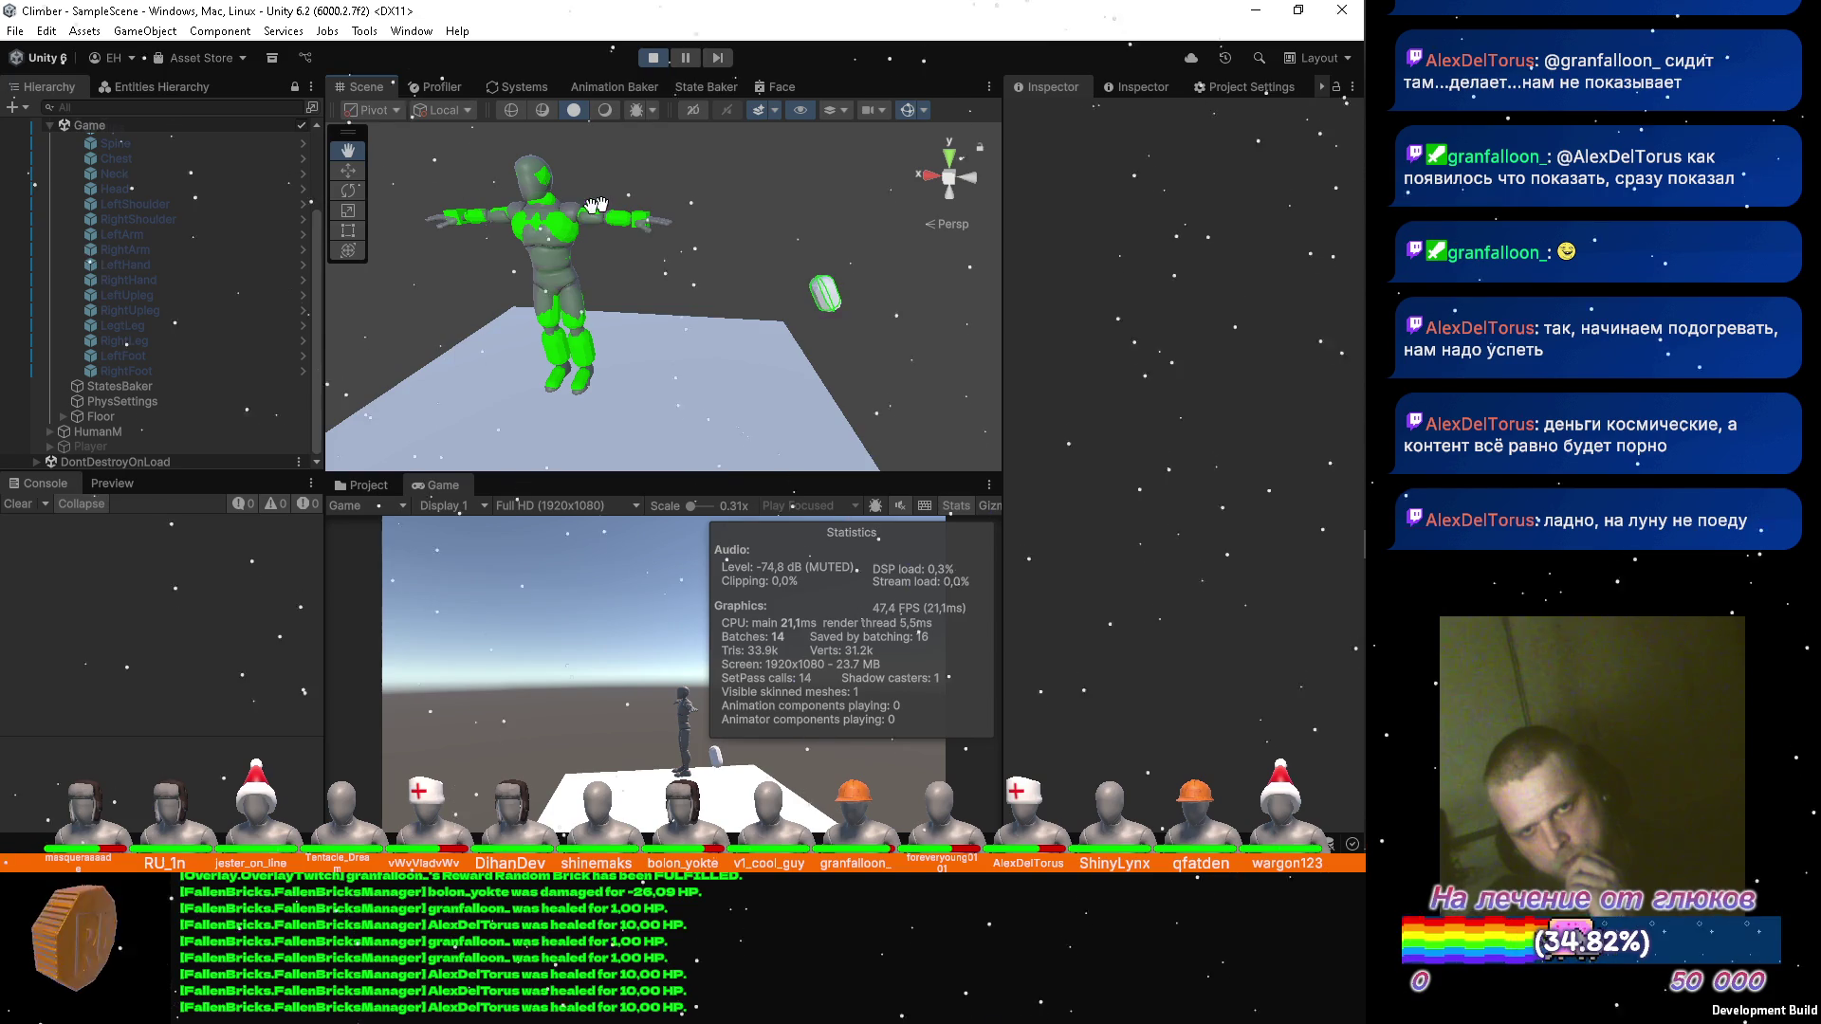
# Filter the entity list by 'Bone' and inspect the Hips bone's components.
pyautogui.click(163, 88)
pyautogui.click(107, 132)
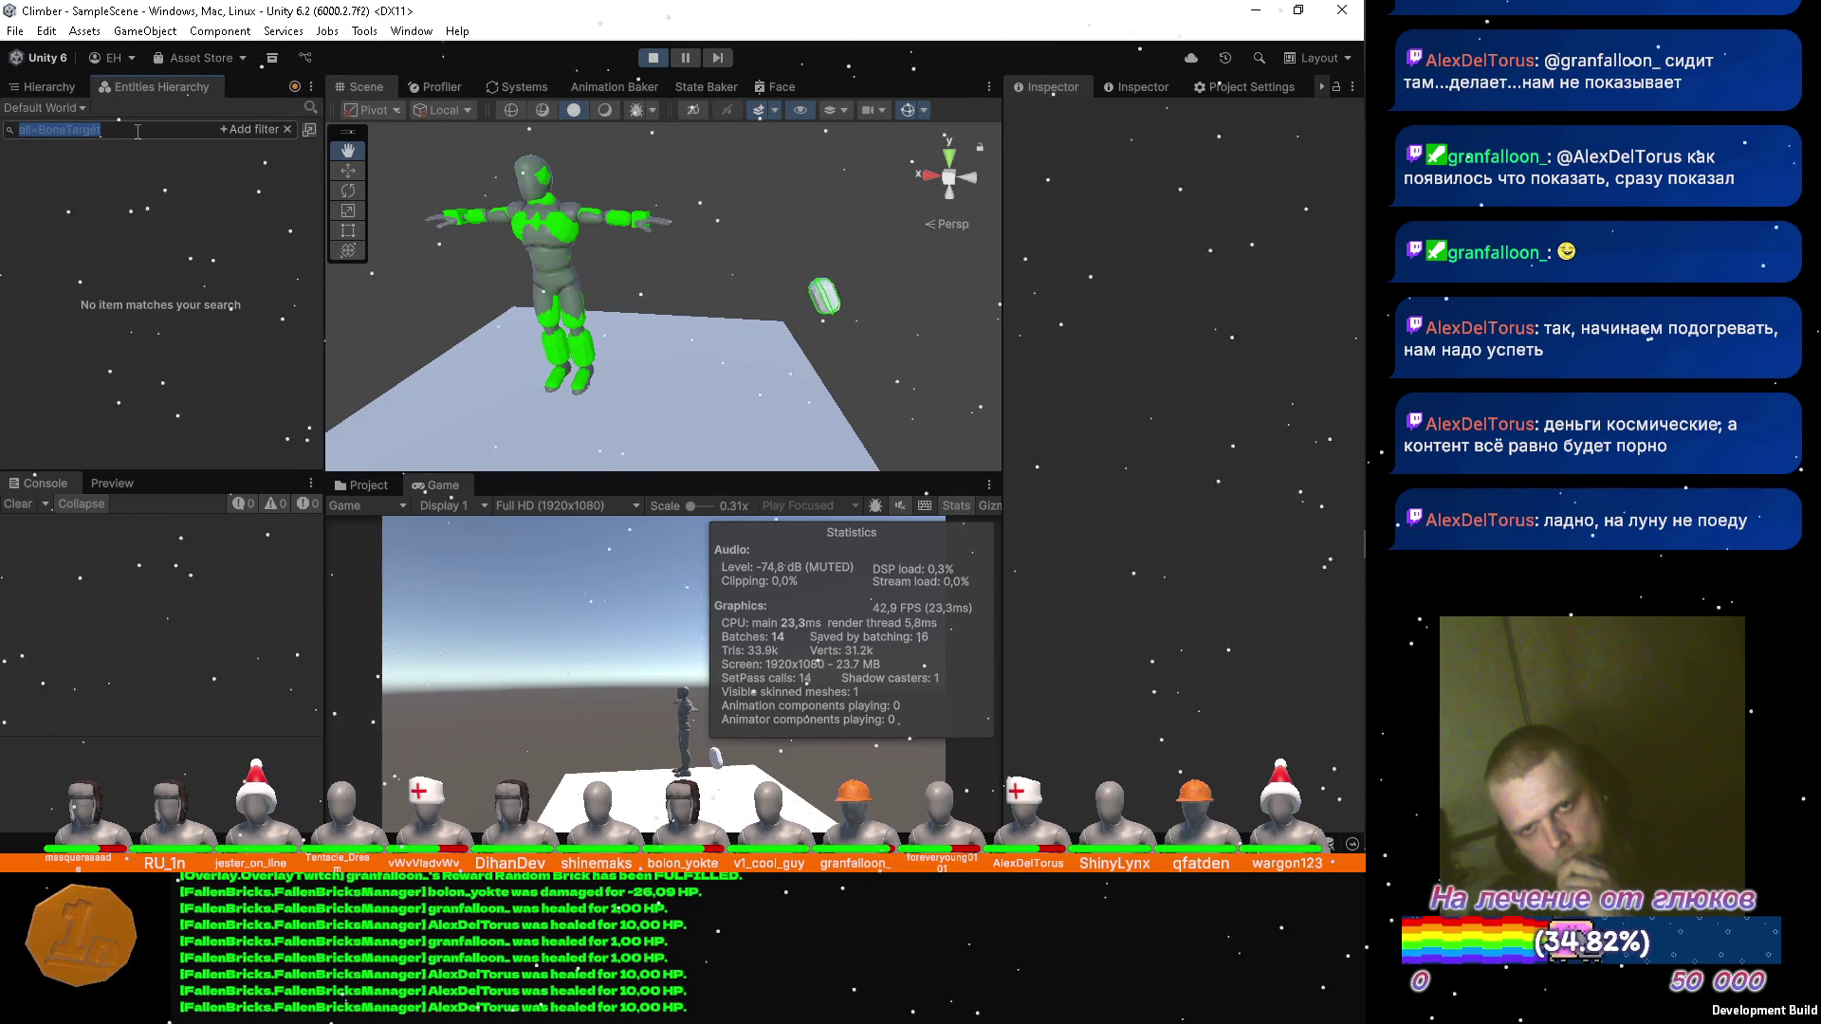
pyautogui.doubleClick(107, 132)
pyautogui.write('Bone')
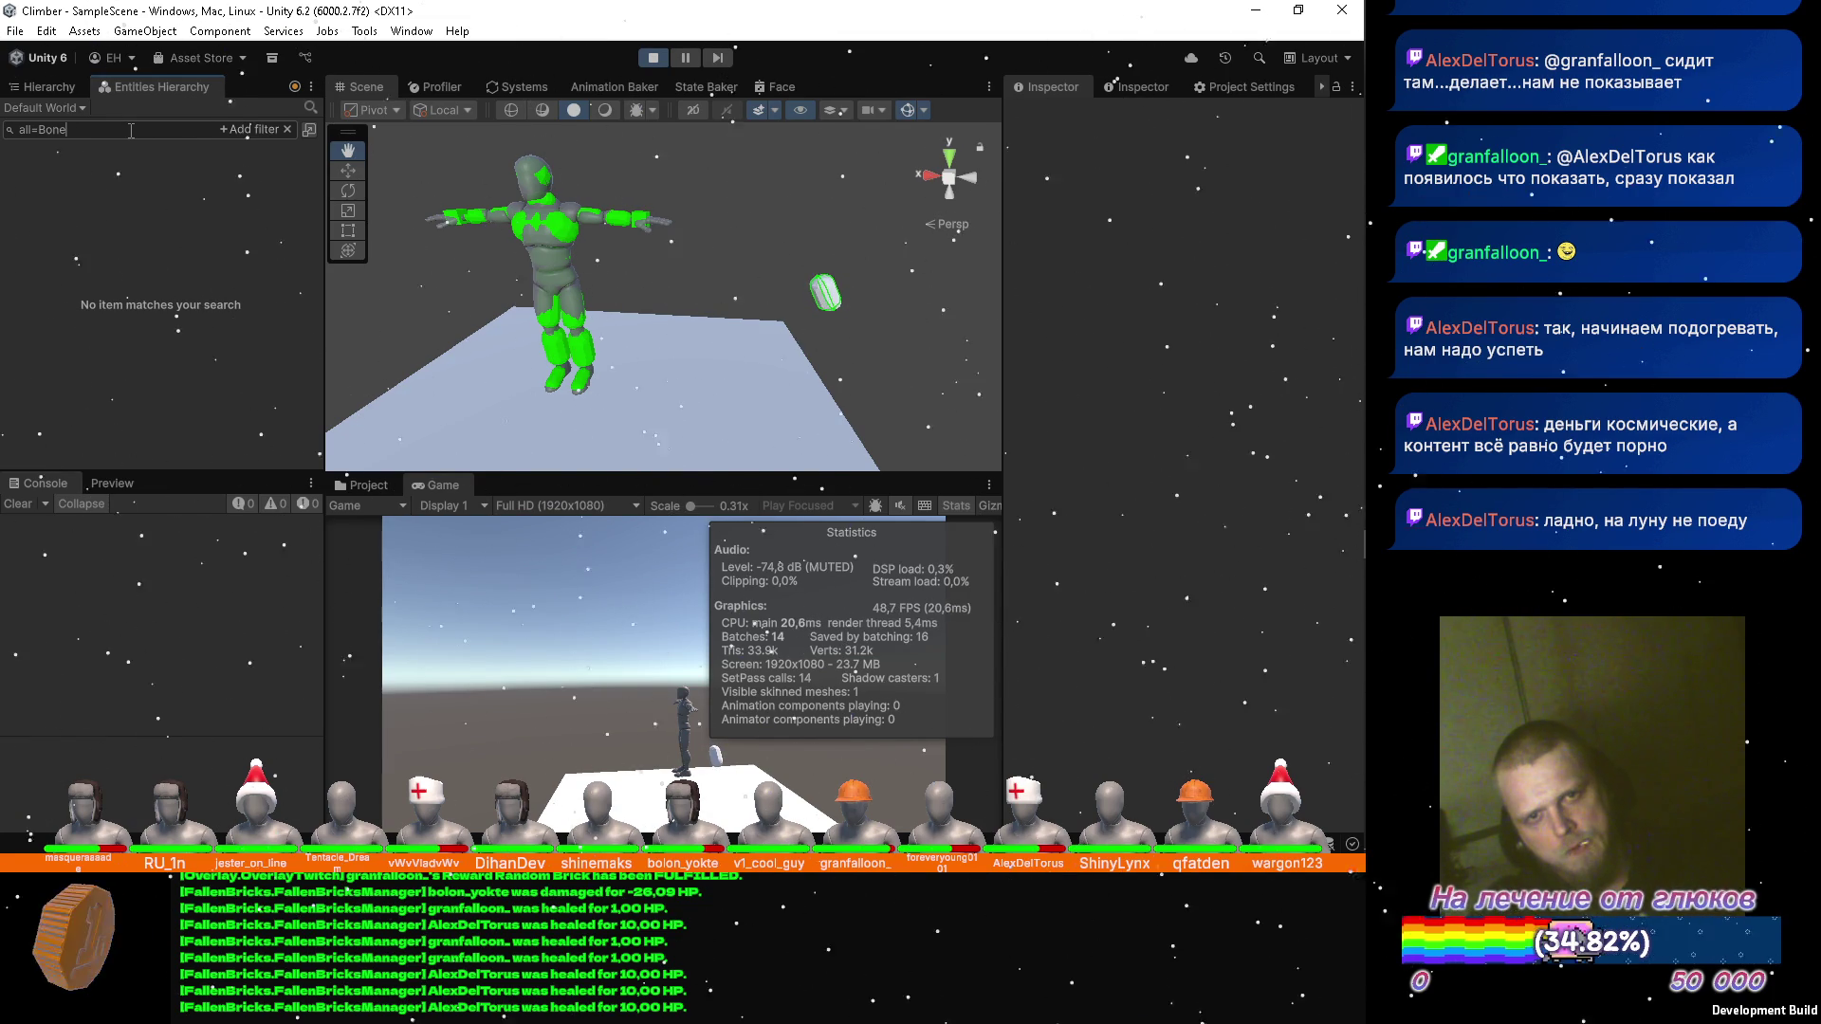
pyautogui.click(42, 86)
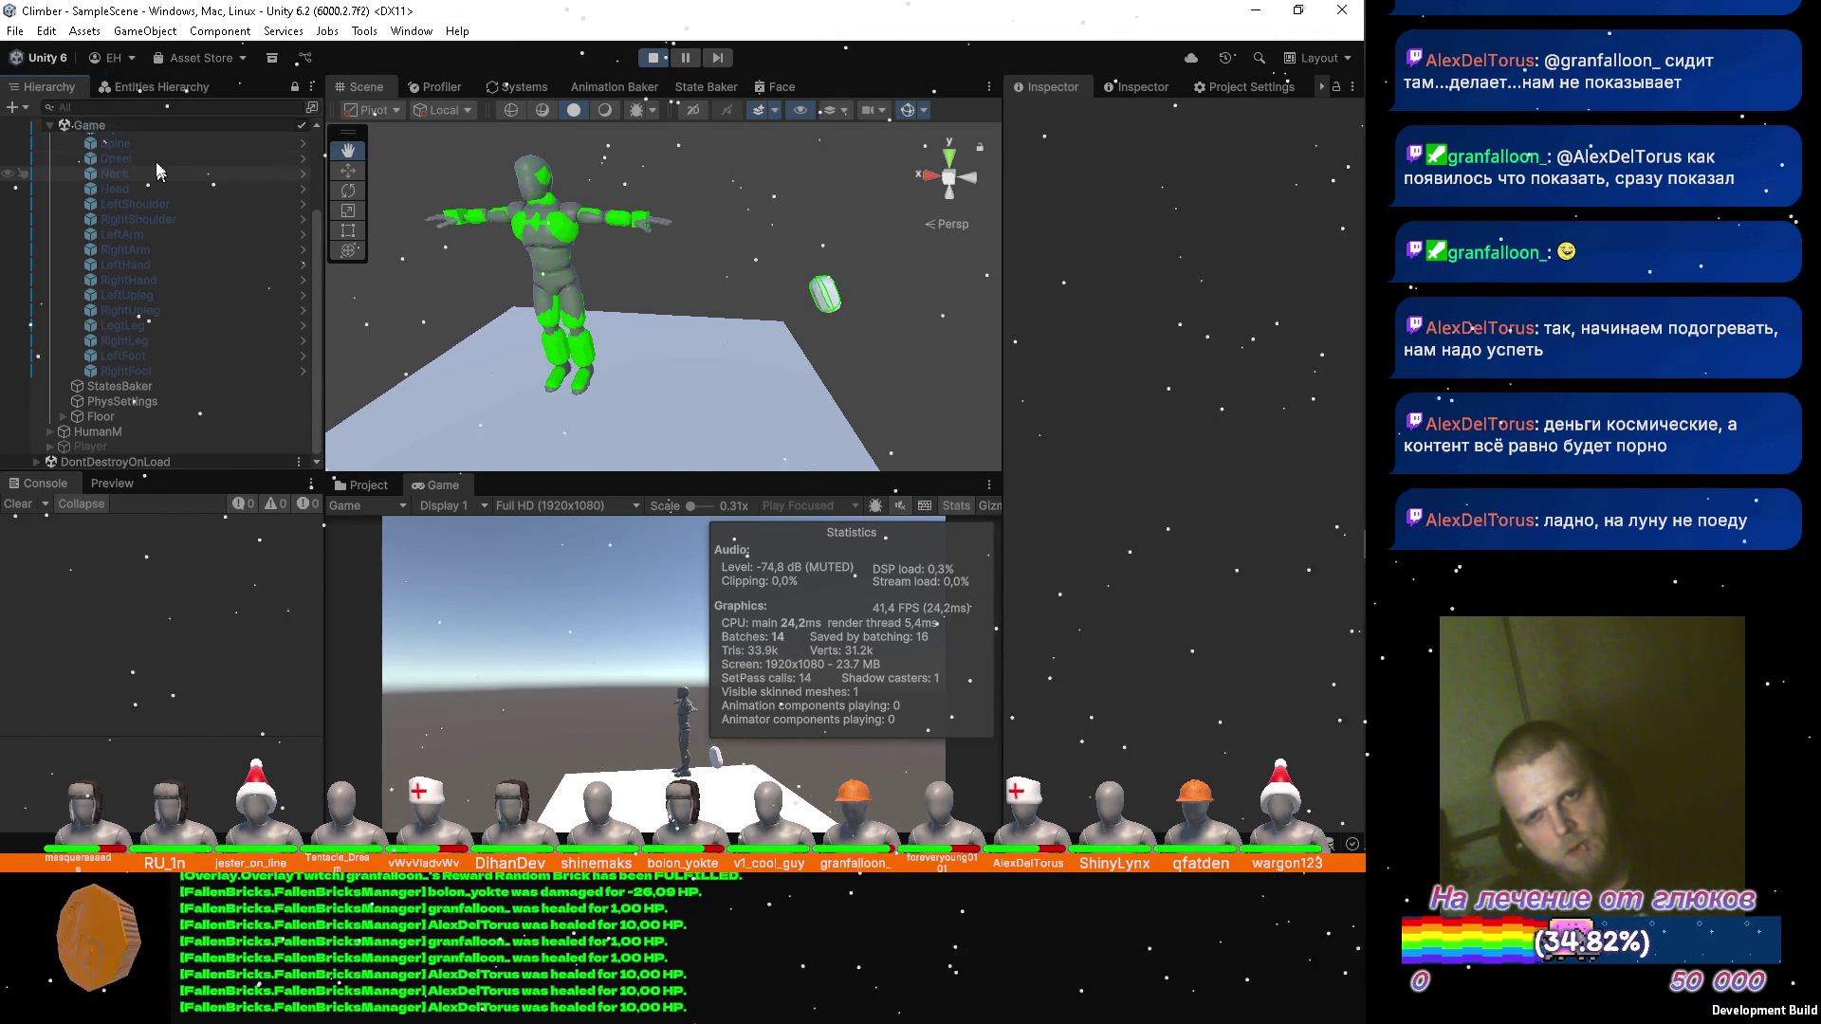
pyautogui.scroll(3, 134, 232)
pyautogui.click(122, 246)
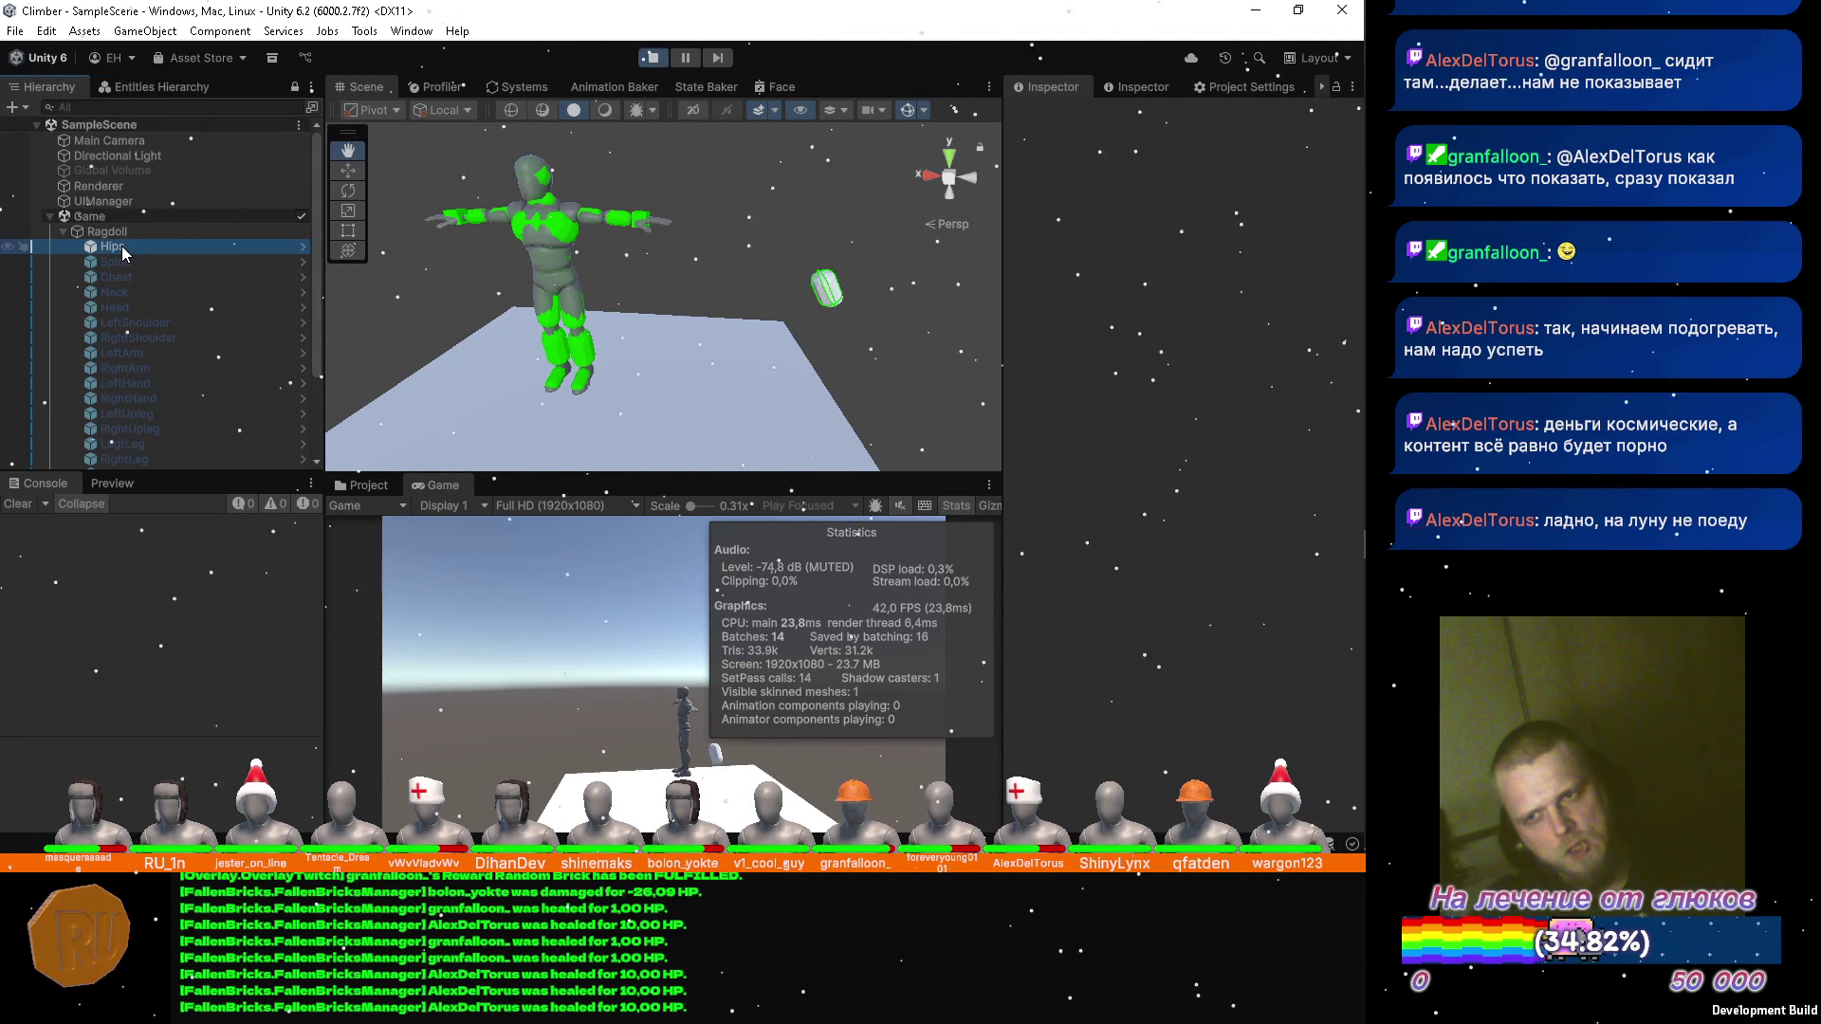
pyautogui.scroll(-2, 1107, 383)
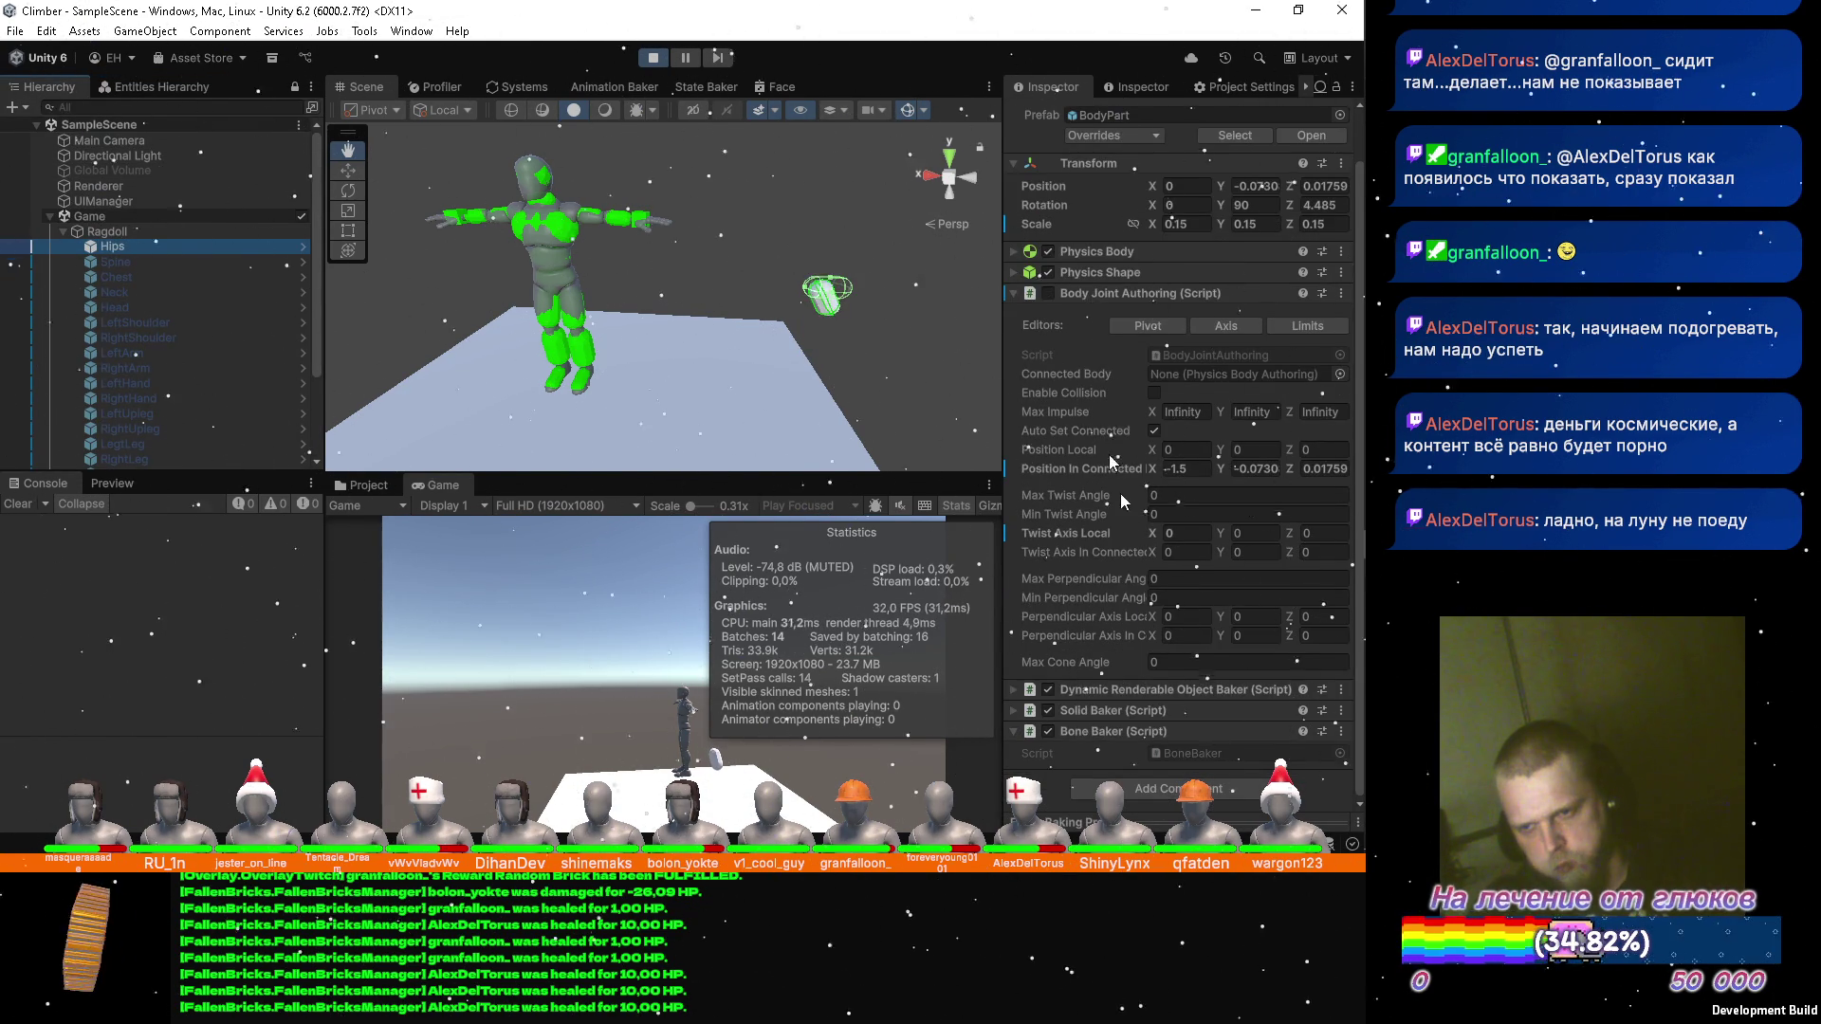
# Filter the entities by the DynamicRenderable component using the autocomplete suggestion.
pyautogui.click(150, 87)
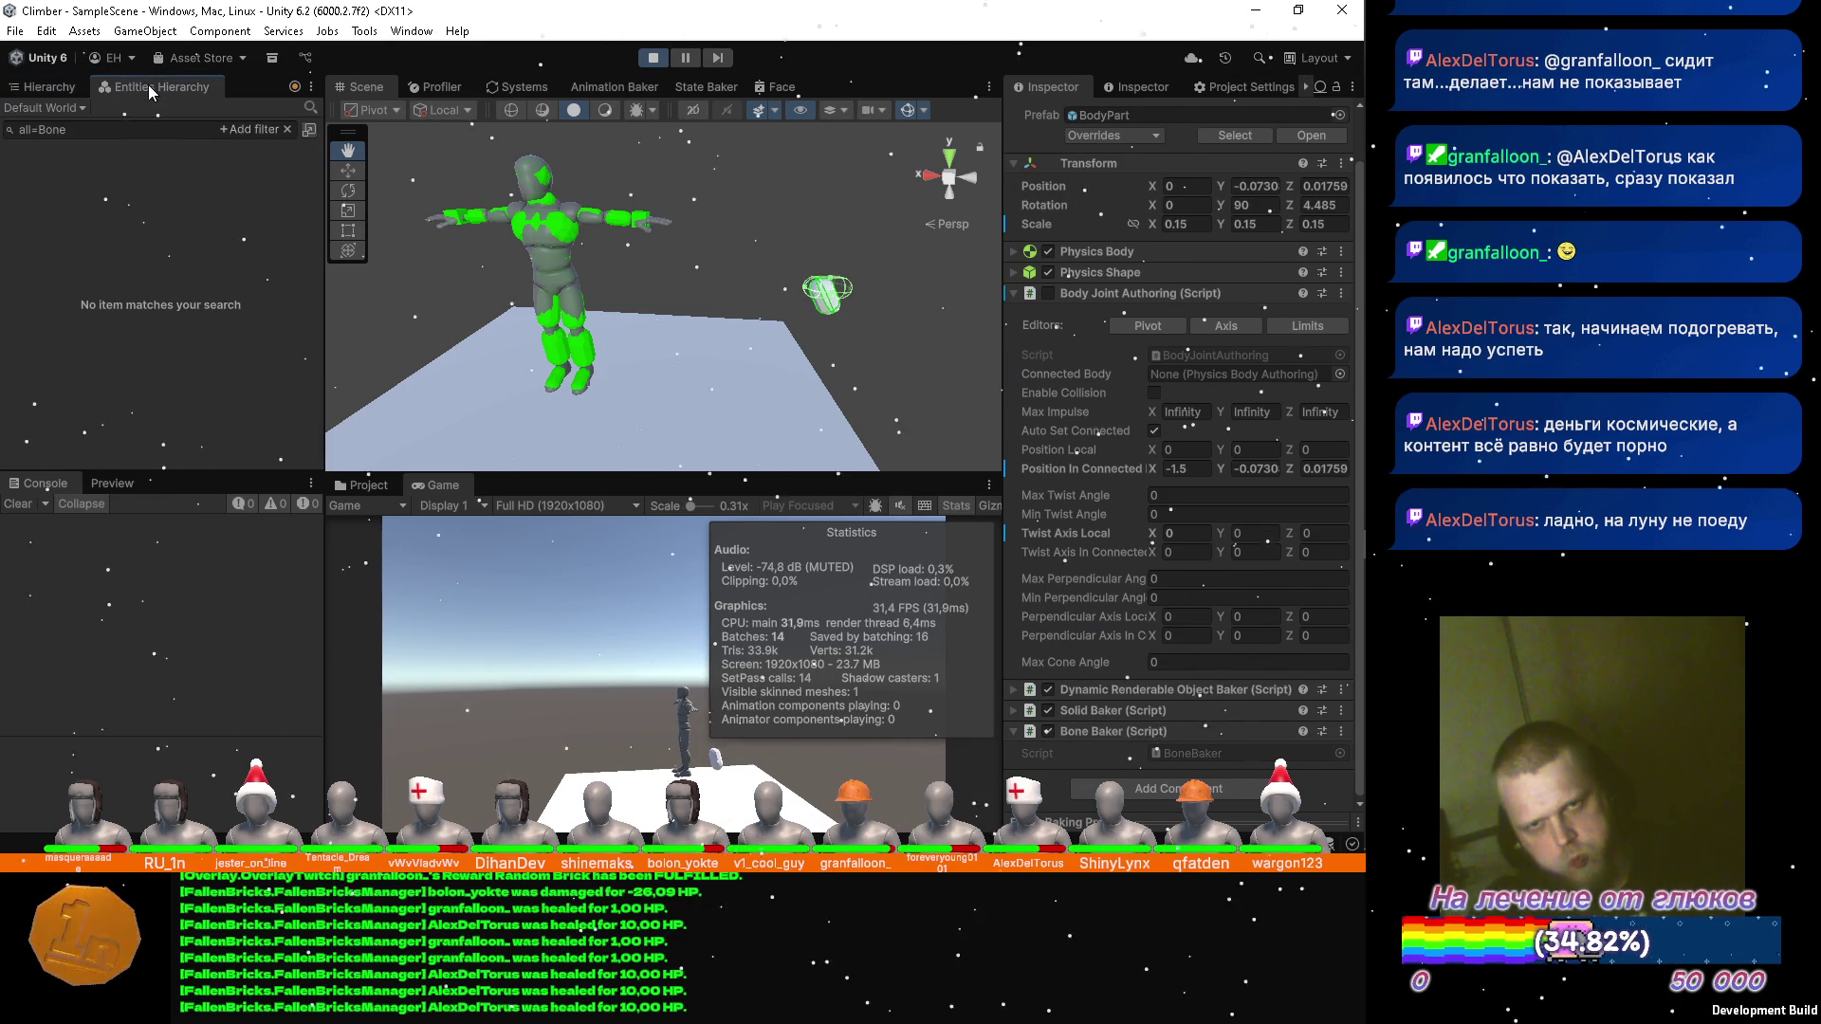
pyautogui.click(78, 127)
pyautogui.press('BackSpace')
pyautogui.press('BackSpace')
pyautogui.press('BackSpace')
pyautogui.write('re')
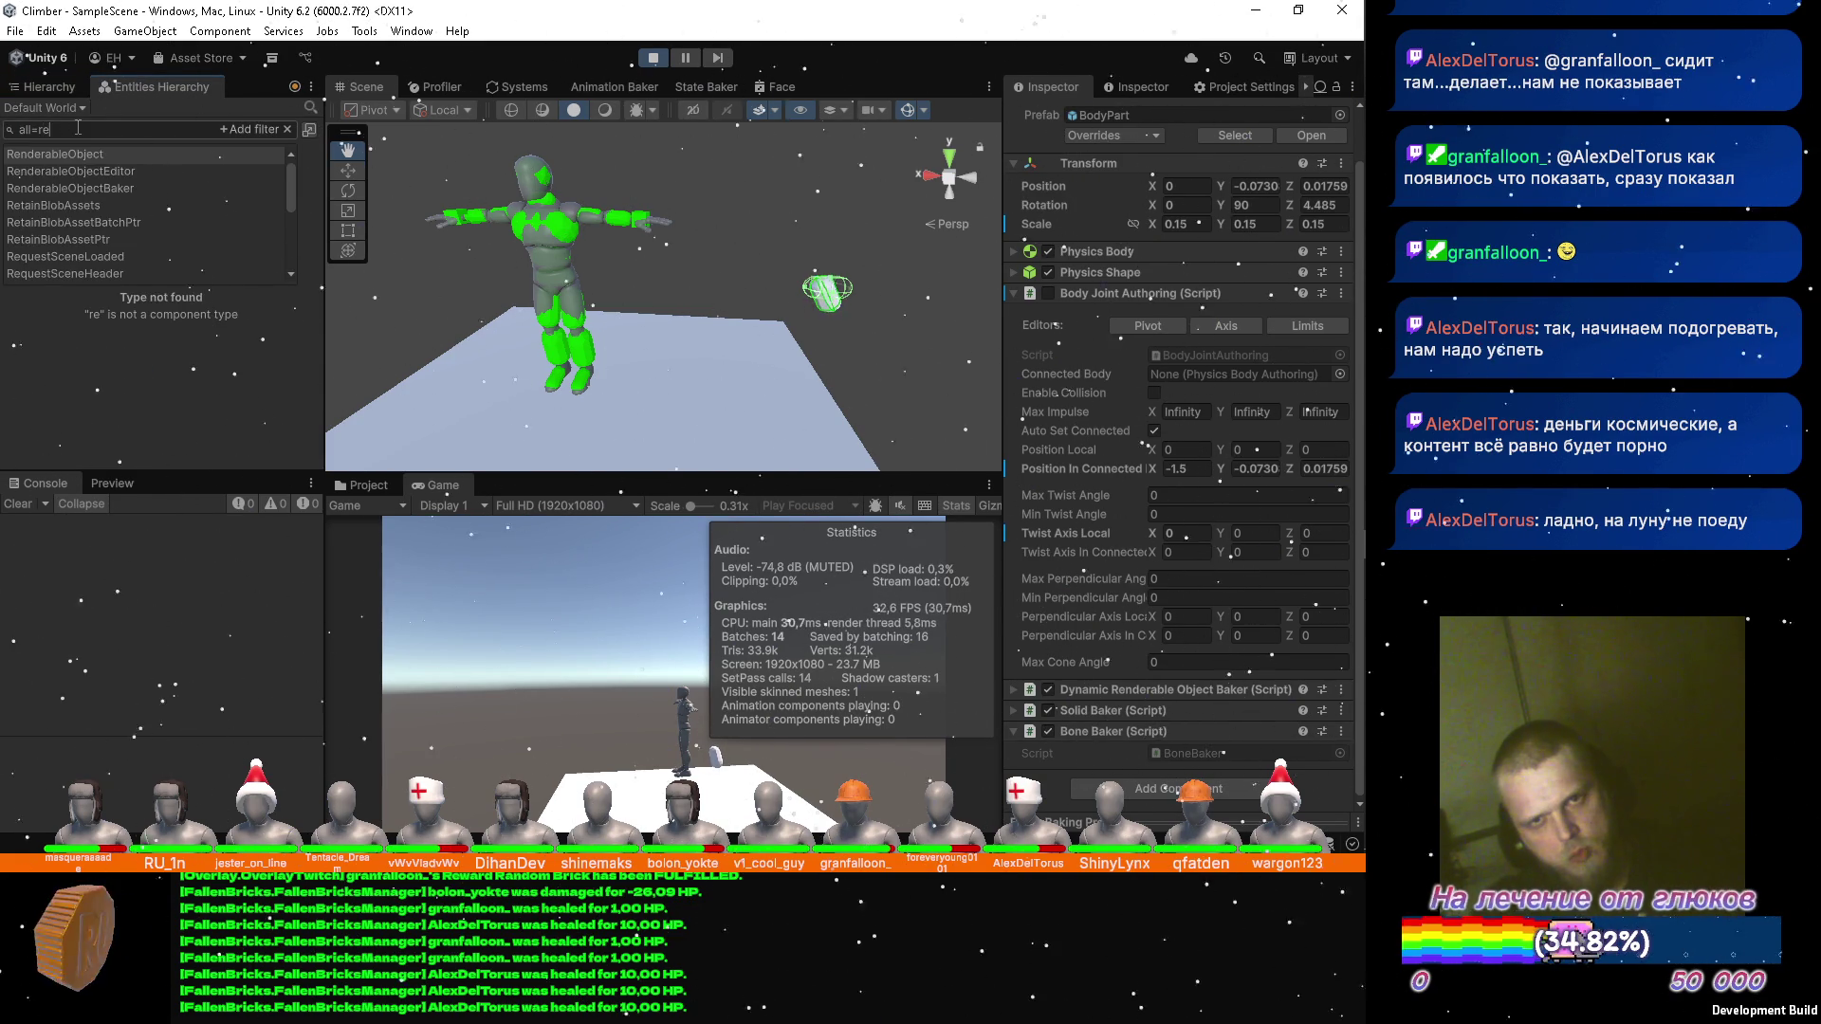
pyautogui.write('ndera')
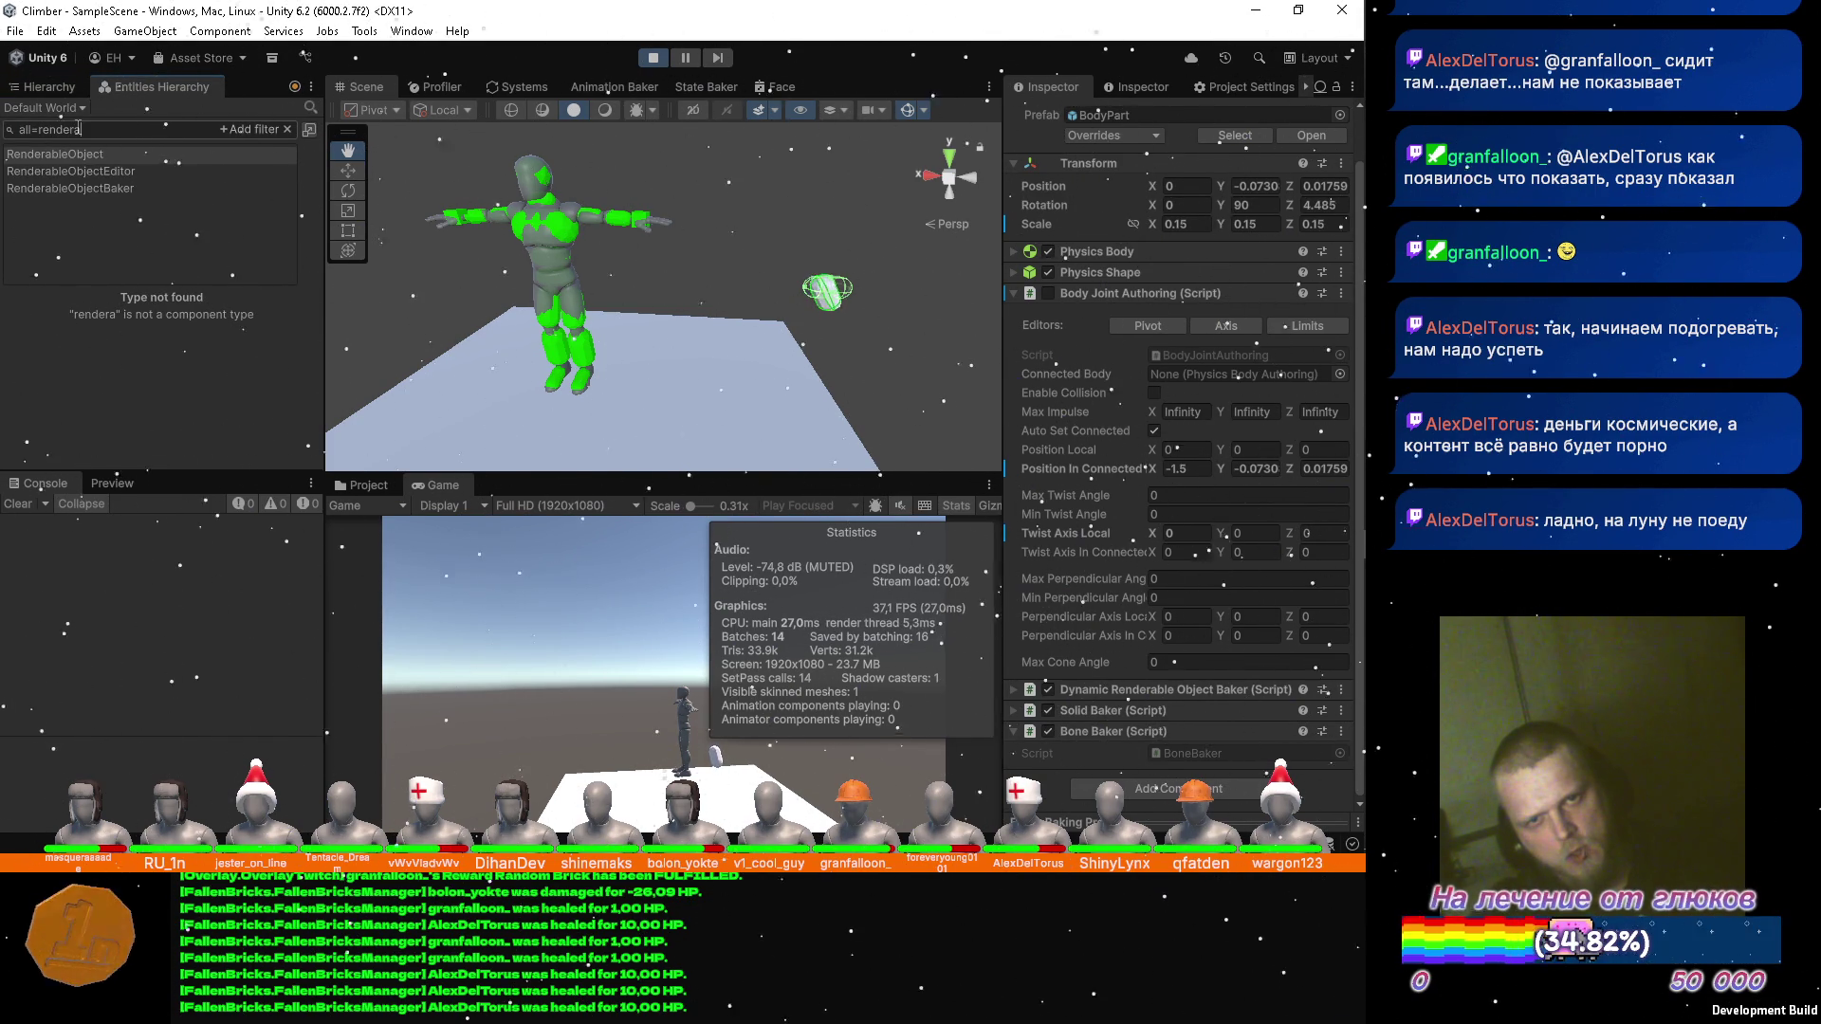
pyautogui.press('BackSpace')
pyautogui.press('BackSpace')
pyautogui.press('BackSpace')
pyautogui.press('BackSpace')
pyautogui.press('BackSpace')
pyautogui.press('BackSpace')
pyautogui.press('BackSpace')
pyautogui.write('d')
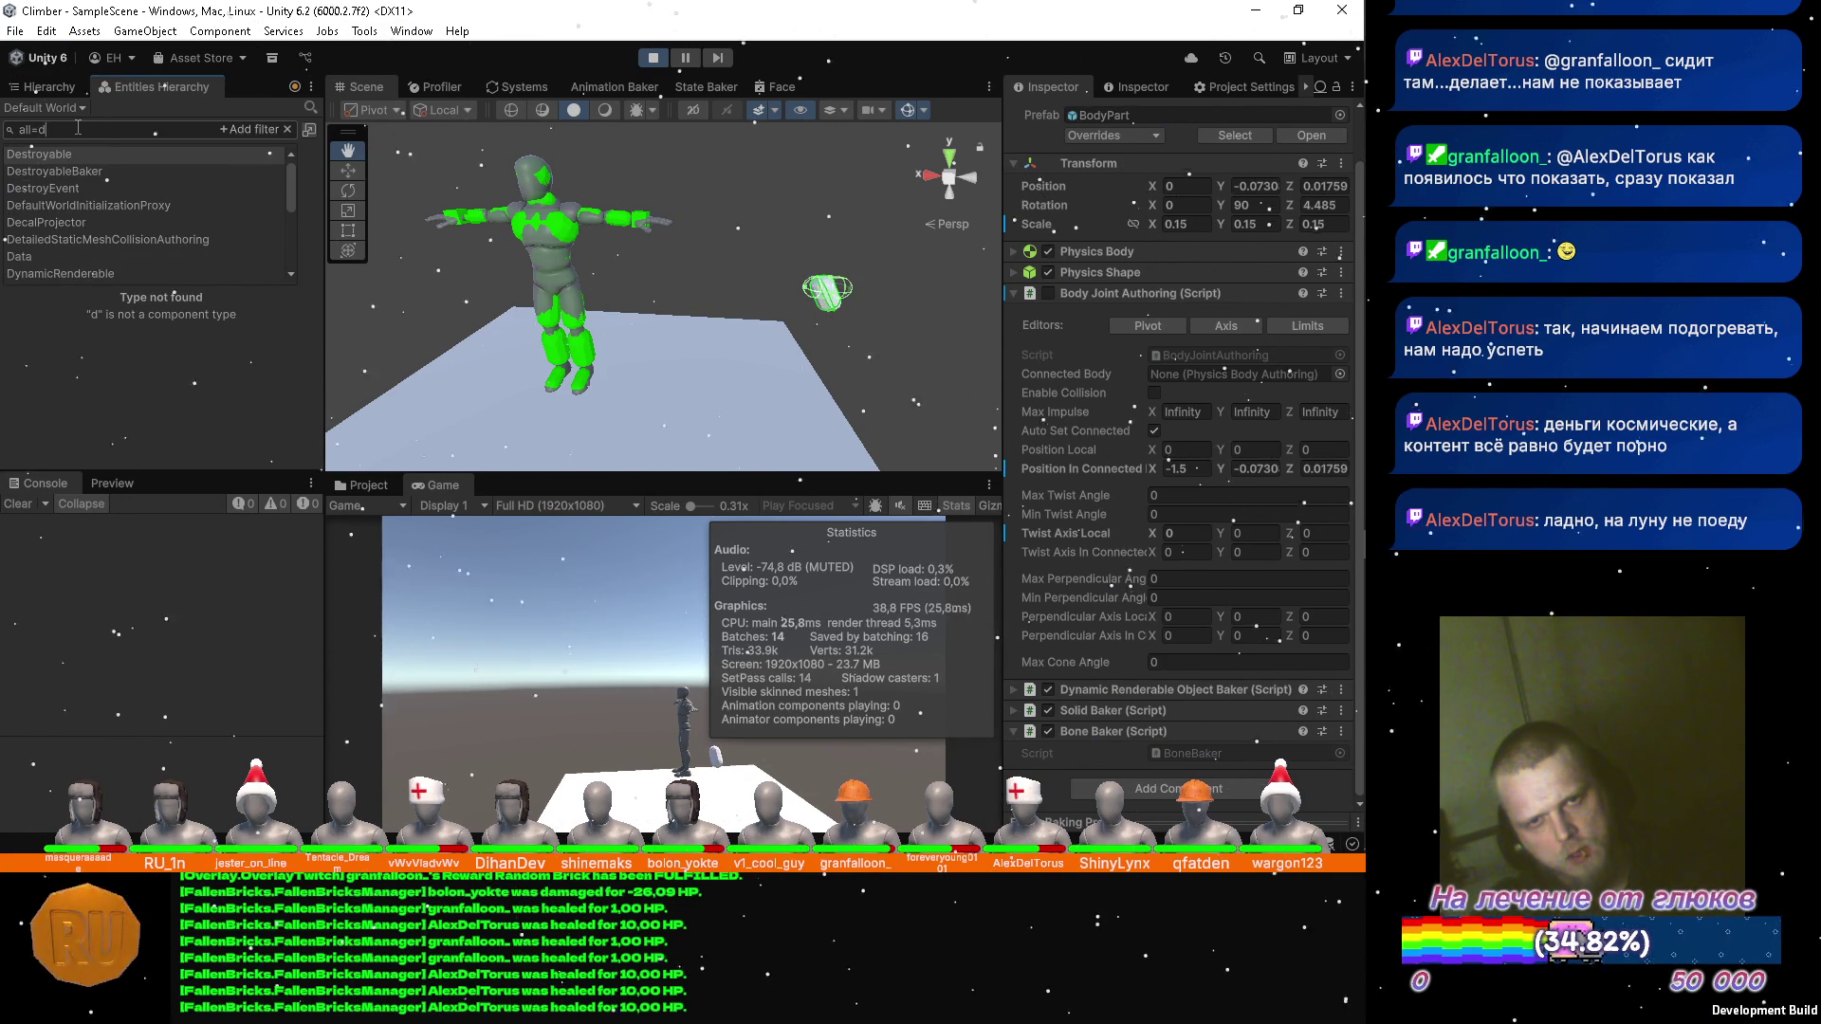
pyautogui.press('Down')
pyautogui.press('Down')
pyautogui.press('Down')
pyautogui.press('Return')
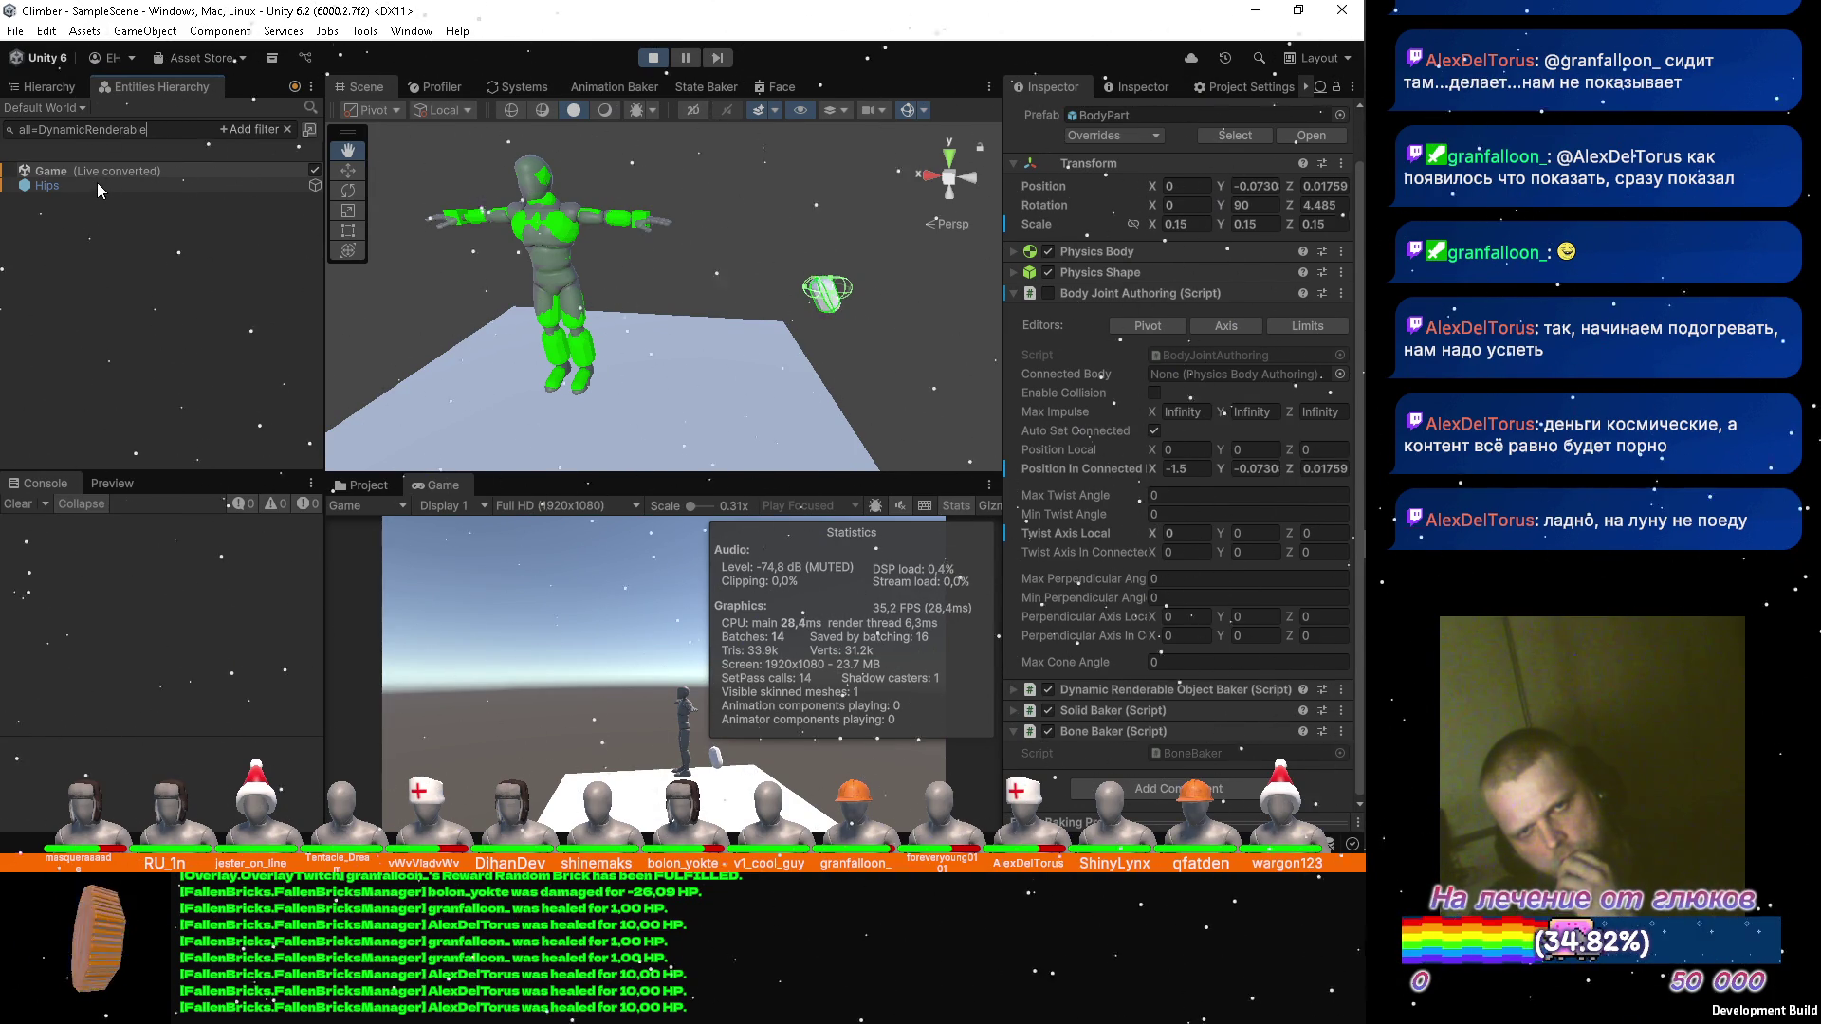
# Change the entity filter query to all=PhysicsVelocity.
pyautogui.click(169, 128)
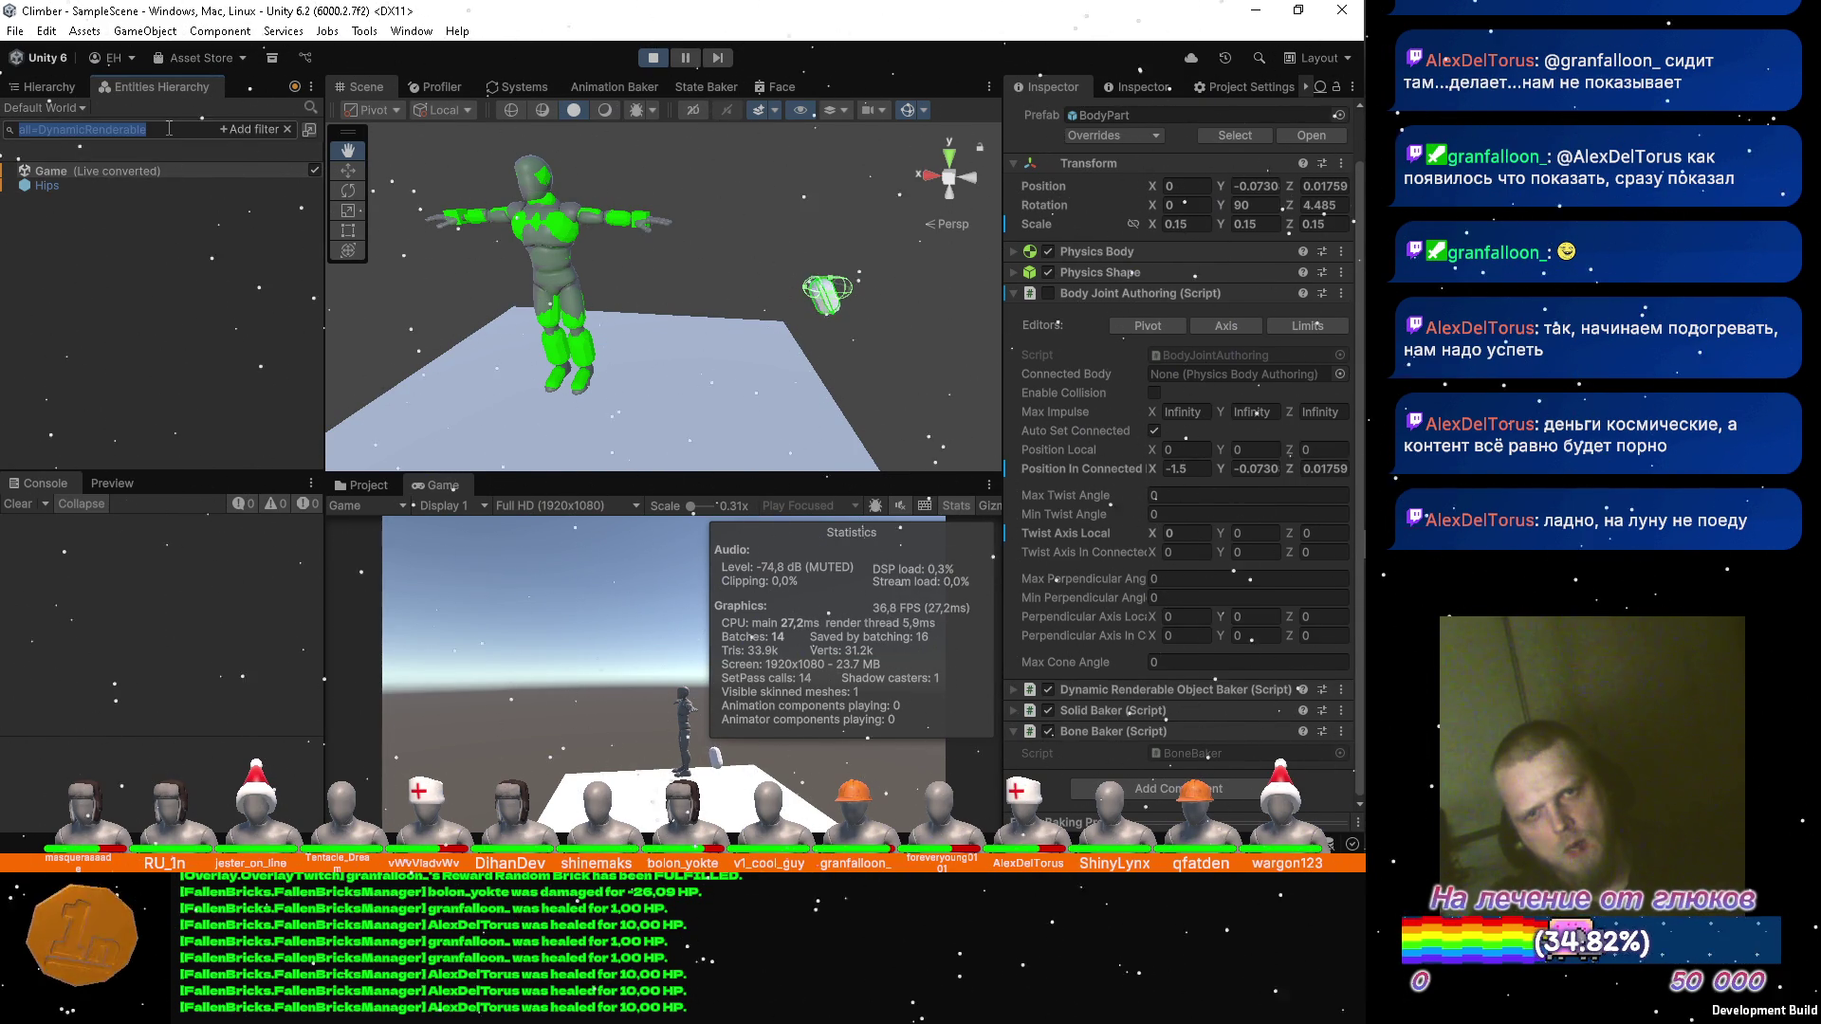
pyautogui.write('all=')
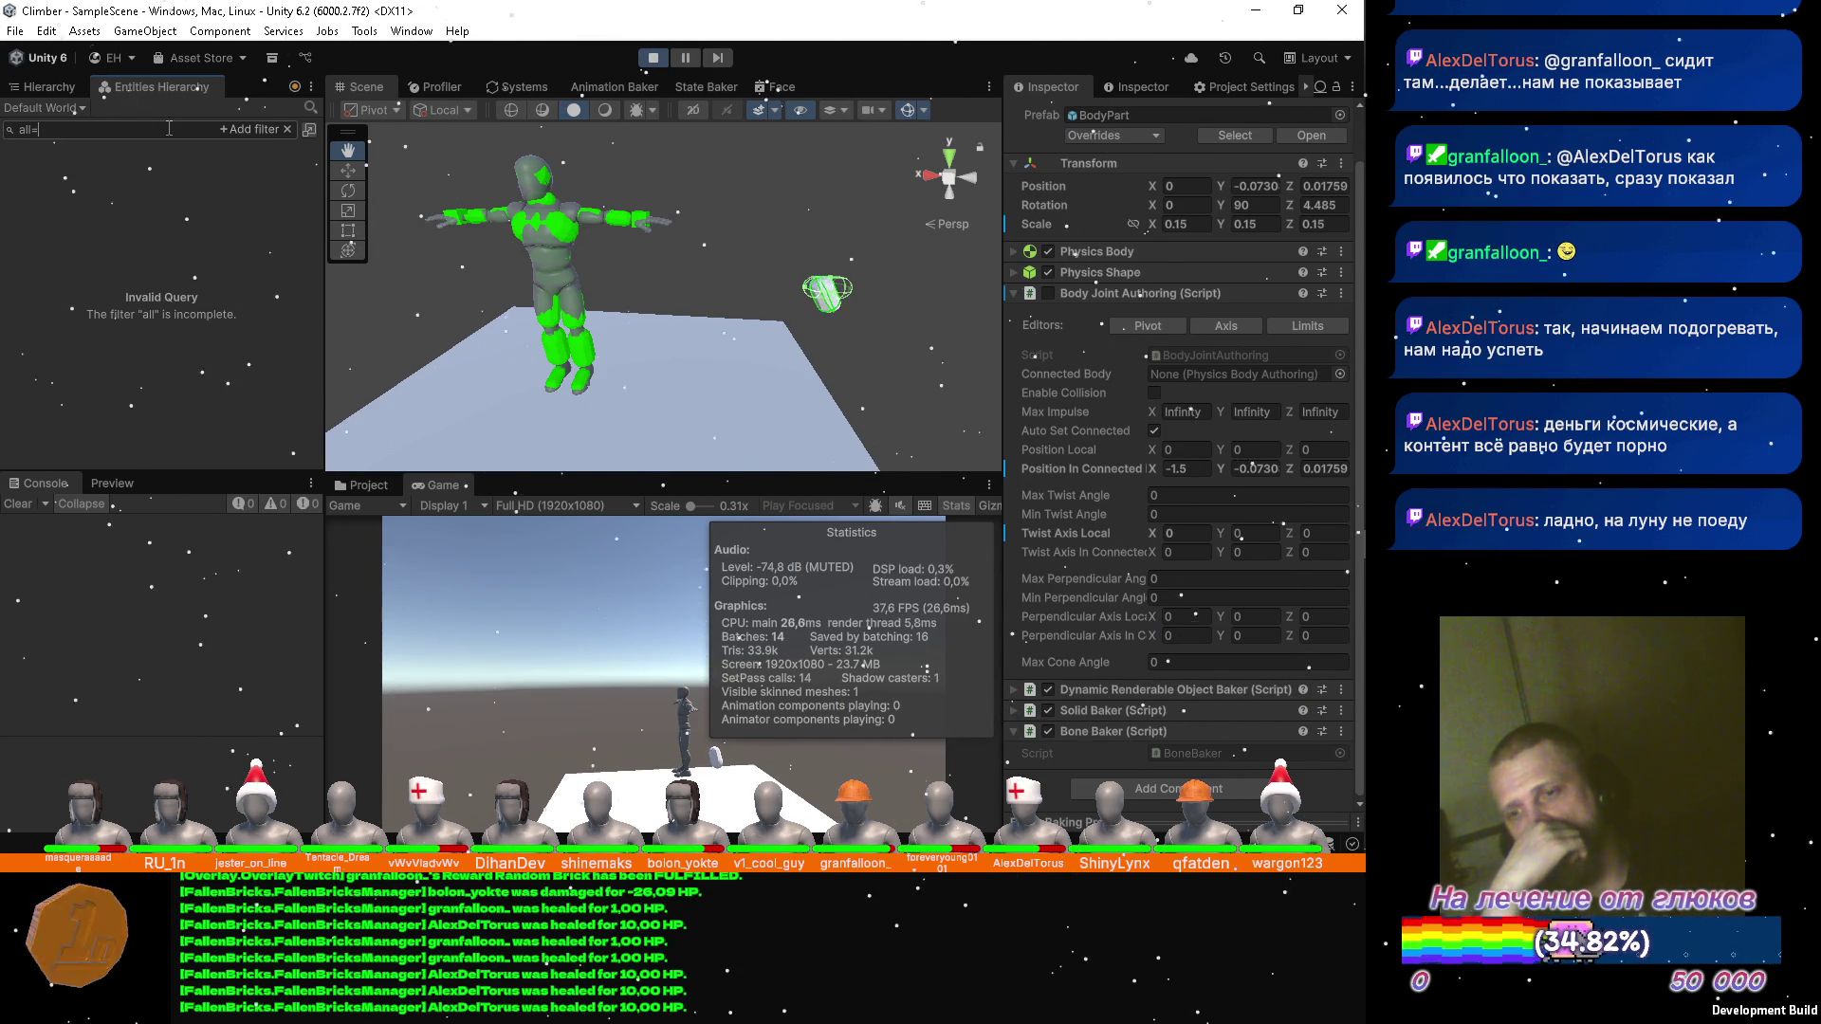
pyautogui.write('p')
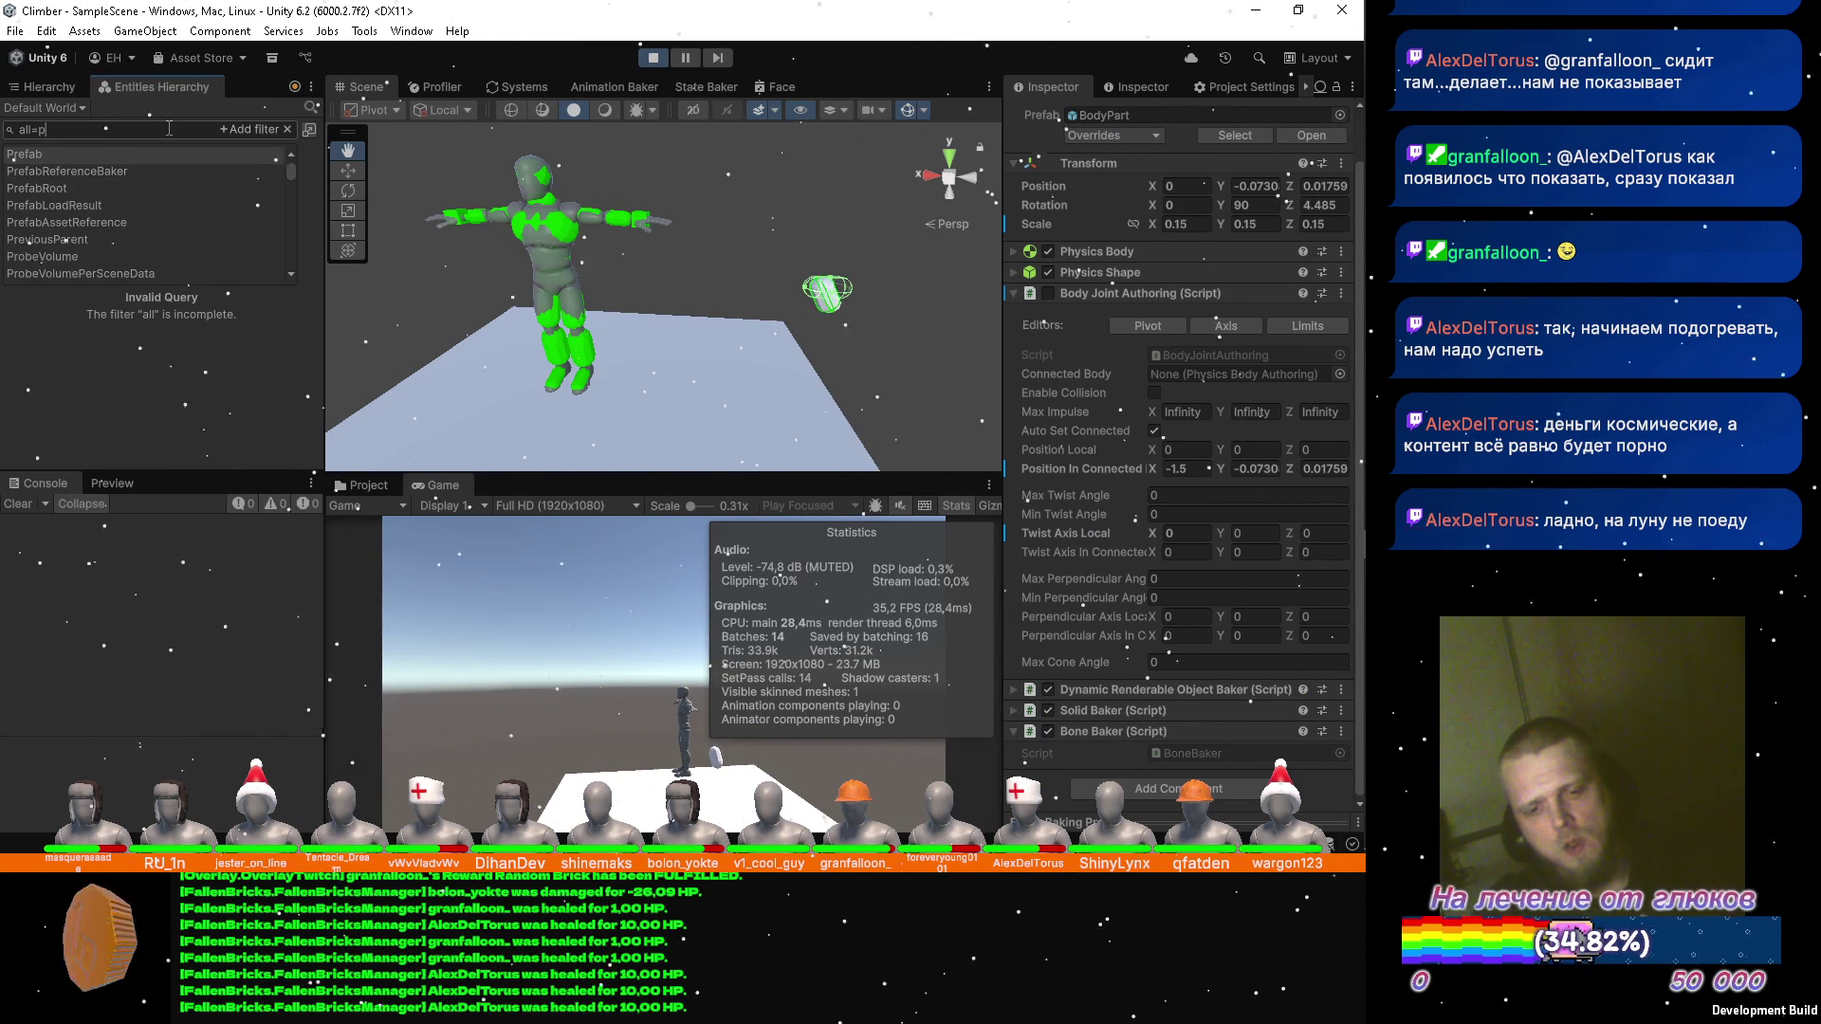
pyautogui.write('hysicsve')
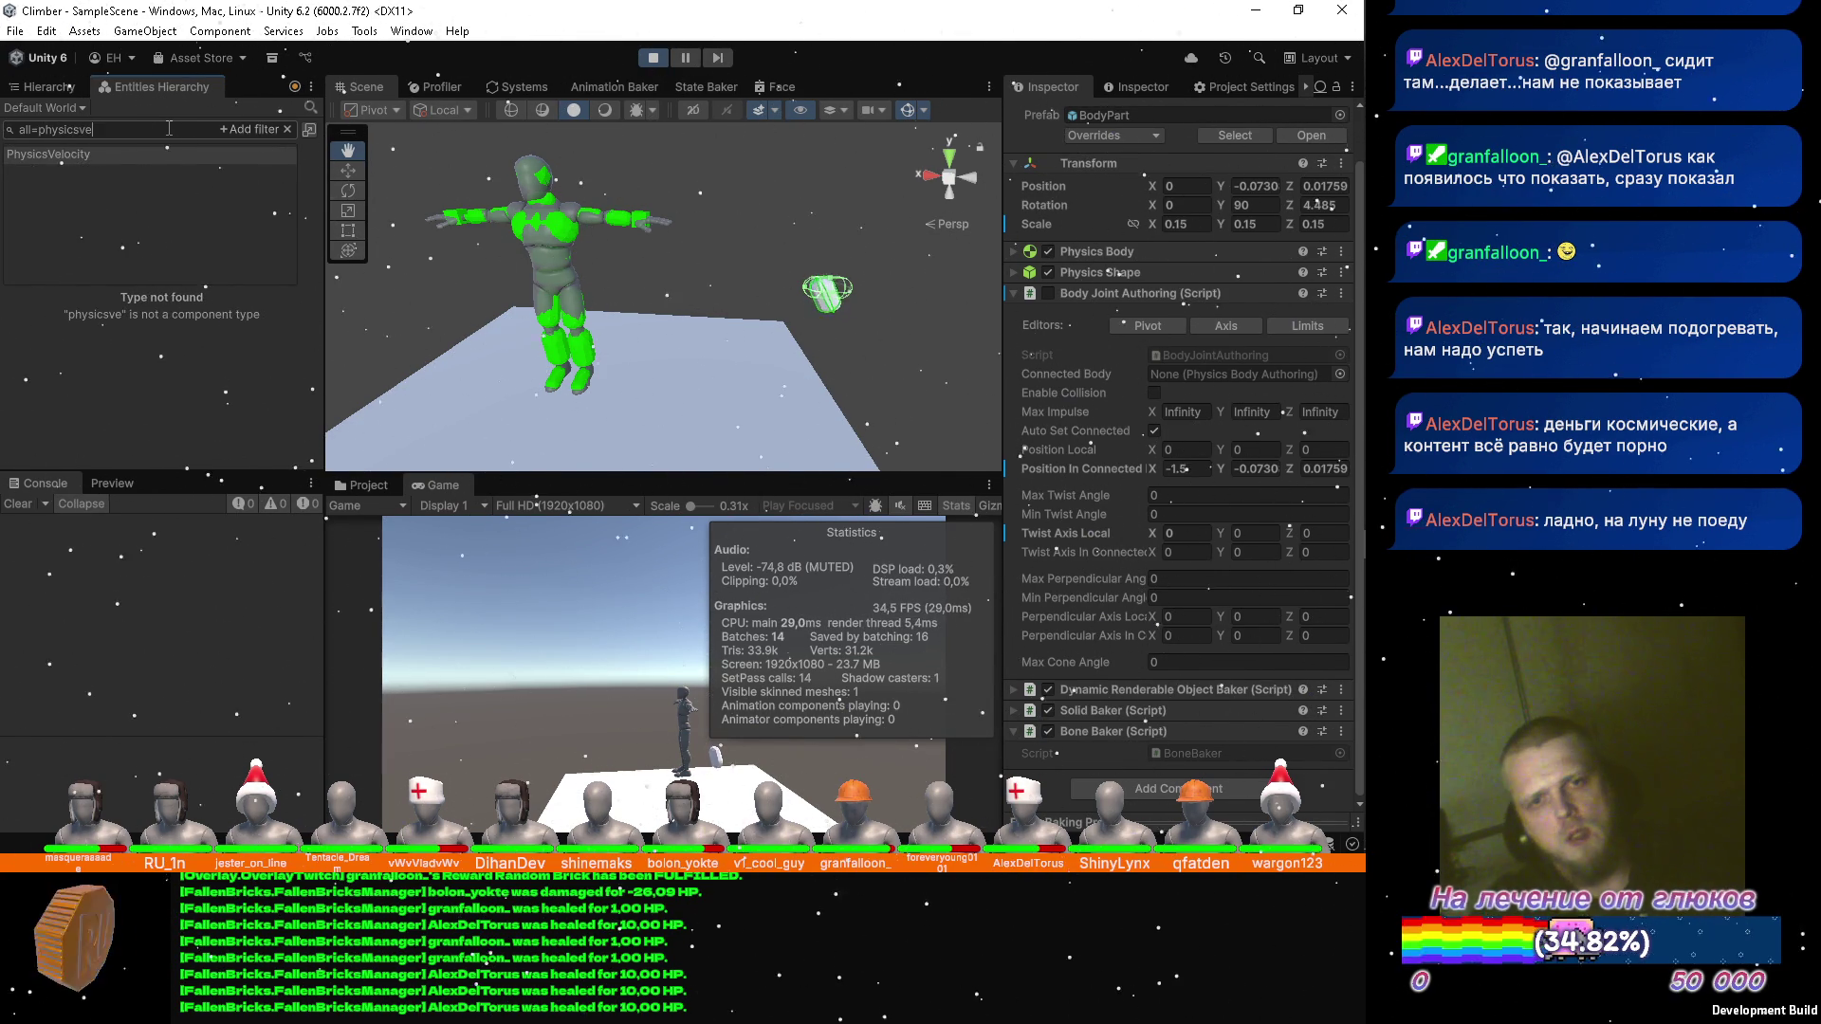
pyautogui.press('Return')
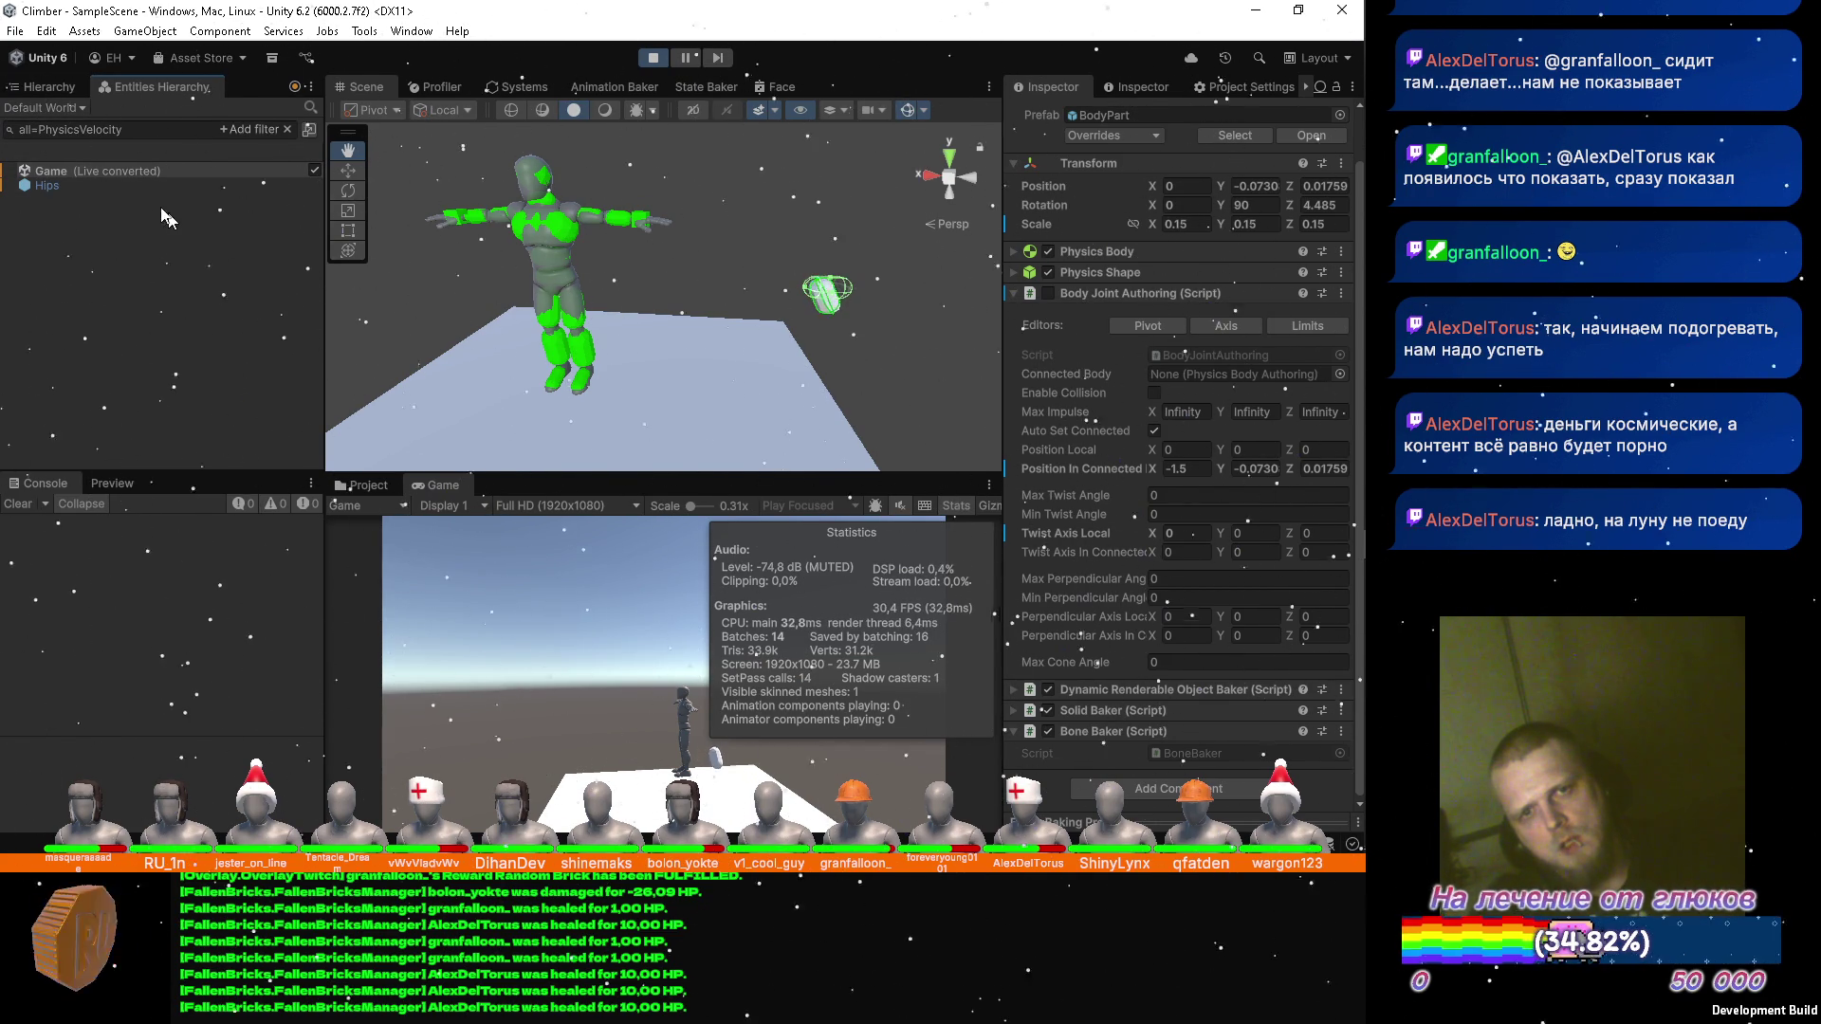
# Query all=Animator, then select the Ragdoll object in the scene hierarchy.
pyautogui.click(155, 131)
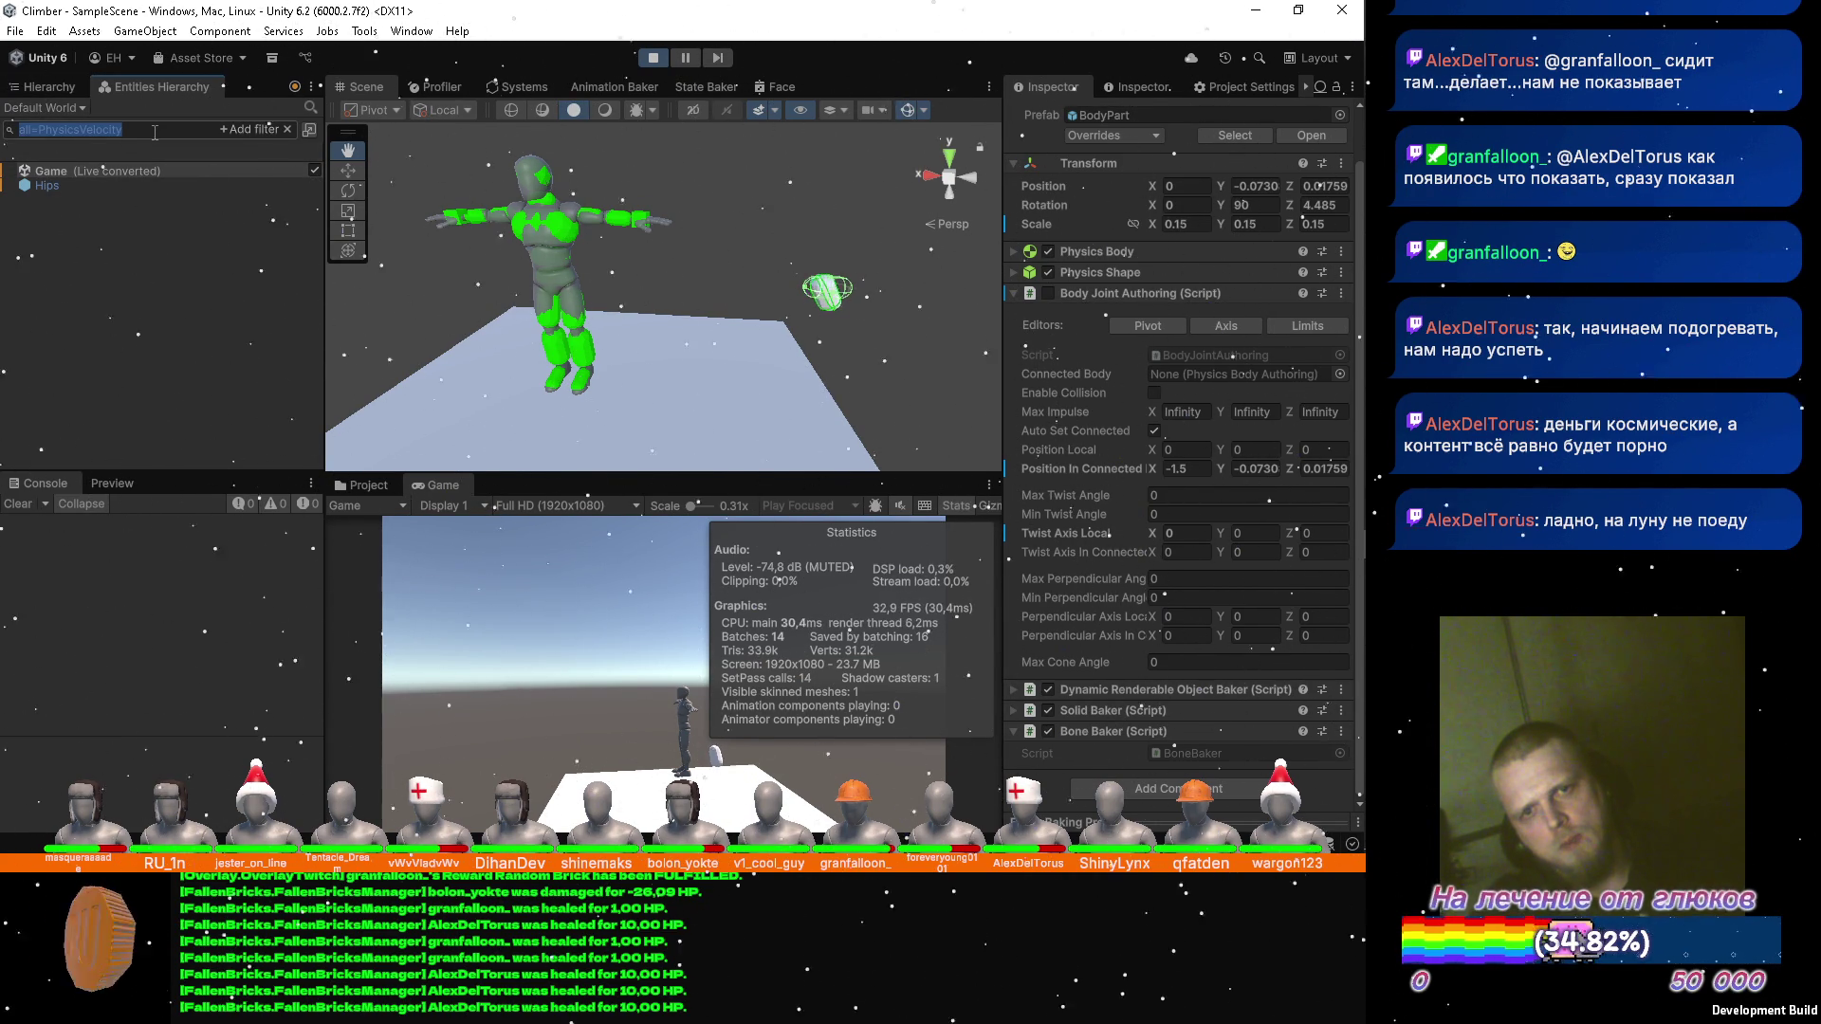
pyautogui.write('all=')
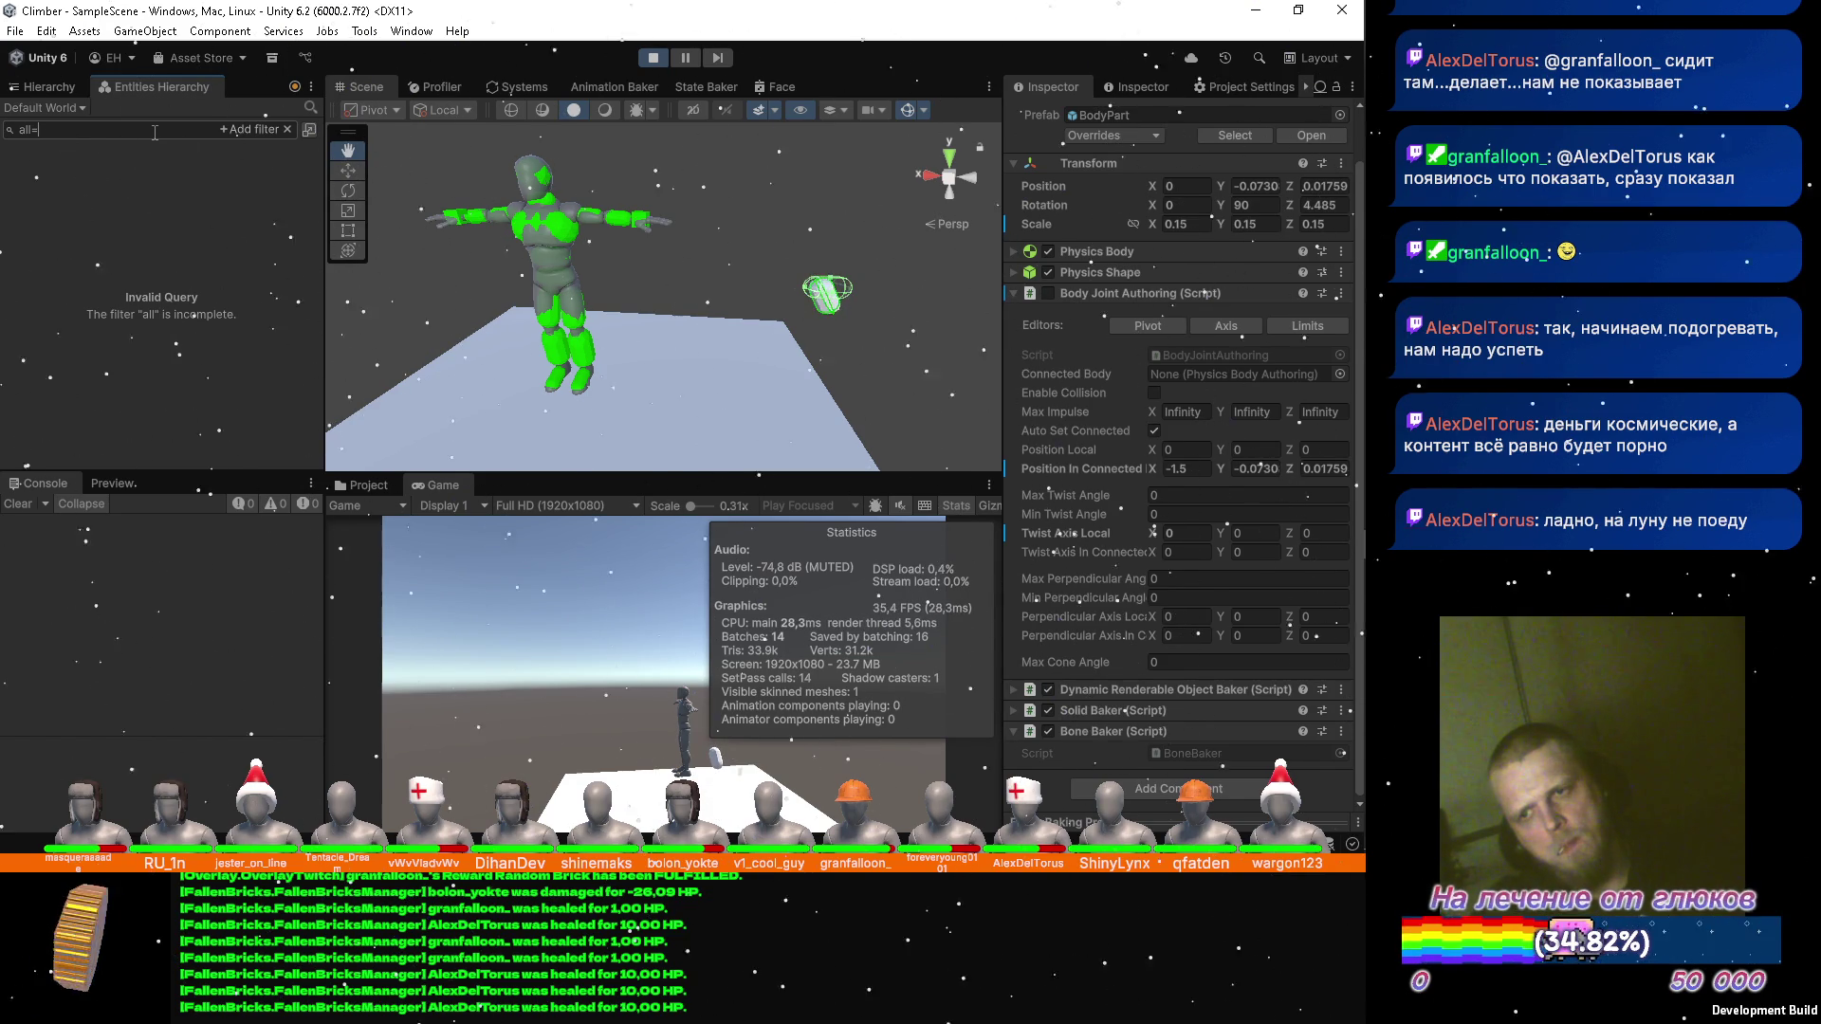
pyautogui.write('animator')
pyautogui.press('Return')
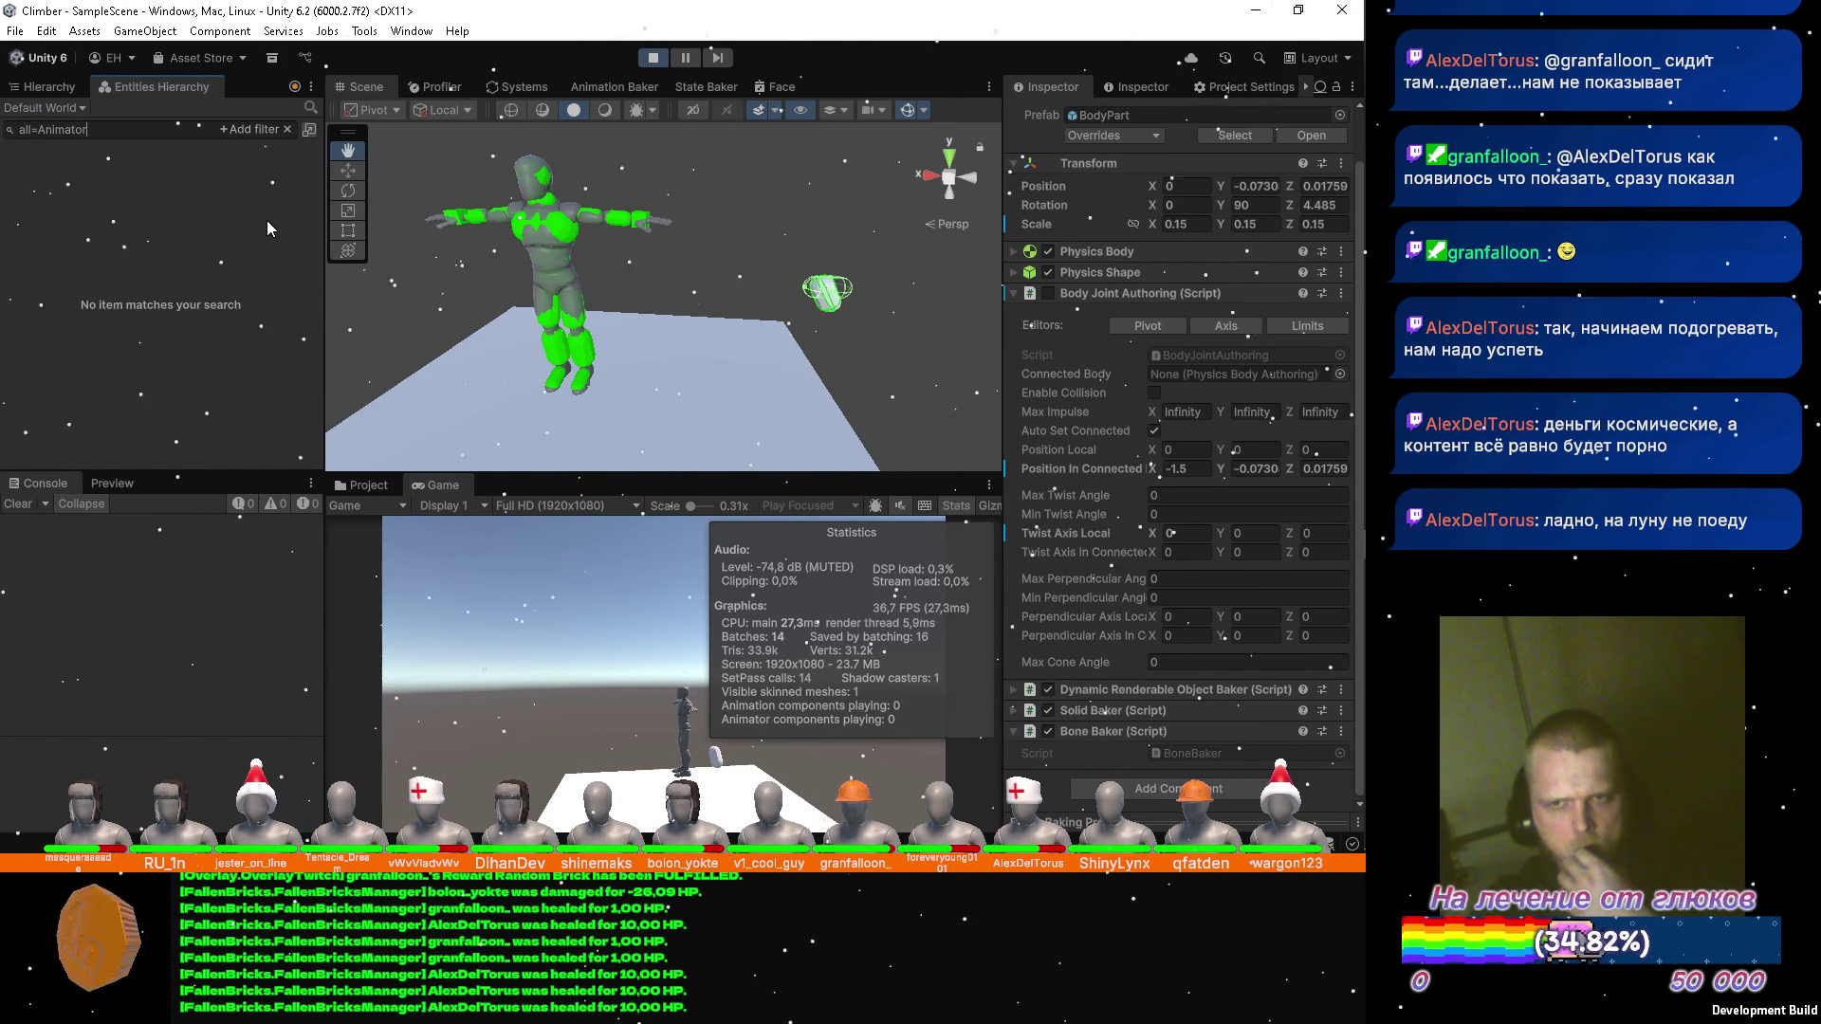
pyautogui.click(29, 88)
pyautogui.click(109, 232)
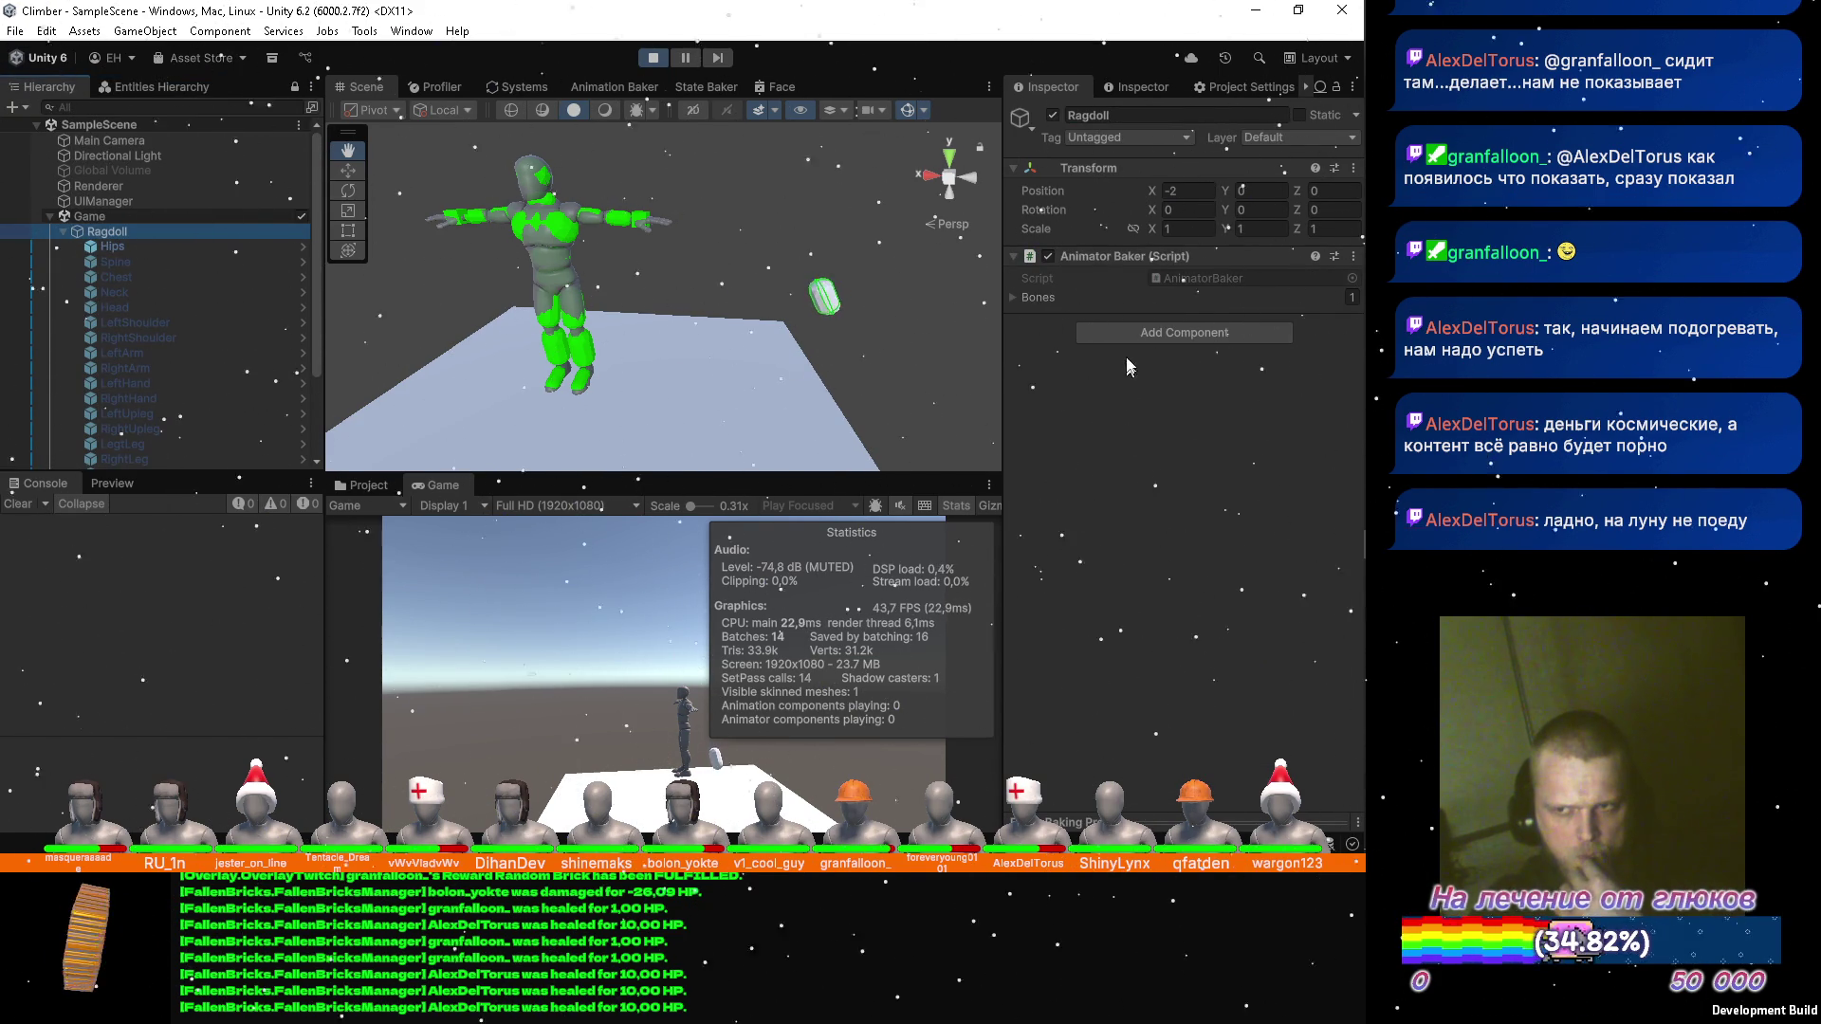
# View the Ragdoll's runtime entity data, clear the Animator filter, and select the Hips bone.
pyautogui.click(1137, 87)
pyautogui.click(1136, 88)
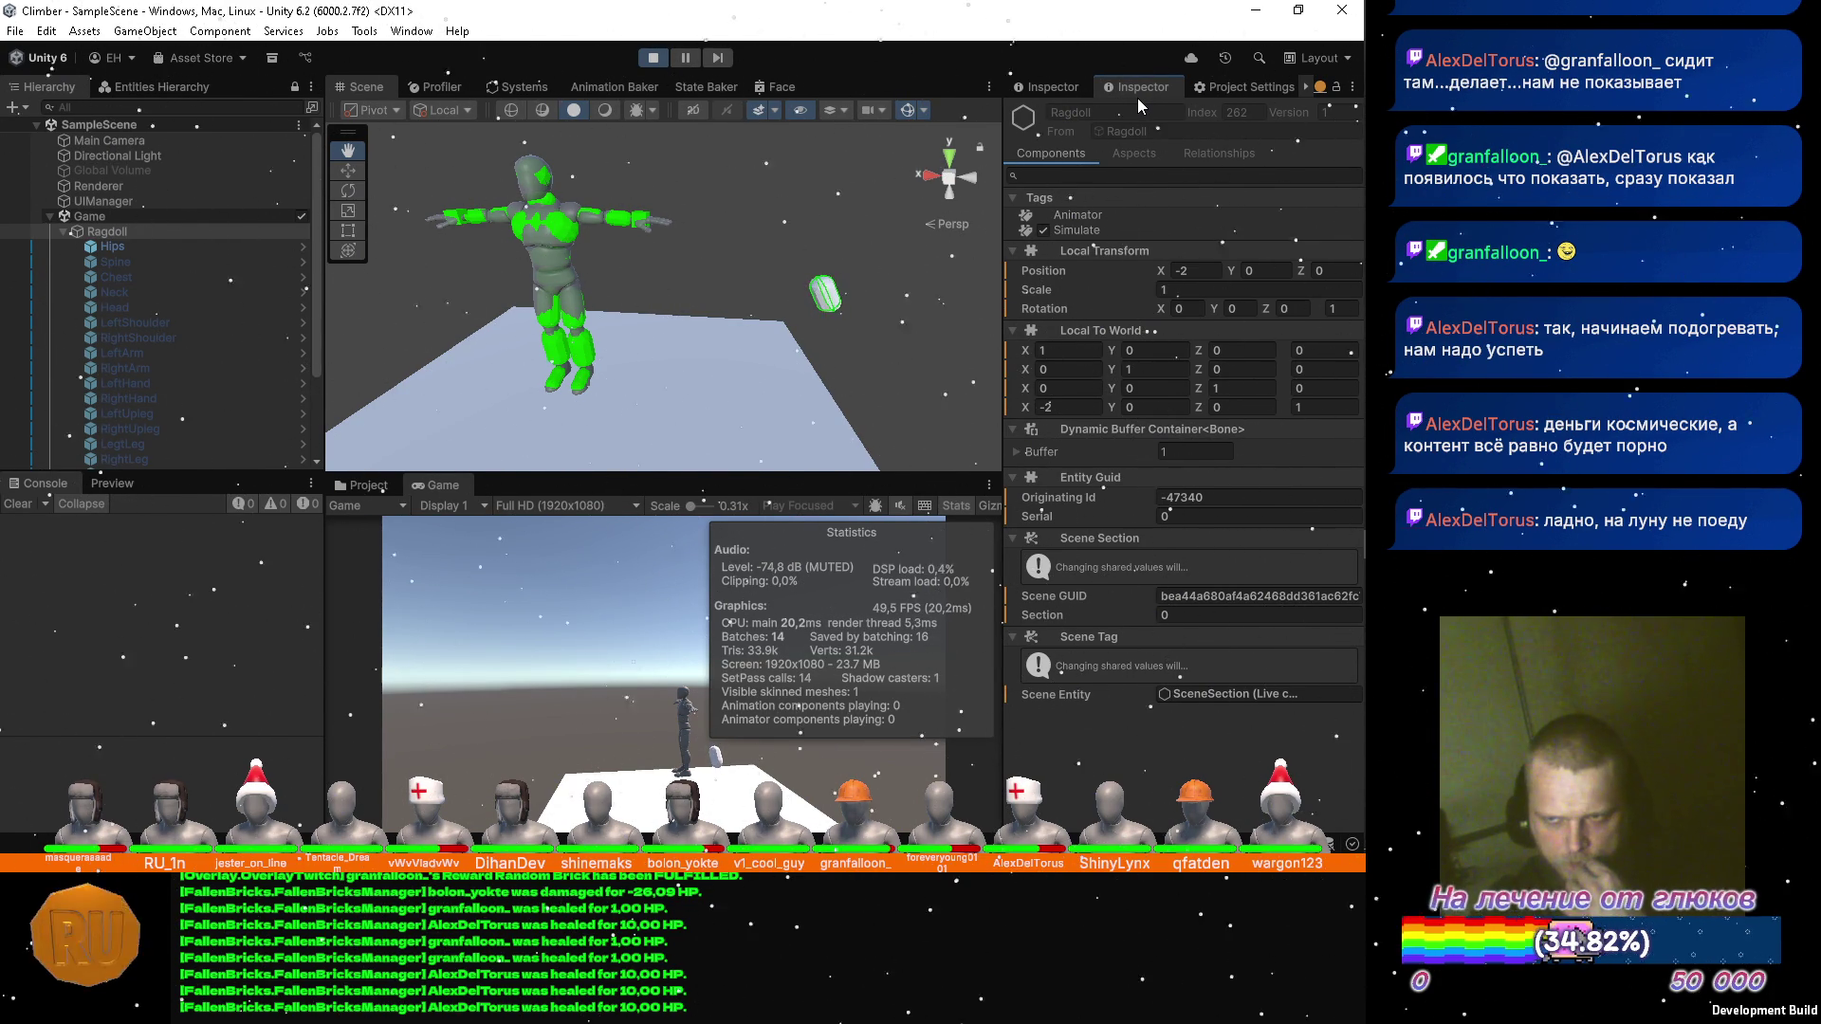
pyautogui.click(142, 88)
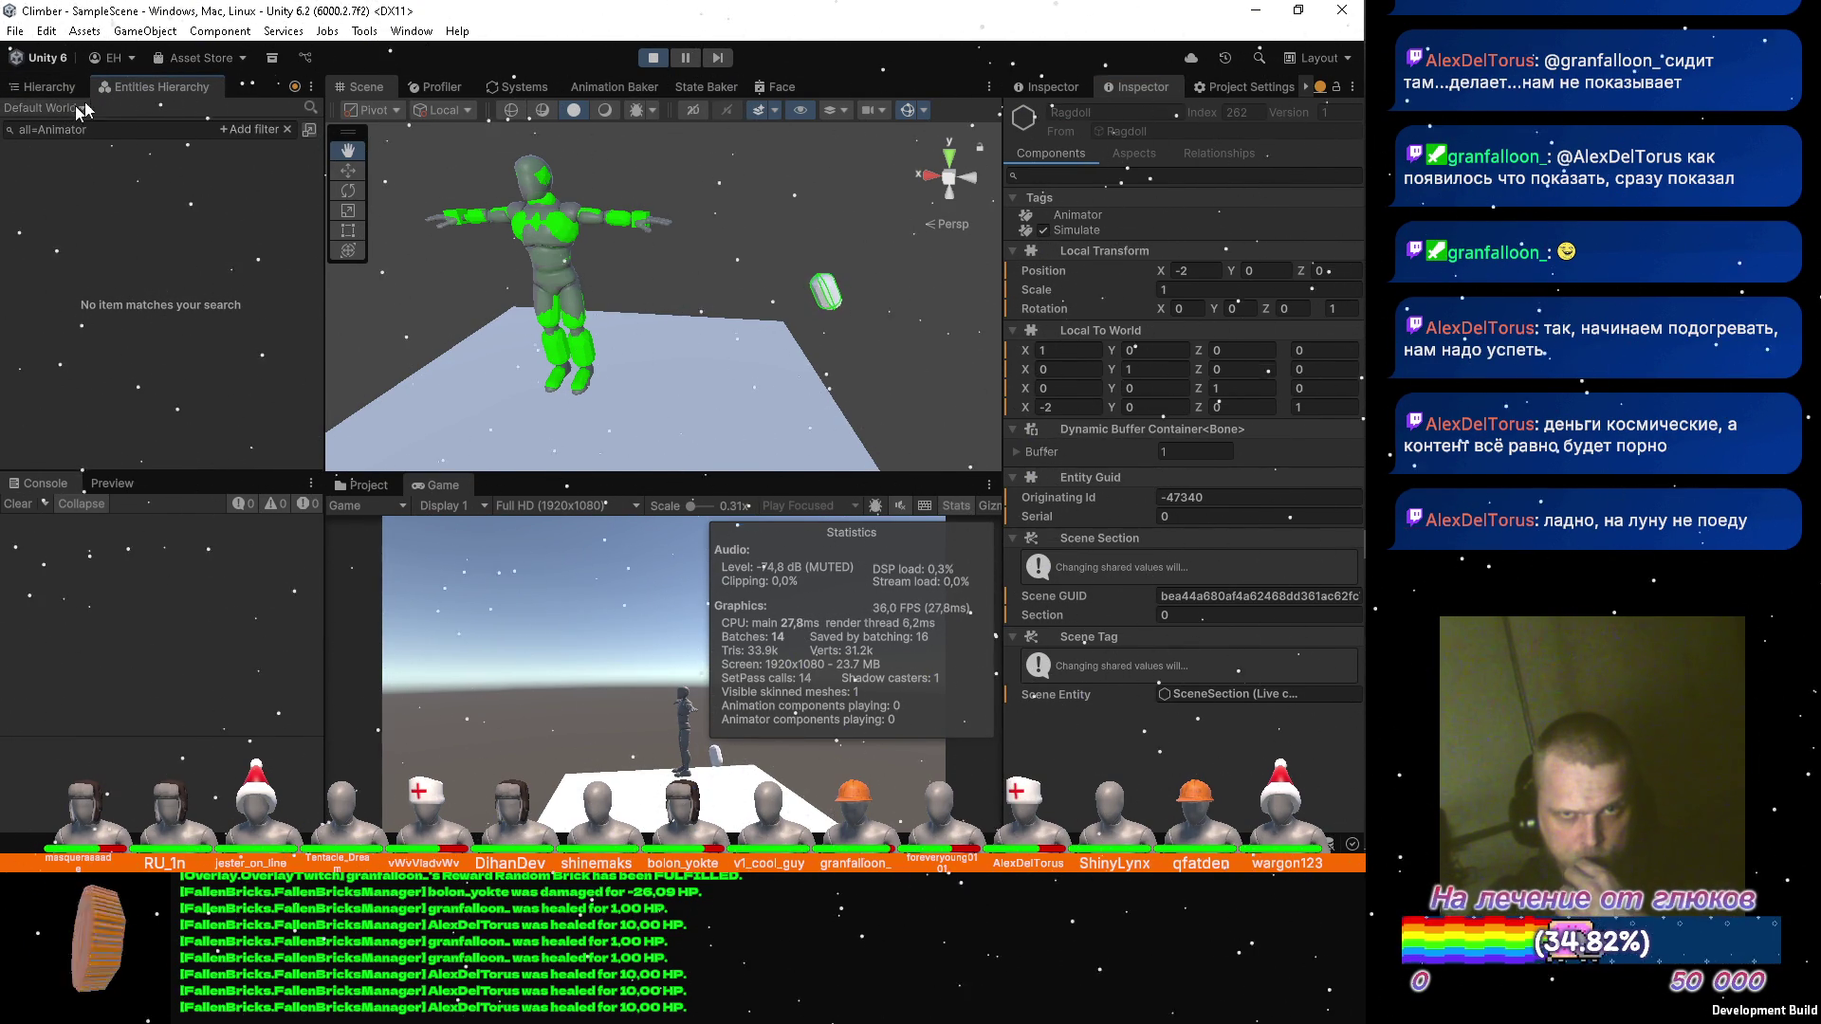
pyautogui.click(287, 129)
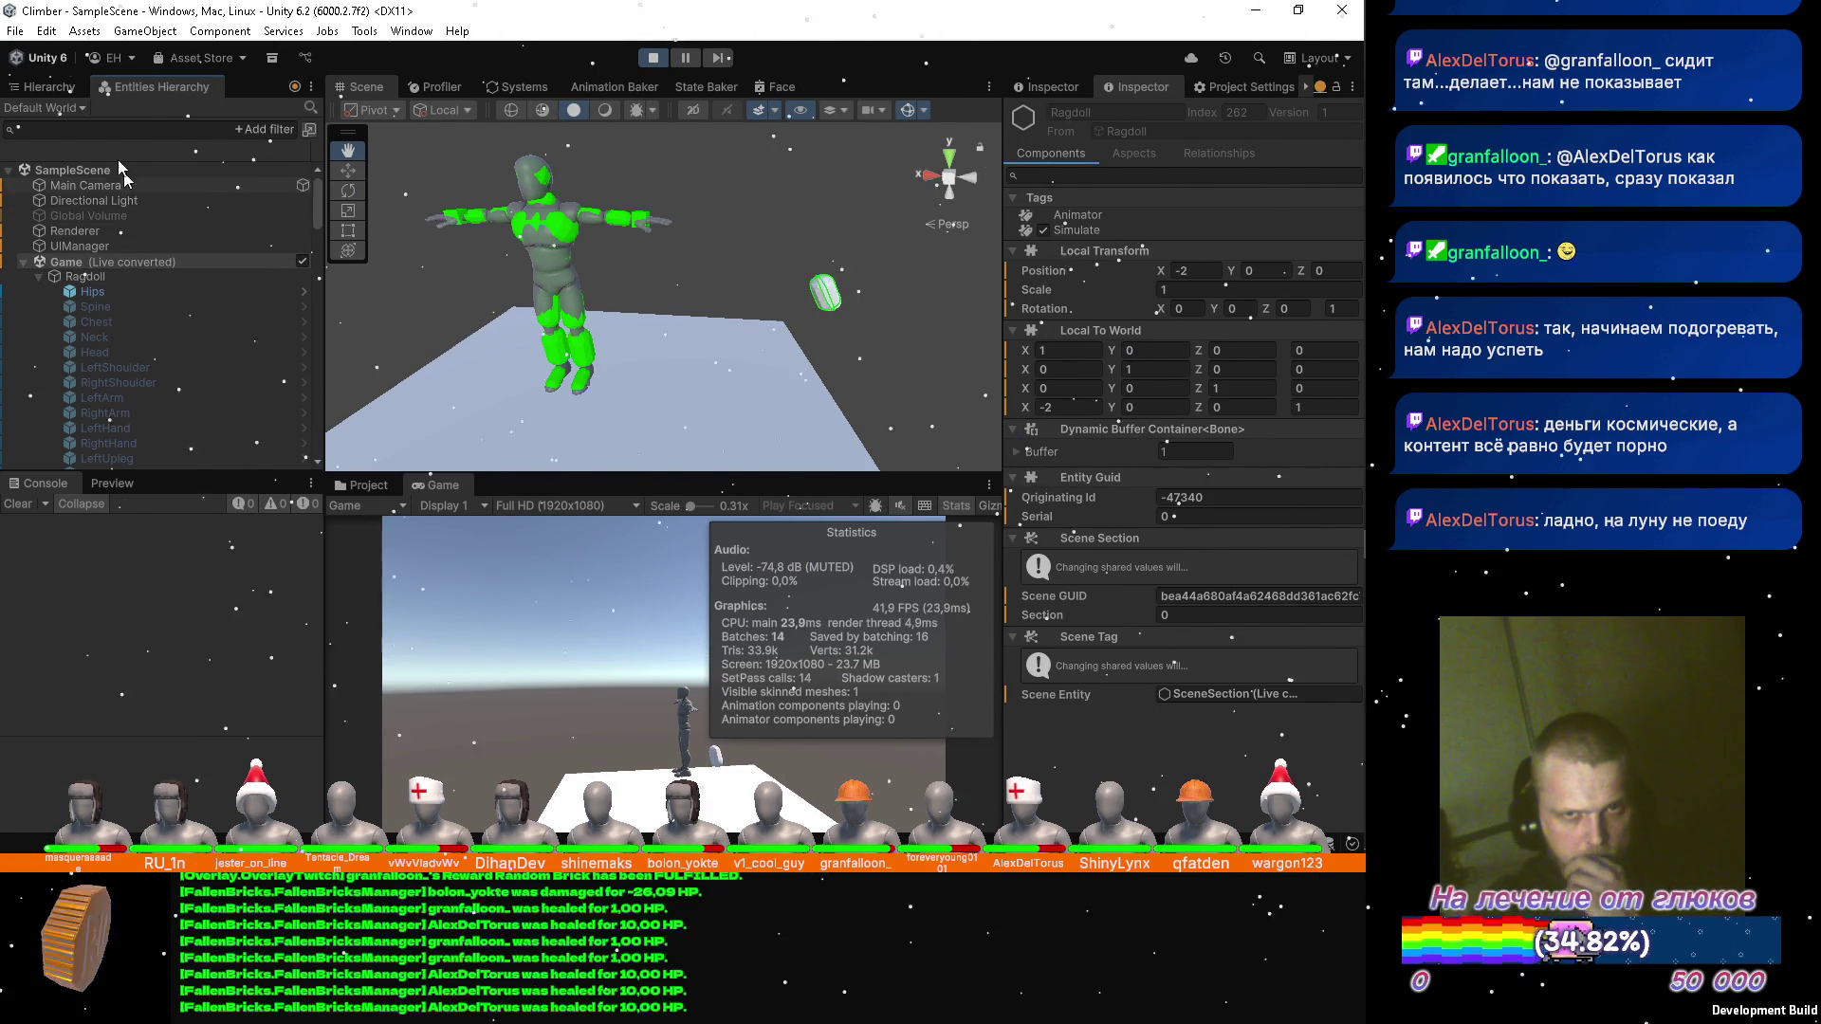
pyautogui.click(70, 88)
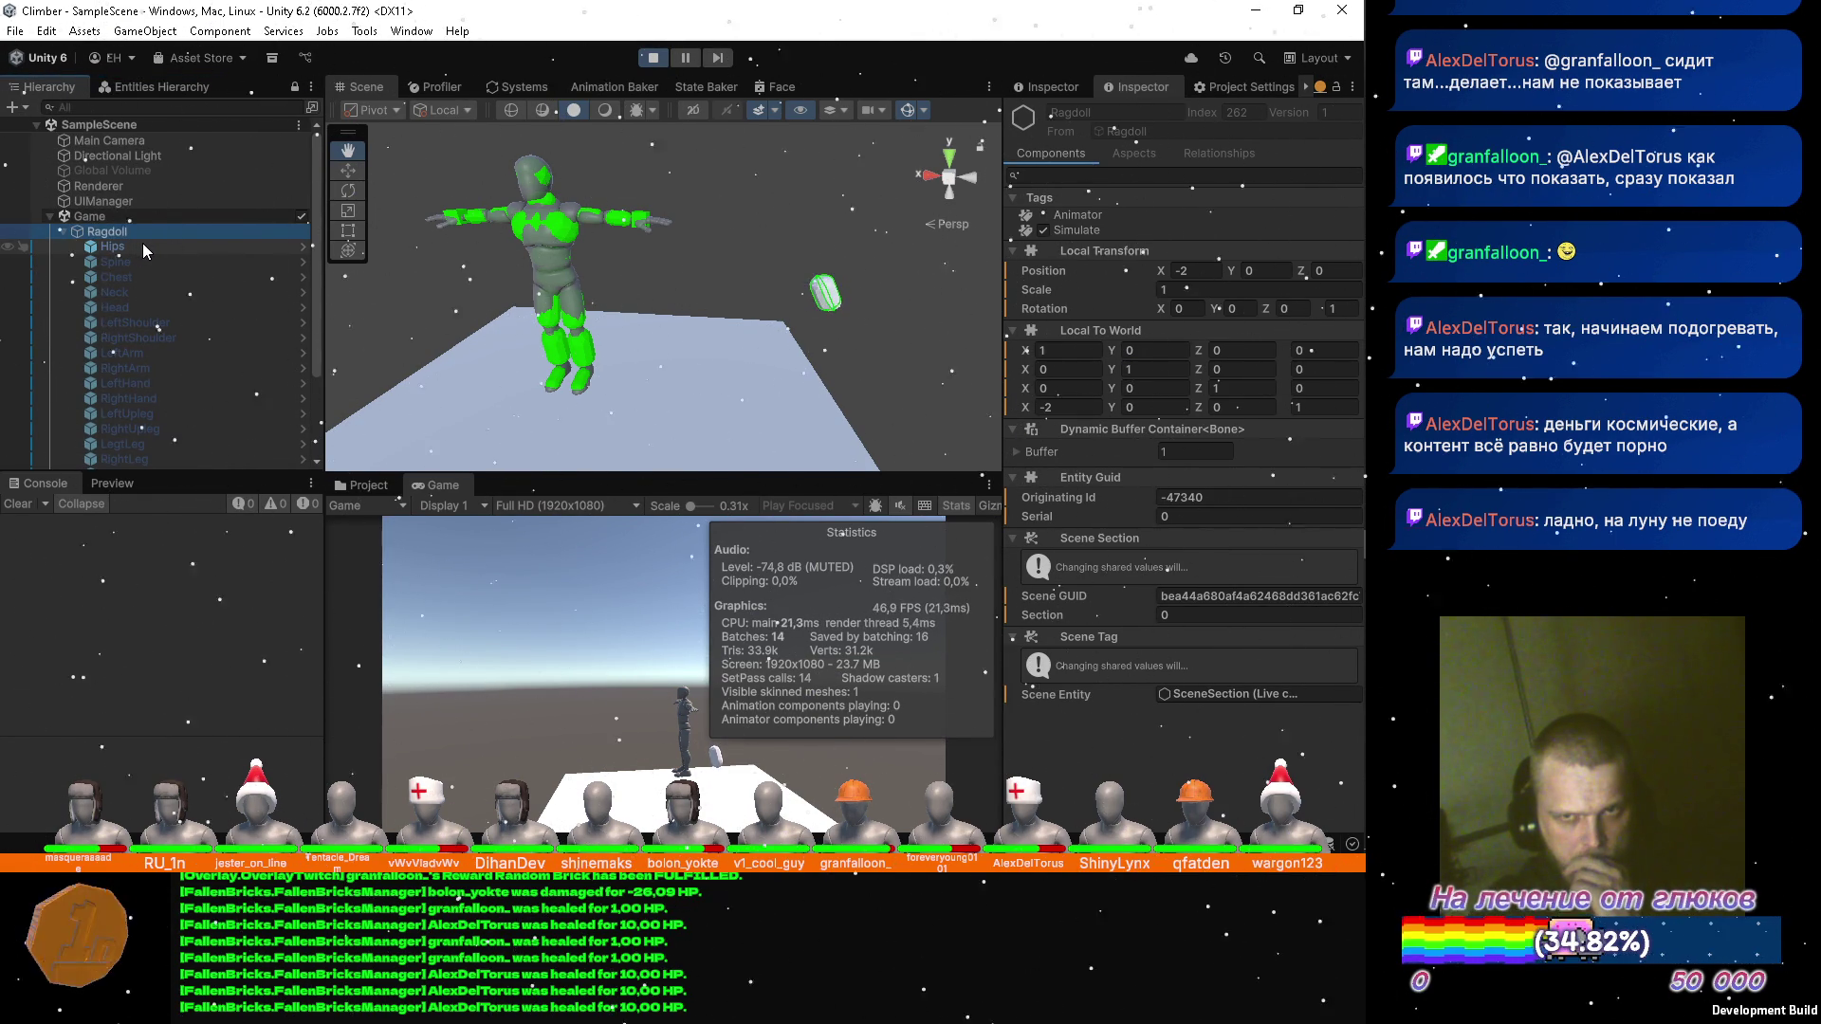
pyautogui.click(142, 246)
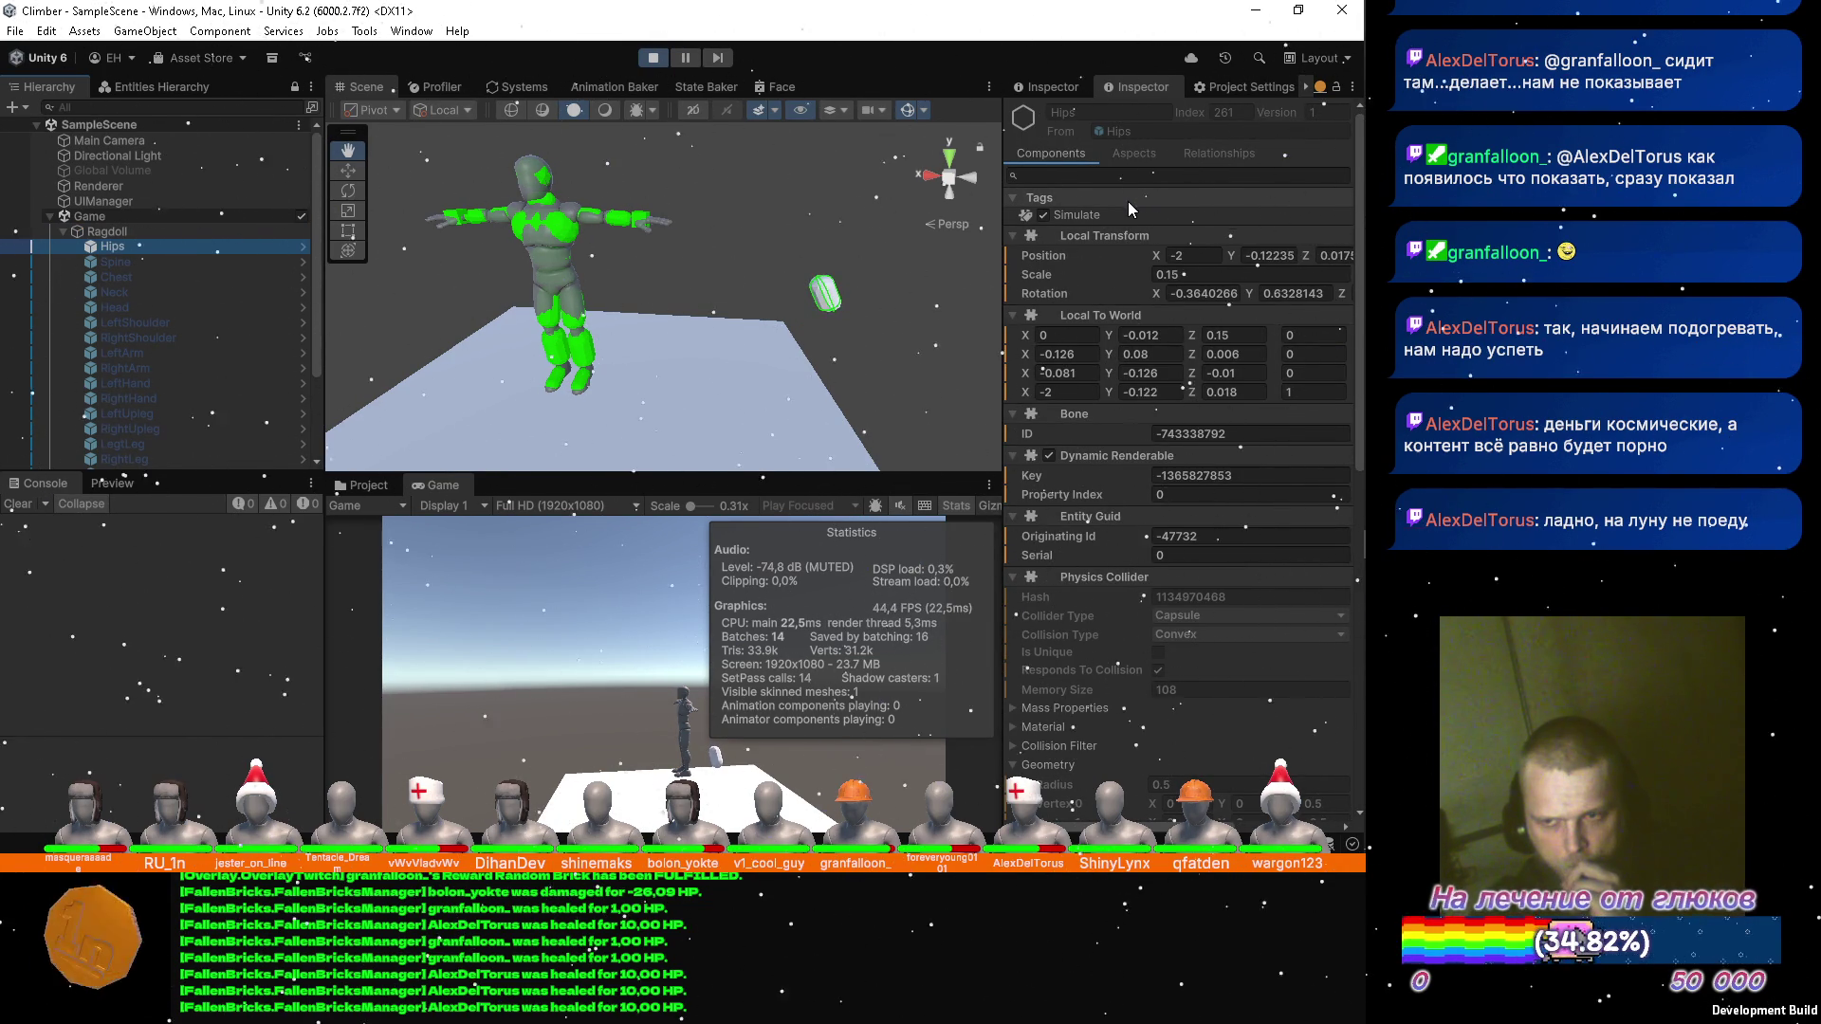
# Scroll through the Hips entity's runtime components, checking damping, mass and velocity values.
pyautogui.scroll(-2, 1128, 201)
pyautogui.scroll(-3, 1127, 200)
pyautogui.scroll(-2, 1129, 201)
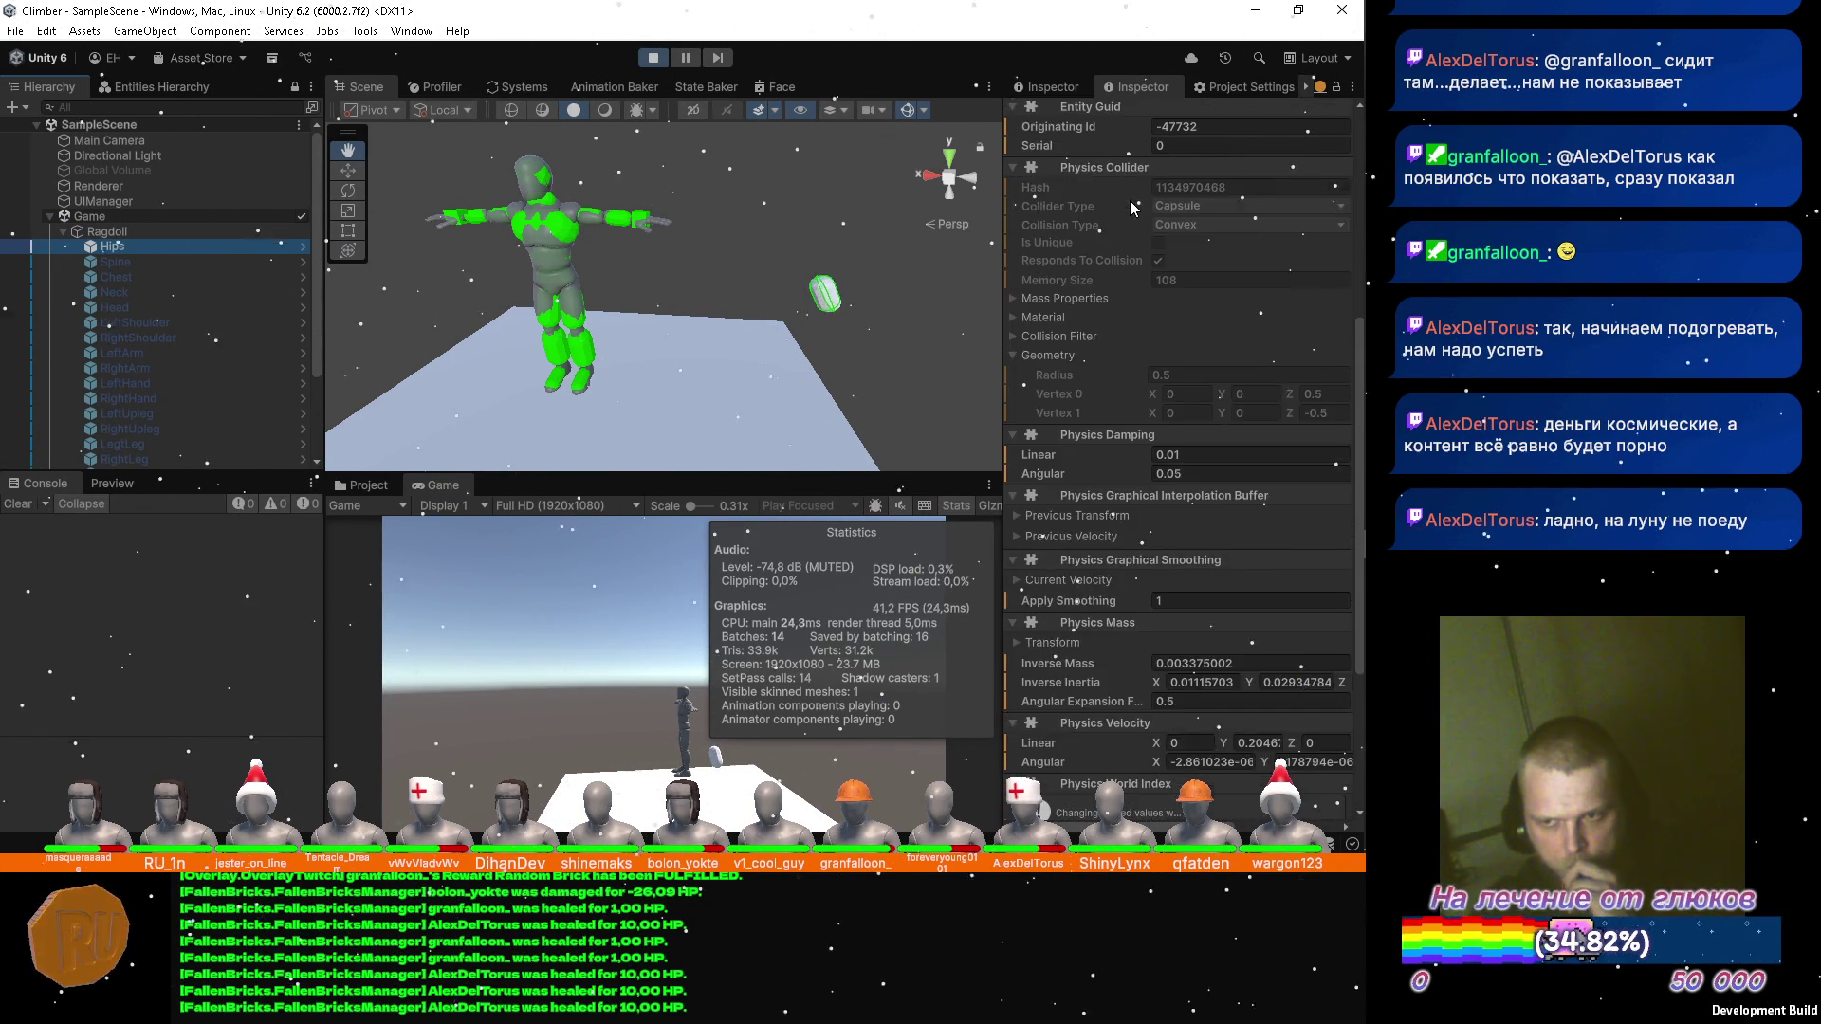
pyautogui.scroll(-3, 1130, 199)
pyautogui.scroll(-2, 1129, 201)
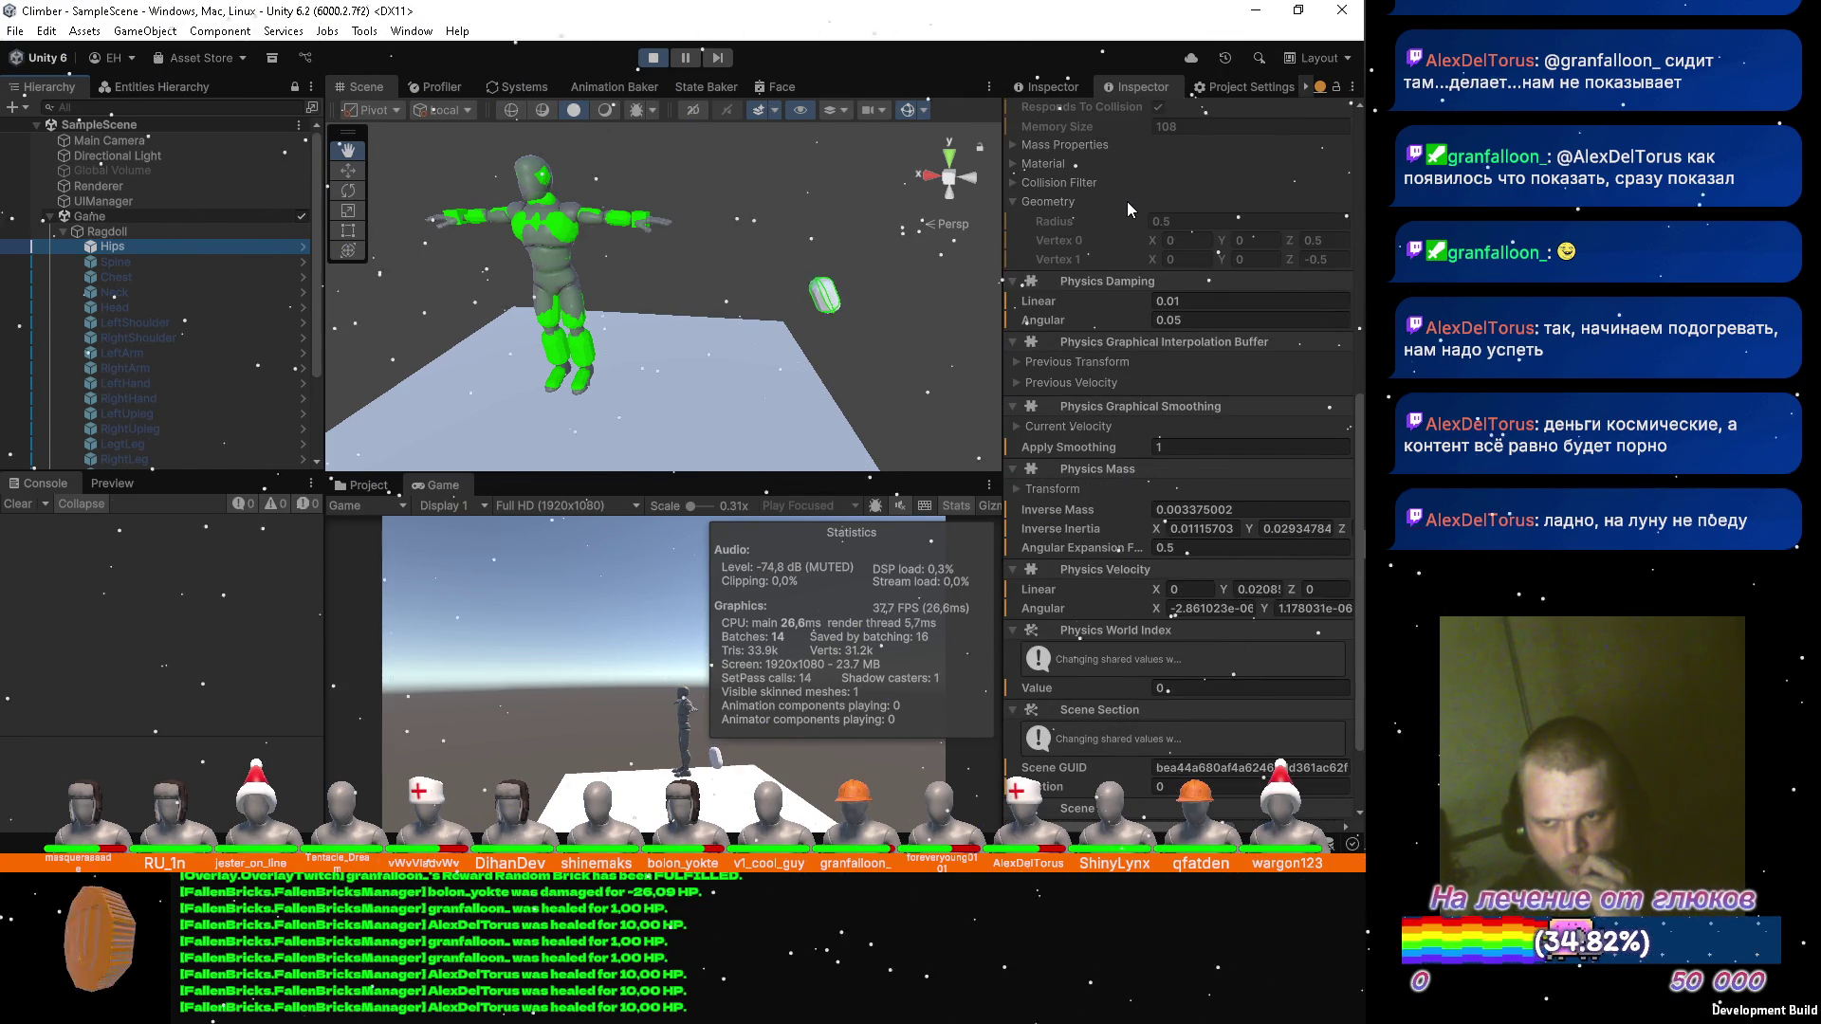
pyautogui.scroll(-1, 1127, 201)
pyautogui.scroll(-1, 1128, 201)
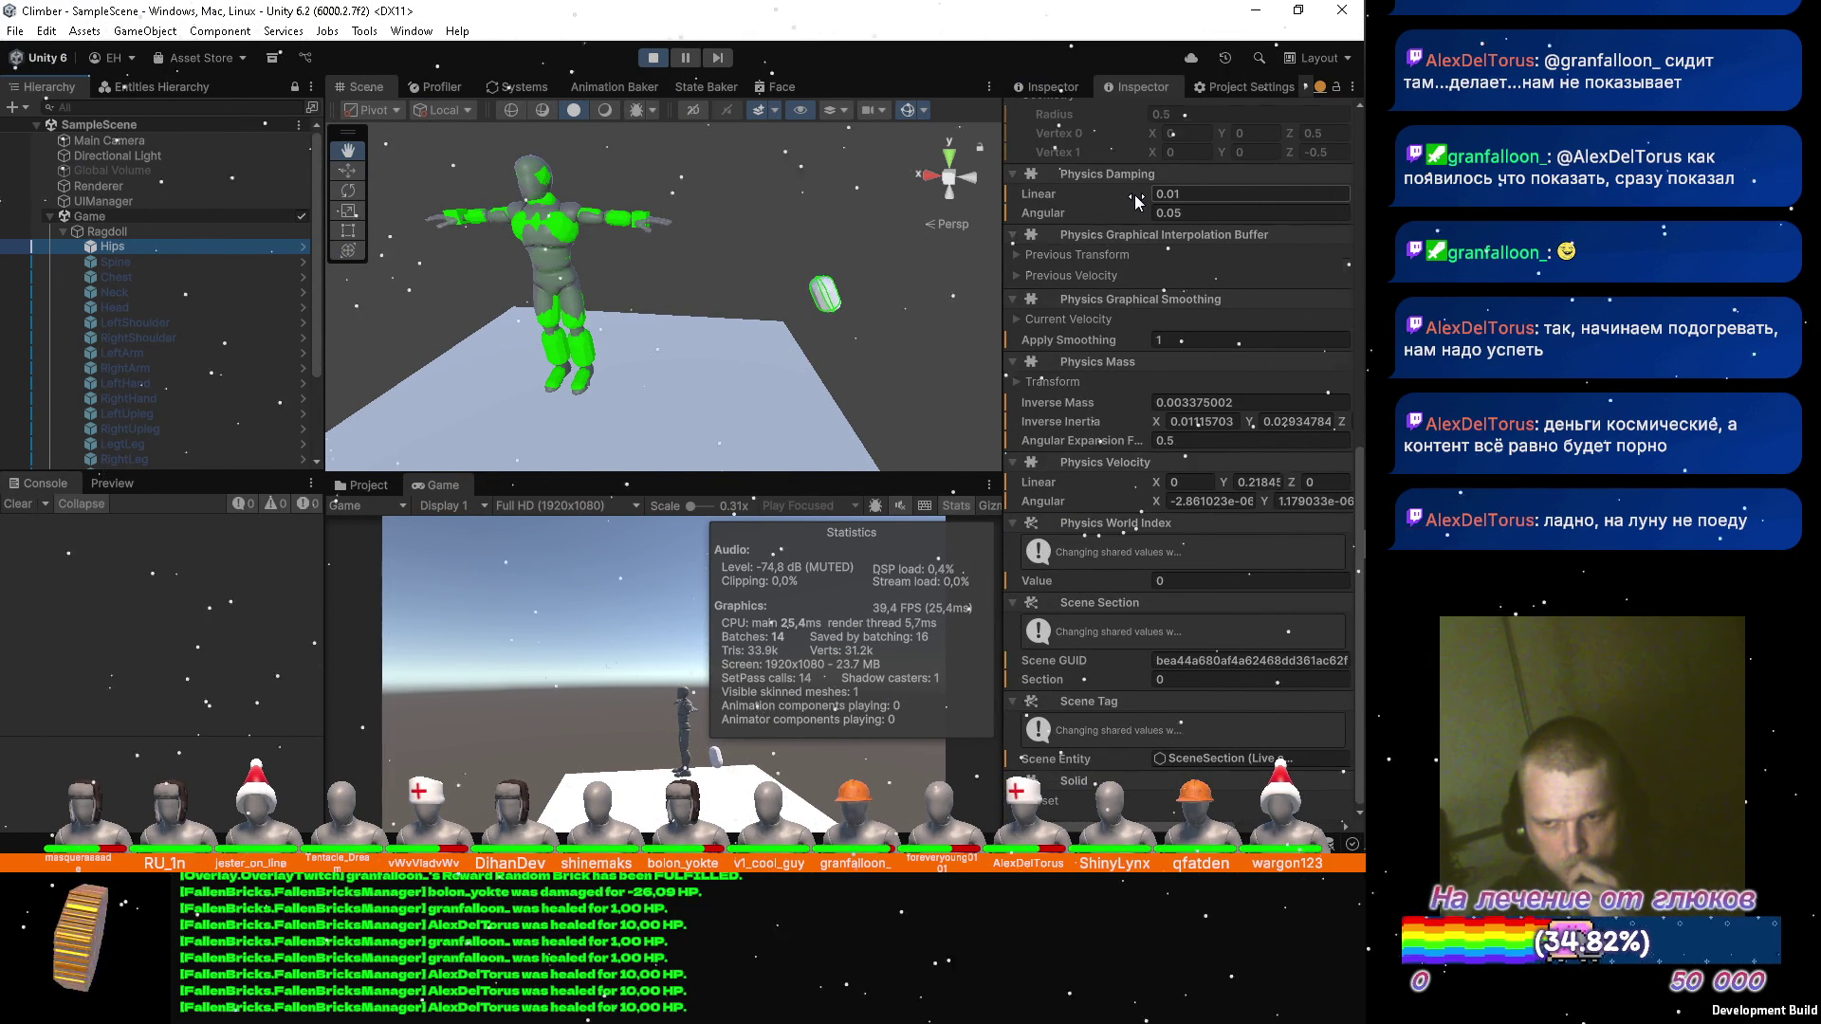
pyautogui.scroll(3, 1135, 195)
pyautogui.scroll(3, 1140, 190)
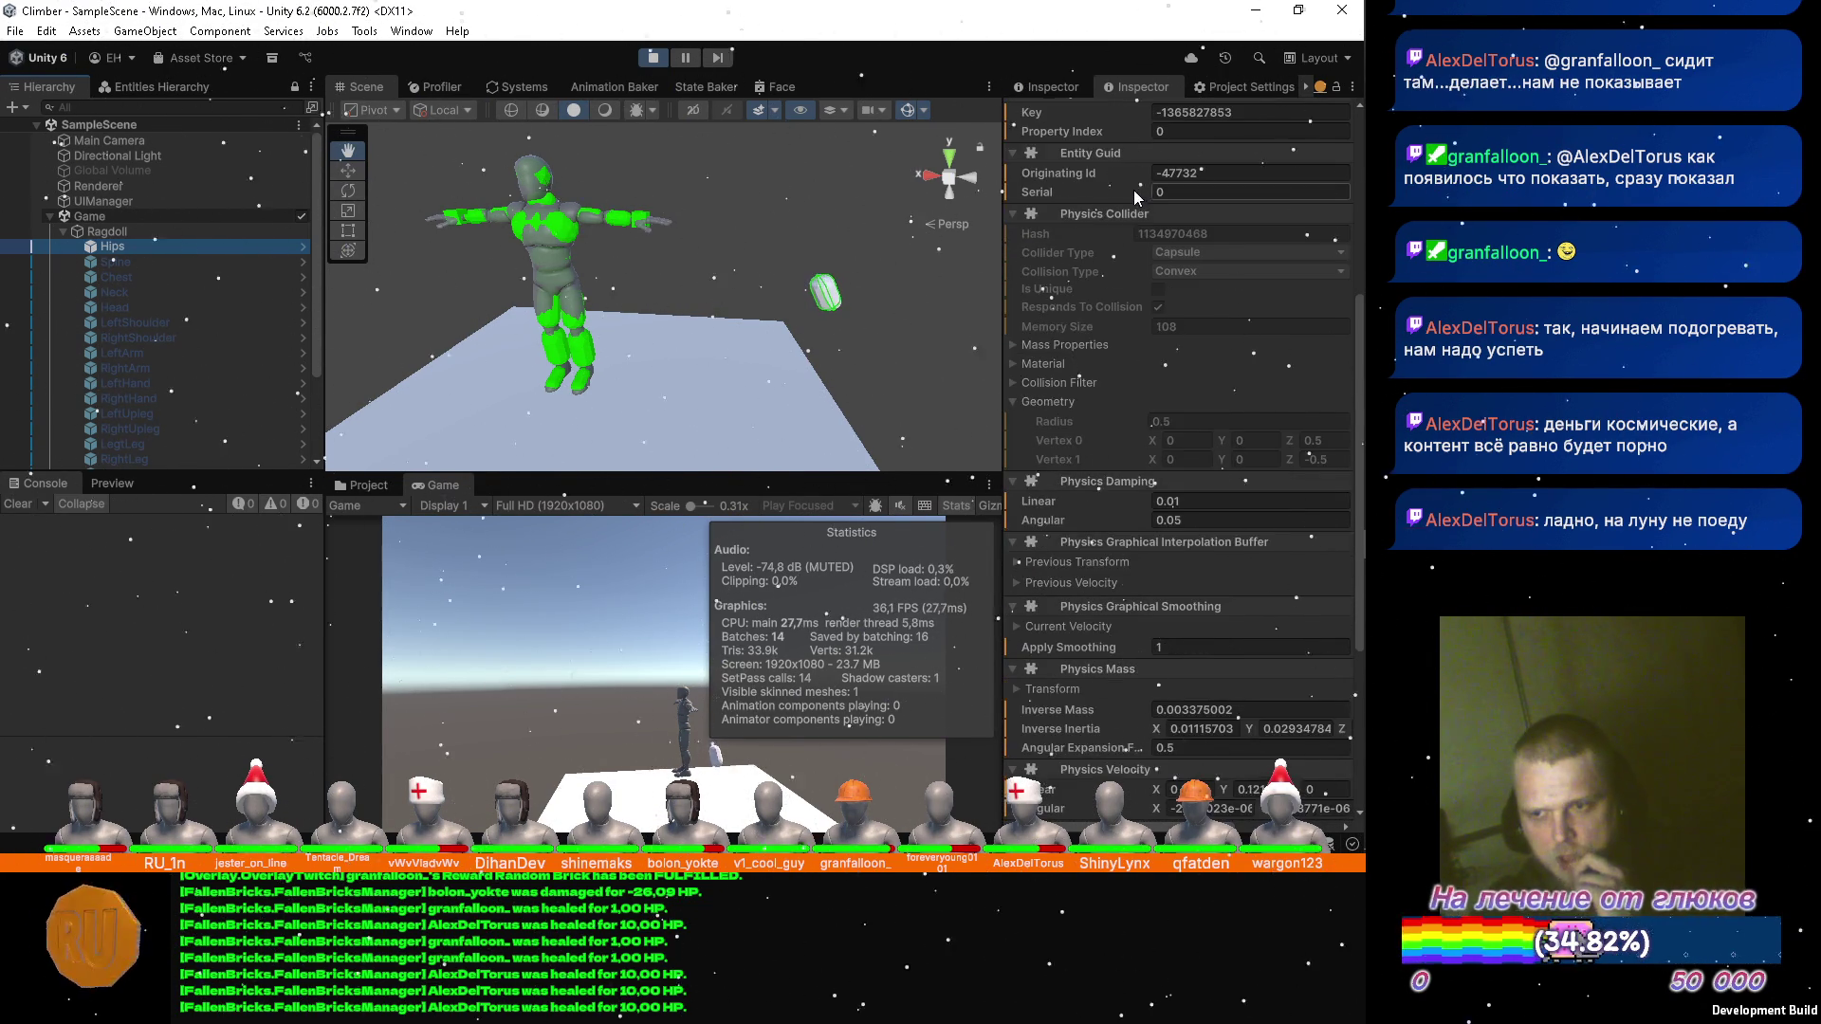
pyautogui.scroll(4, 1130, 208)
pyautogui.scroll(3, 1129, 237)
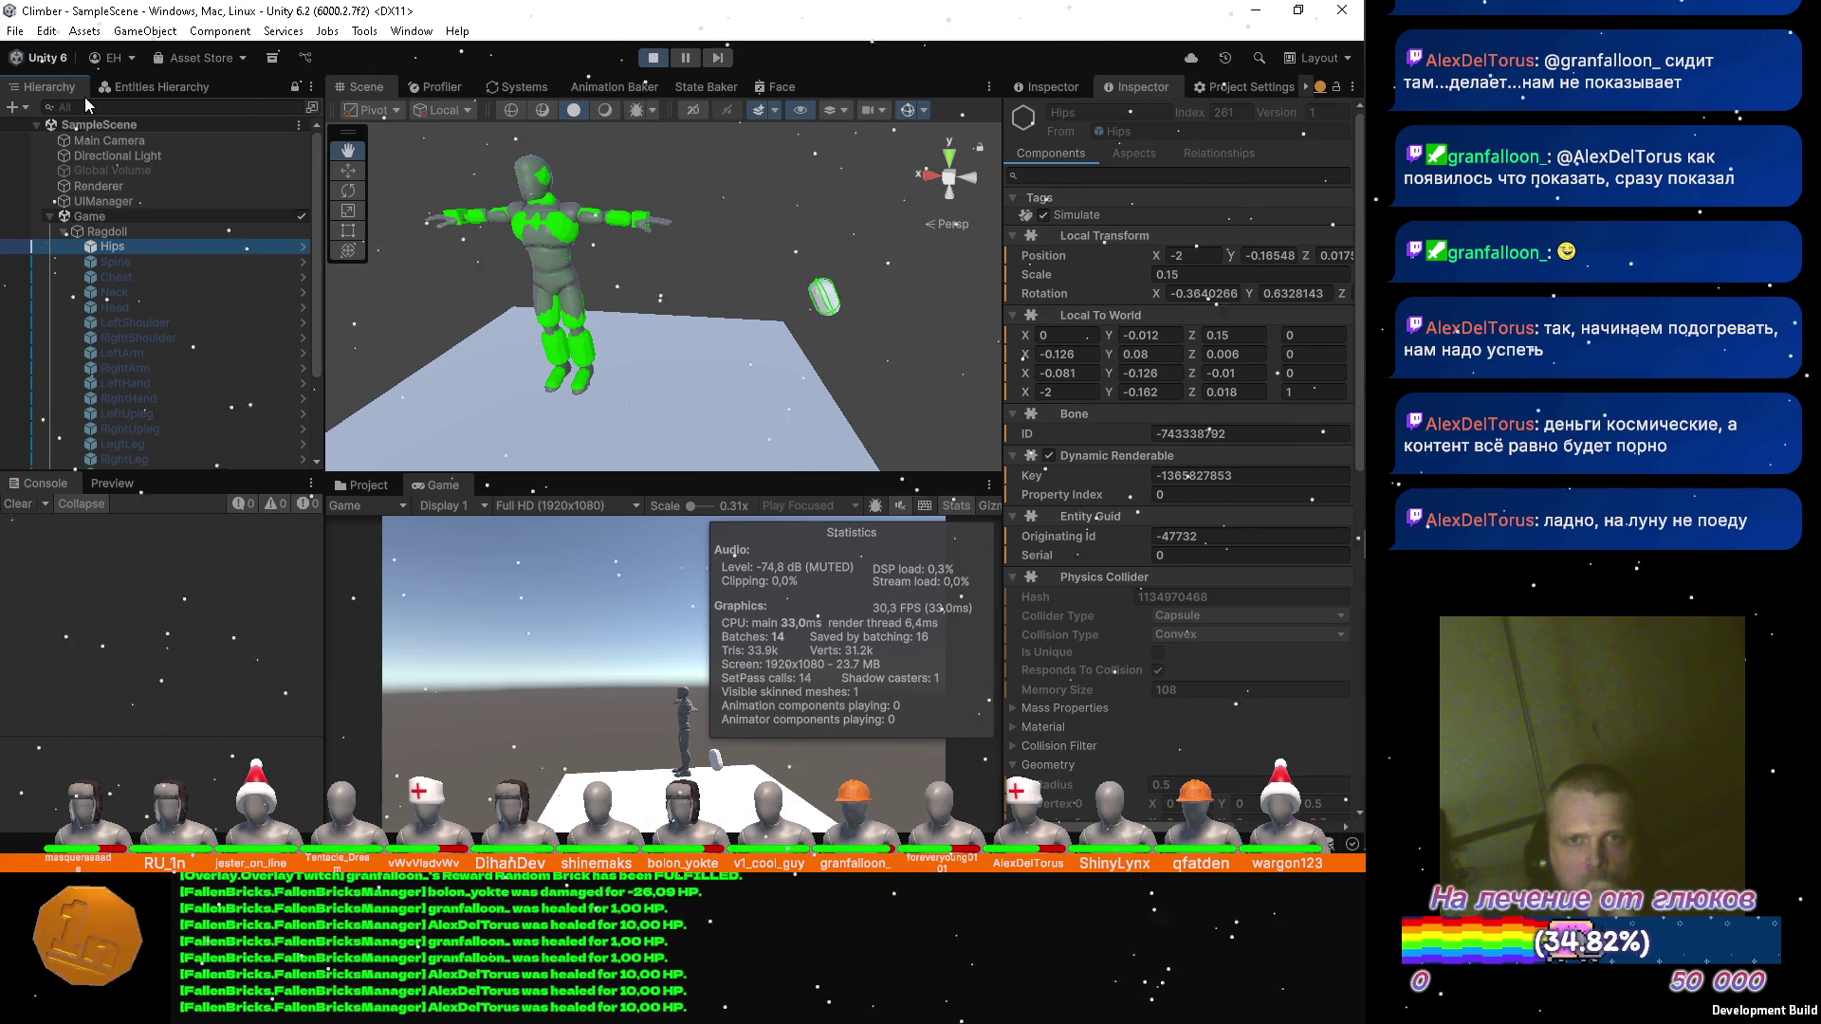
pyautogui.scroll(-3, 123, 251)
pyautogui.click(152, 402)
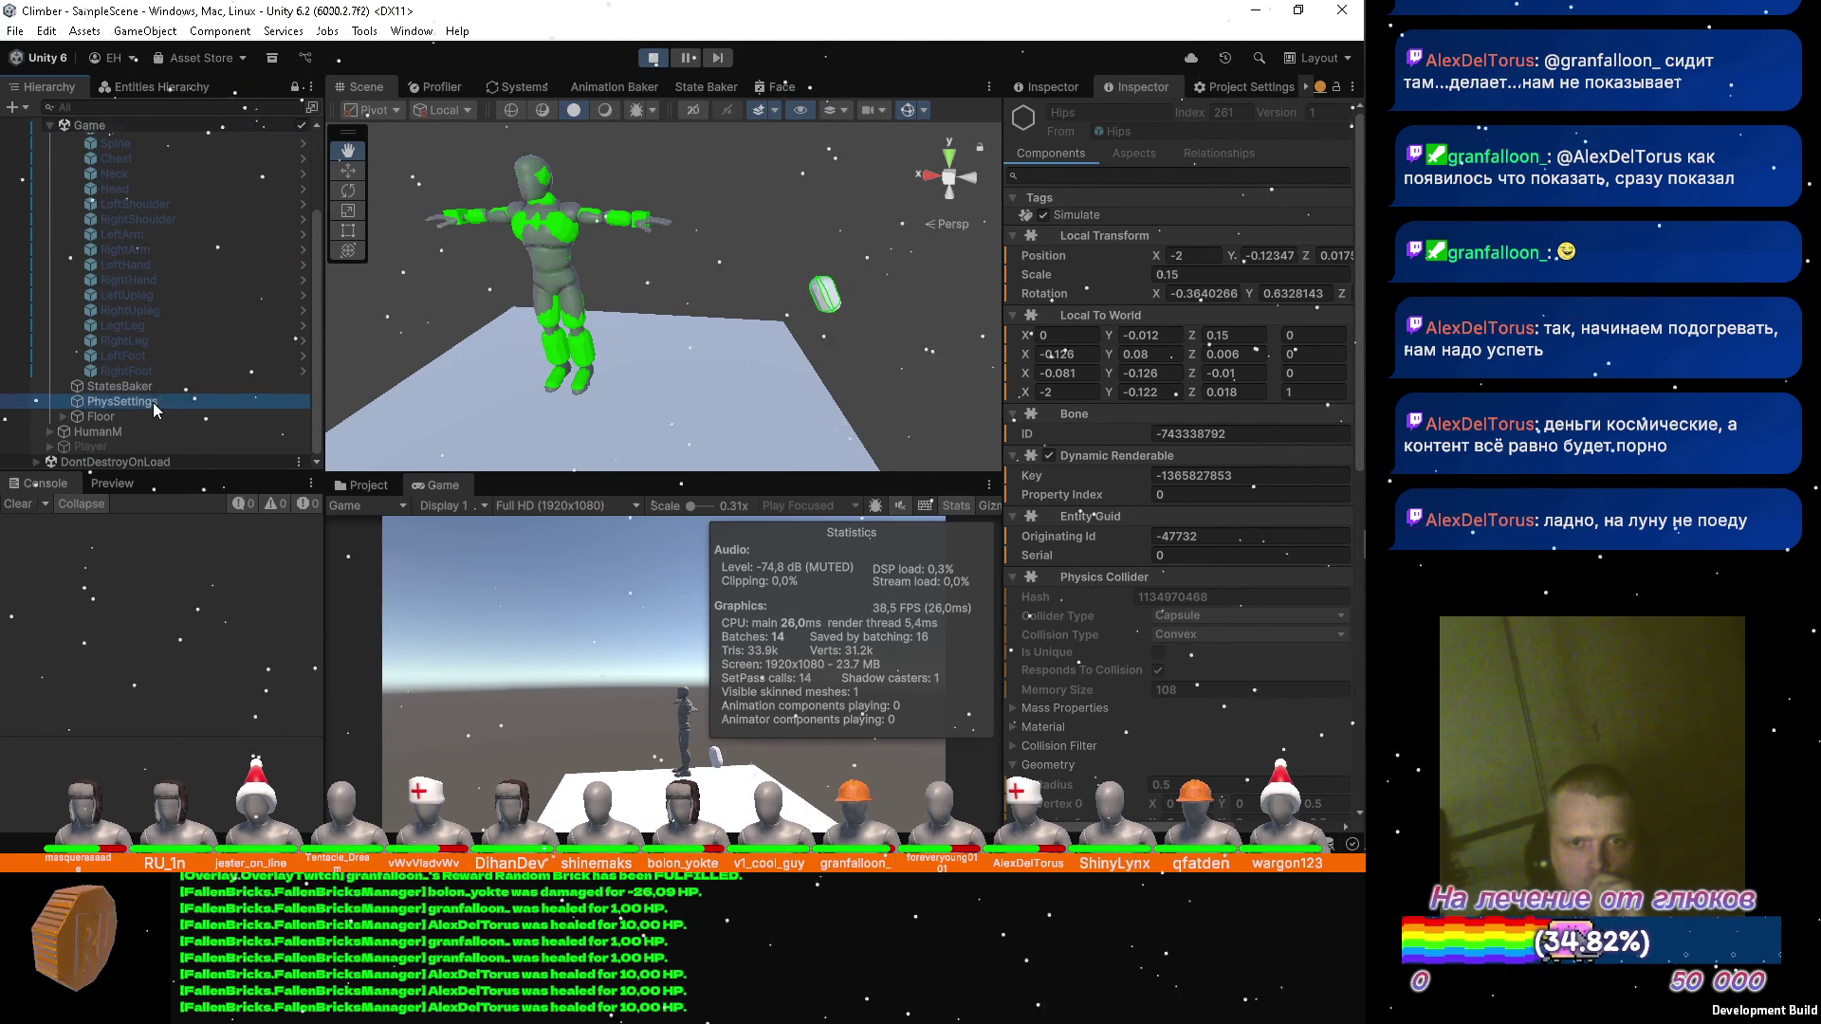
# Set the Velocity Settings Baker Border to 25 and Bone Power to 10 on PhysSettings.
pyautogui.scroll(-4, 1120, 313)
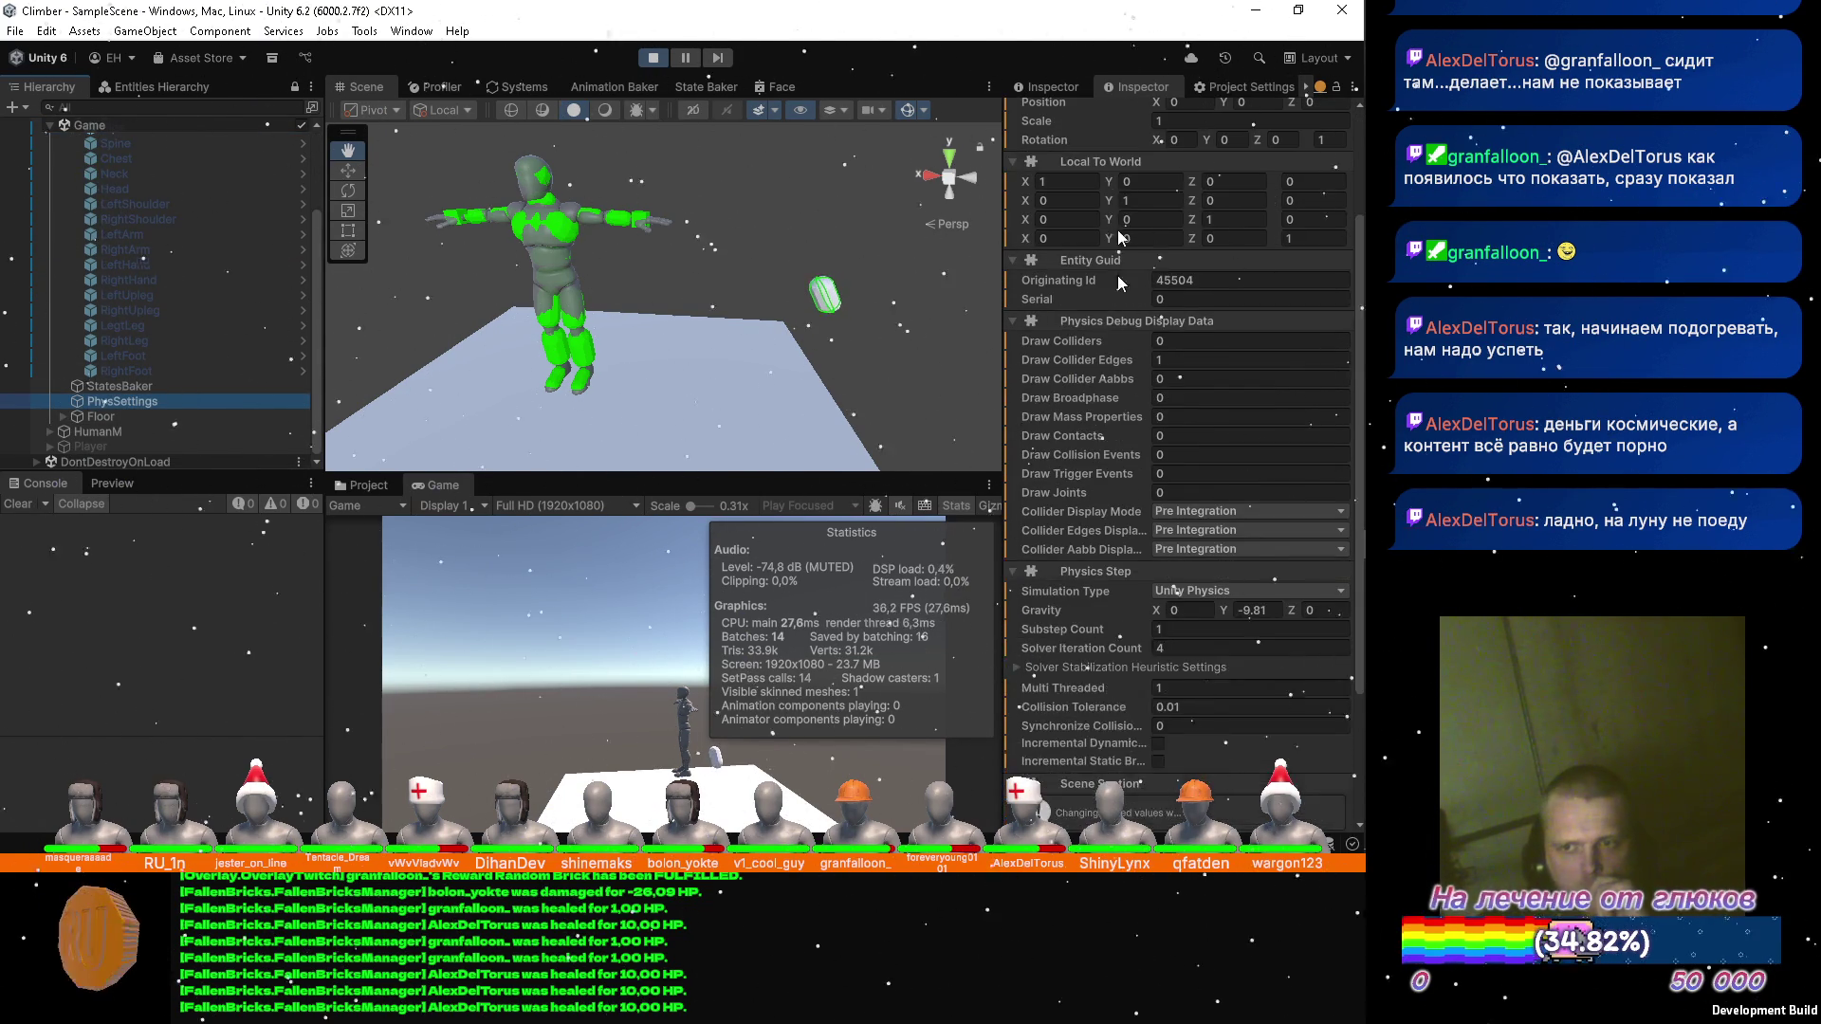
pyautogui.click(1070, 86)
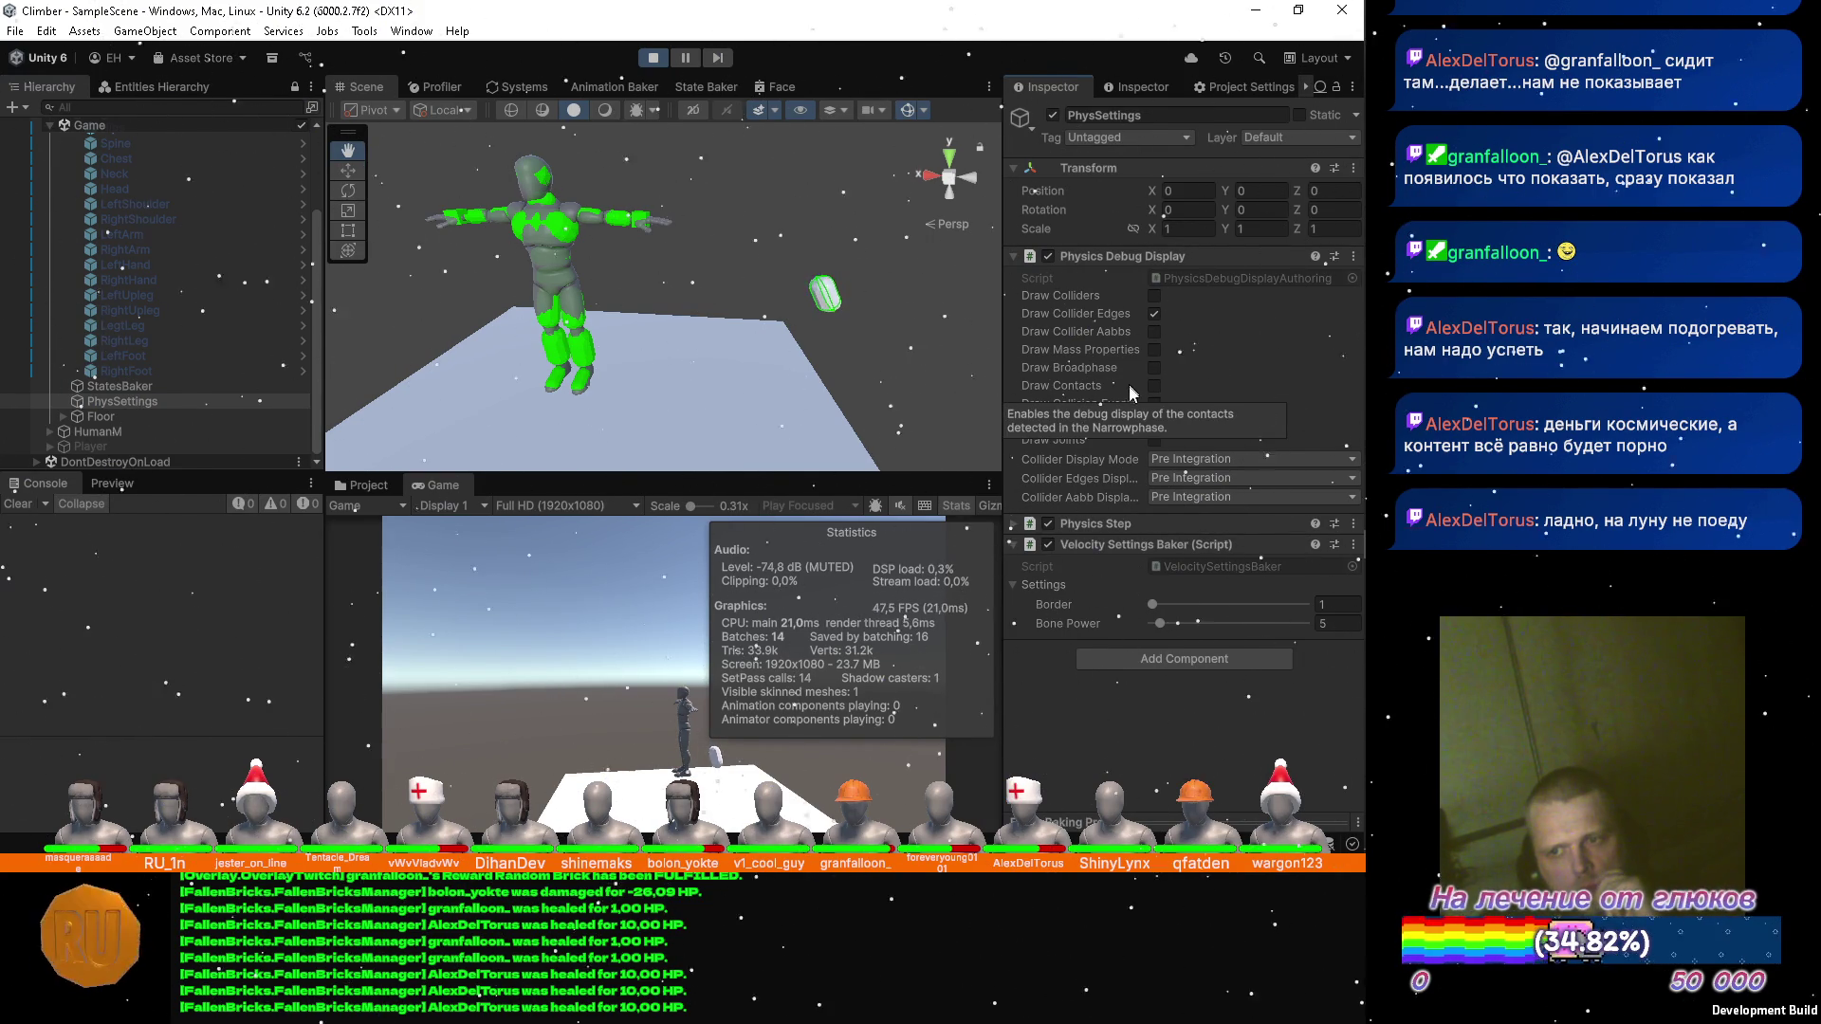
pyautogui.moveTo(1153, 607)
pyautogui.mouseDown()
pyautogui.moveTo(1267, 610)
pyautogui.moveTo(1173, 613)
pyautogui.mouseUp()
pyautogui.click(1333, 604)
pyautogui.write('25')
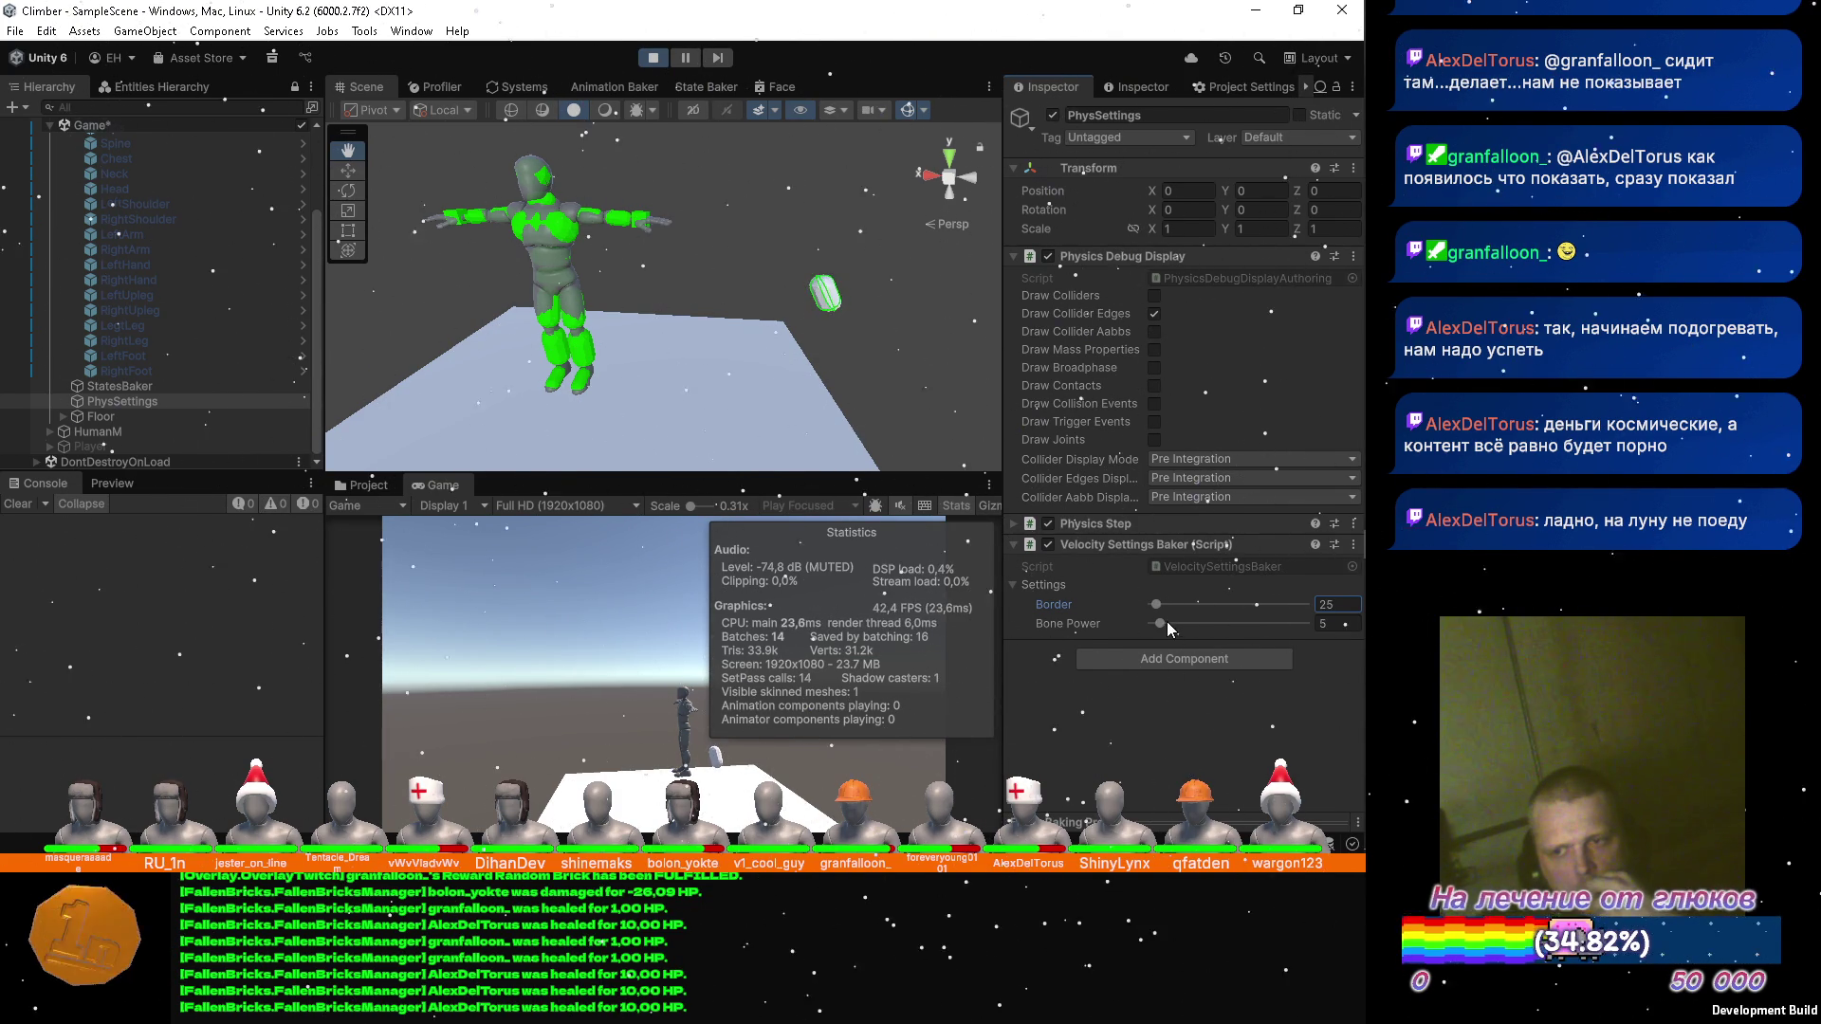
pyautogui.moveTo(1161, 622)
pyautogui.mouseDown()
pyautogui.moveTo(1218, 632)
pyautogui.moveTo(1173, 628)
pyautogui.mouseUp()
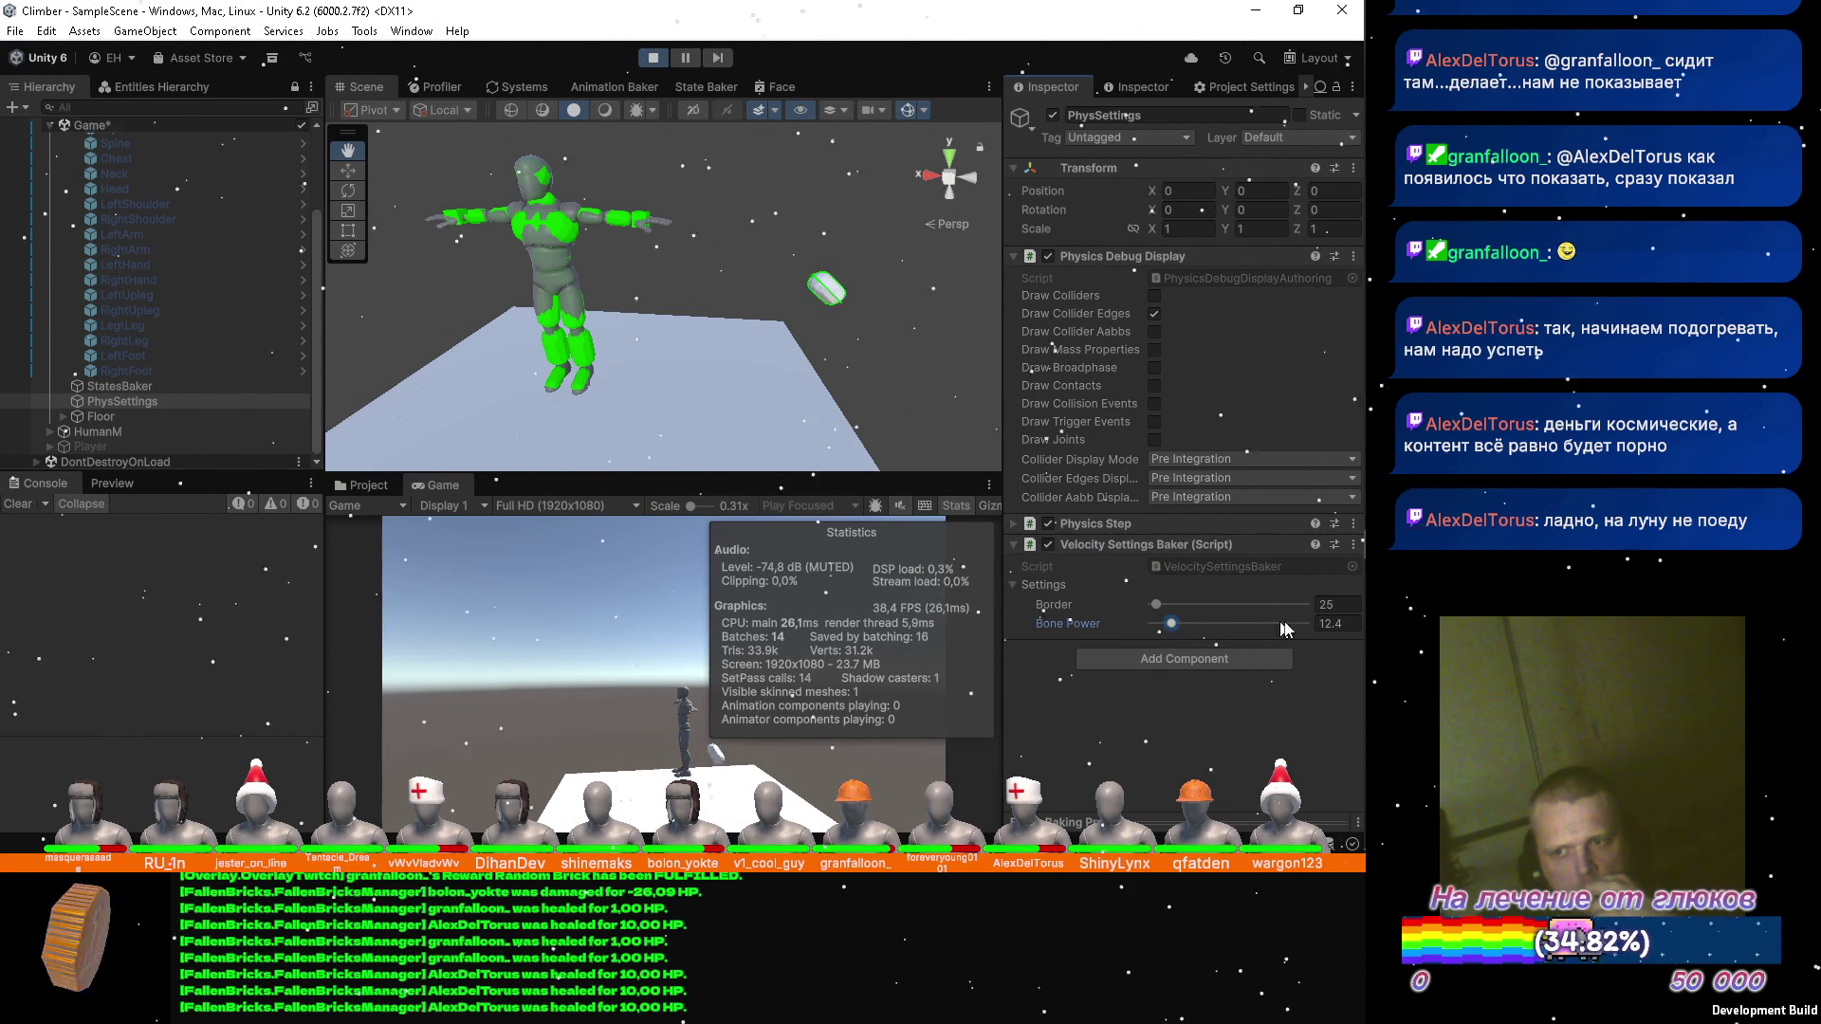
pyautogui.click(1336, 624)
pyautogui.write('10')
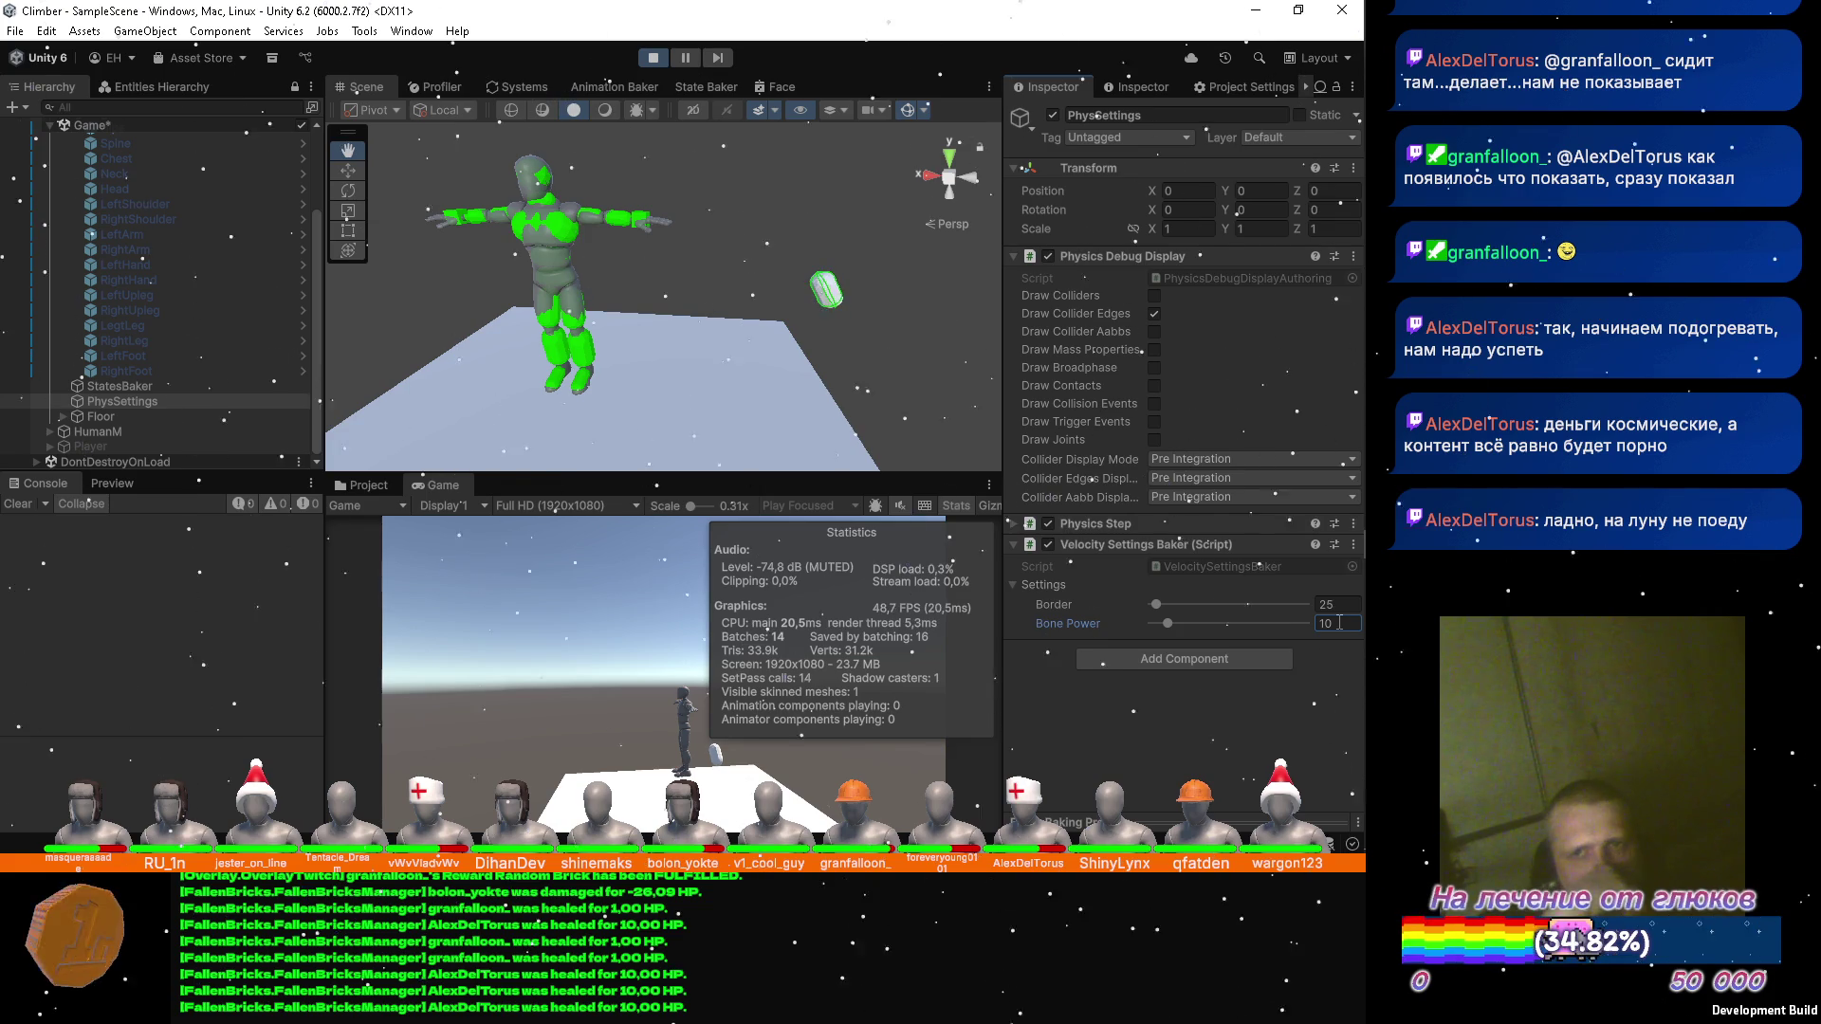
# Stop Play mode and switch back to Visual Studio.
pyautogui.click(650, 58)
pyautogui.moveTo(1364, 401)
pyautogui.click(1329, 339)
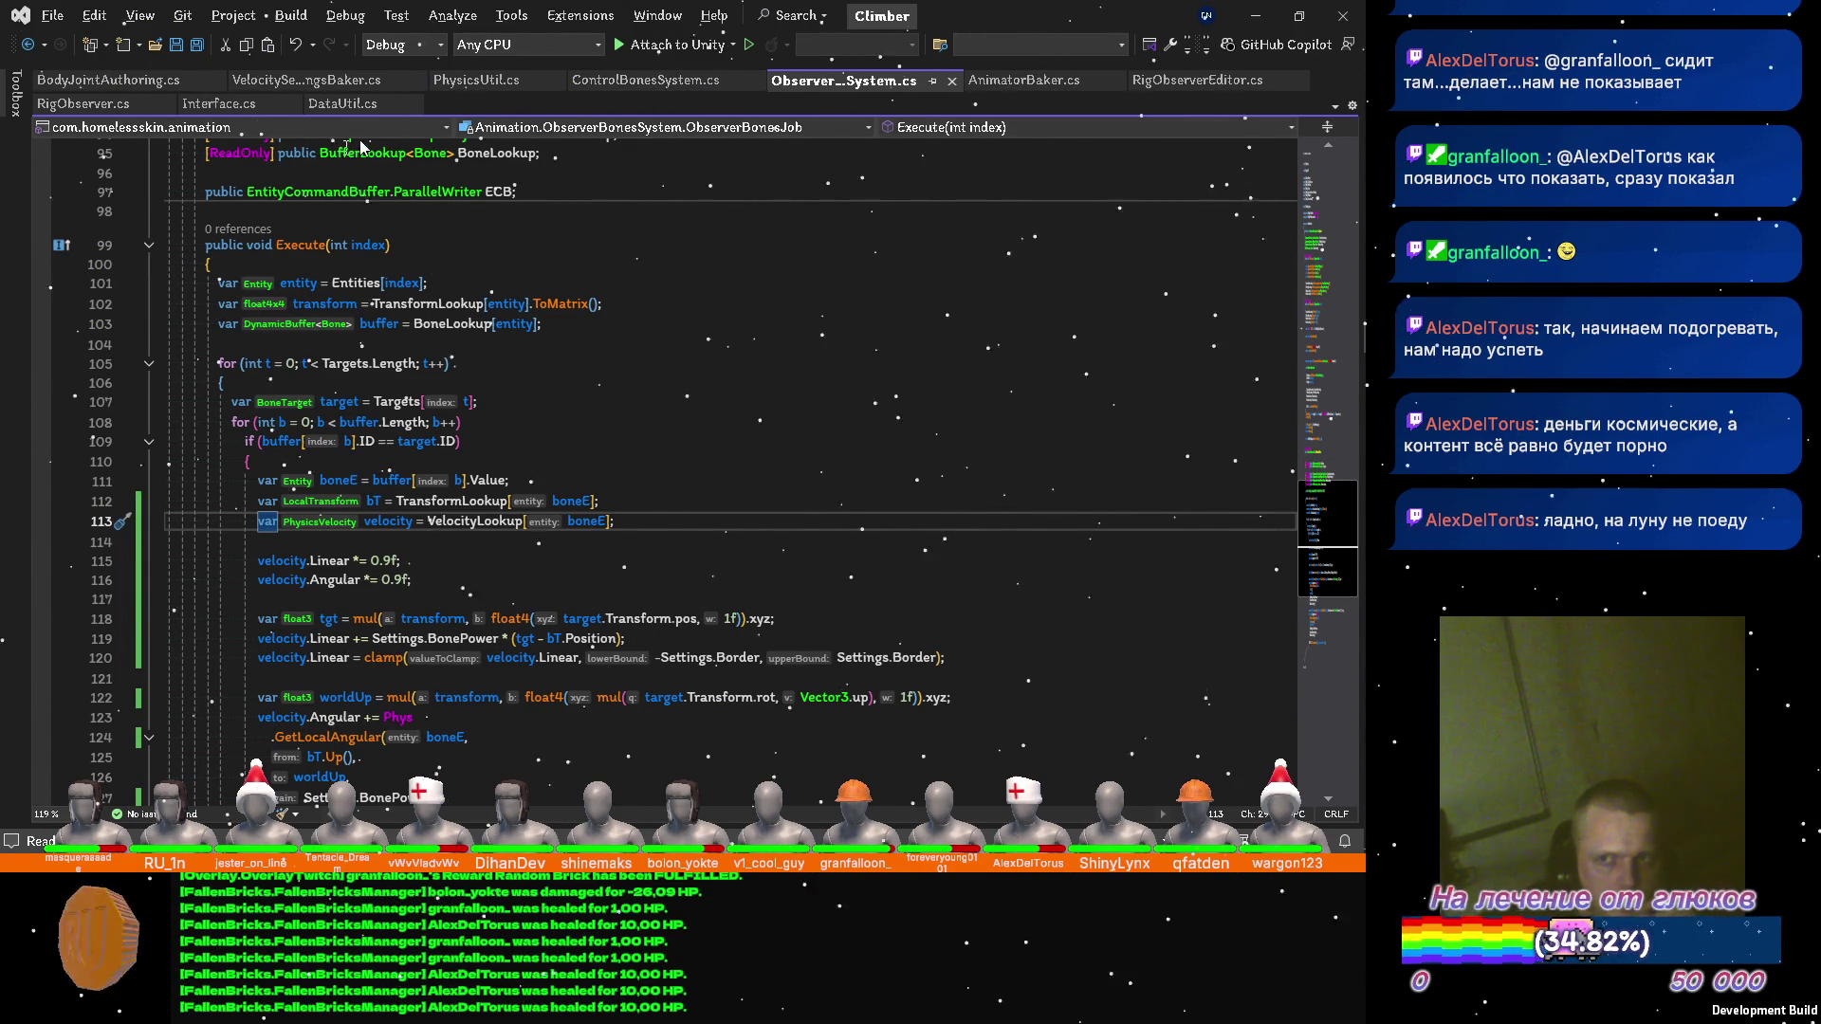
pyautogui.click(65, 104)
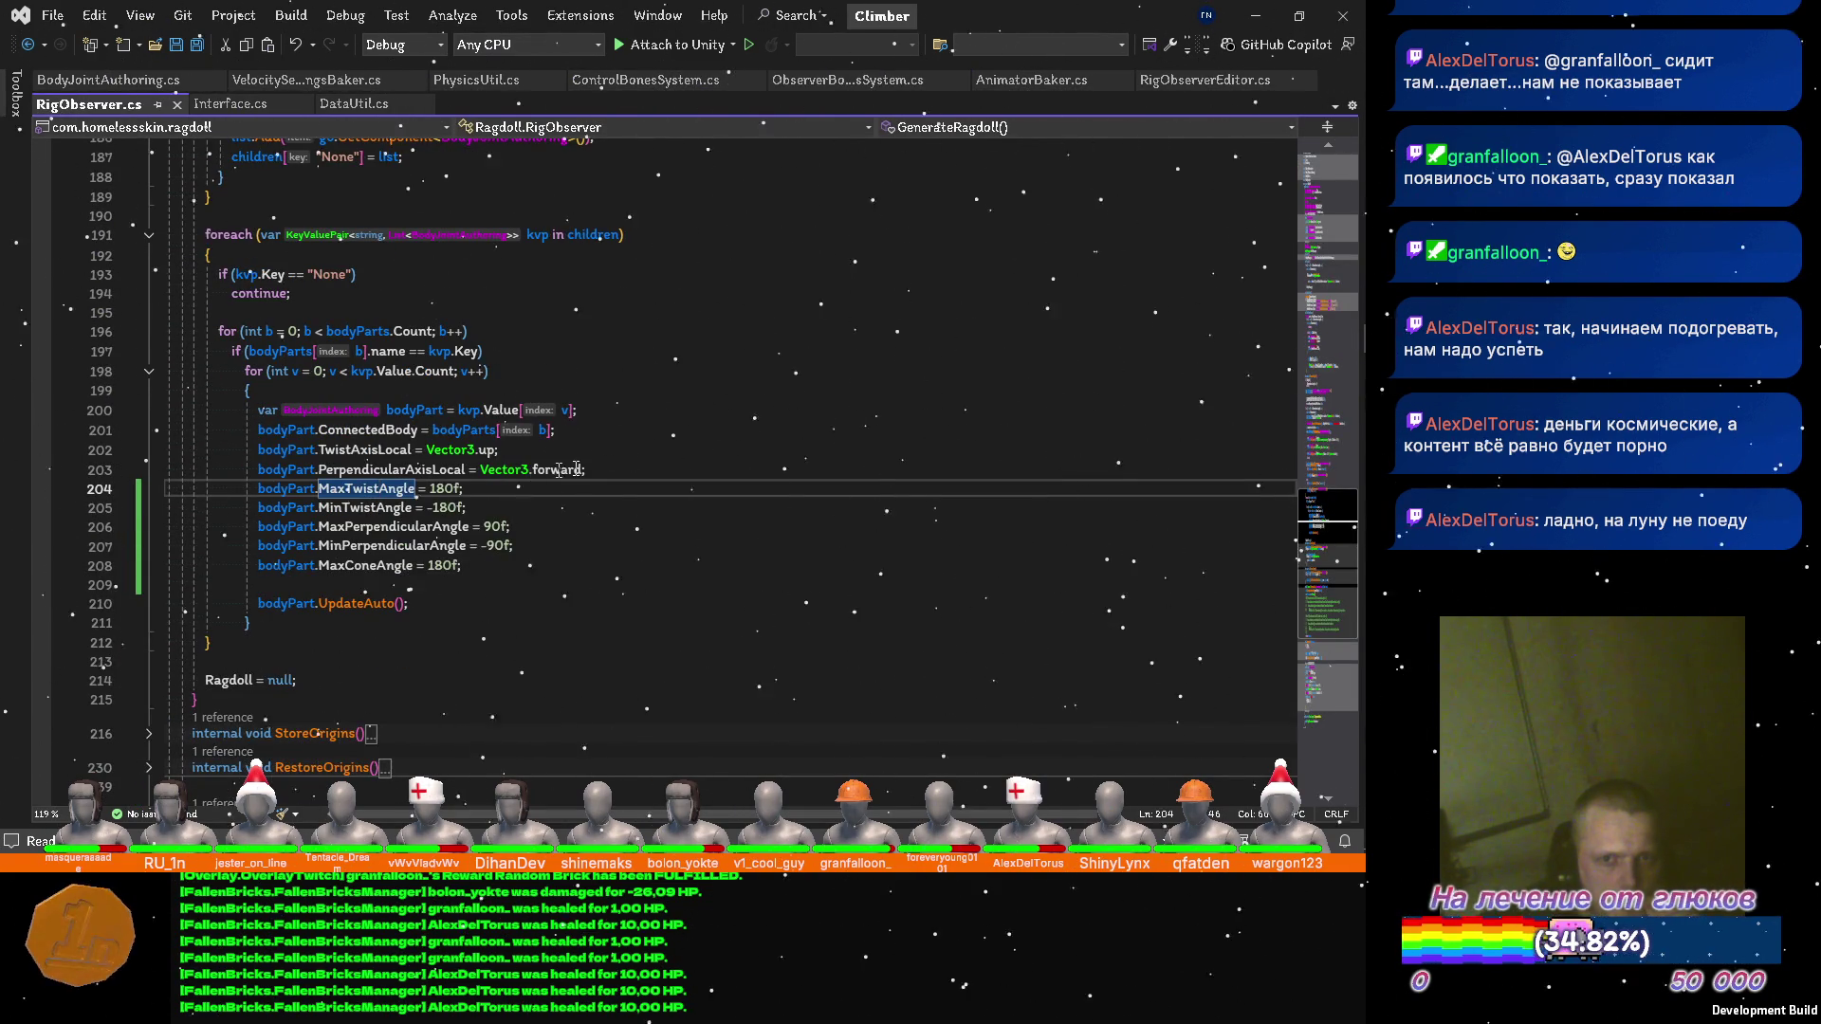
pyautogui.scroll(19, 648, 408)
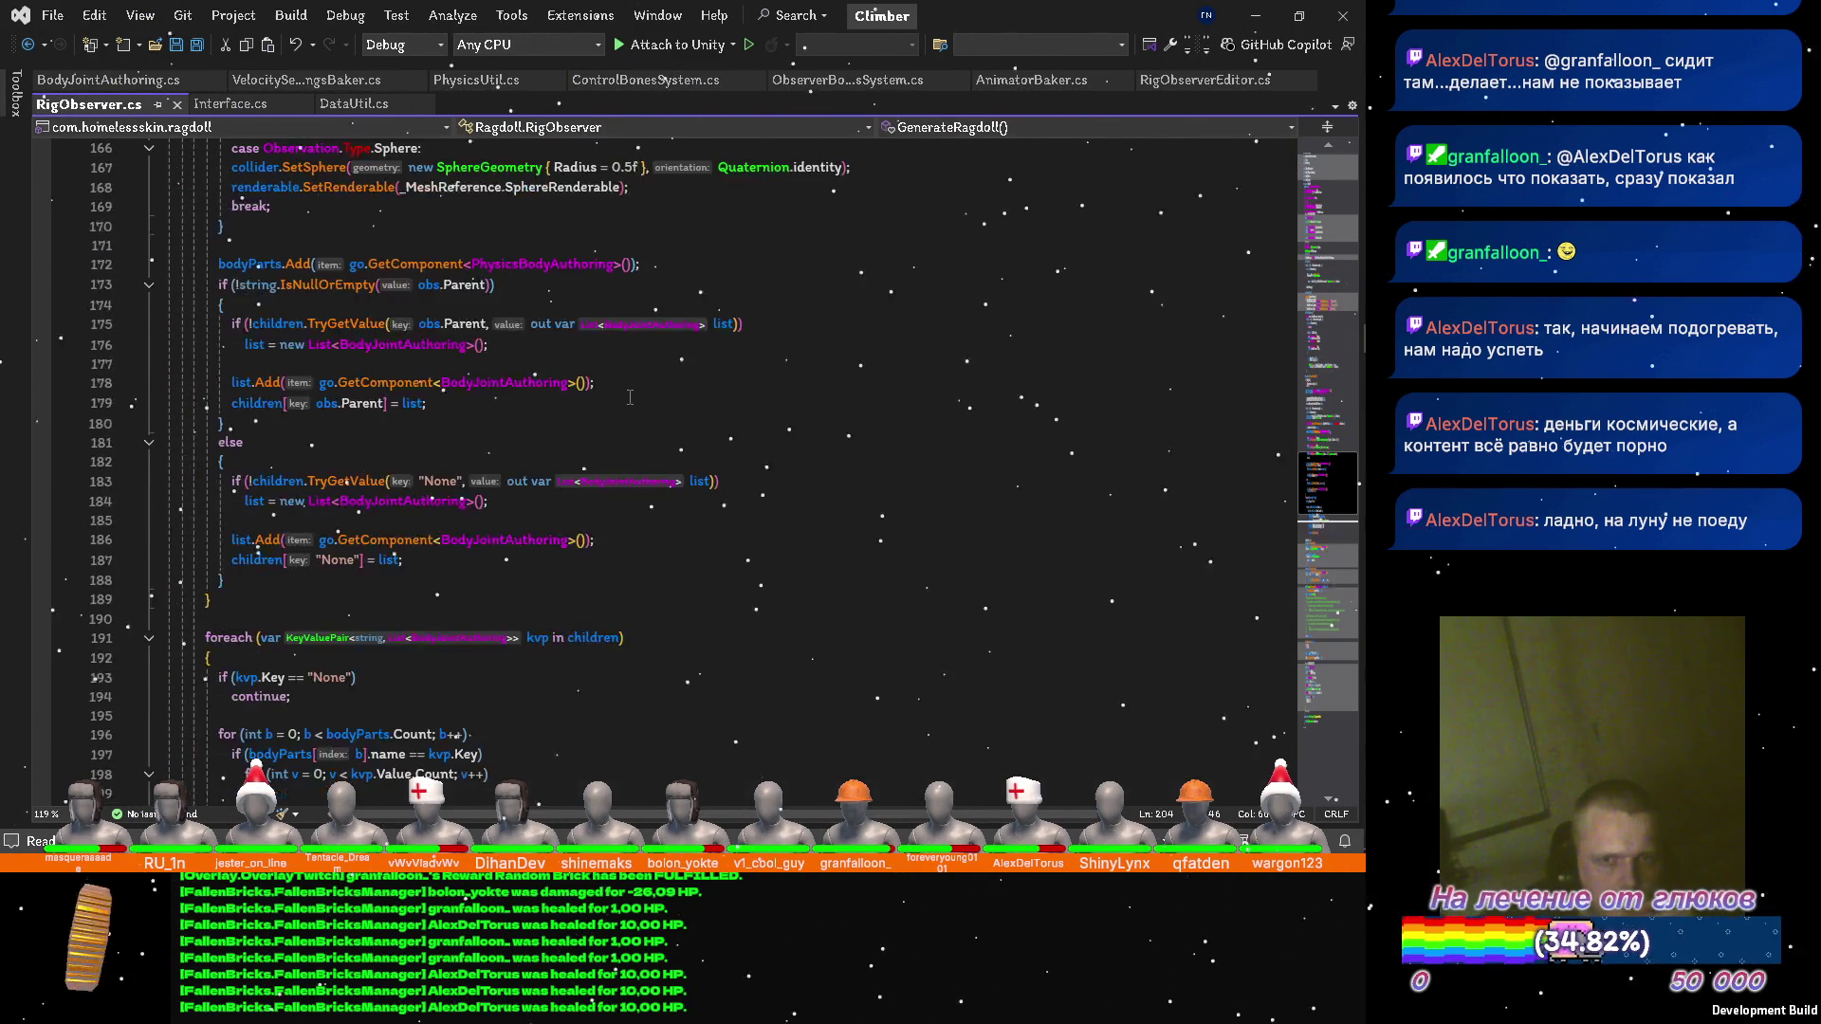
pyautogui.scroll(1, 563, 393)
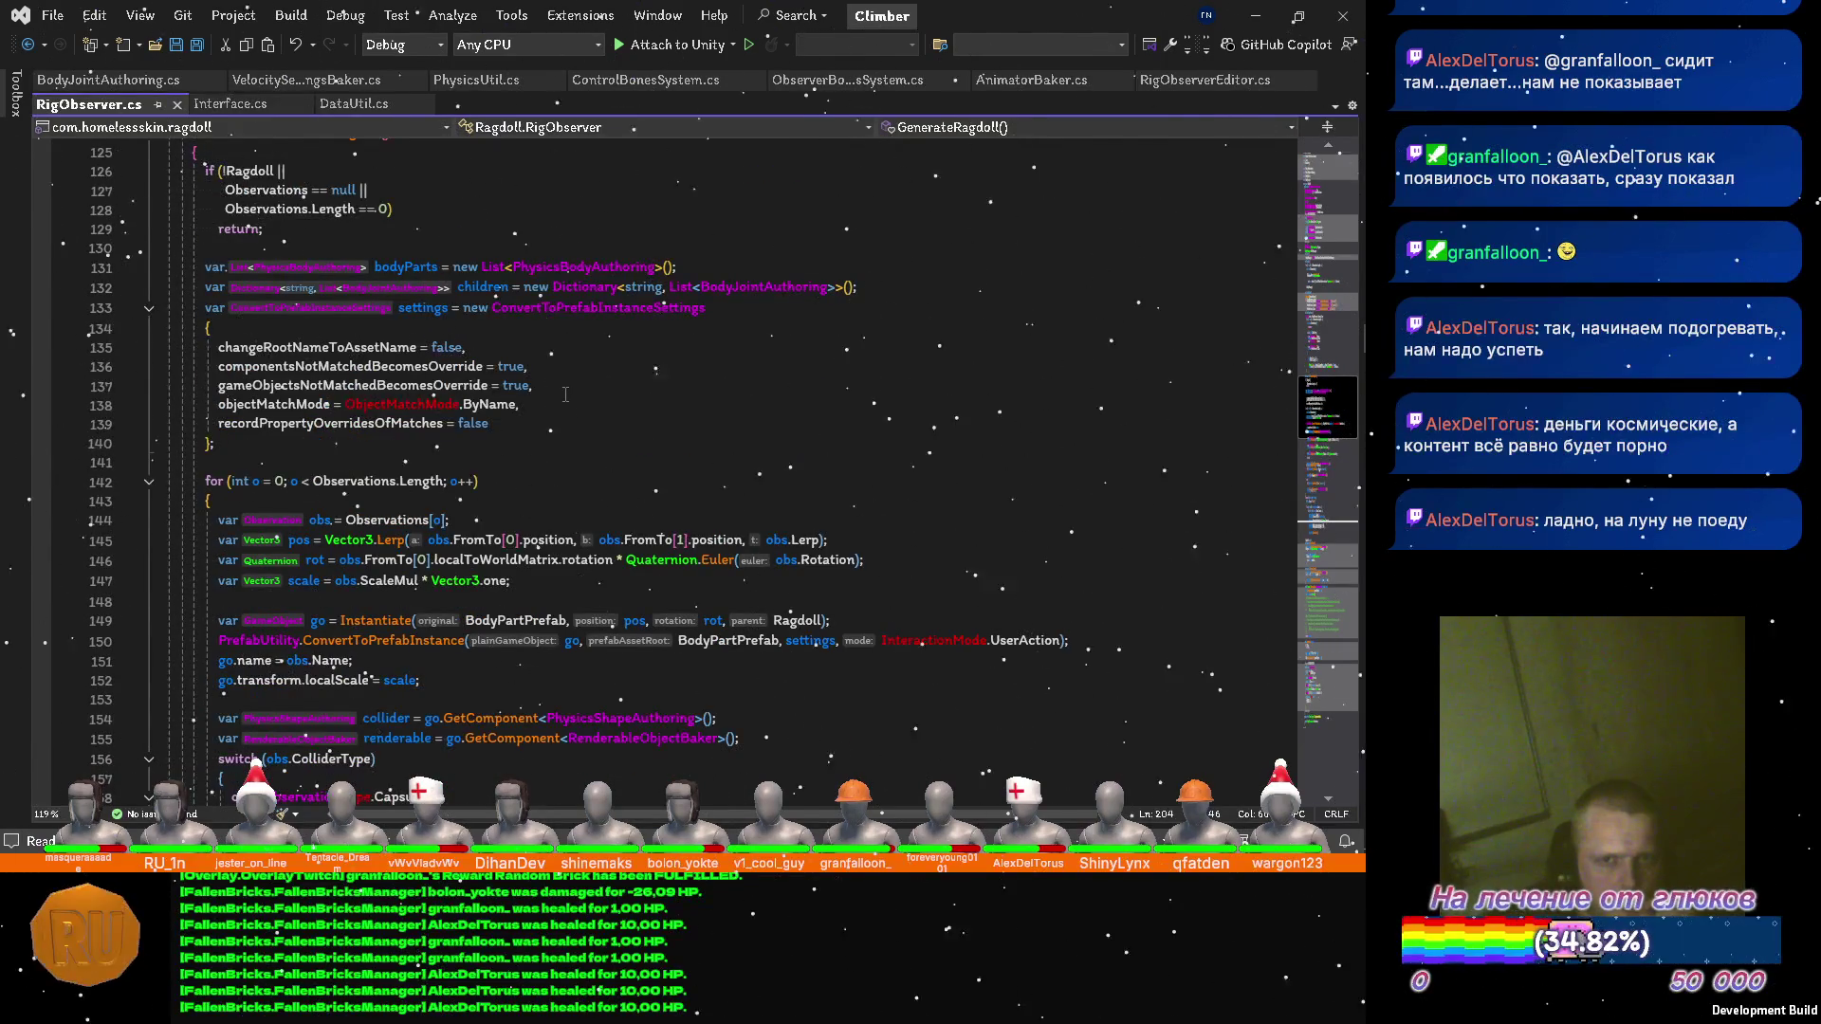
pyautogui.scroll(17, 565, 395)
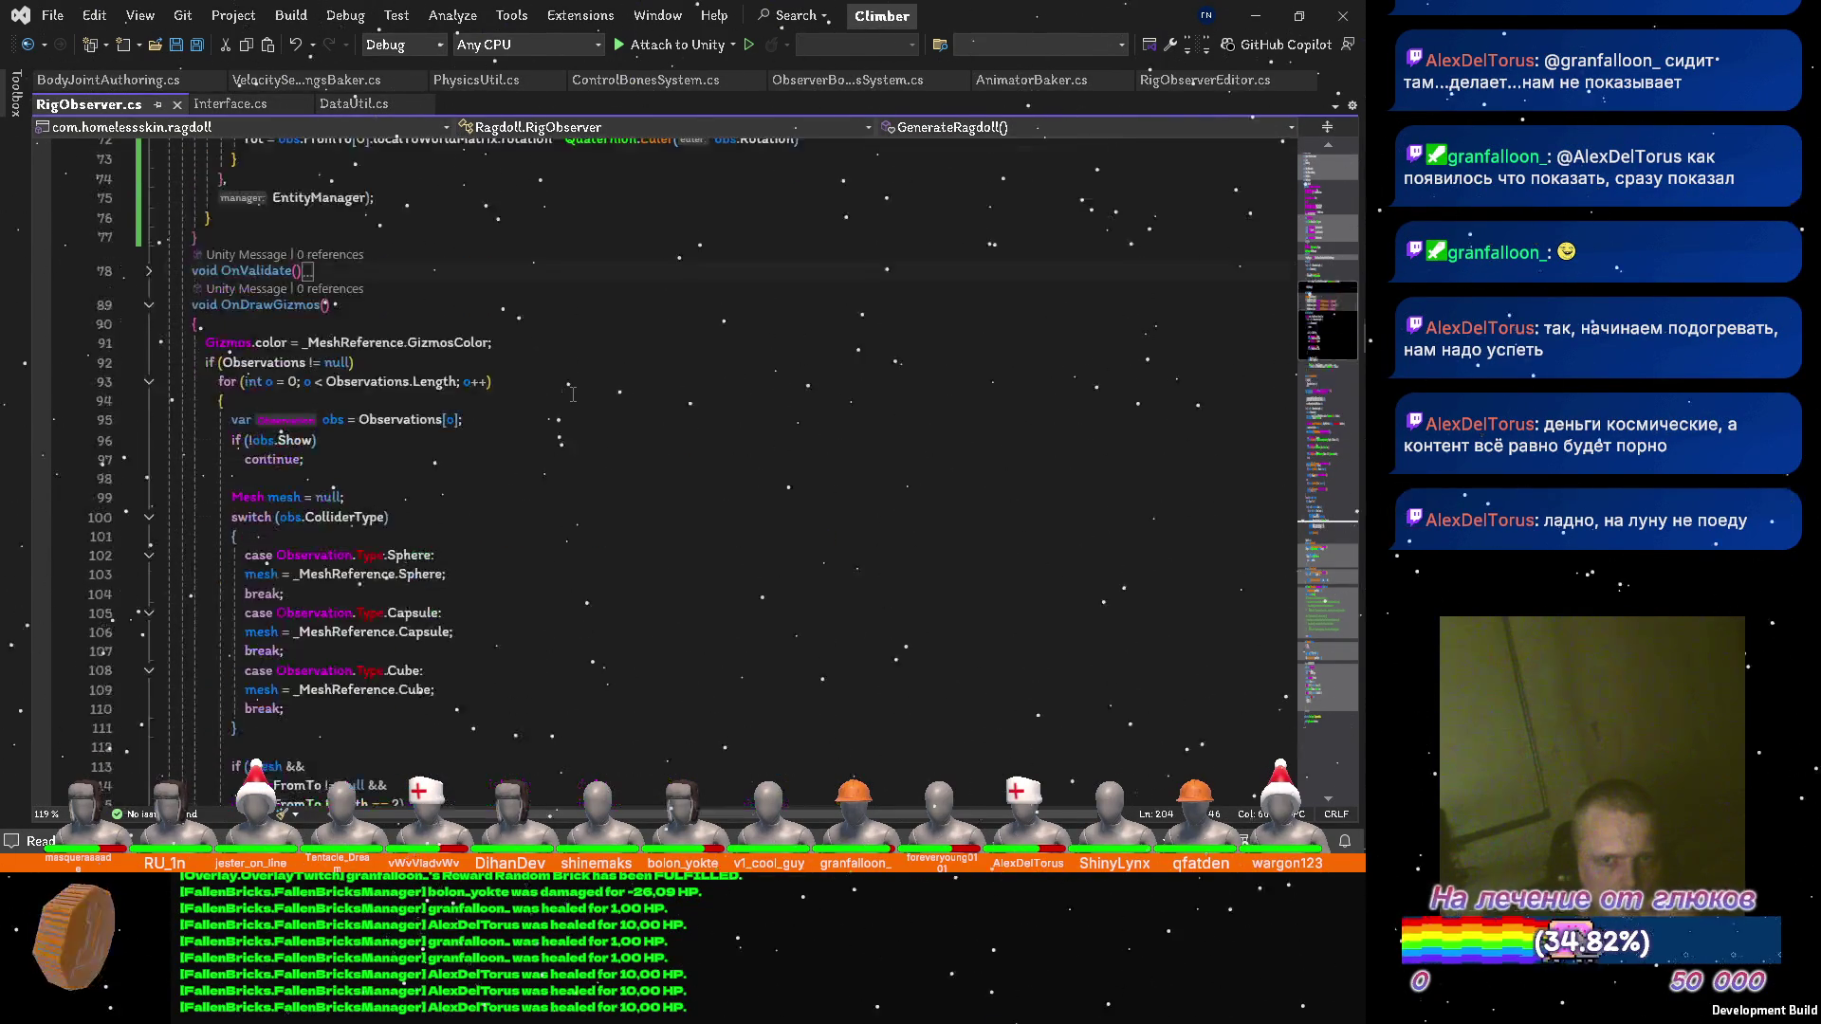
pyautogui.scroll(4, 573, 395)
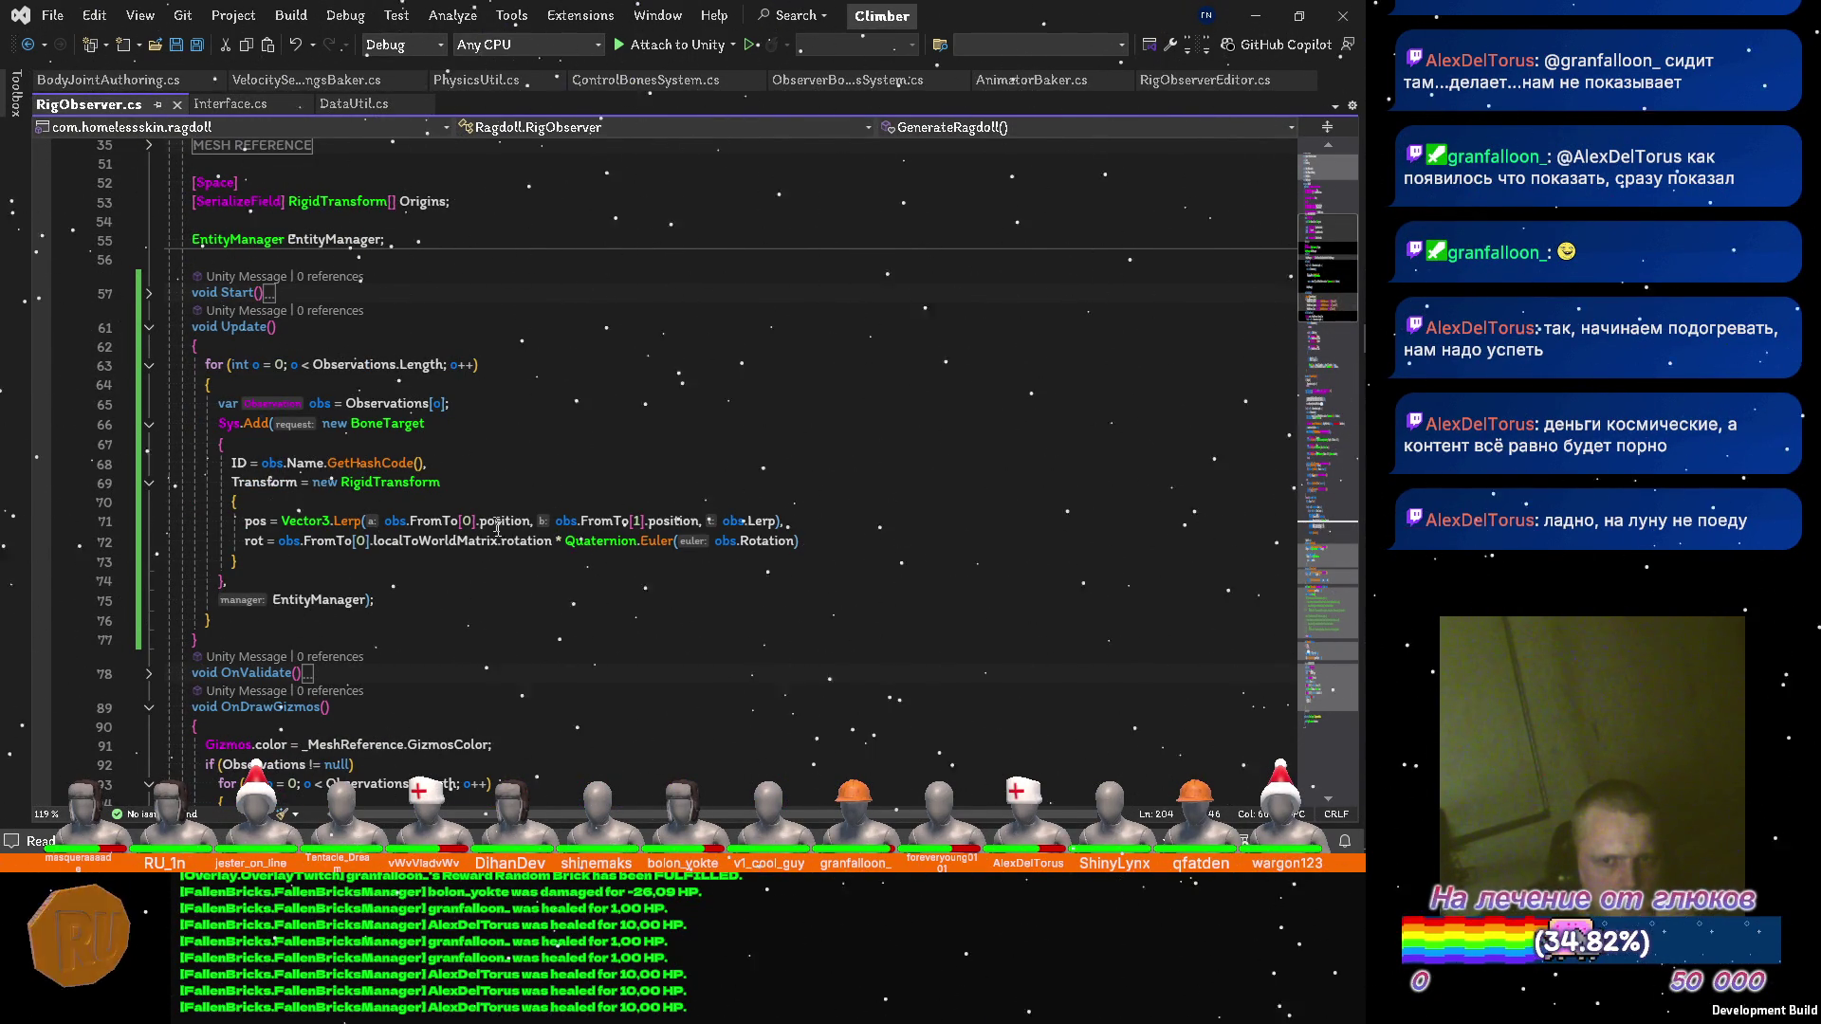
pyautogui.click(283, 540)
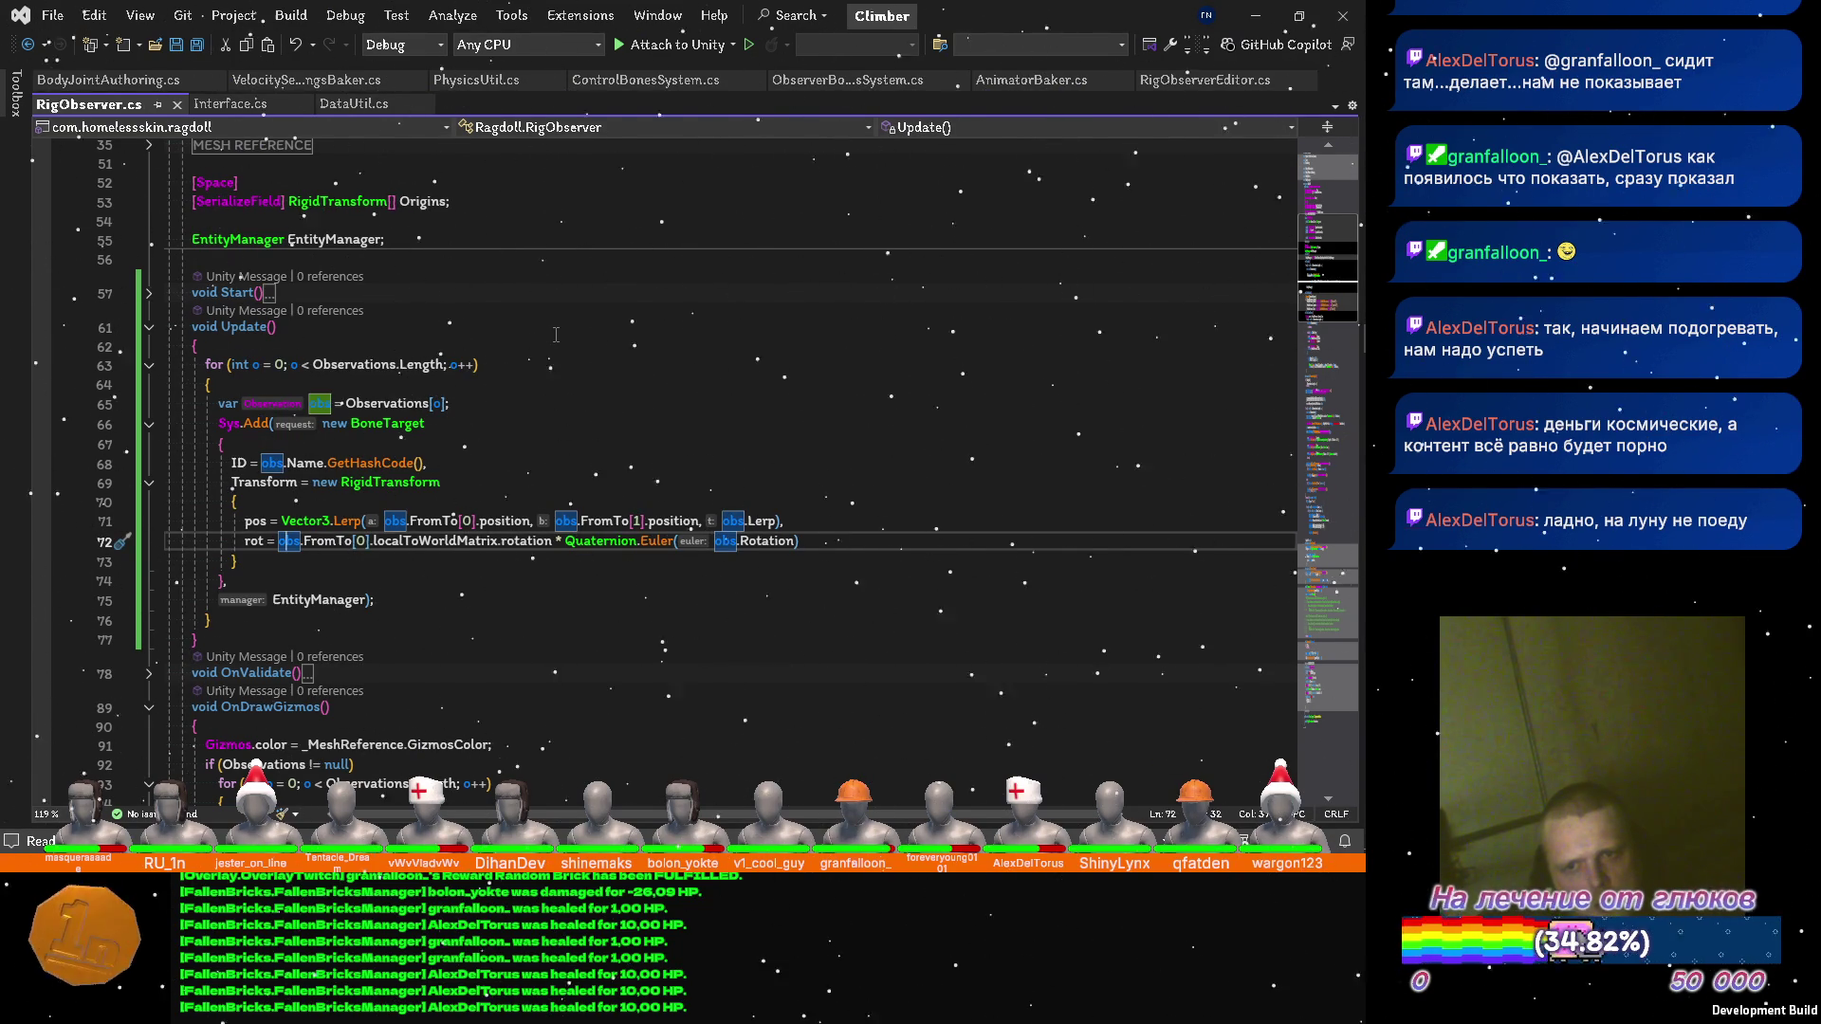
pyautogui.press('Left')
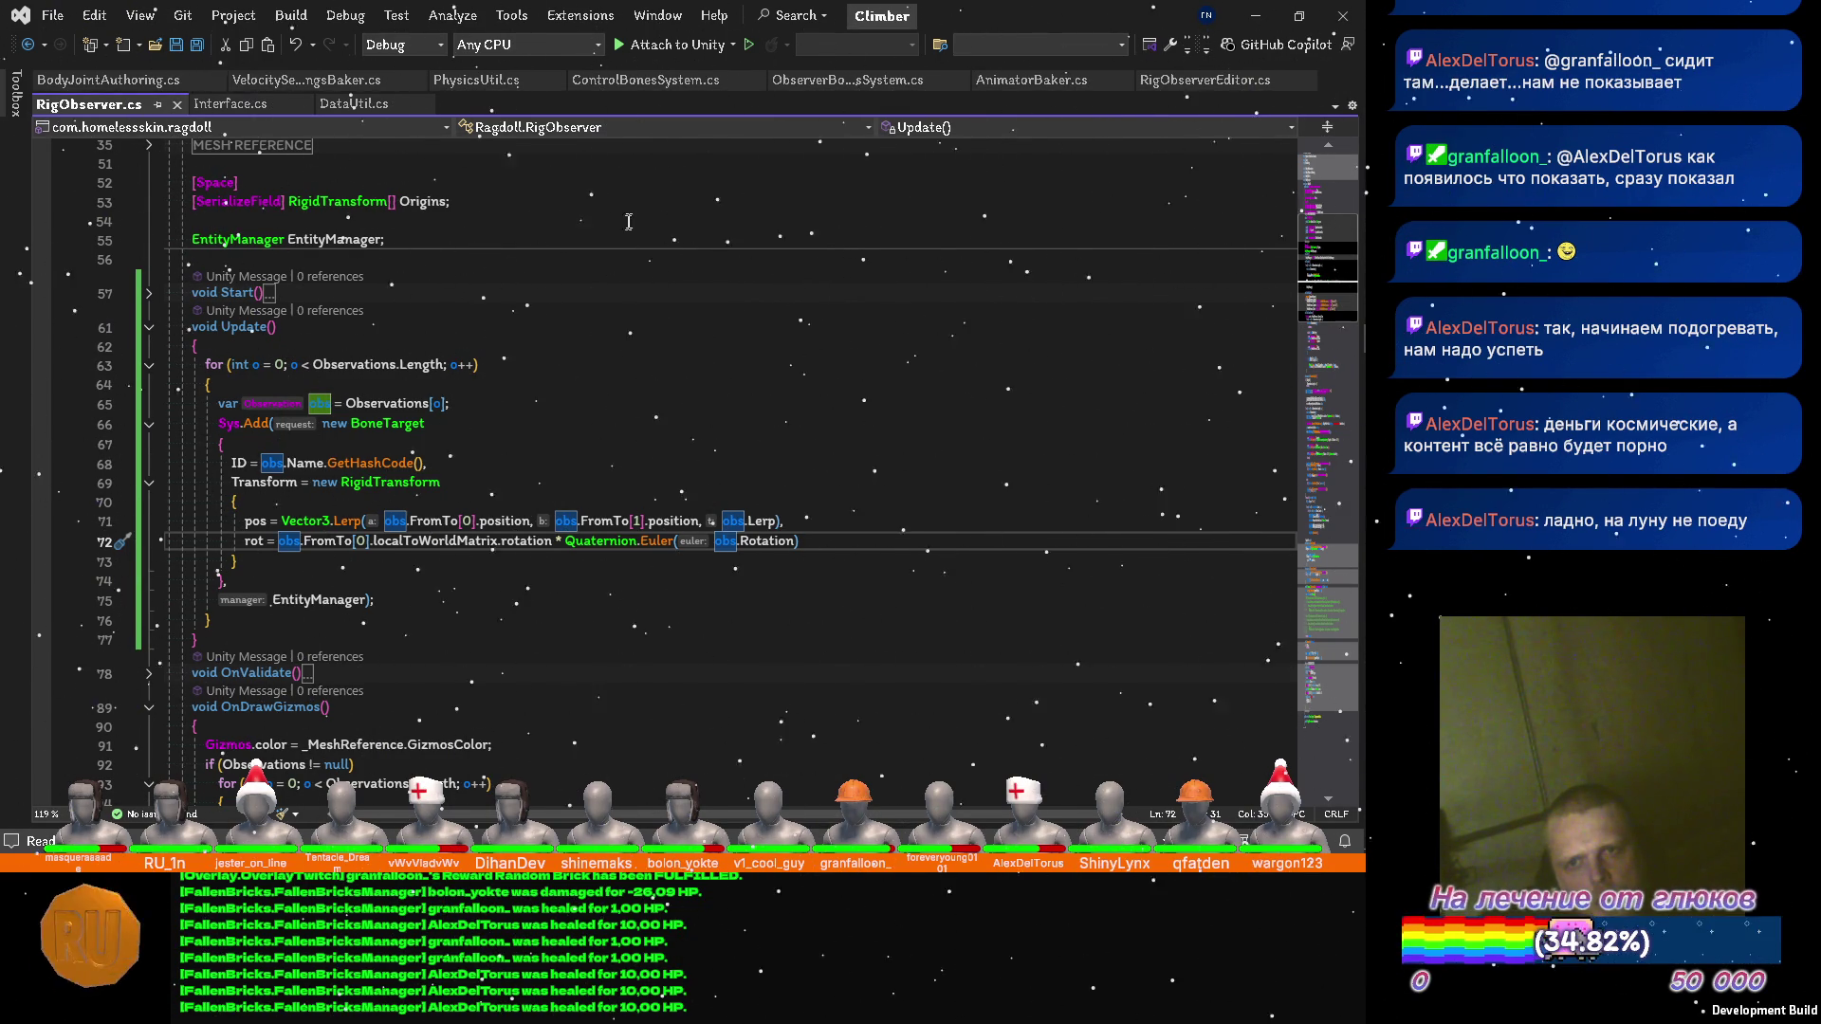
pyautogui.click(827, 90)
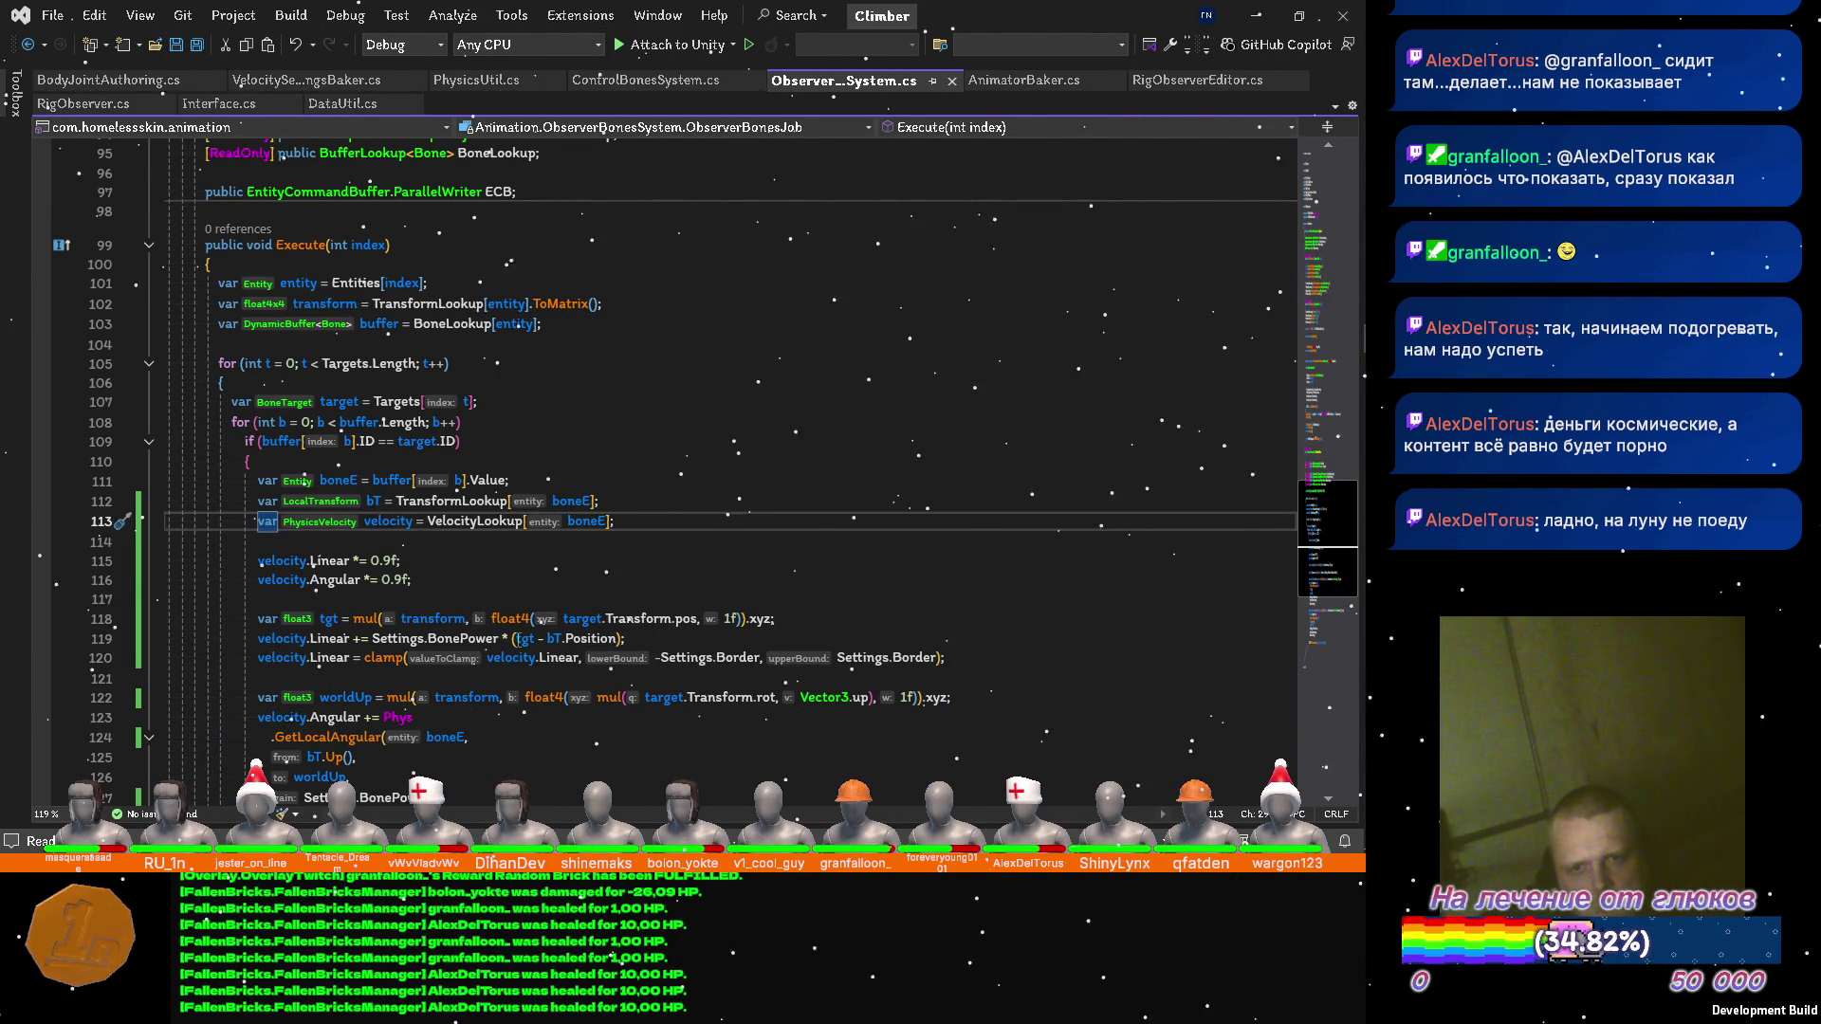
# Replace tgt with target.Transform.pos in the BonePower velocity line, delete the tgt line, and save.
pyautogui.moveTo(566, 619); pyautogui.dragTo(697, 626)
pyautogui.hotkey('ctrl', 'x')
pyautogui.doubleClick(524, 638)
pyautogui.hotkey('ctrl', 'v')
pyautogui.press('Up')
pyautogui.hotkey('ctrl', 'x')
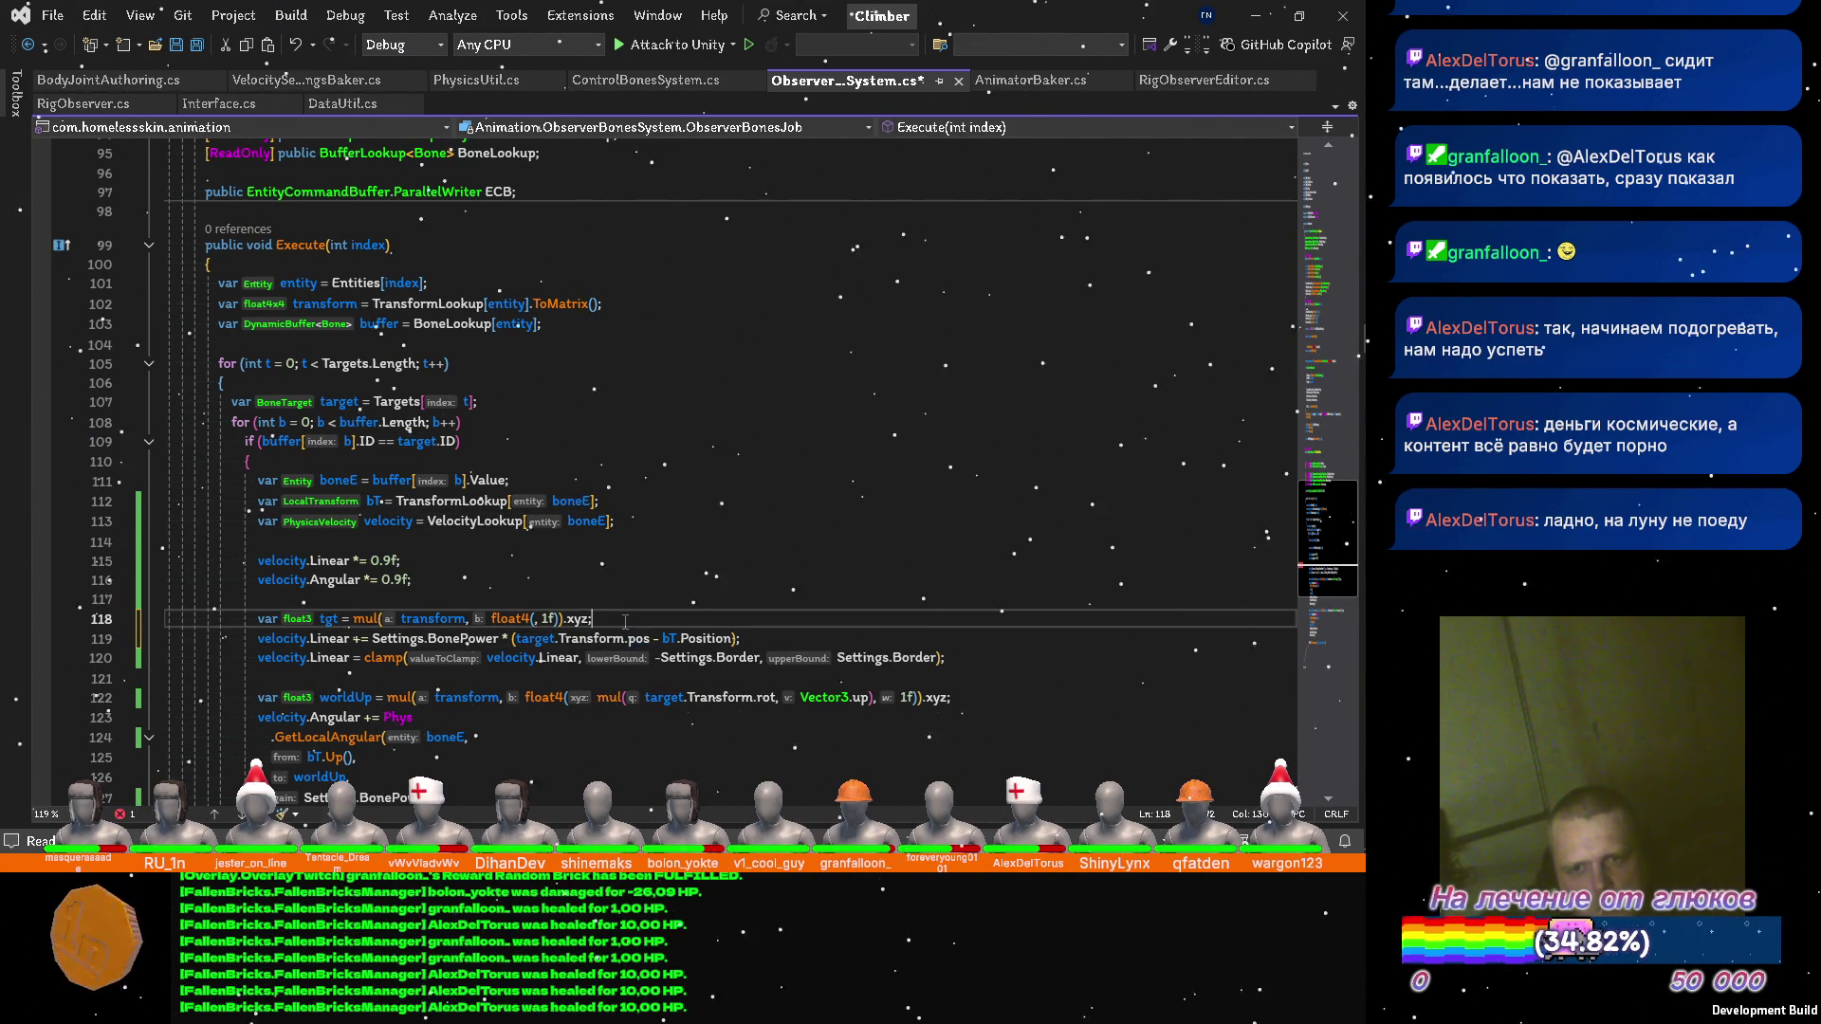
pyautogui.hotkey('ctrl', 's')
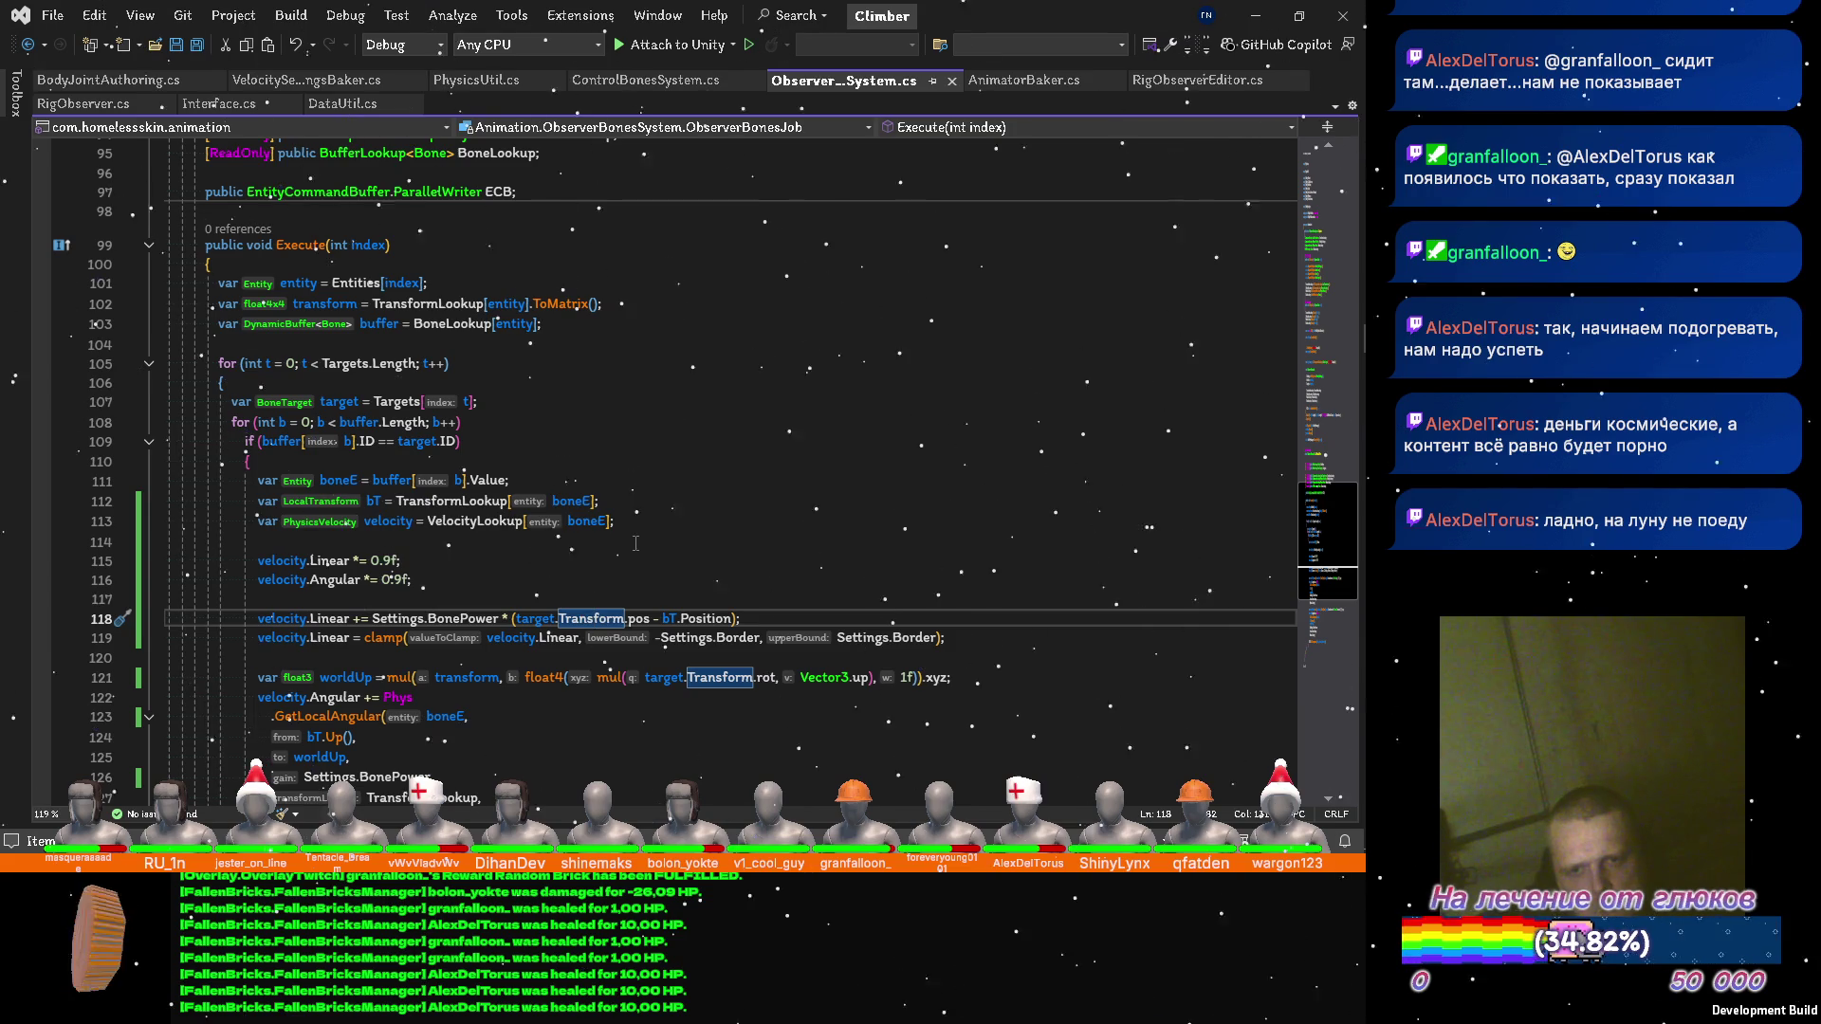
# Strip the entity transform multiply and float4 wrapper from worldUp, leaving the rotated Vector3.up, and save.
pyautogui.scroll(-1, 639, 540)
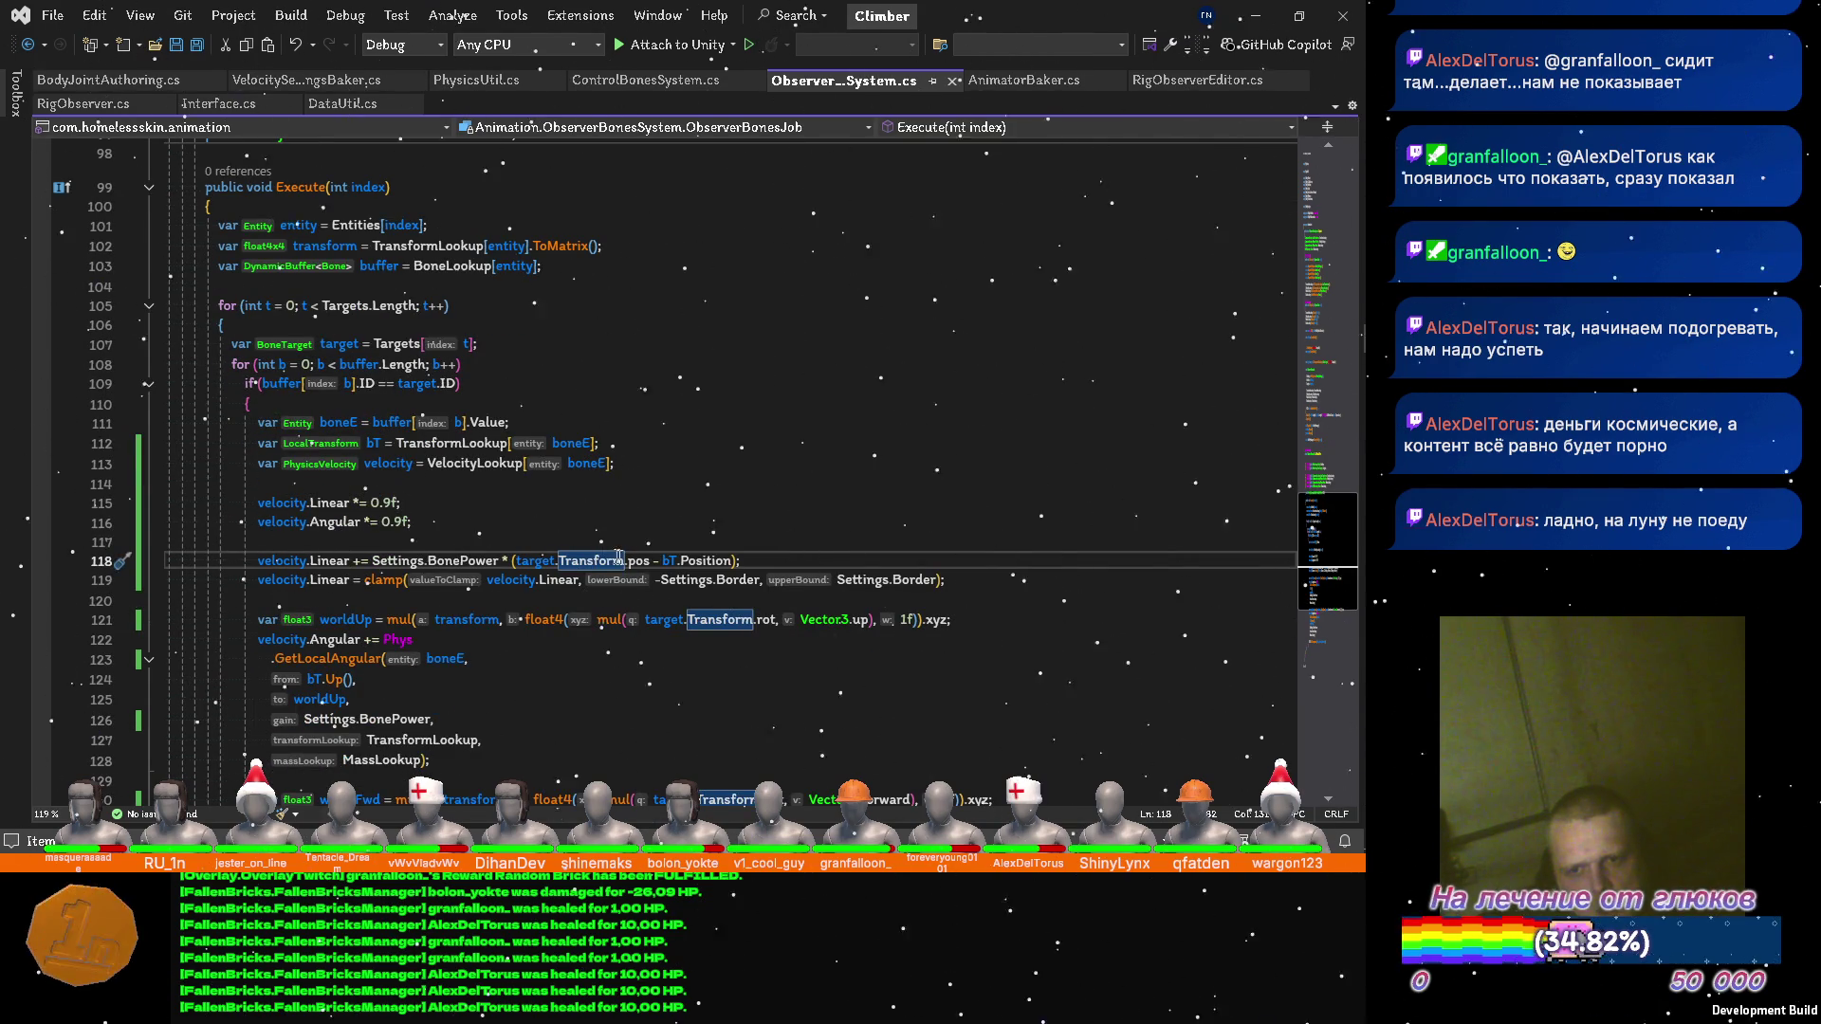
pyautogui.click(388, 619)
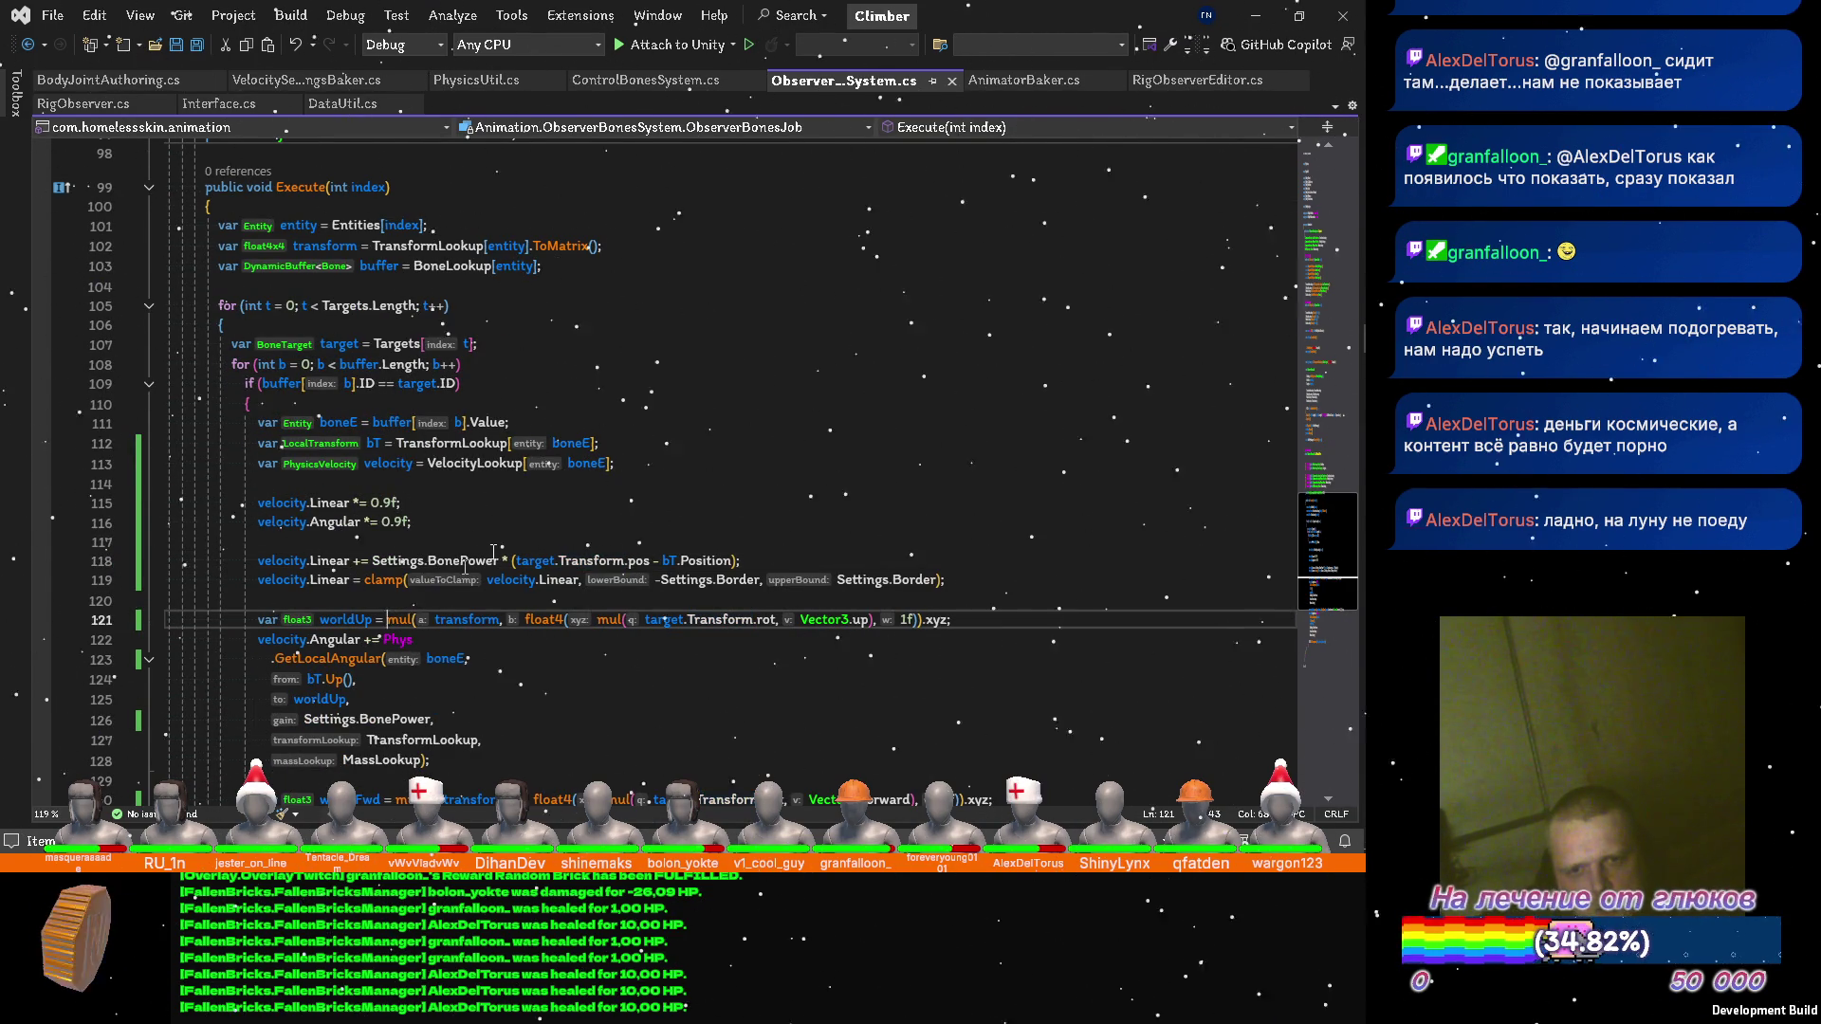
pyautogui.press('Delete')
pyautogui.press('Delete')
pyautogui.press('Delete')
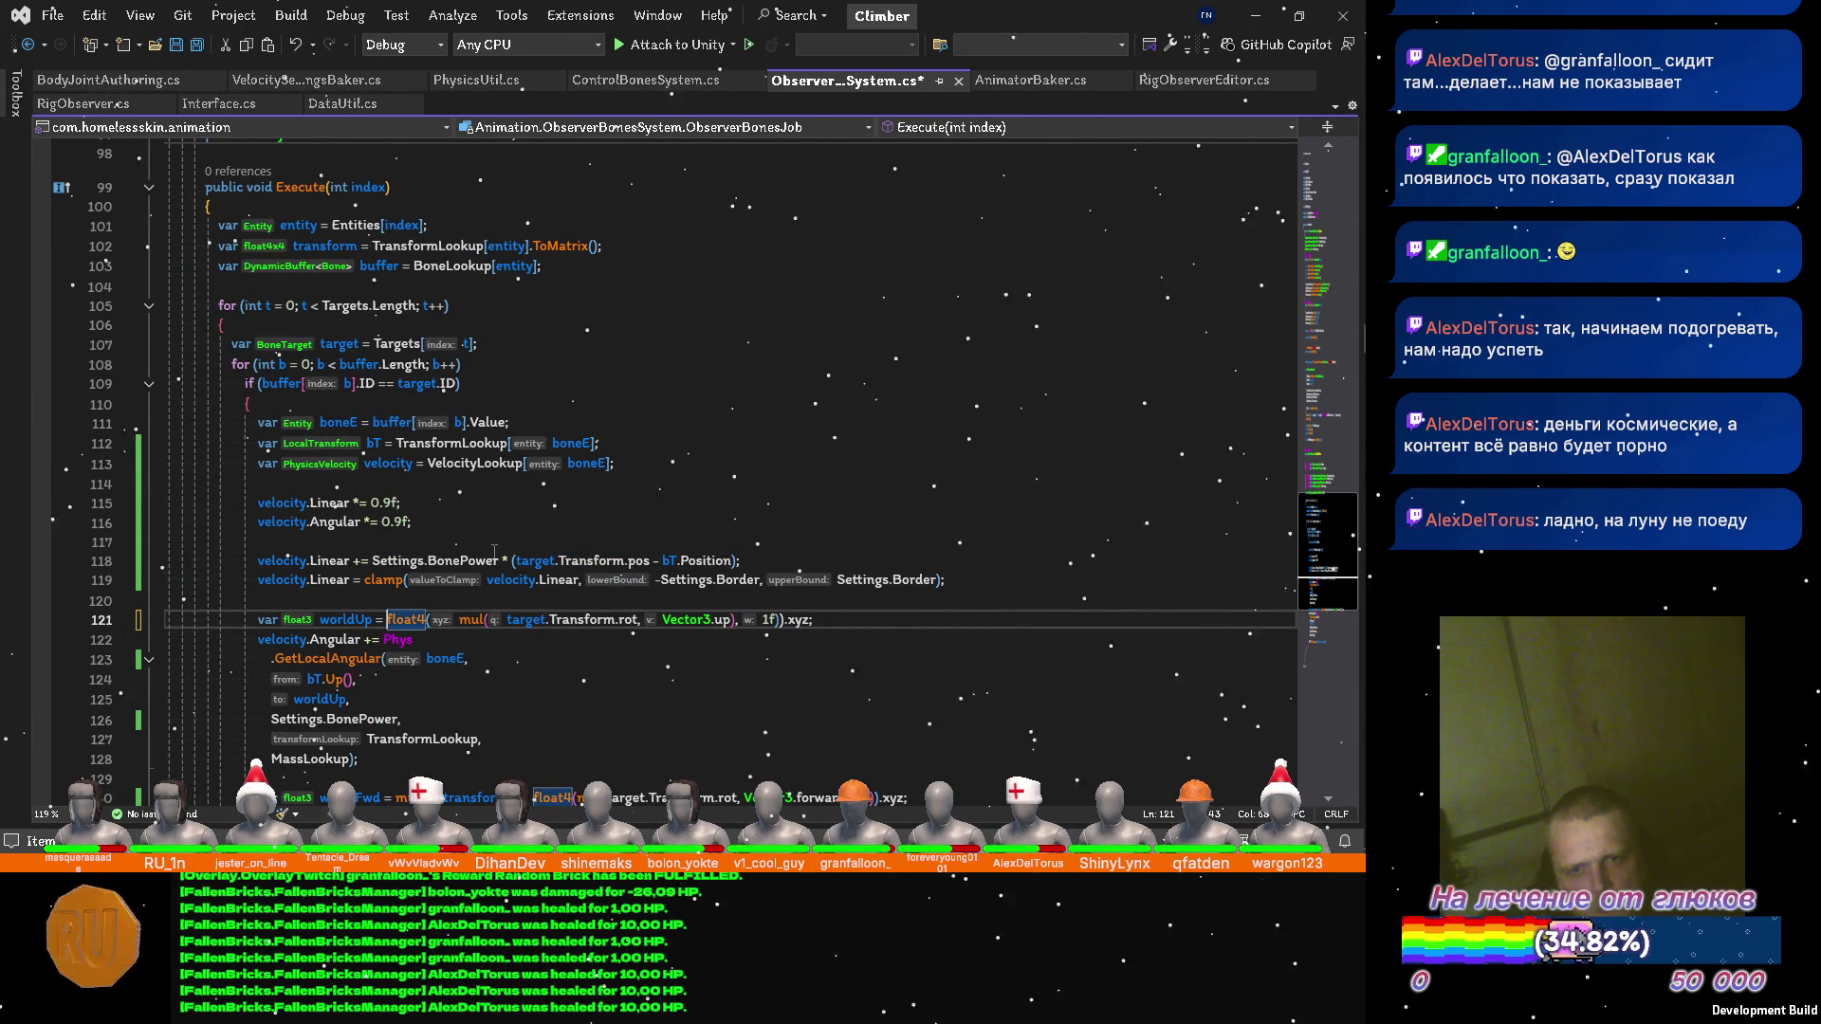
pyautogui.press('BackSpace')
pyautogui.press('BackSpace')
pyautogui.press('BackSpace')
pyautogui.hotkey('ctrl', 'Right')
pyautogui.hotkey('ctrl', 'Right')
pyautogui.hotkey('ctrl', 'Right')
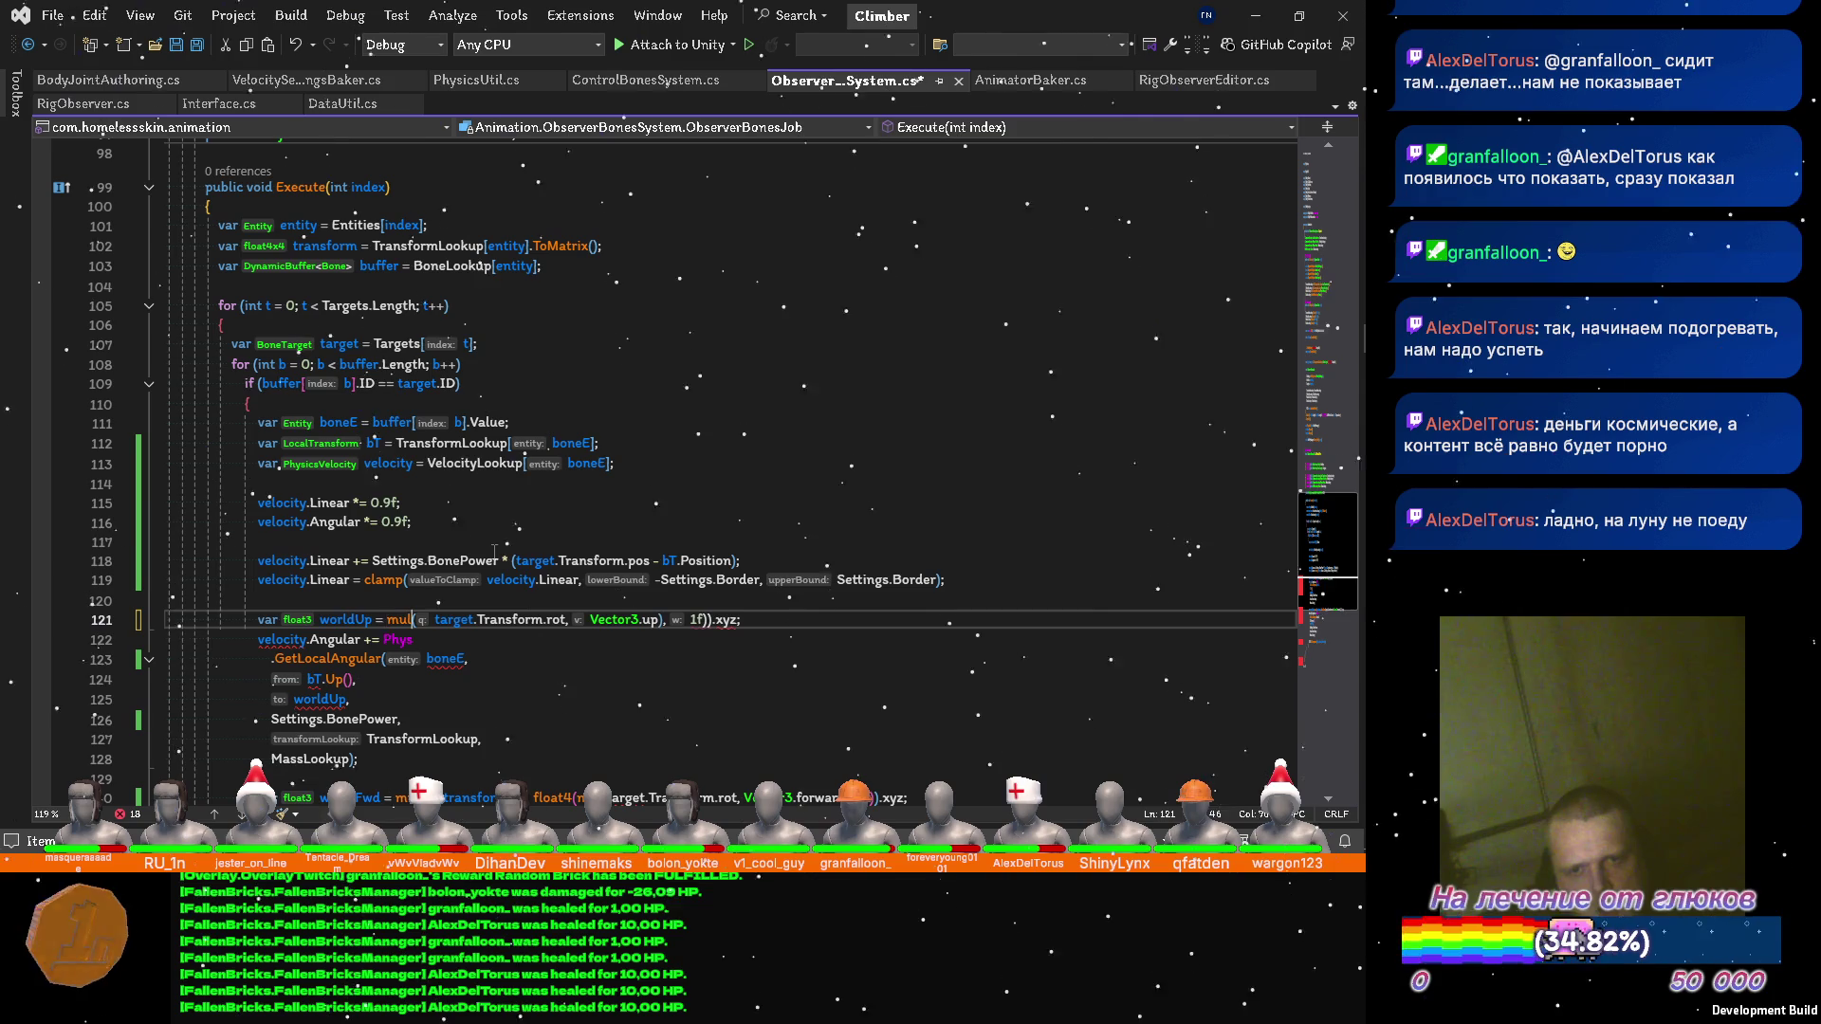
pyautogui.hotkey('ctrl', 'Right')
pyautogui.hotkey('ctrl', 'Right')
pyautogui.hotkey('ctrl', 'Right')
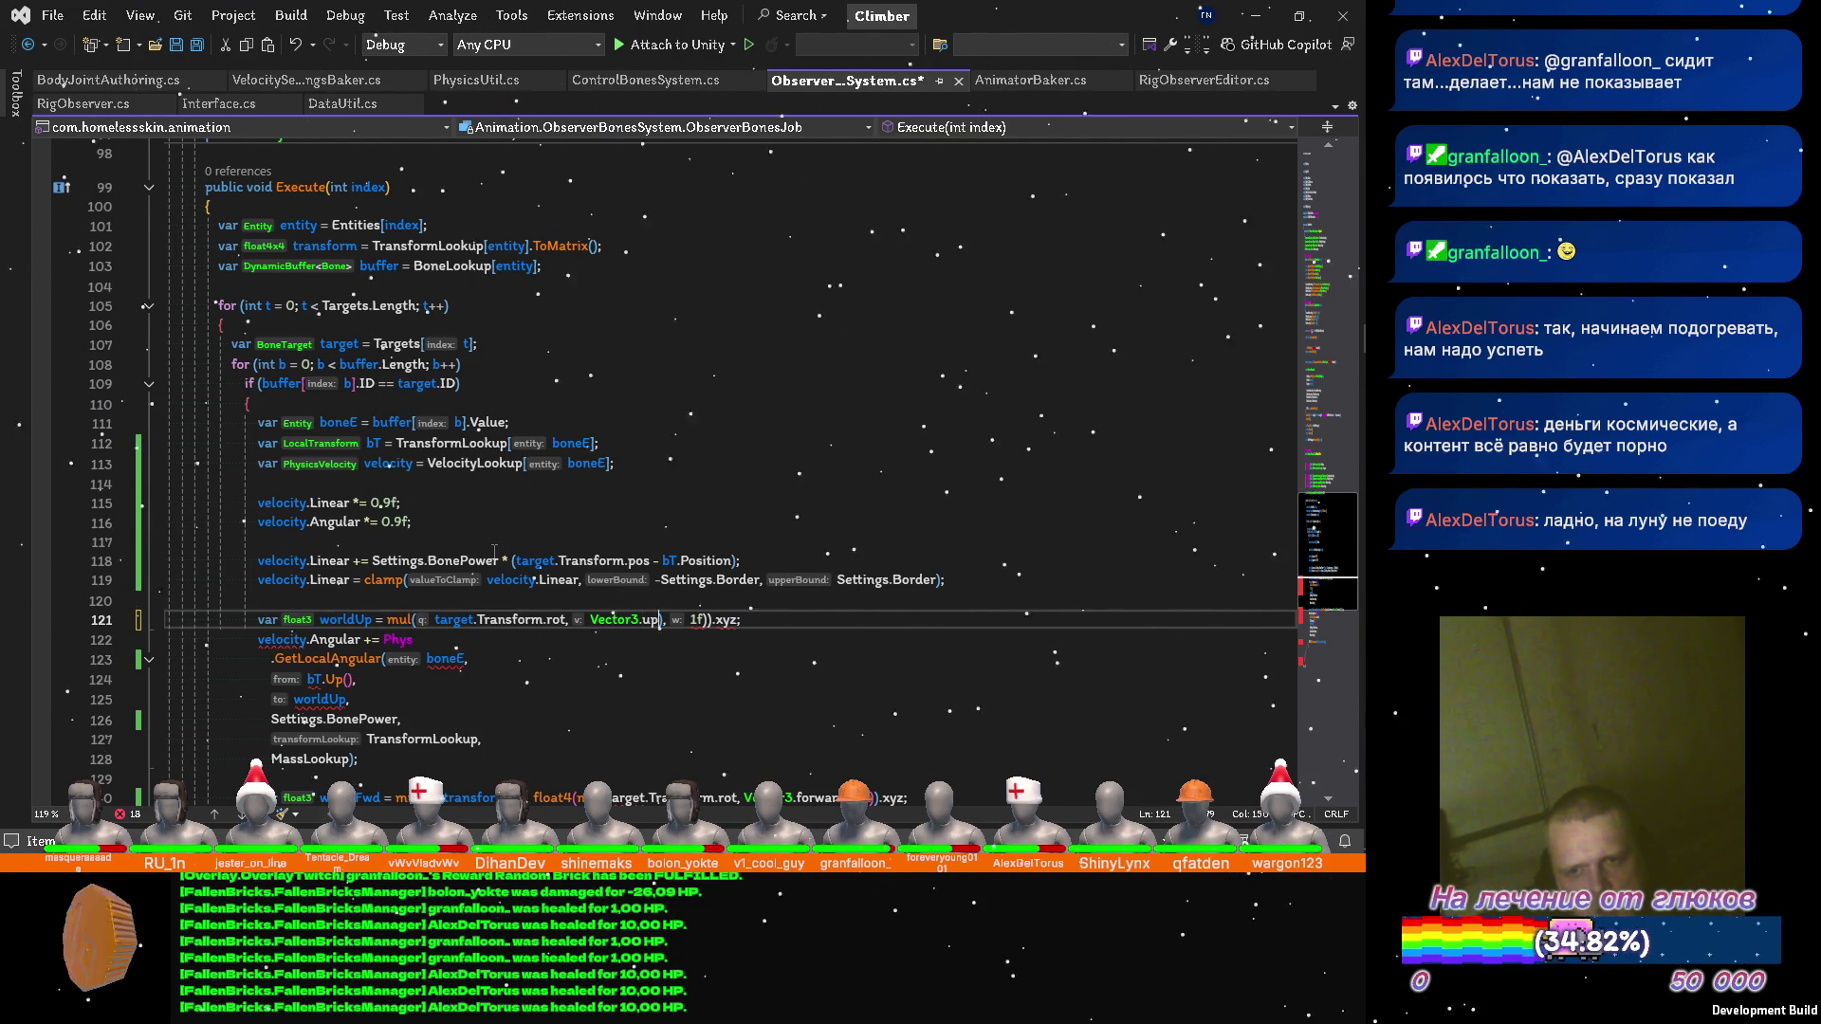
pyautogui.press('Right')
pyautogui.press('Delete')
pyautogui.press('Delete')
pyautogui.press('Delete')
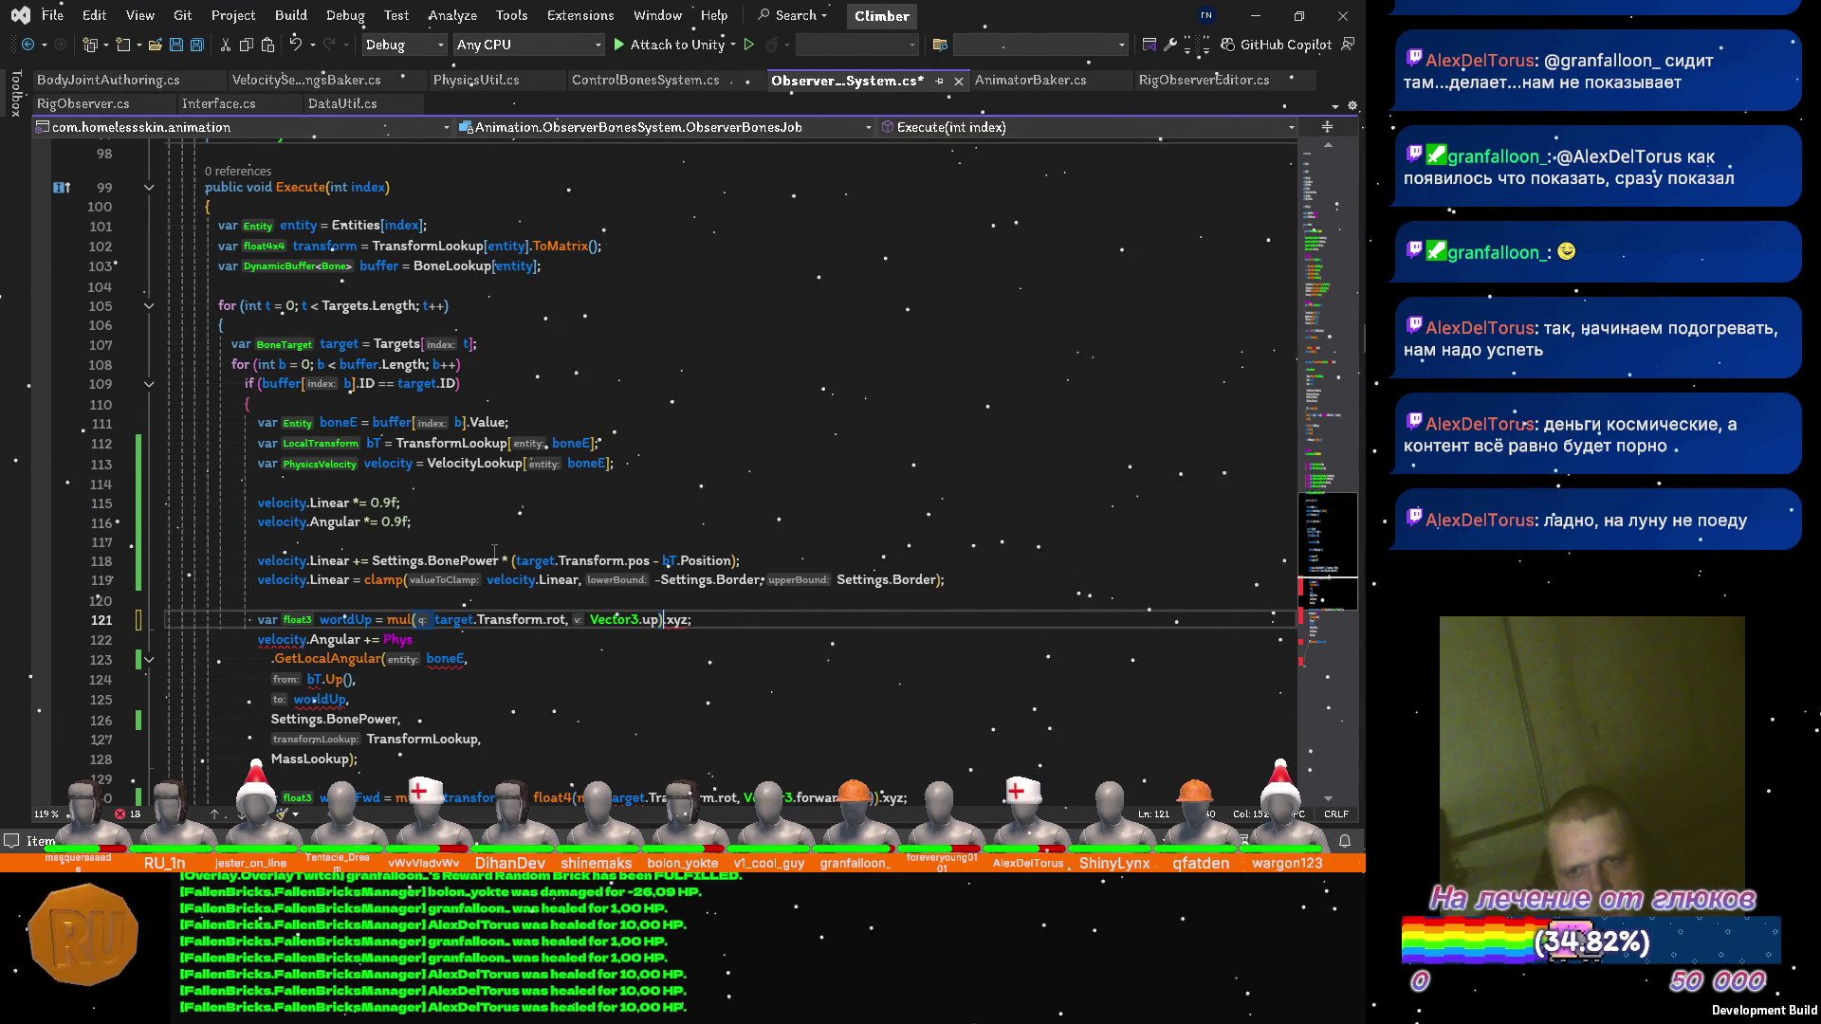
pyautogui.hotkey('ctrl', 's')
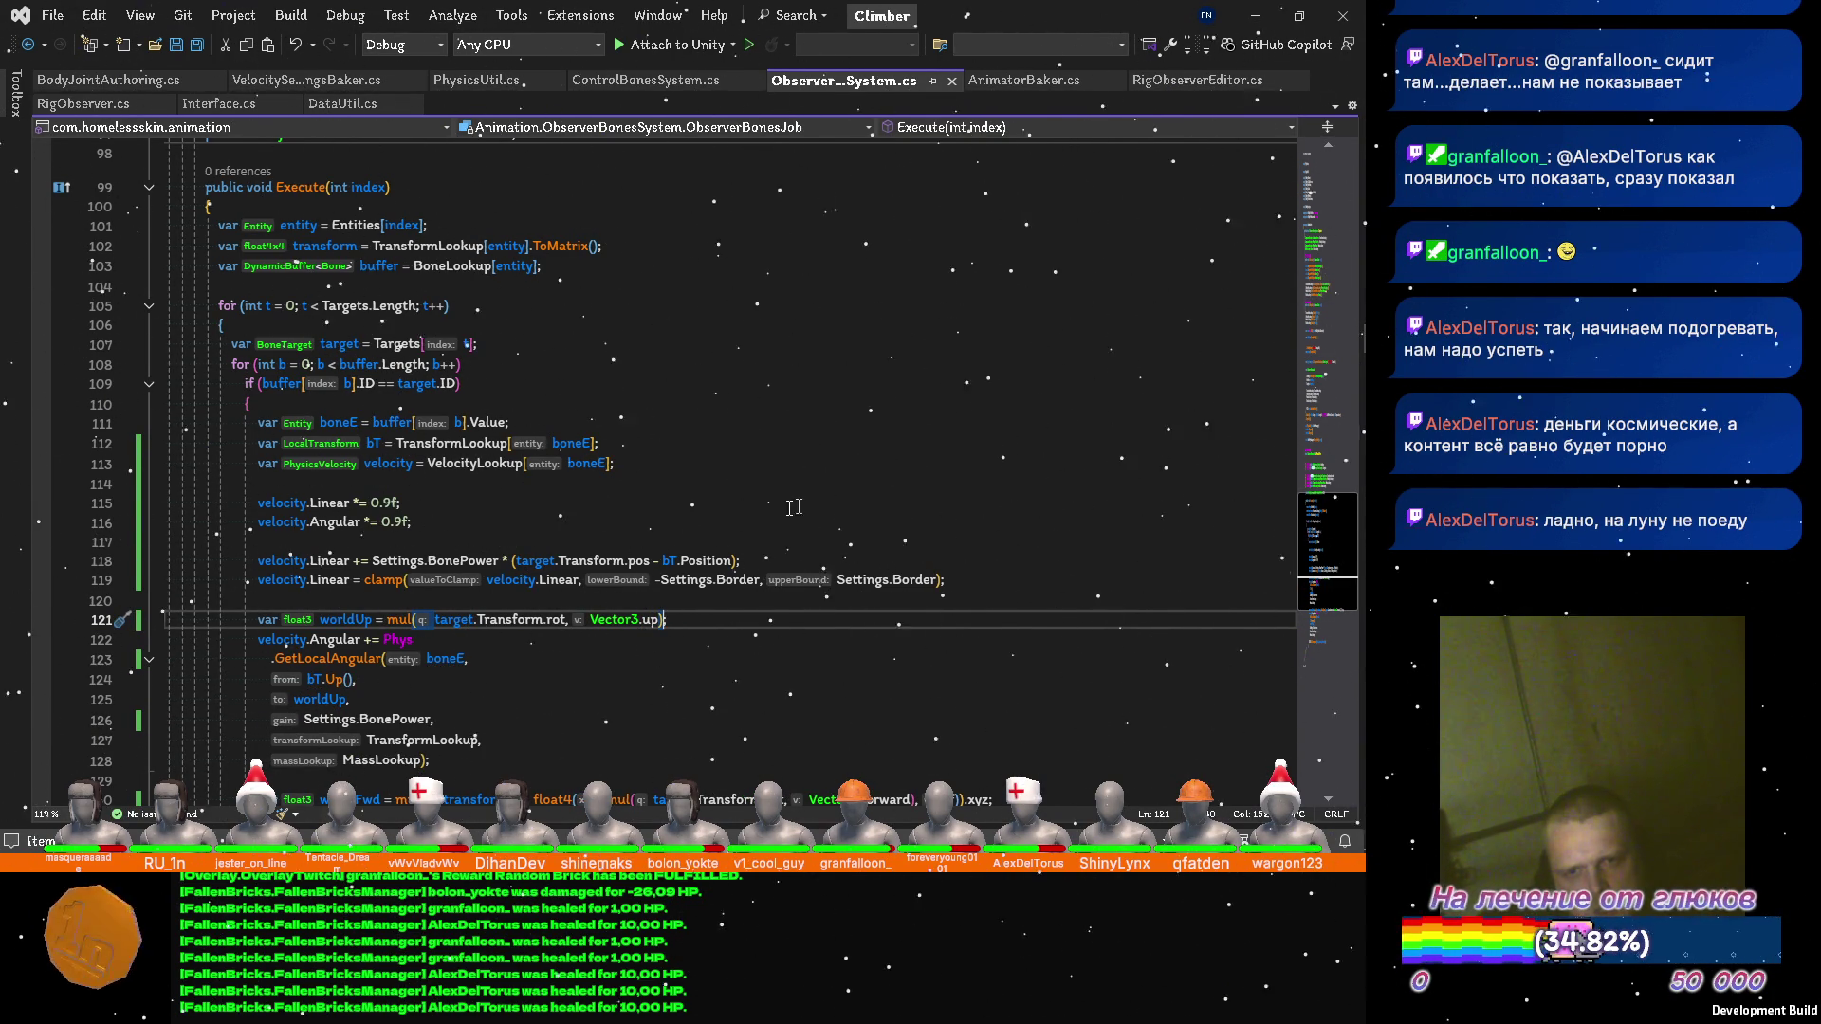
# Strip the entity transform multiply and float4 wrapper from worldFwd, leaving the rotated Vector3.forward, and save.
pyautogui.scroll(-4, 445, 580)
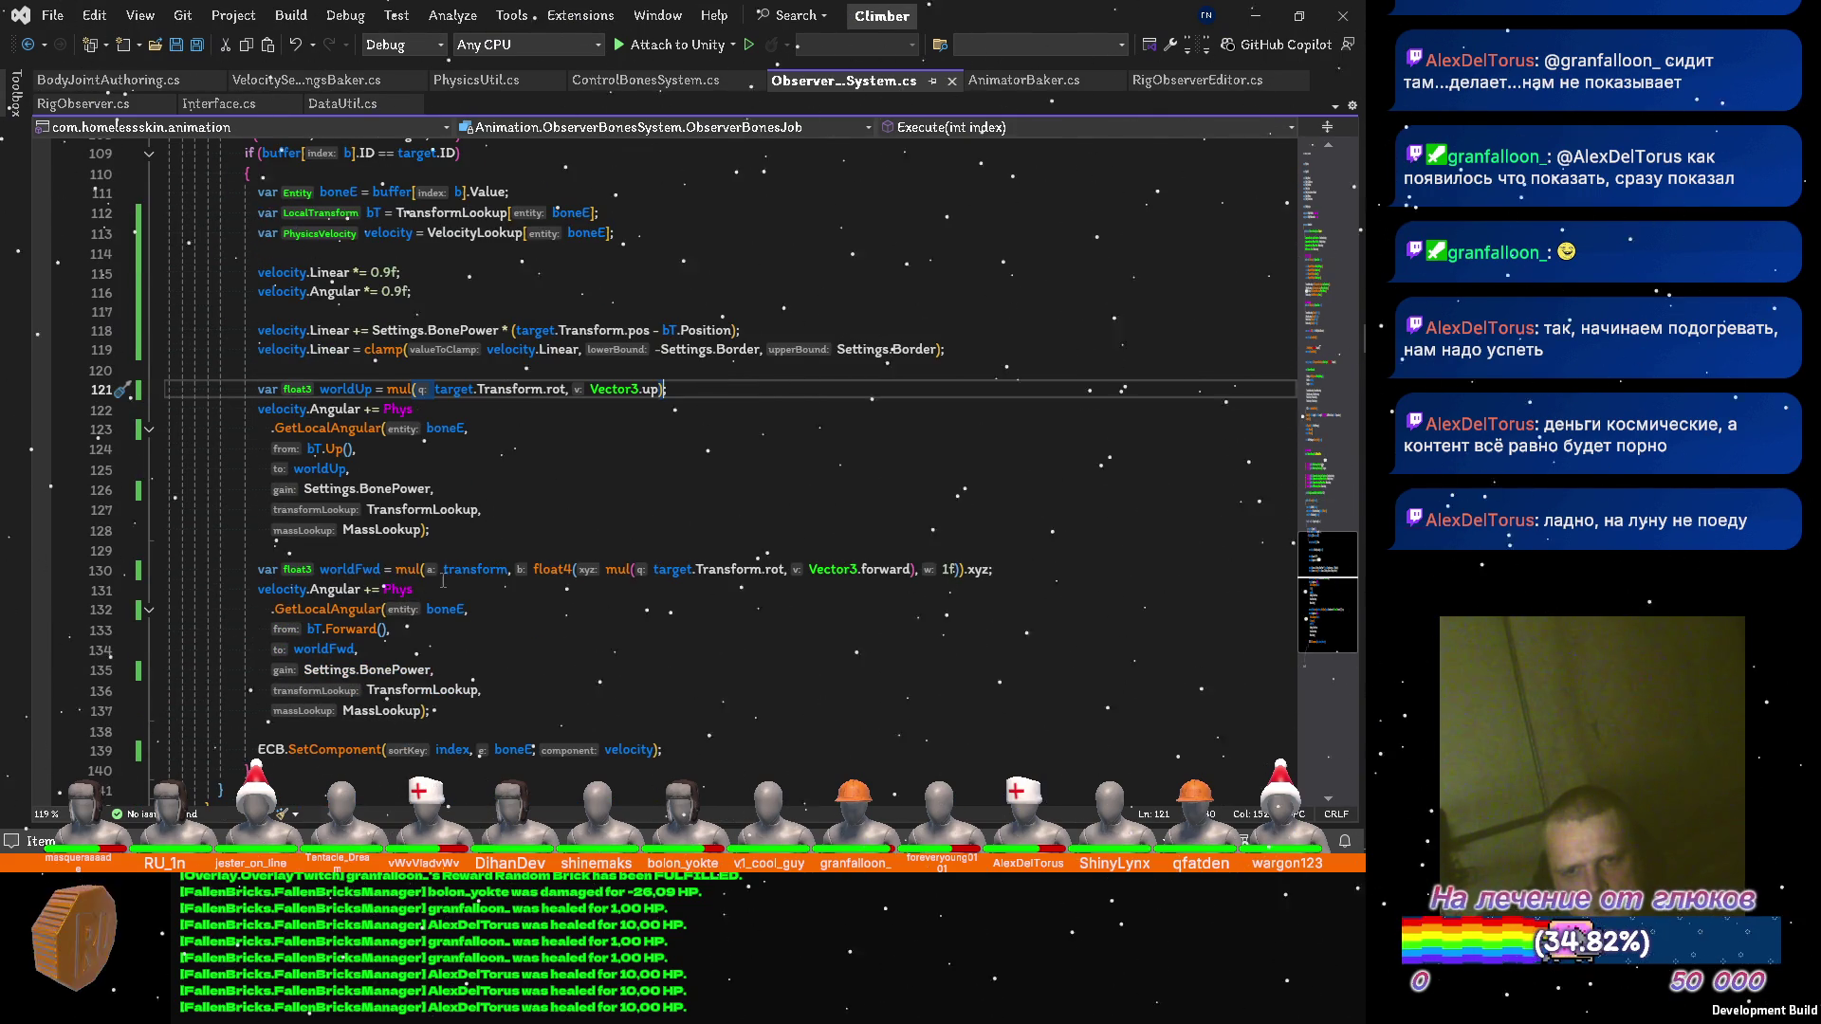
pyautogui.click(512, 569)
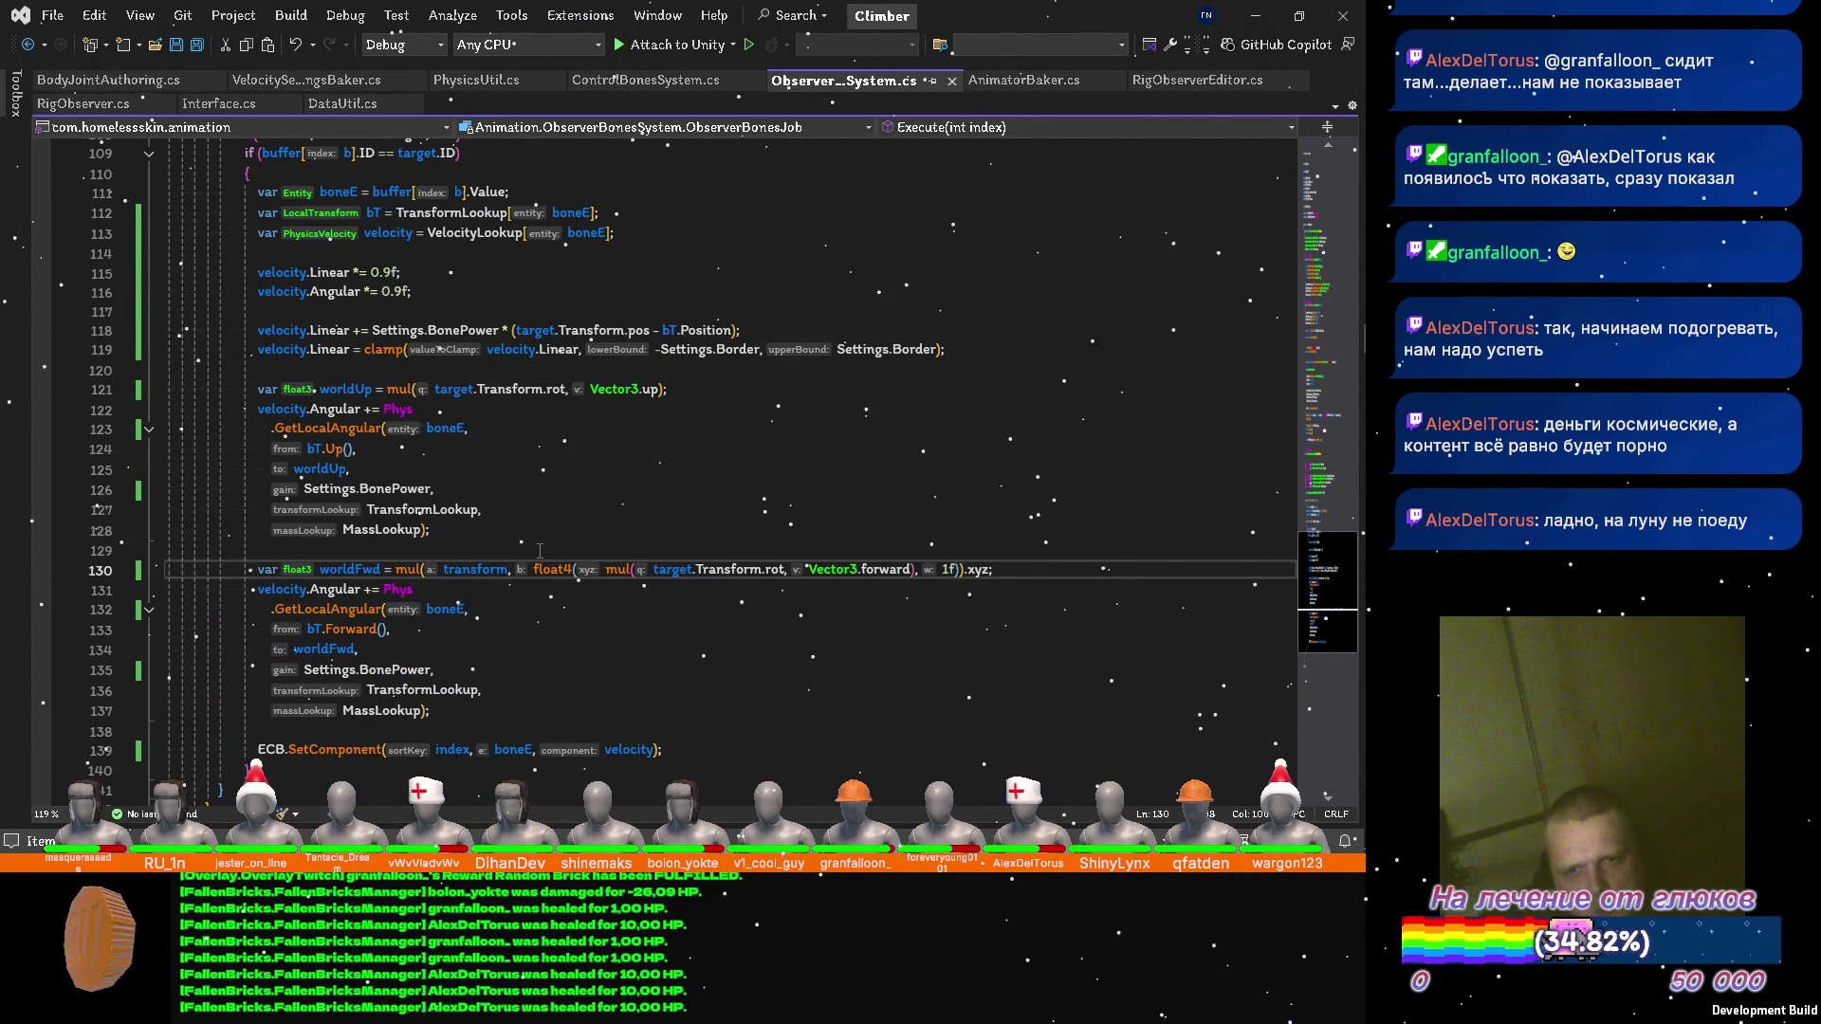
pyautogui.hotkey('ctrl', 'BackSpace')
pyautogui.hotkey('ctrl', 'BackSpace')
pyautogui.hotkey('ctrl', 'BackSpace')
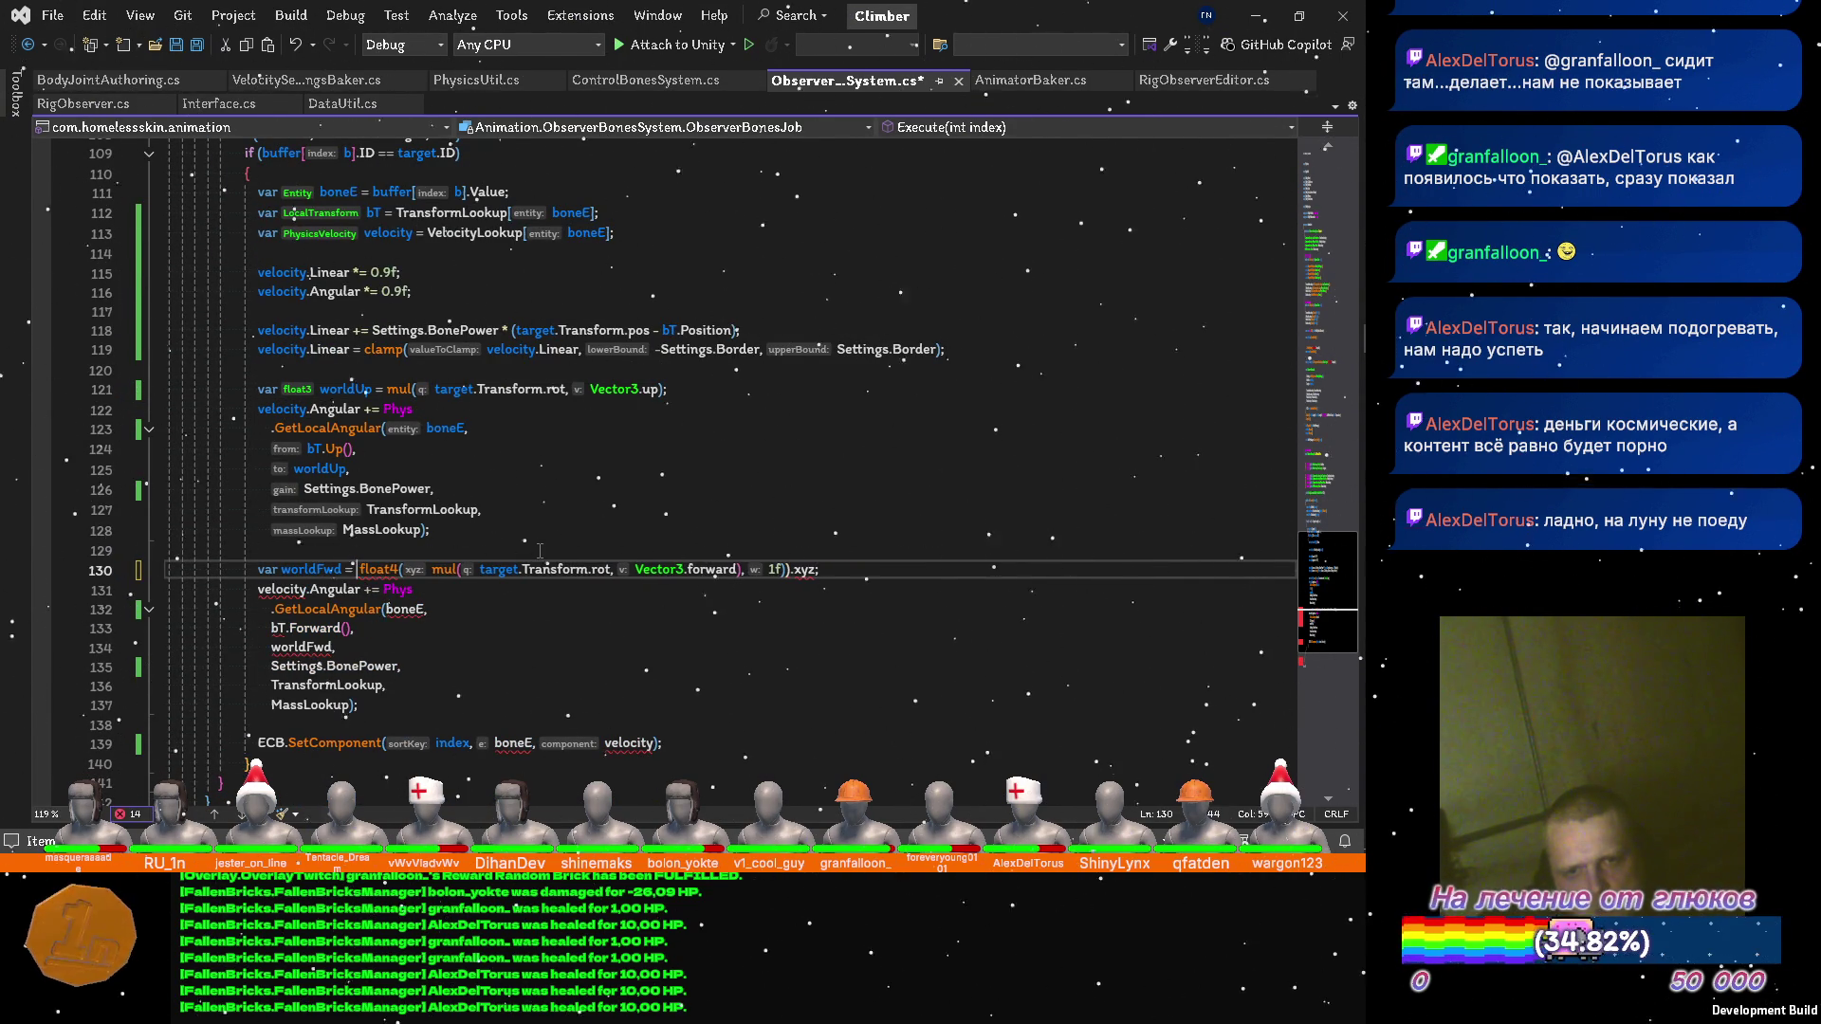
pyautogui.hotkey('ctrl', 'Delete')
pyautogui.hotkey('ctrl', 'Delete')
pyautogui.hotkey('ctrl', 'Right')
pyautogui.hotkey('ctrl', 'Right')
pyautogui.hotkey('ctrl', 'Right')
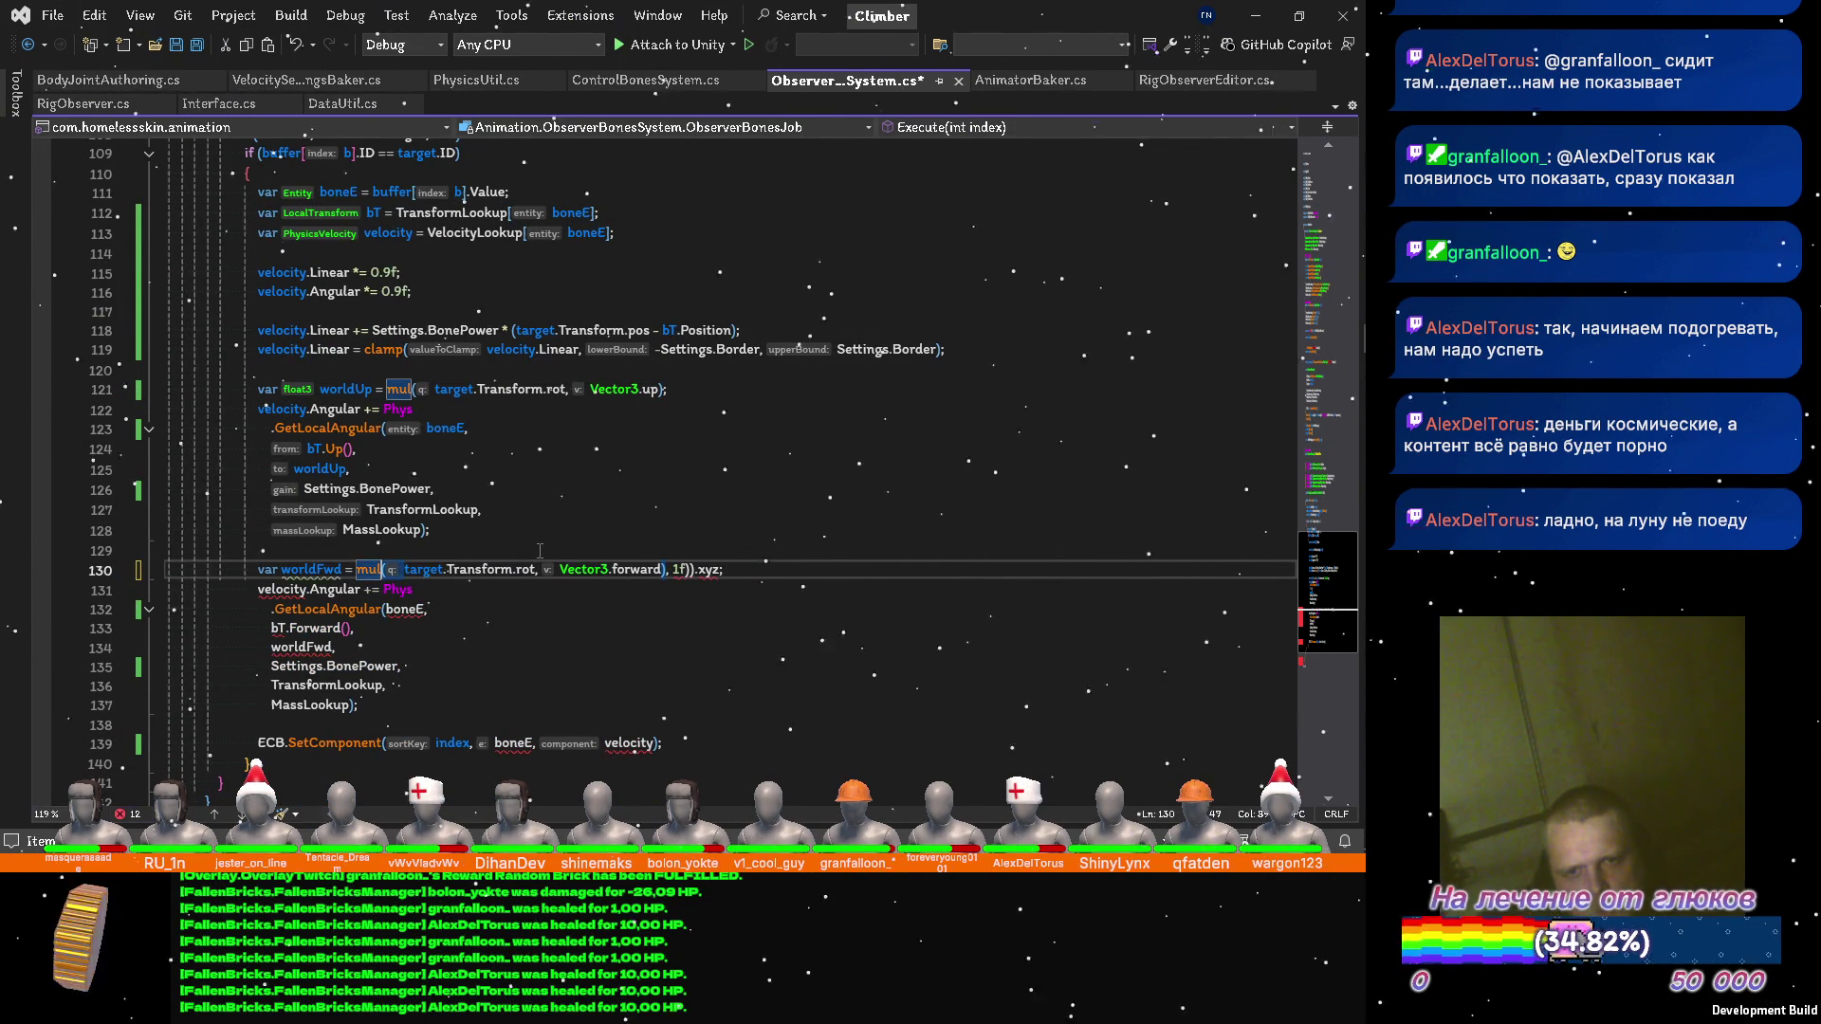
pyautogui.hotkey('ctrl', 'Right')
pyautogui.hotkey('ctrl', 'Right')
pyautogui.hotkey('ctrl', 'Right')
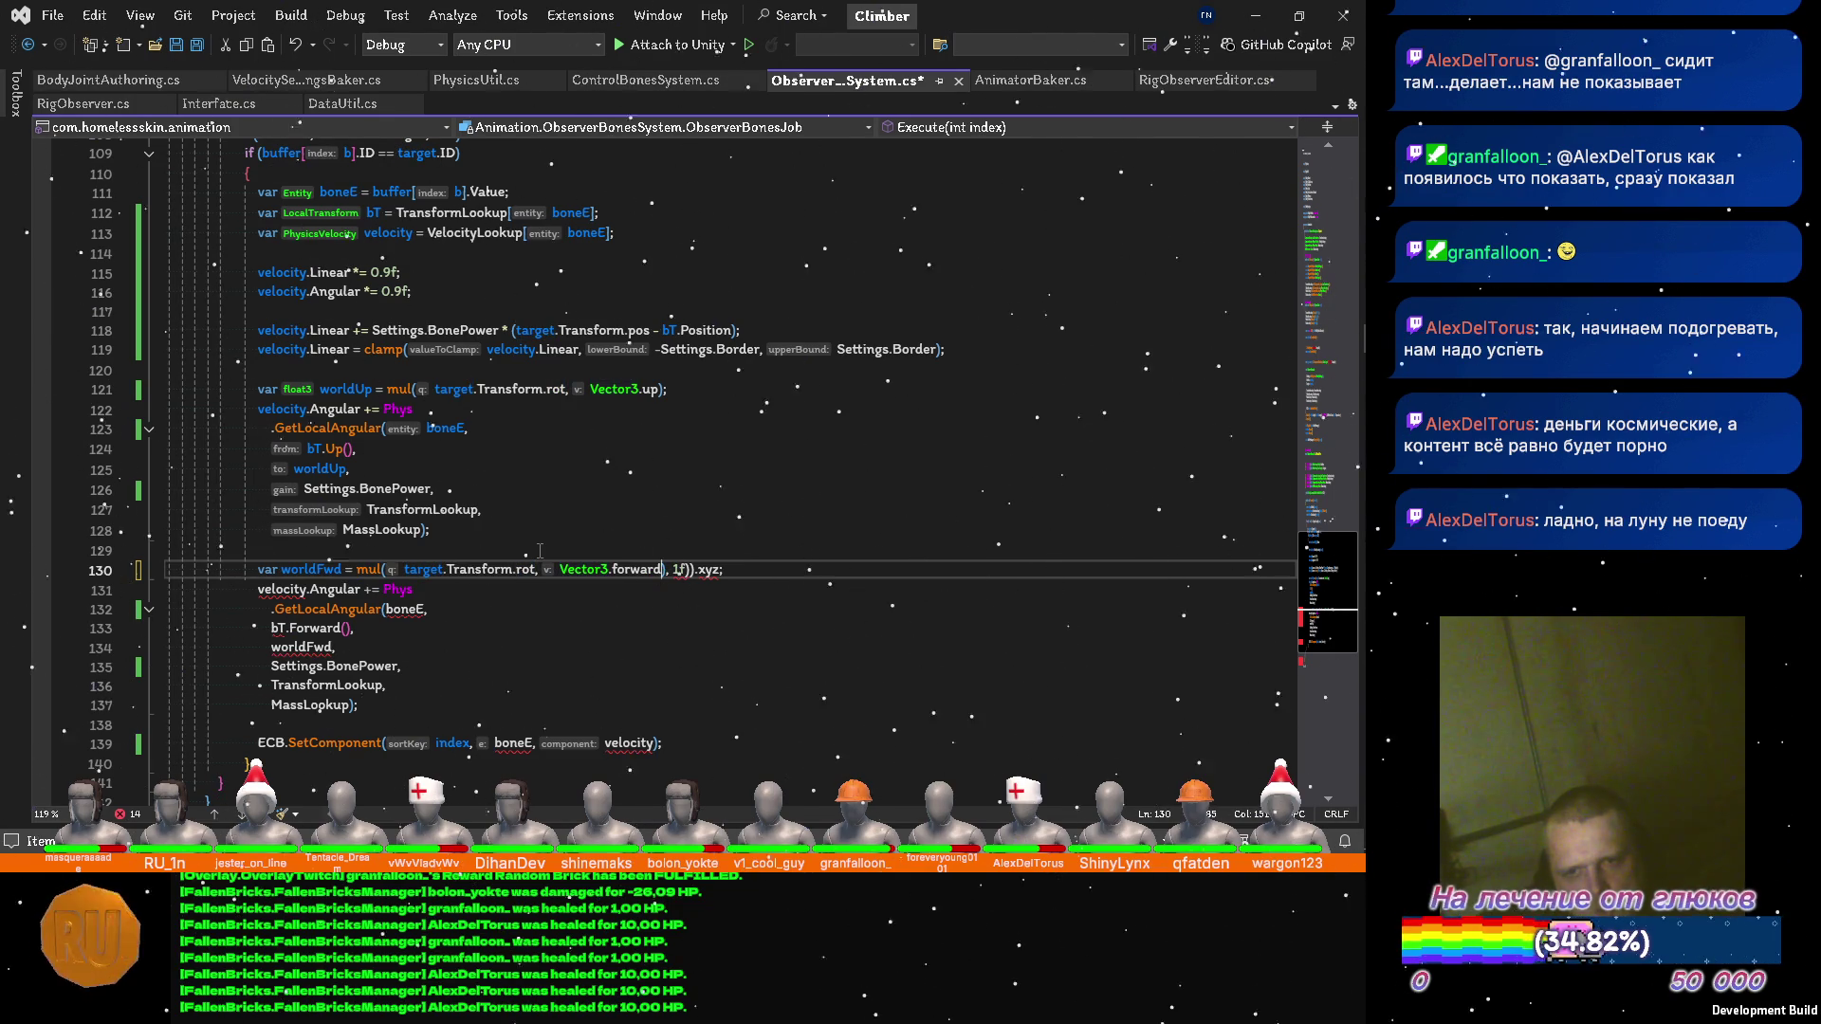
pyautogui.hotkey('ctrl', 'Delete')
pyautogui.hotkey('ctrl', 'Delete')
pyautogui.hotkey('ctrl', 'Delete')
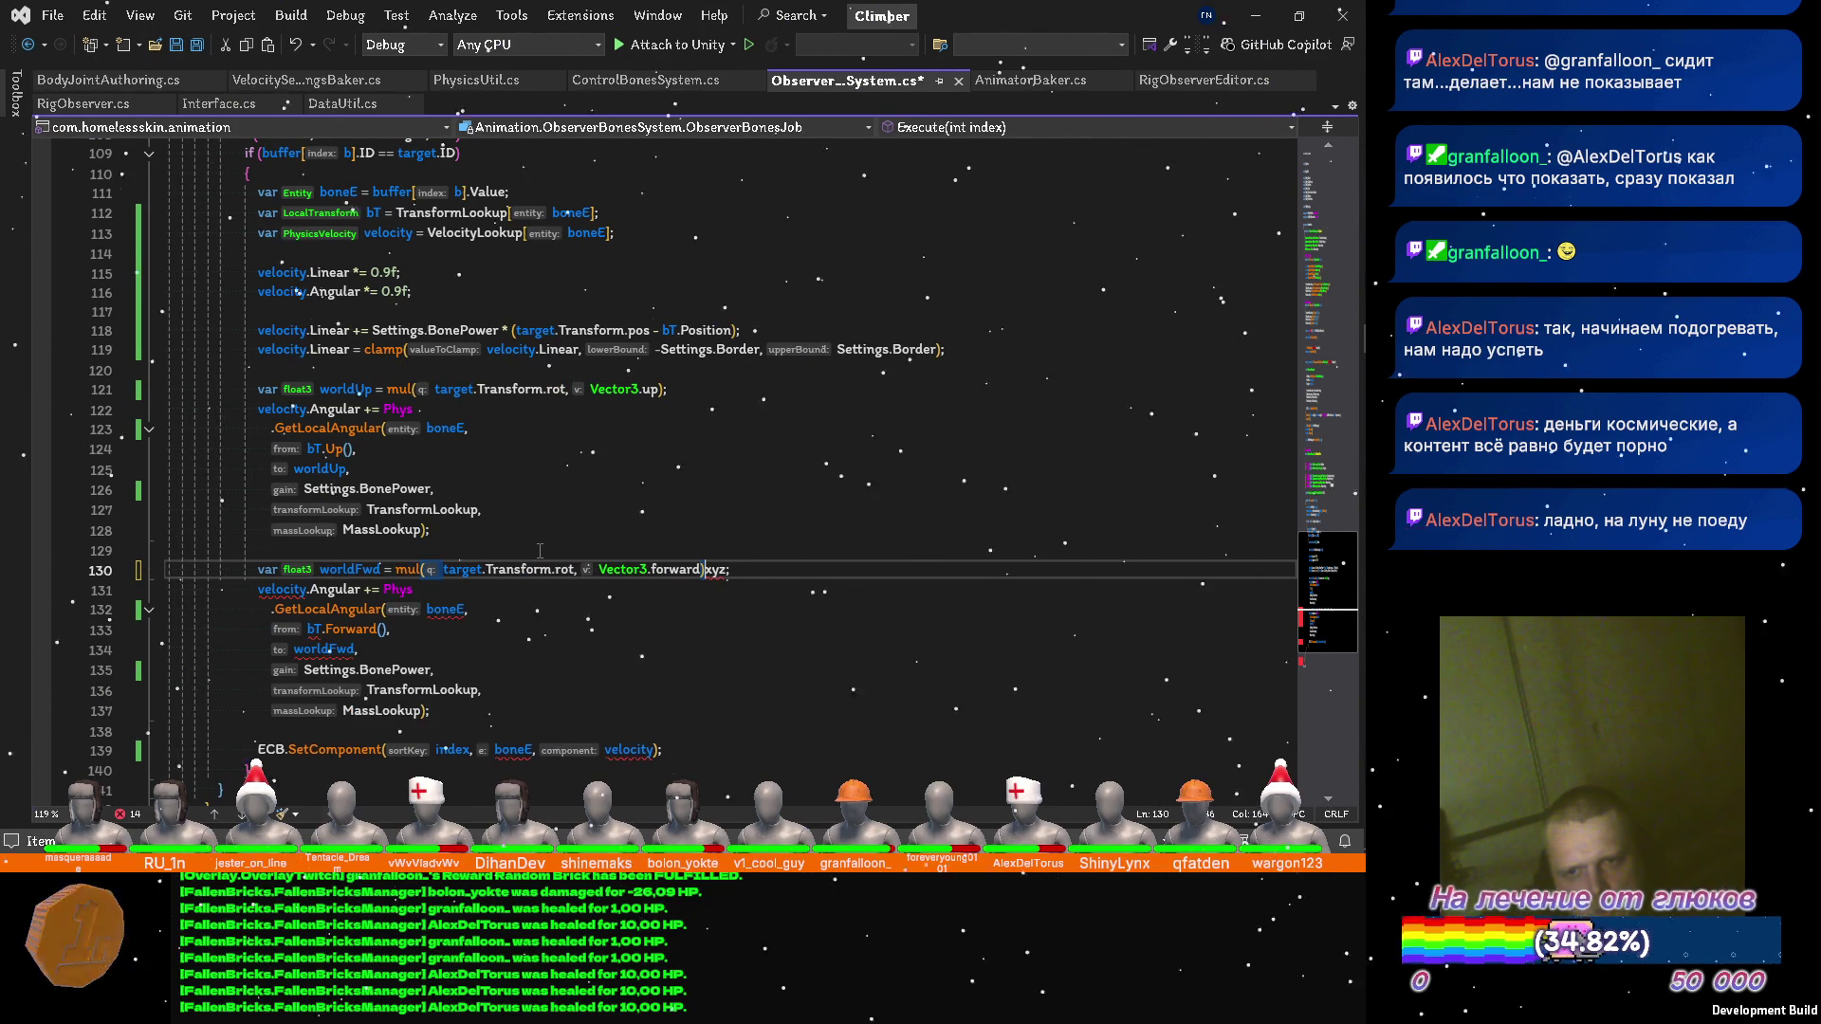
pyautogui.hotkey('ctrl', 's')
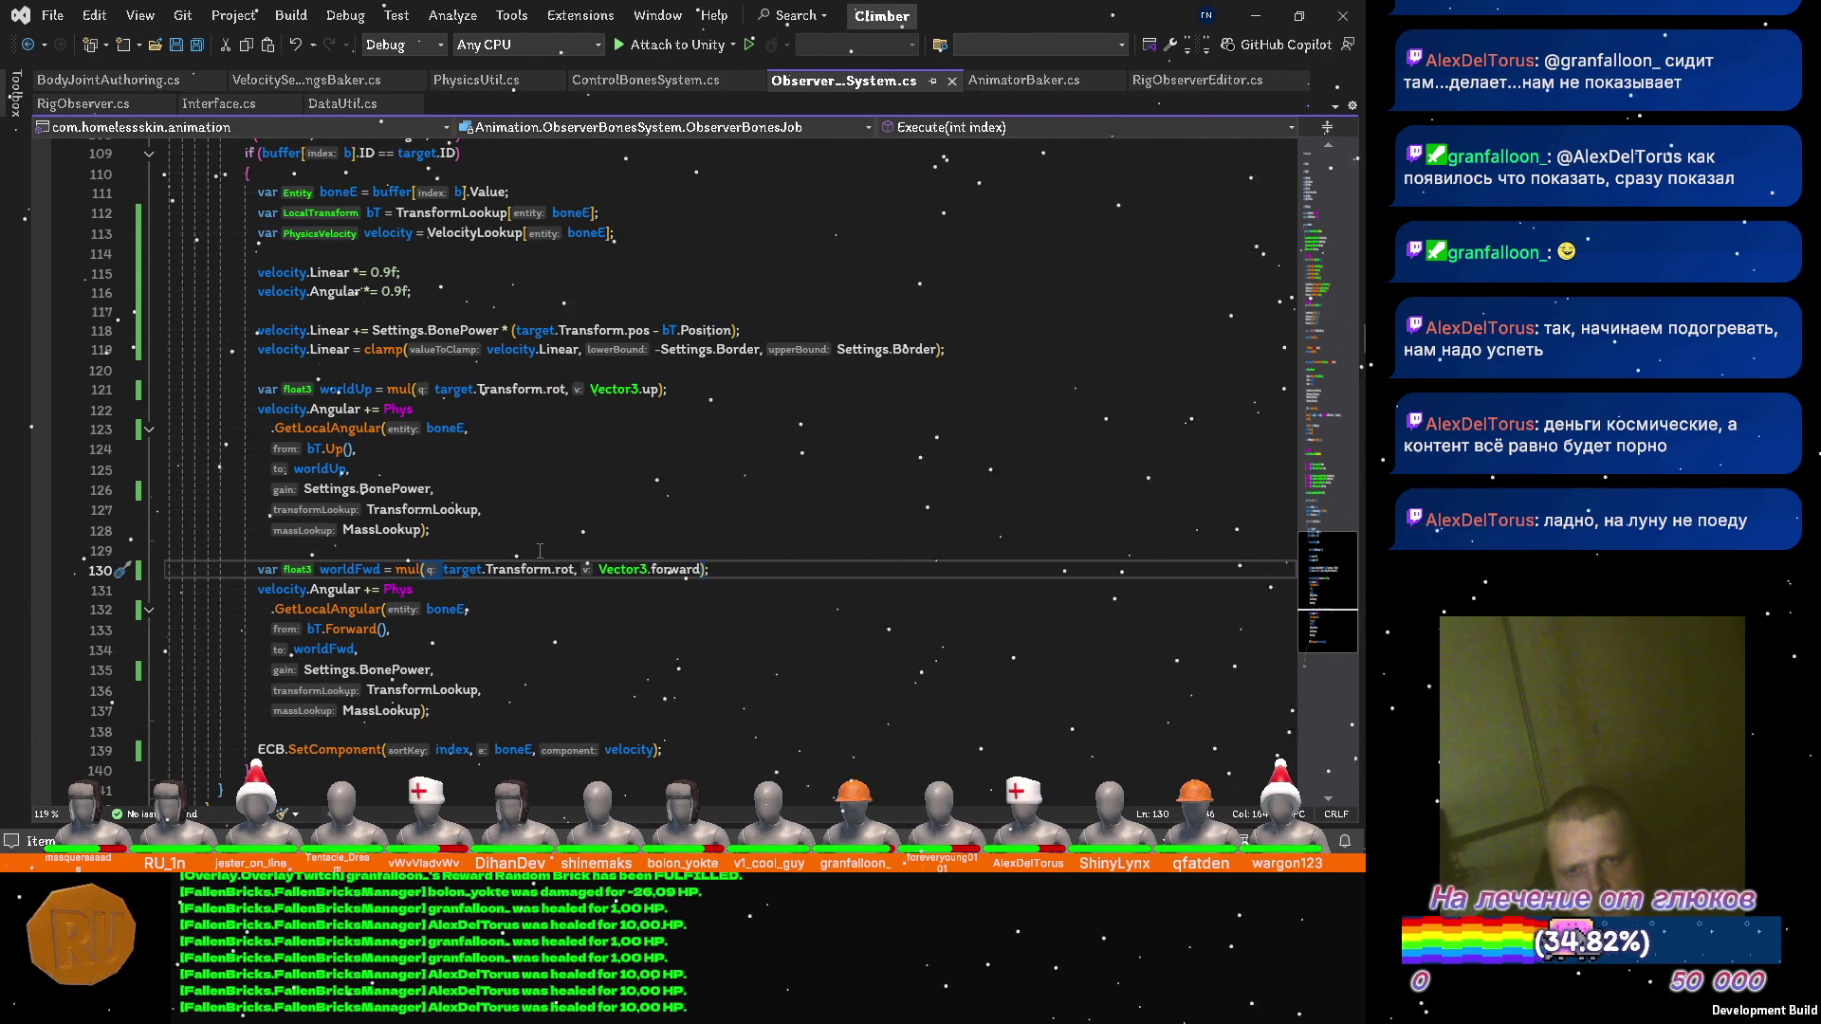
pyautogui.hotkey('alt', 'Tab')
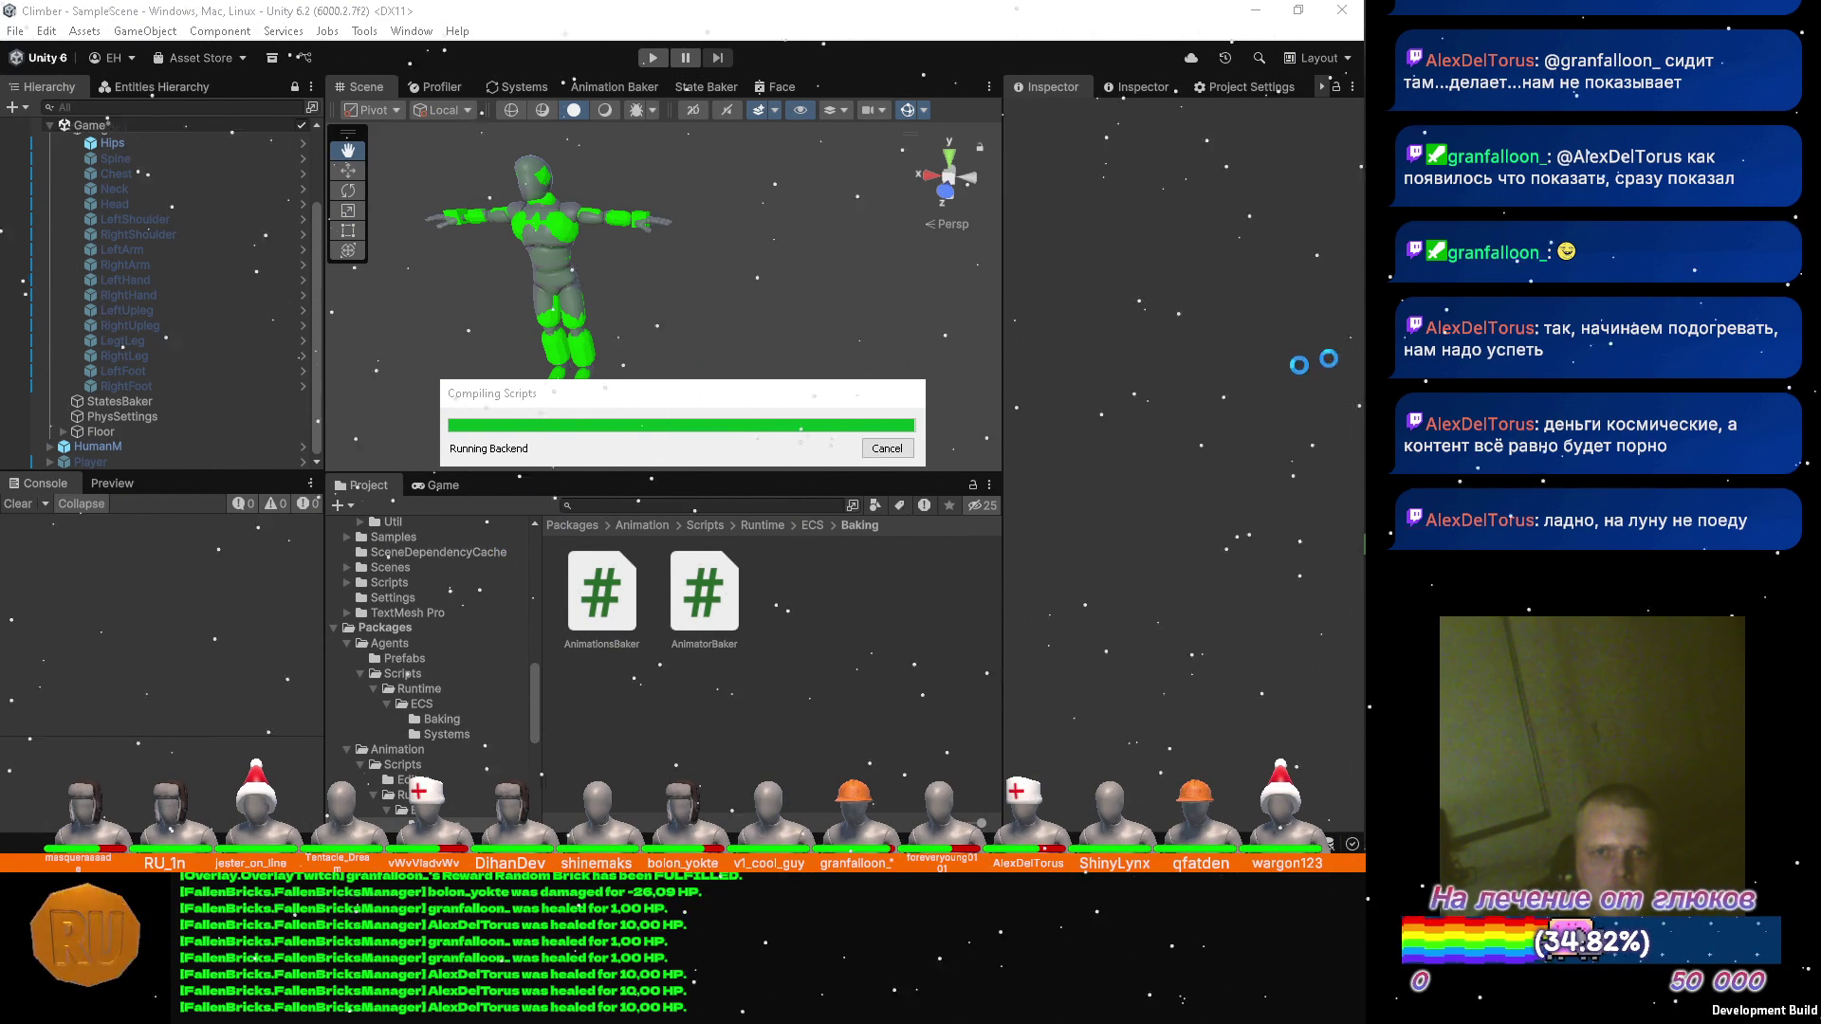
# Wait in Unity while Compiling Scripts picks up the updated ObserverBonesSystem code.
pyautogui.moveTo(1366, 367)
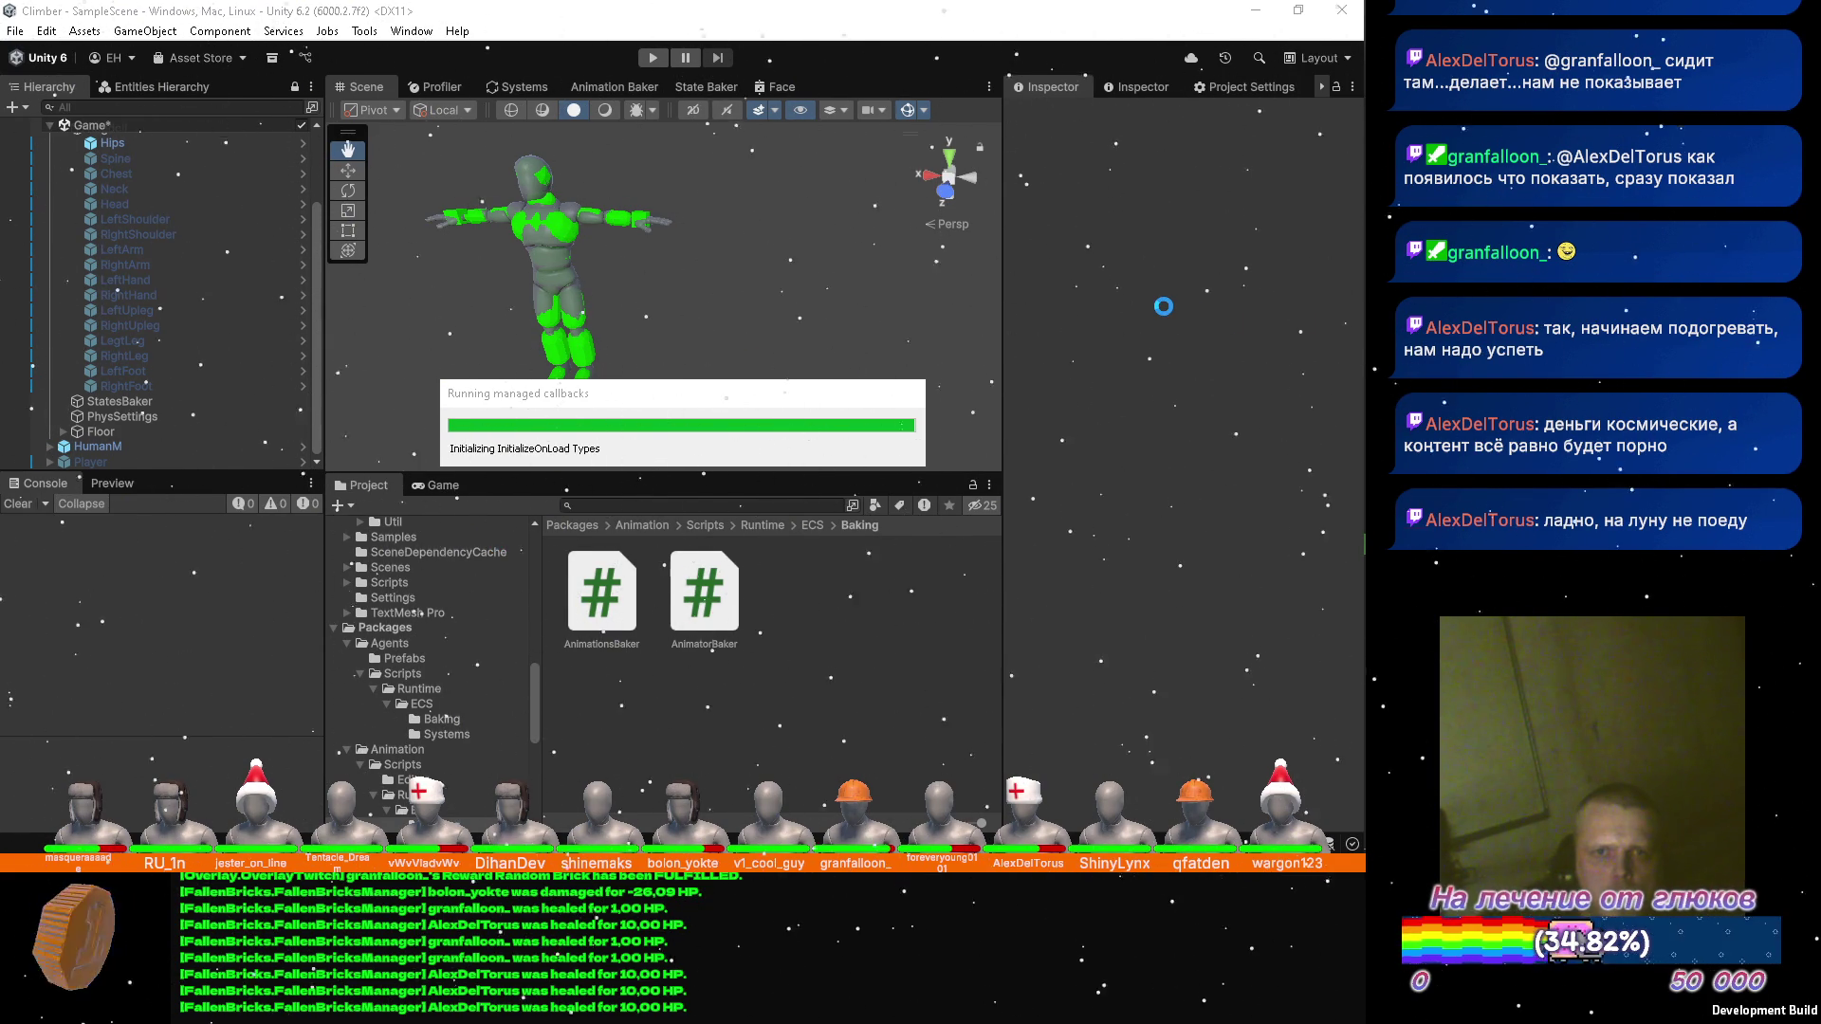
pyautogui.moveTo(1302, 305)
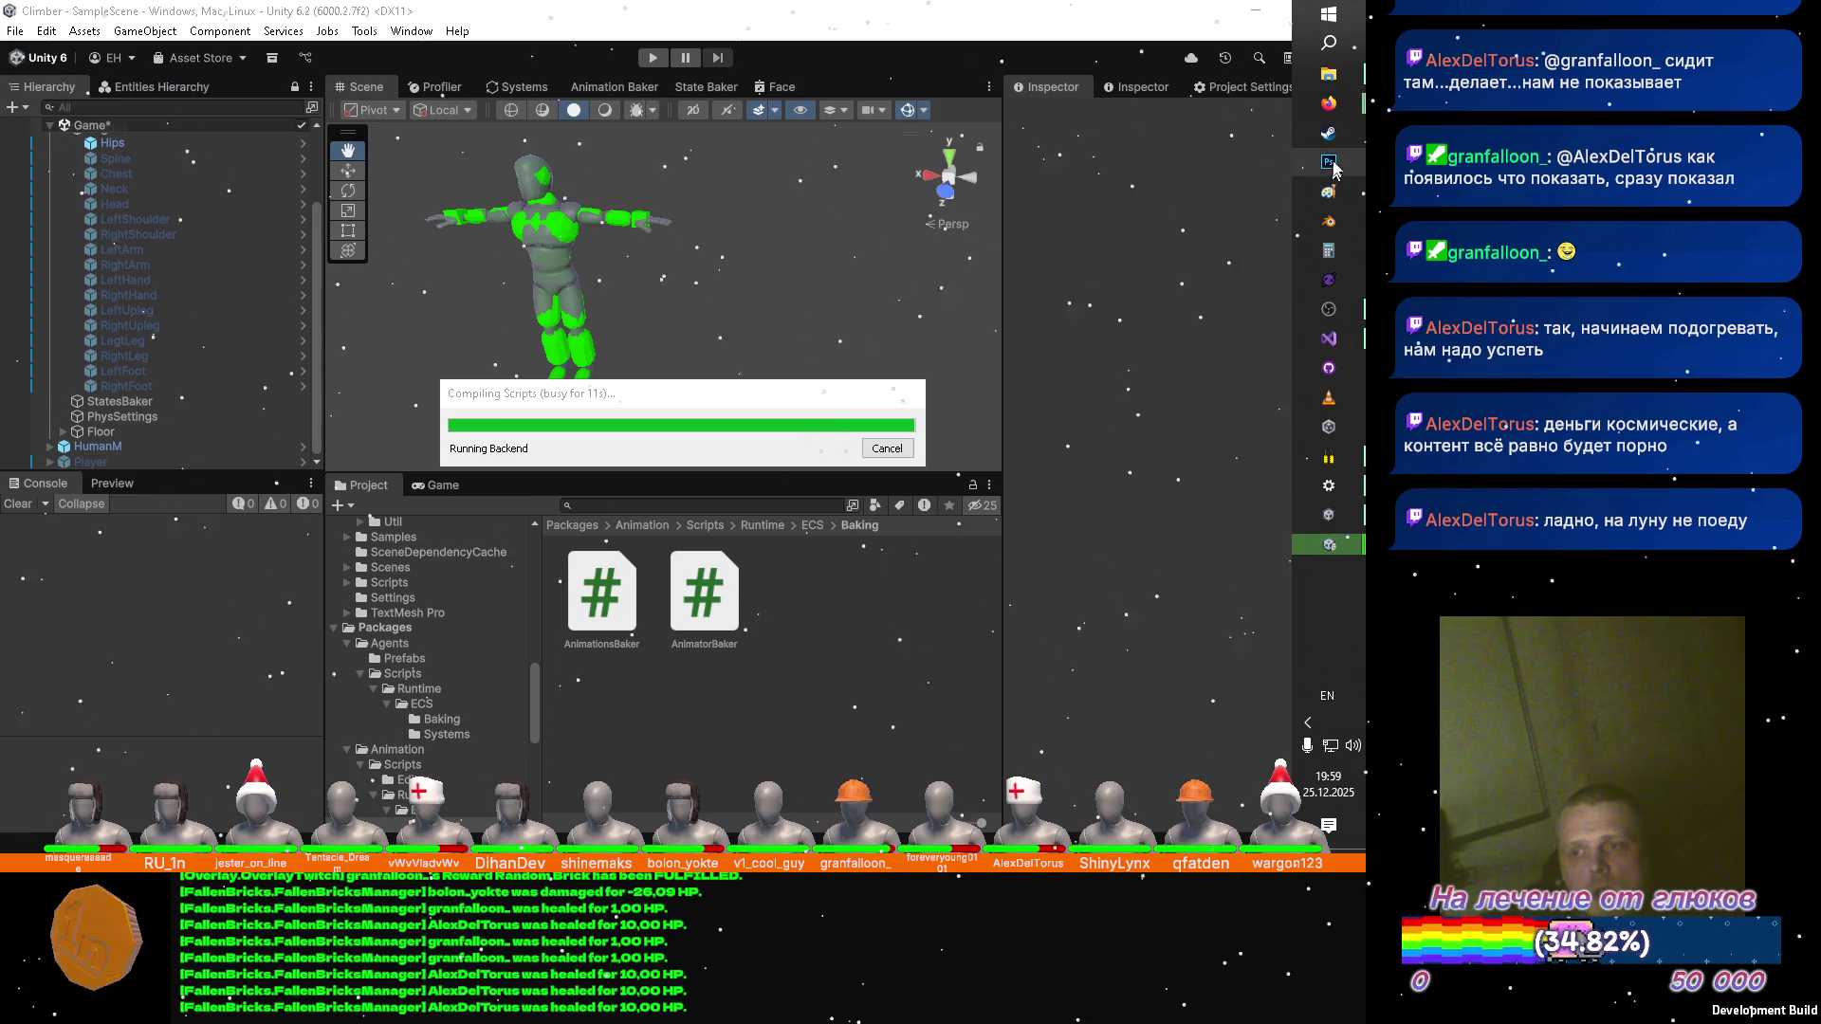